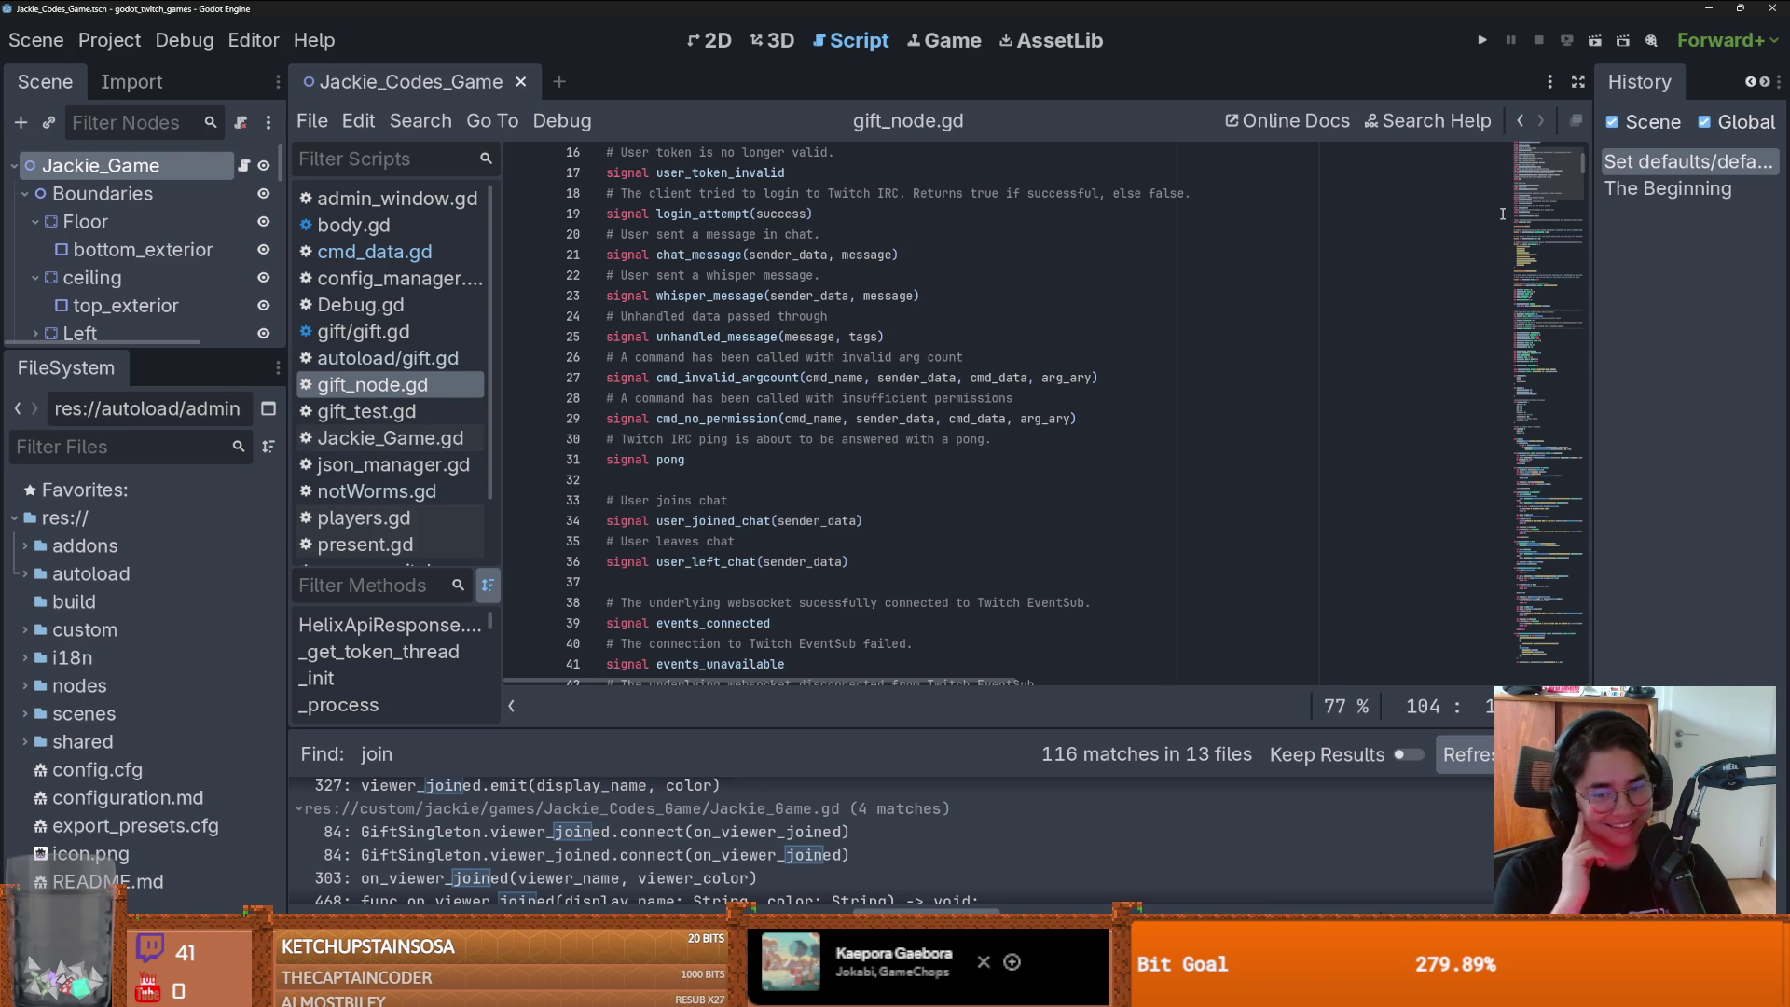
- Scroll gift_node.gd down with the scrollbar and place the caret on the else branch at line 589
mouse_move(1587, 164)
left_mouse_down()
mouse_move(1585, 209)
mouse_move(1586, 193)
left_mouse_up()
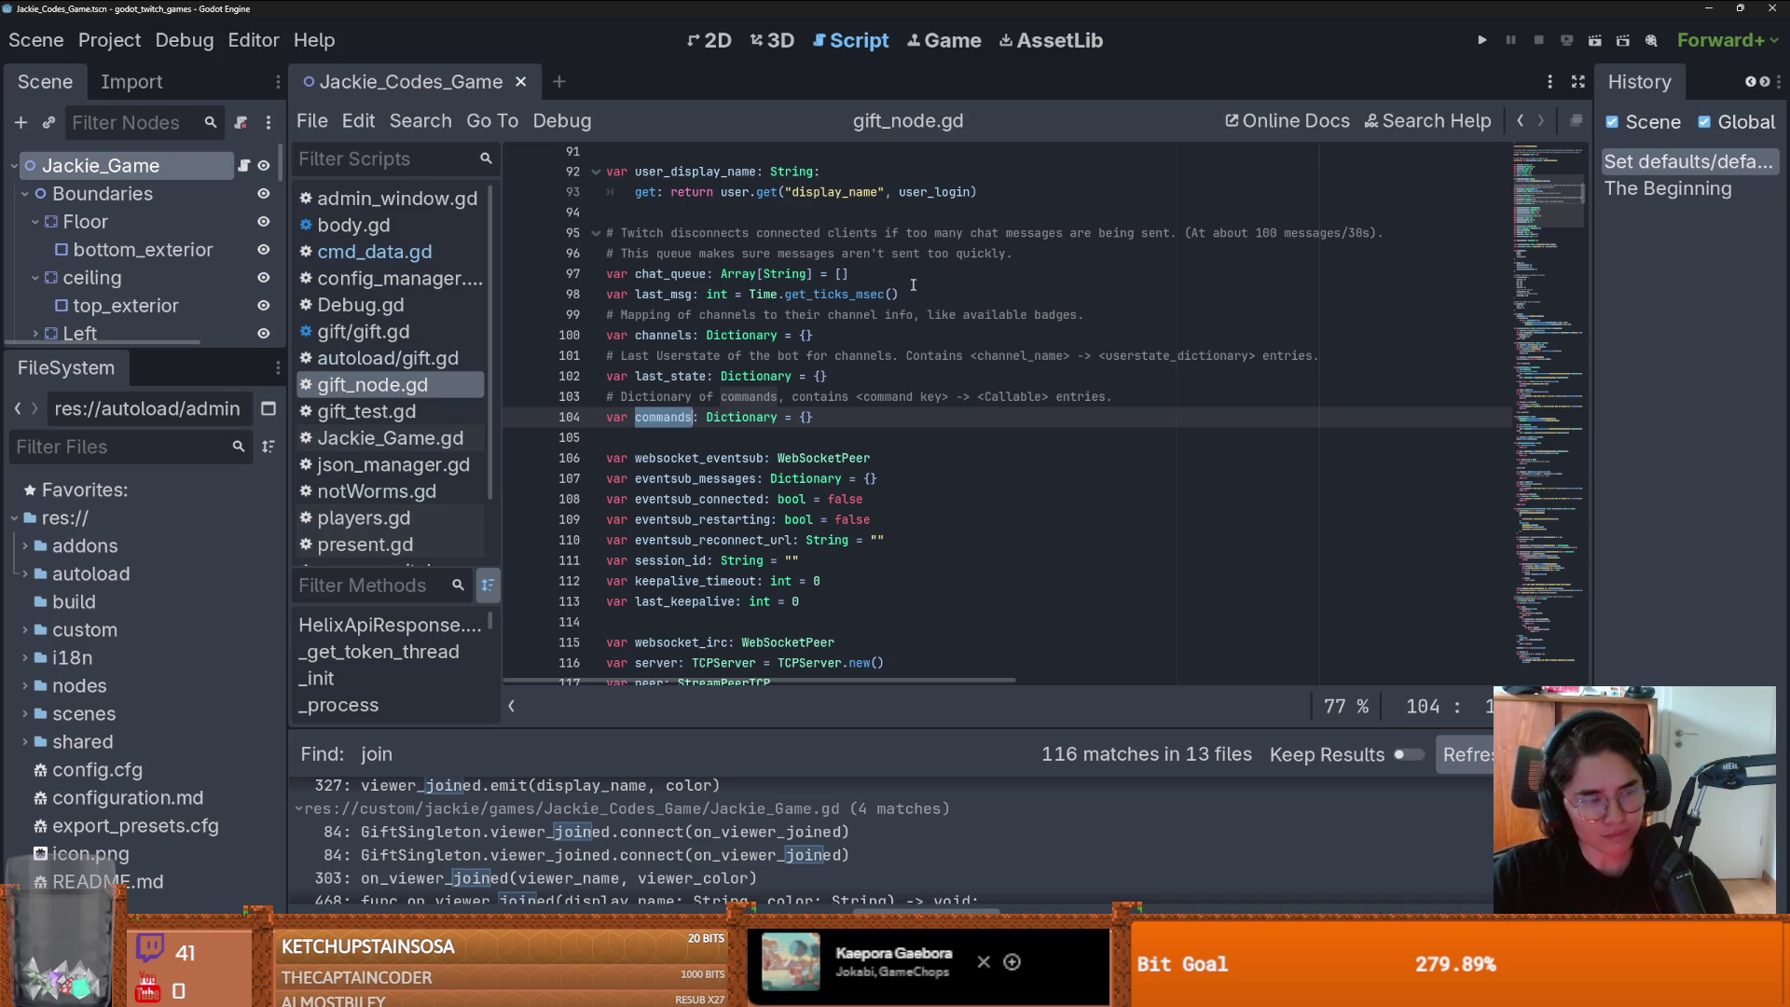
left_click_drag(1582, 198, 1568, 389)
left_click(1389, 382)
left_click(1303, 414)
left_click(1299, 396)
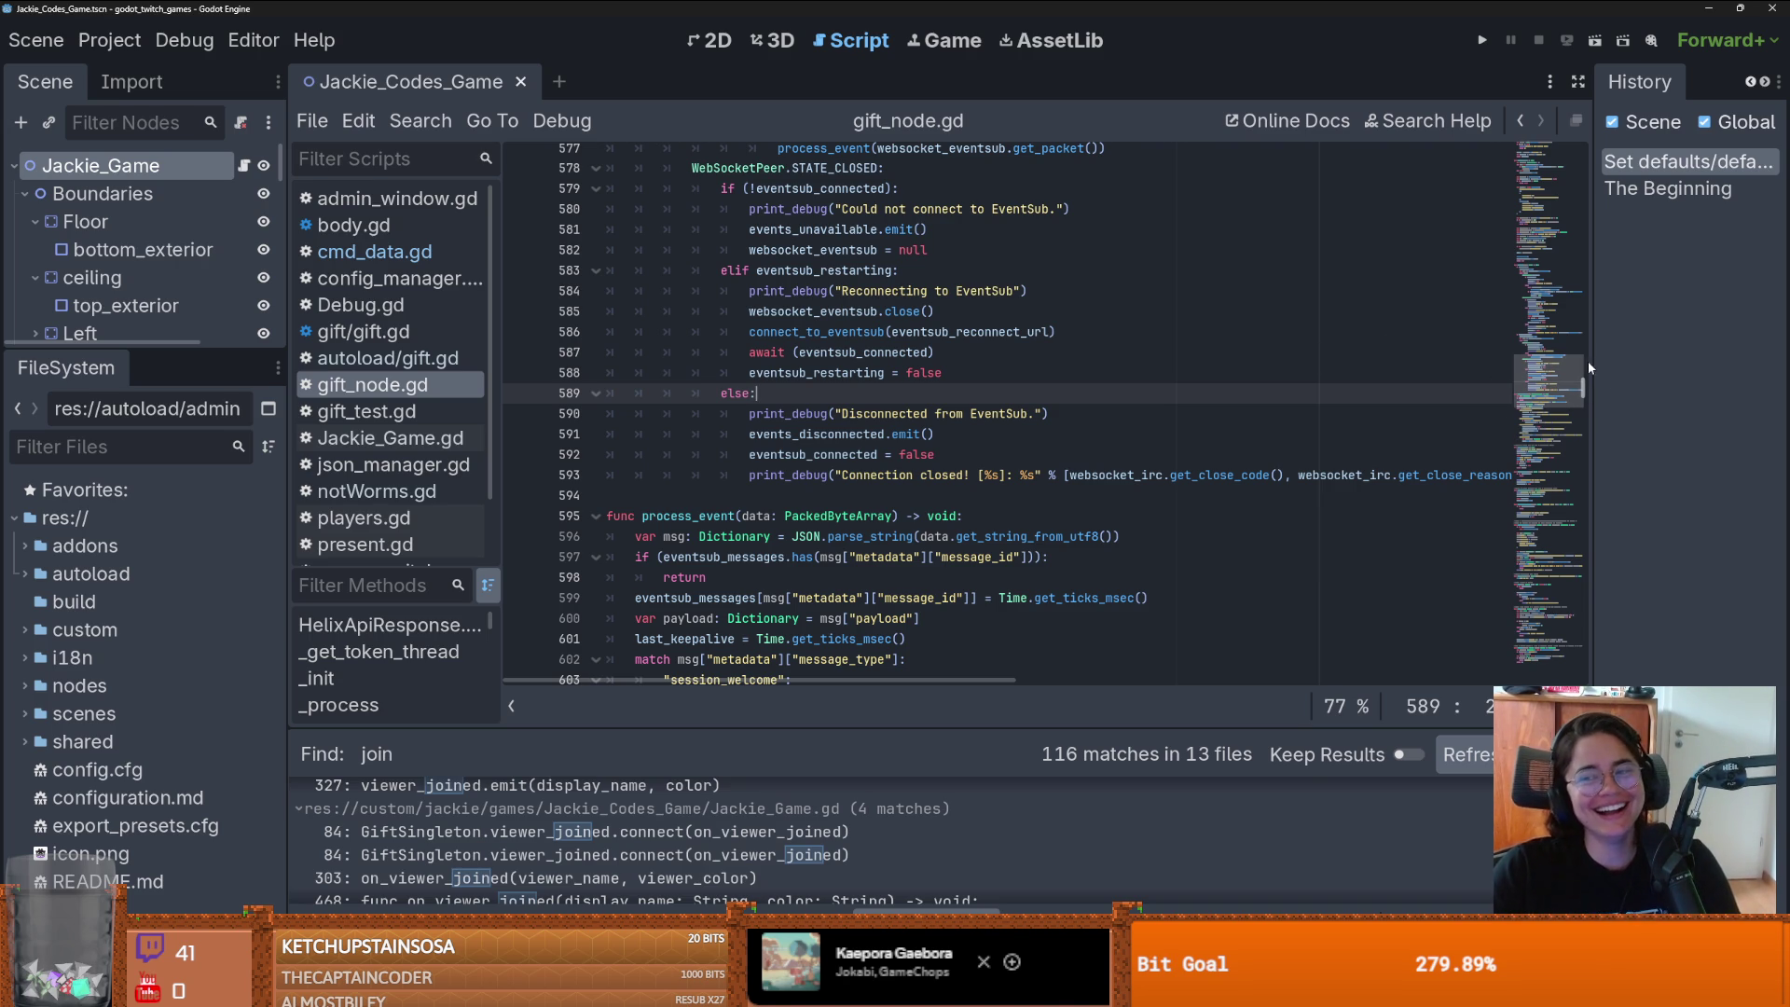
- Scroll back up through the code until the load_token_blob function at line 184 is visible
scroll(1585, 390, "down", 3)
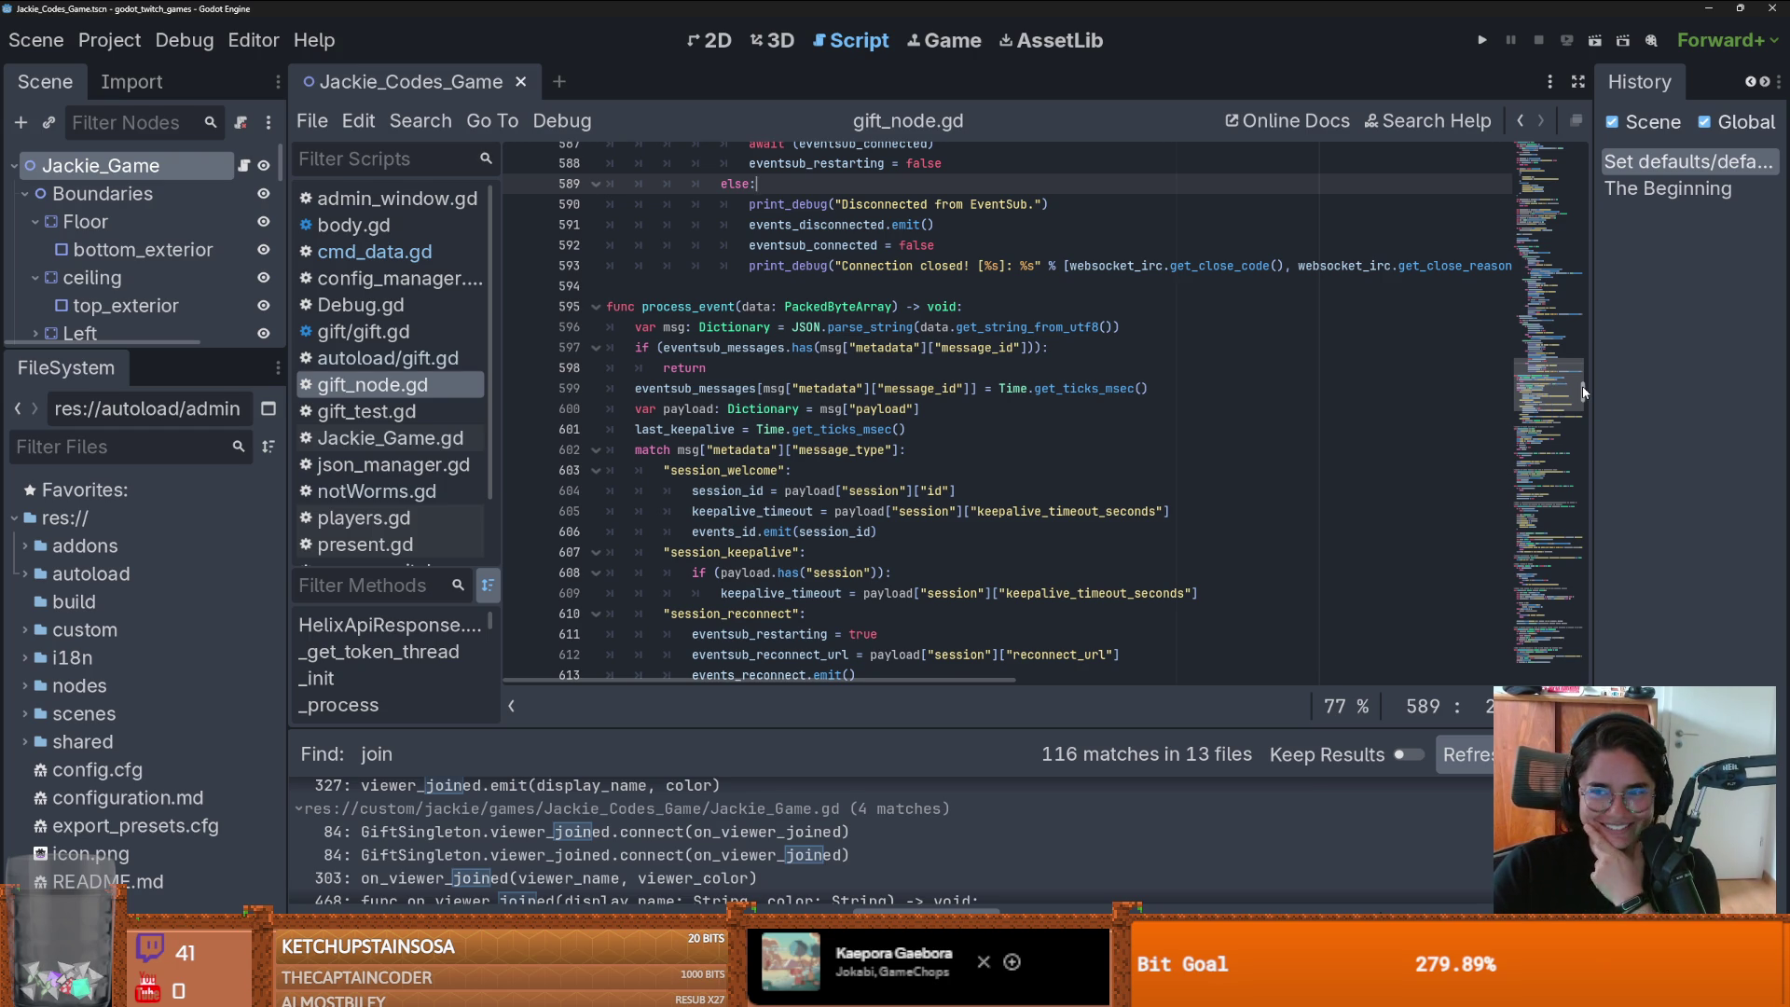
scroll(1582, 391, "down", 8)
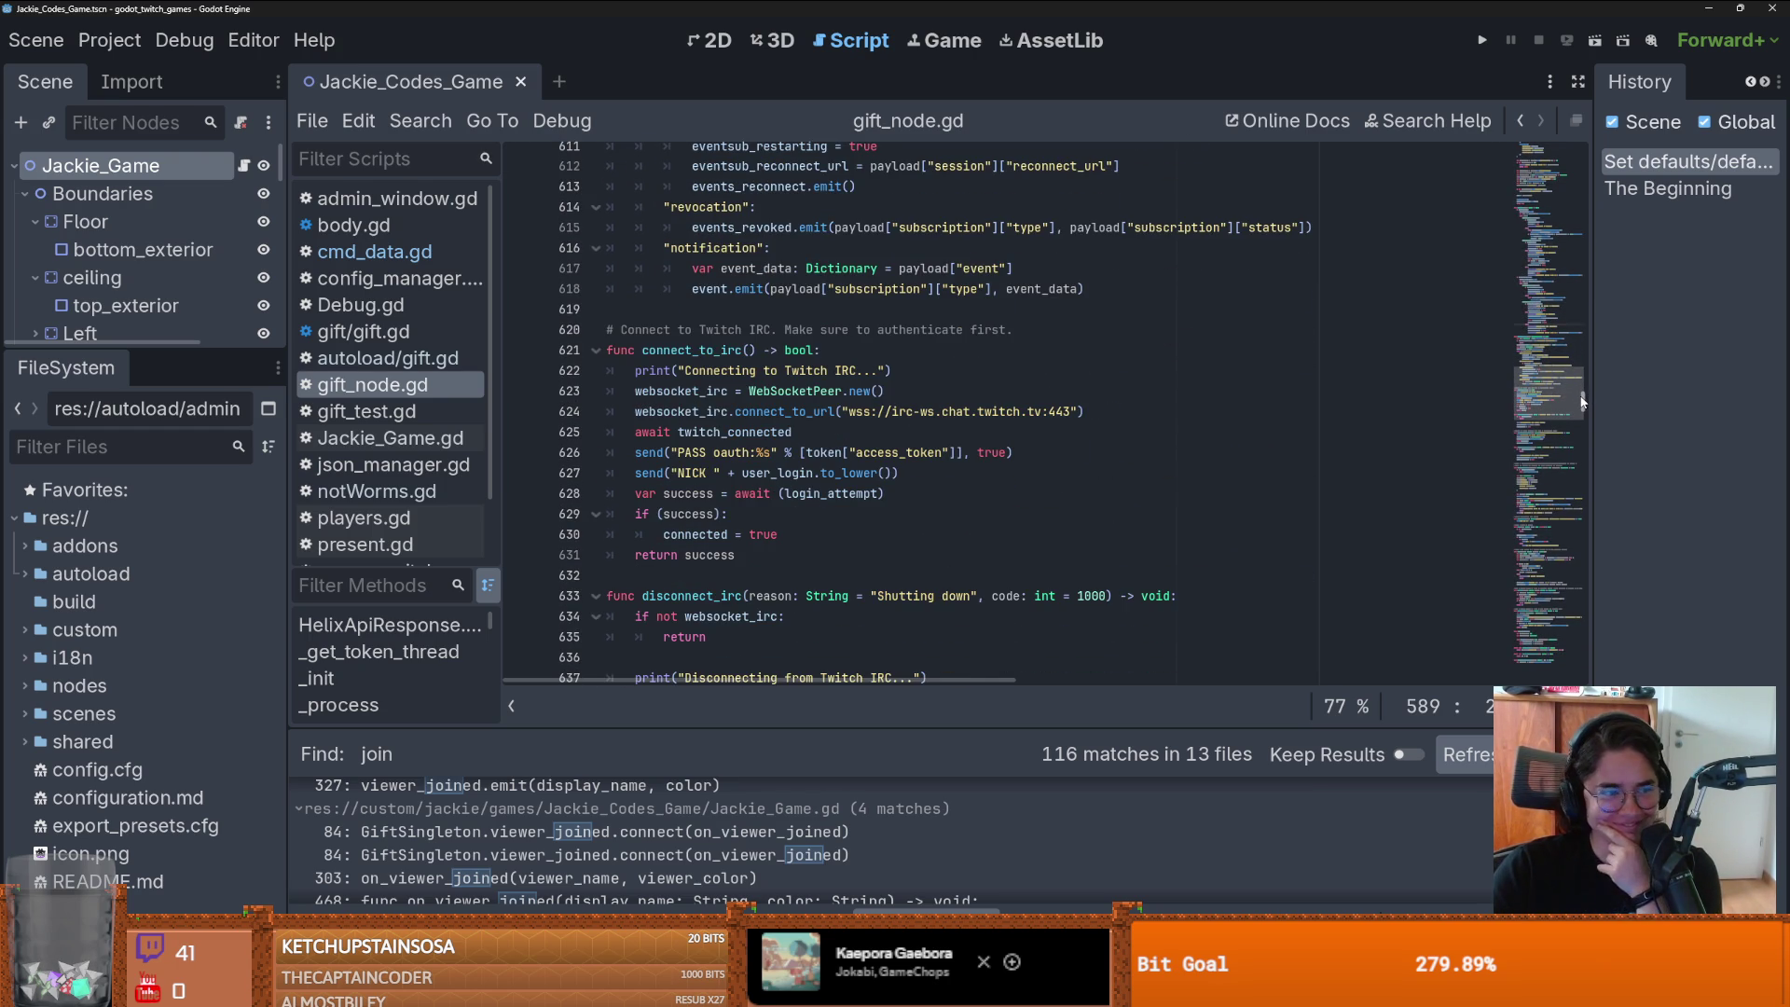
scroll(1582, 402, "down", 4)
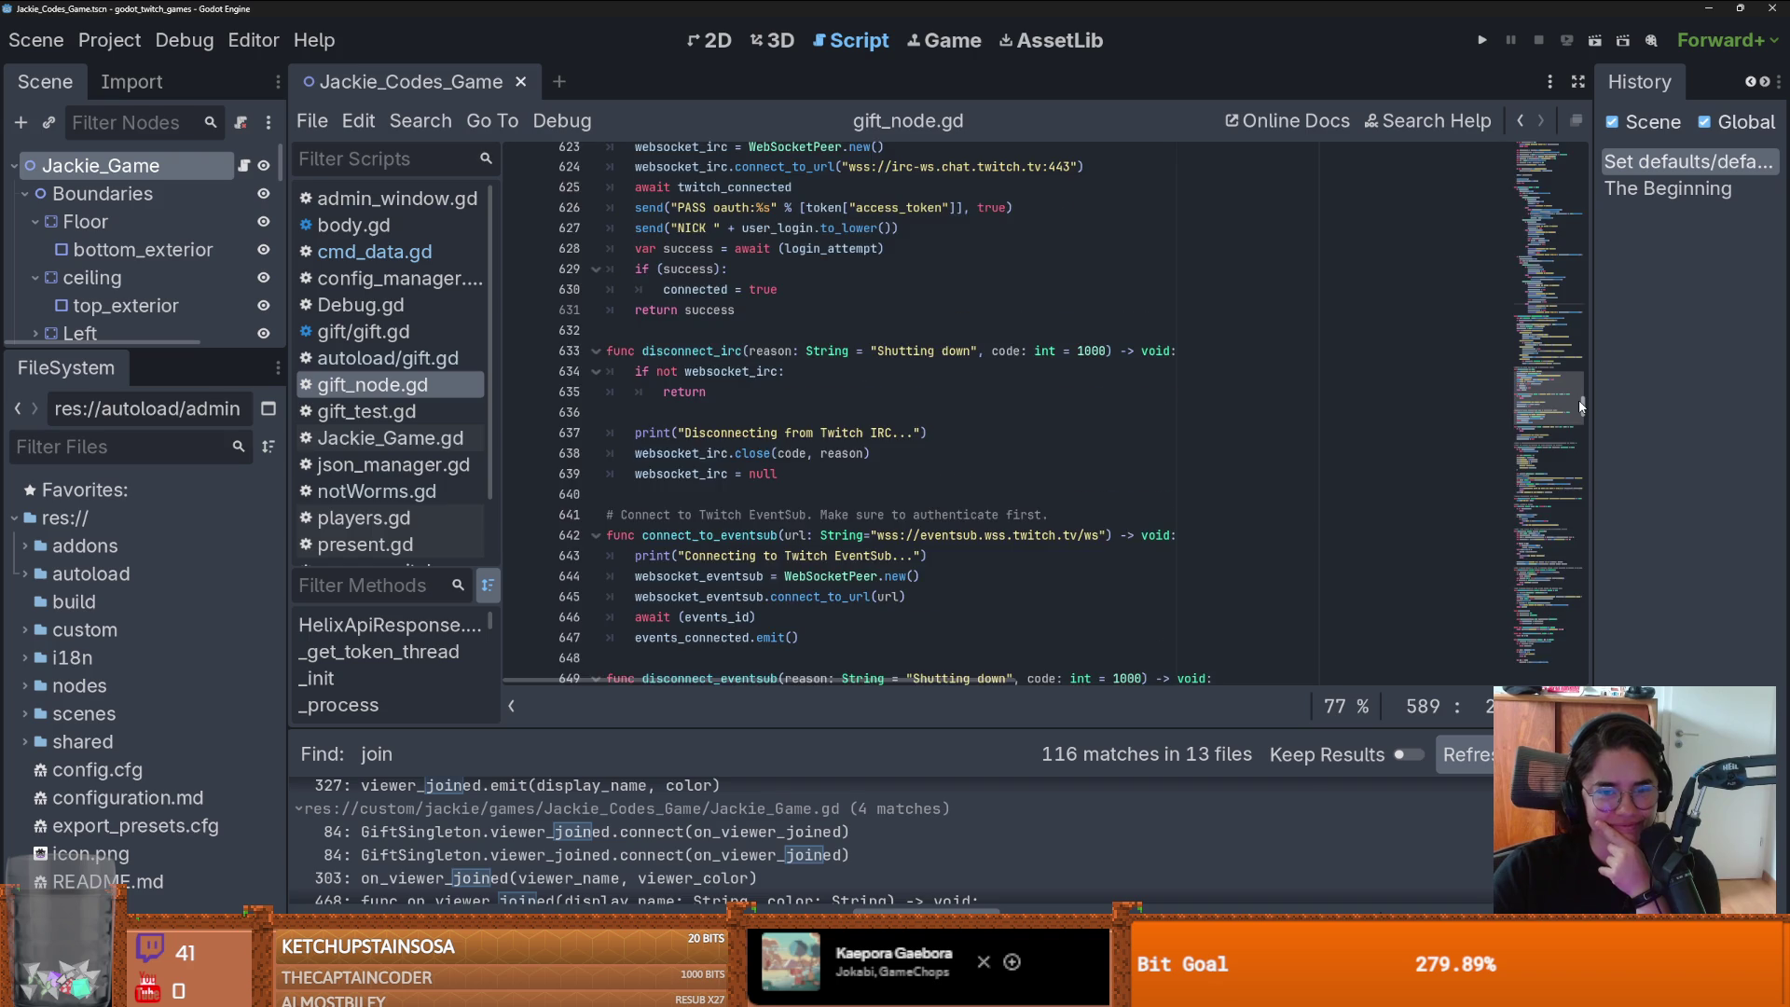
scroll(1582, 406, "down", 6)
scroll(1580, 411, "down", 11)
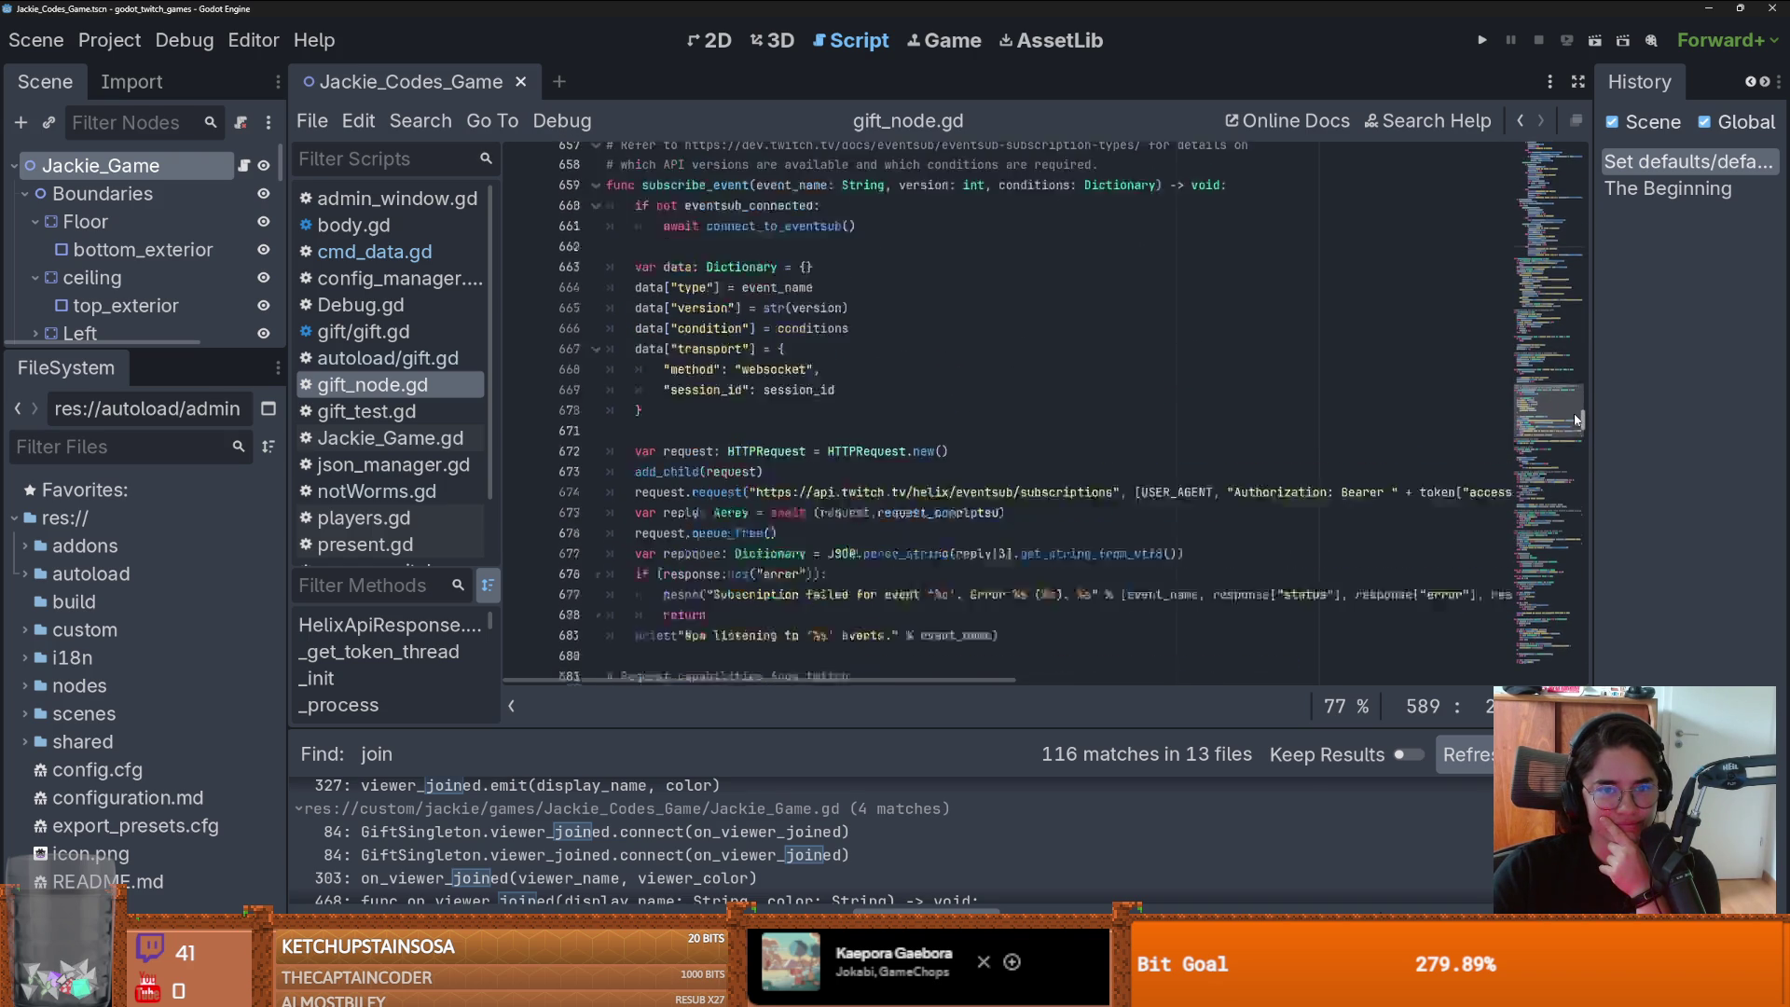
scroll(1575, 429, "down", 9)
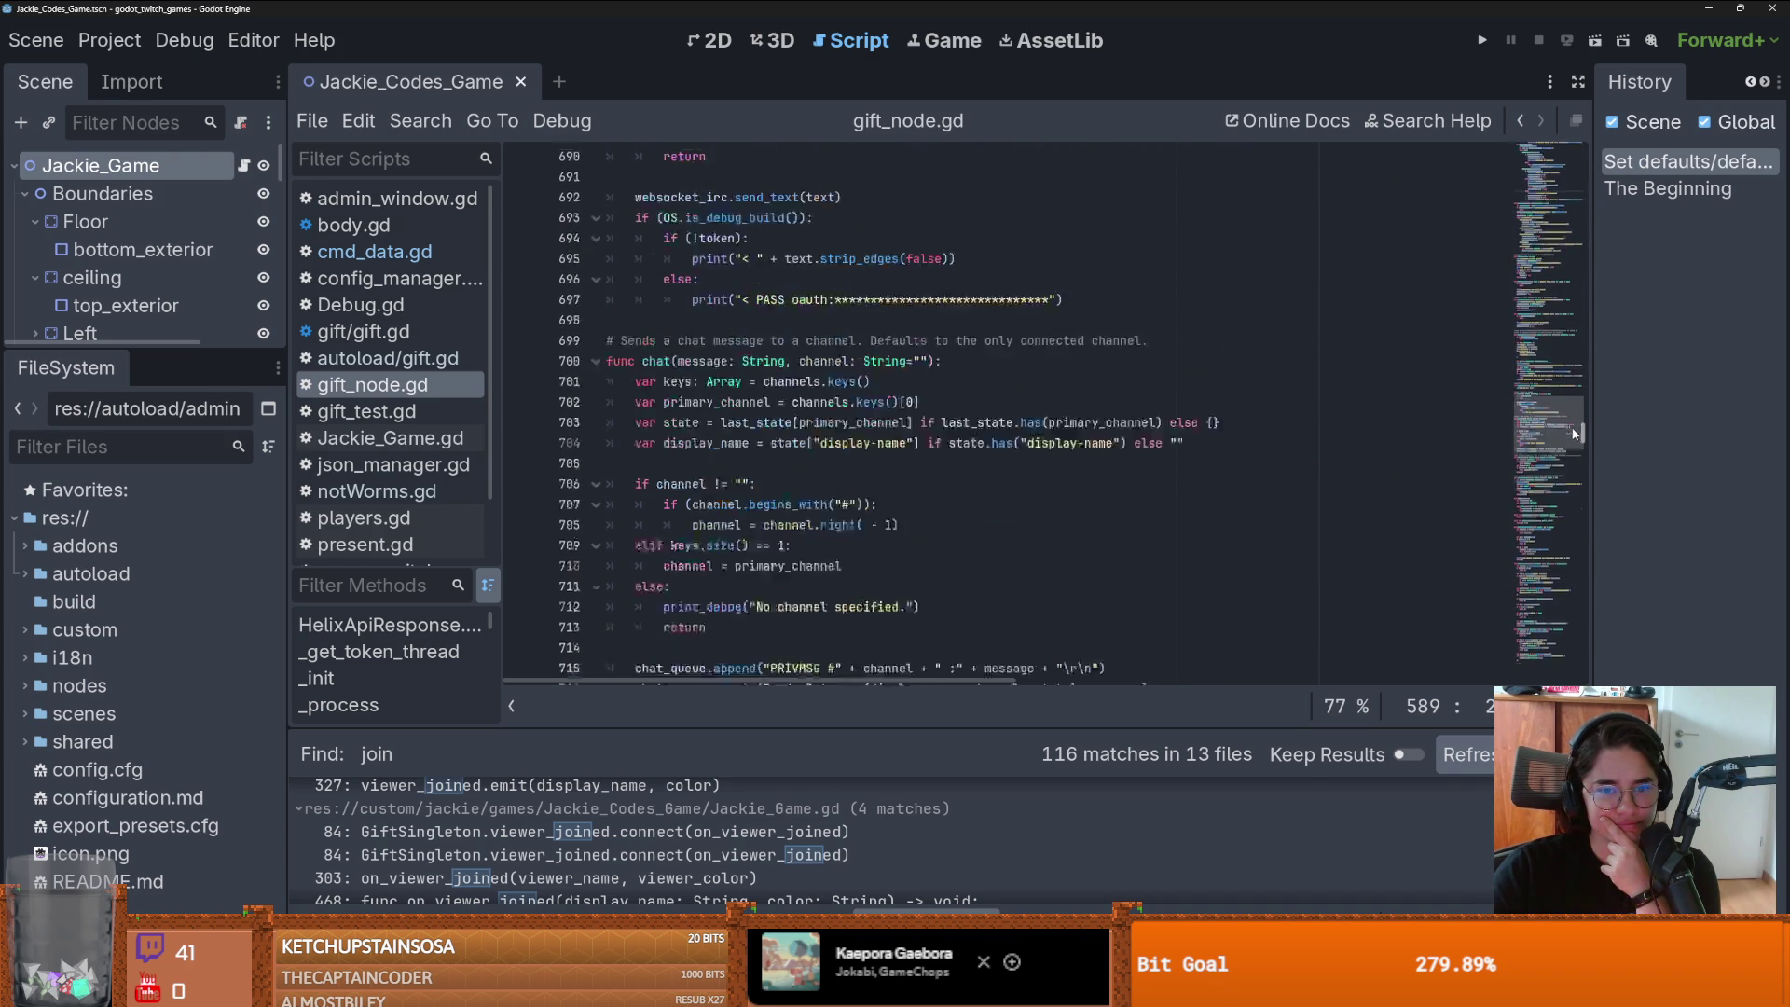
scroll(1570, 434, "down", 3)
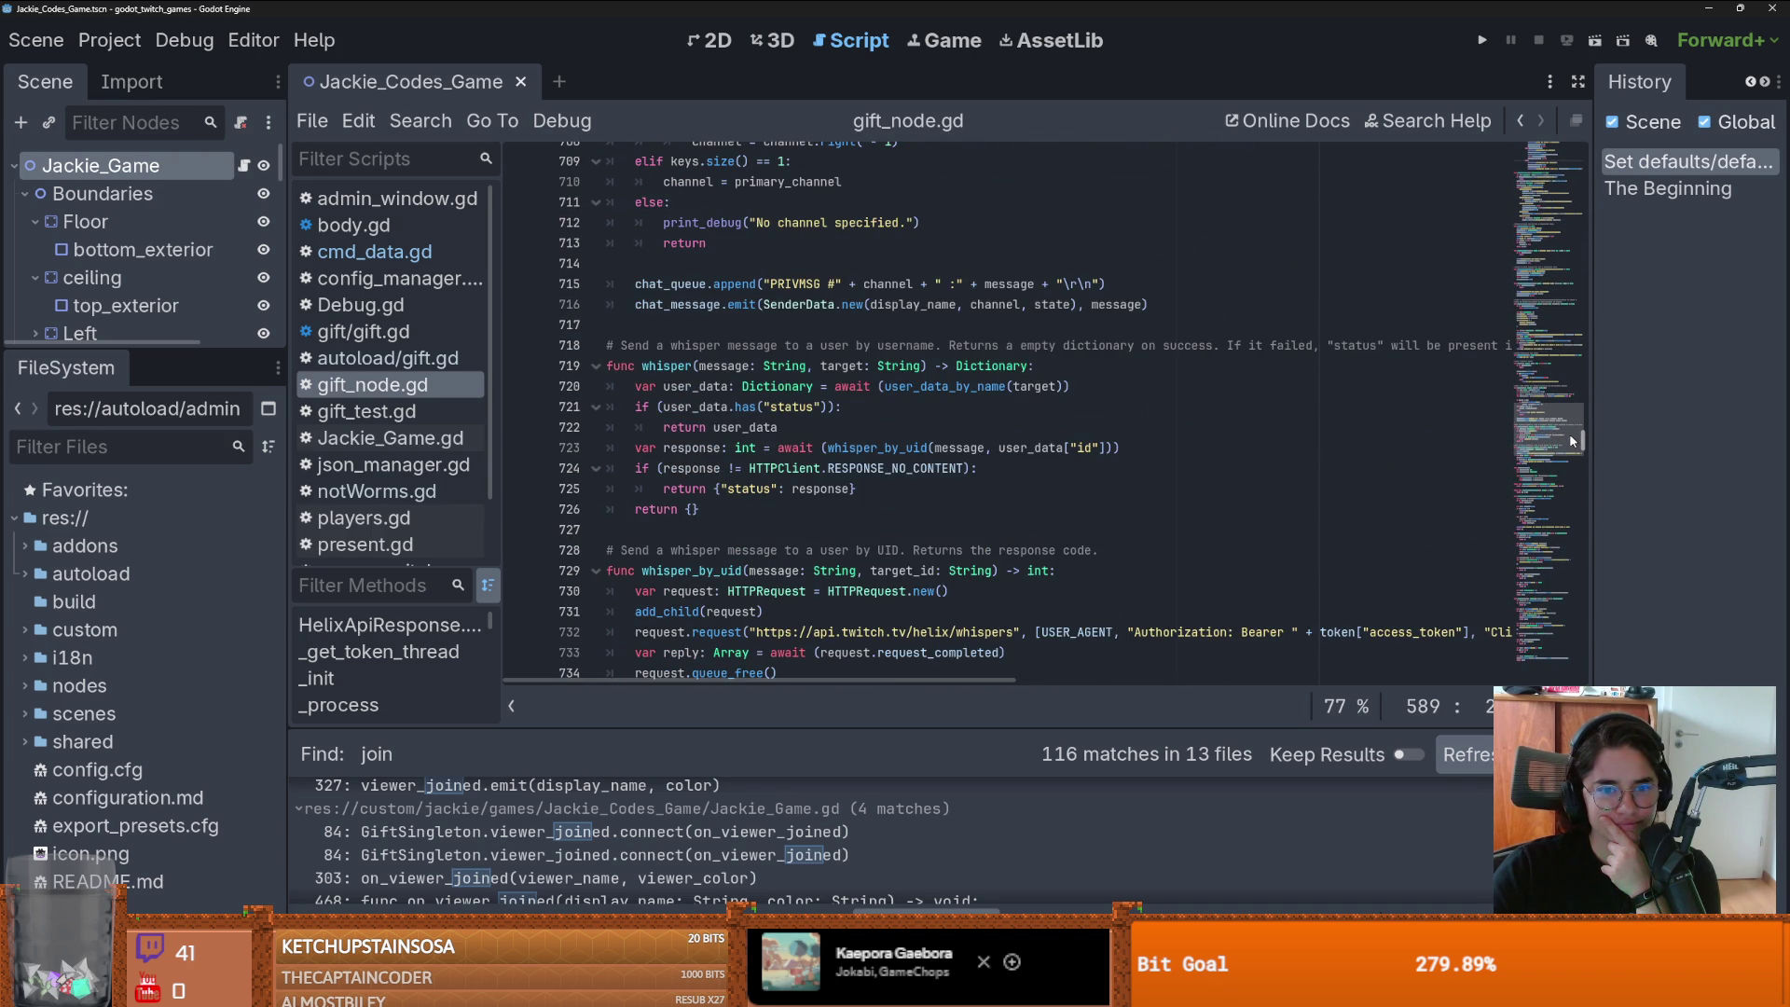
left_click_drag(1572, 441, 1575, 349)
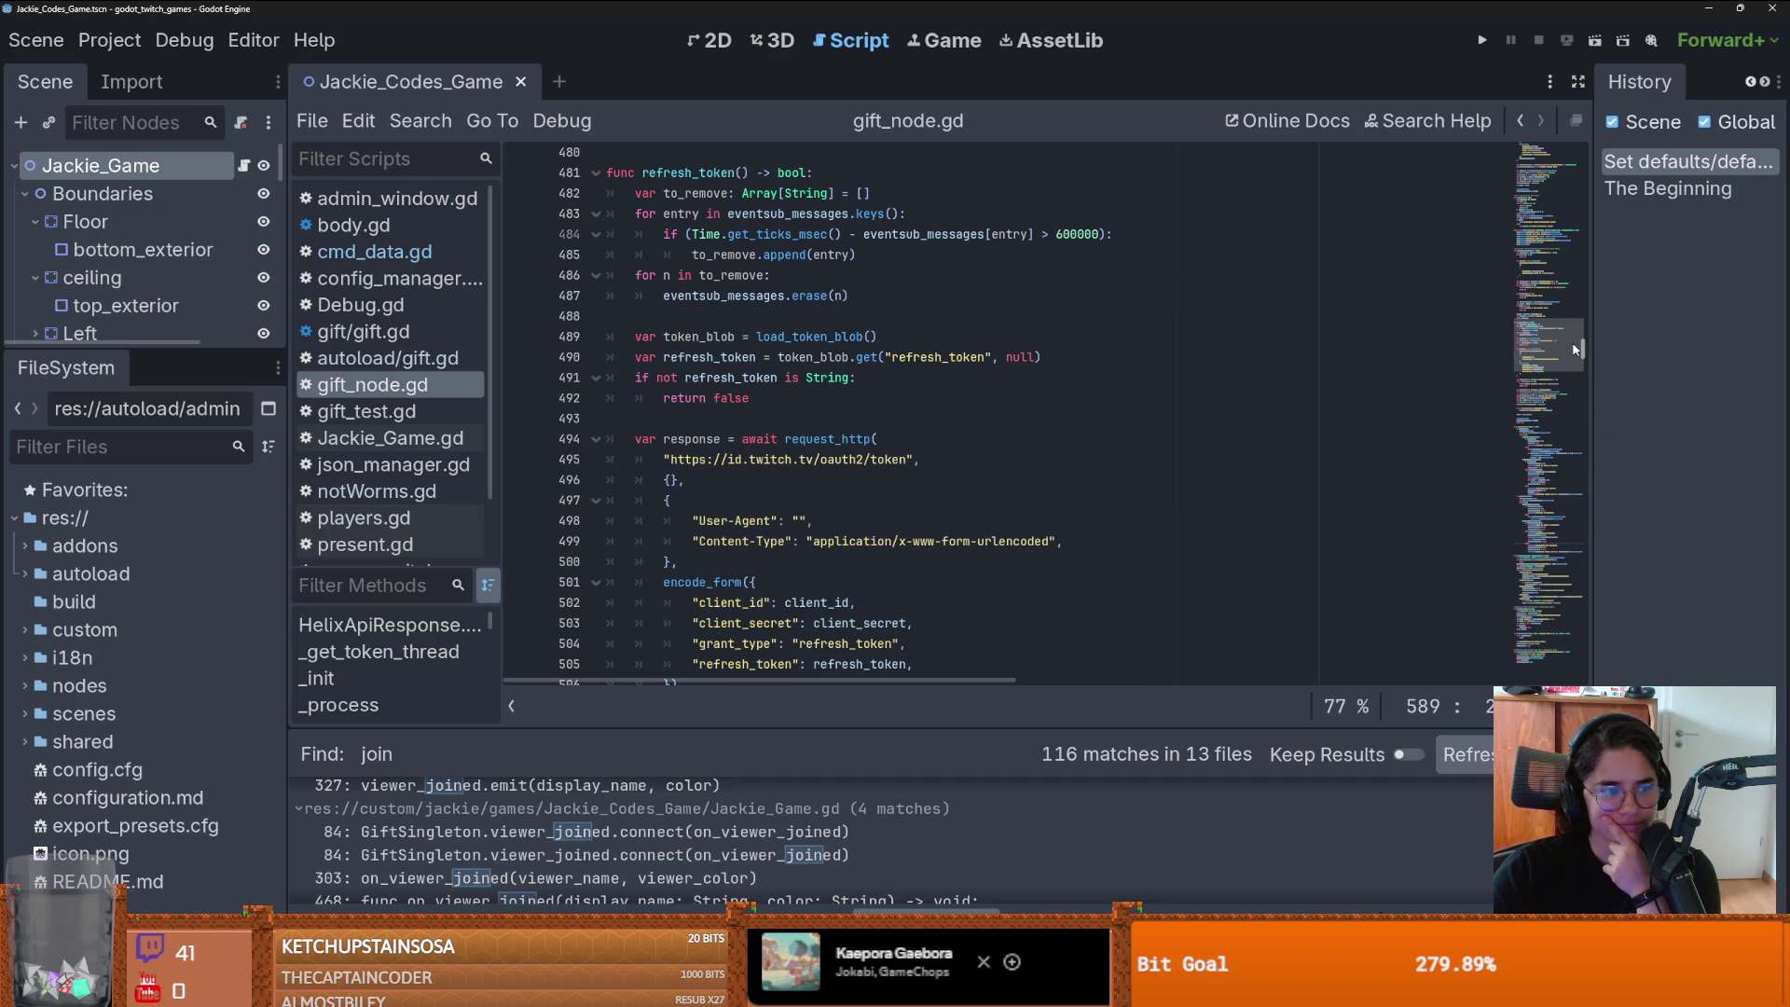
left_click_drag(1573, 348, 1586, 237)
scroll(1116, 443, "up", 5)
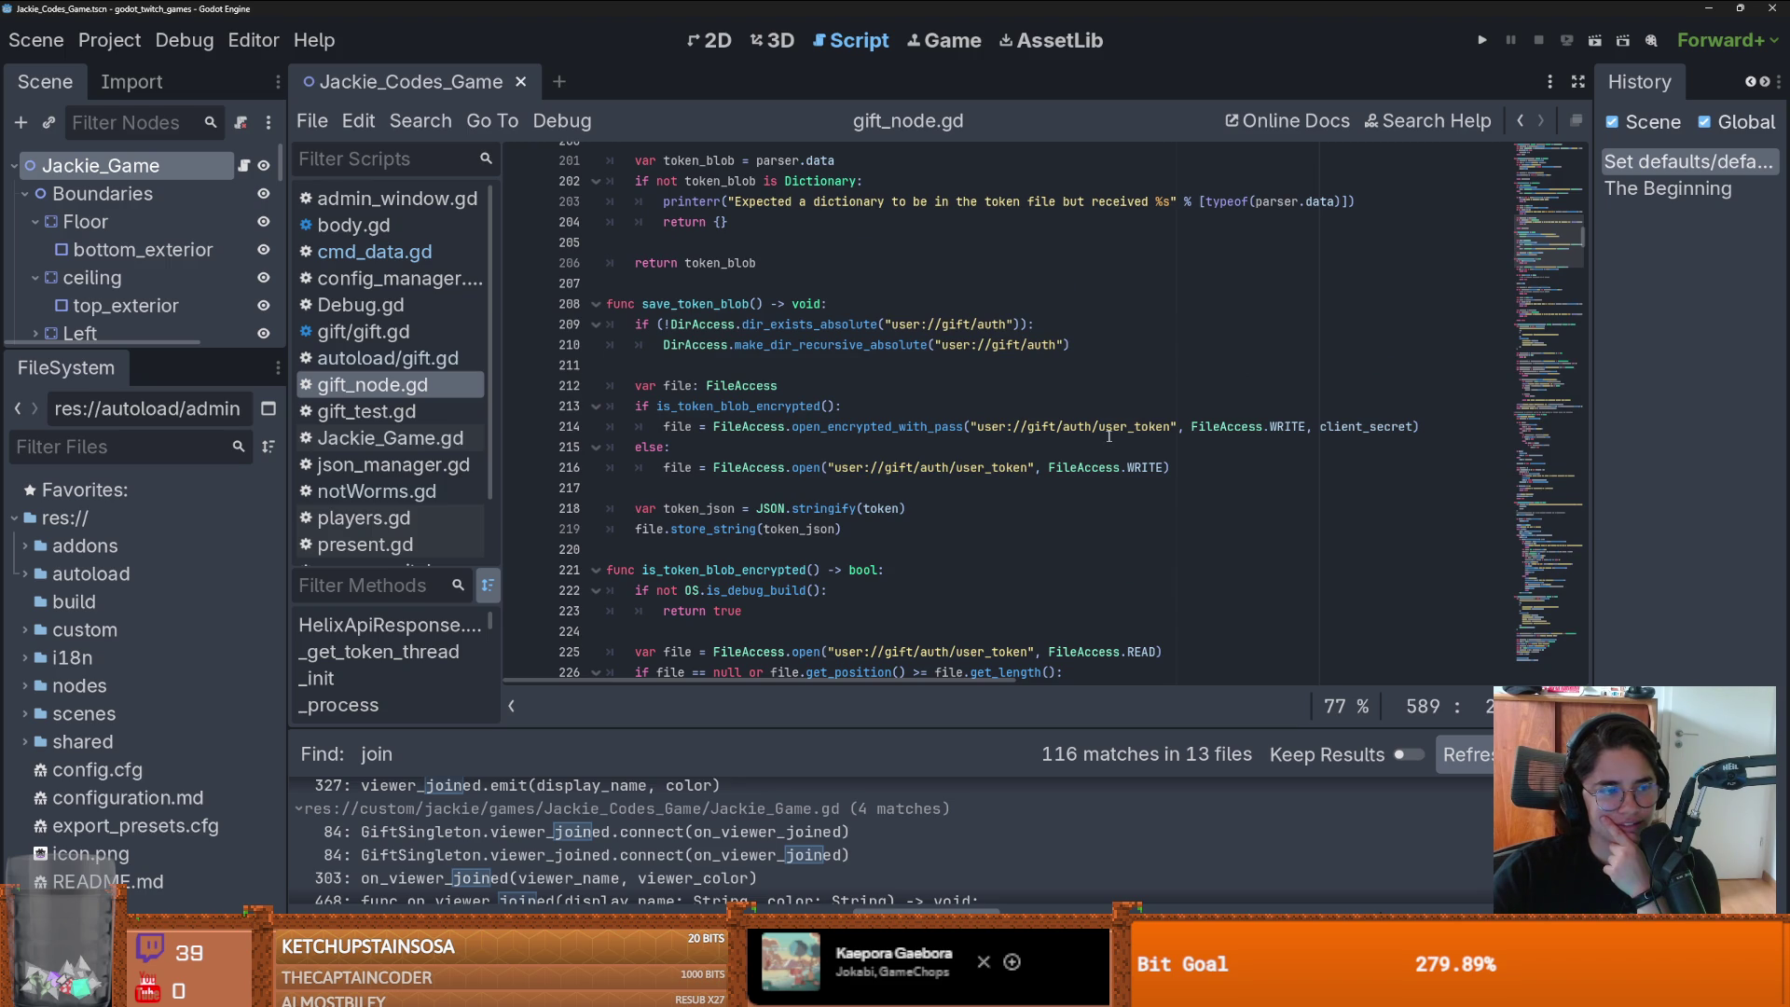
scroll(1080, 445, "up", 8)
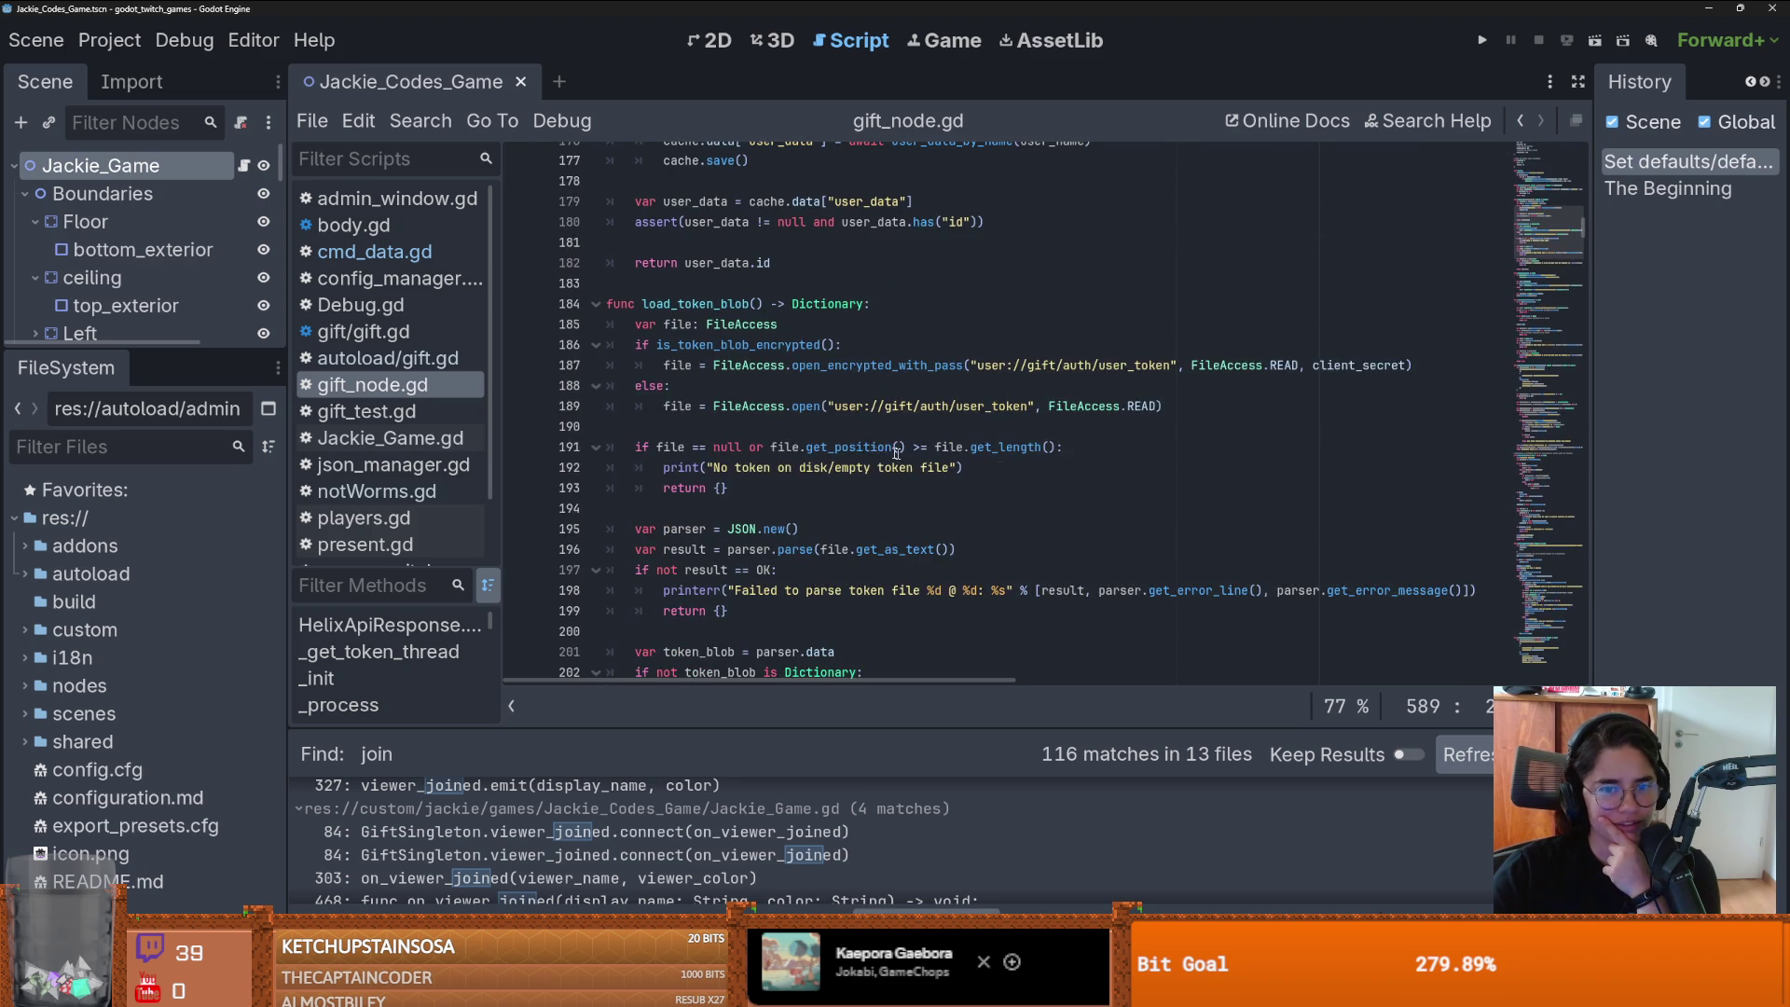
- Put the caret on the load_token_blob line and save with Ctrl+S
left_click(773, 503)
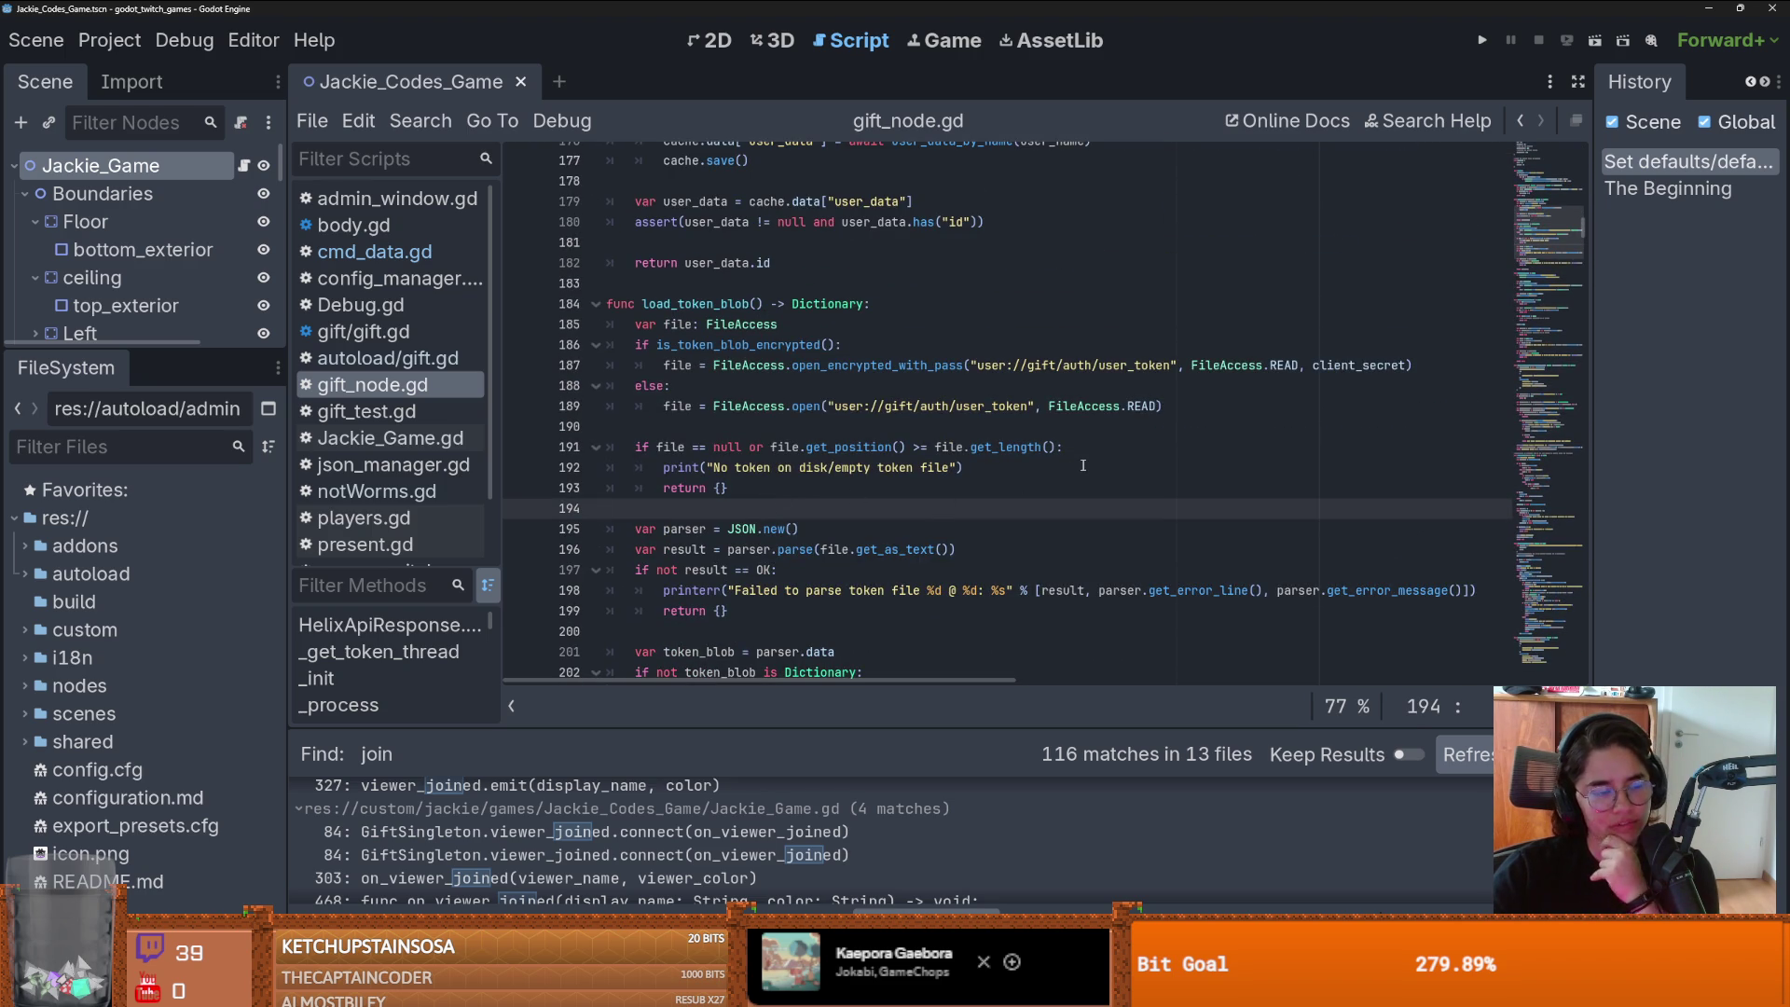
mouse_move(560, 989)
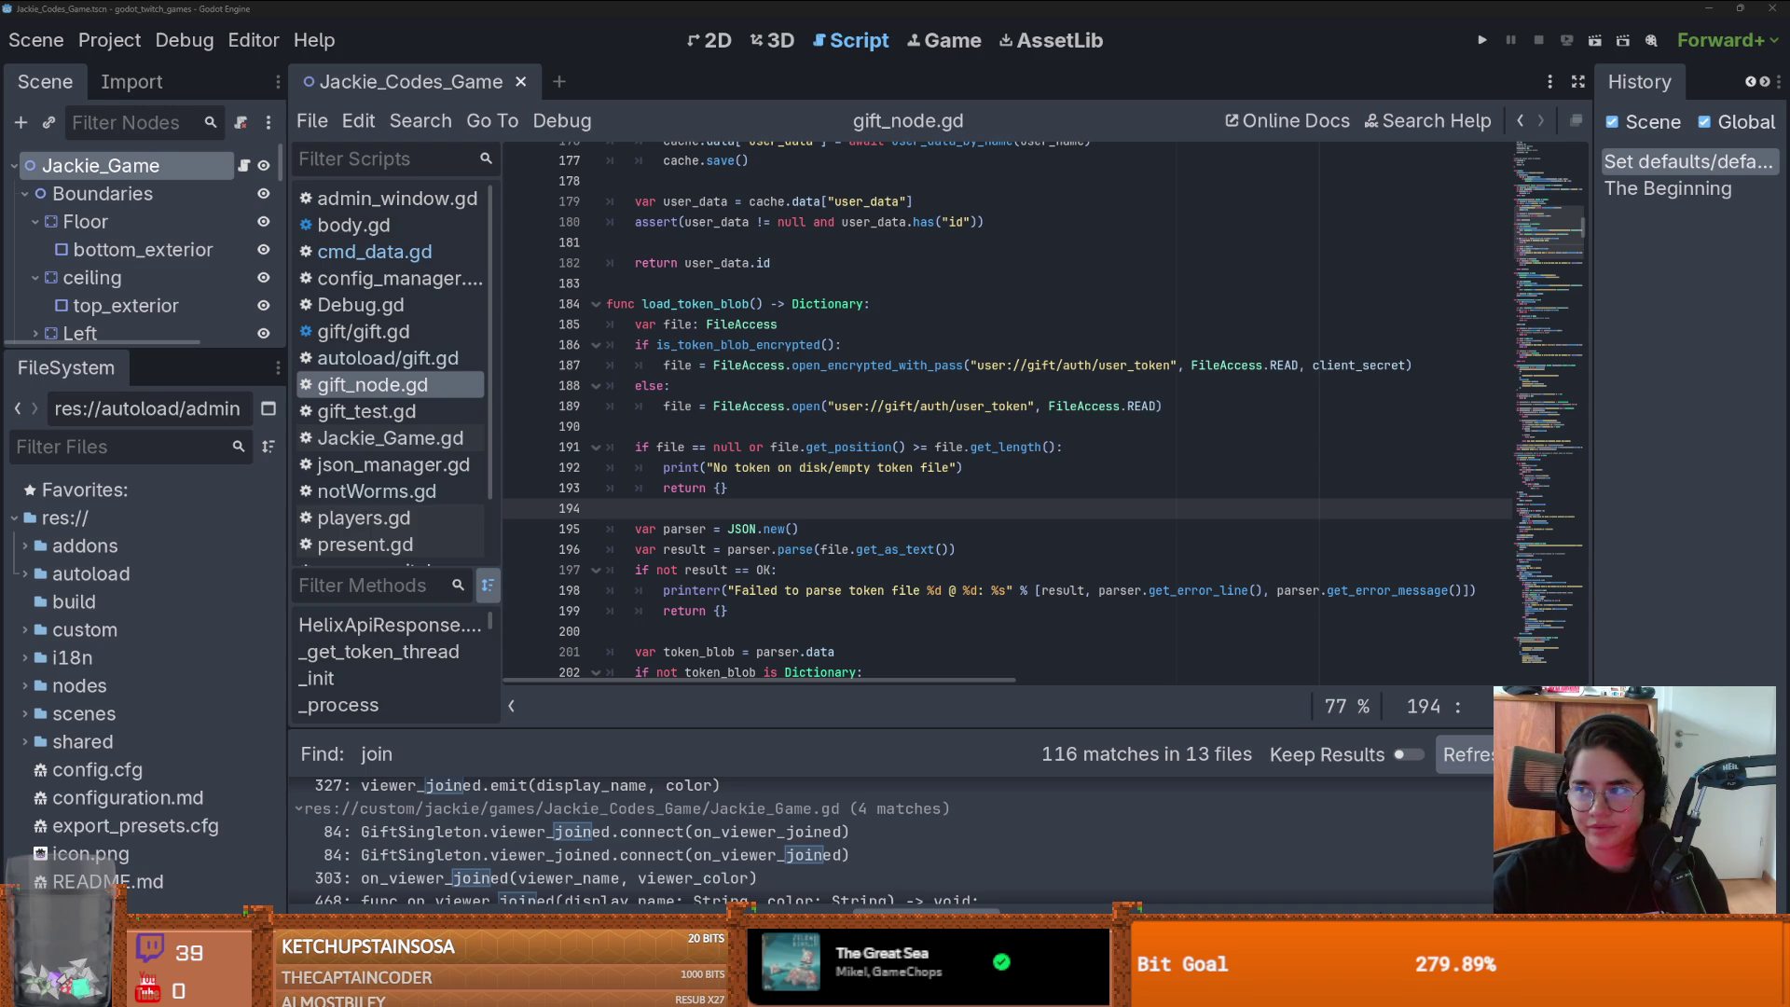
left_click(1102, 301)
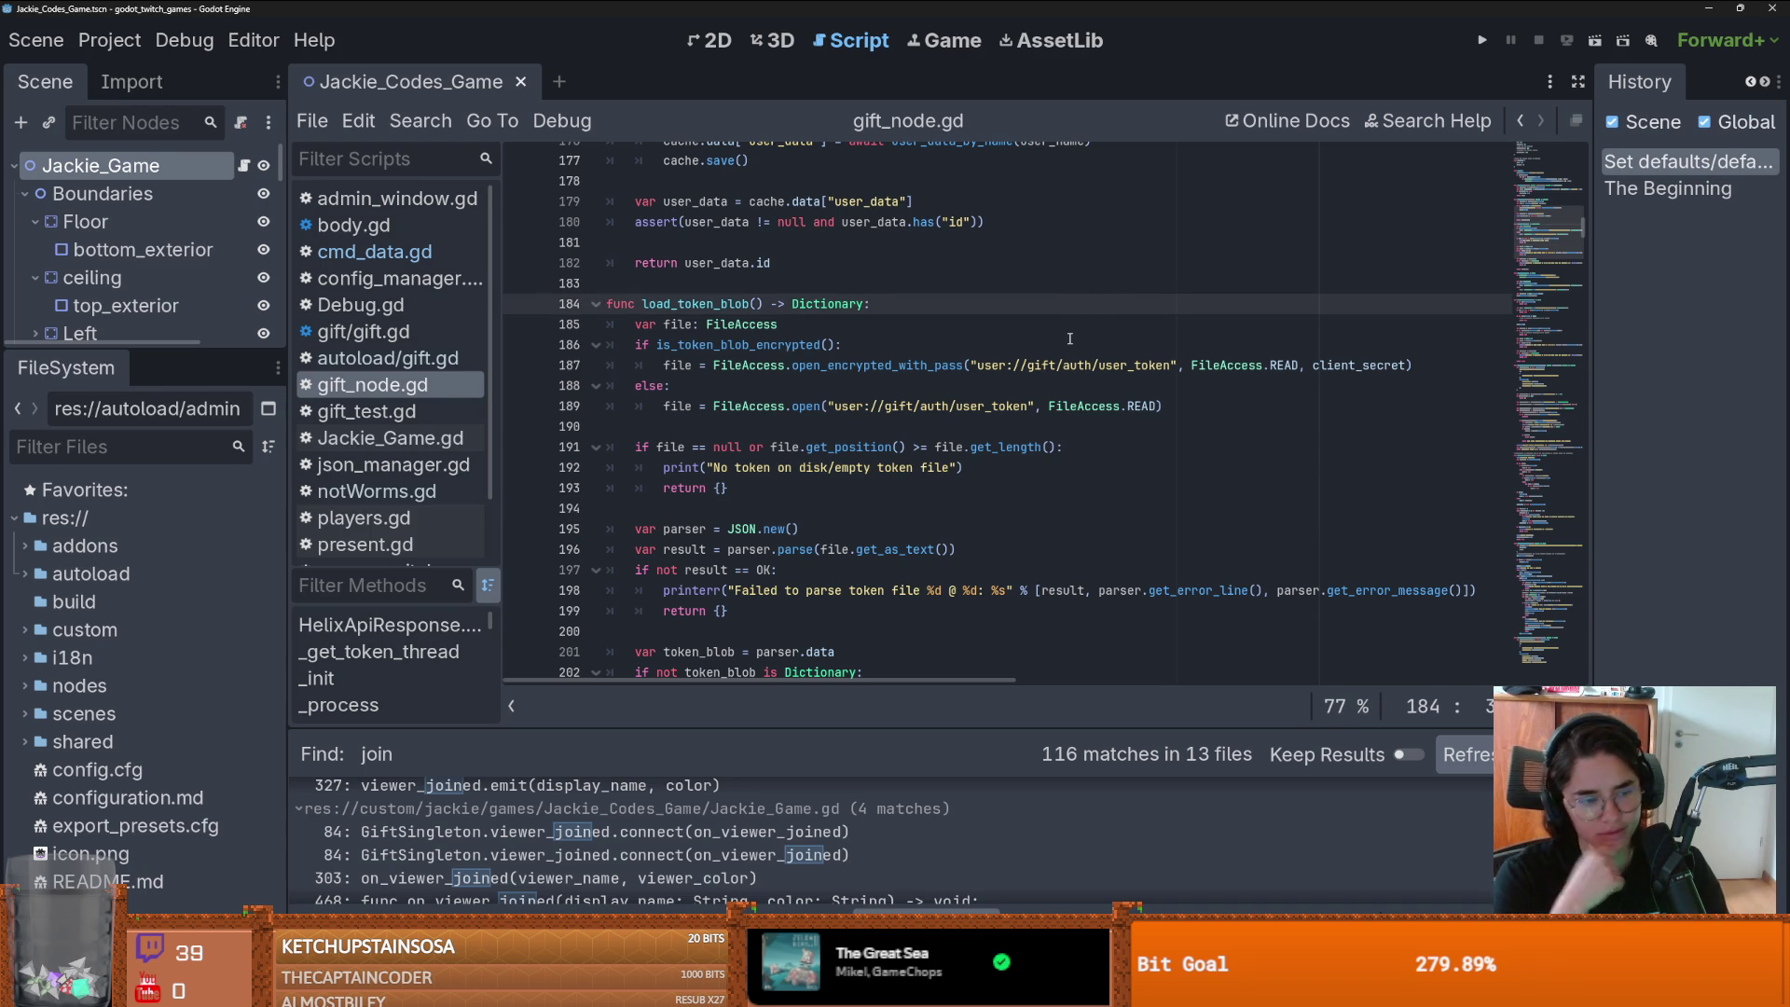
scroll(853, 321, "up", 3)
key("ctrl+s")
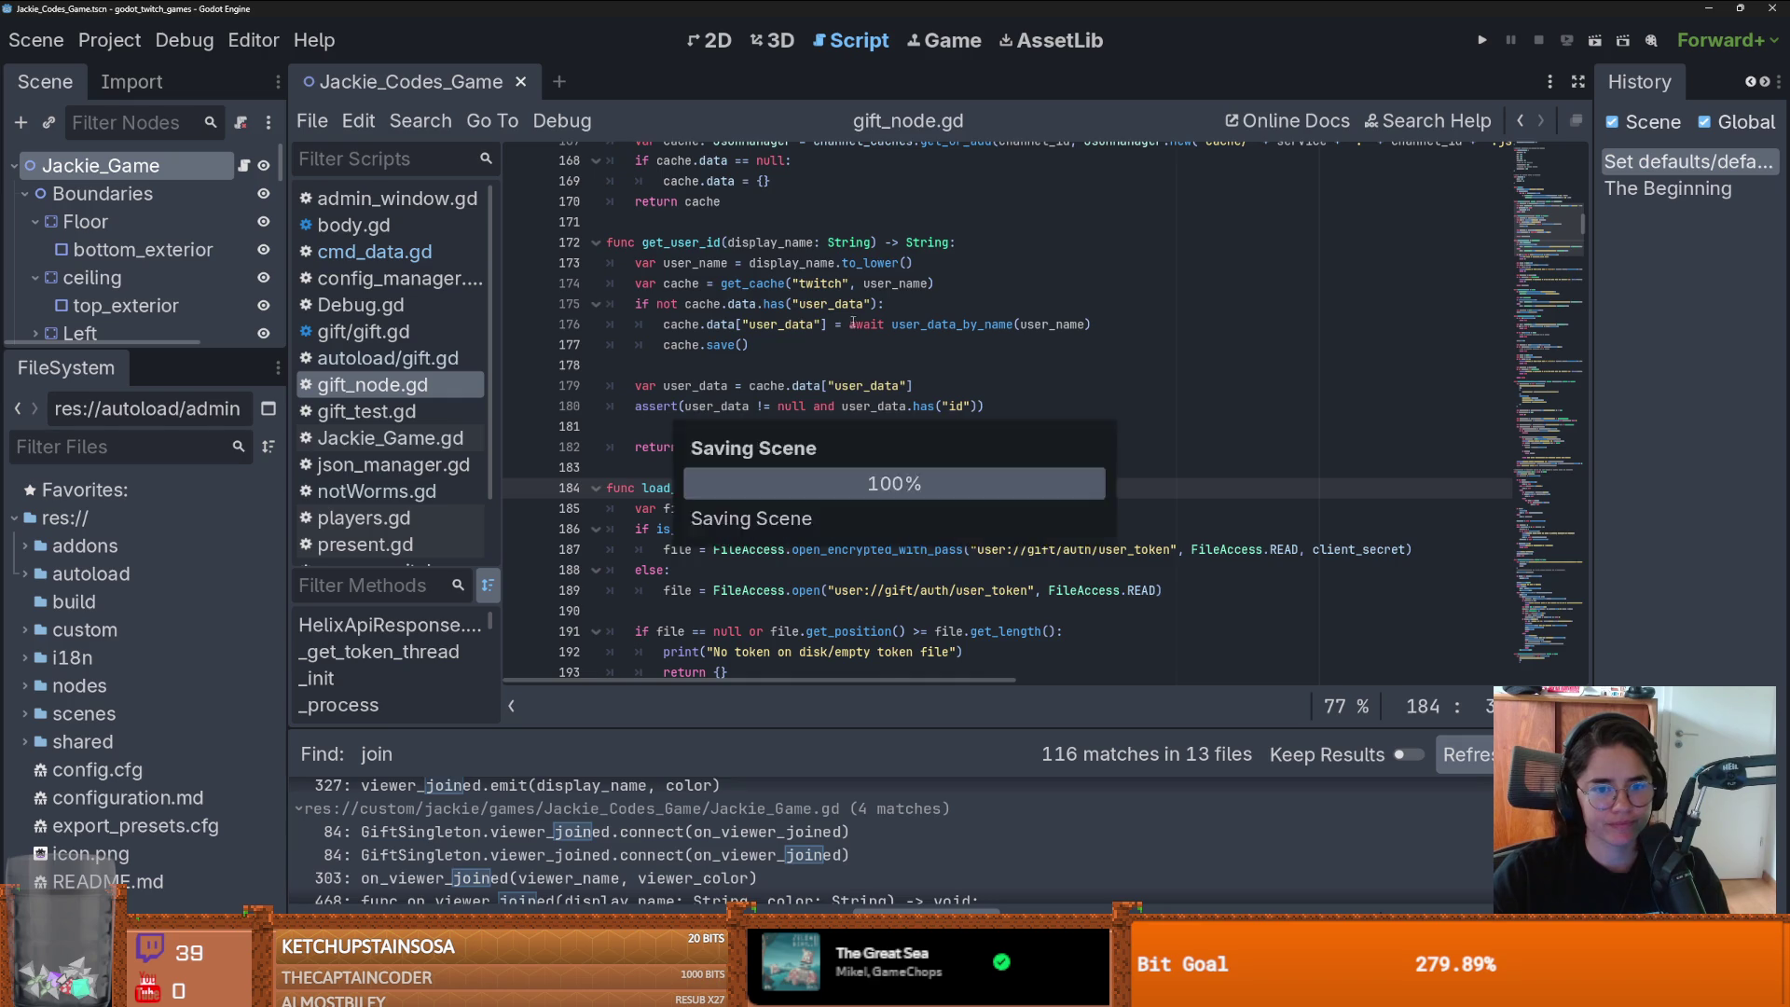
- Scroll down through the token functions, then return to the commands Dictionary at line 88
scroll(881, 463, "down", 1)
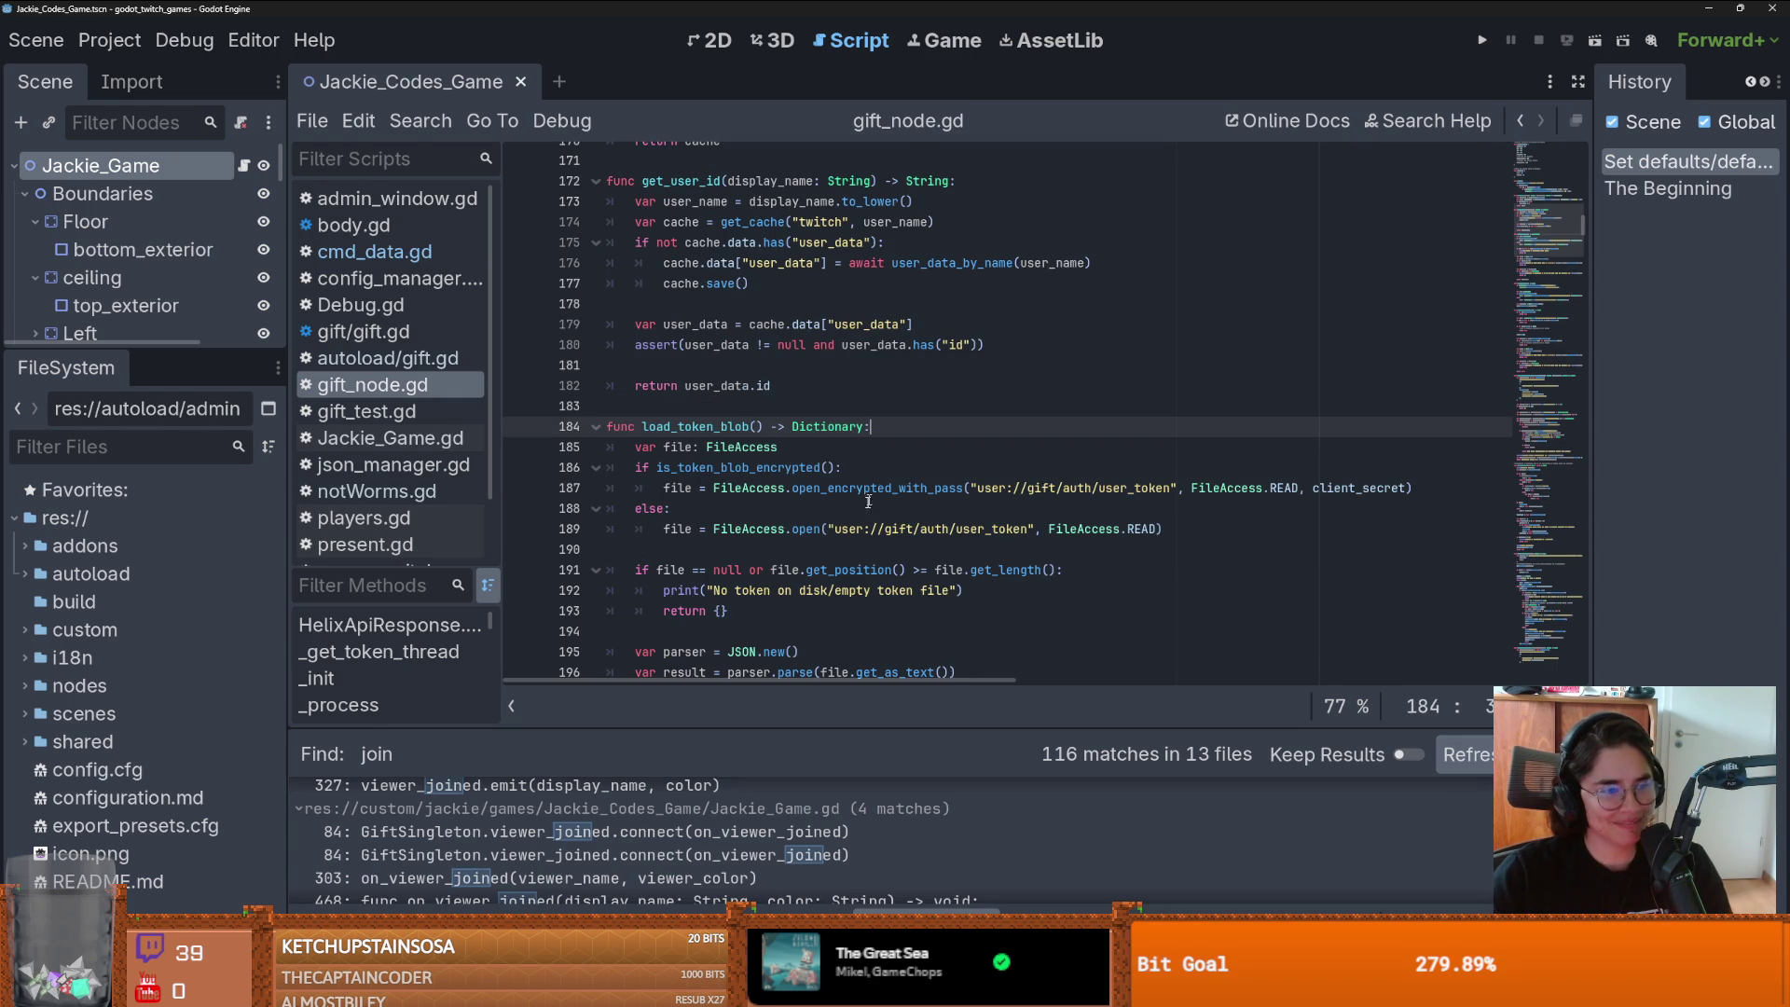
scroll(870, 496, "down", 2)
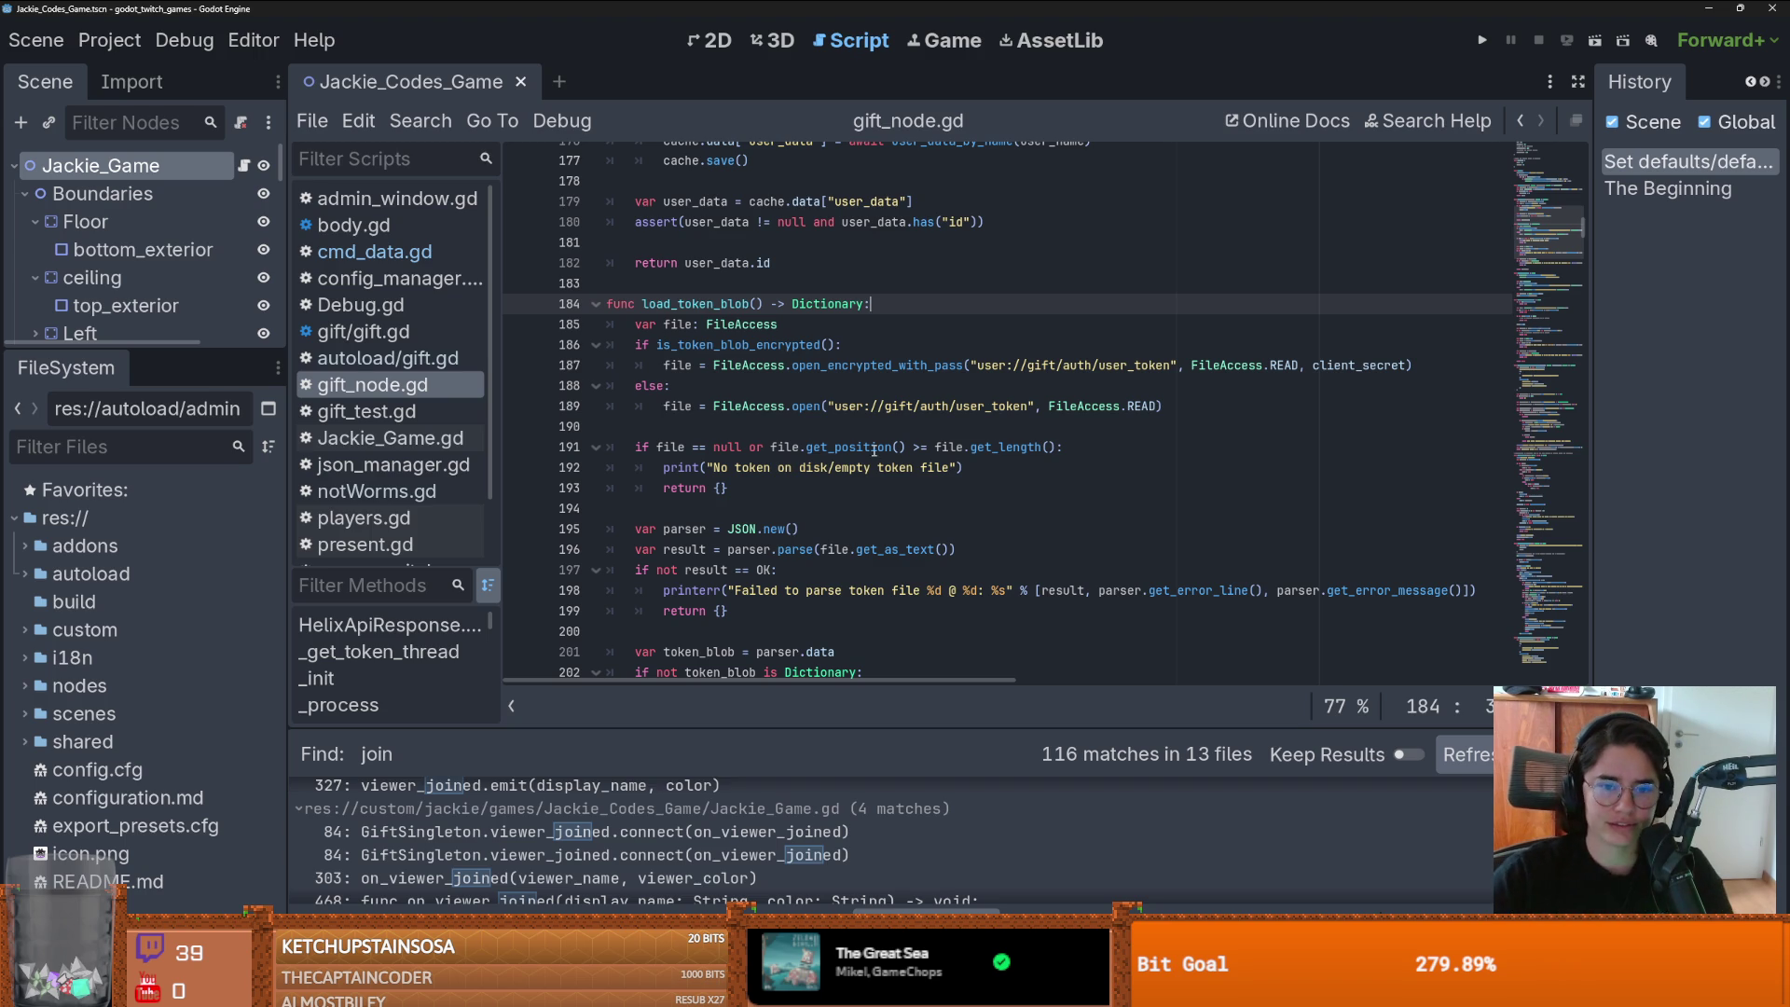
left_click(846, 479)
scroll(820, 522, "down", 7)
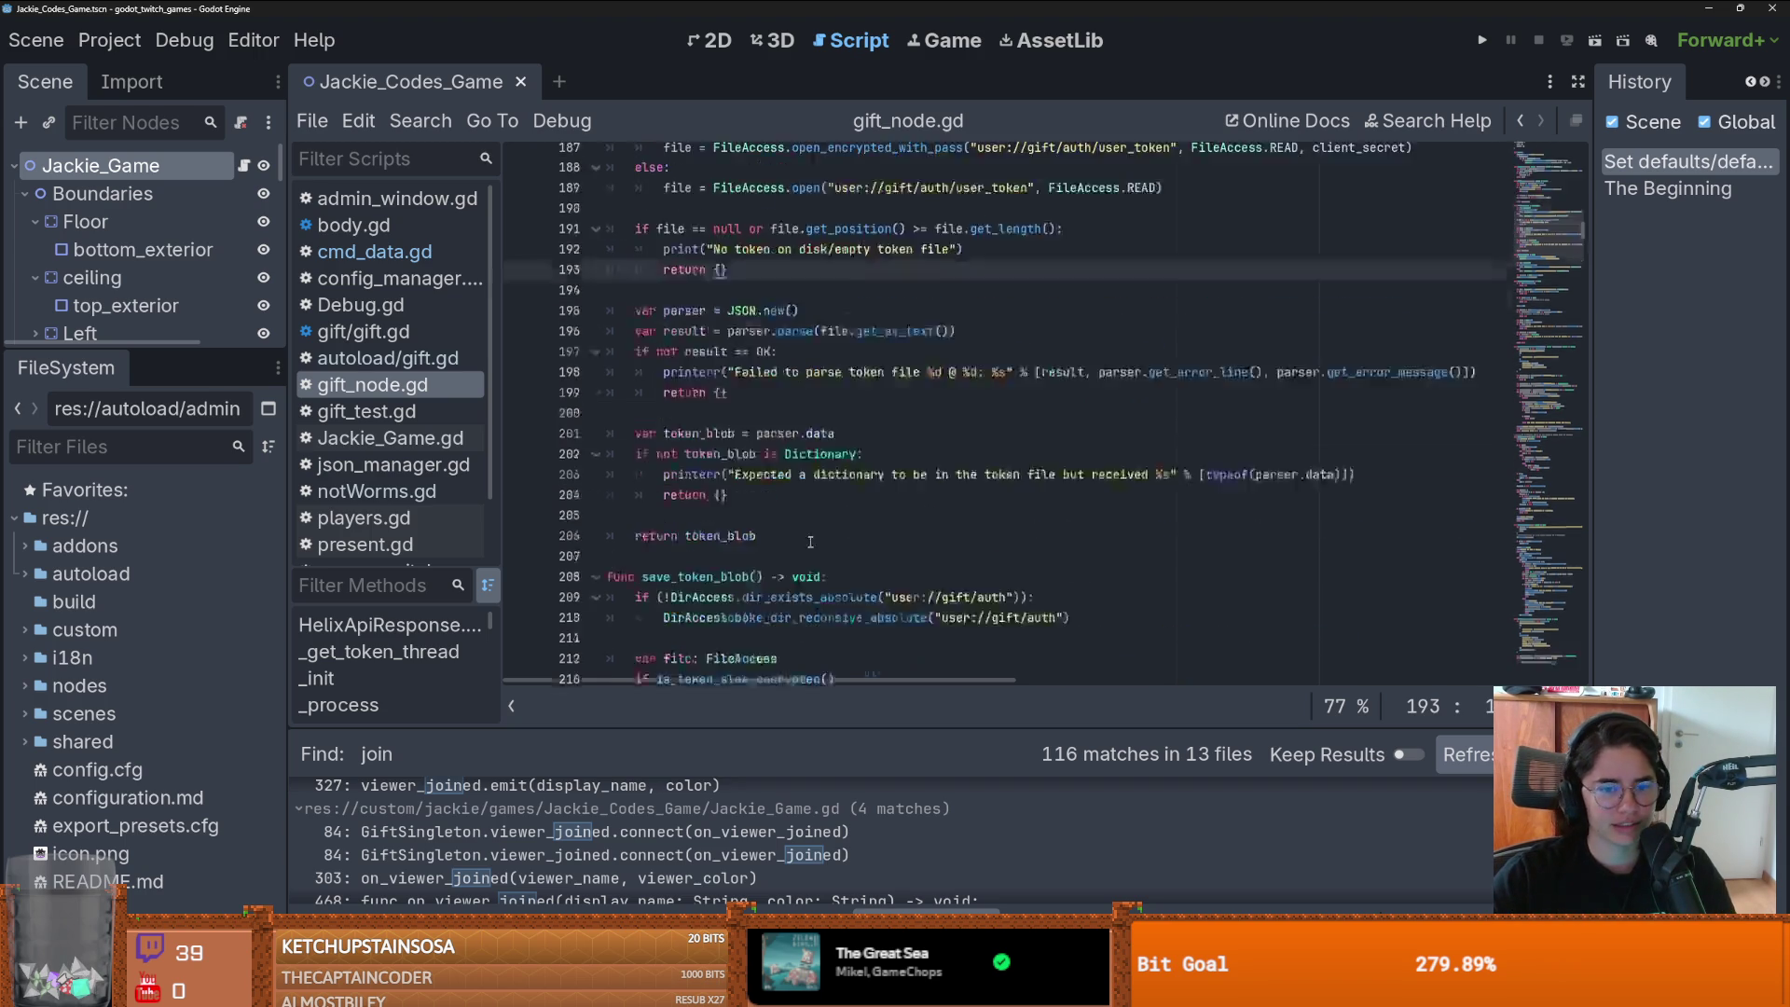
scroll(810, 546, "down", 14)
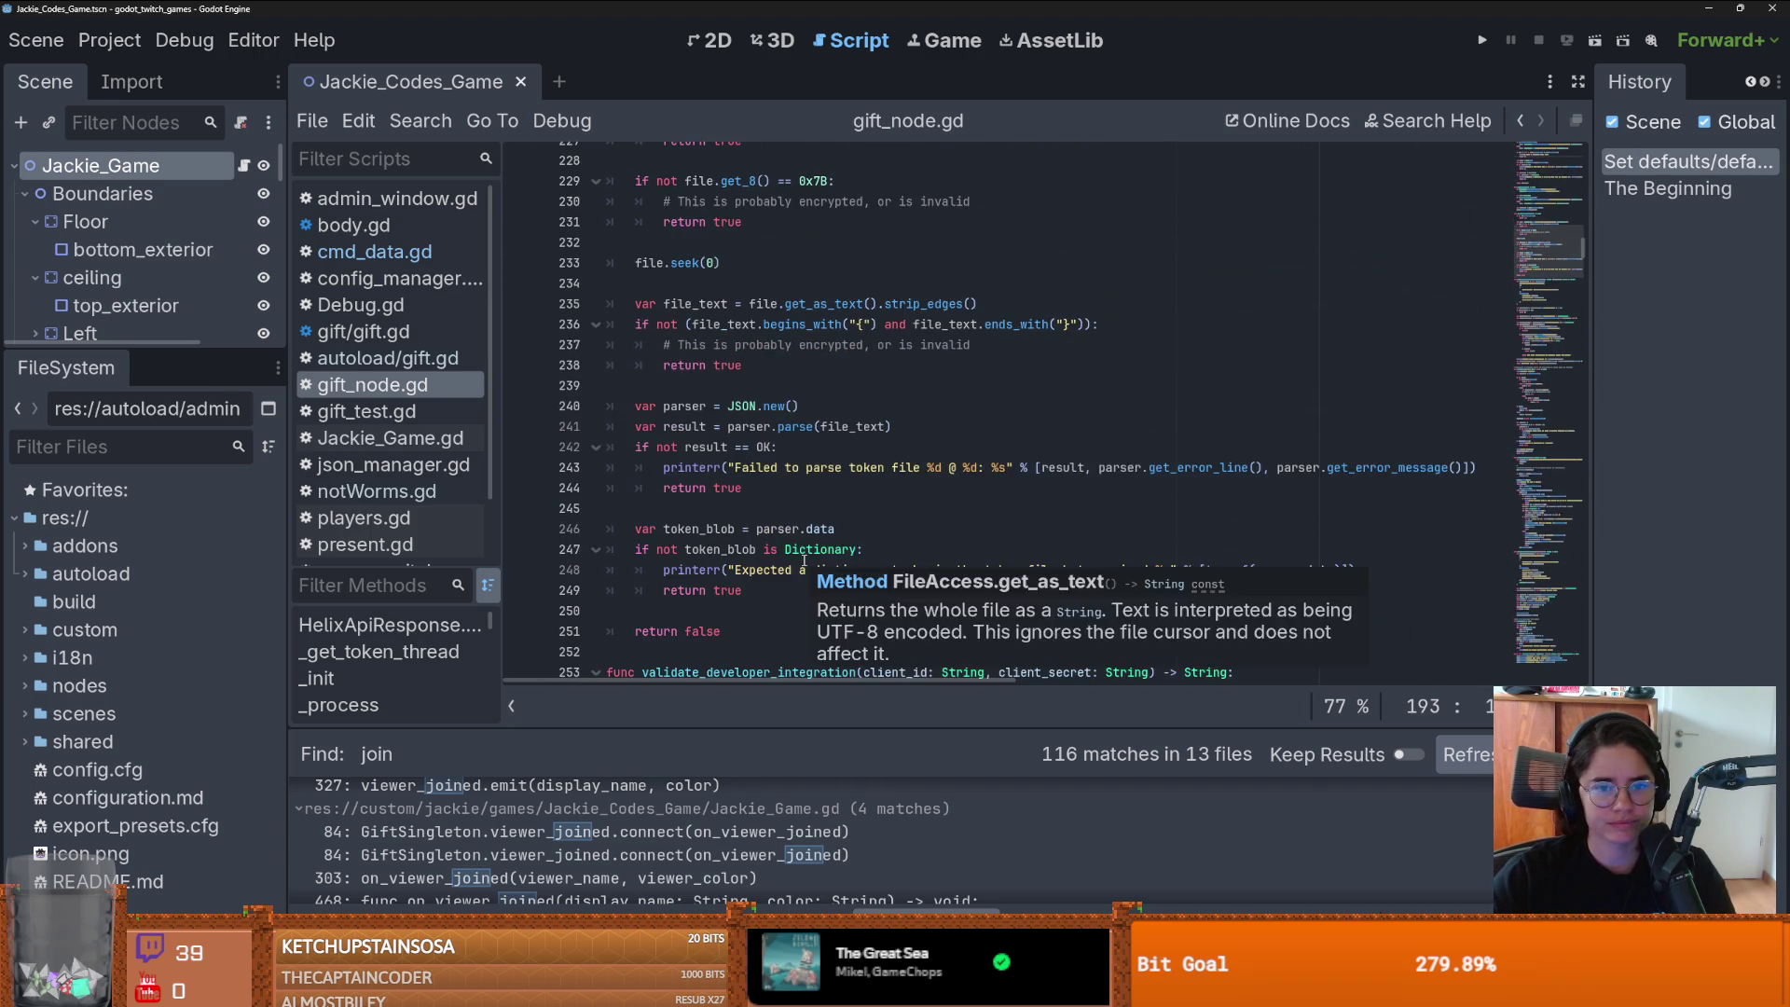
scroll(804, 560, "down", 3)
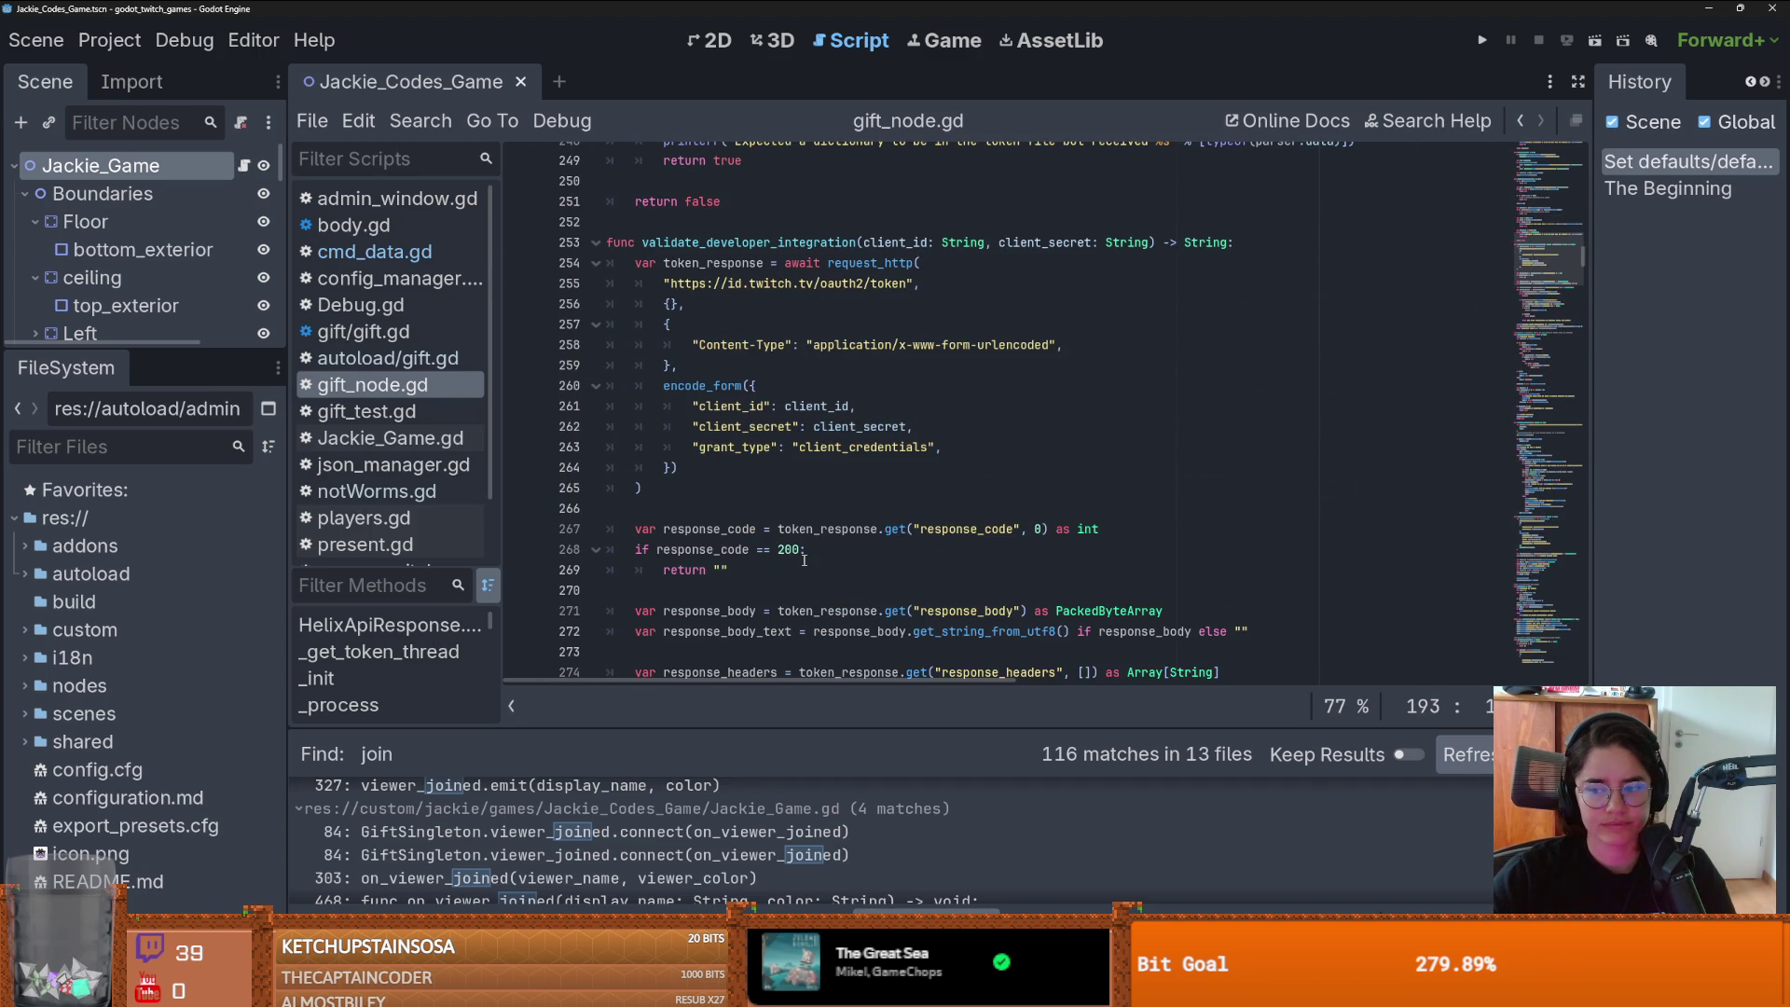
scroll(804, 561, "down", 12)
scroll(803, 560, "down", 13)
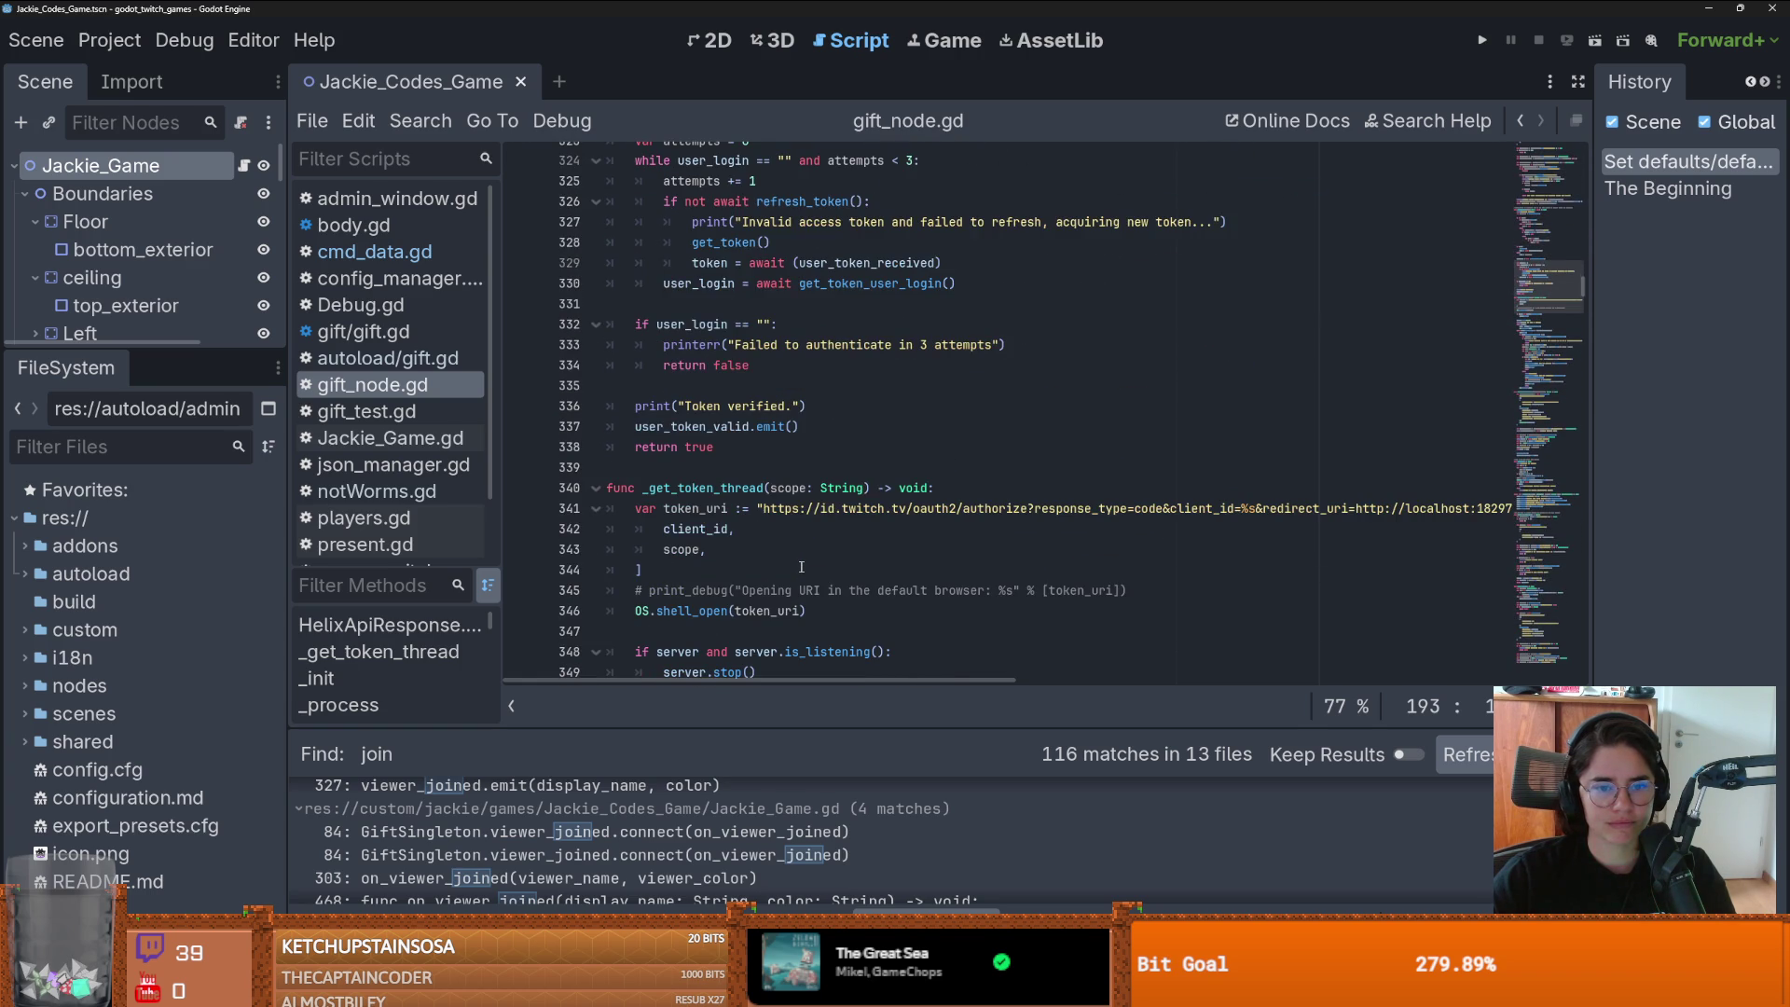
scroll(801, 567, "down", 3)
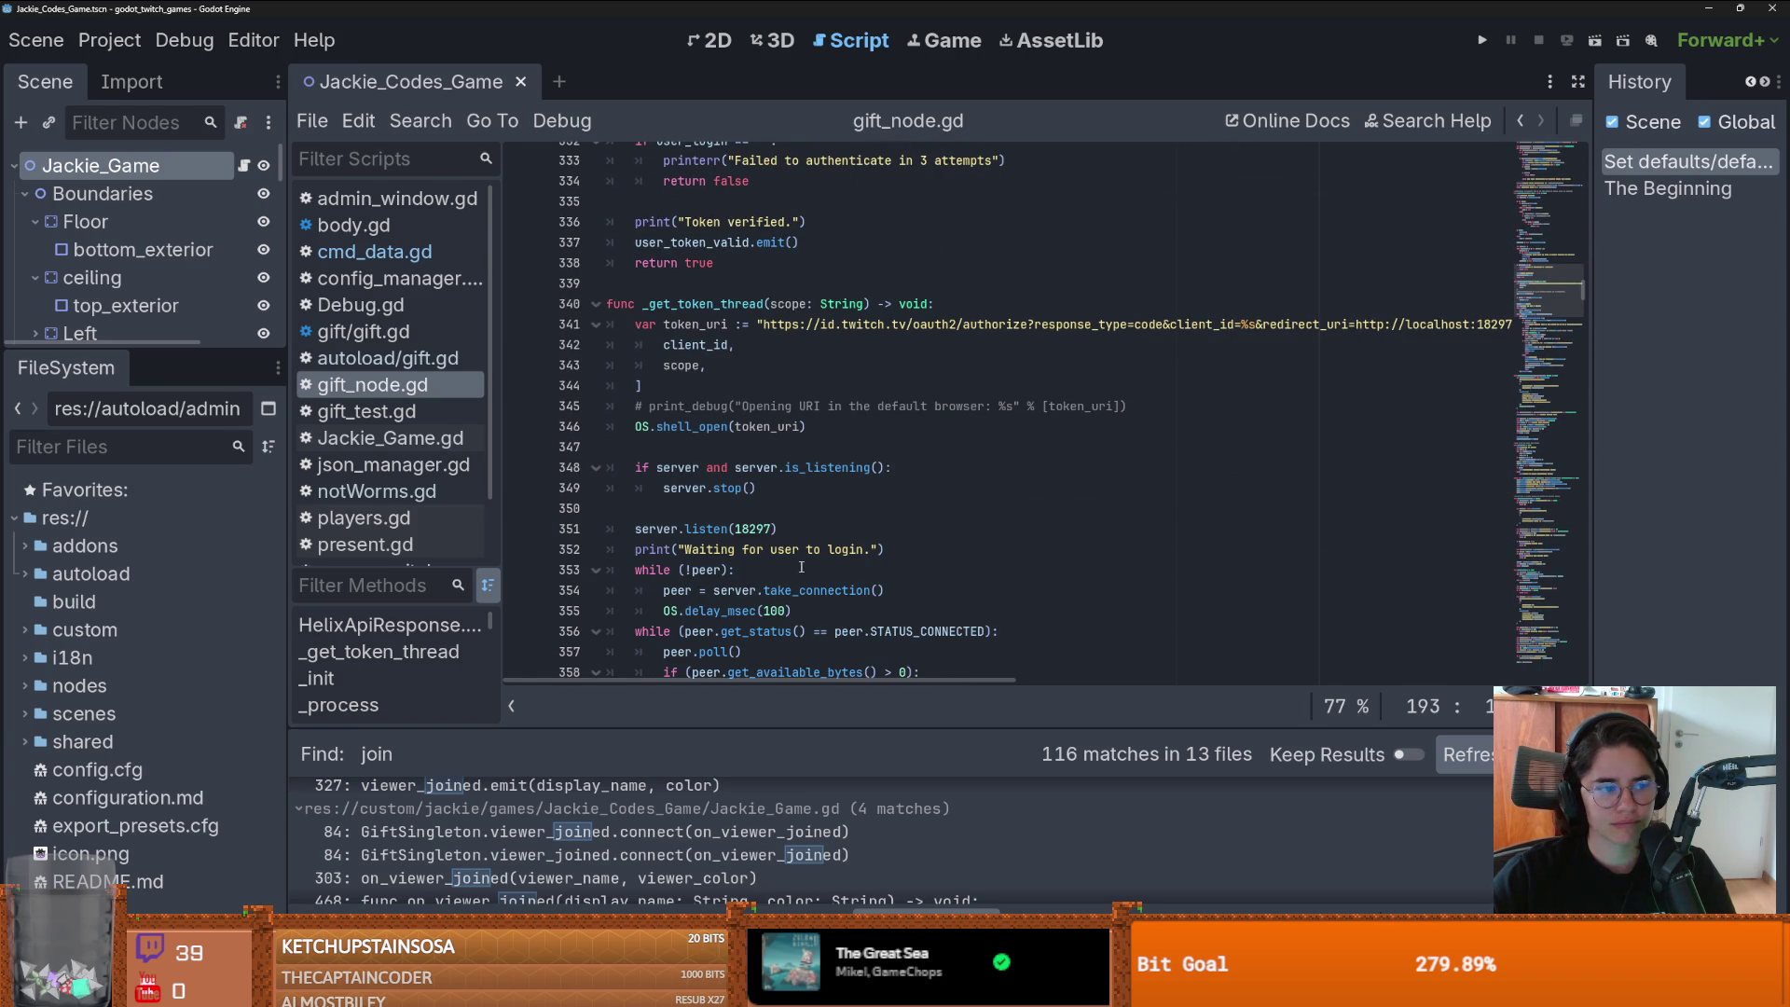
scroll(801, 567, "down", 2)
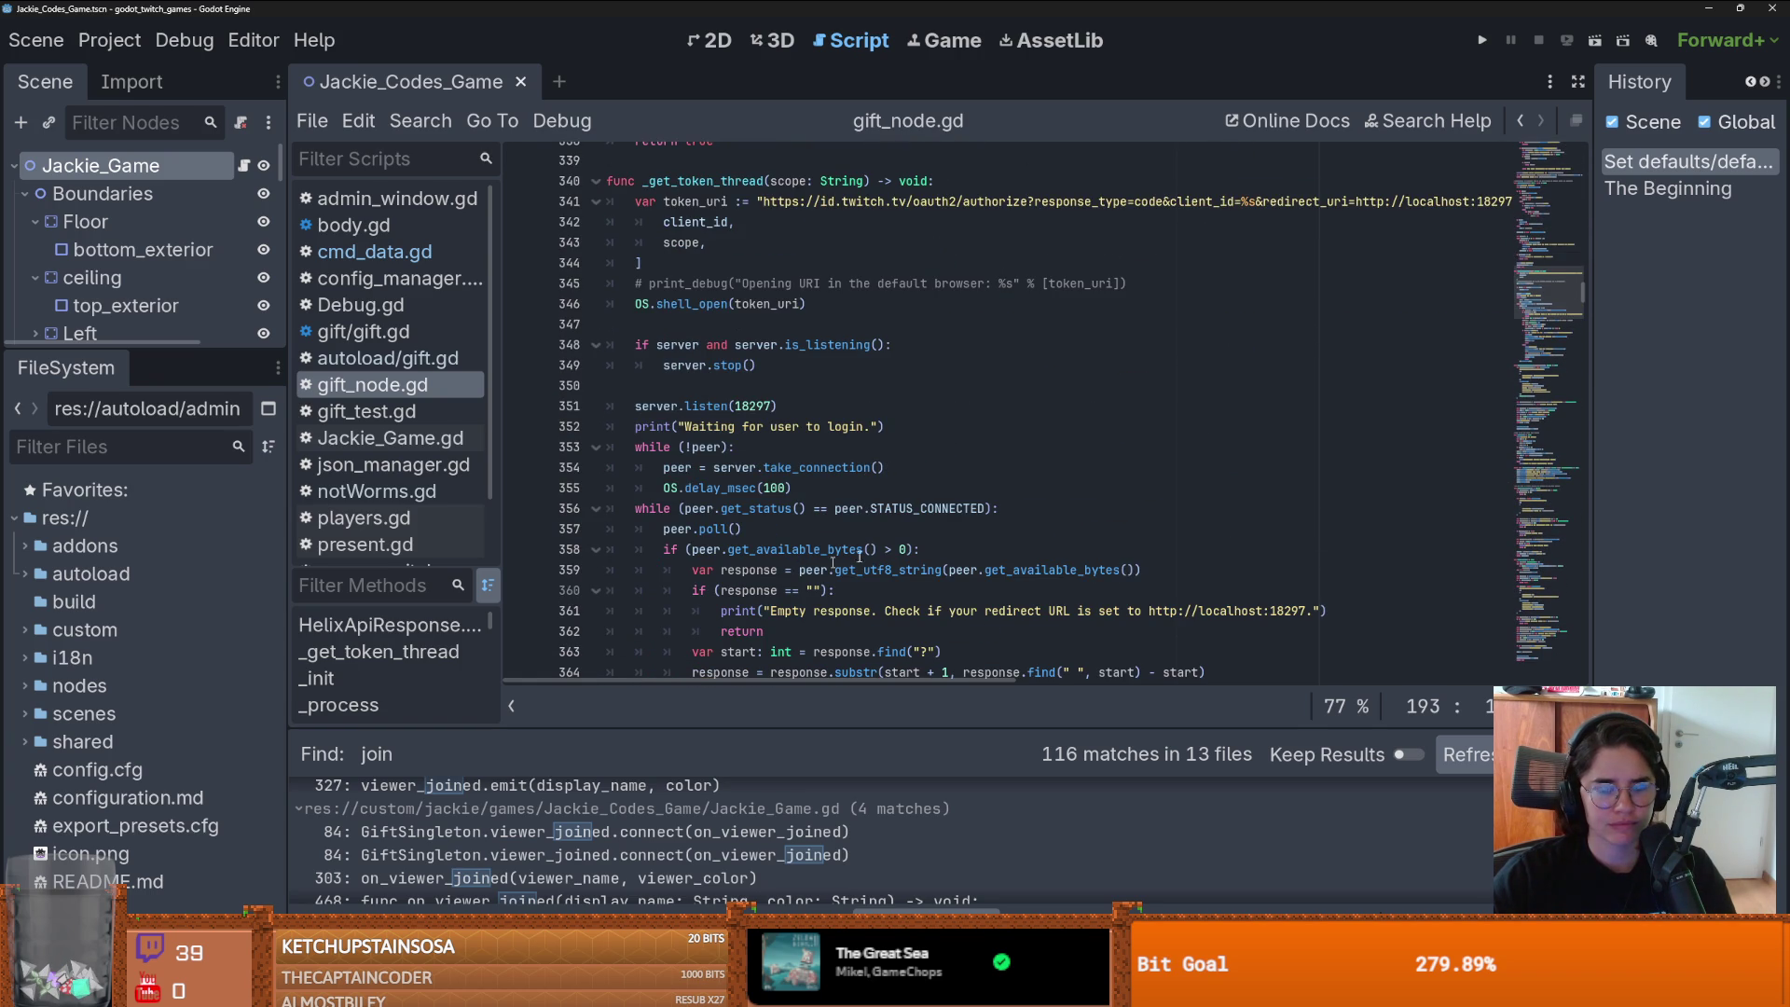
mouse_move(1582, 292)
left_mouse_down()
mouse_move(1578, 182)
mouse_move(1569, 194)
left_mouse_up()
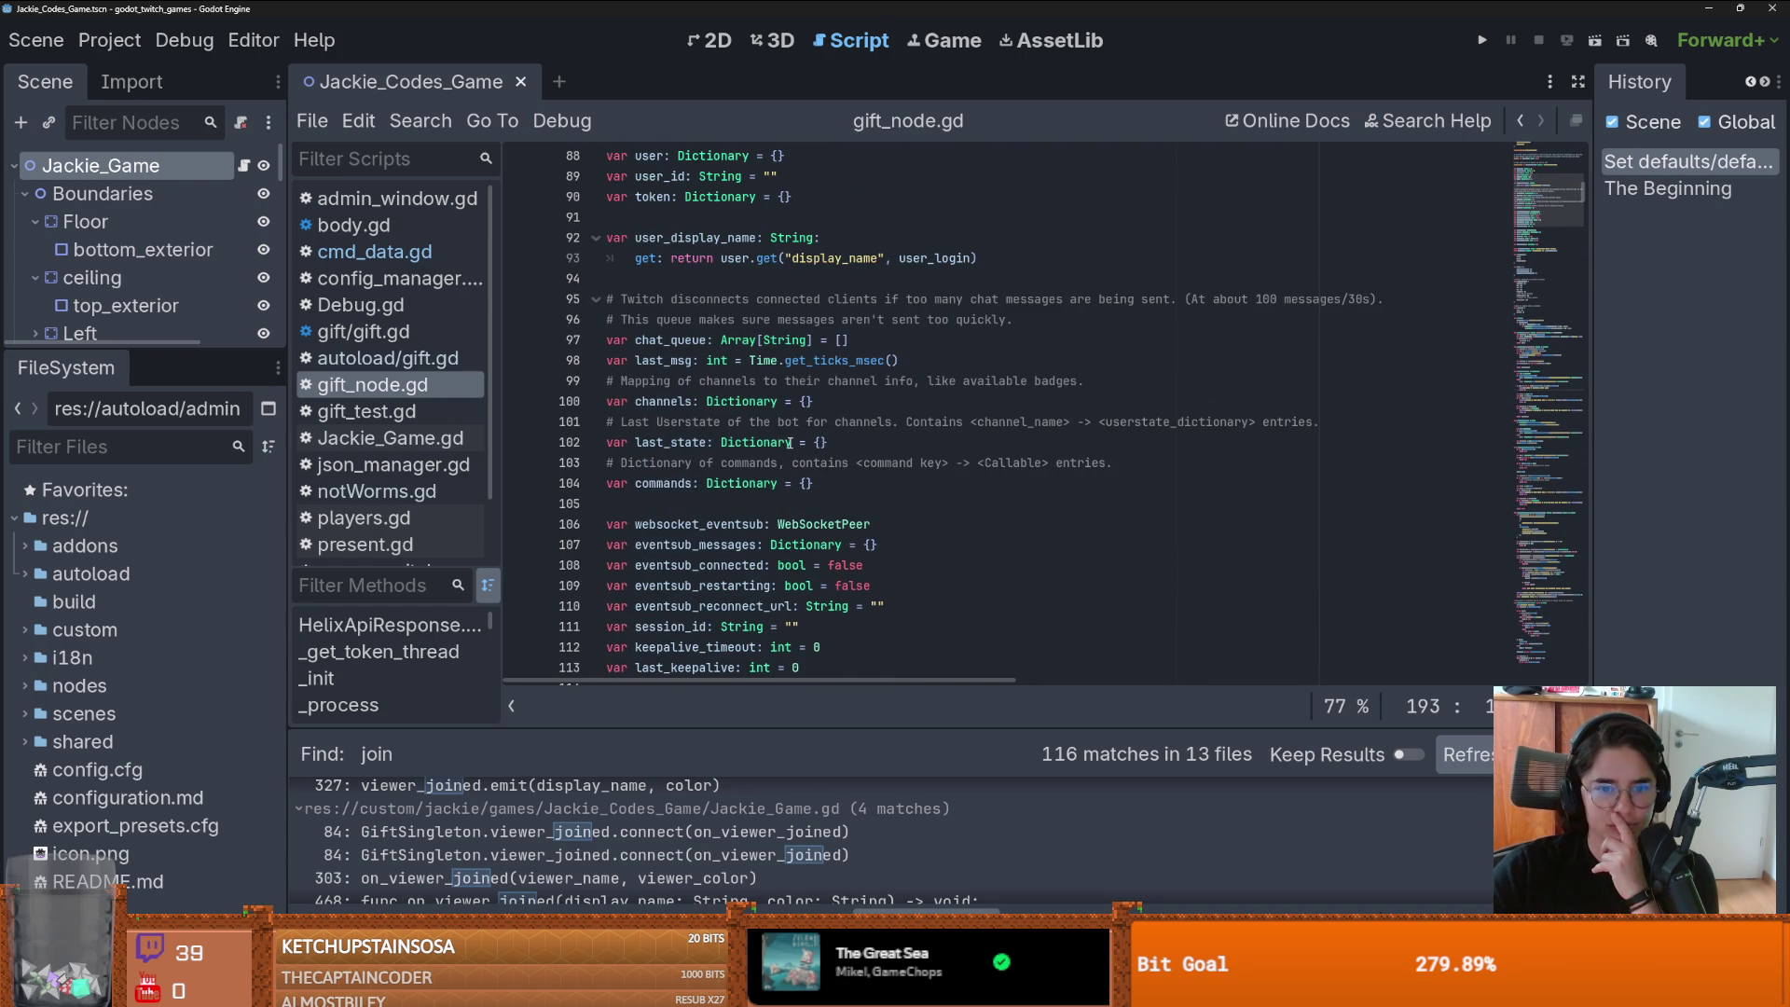
- Select 'commands' on line 104 and run a project-wide search for Gift.commands
double_click(663, 483)
left_click(420, 120)
left_click(462, 264)
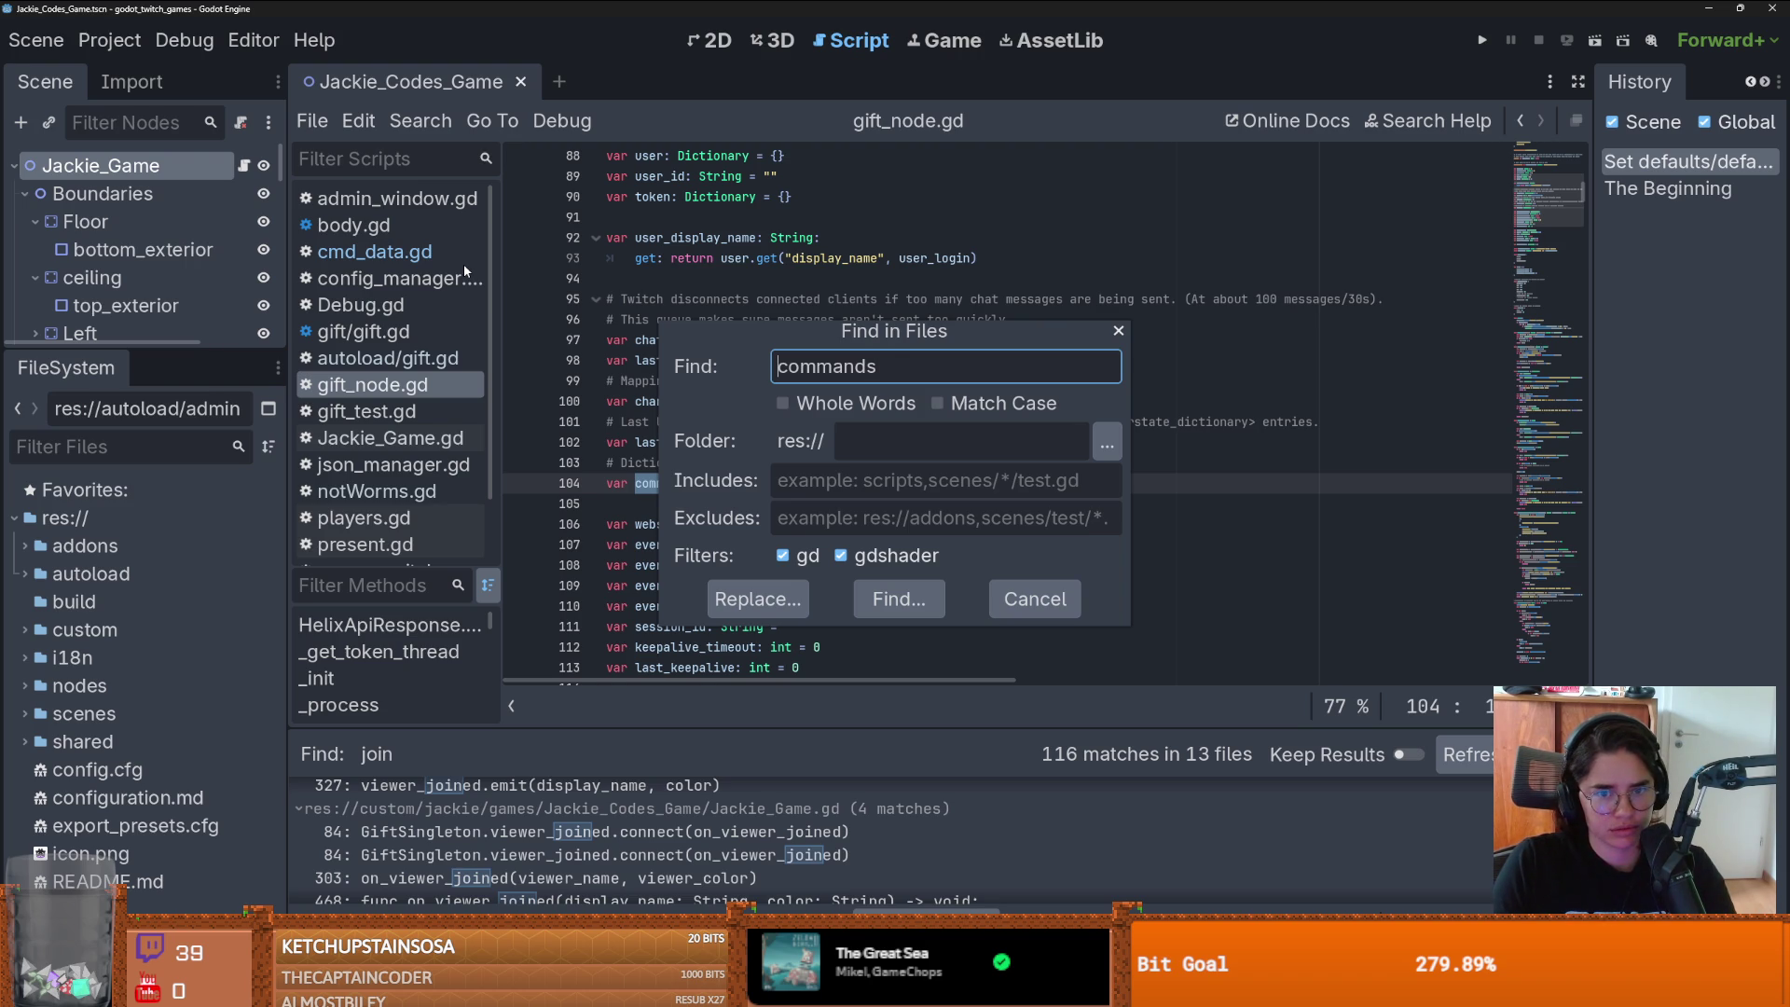
type("Gift.")
key("Return")
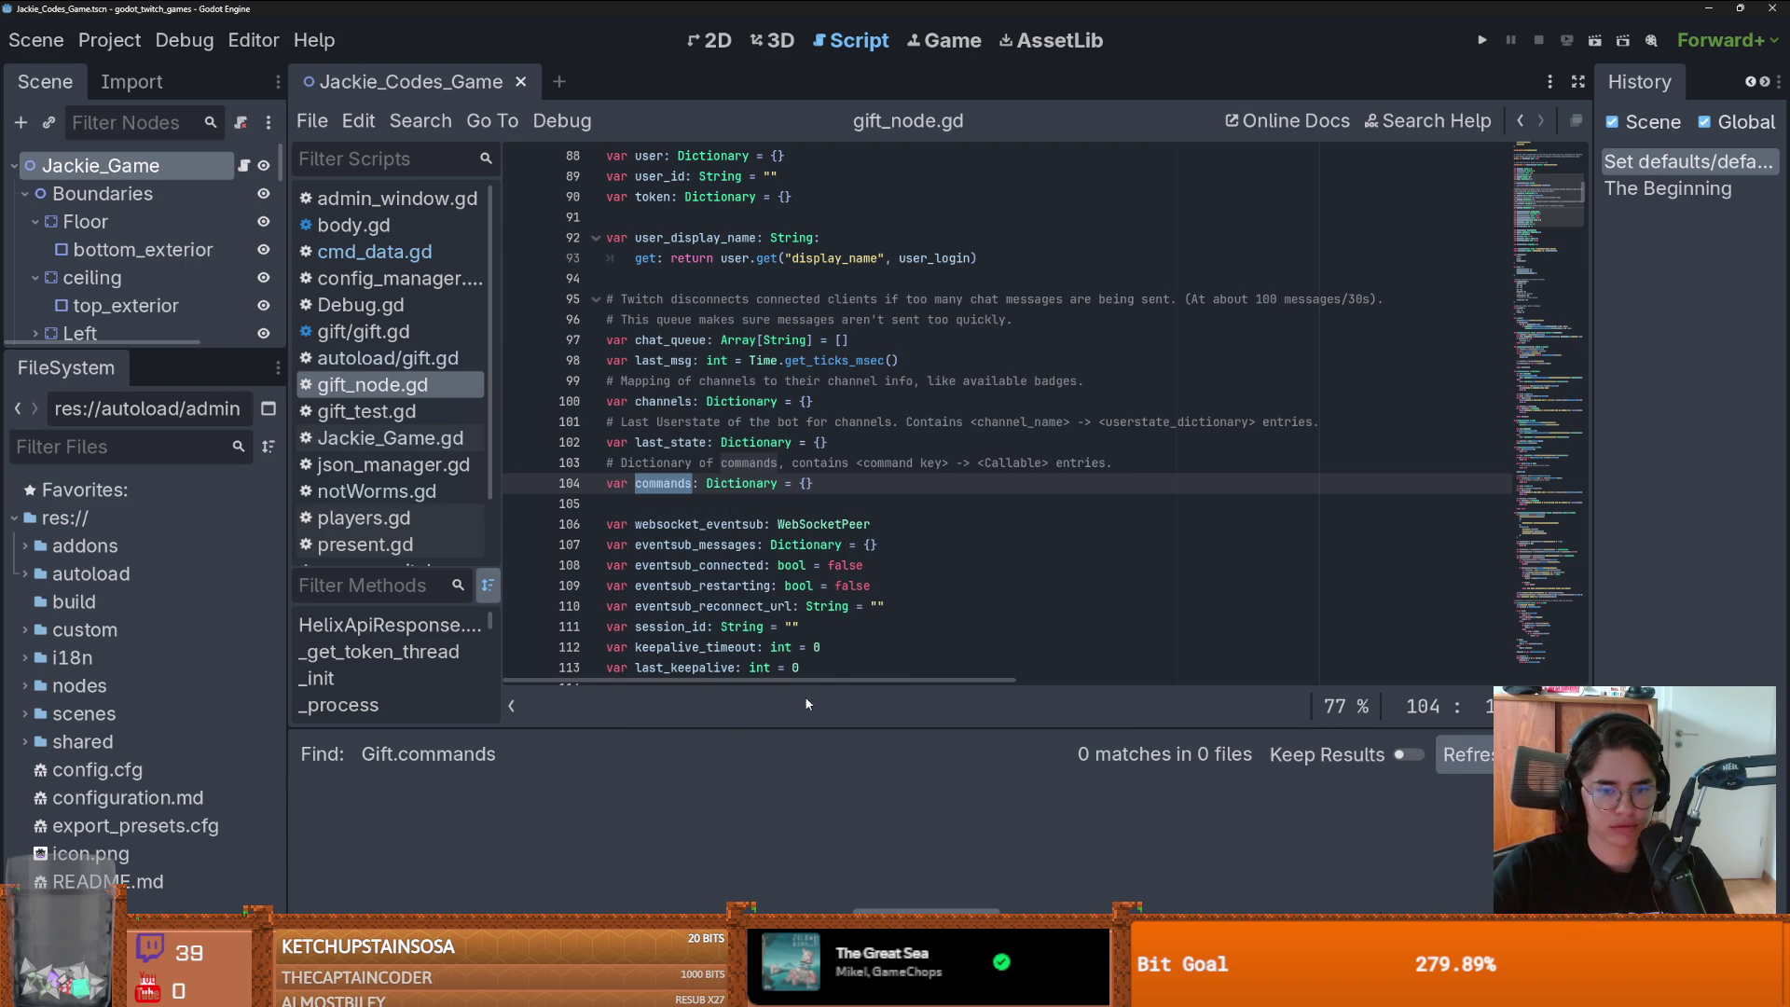
- Search all project files for 'commands' and scroll its 25 matches, starting at gift_node.gd
left_click(420, 120)
left_click(454, 276)
left_click(918, 595)
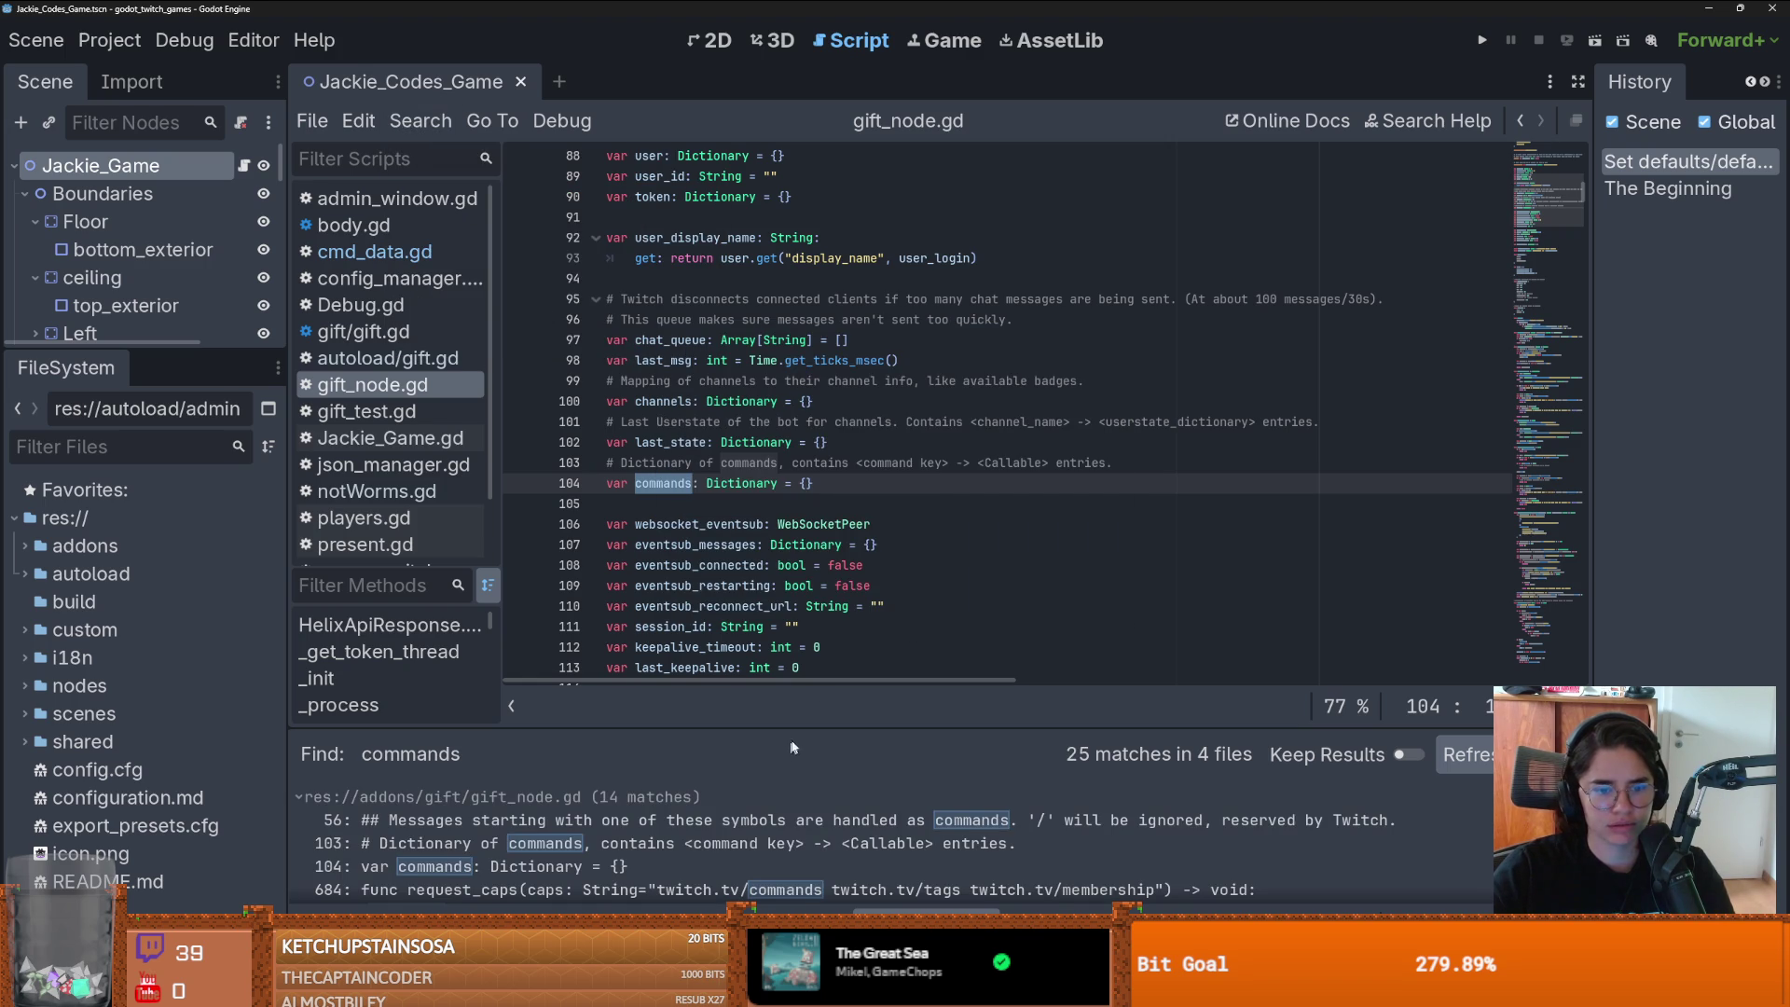
left_click_drag(788, 728, 791, 326)
scroll(793, 586, "down", 3)
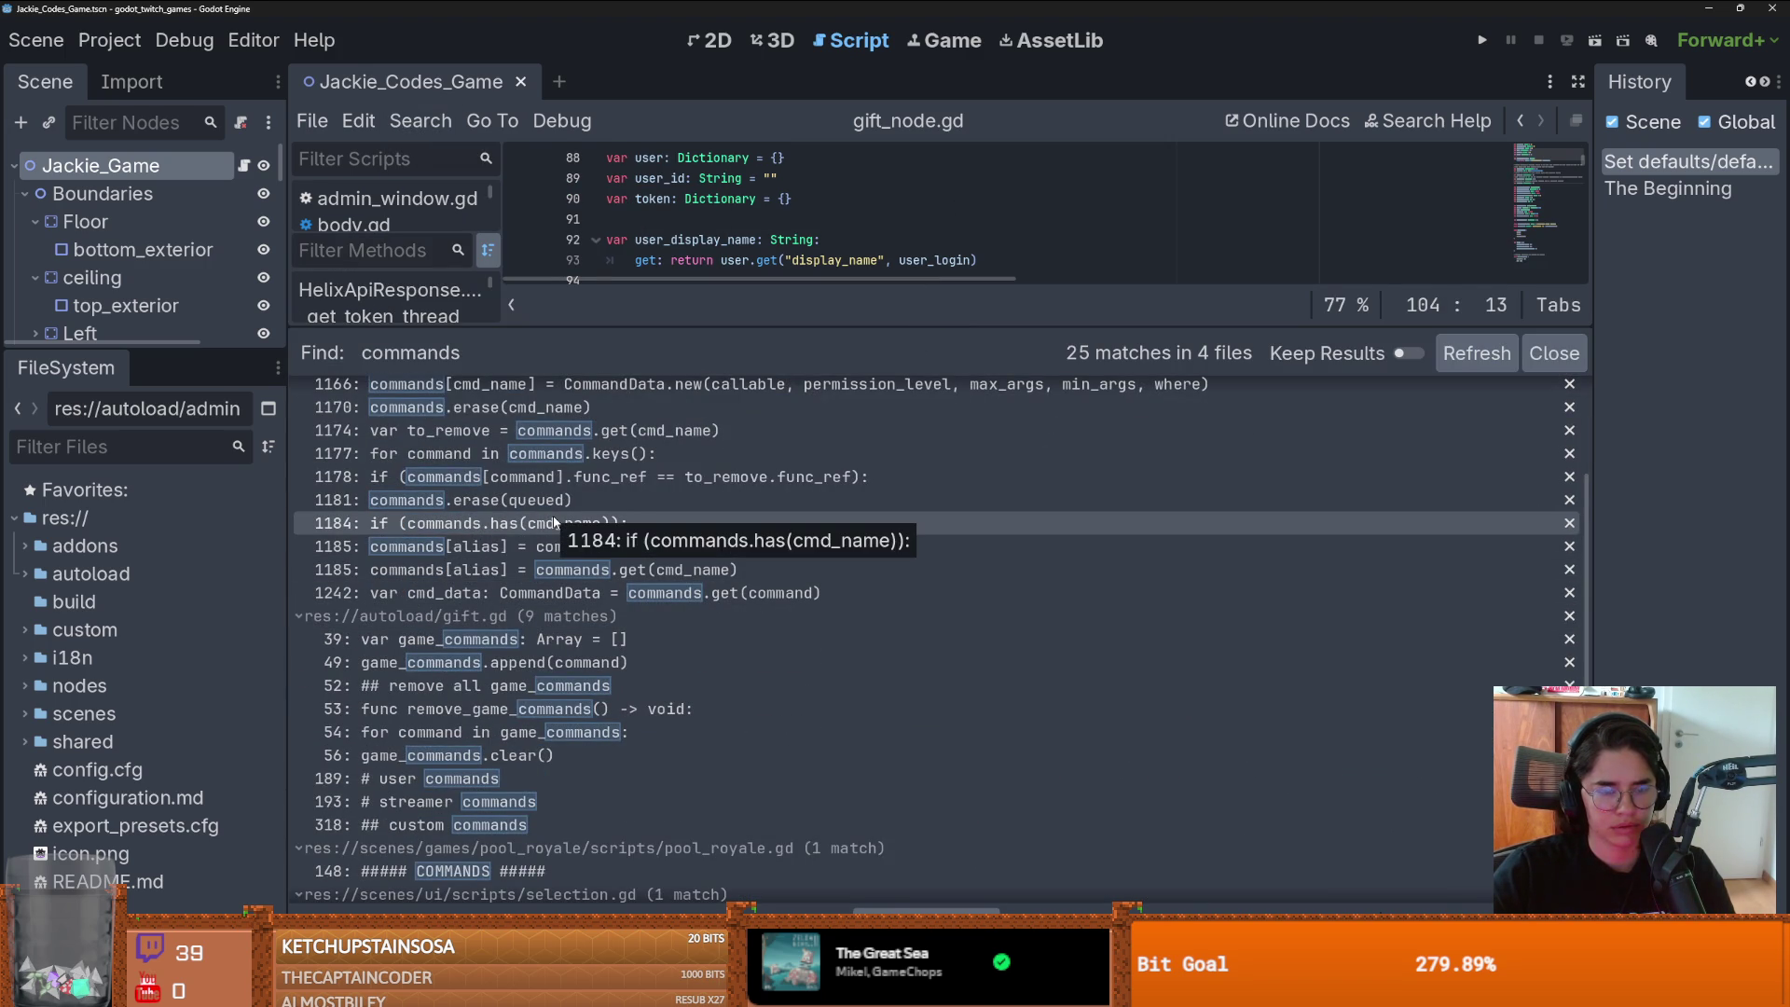
scroll(684, 439, "up", 3)
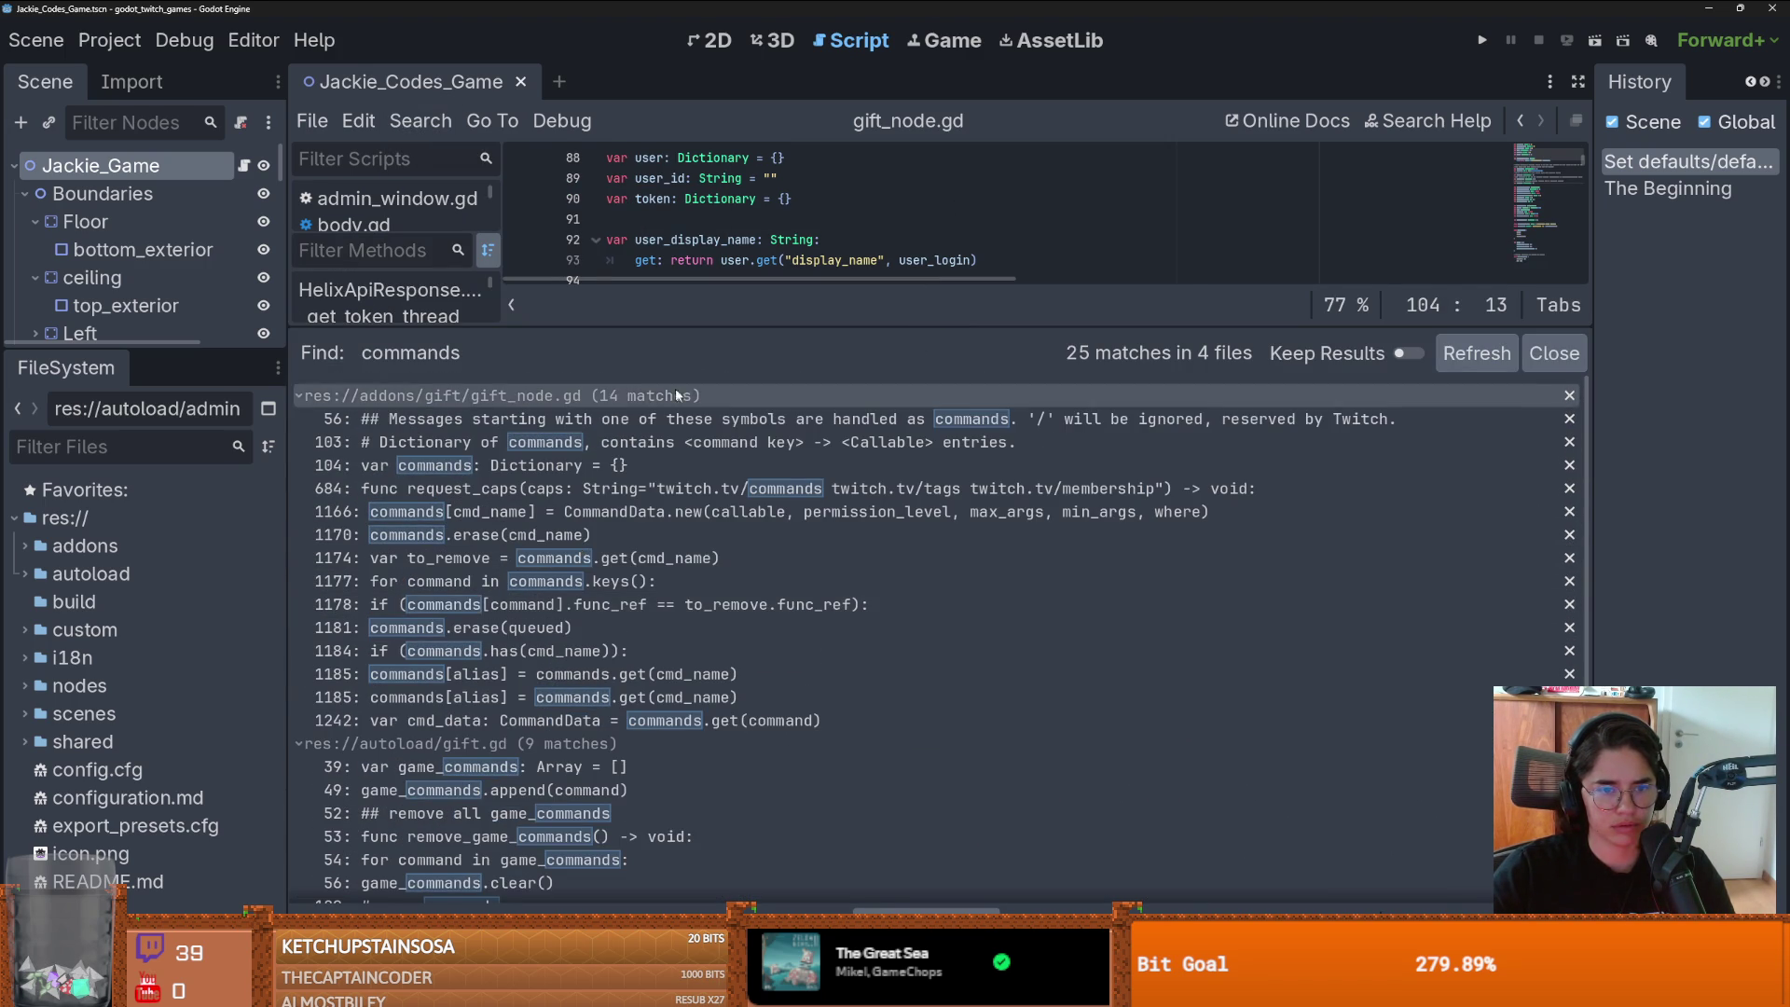
scroll(644, 560, "down", 3)
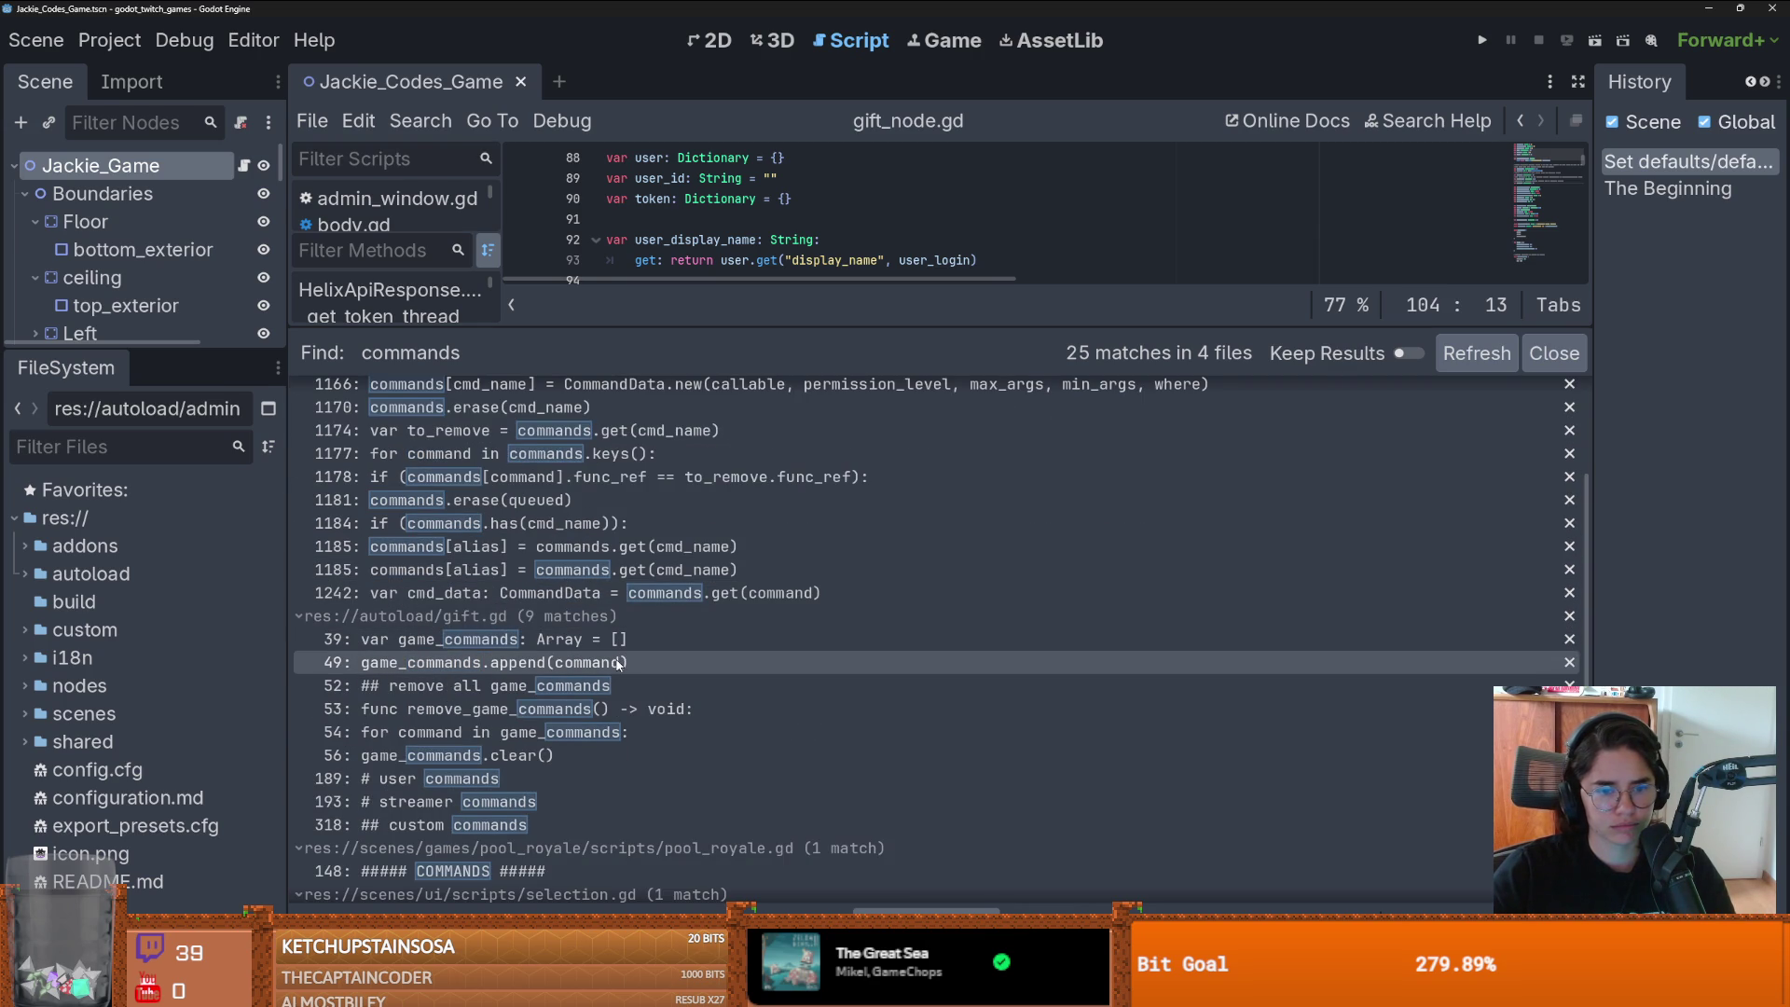
scroll(617, 692, "down", 1)
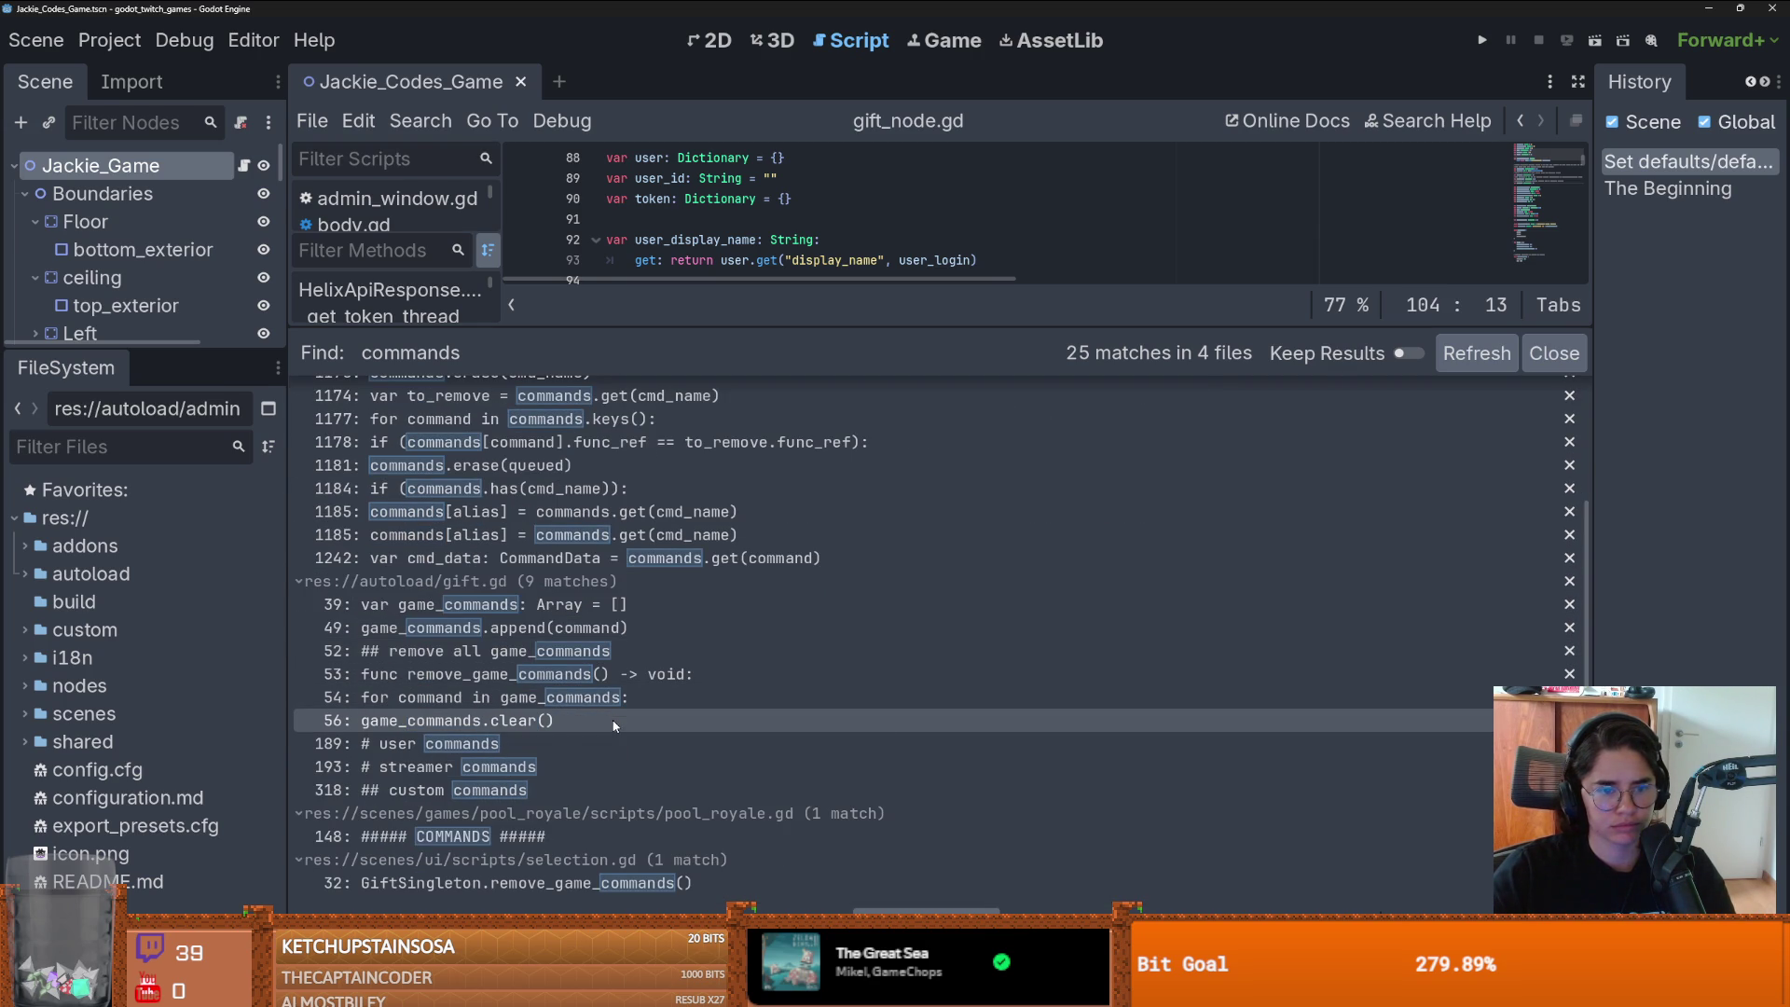
scroll(518, 636, "up", 3)
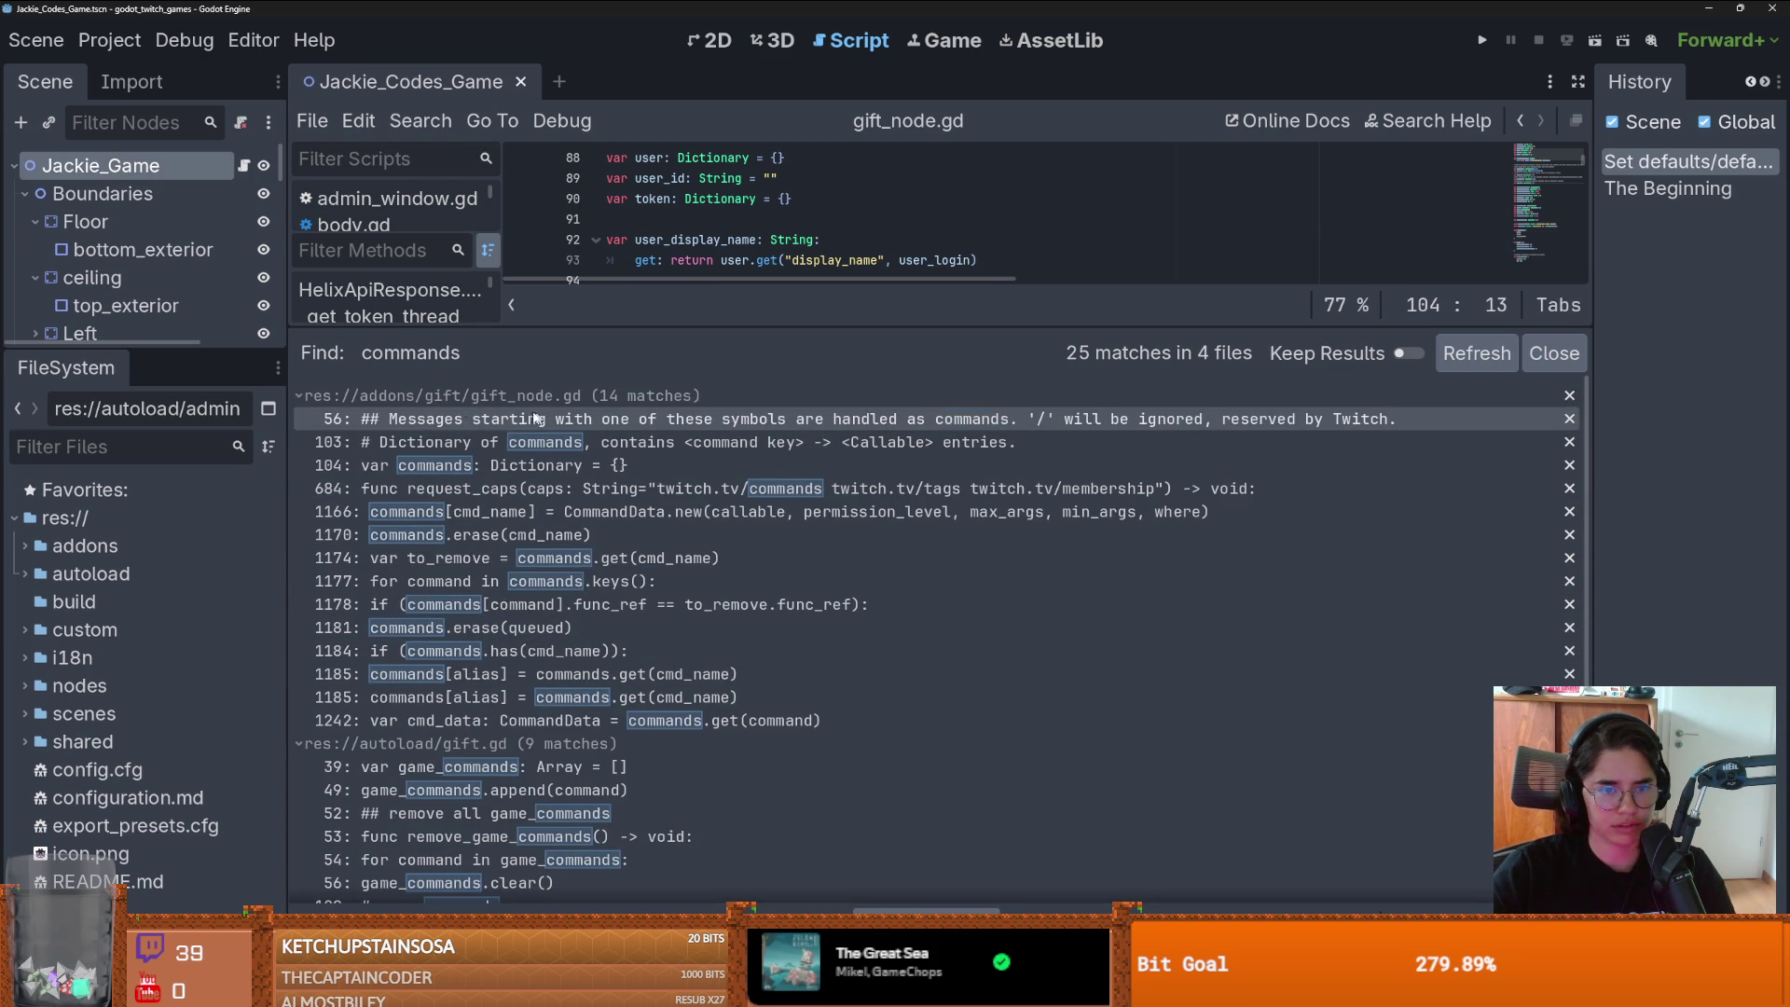
scroll(504, 680, "down", 3)
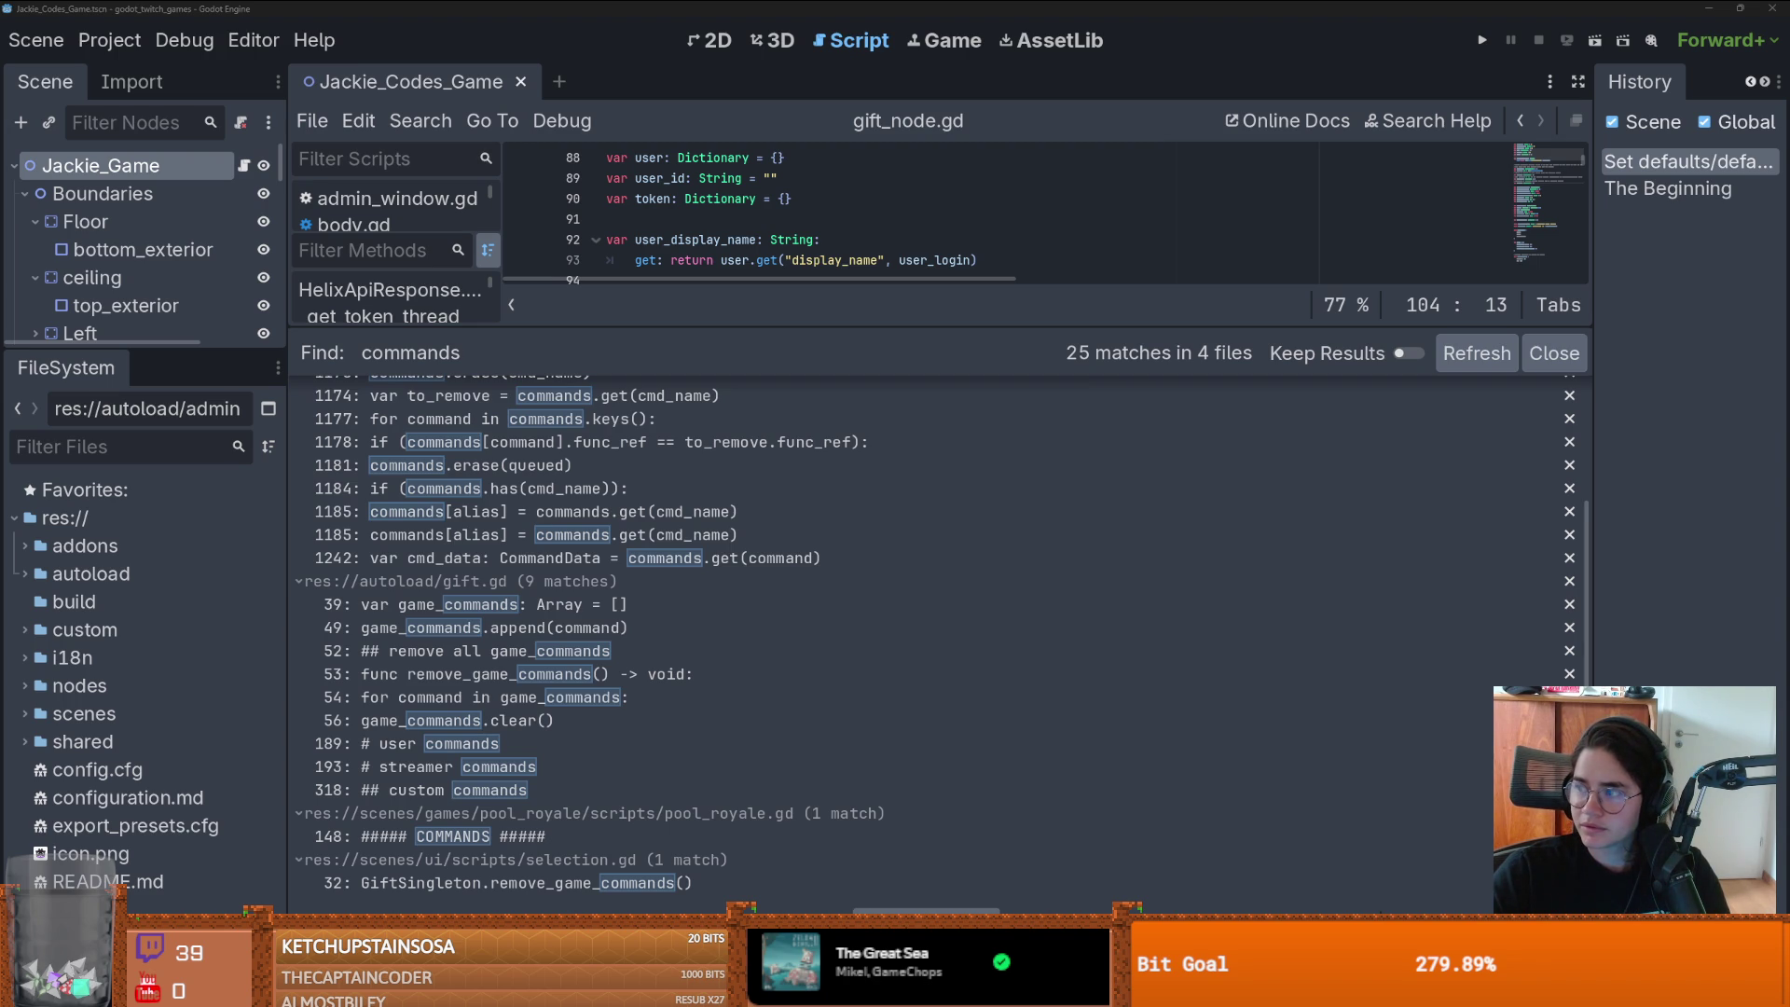
key("alt+Tab")
- Scroll through the CNN hantavirus article, highlighting some text and then deselecting it
scroll(970, 355, "up", 3)
scroll(971, 355, "up", 3)
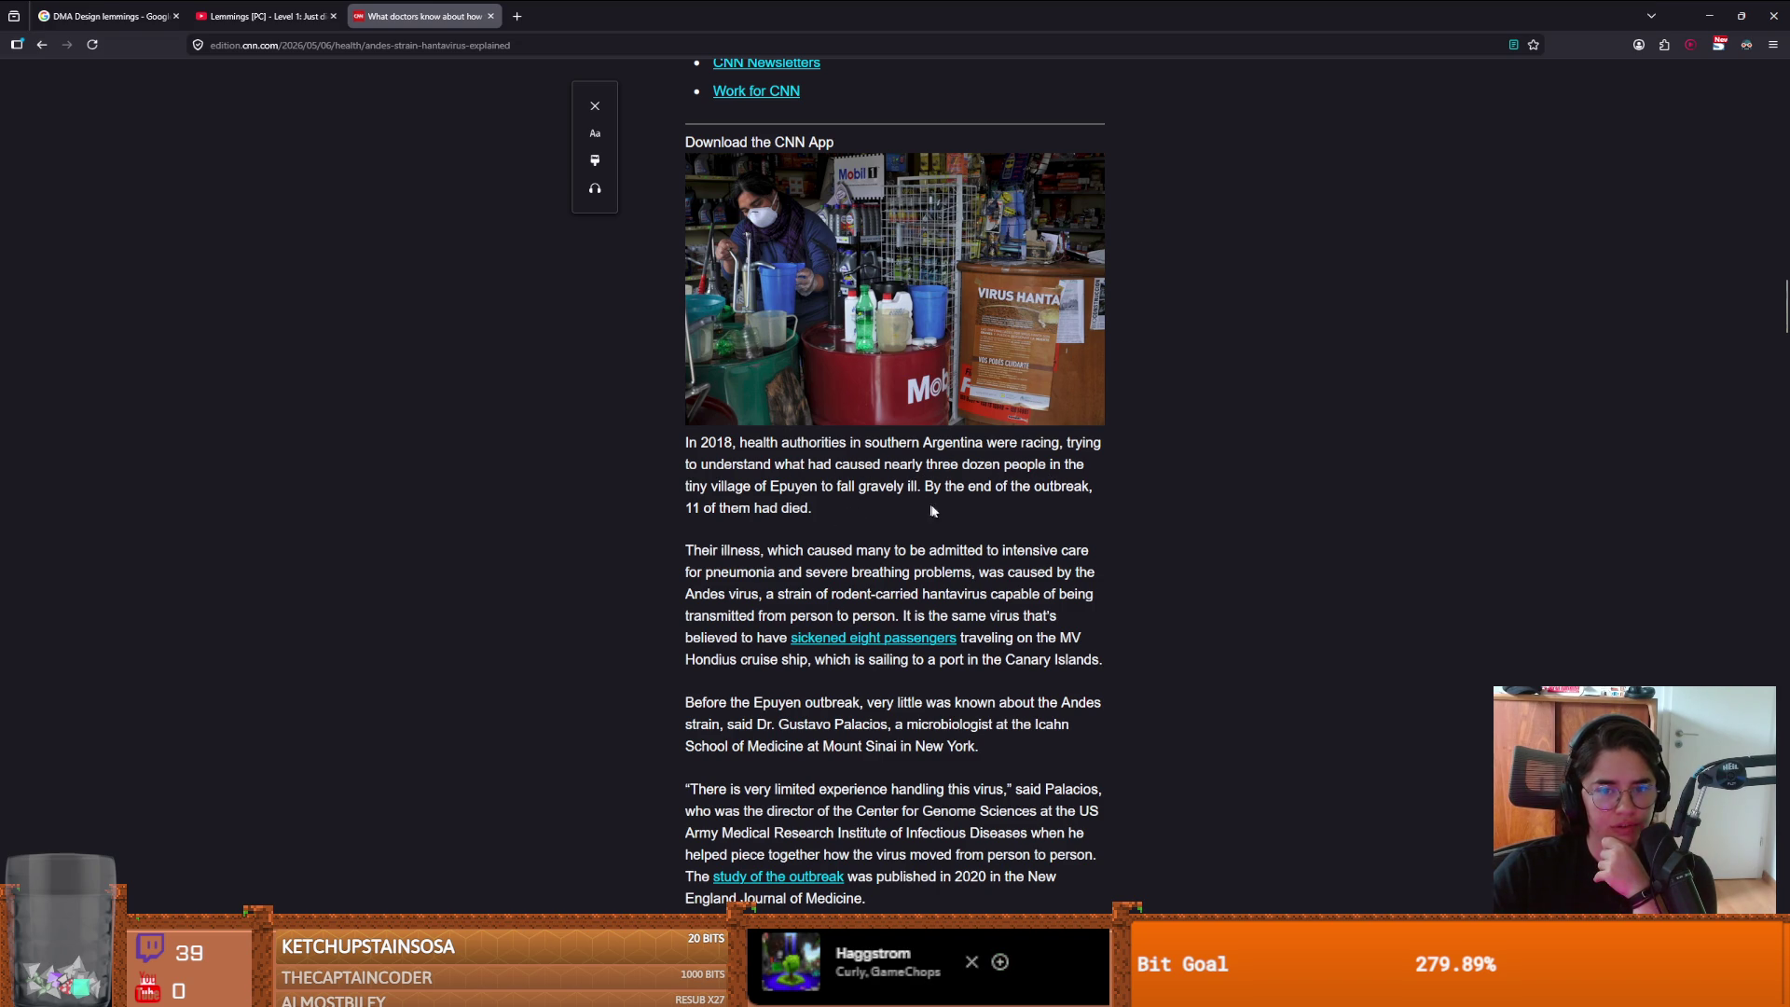
scroll(923, 509, "down", 1)
left_click_drag(695, 438, 838, 443)
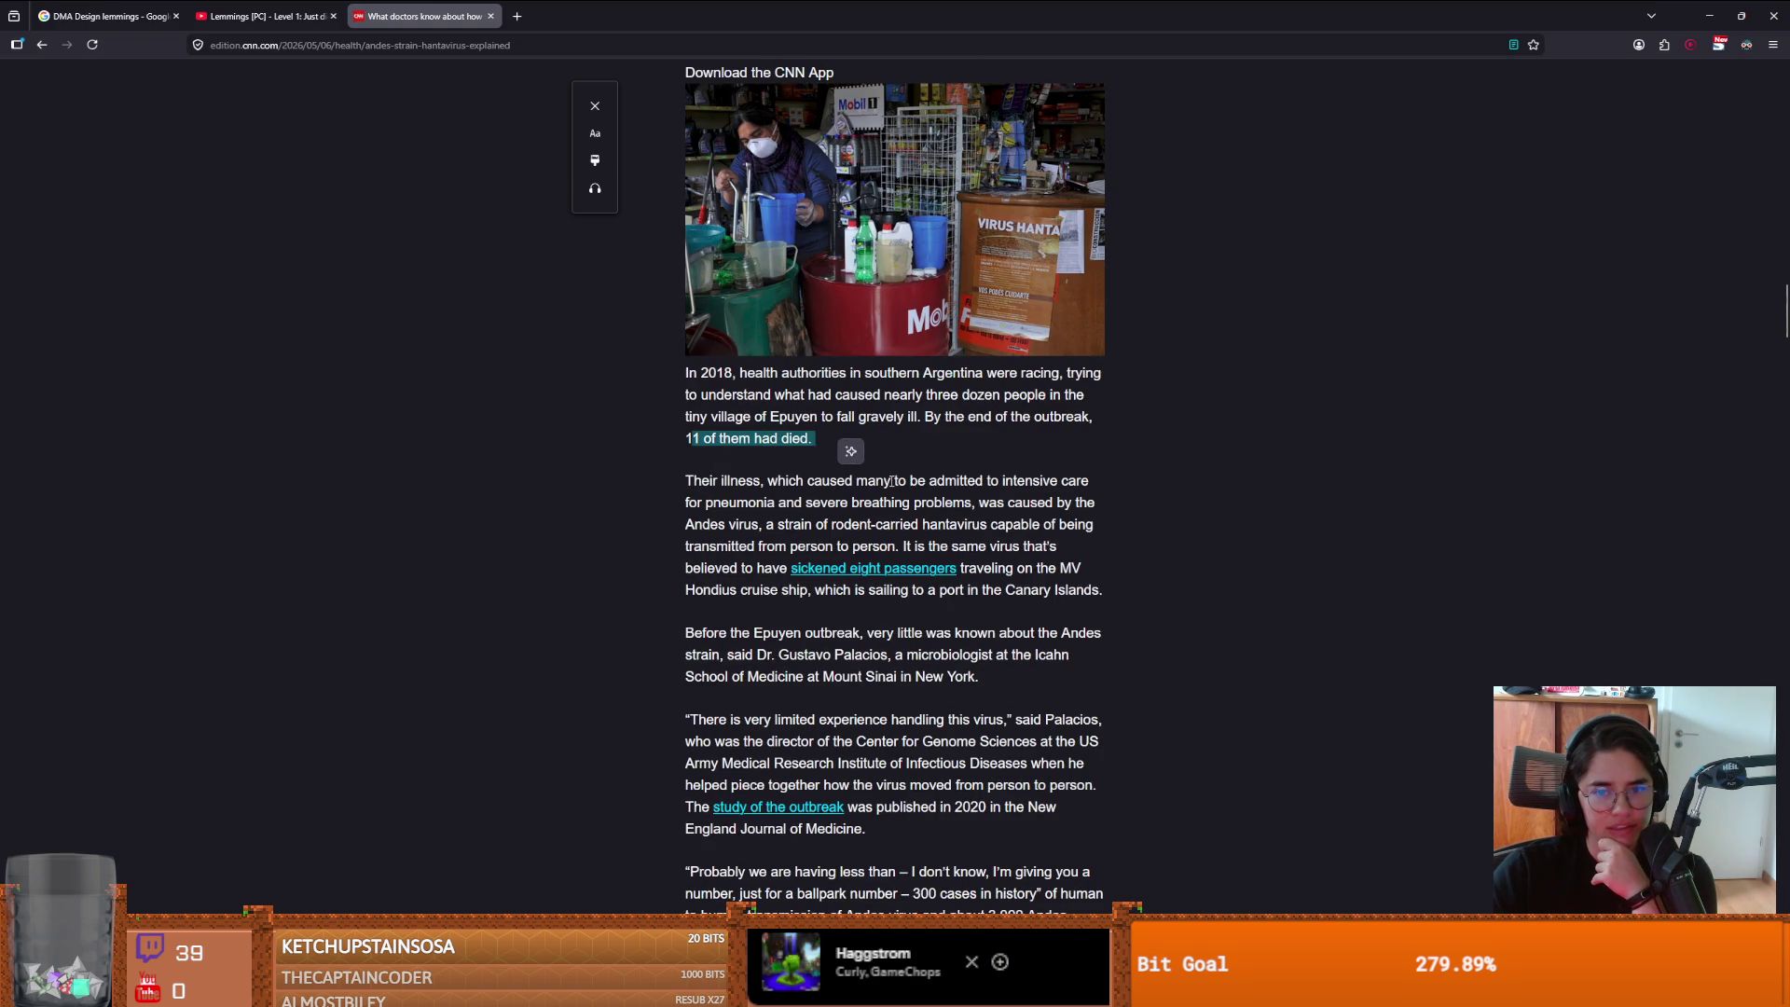
scroll(889, 481, "down", 1)
left_click_drag(694, 411, 761, 411)
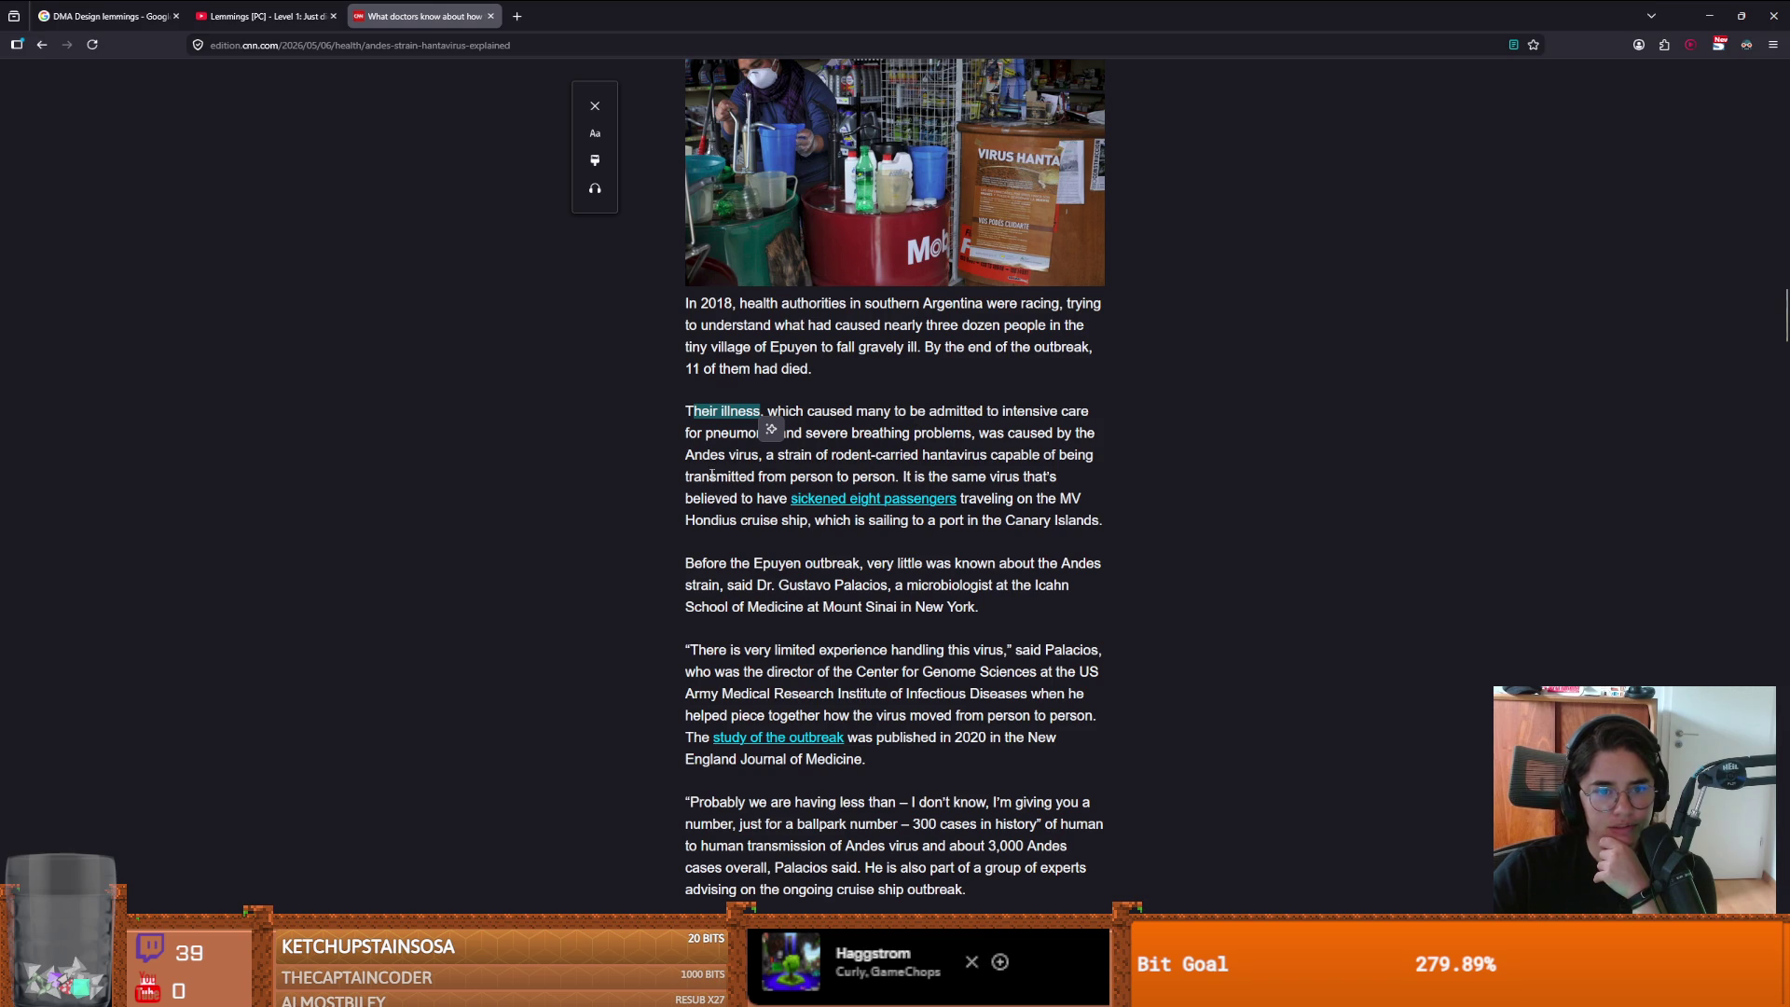
left_click(713, 475)
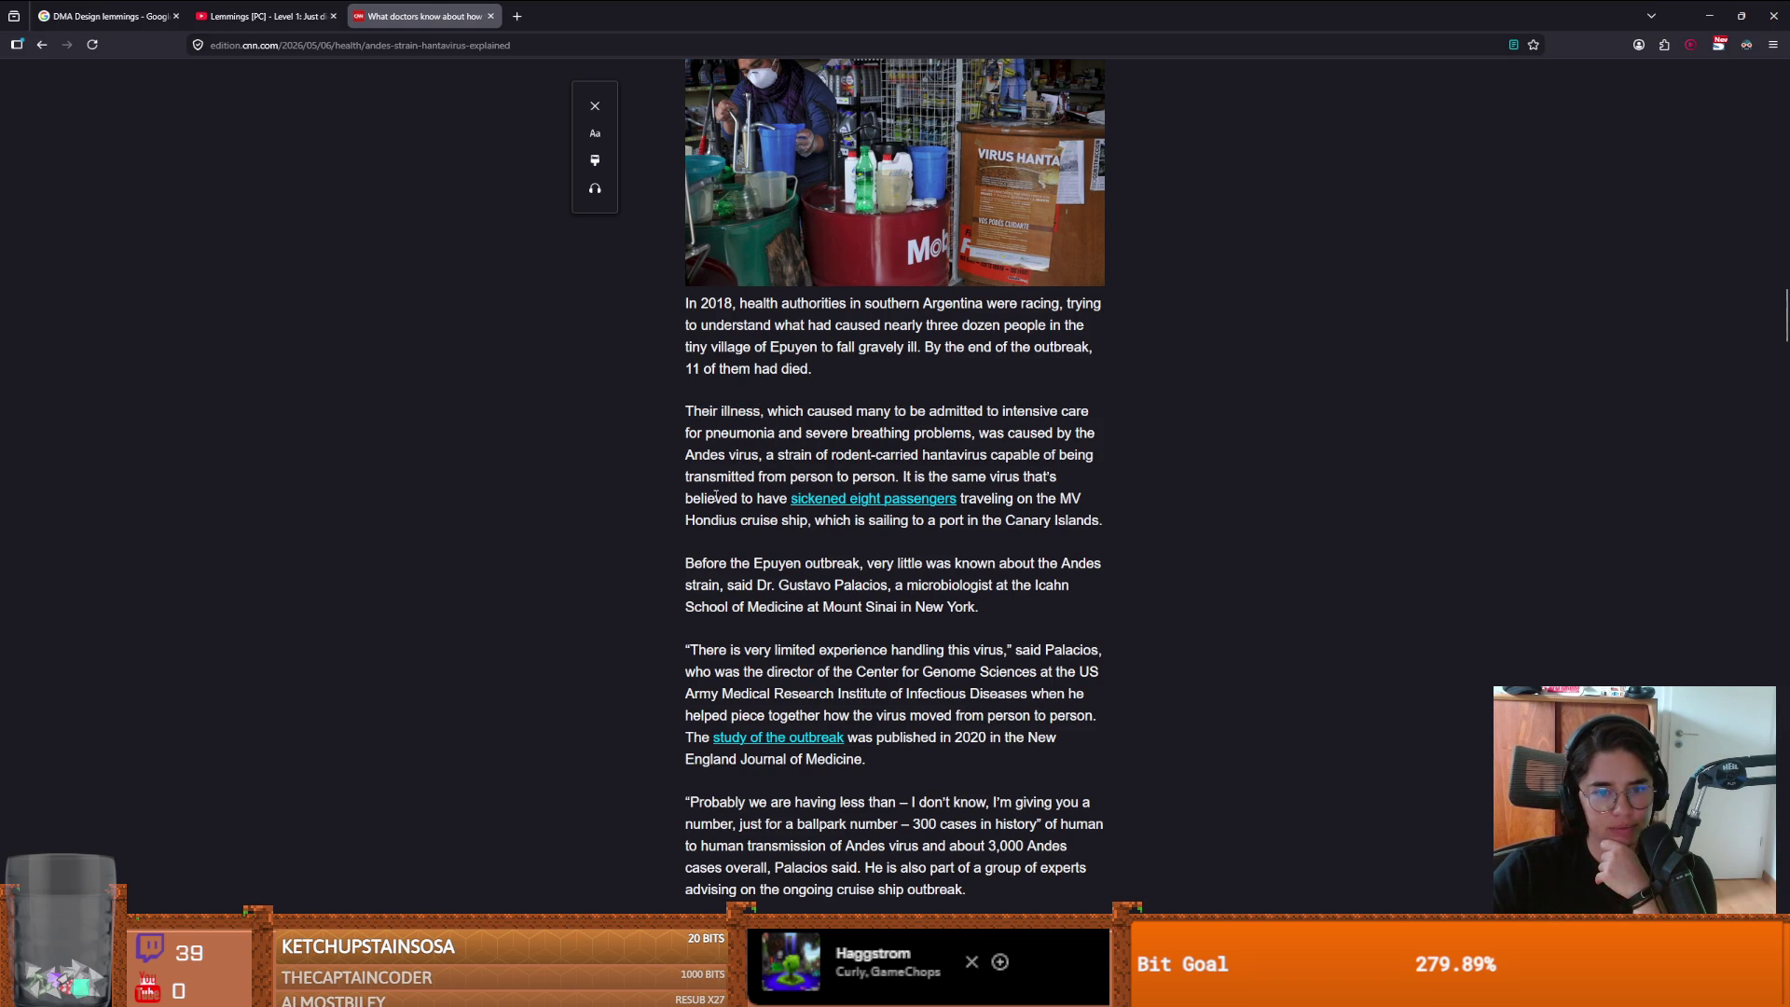
scroll(773, 501, "down", 1)
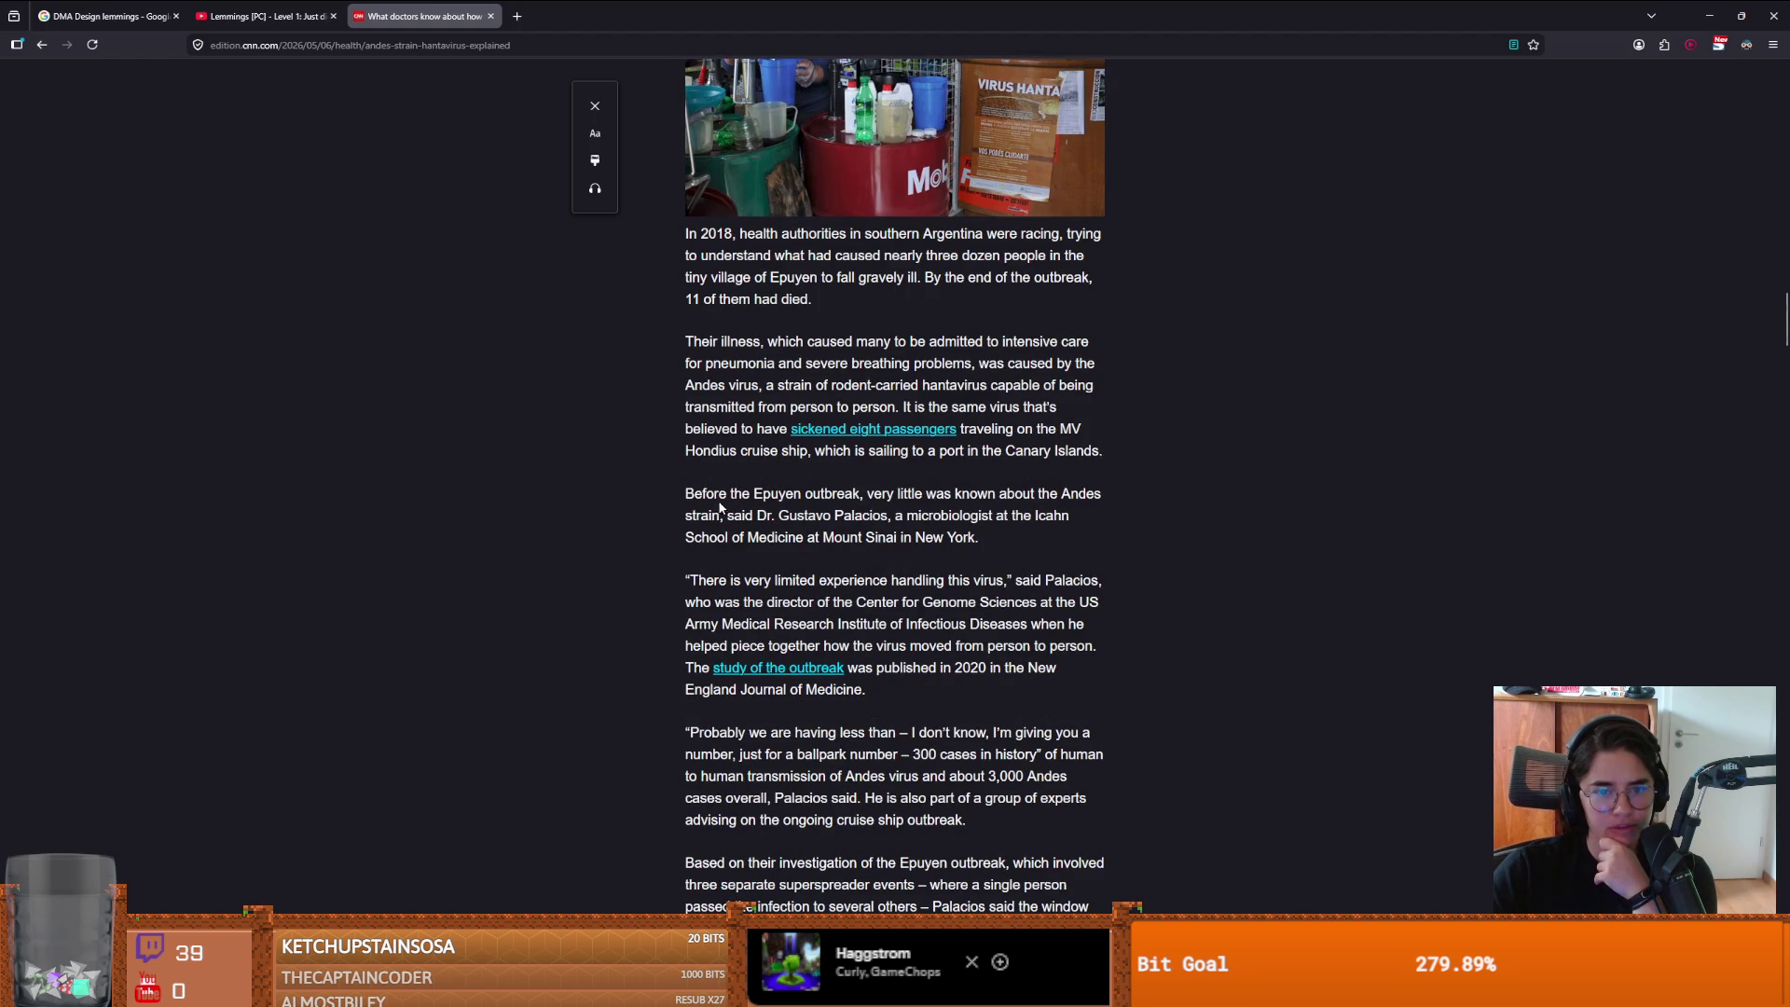
scroll(831, 501, "down", 1)
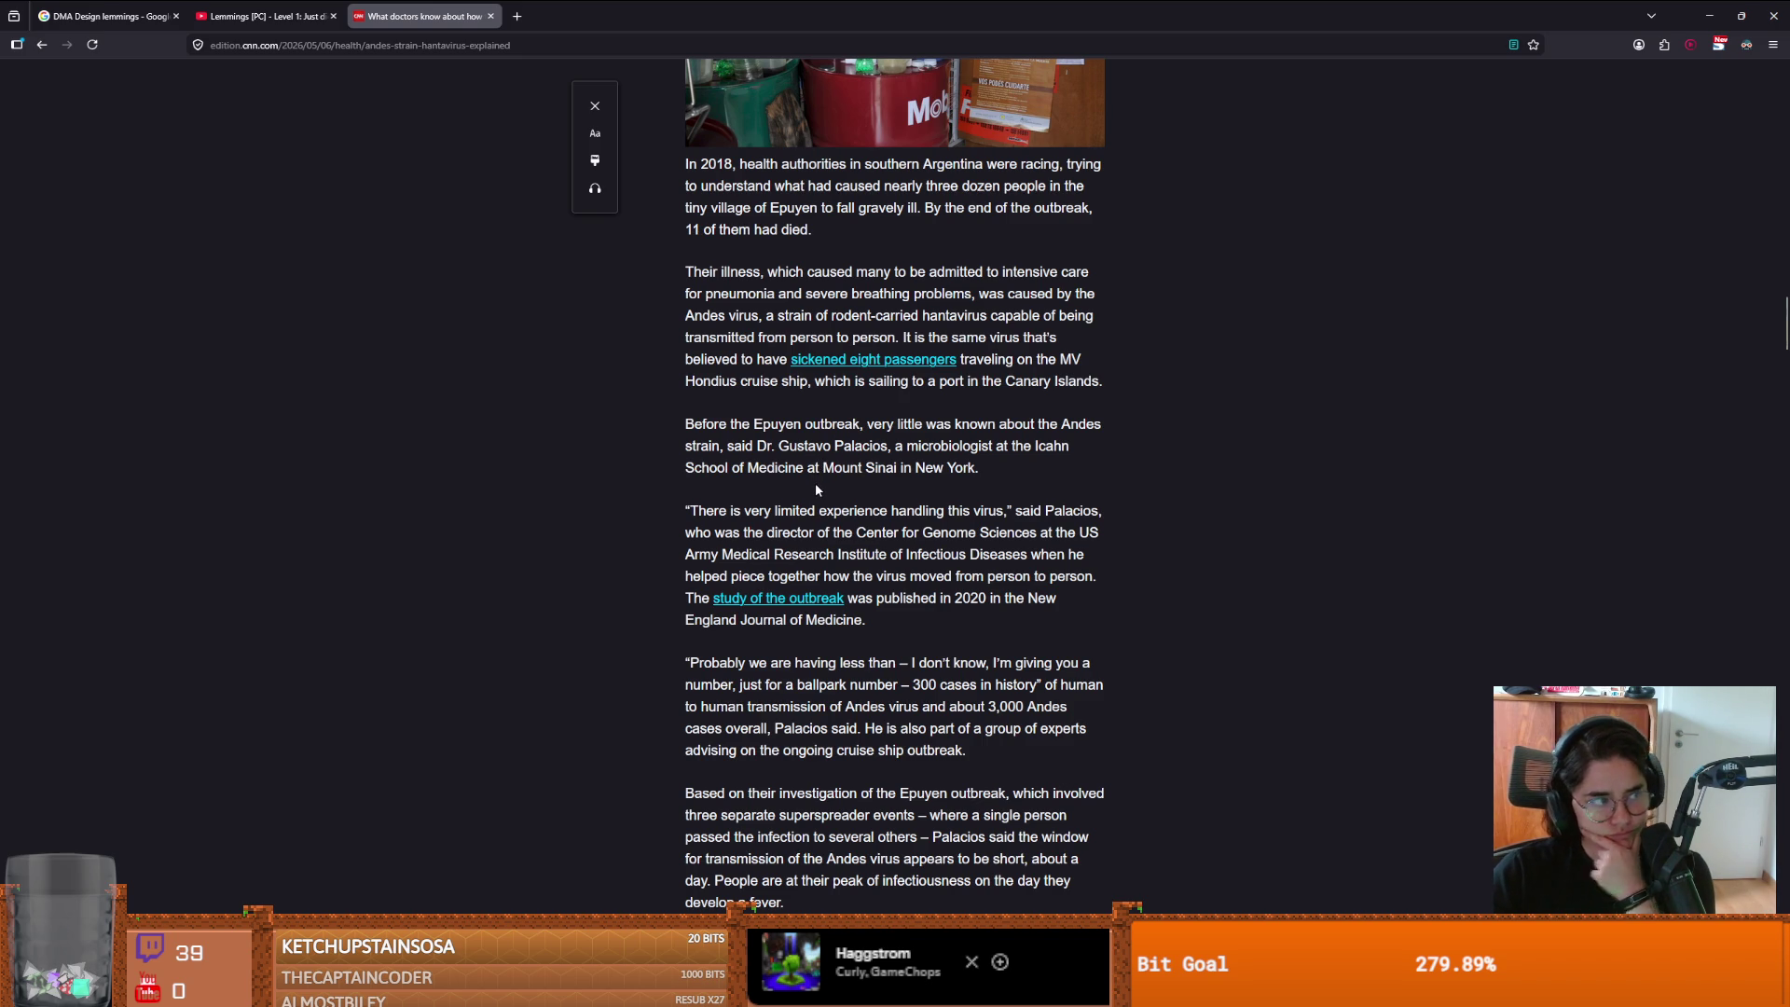
scroll(820, 499, "up", 5)
- Zoom the article text in twice with Ctrl++
key("ctrl+plus")
scroll(830, 509, "up", 5)
key("ctrl+plus")
key("ctrl+plus")
scroll(830, 508, "down", 10)
scroll(830, 511, "down", 6)
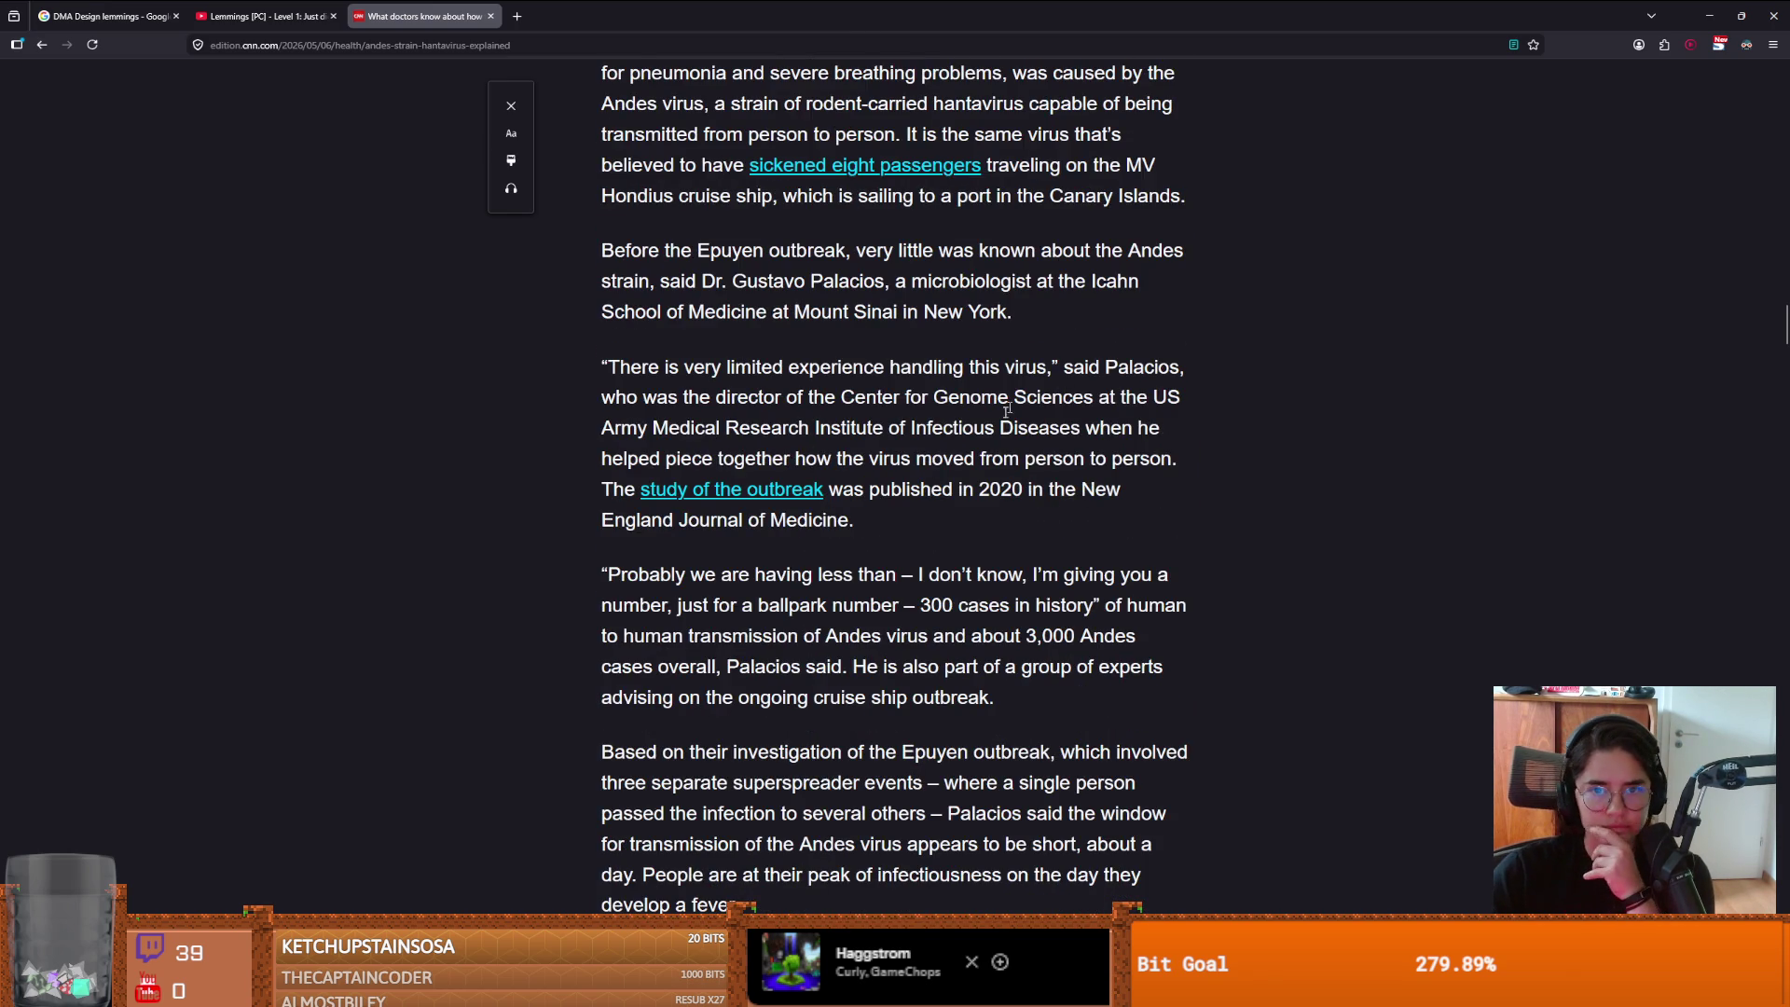
- Read further down the enlarged article about the Andes strain and the Epuyen outbreak
scroll(1016, 410, "up", 2)
scroll(987, 429, "down", 1)
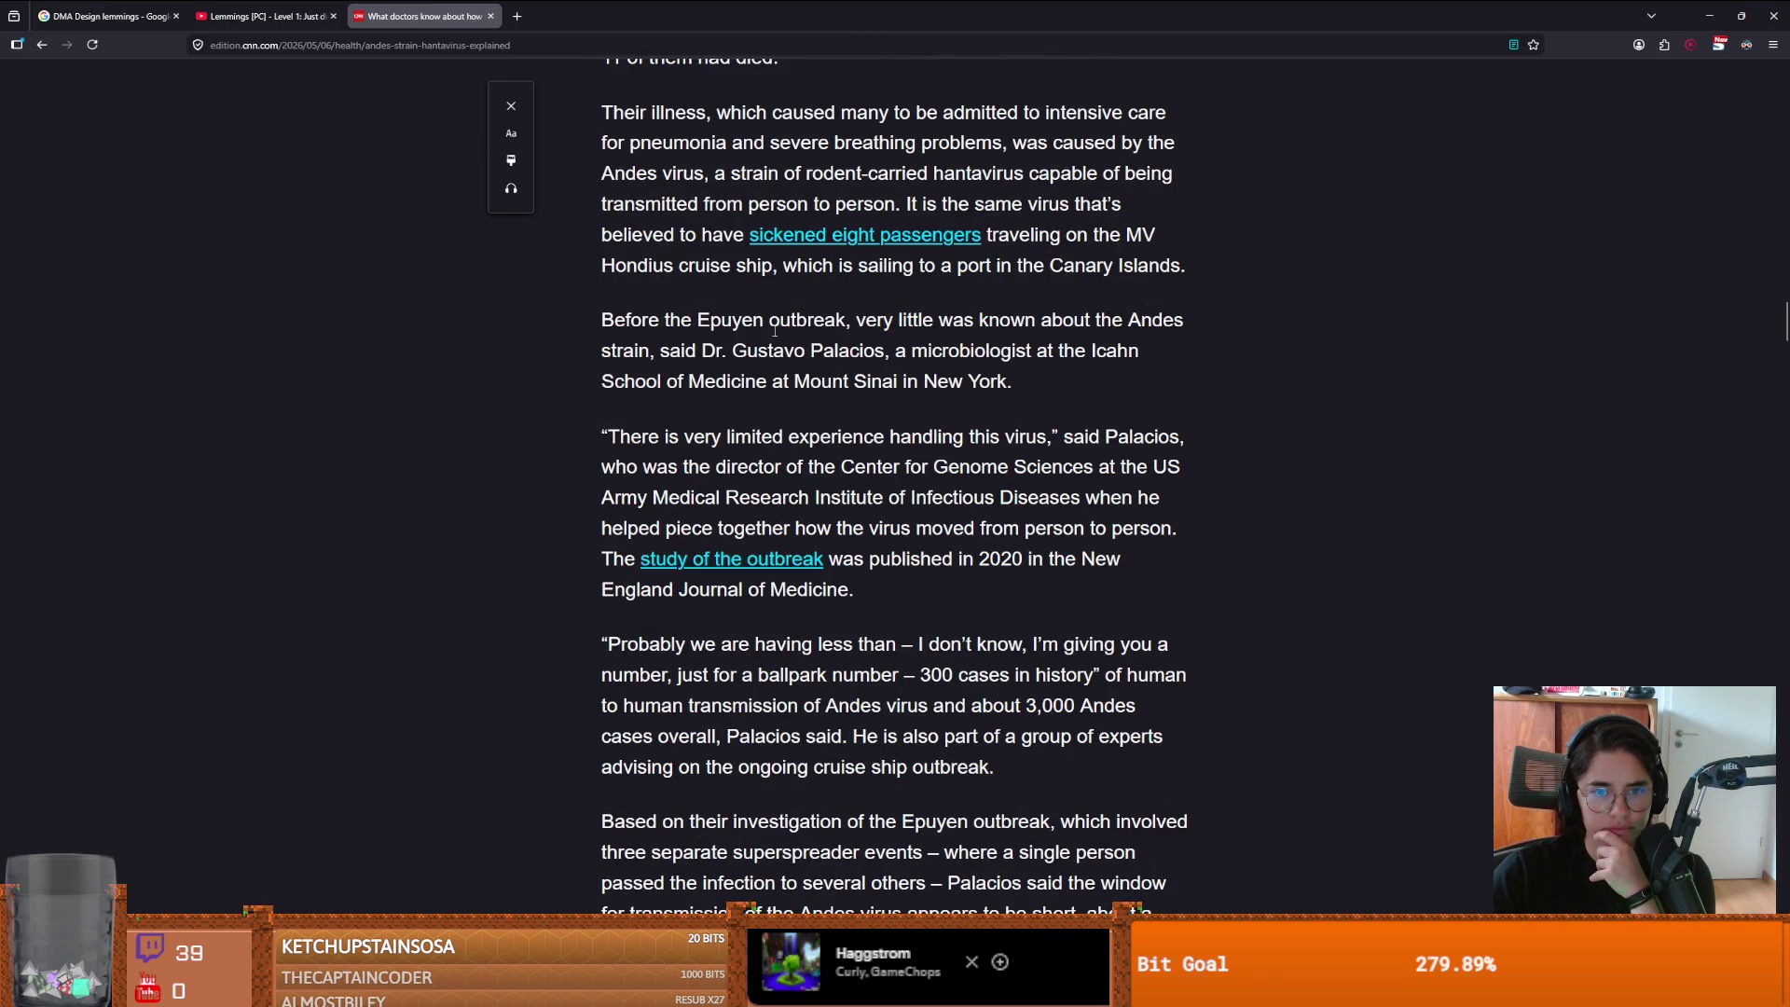
scroll(1052, 317, "down", 2)
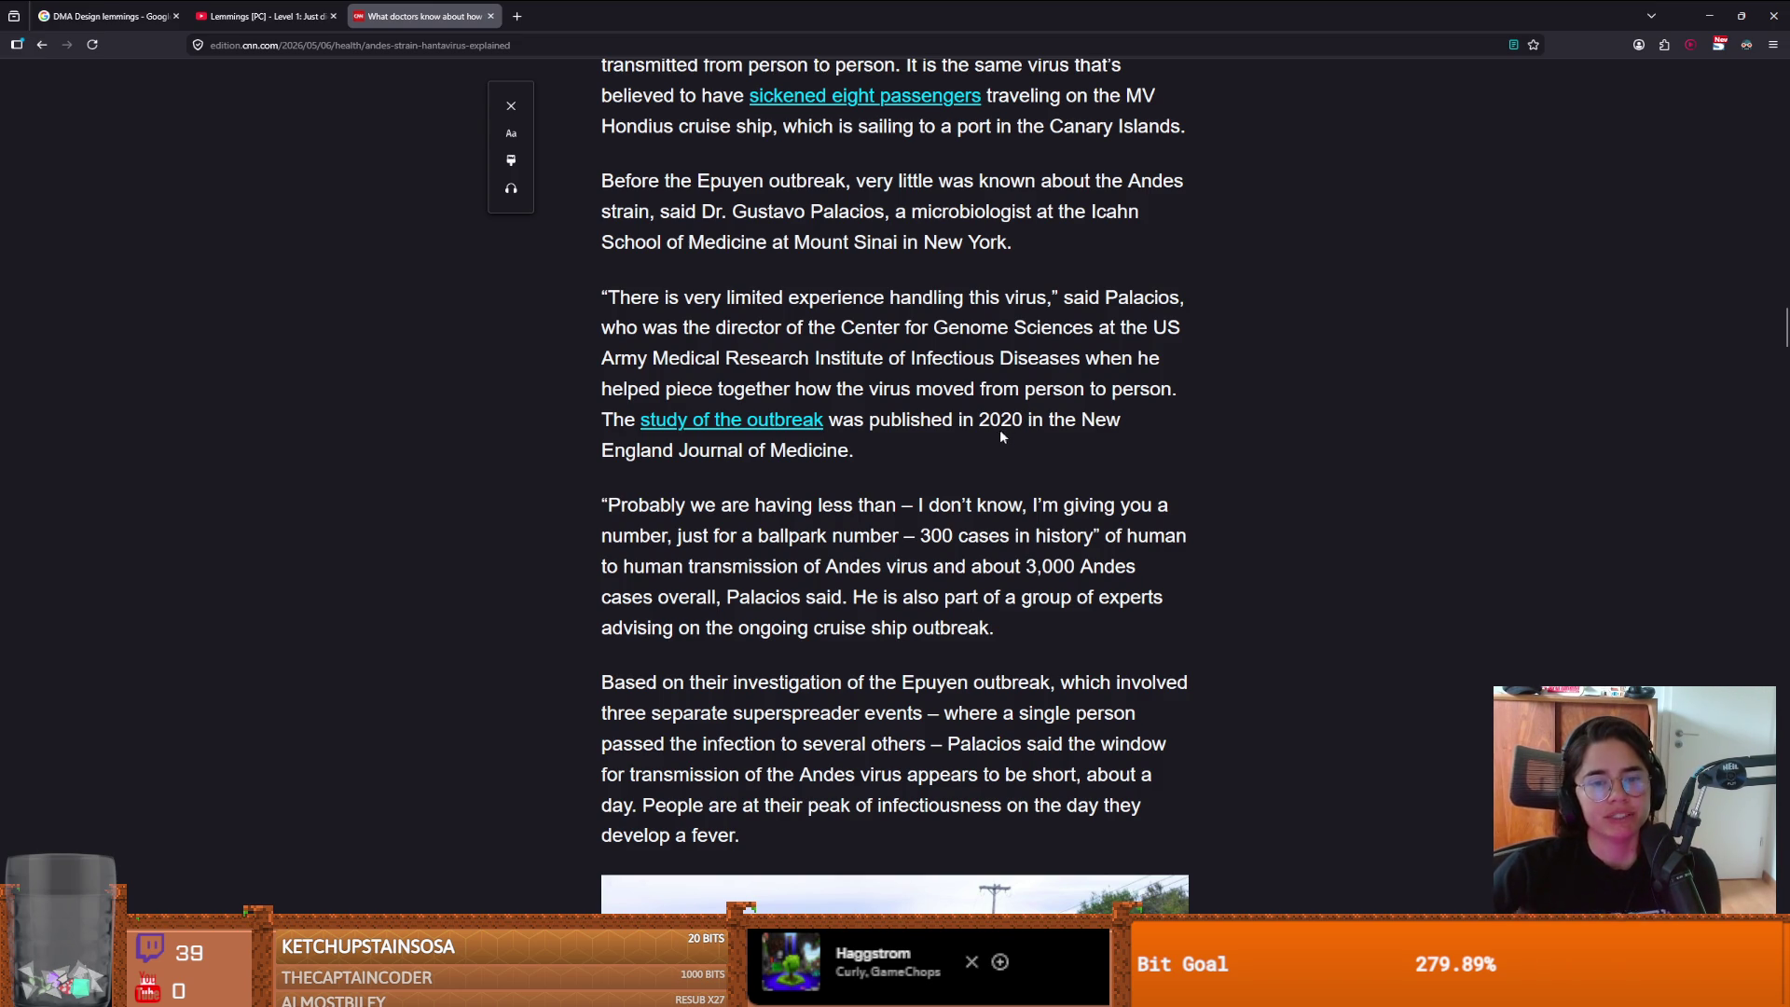
scroll(903, 496, "down", 1)
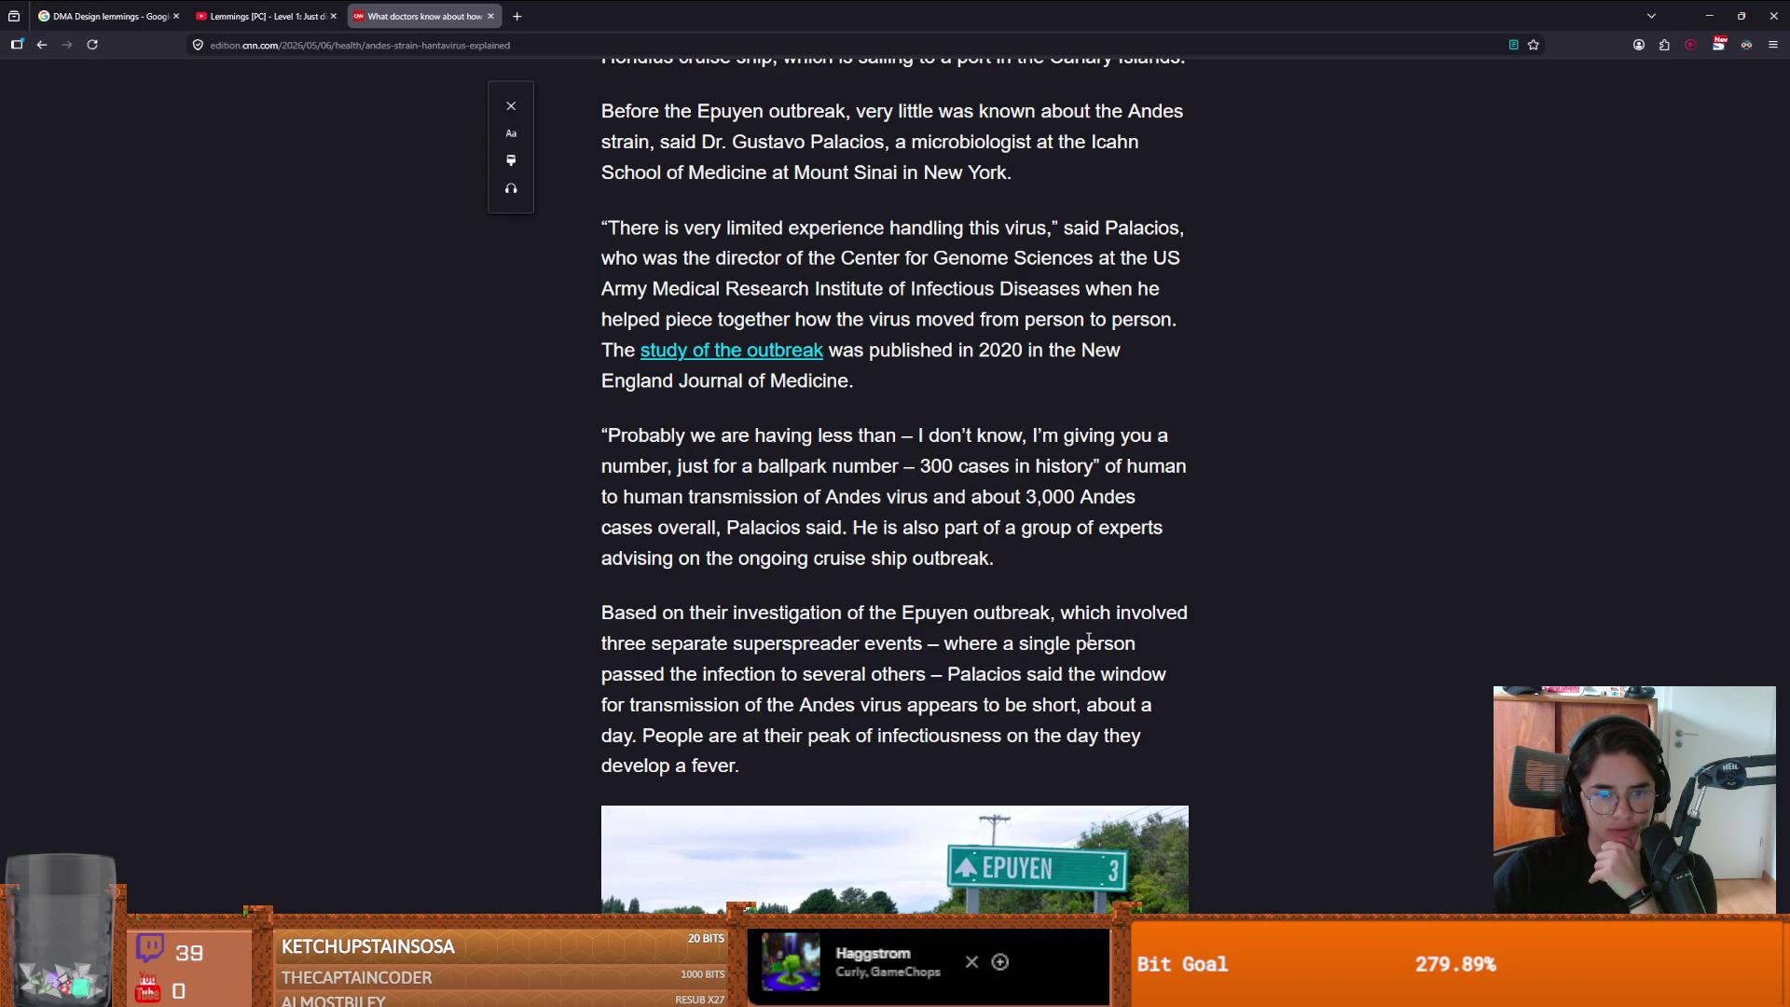
scroll(1088, 639, "down", 2)
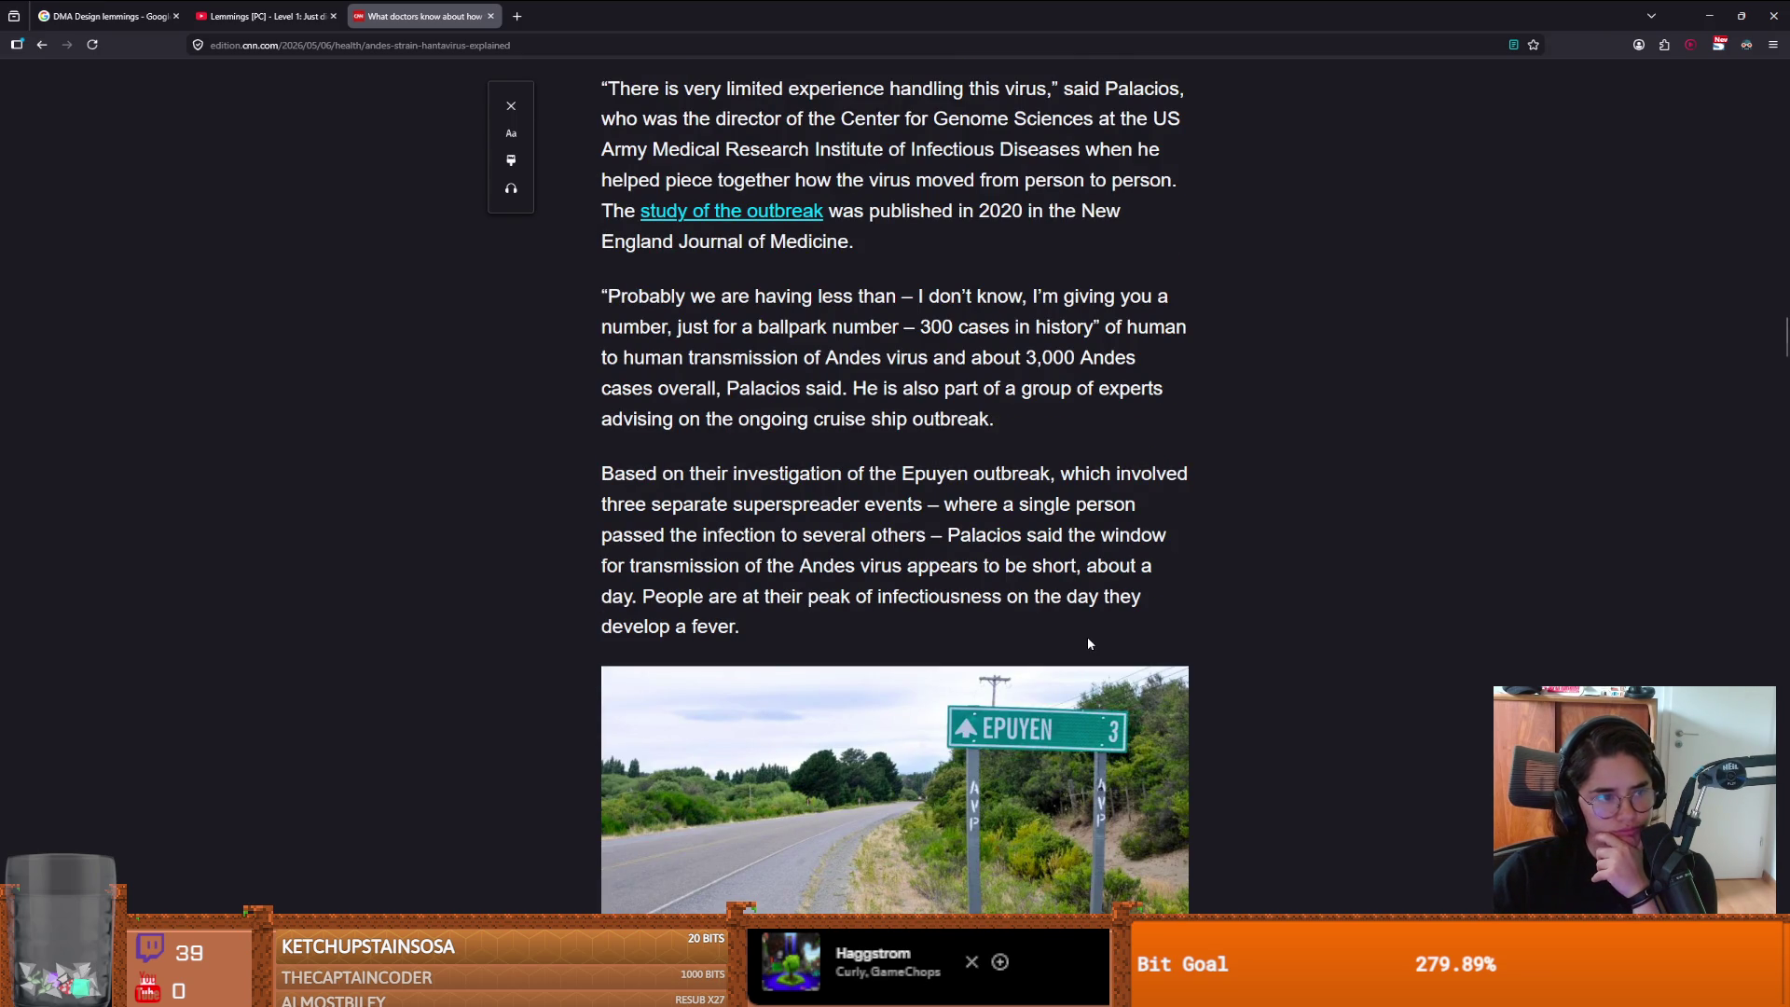
scroll(1088, 643, "down", 3)
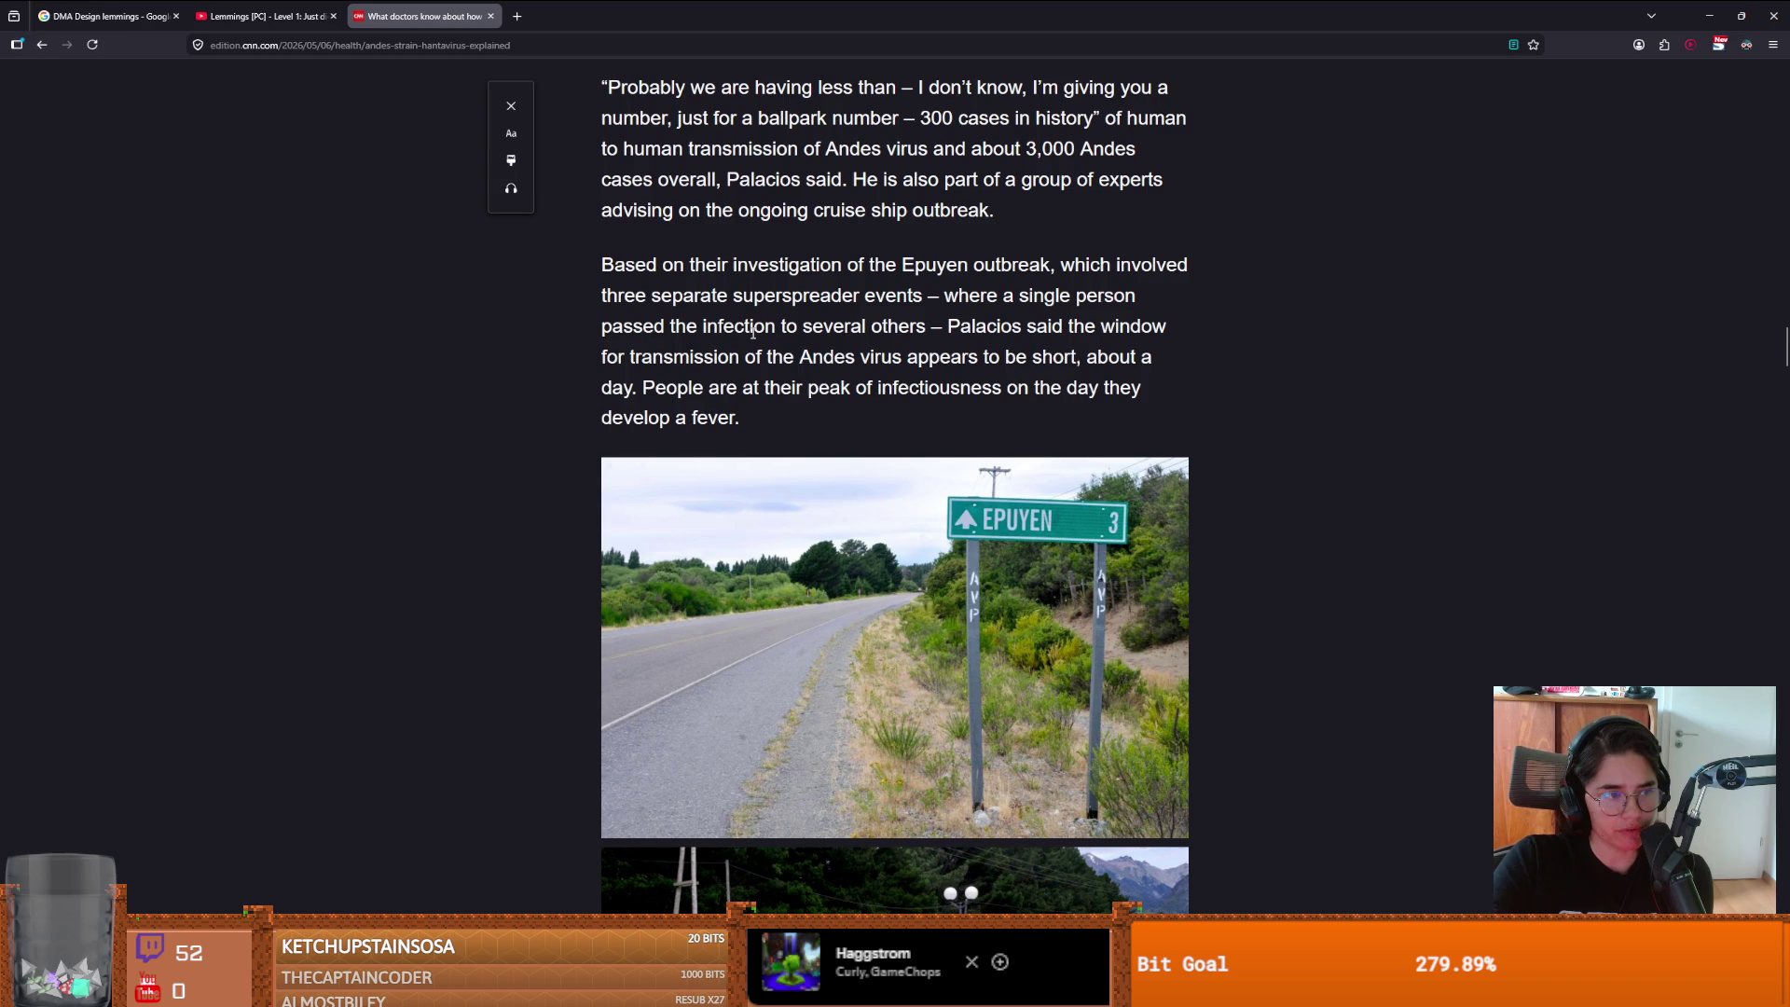
scroll(557, 552, "down", 6)
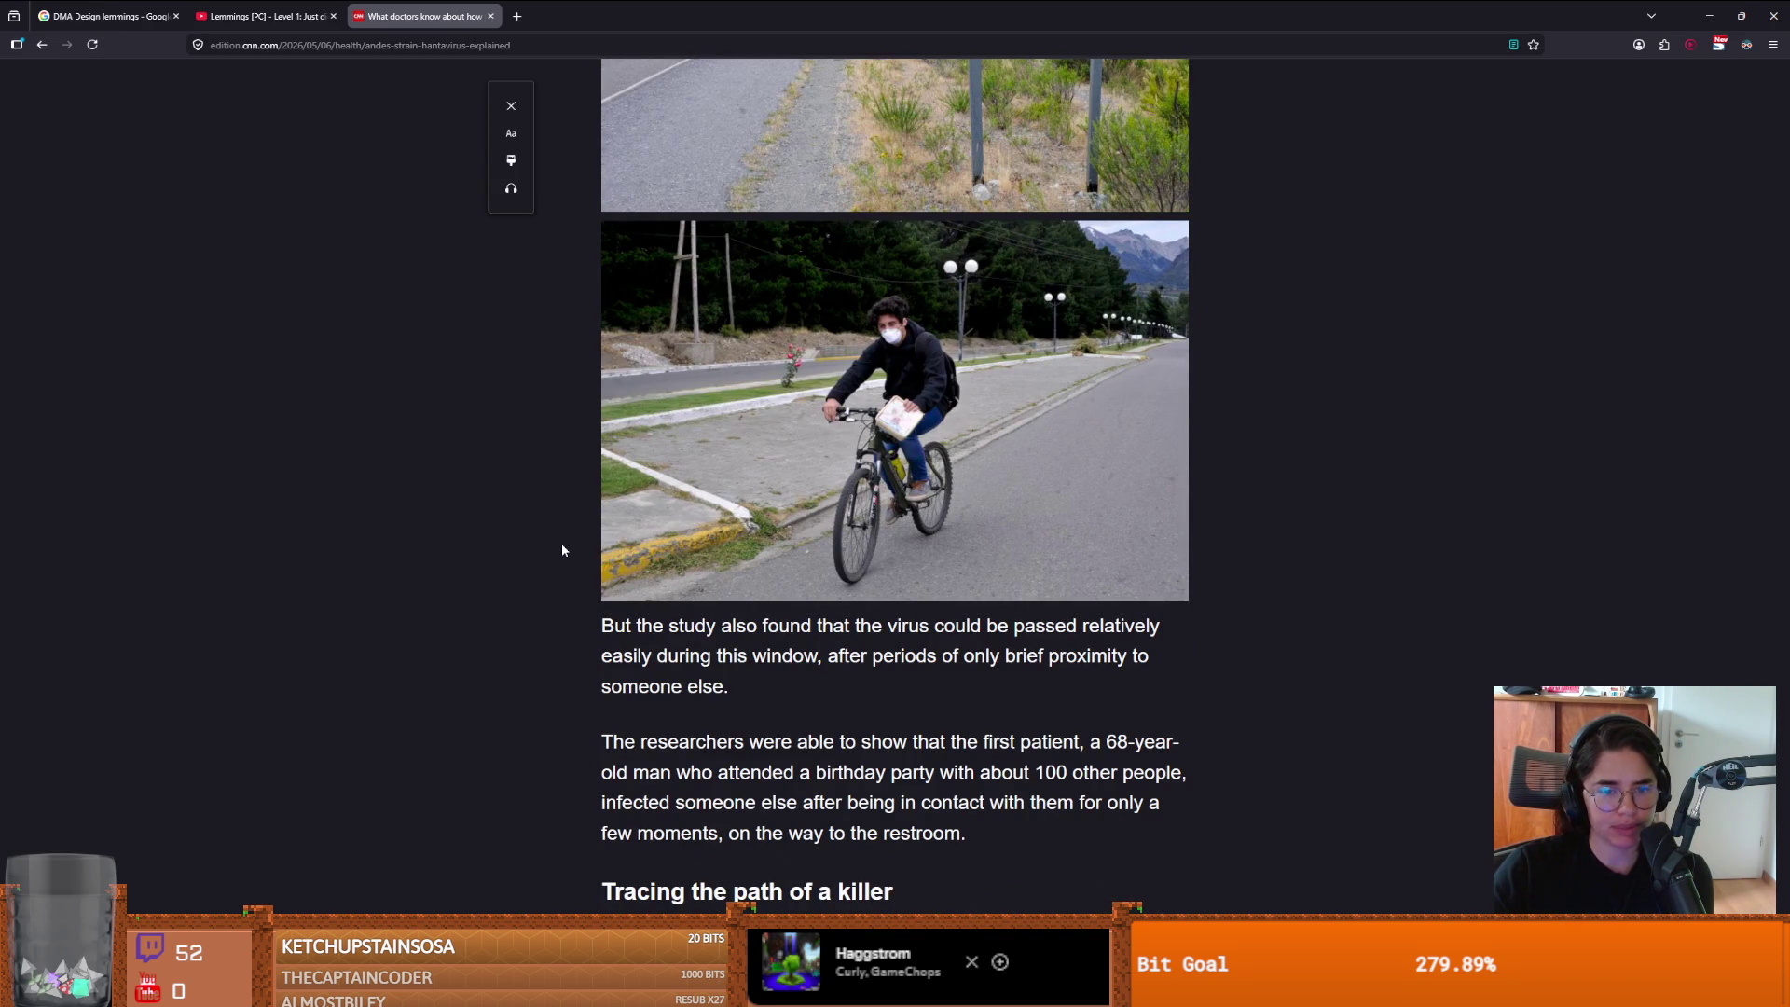
scroll(563, 550, "down", 1)
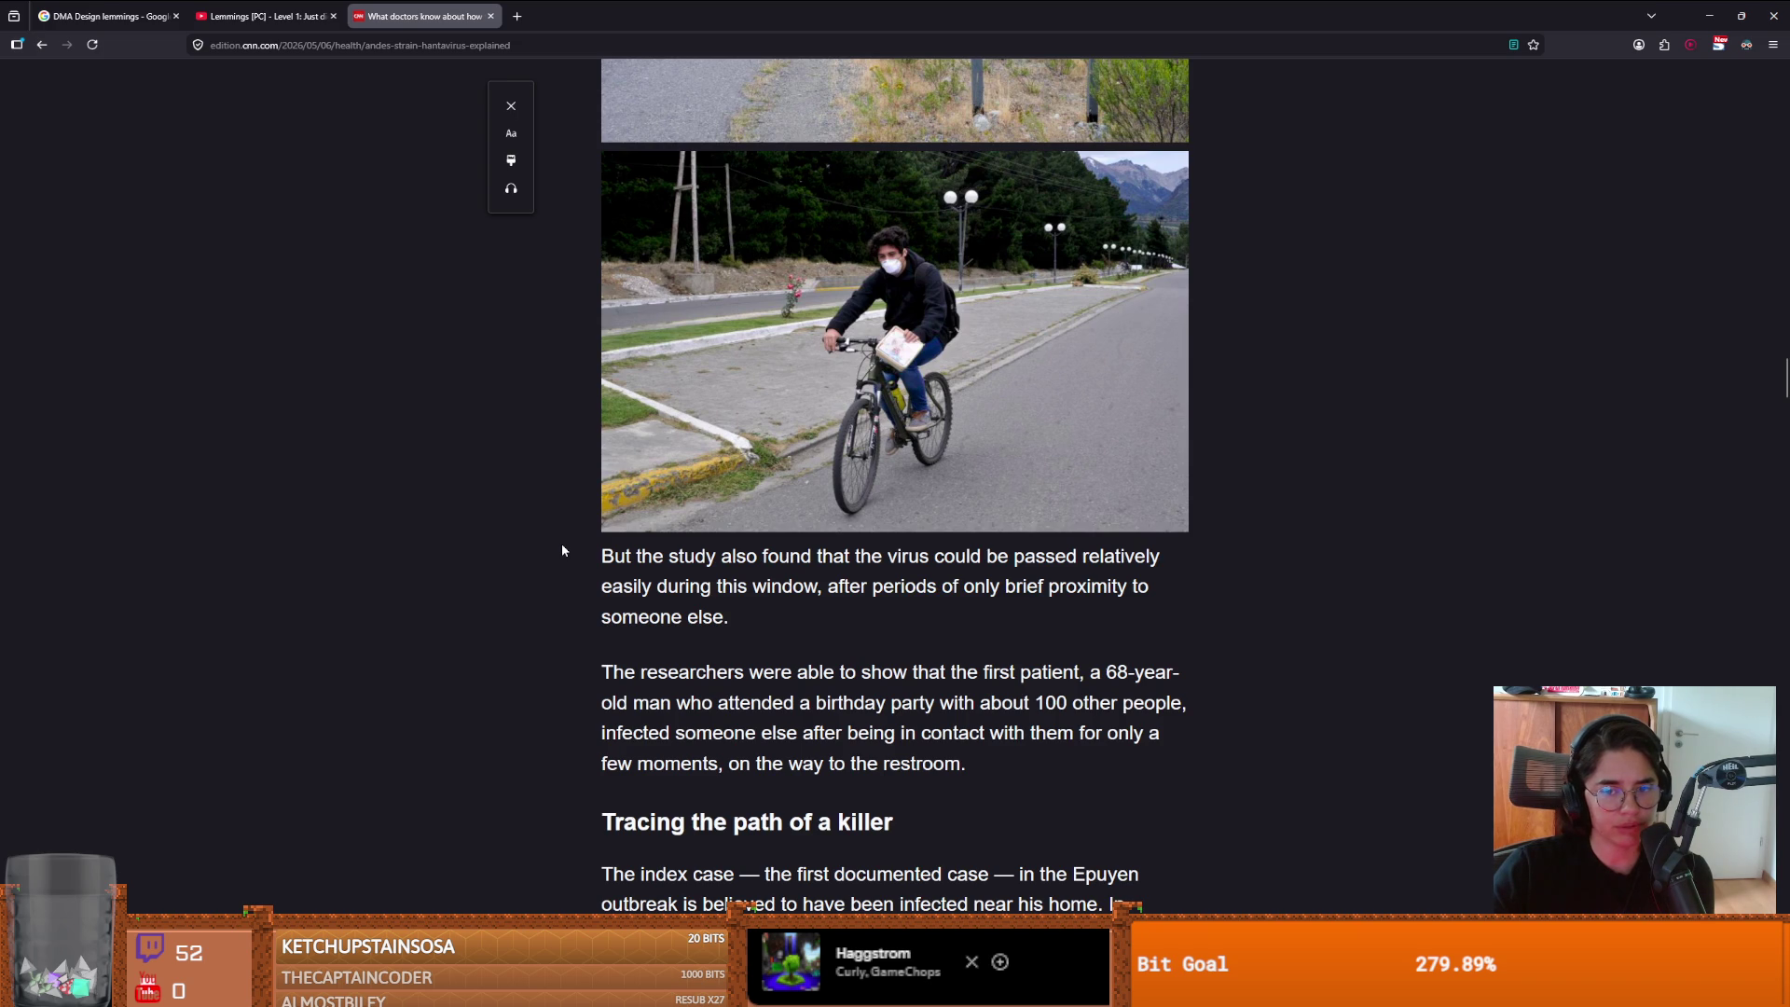
scroll(563, 547, "down", 2)
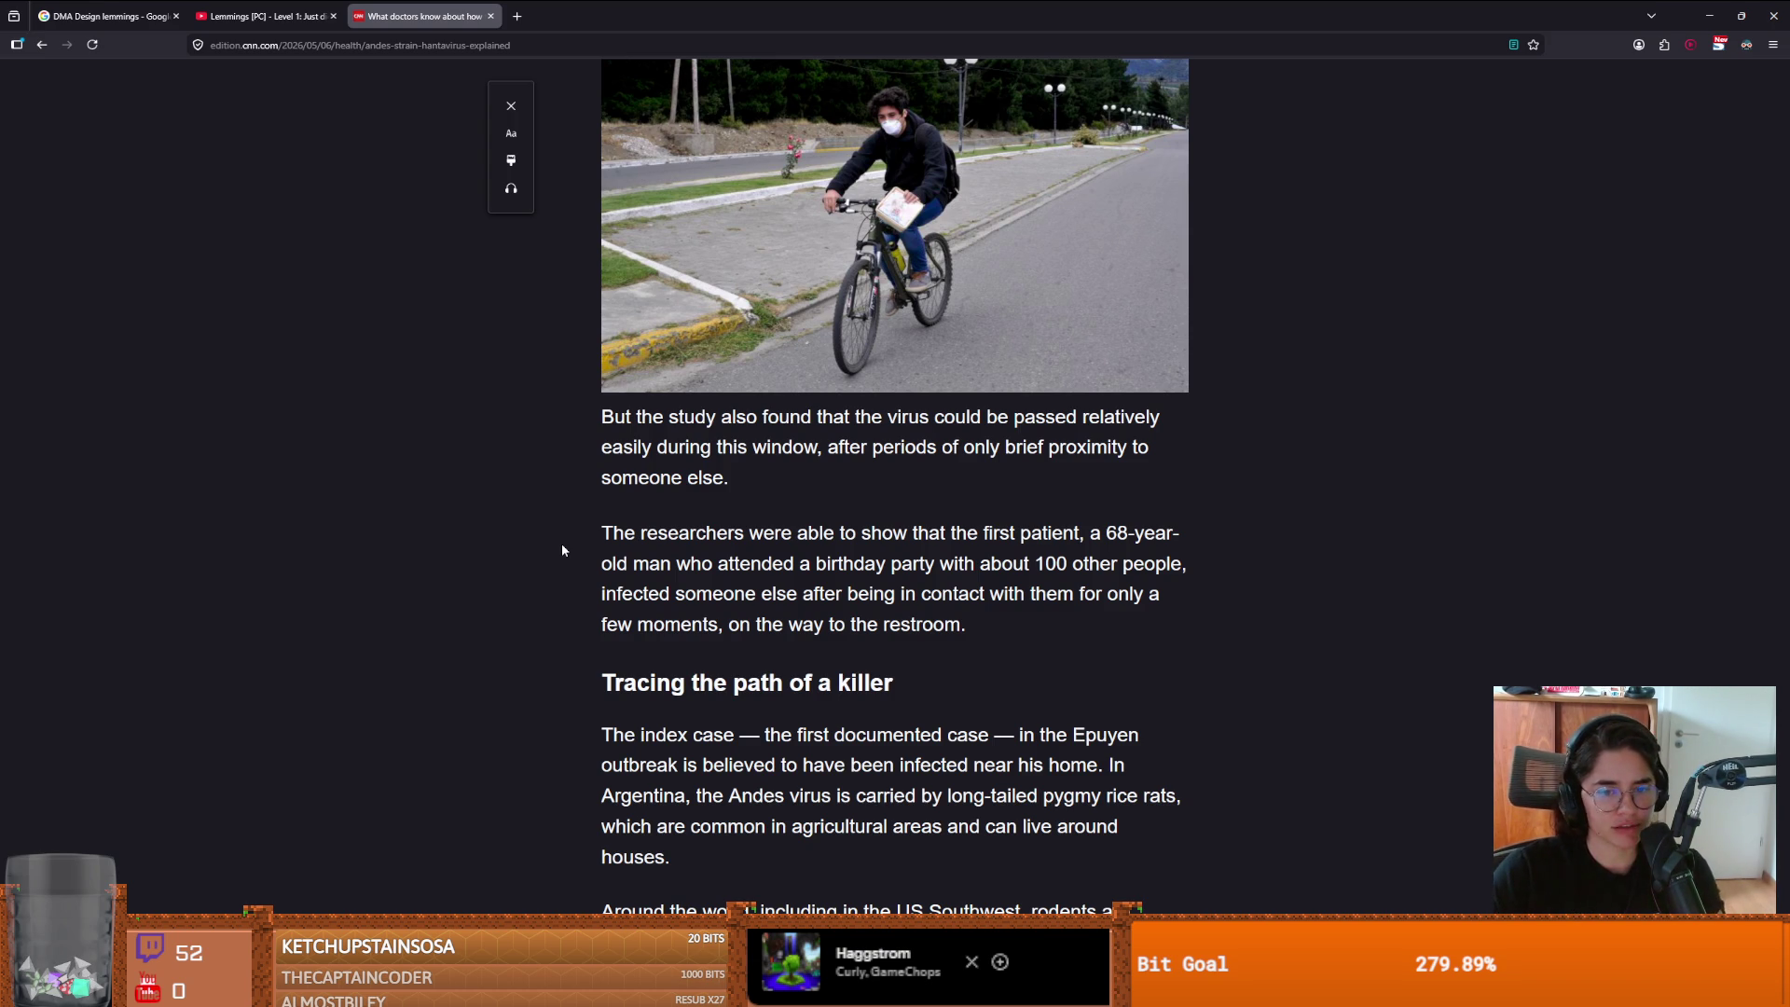
scroll(561, 550, "down", 4)
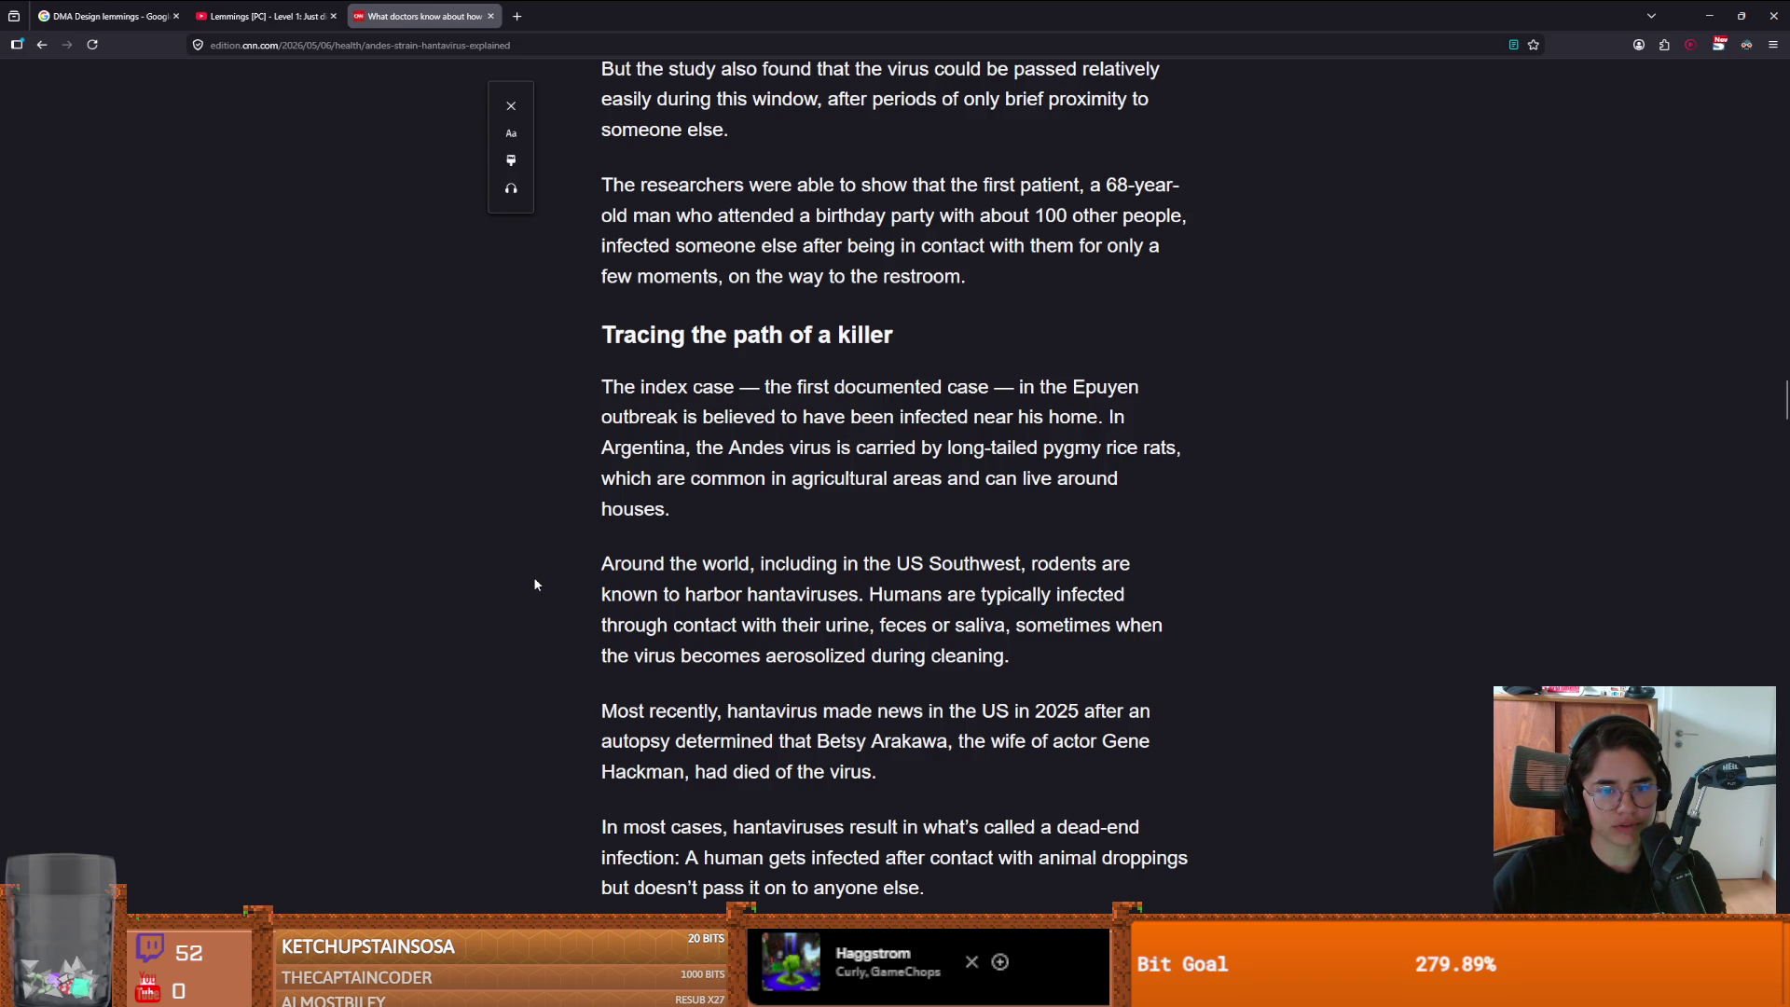
scroll(534, 579, "down", 1)
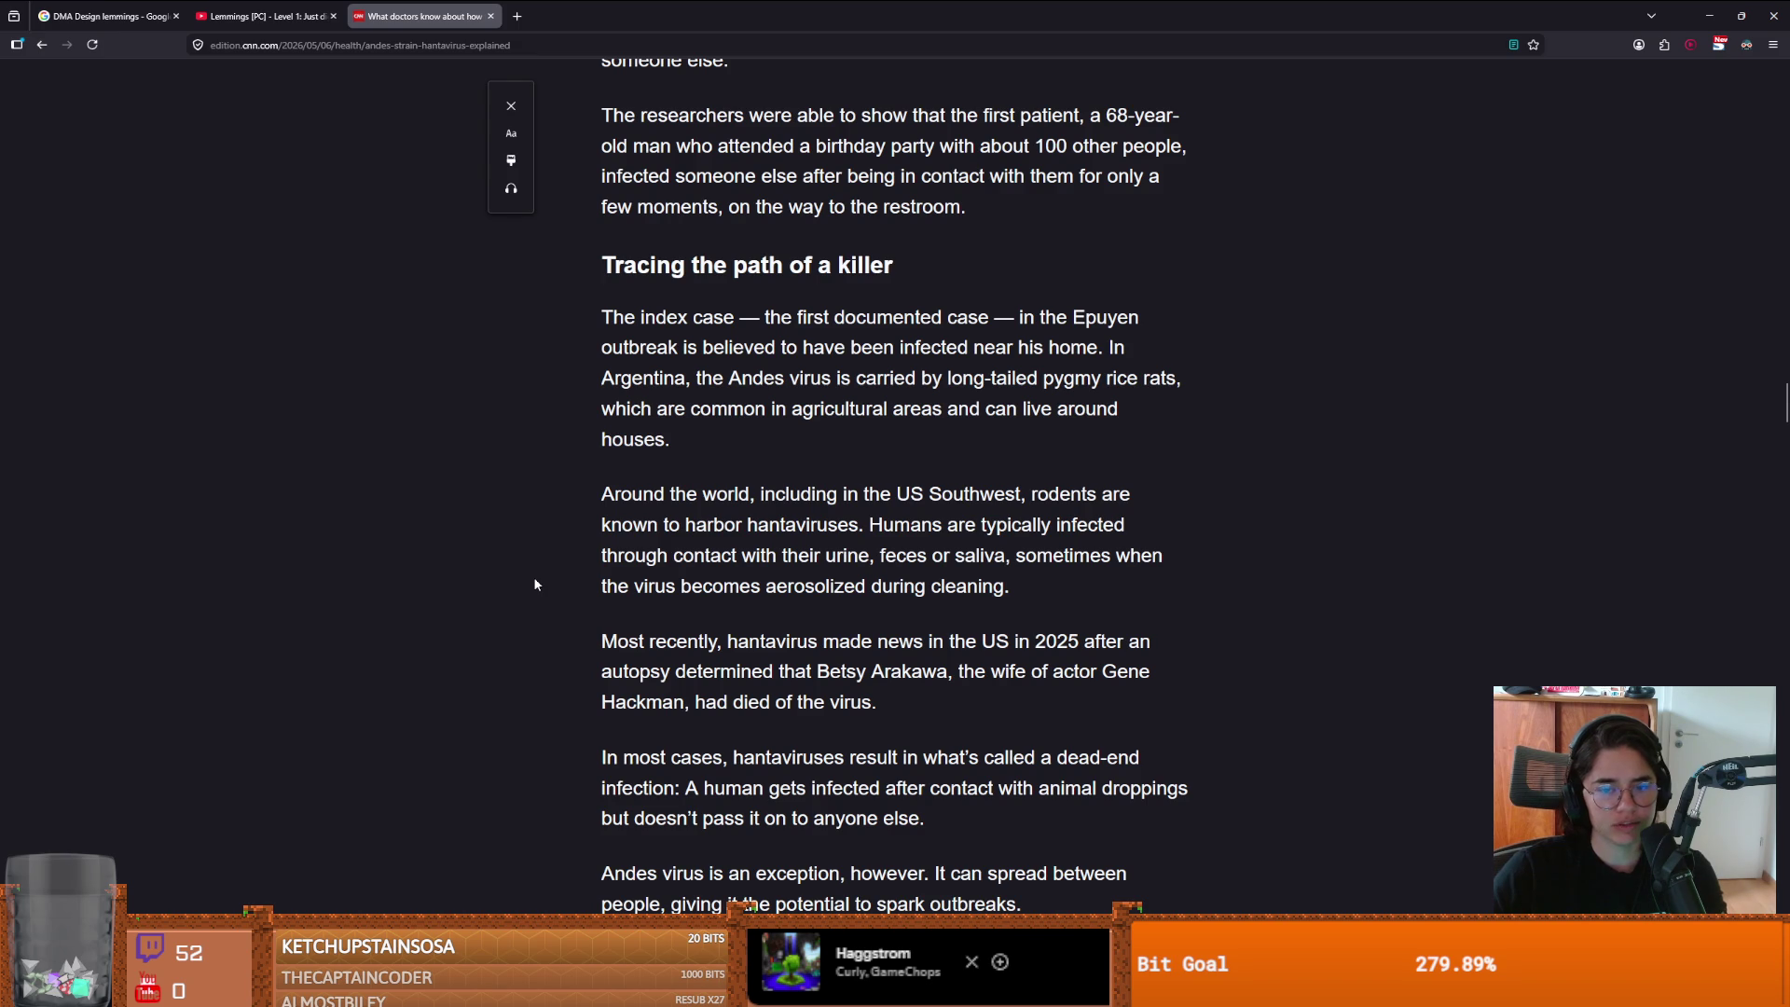
scroll(534, 585, "down", 1)
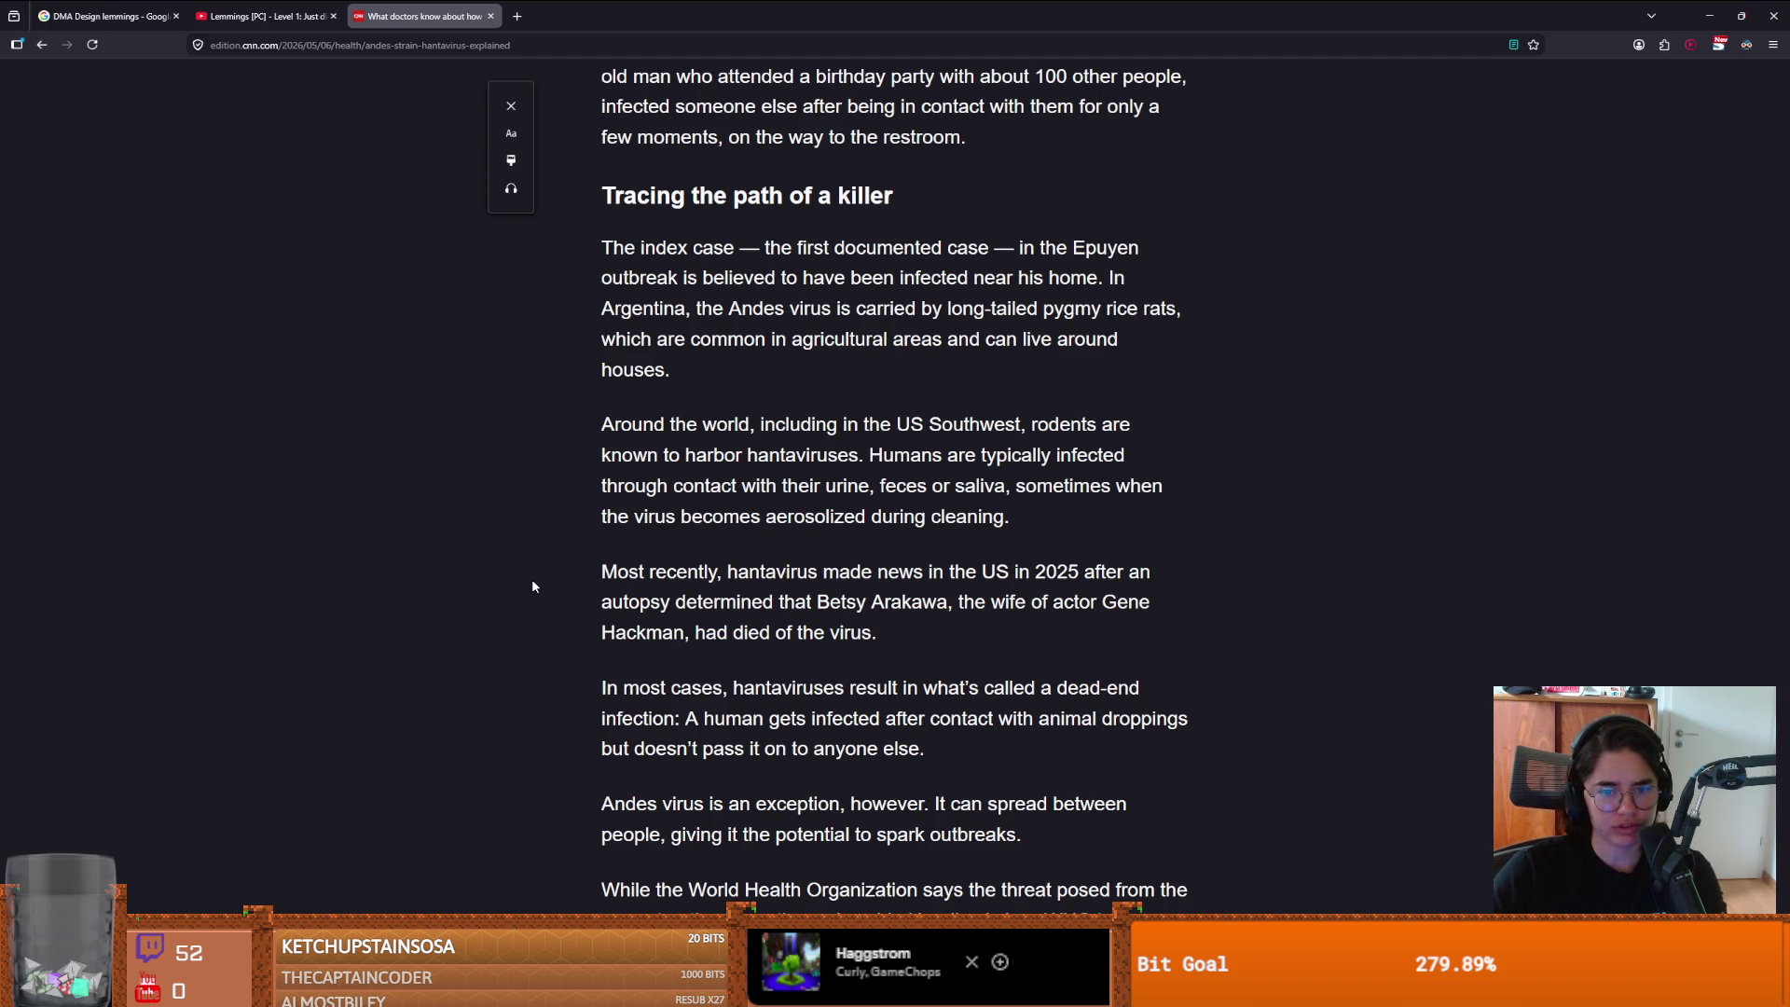
scroll(533, 581, "down", 2)
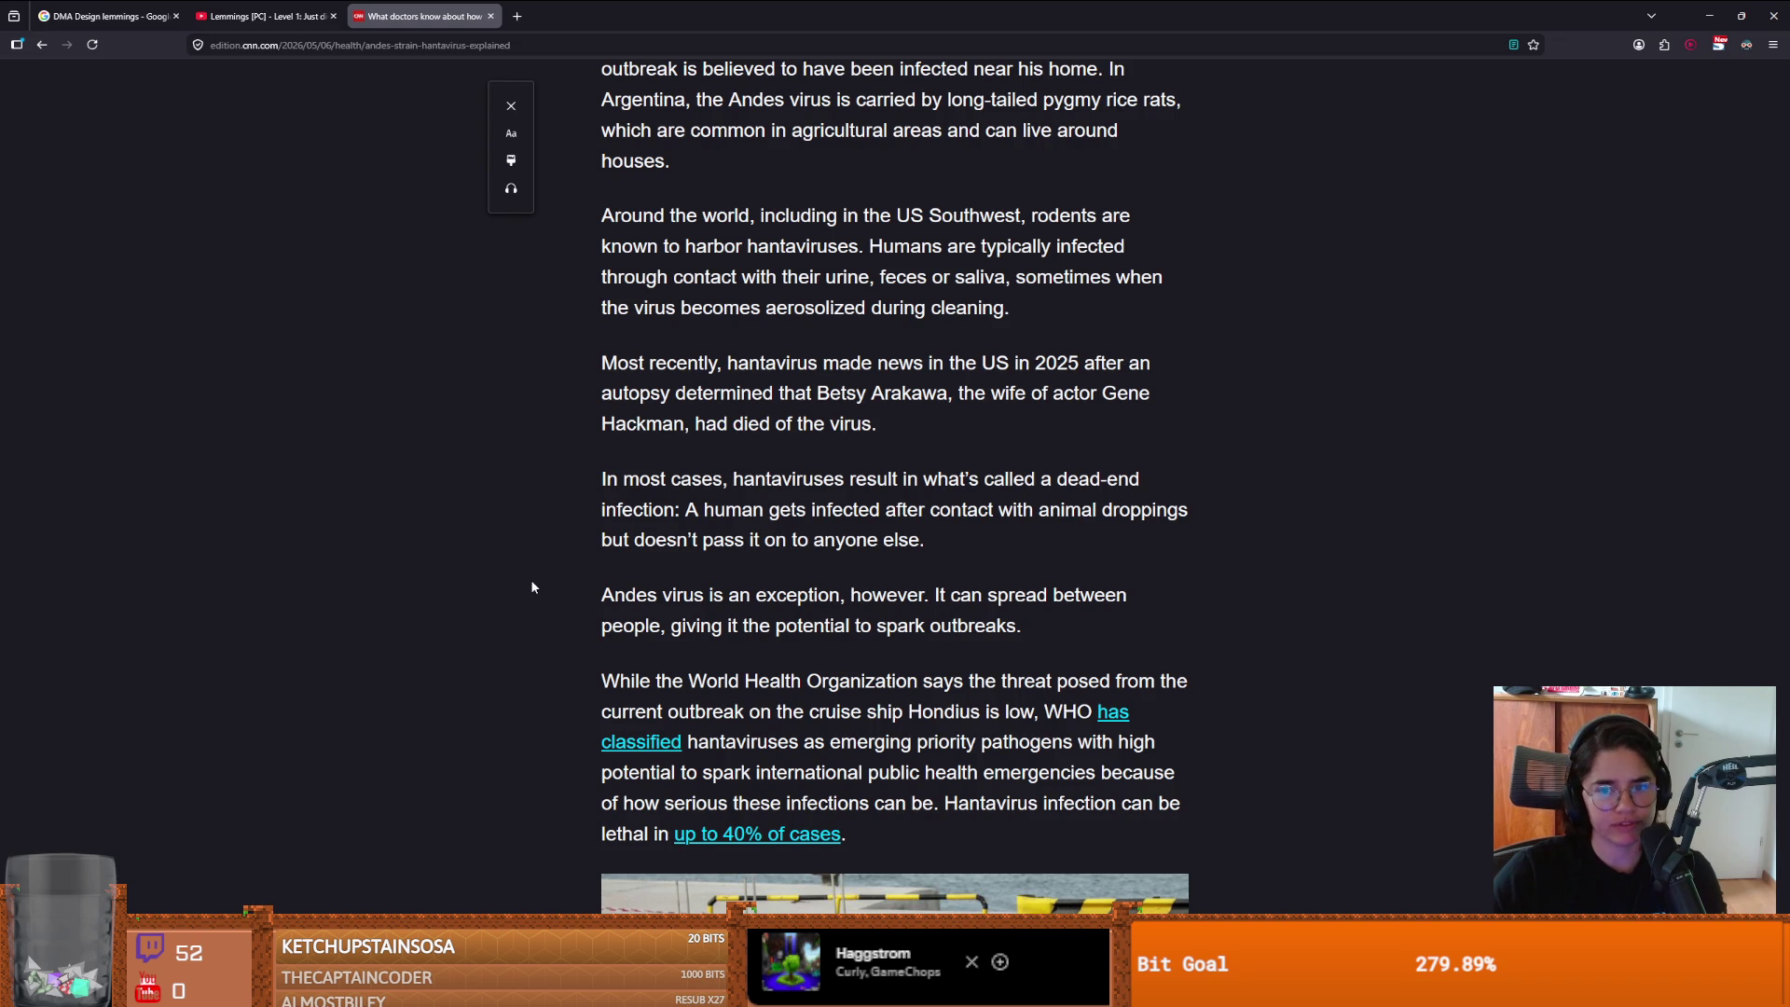
scroll(532, 582, "down", 1)
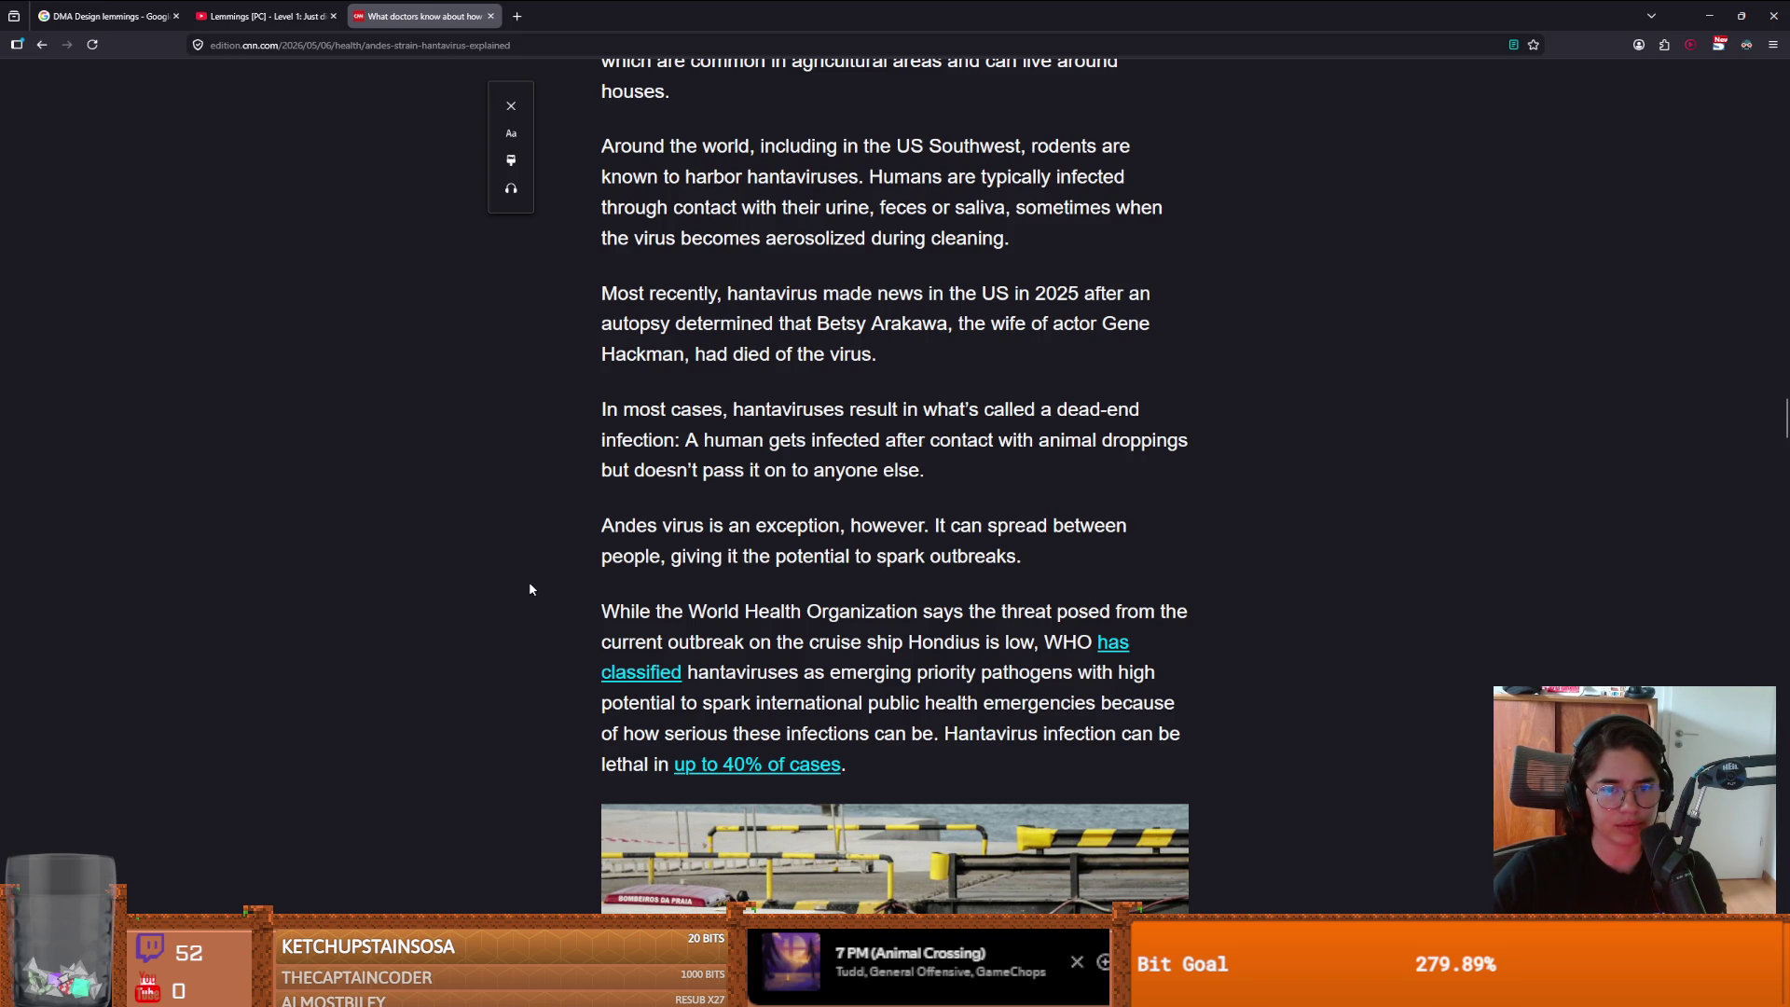
scroll(529, 589, "down", 1)
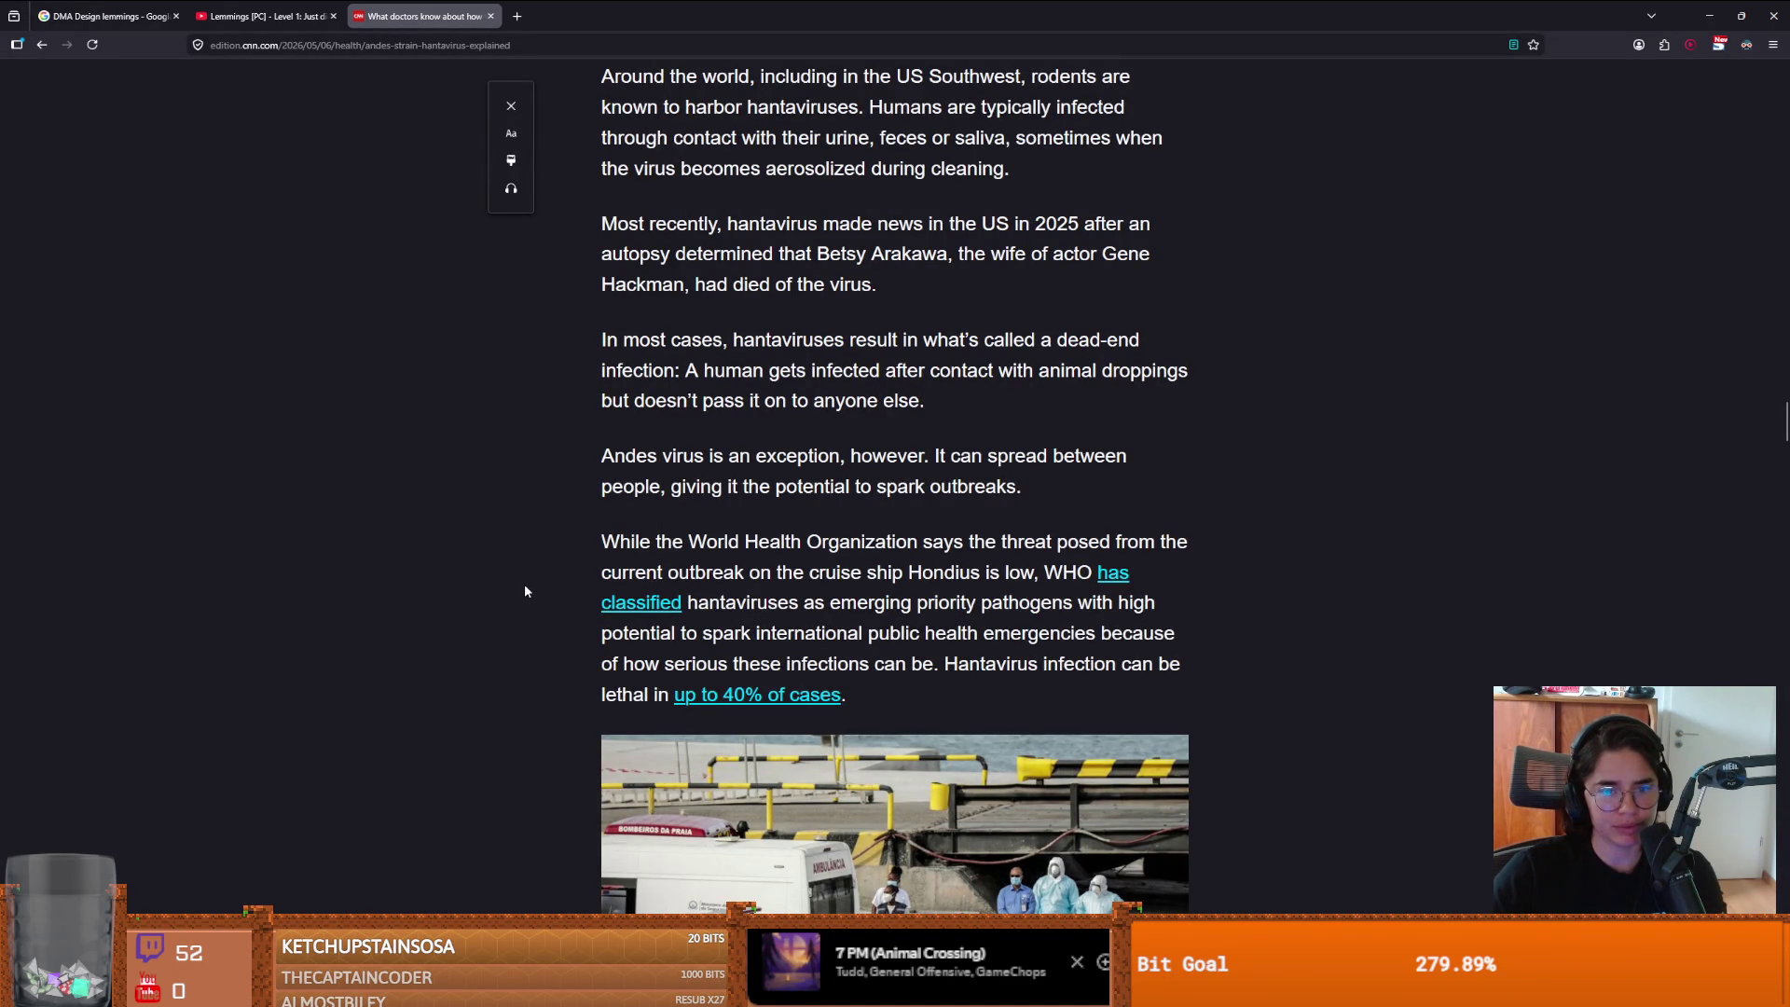
scroll(525, 591, "down", 1)
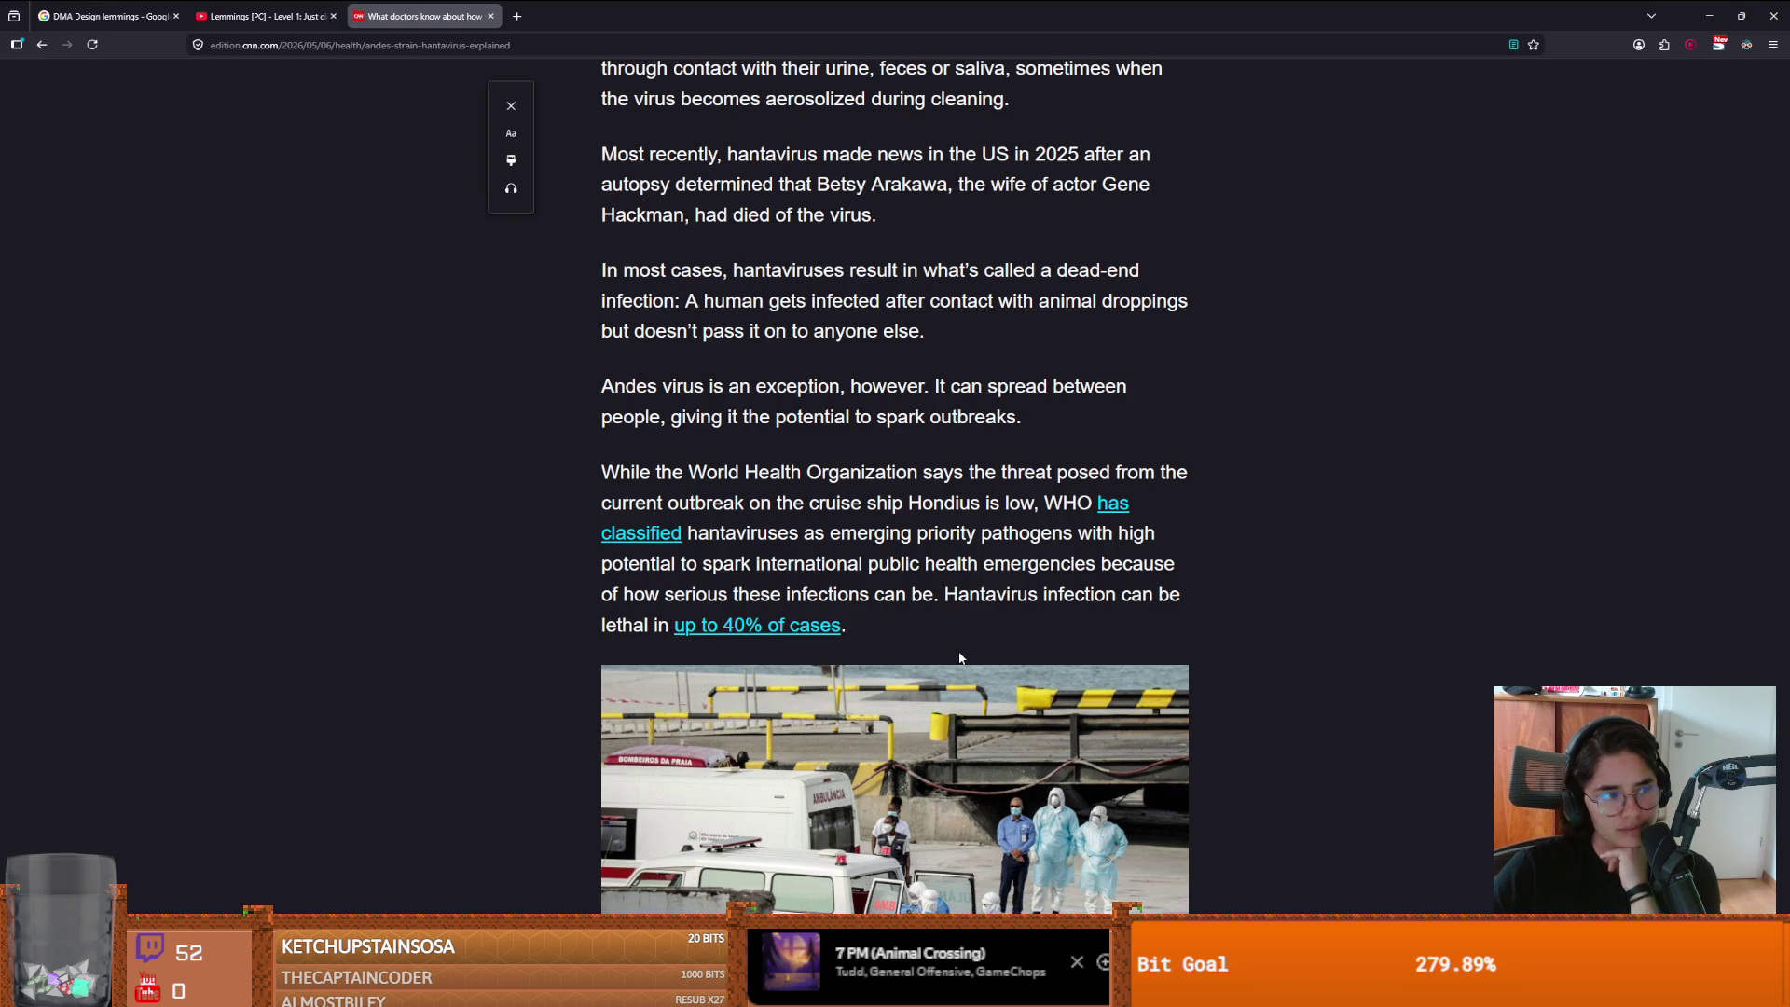
scroll(960, 658, "down", 10)
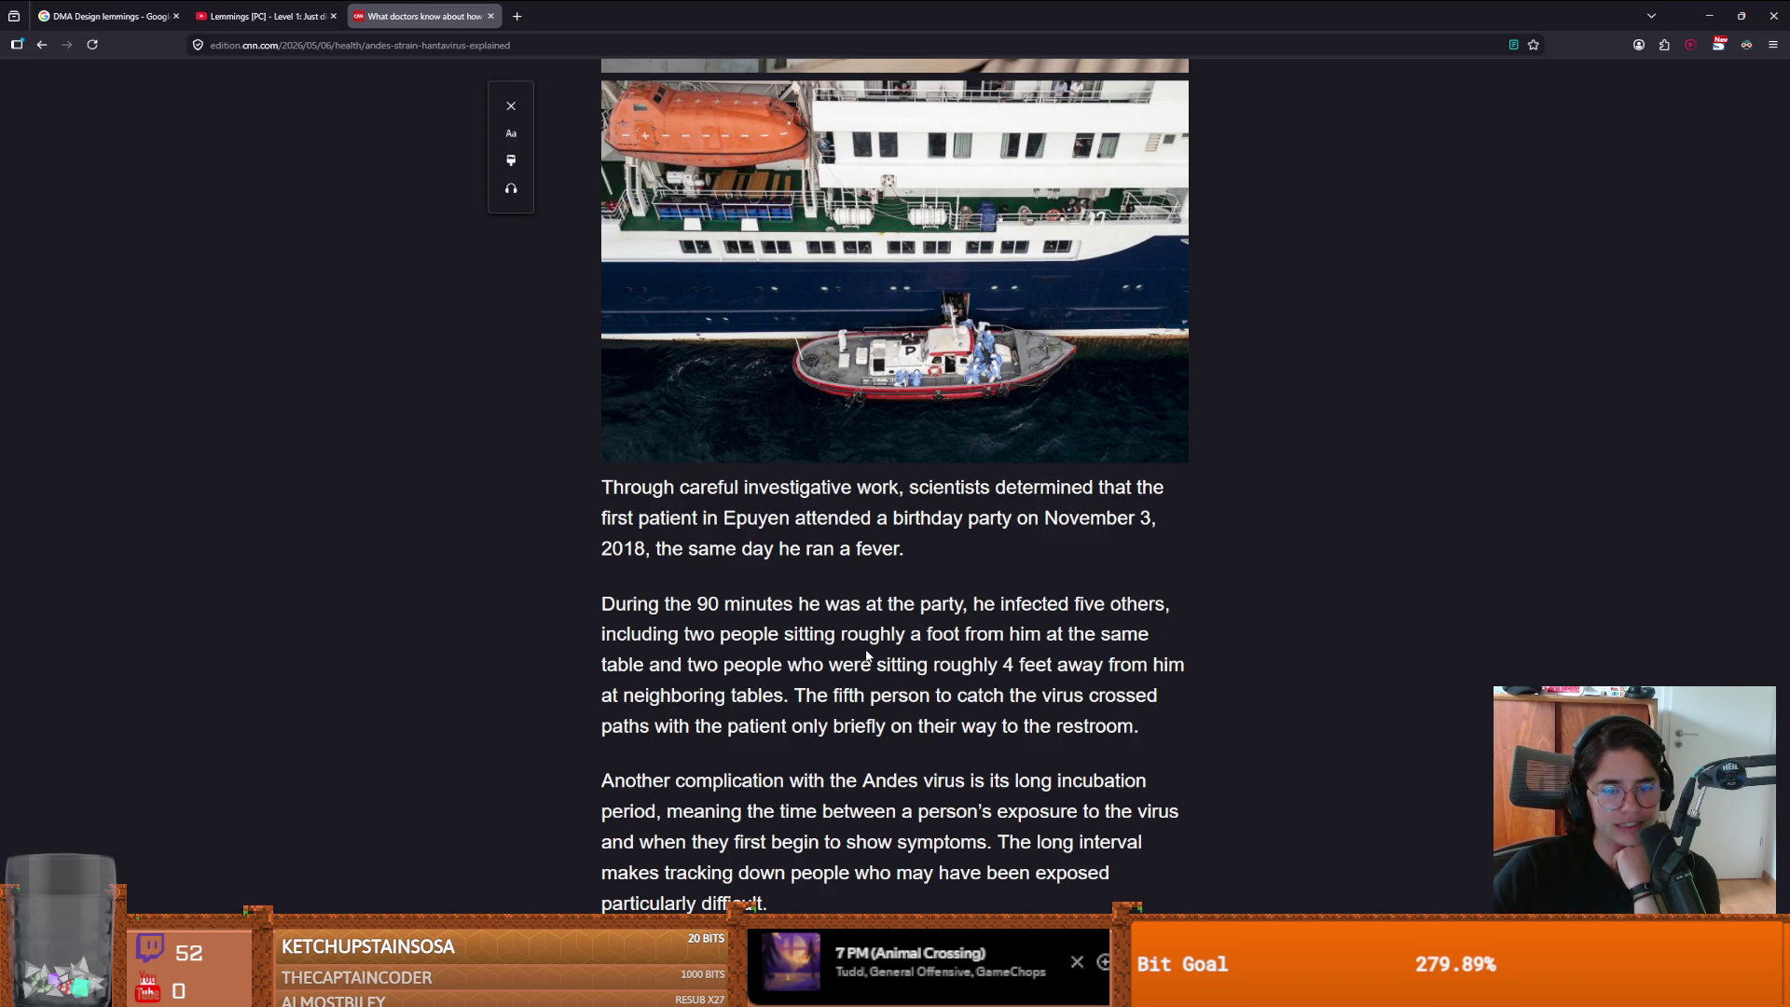
scroll(867, 657, "down", 1)
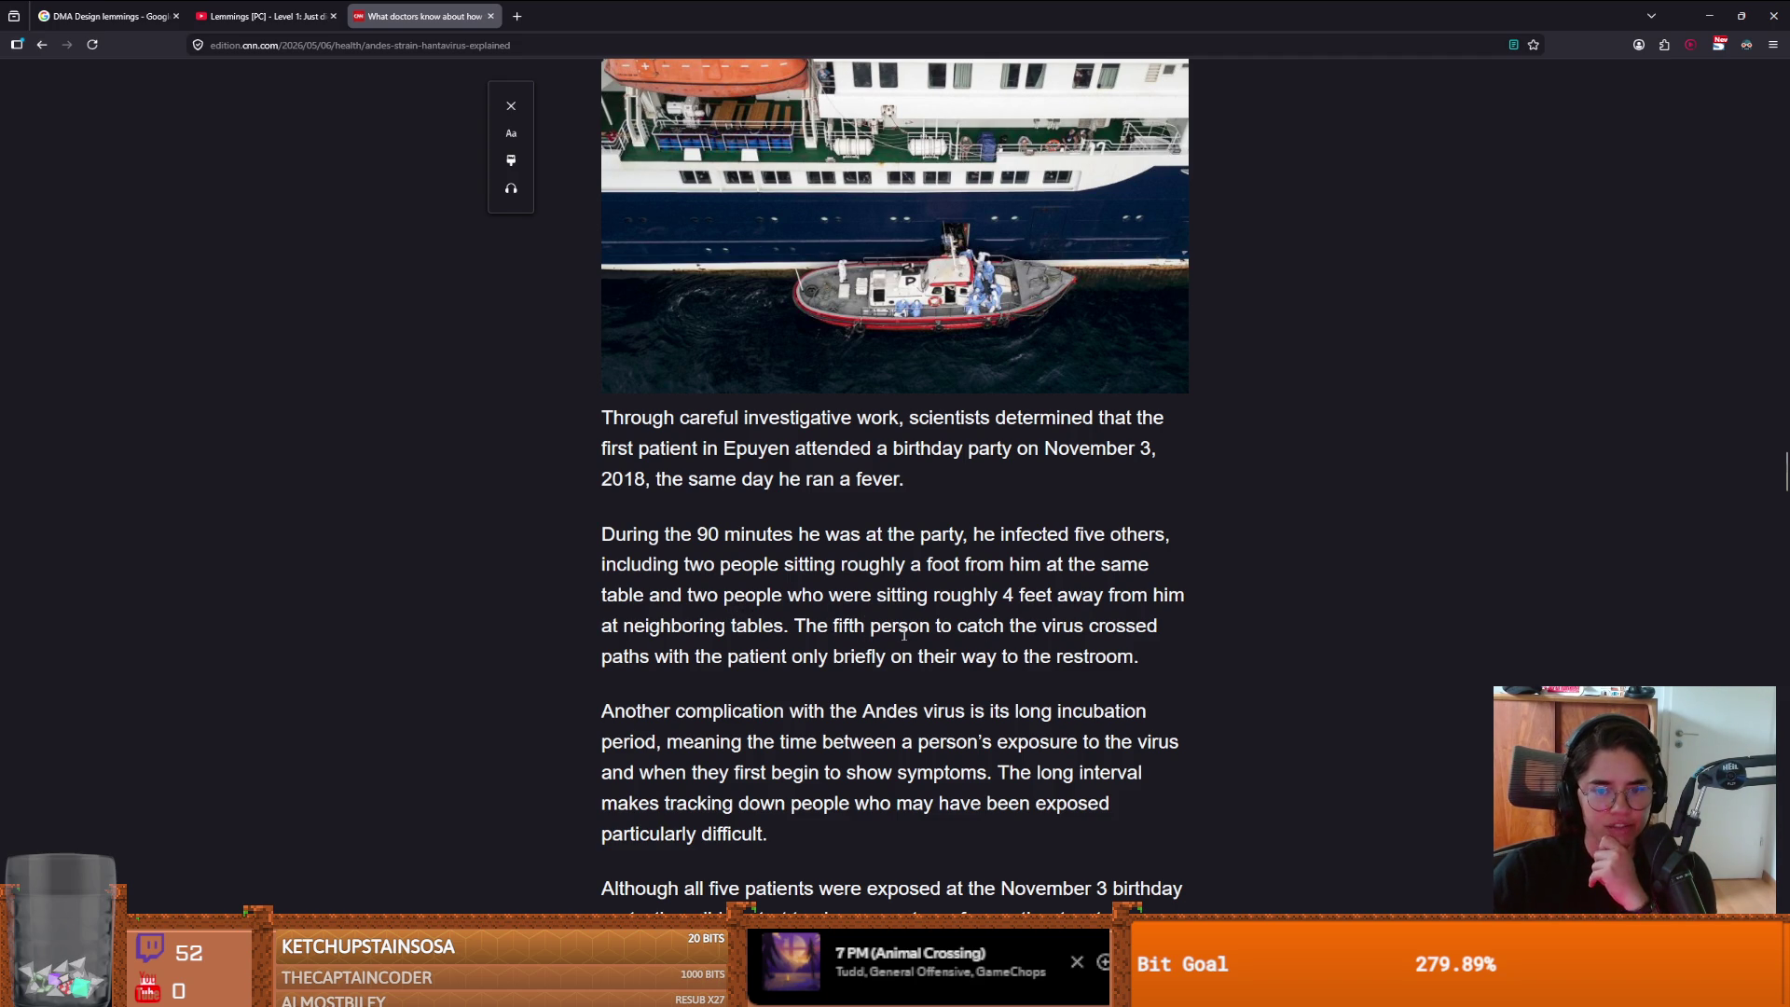
- Scroll past the birthday-party paragraphs to the passage on the second patient and his wife's wake
scroll(904, 635, "down", 1)
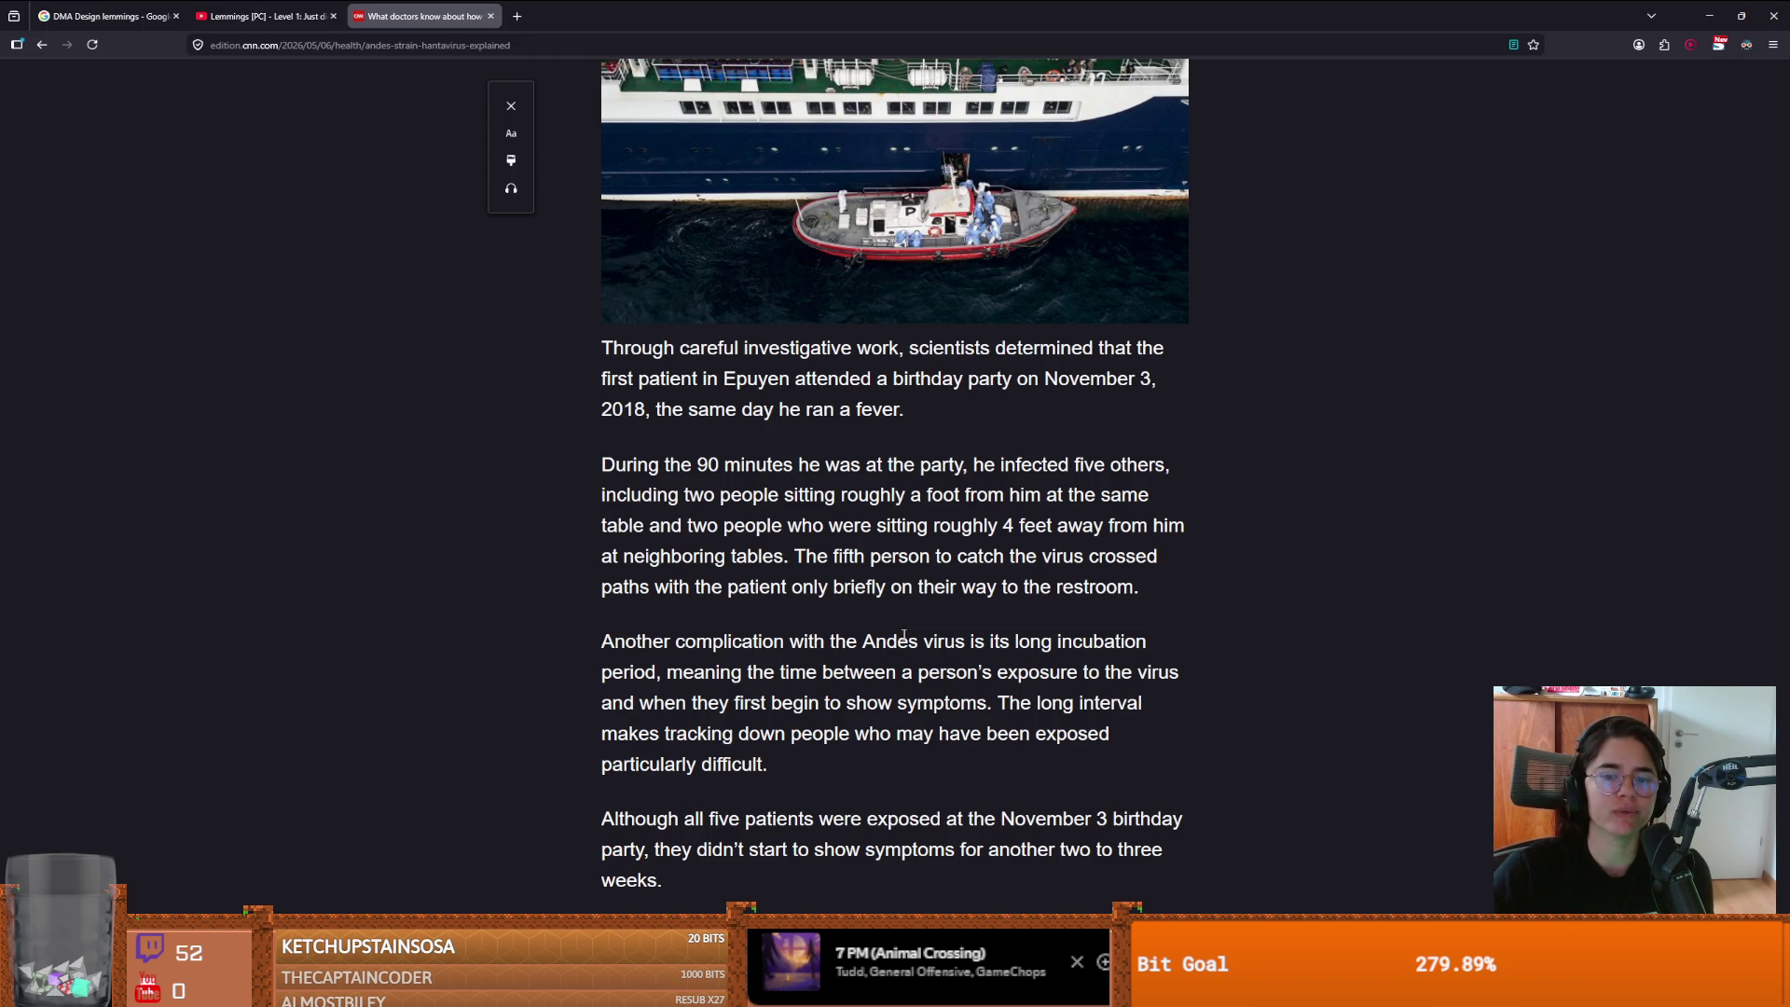
scroll(903, 635, "down", 1)
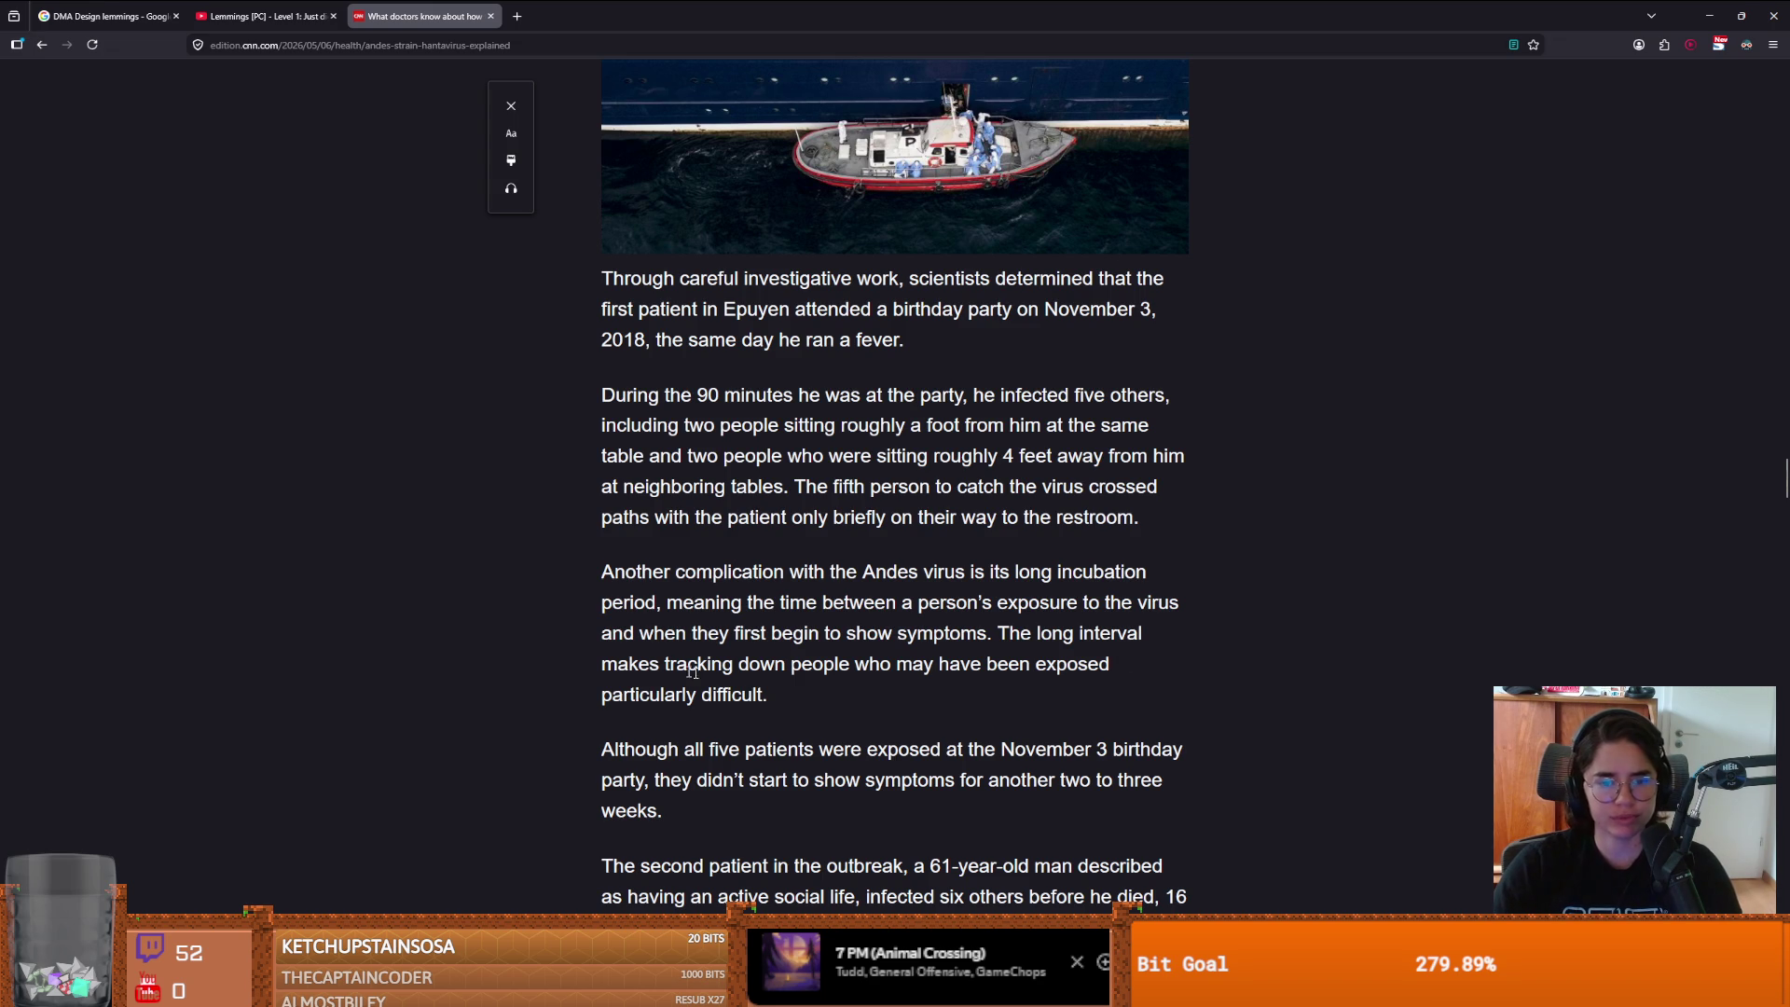
scroll(726, 745, "down", 2)
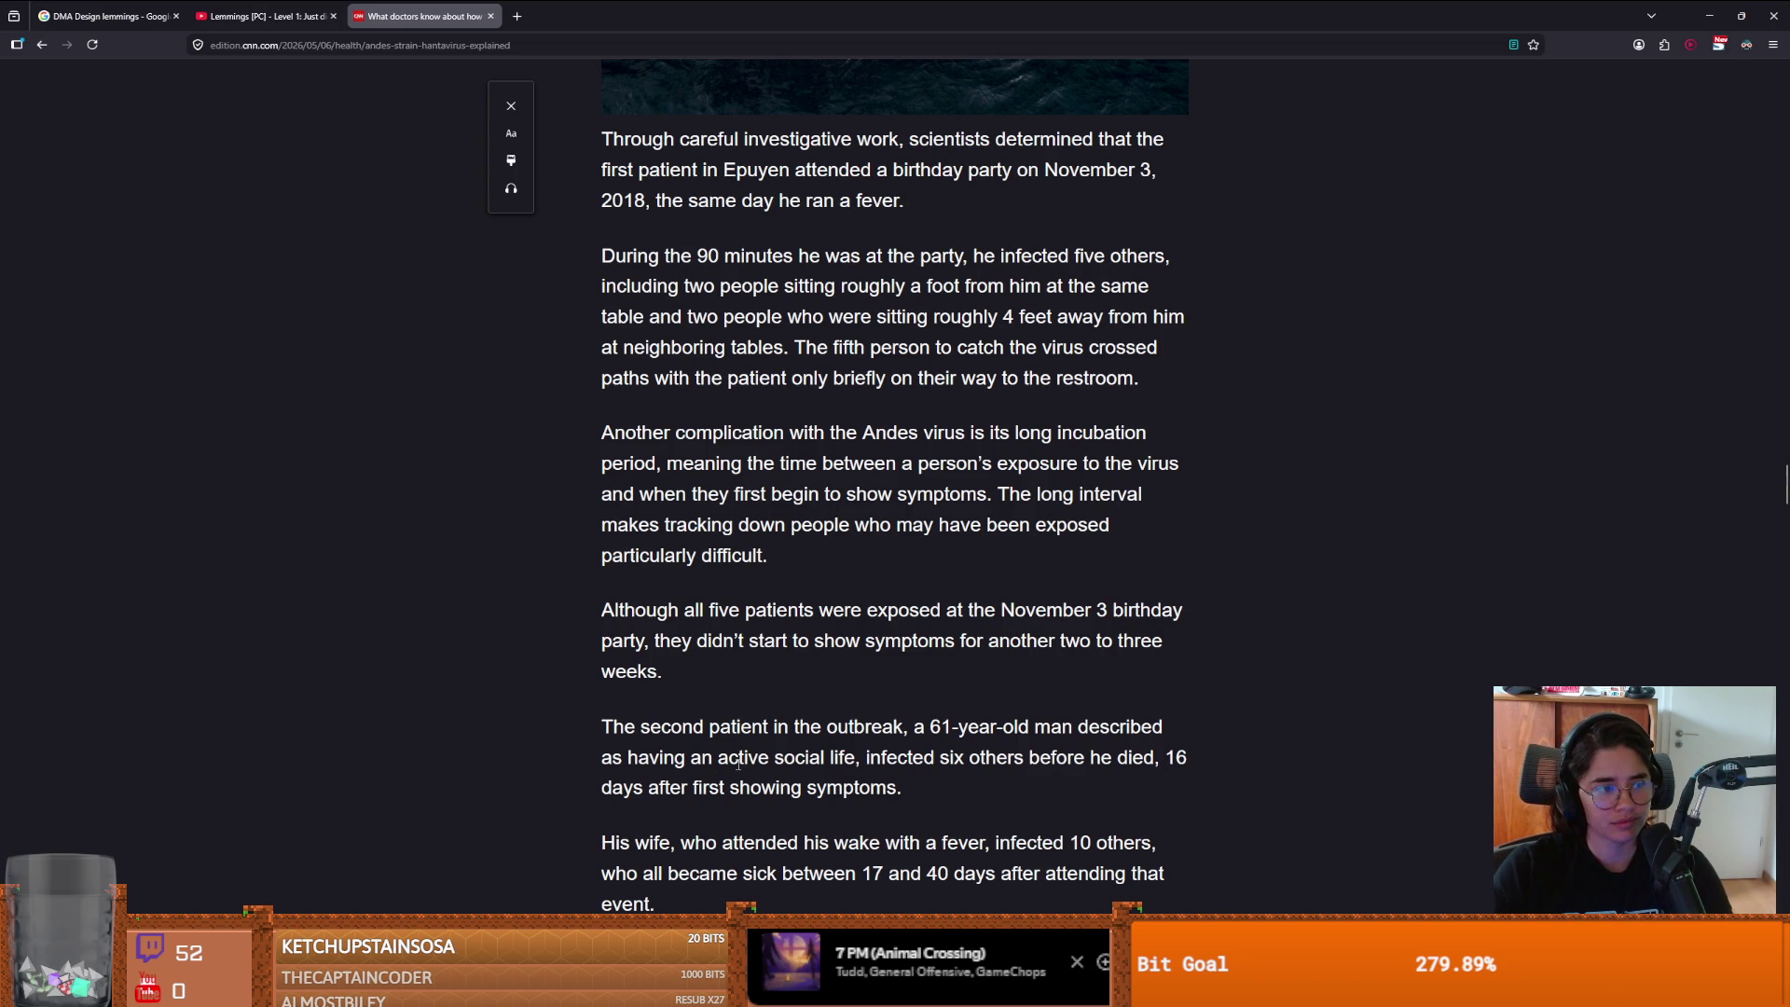
scroll(738, 763, "down", 1)
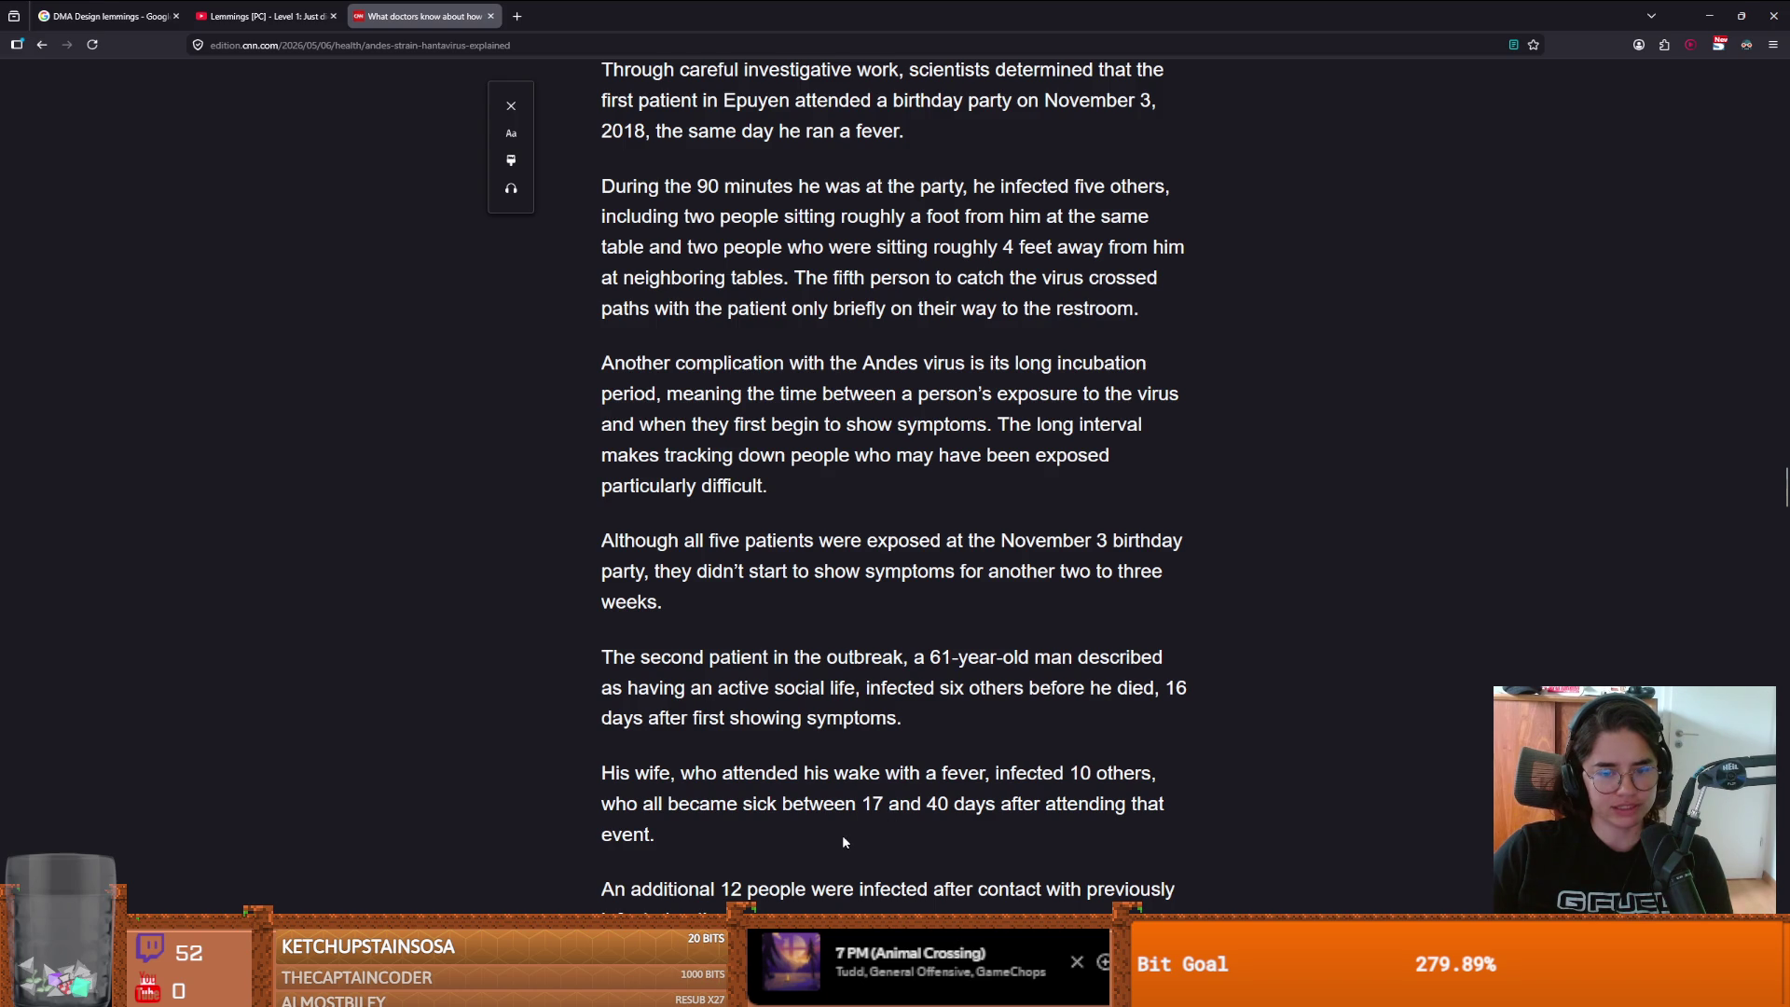
- Scroll further down the article, briefly highlighting the word Switzerland and then clearing it
scroll(843, 835, "down", 1)
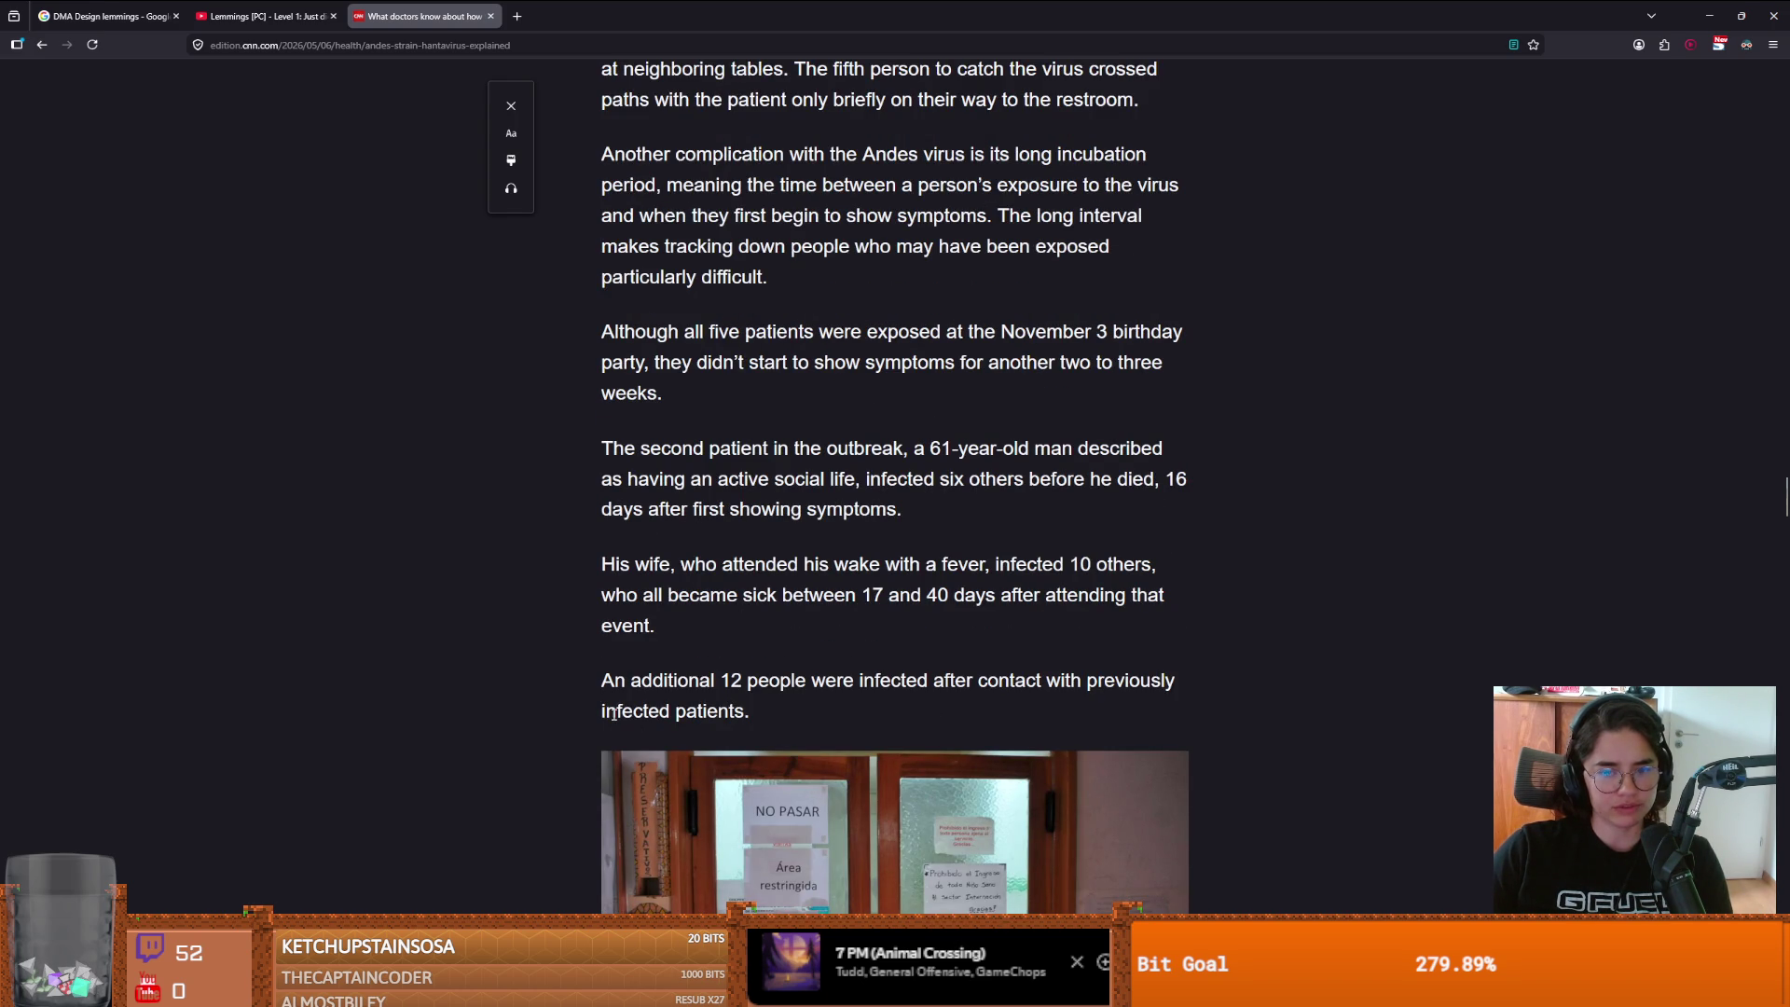
scroll(726, 594, "down", 1)
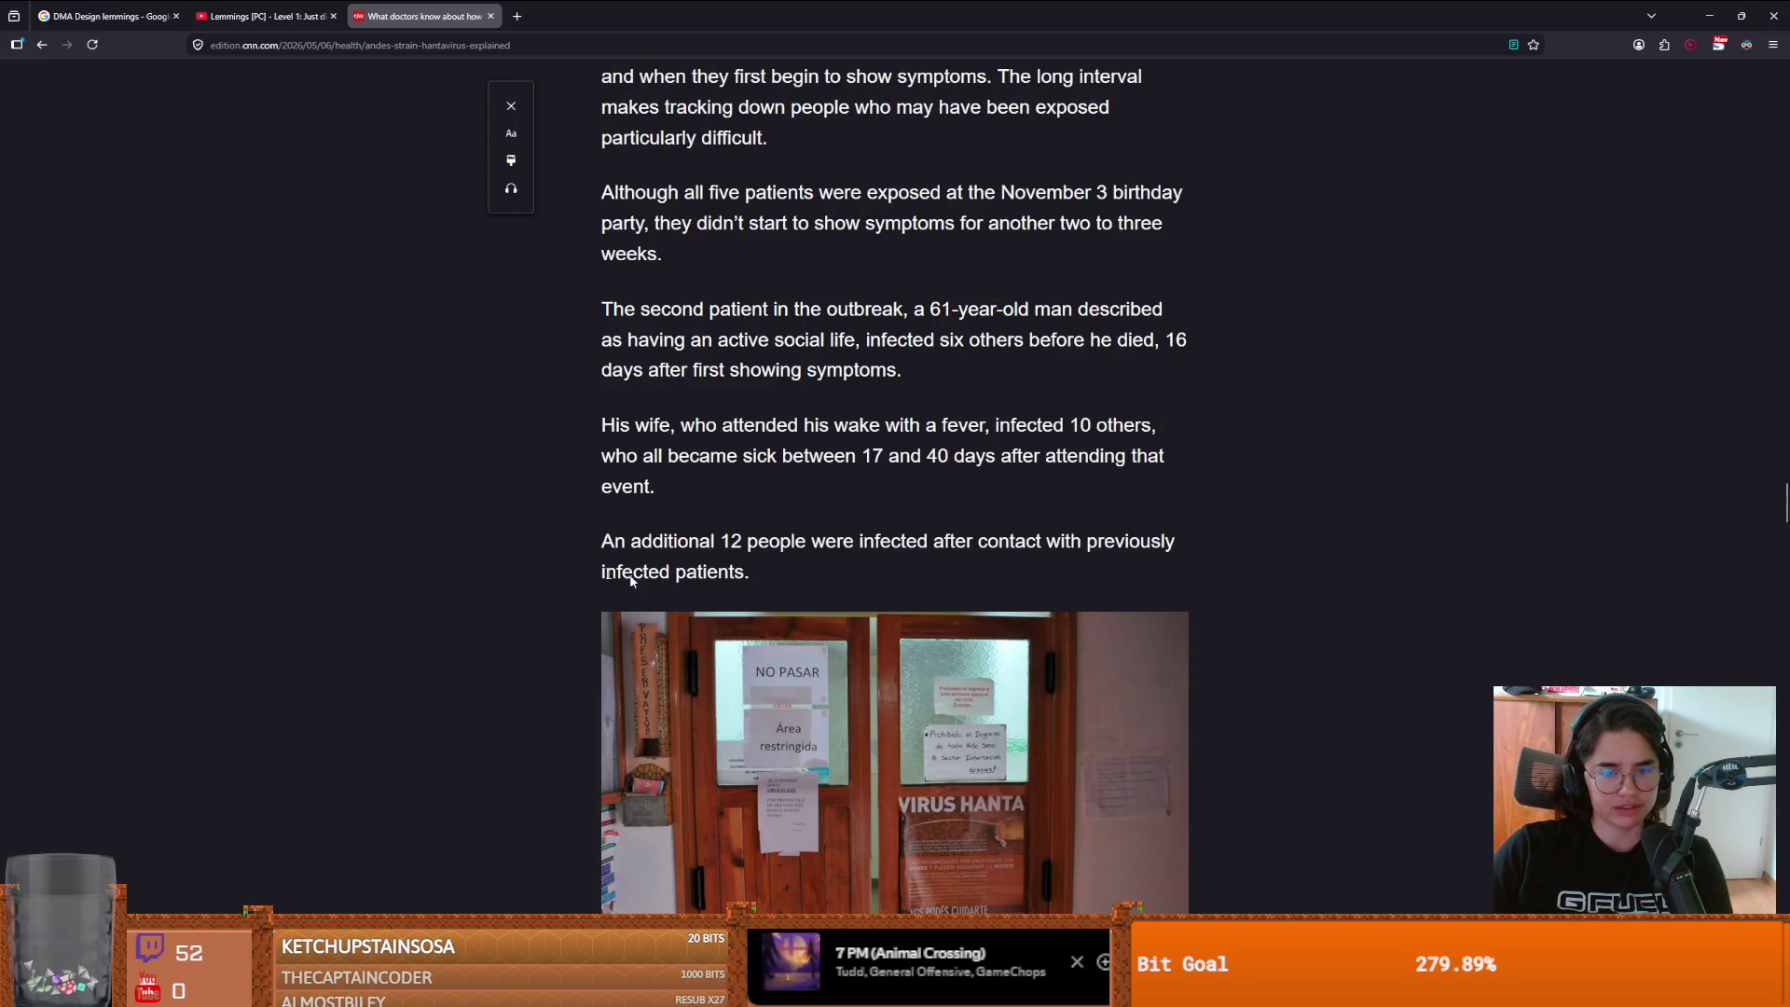
scroll(675, 761, "down", 1)
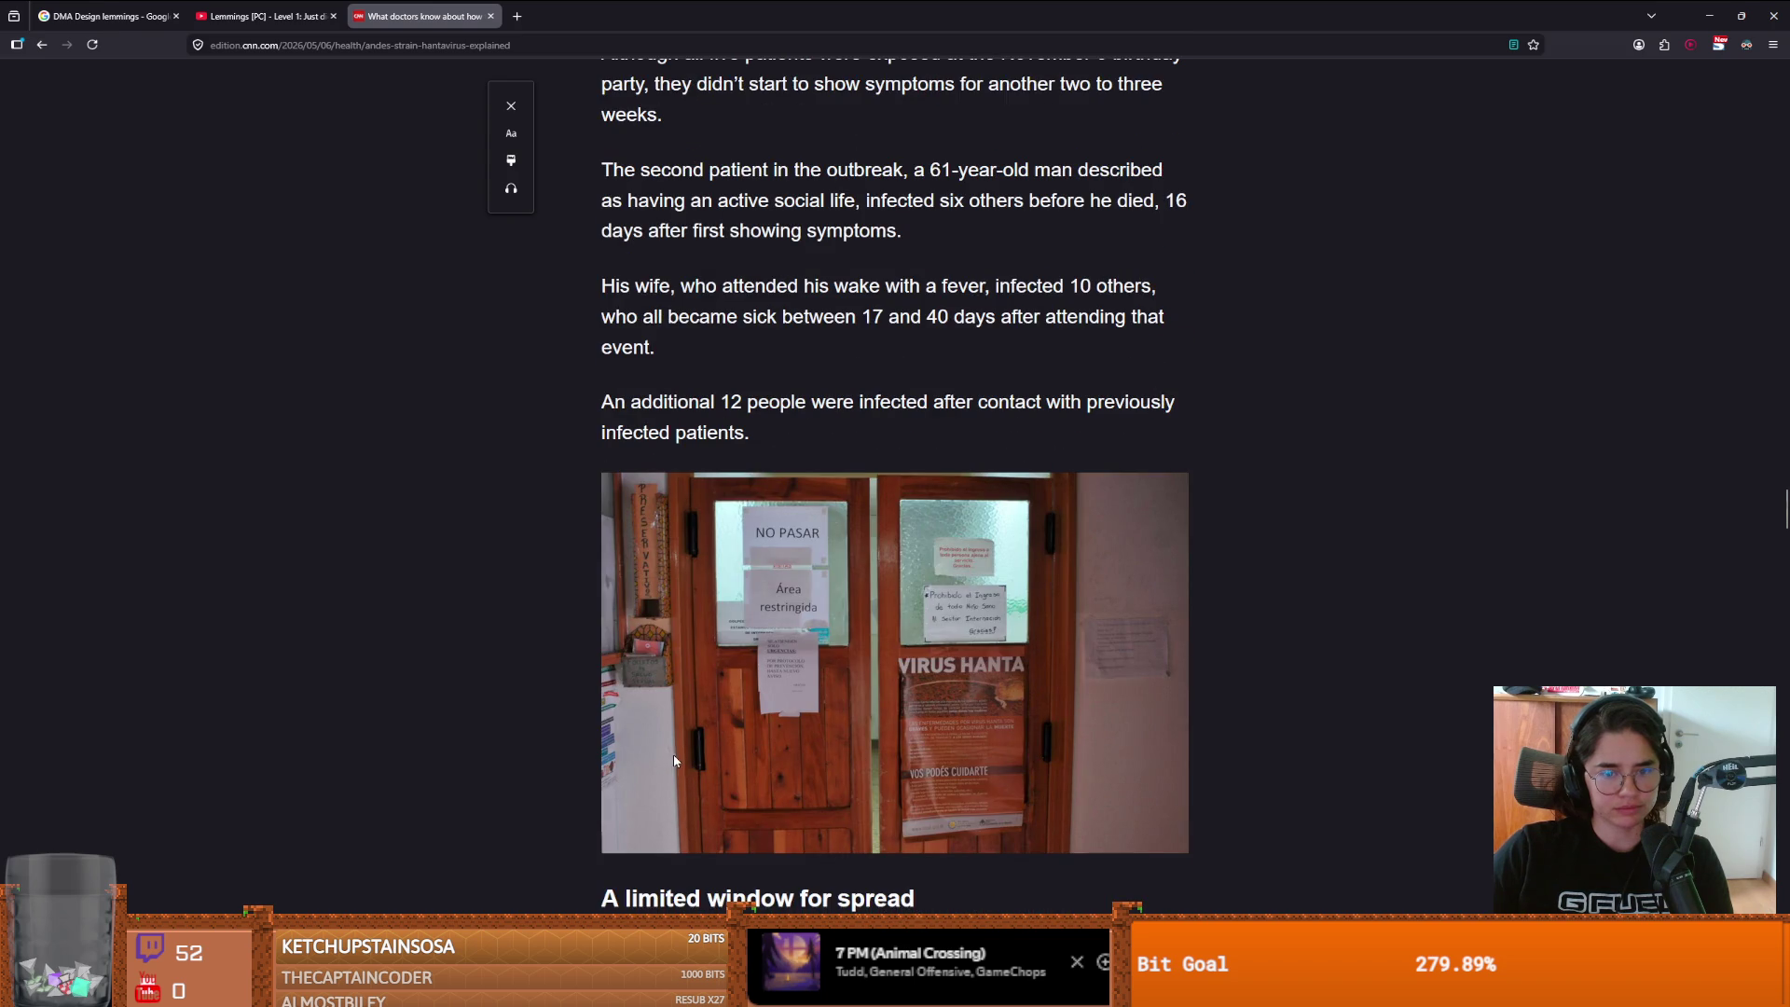
scroll(604, 764, "down", 2)
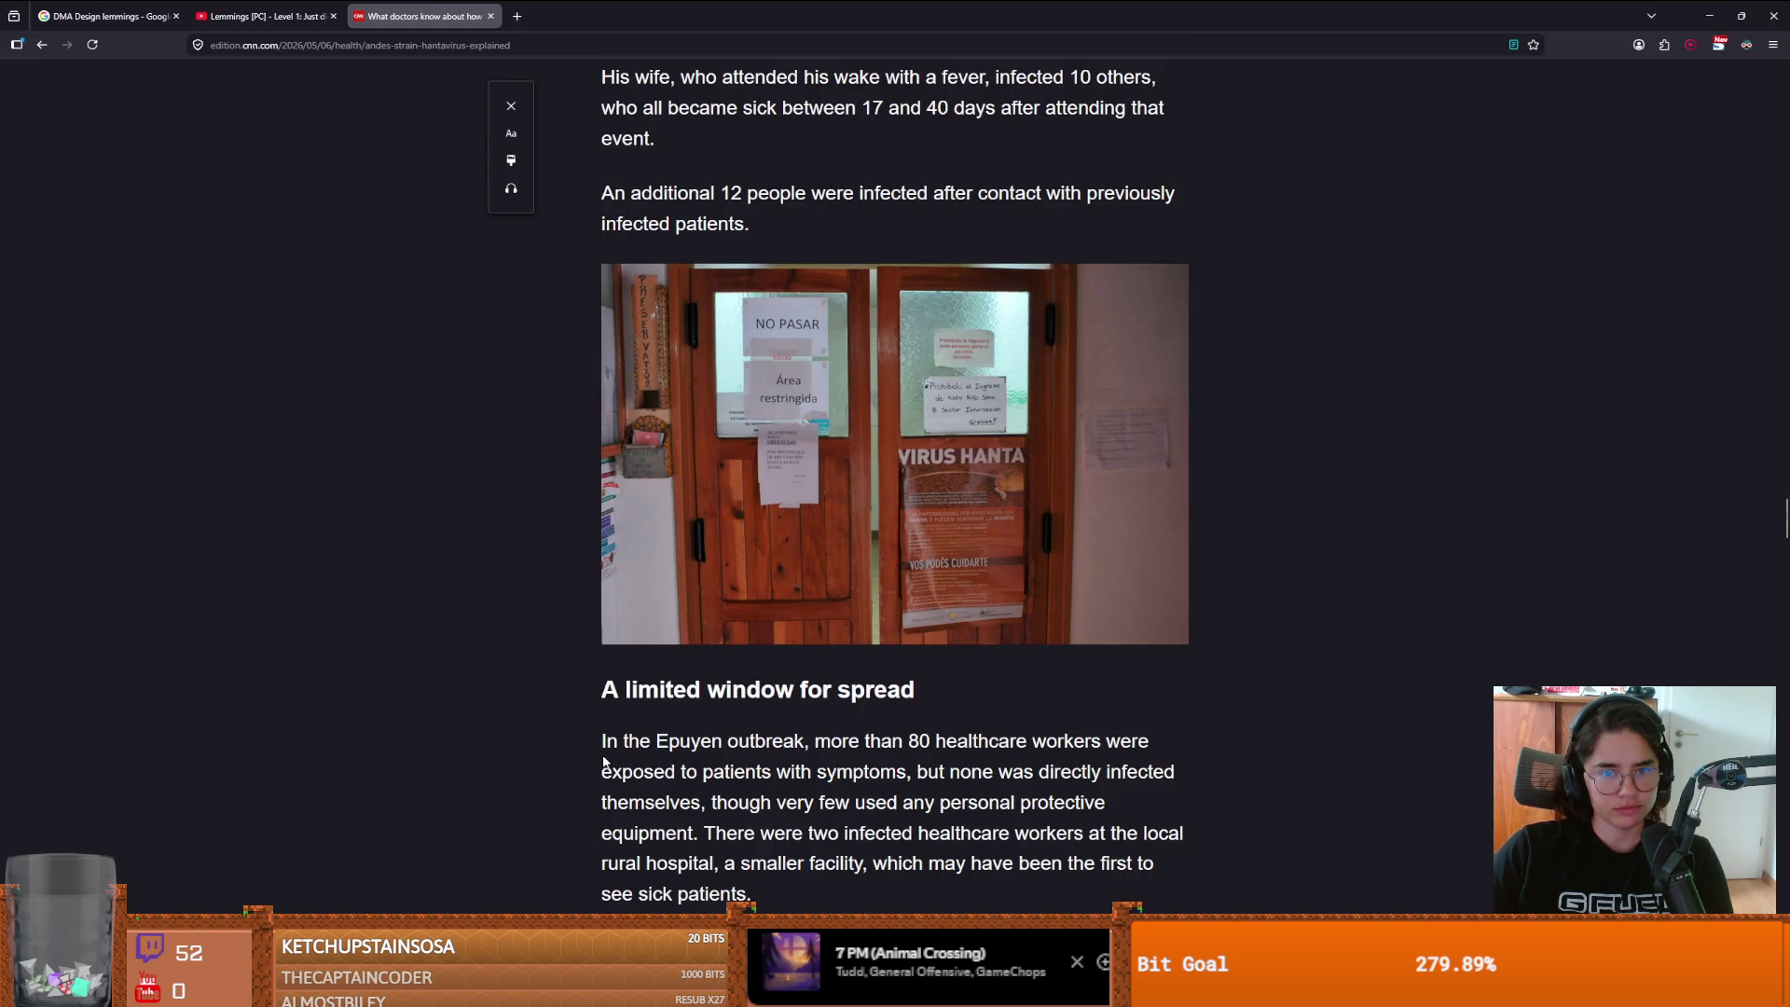
scroll(637, 761, "down", 1)
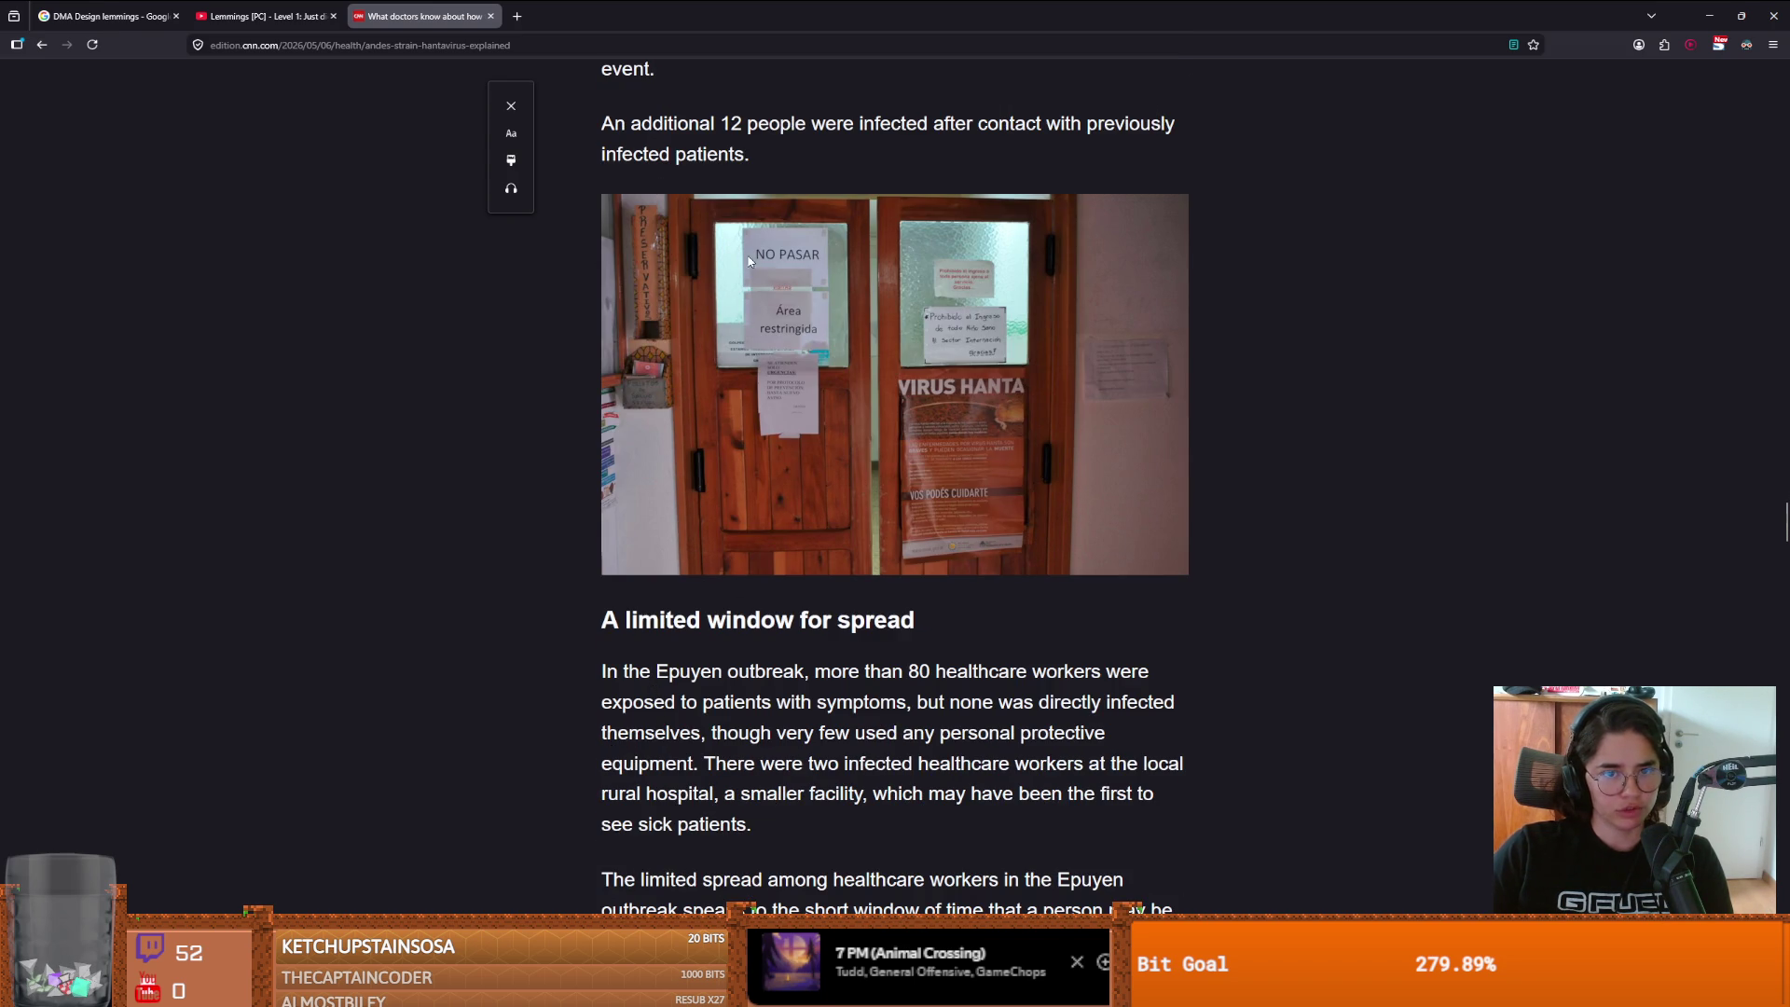
scroll(695, 597, "down", 2)
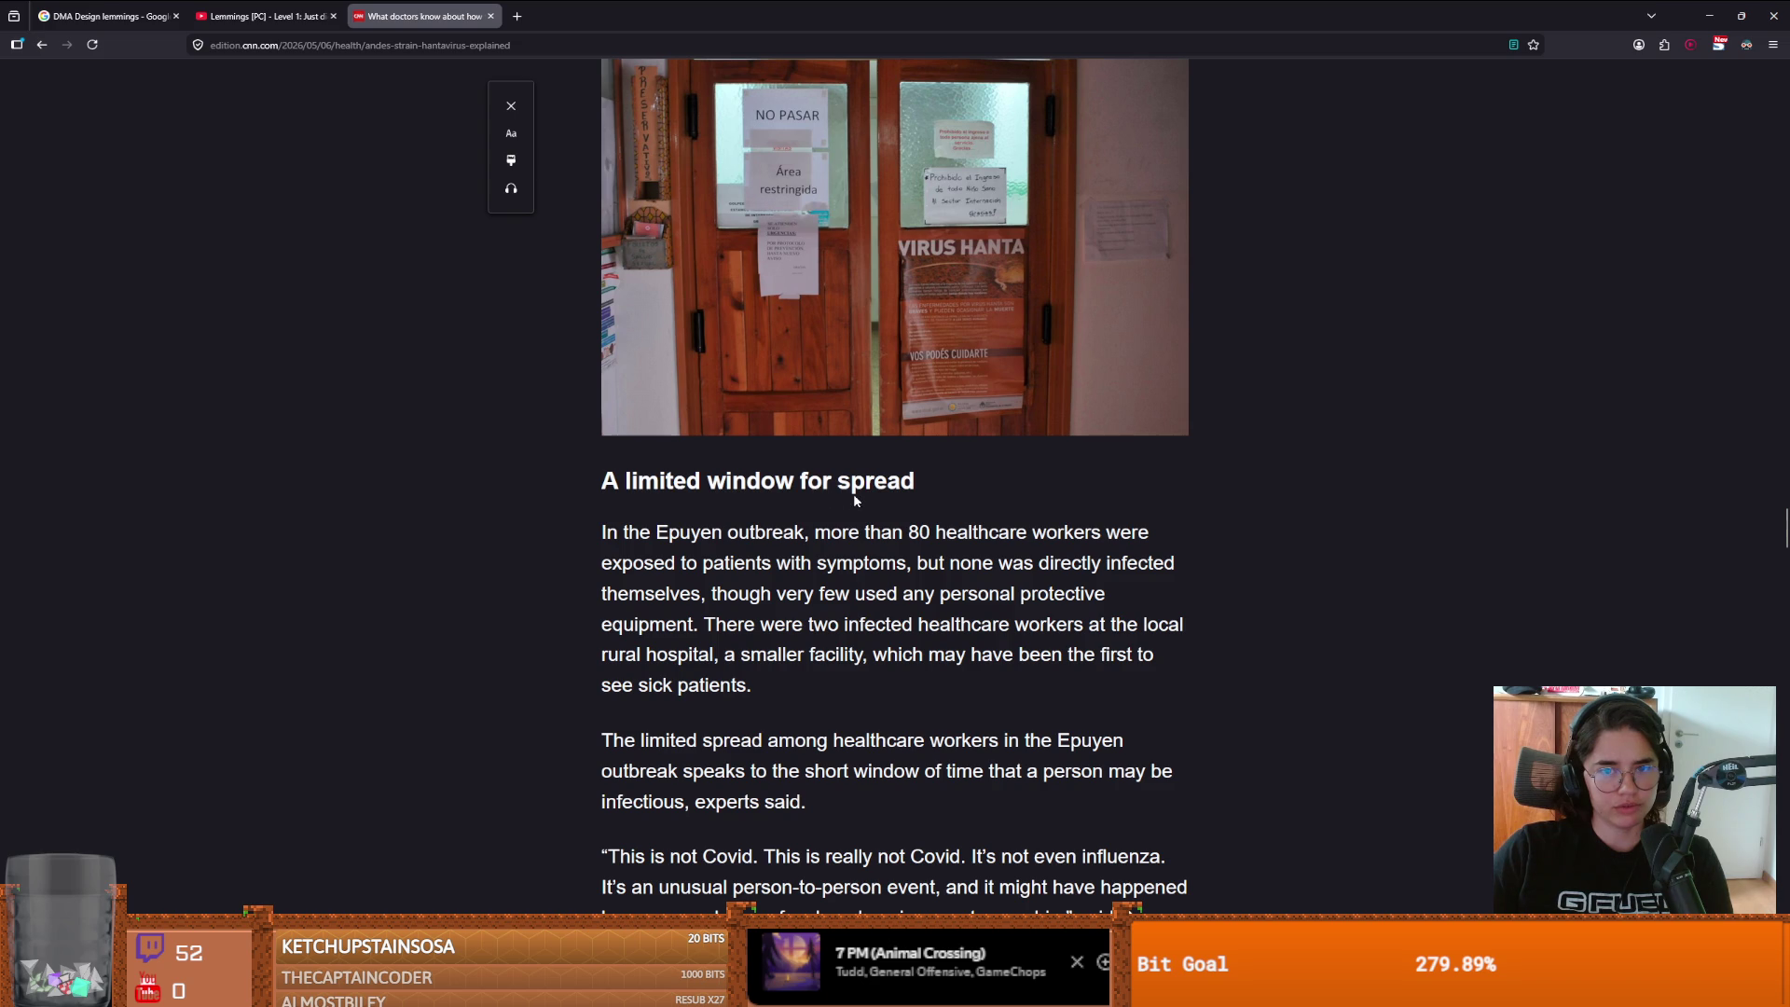
scroll(746, 569, "down", 1)
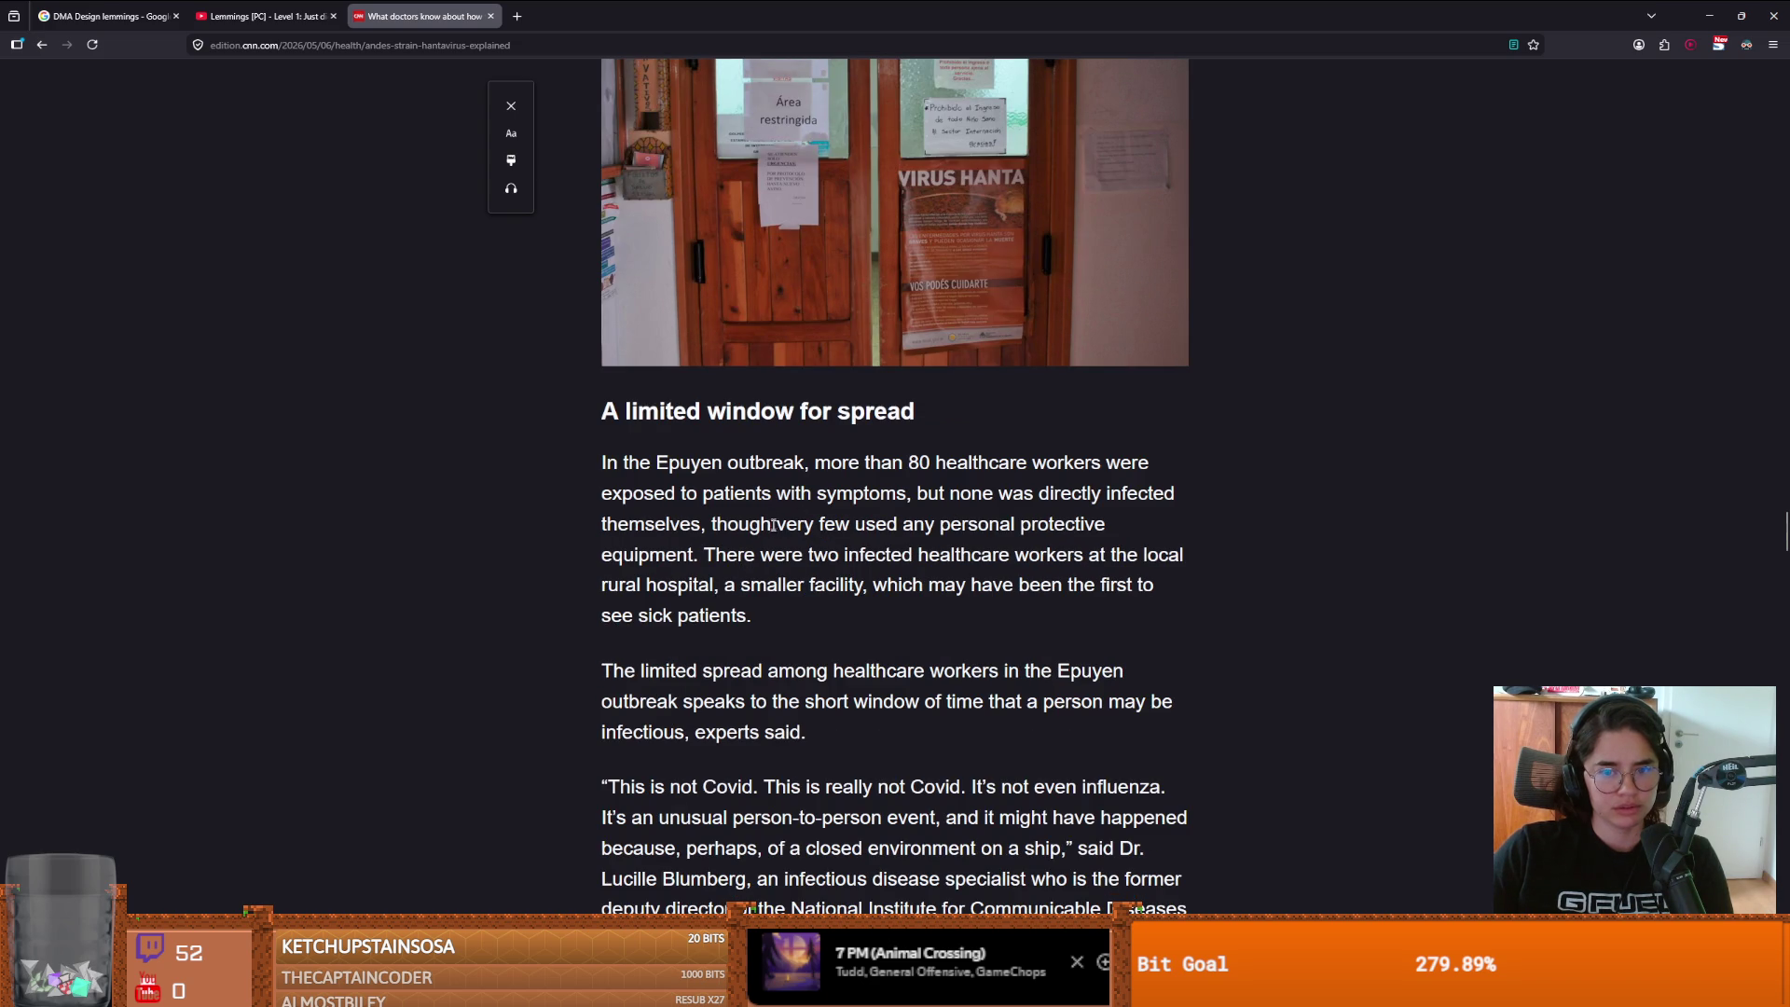
scroll(778, 575, "down", 1)
scroll(776, 574, "down", 1)
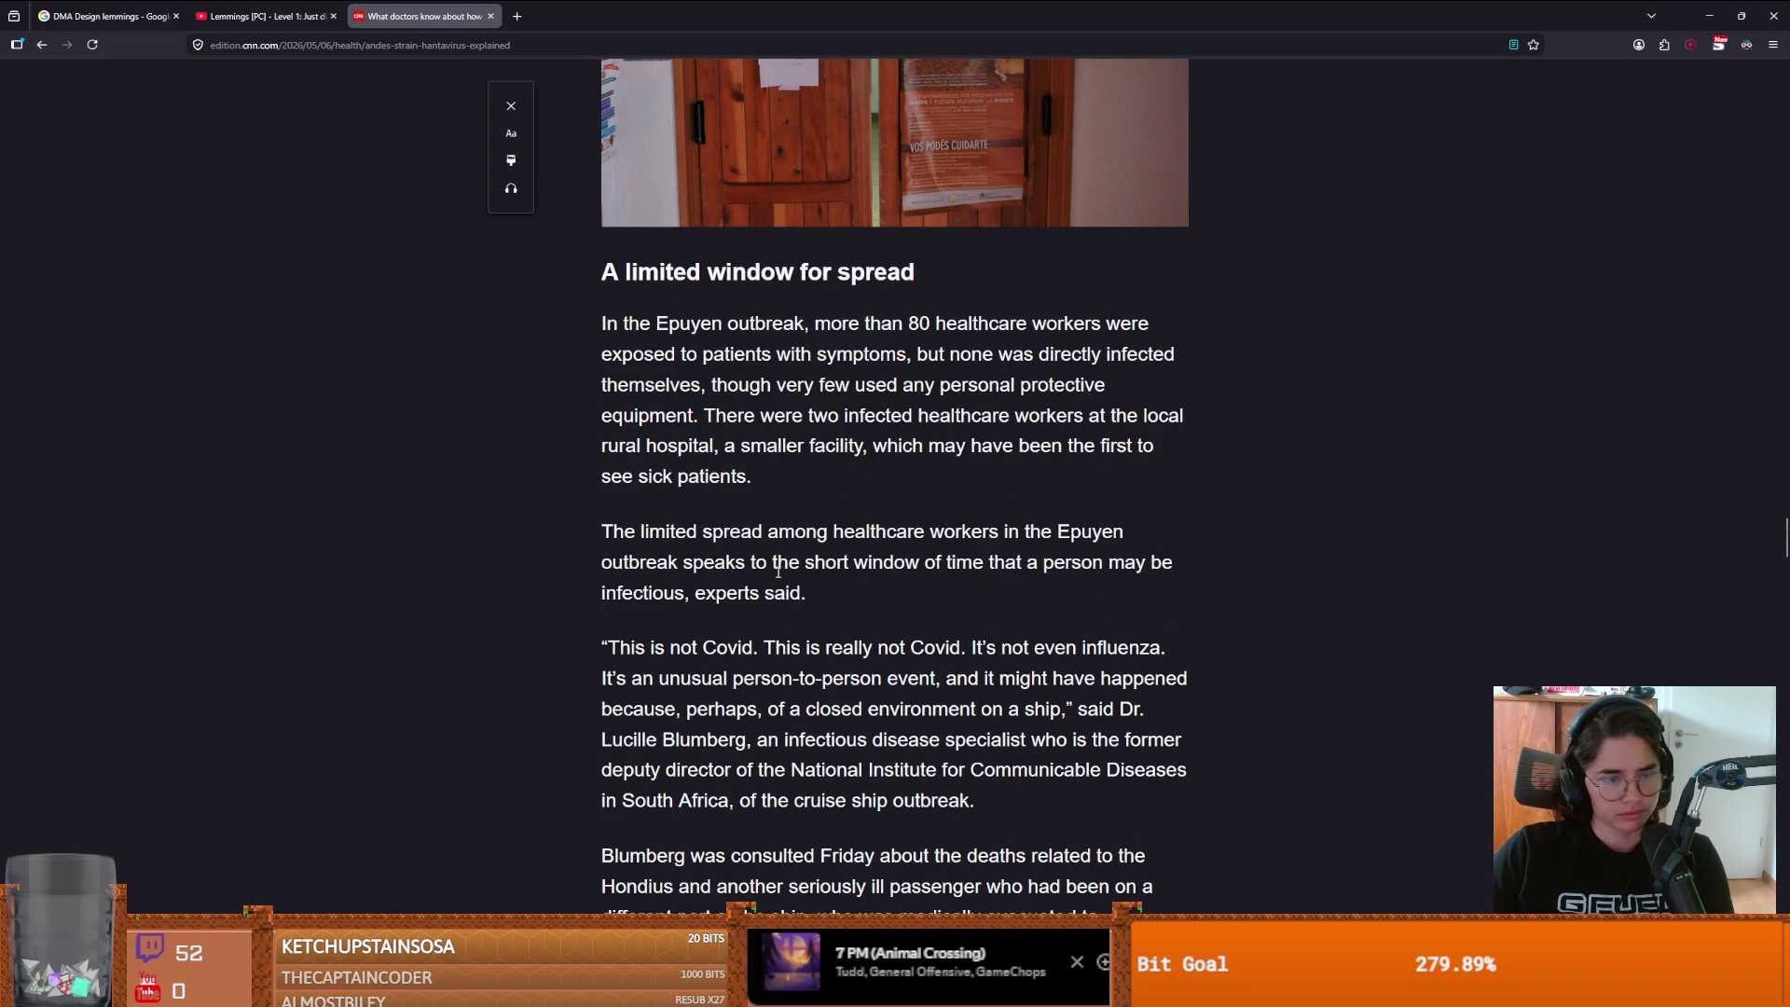
scroll(739, 664, "down", 4)
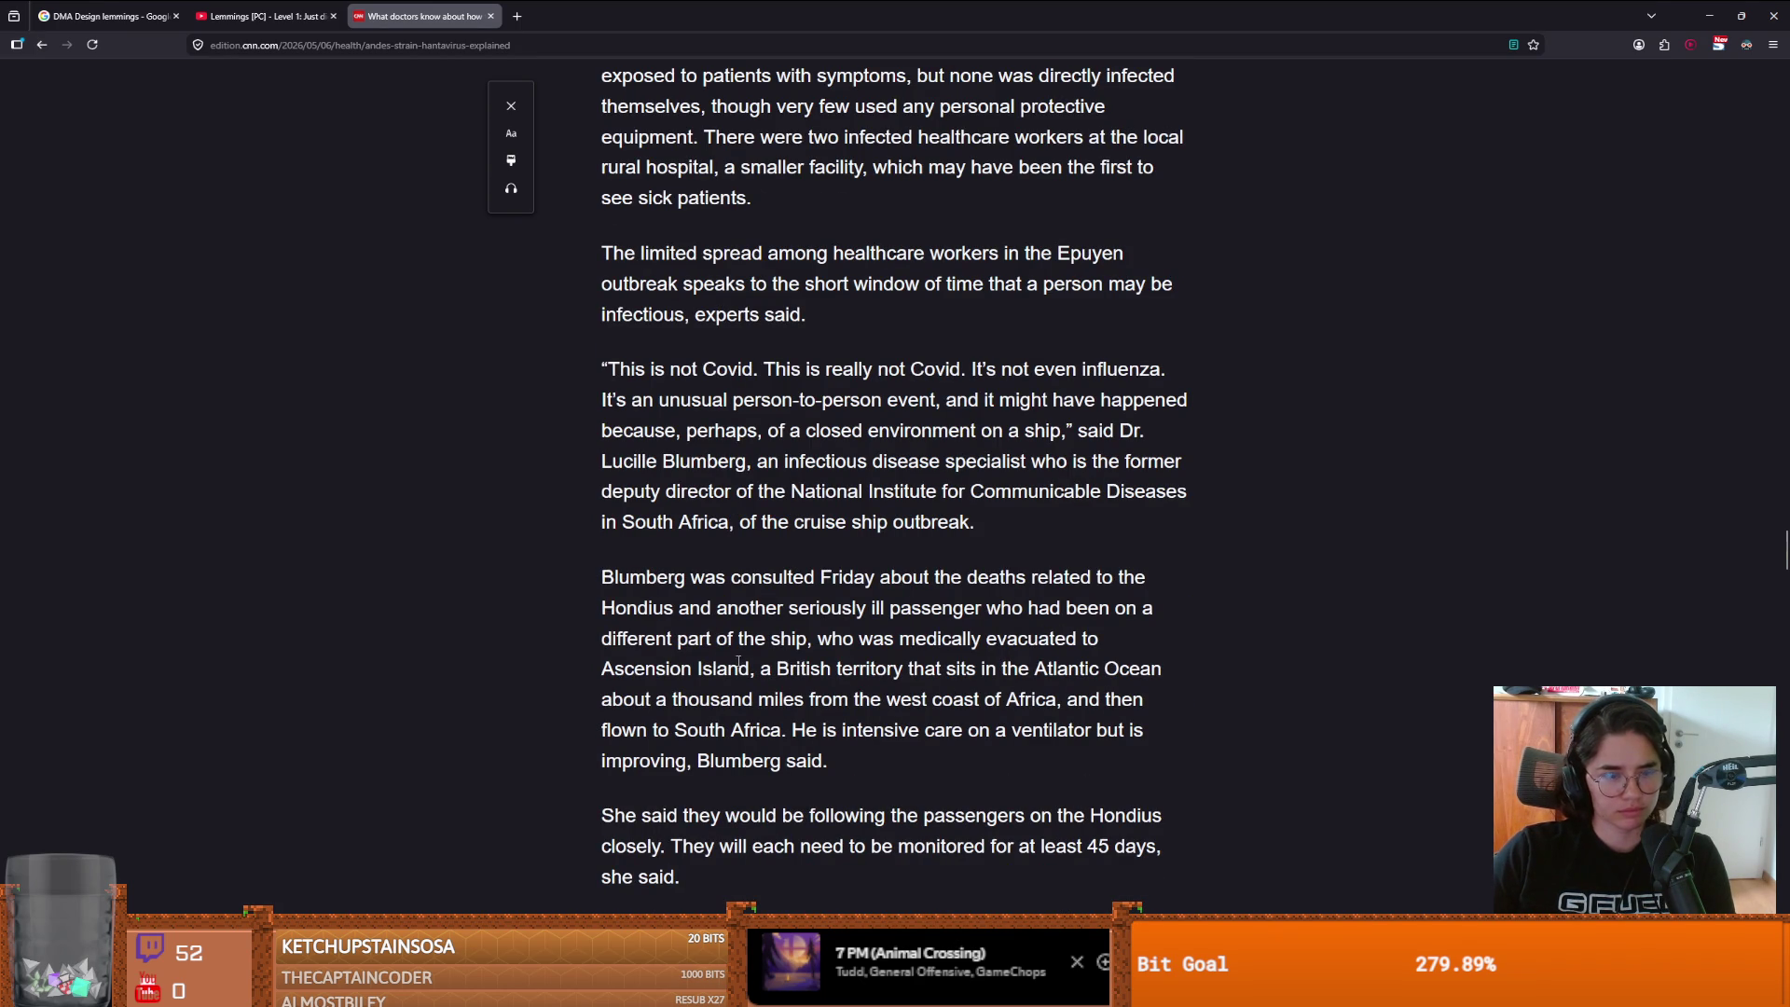
scroll(739, 664, "down", 2)
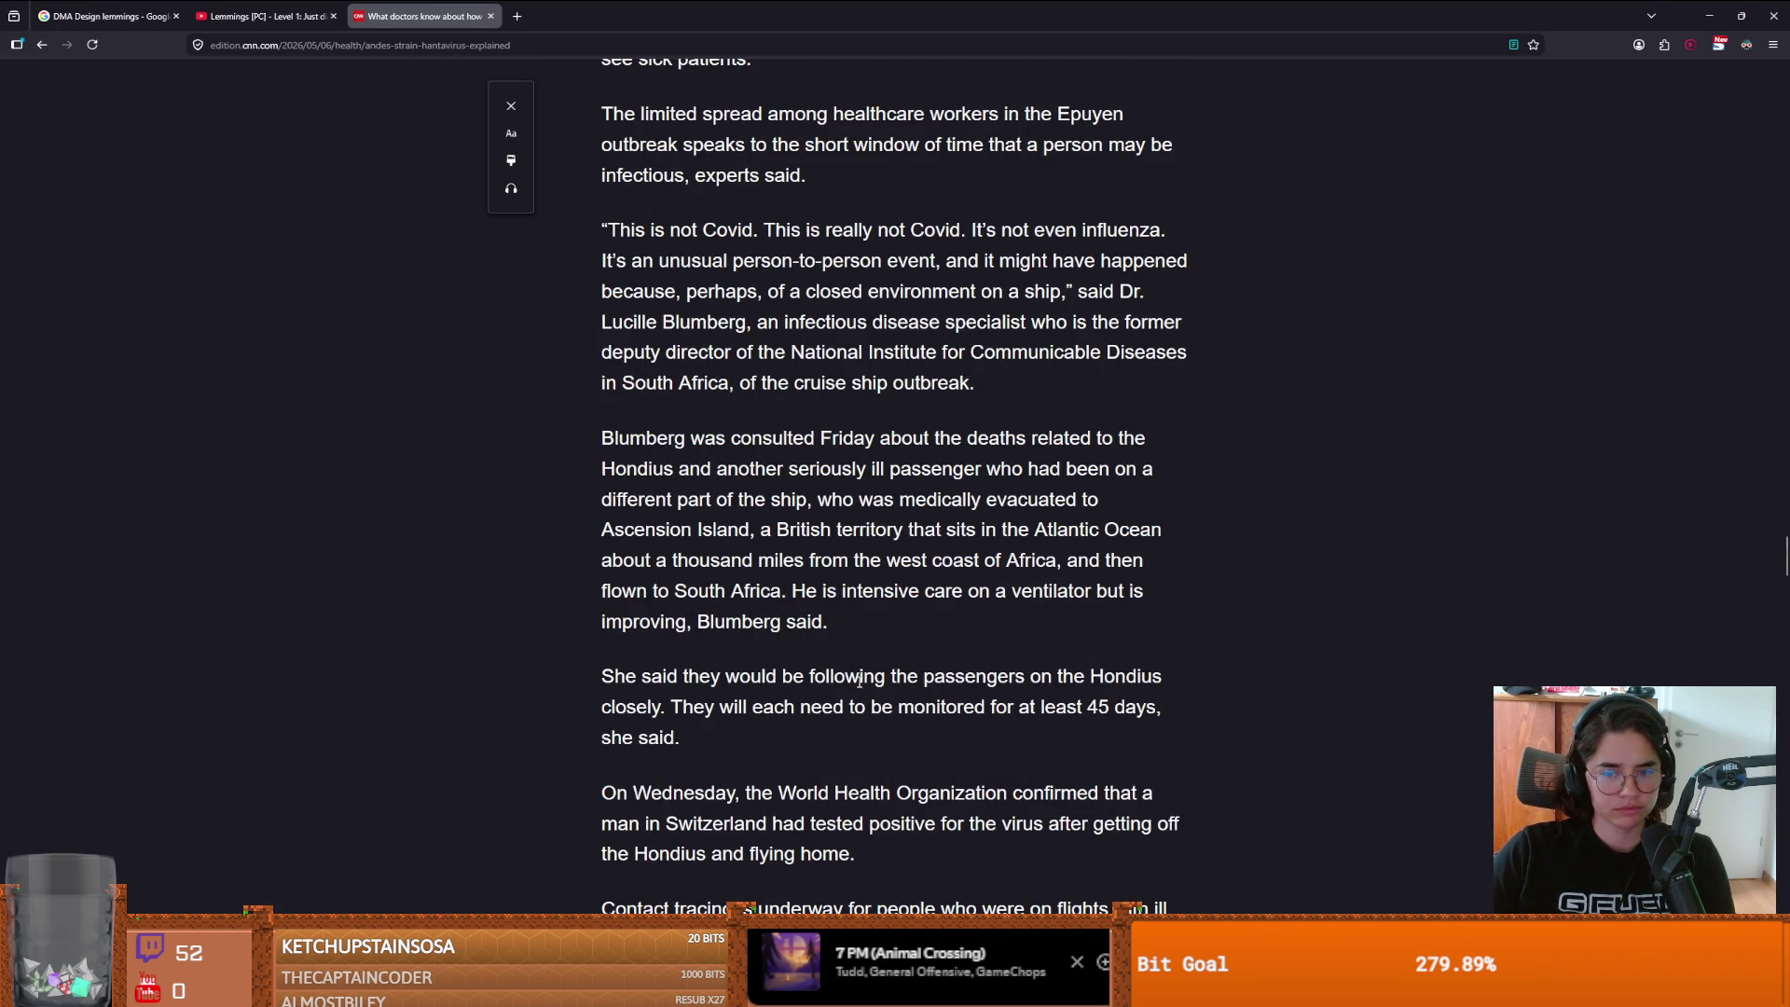
scroll(829, 673, "down", 3)
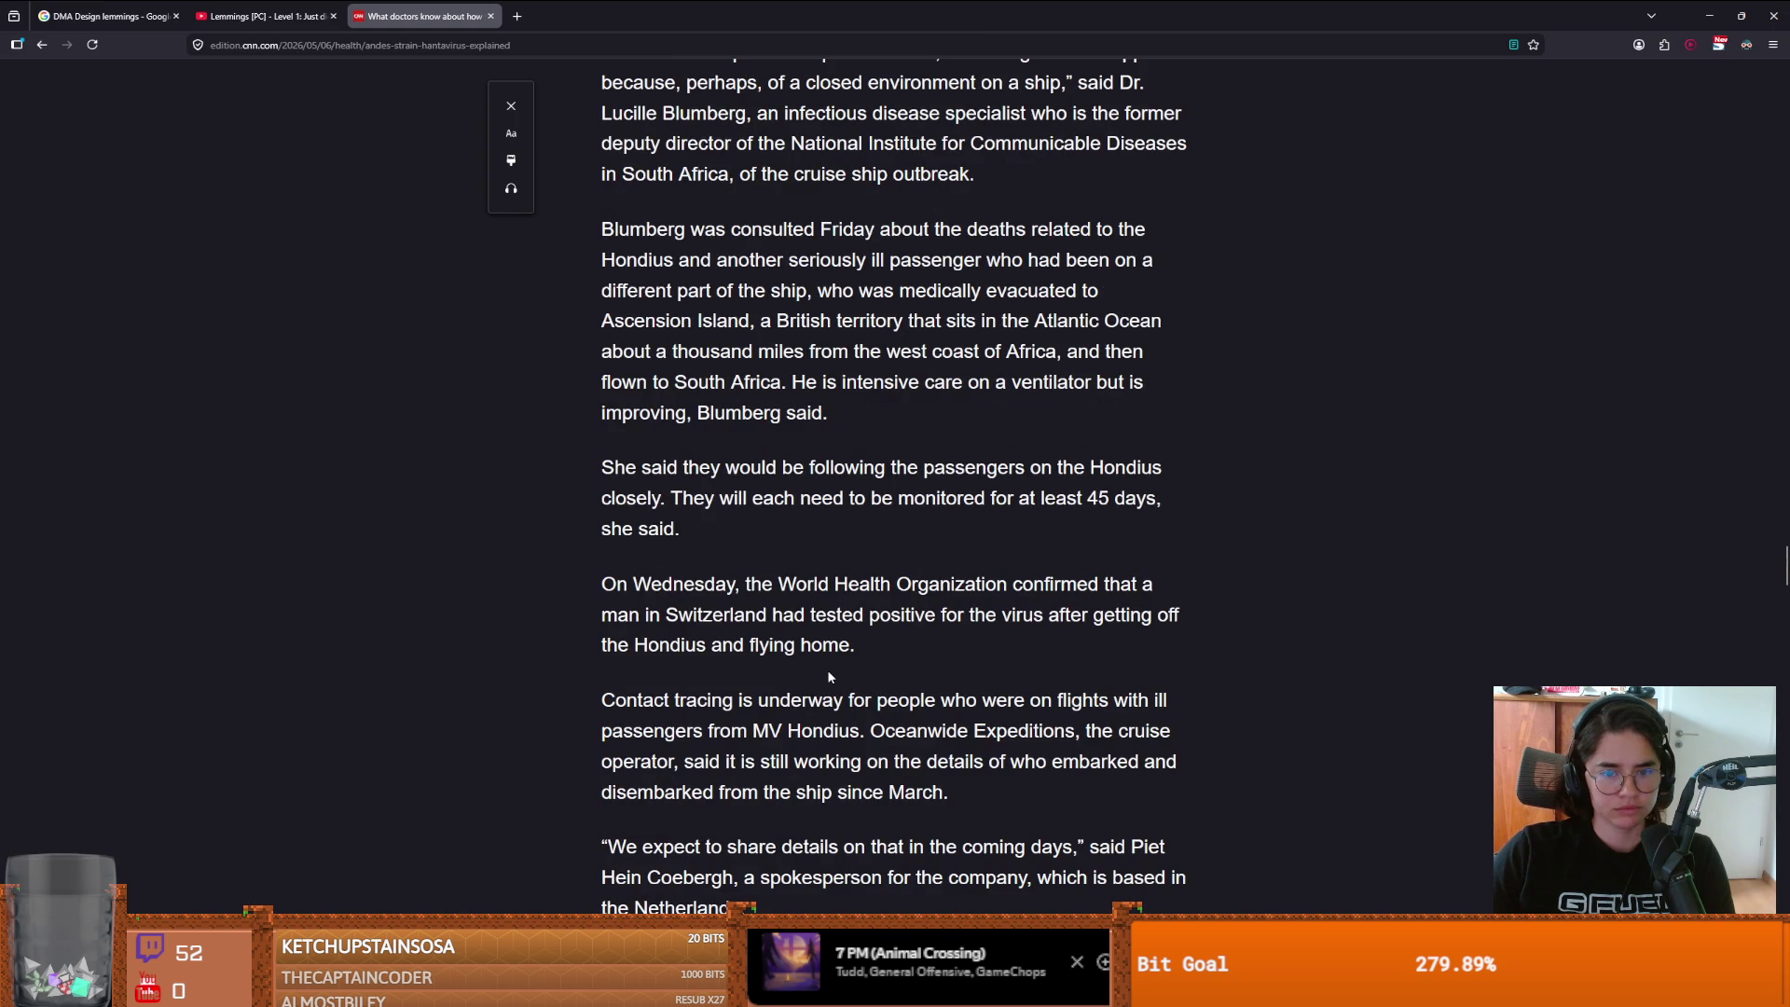
left_click_drag(666, 615, 782, 618)
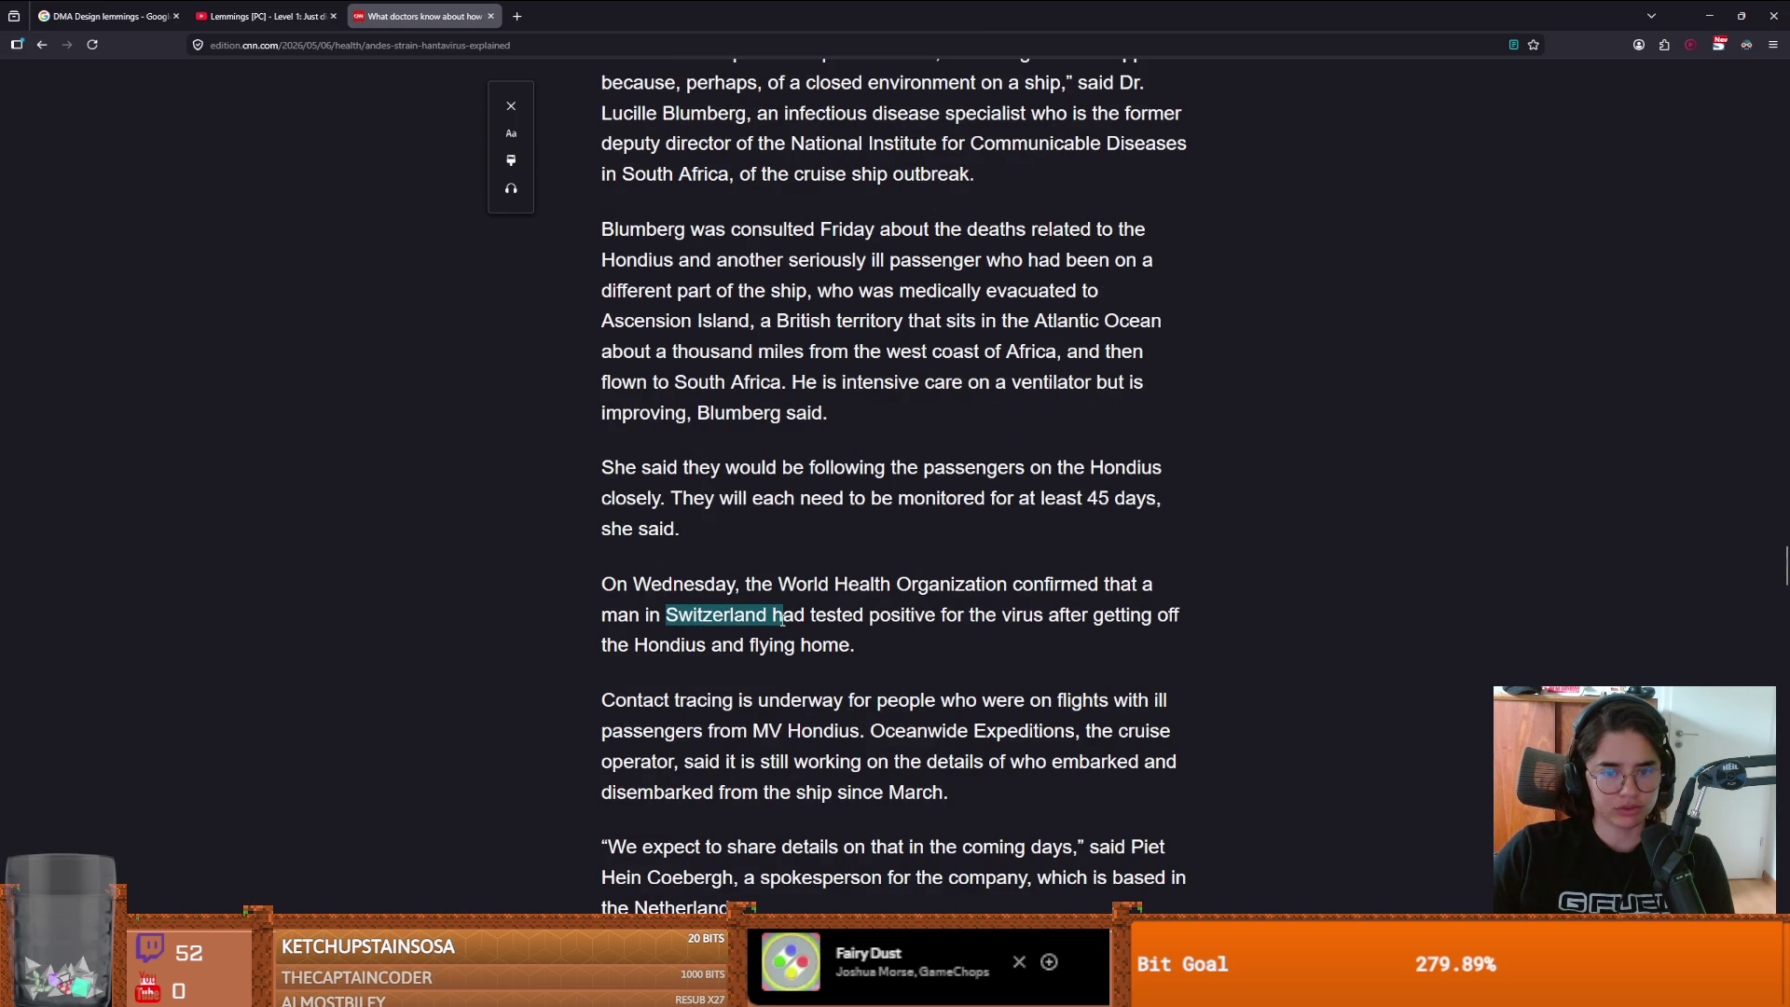
left_click(750, 695)
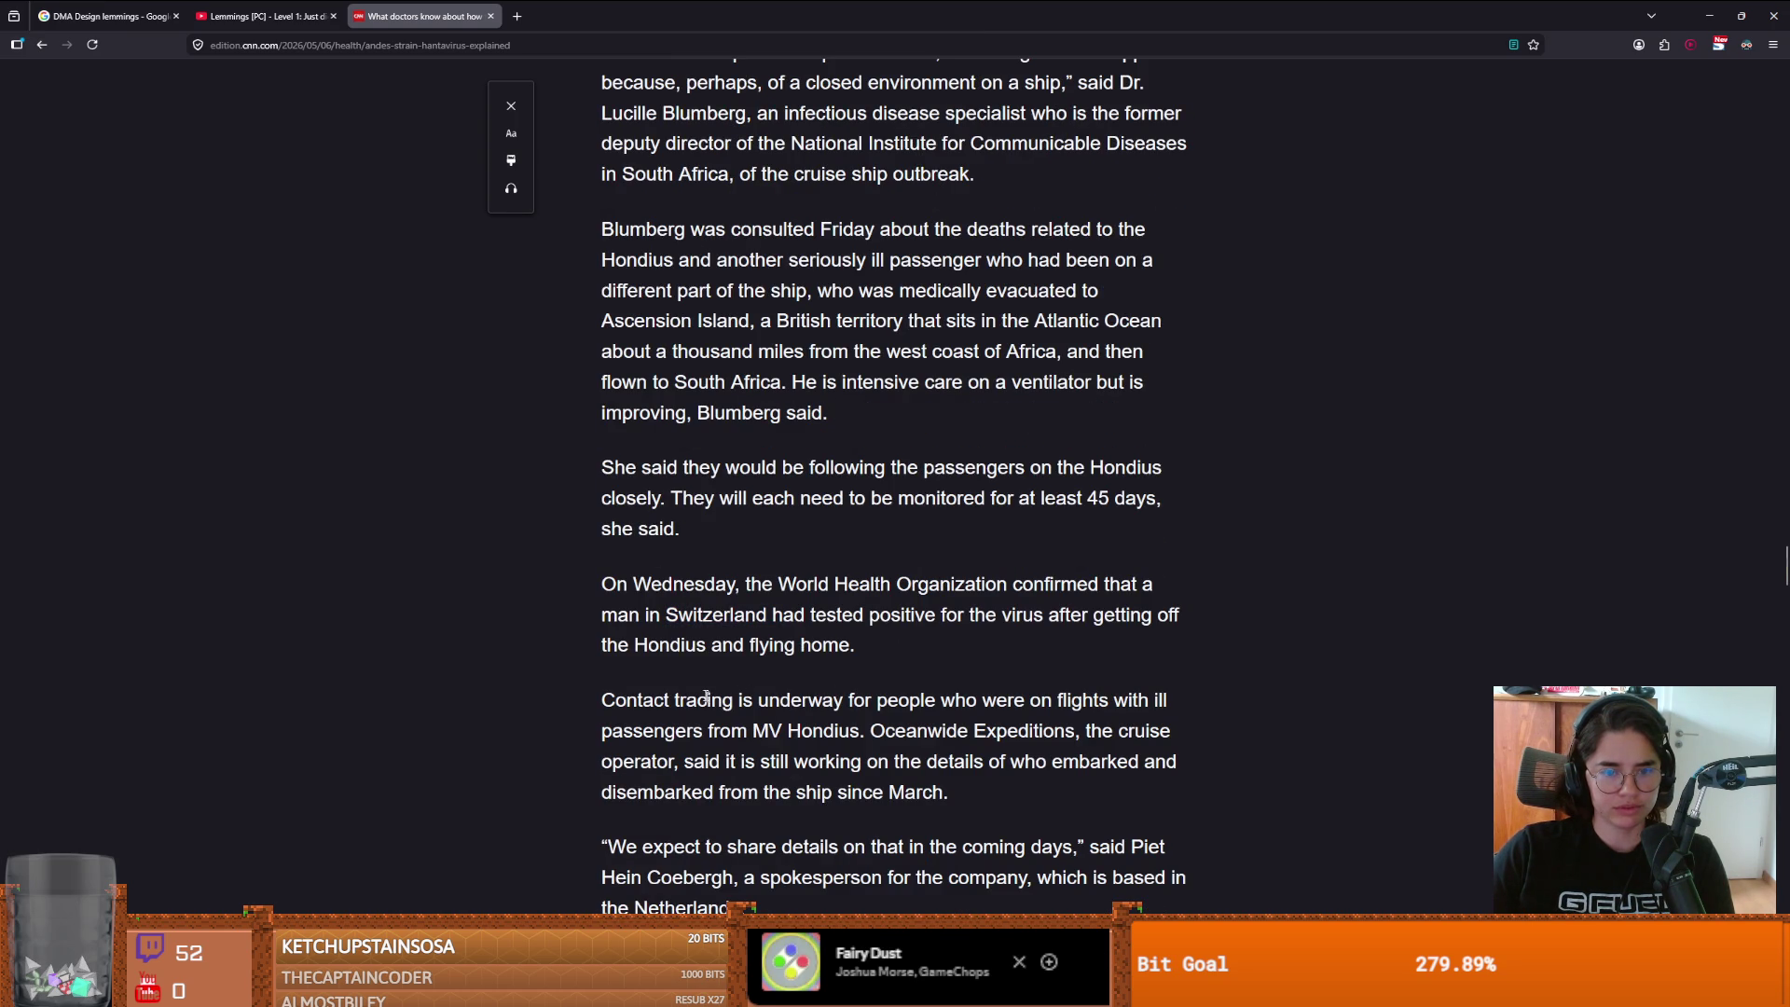
- Read down to the article's closing quotes and switch back to Godot Engine
scroll(717, 694, "down", 2)
scroll(690, 695, "down", 2)
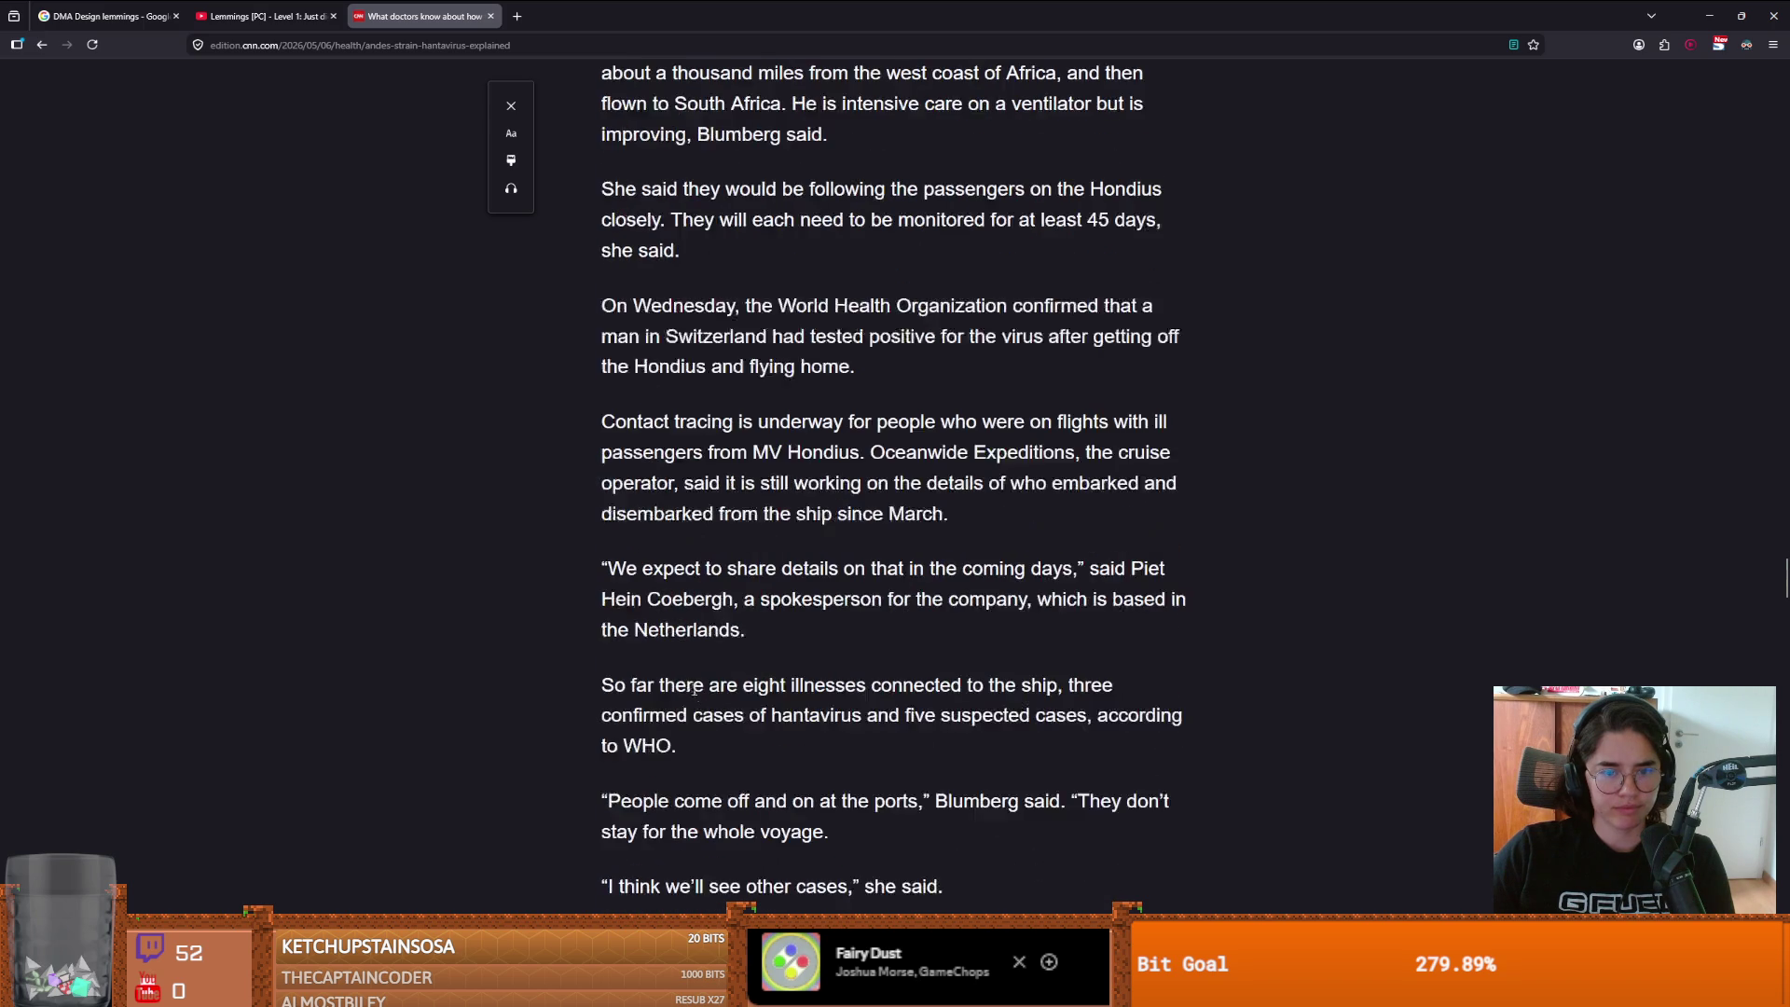
scroll(709, 690, "down", 1)
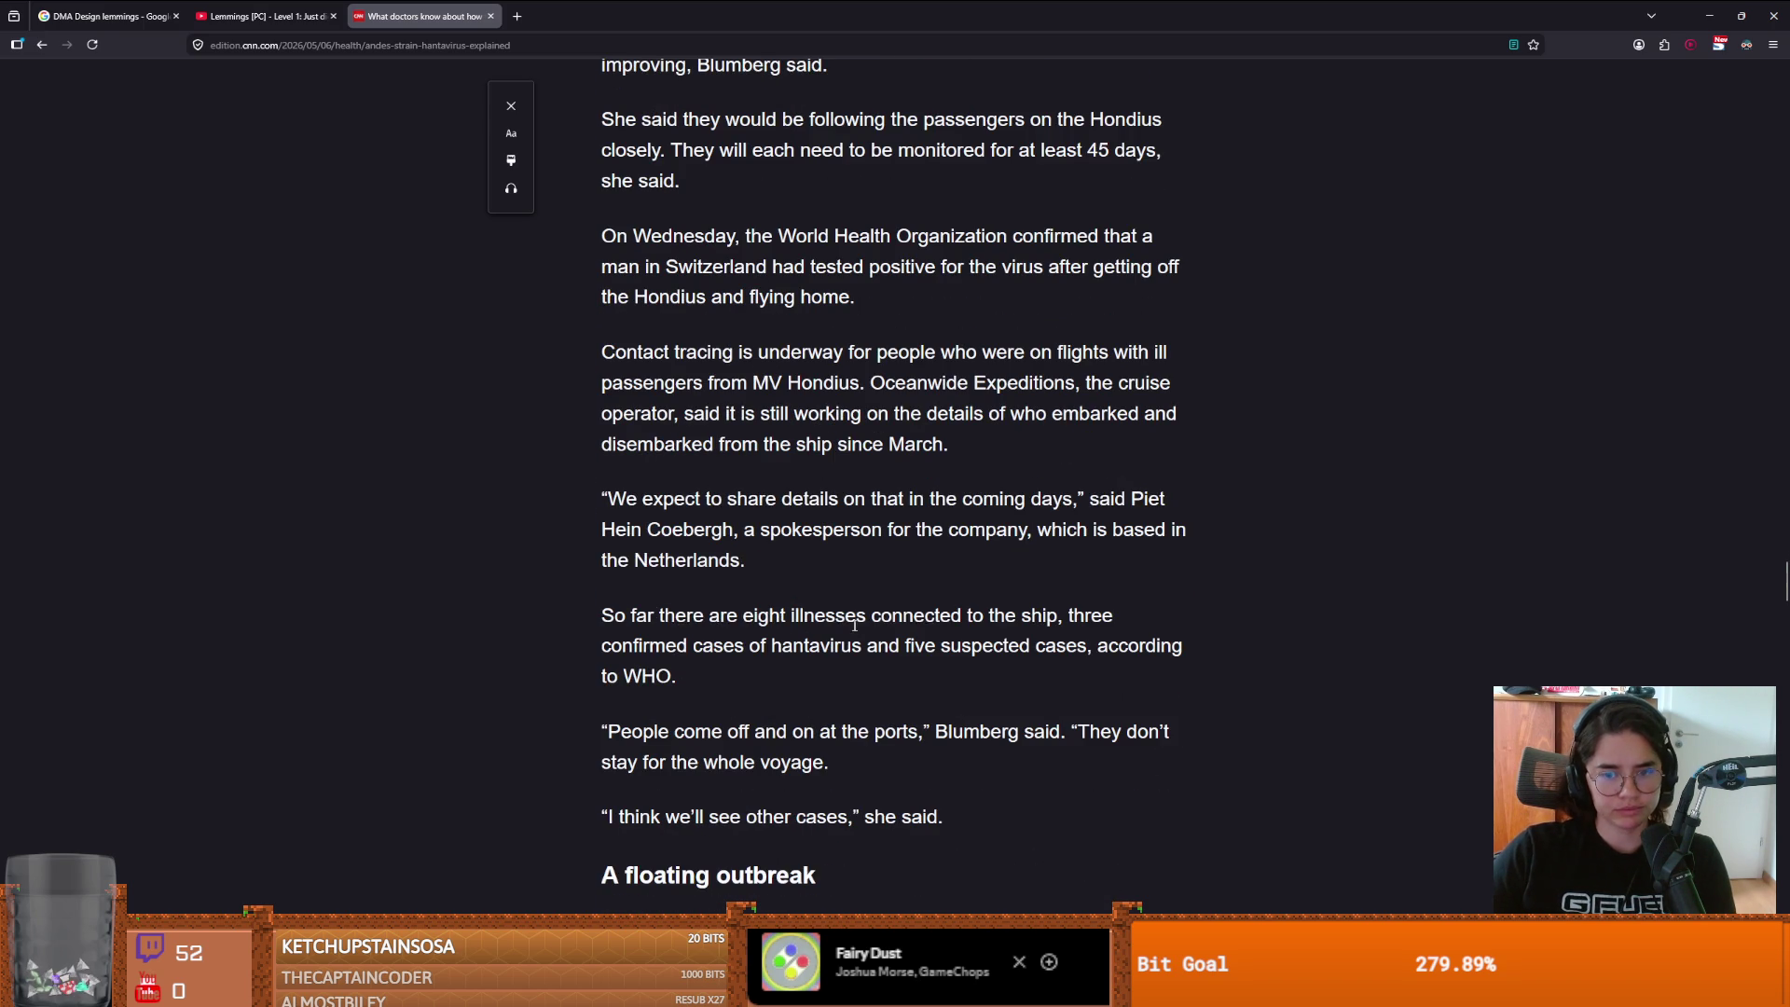
scroll(731, 650, "down", 2)
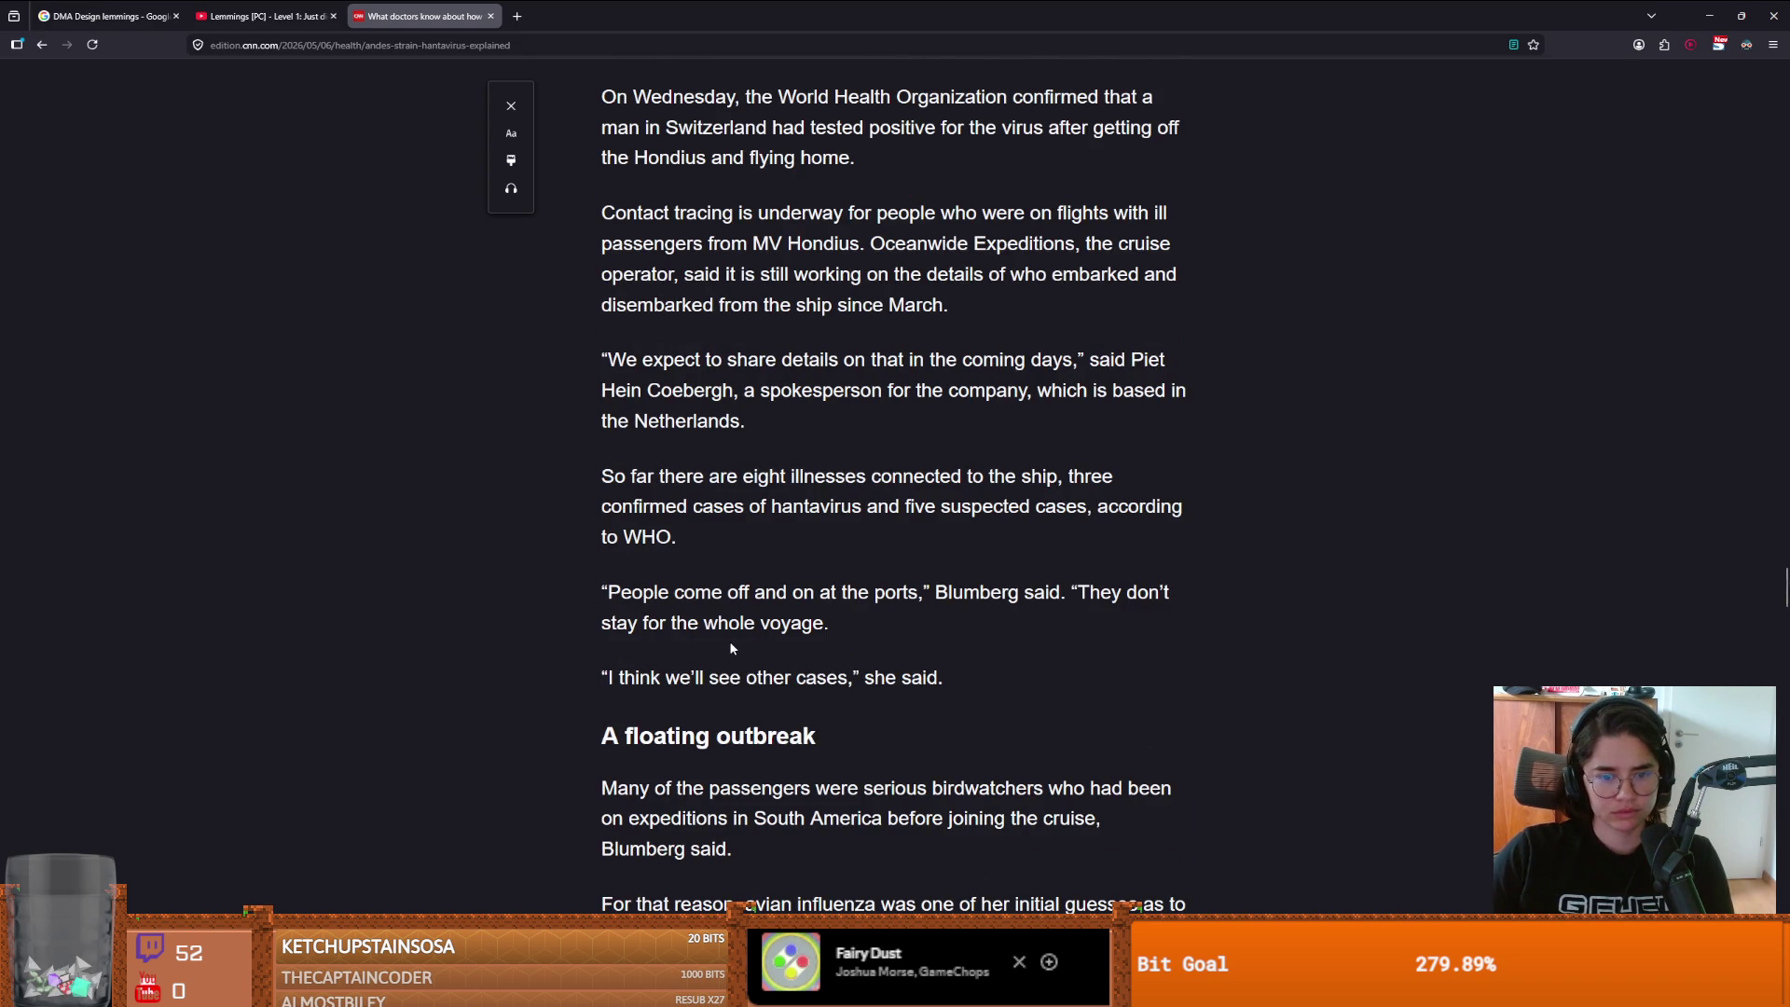
scroll(731, 643, "down", 3)
scroll(731, 643, "down", 8)
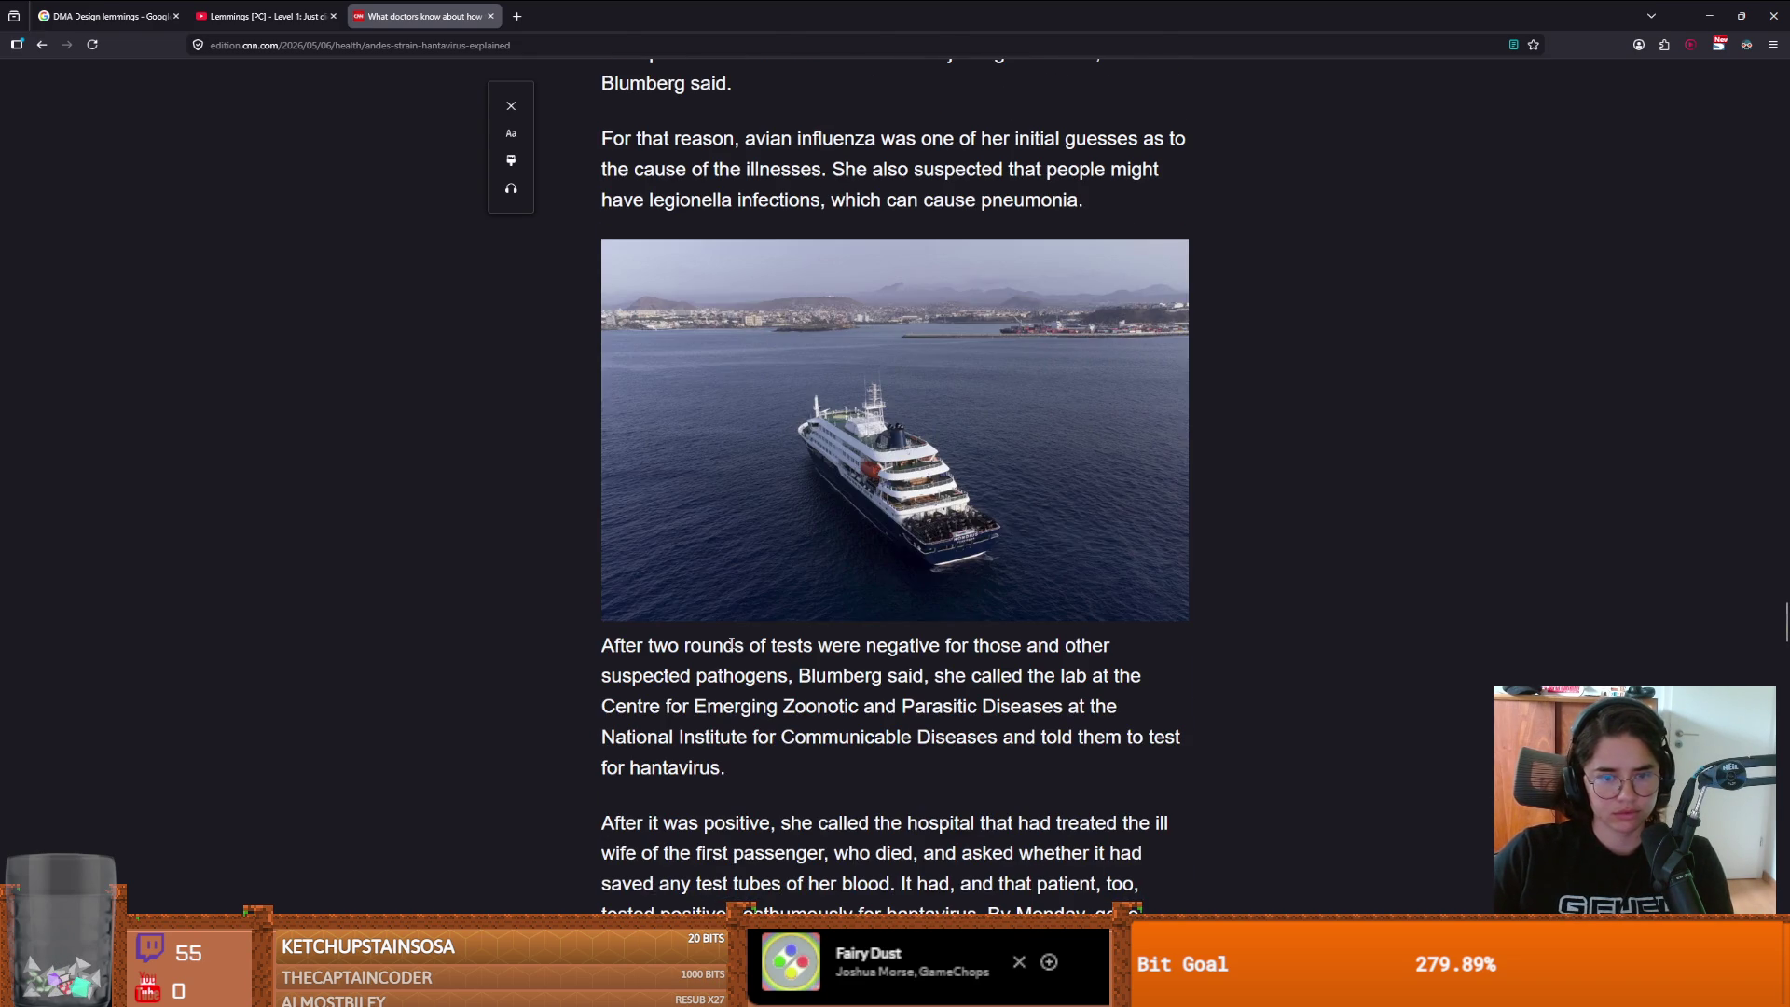
scroll(730, 606, "down", 3)
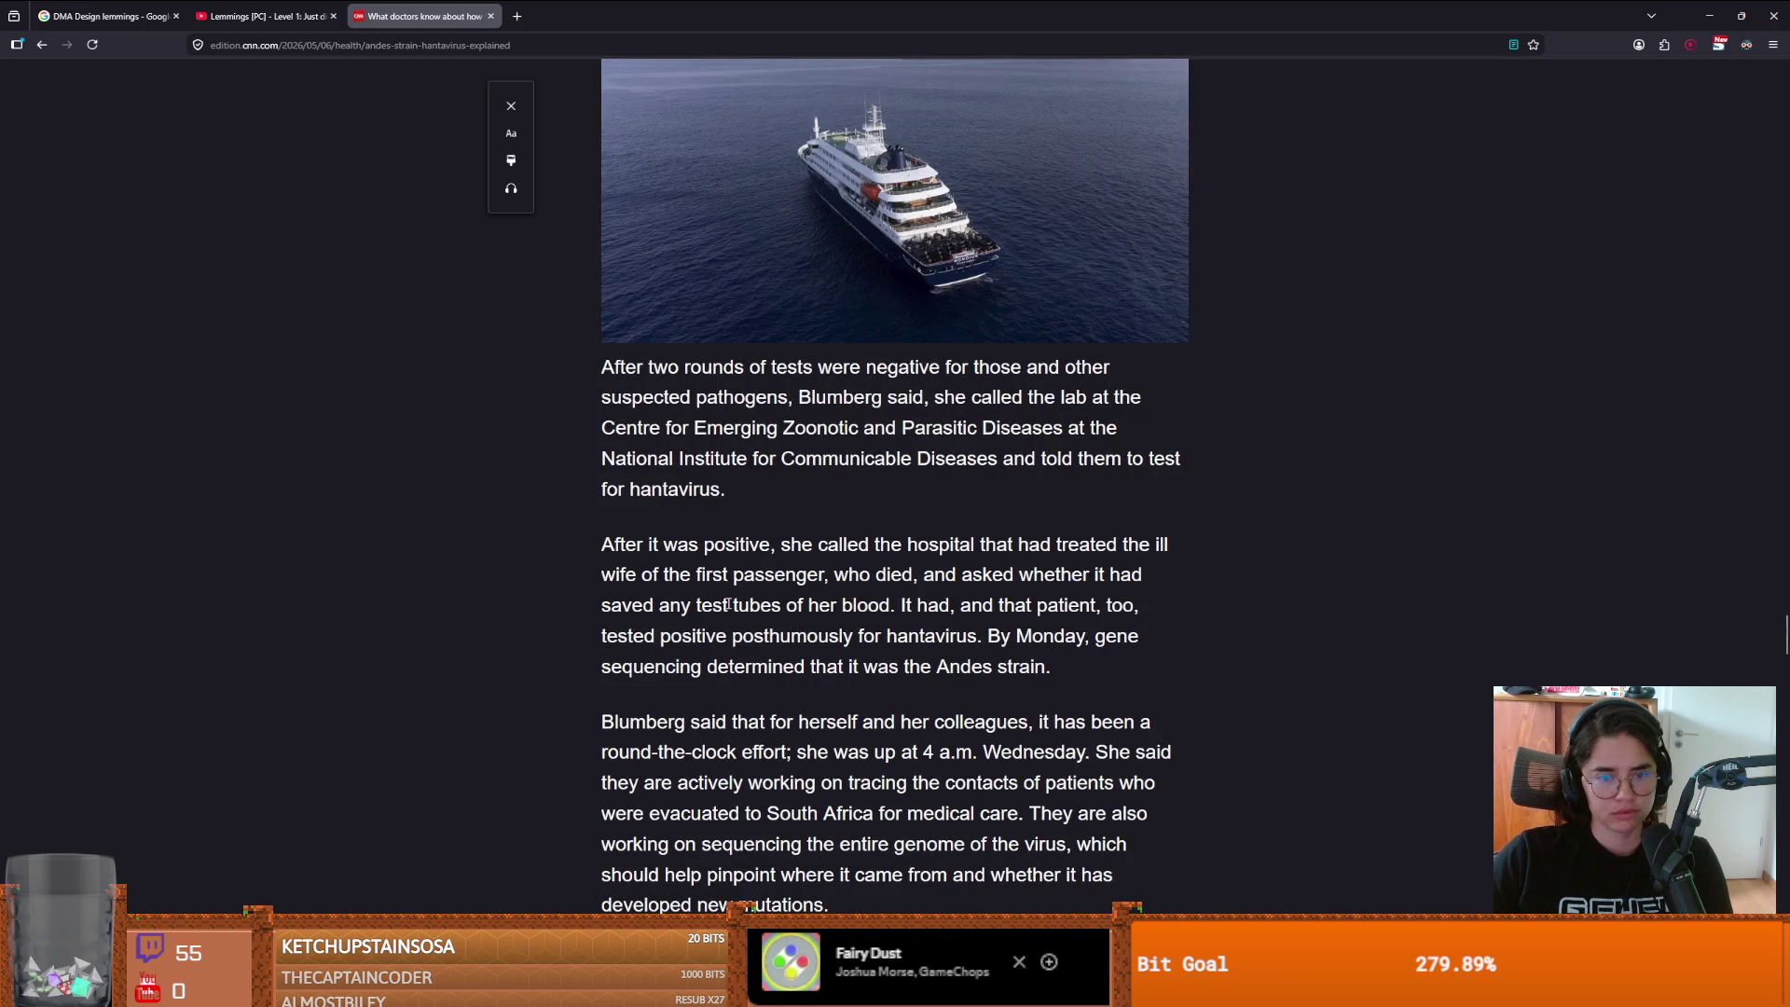
scroll(727, 604, "down", 10)
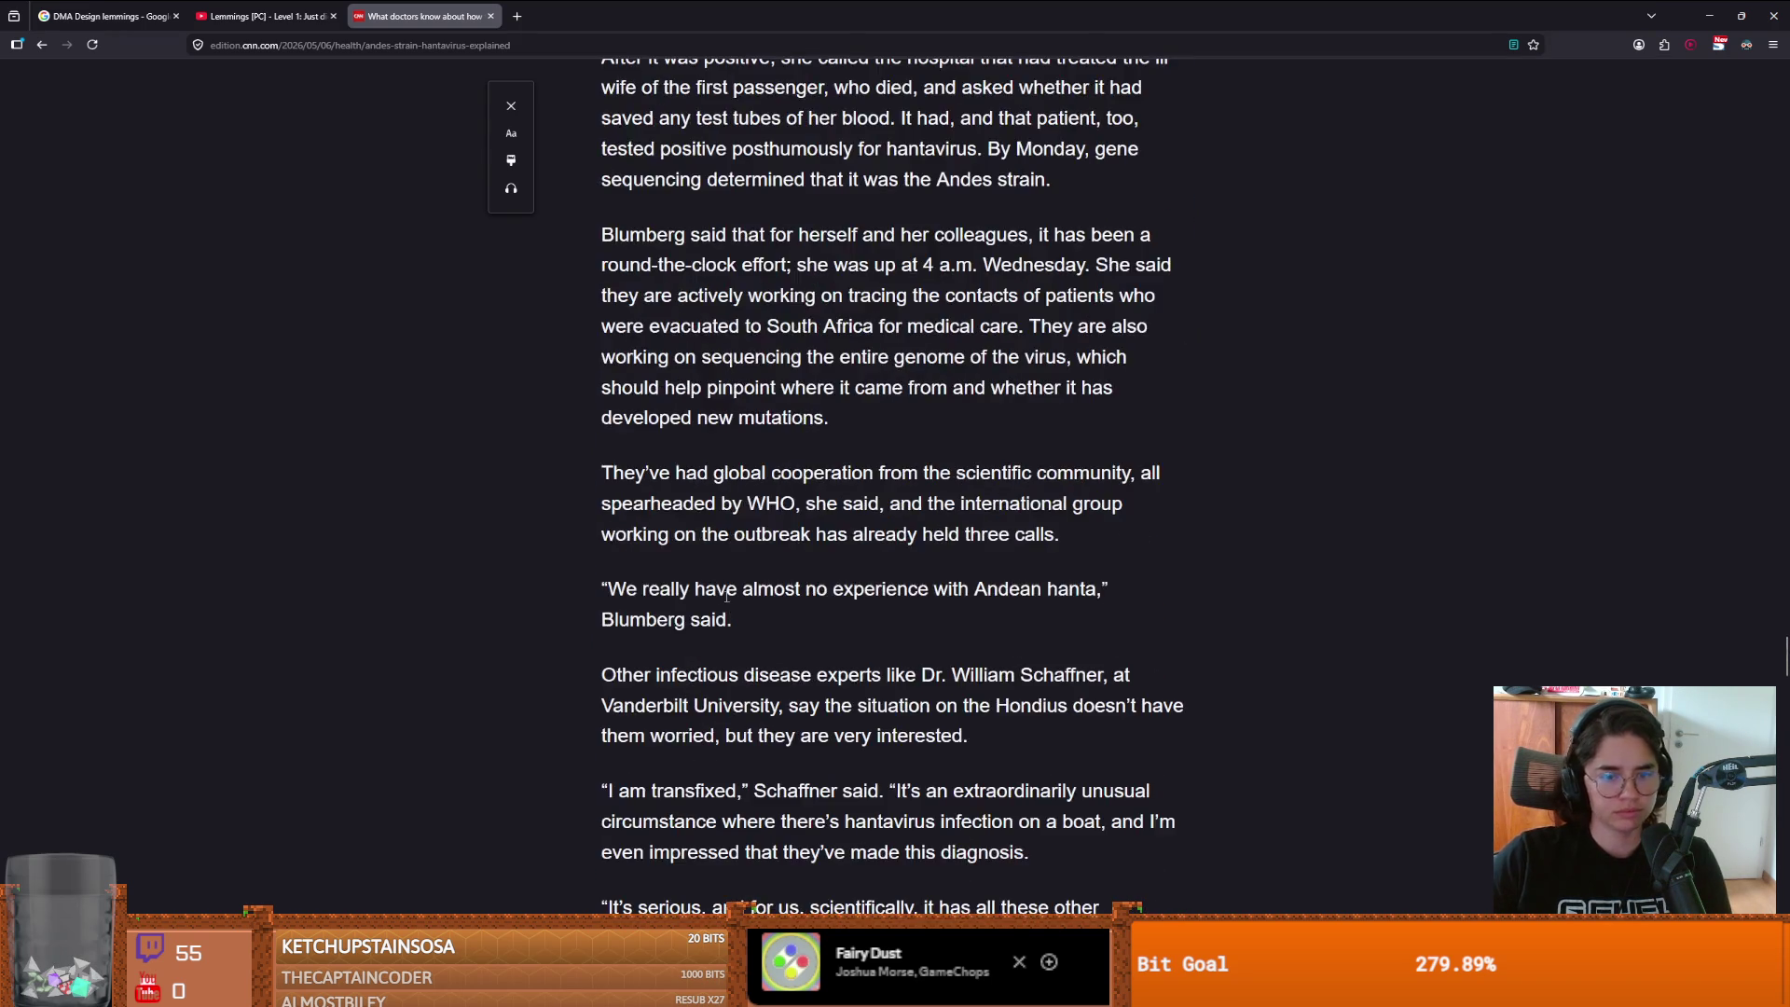
scroll(727, 602, "down", 4)
scroll(727, 603, "up", 3)
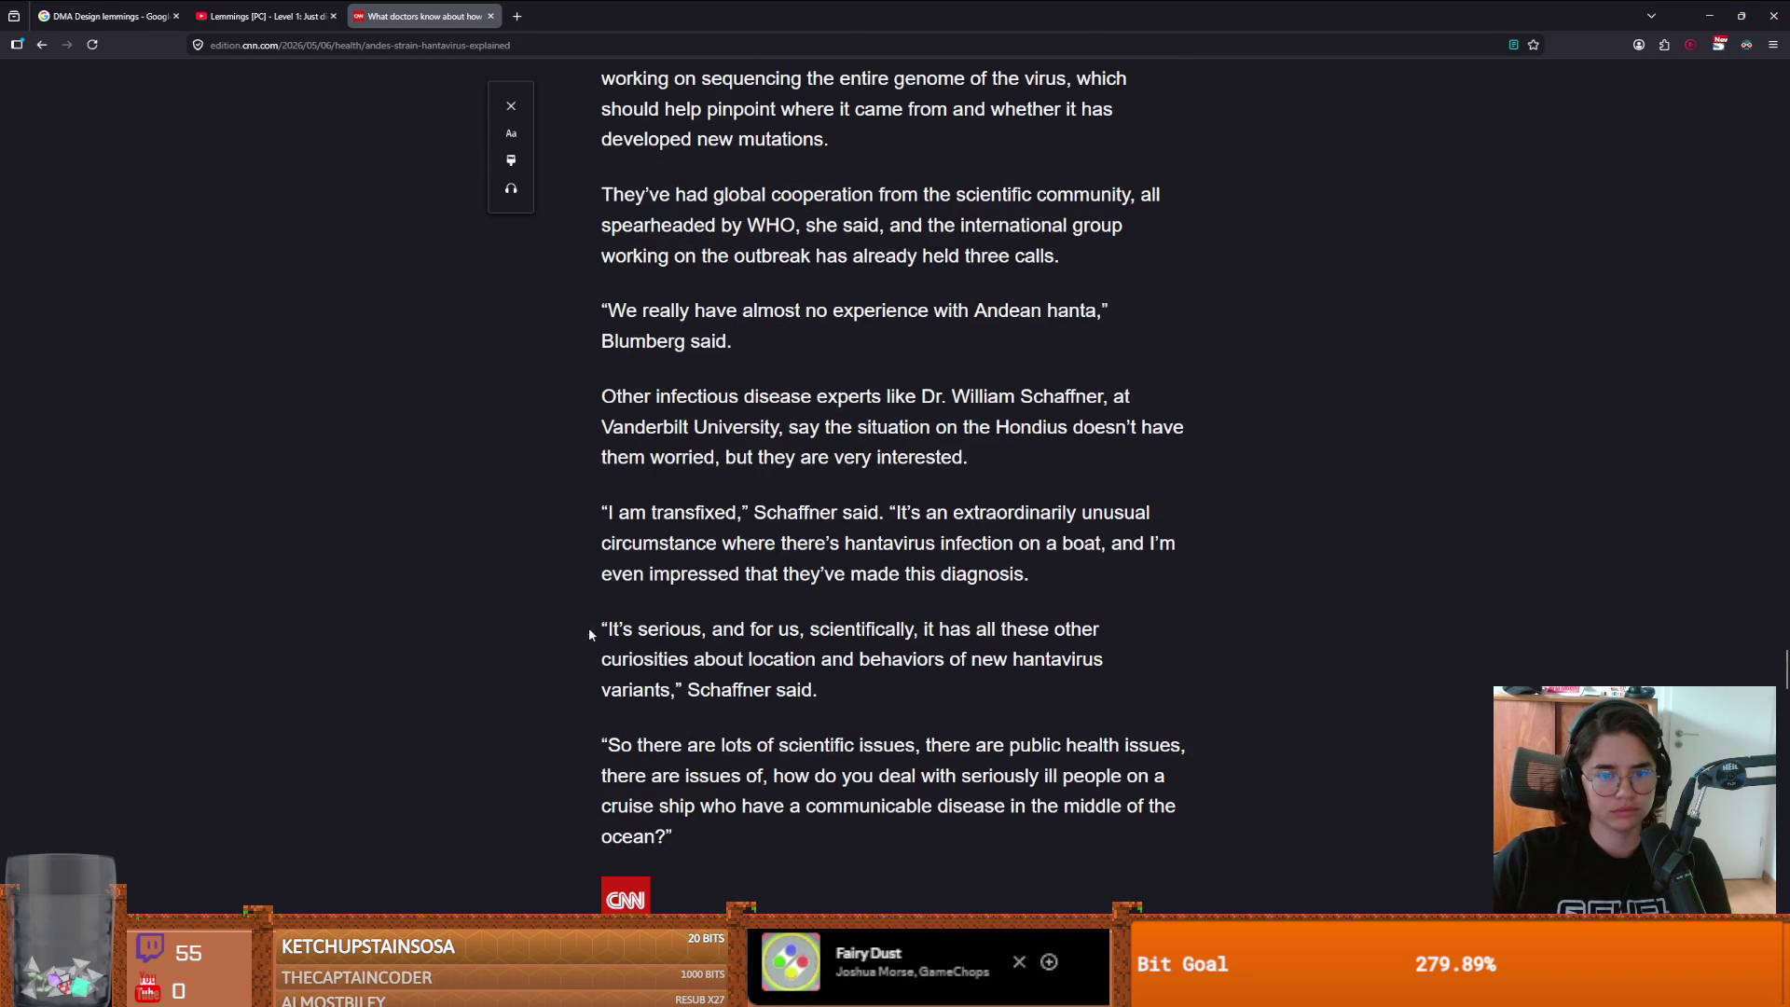
key("alt+Tab")
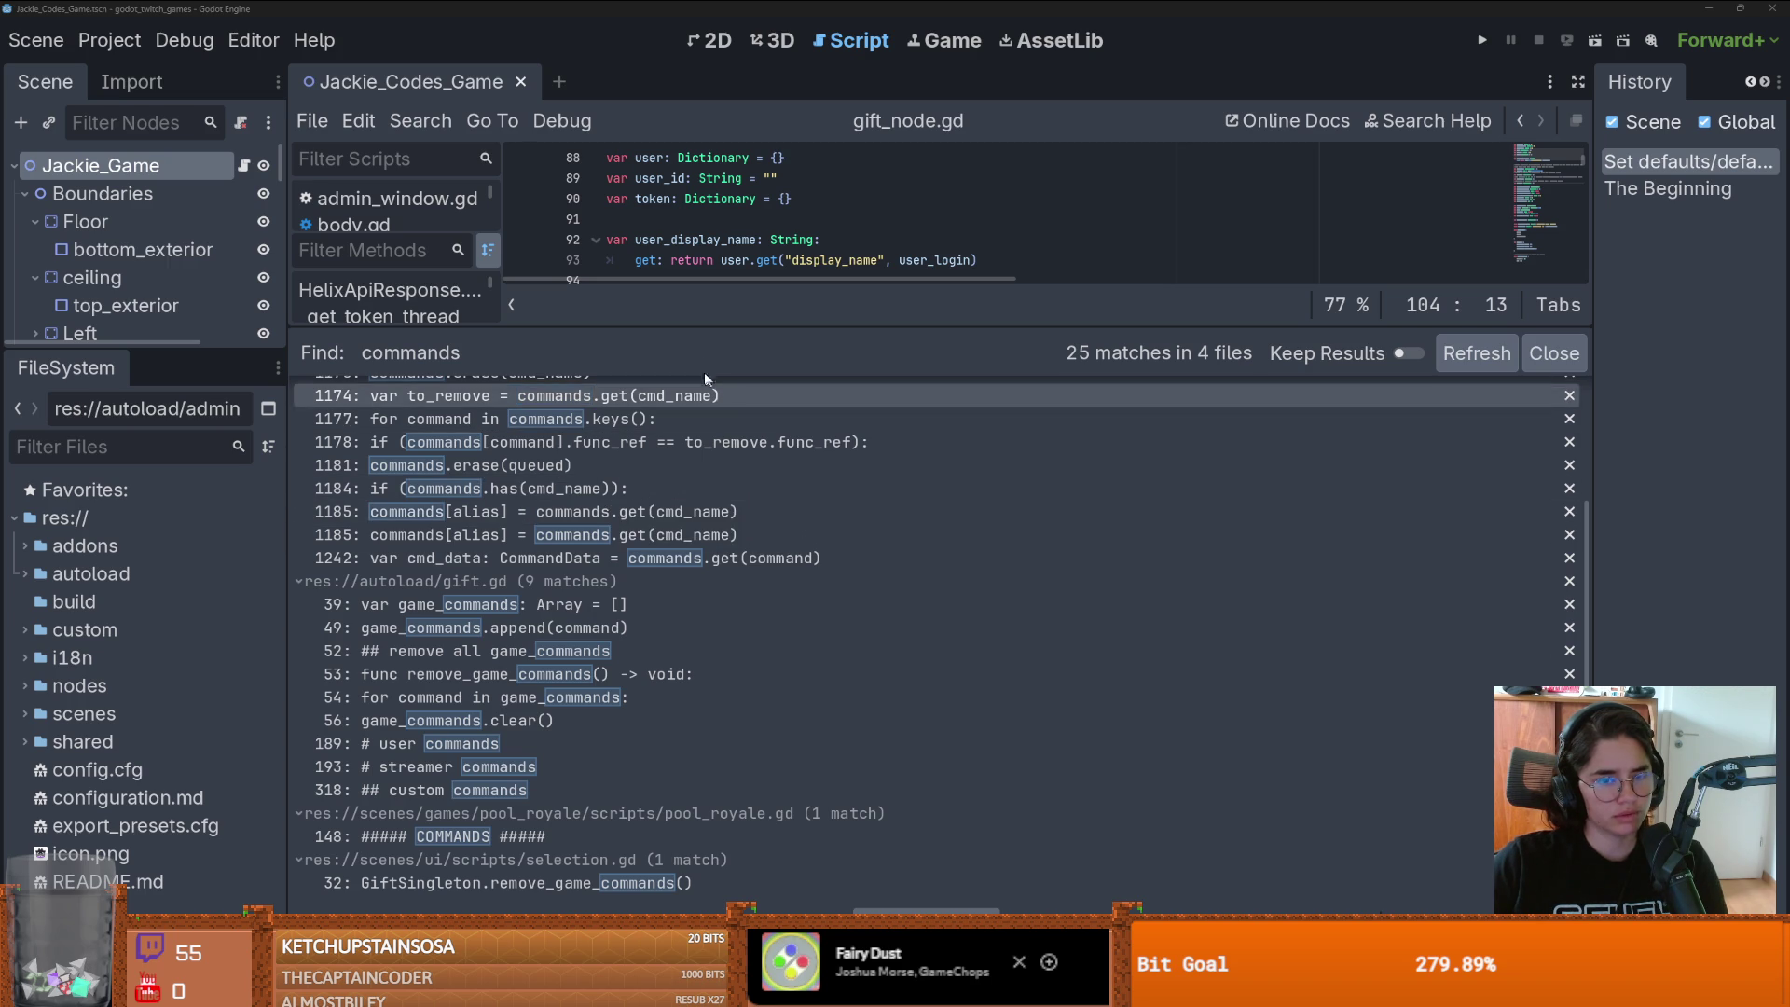
- Drag the Find in Files splitter down so gift_node.gd gets more room, landing at line 102
scroll(704, 505, "up", 1)
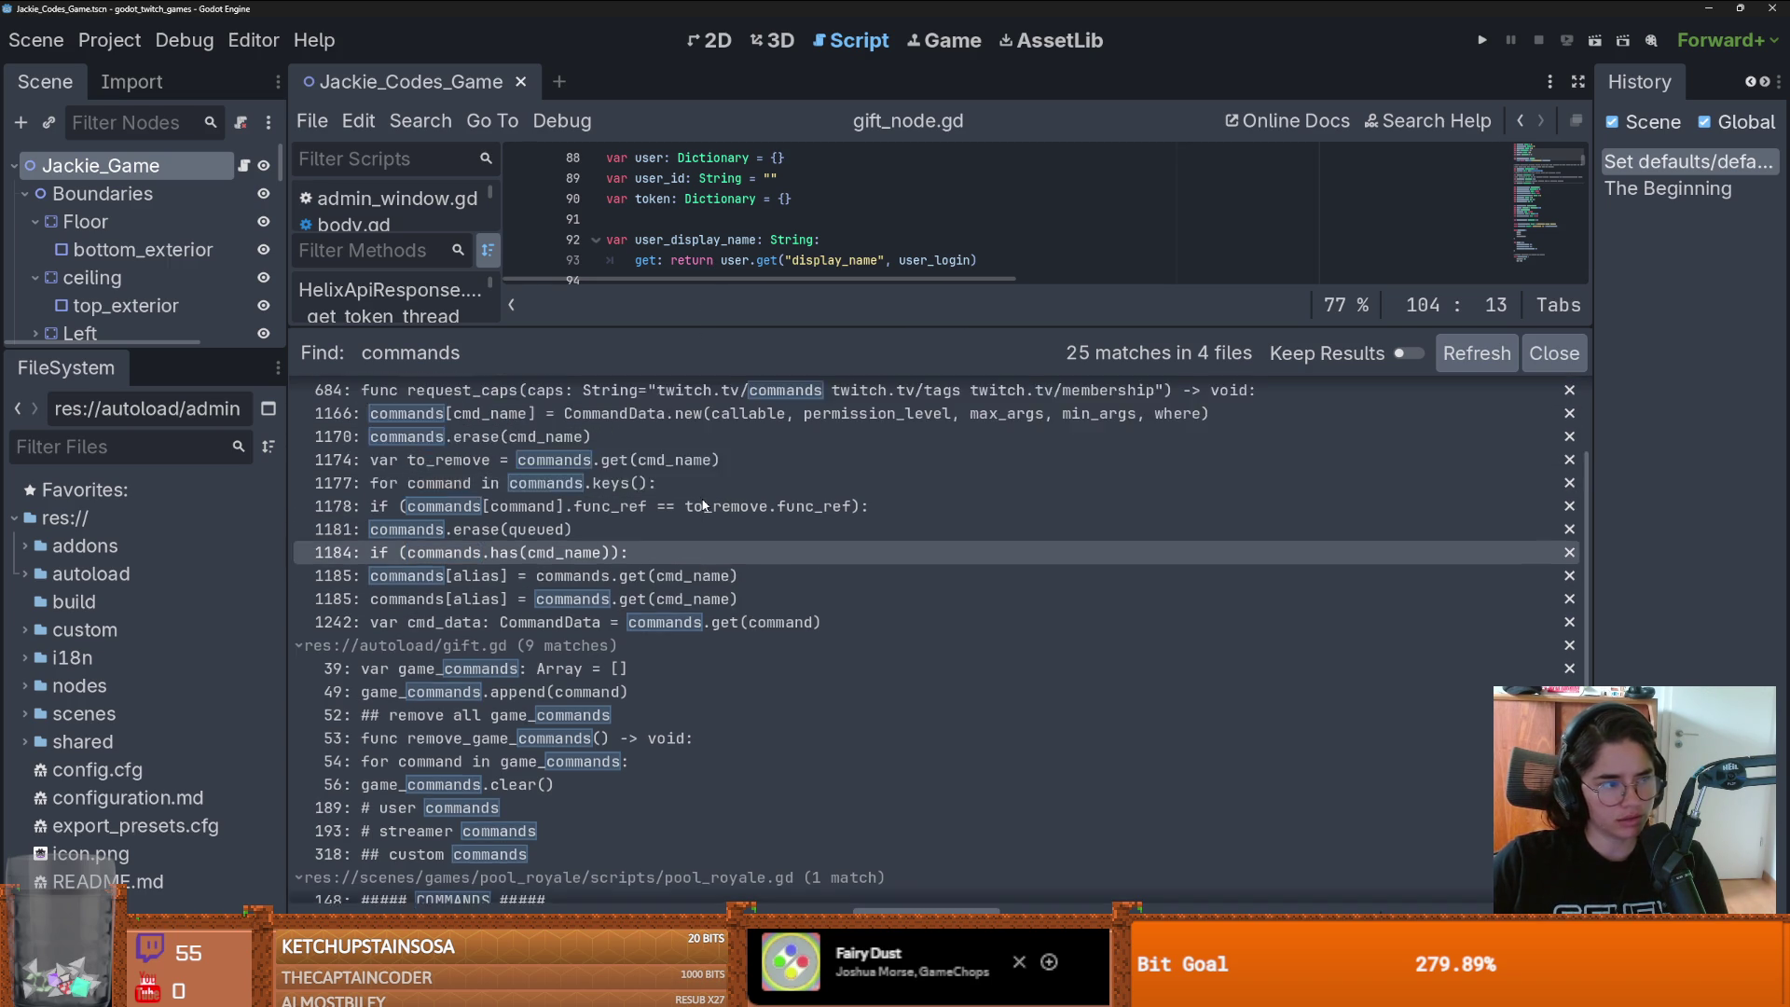
scroll(704, 504, "down", 1)
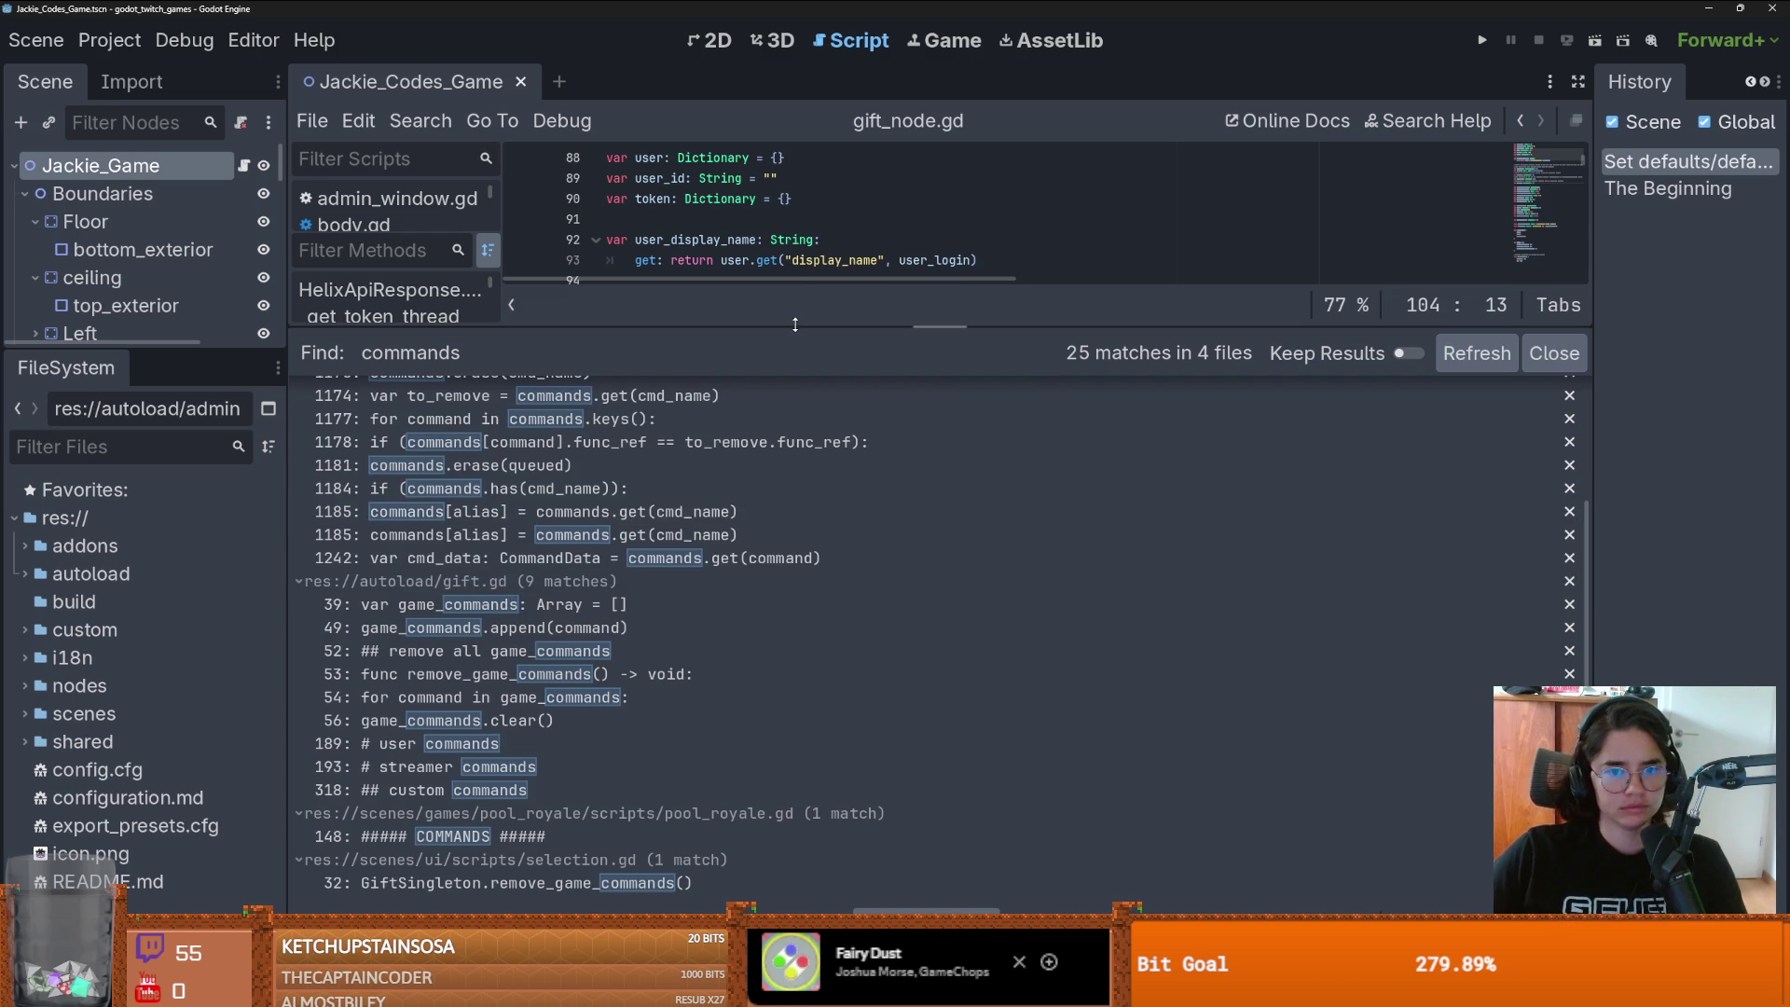
left_click_drag(796, 327, 756, 774)
left_click(757, 445)
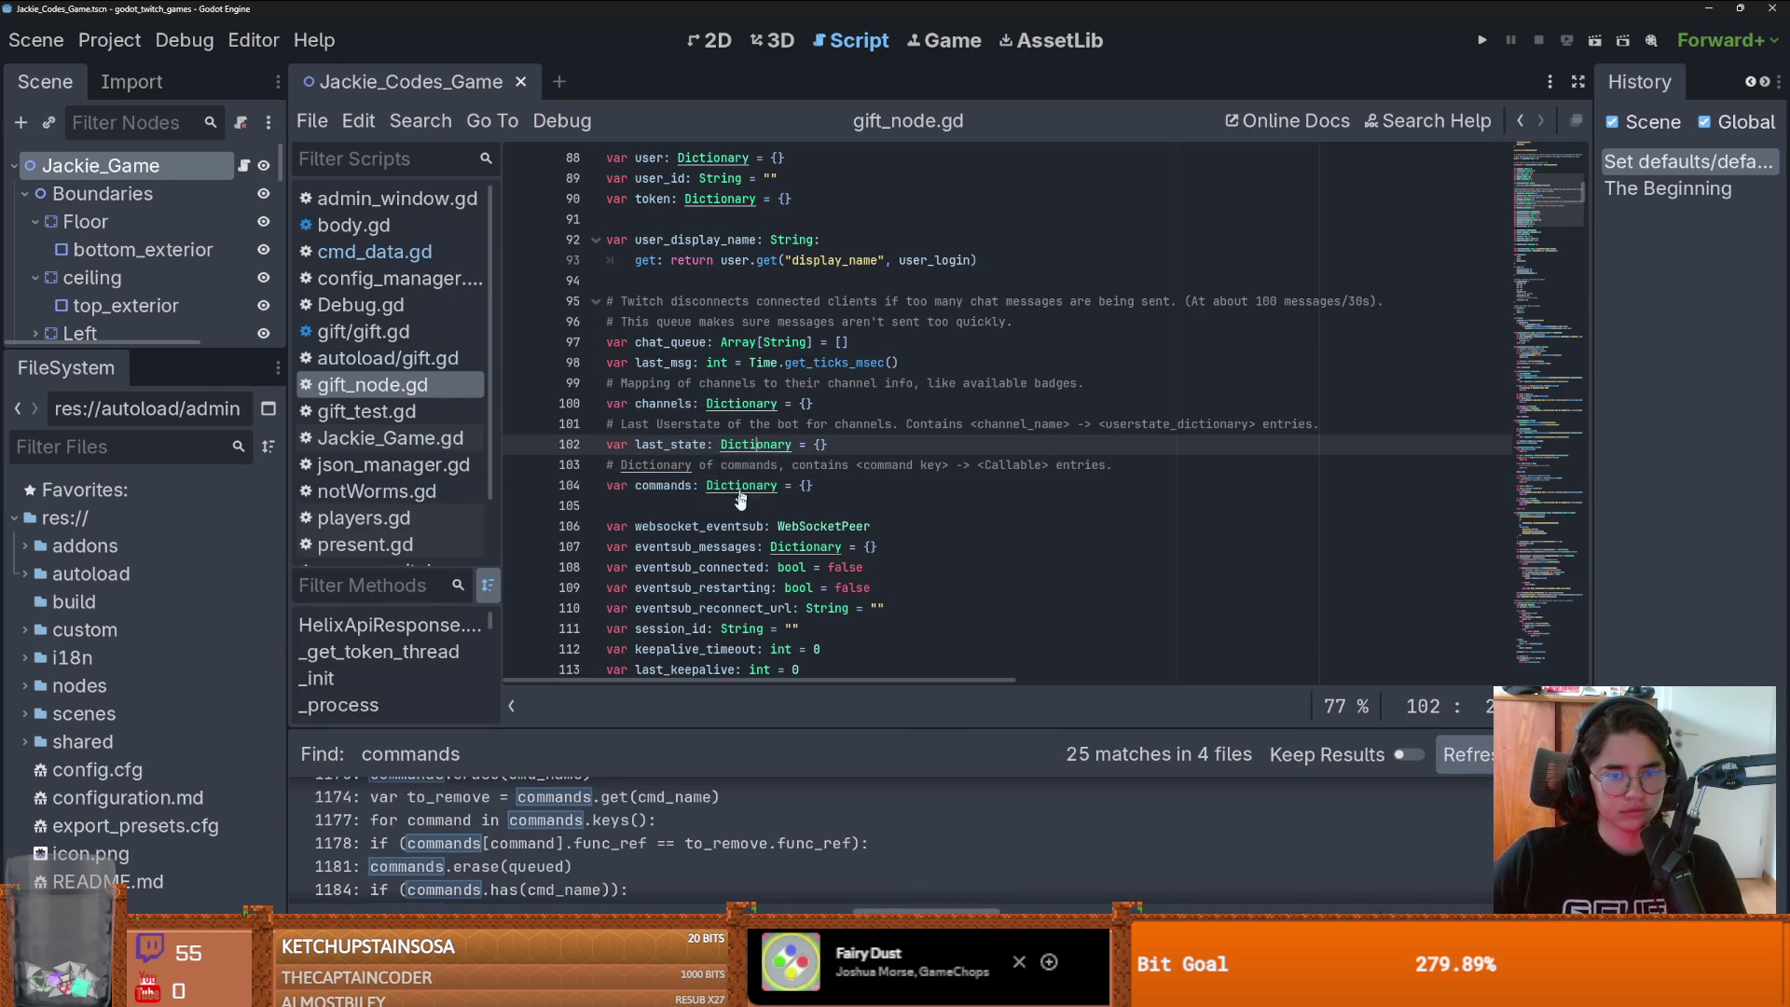
- Scroll through the PermissionFlag and WhereFlag enums down to load_token_blob
scroll(737, 583, "down", 8)
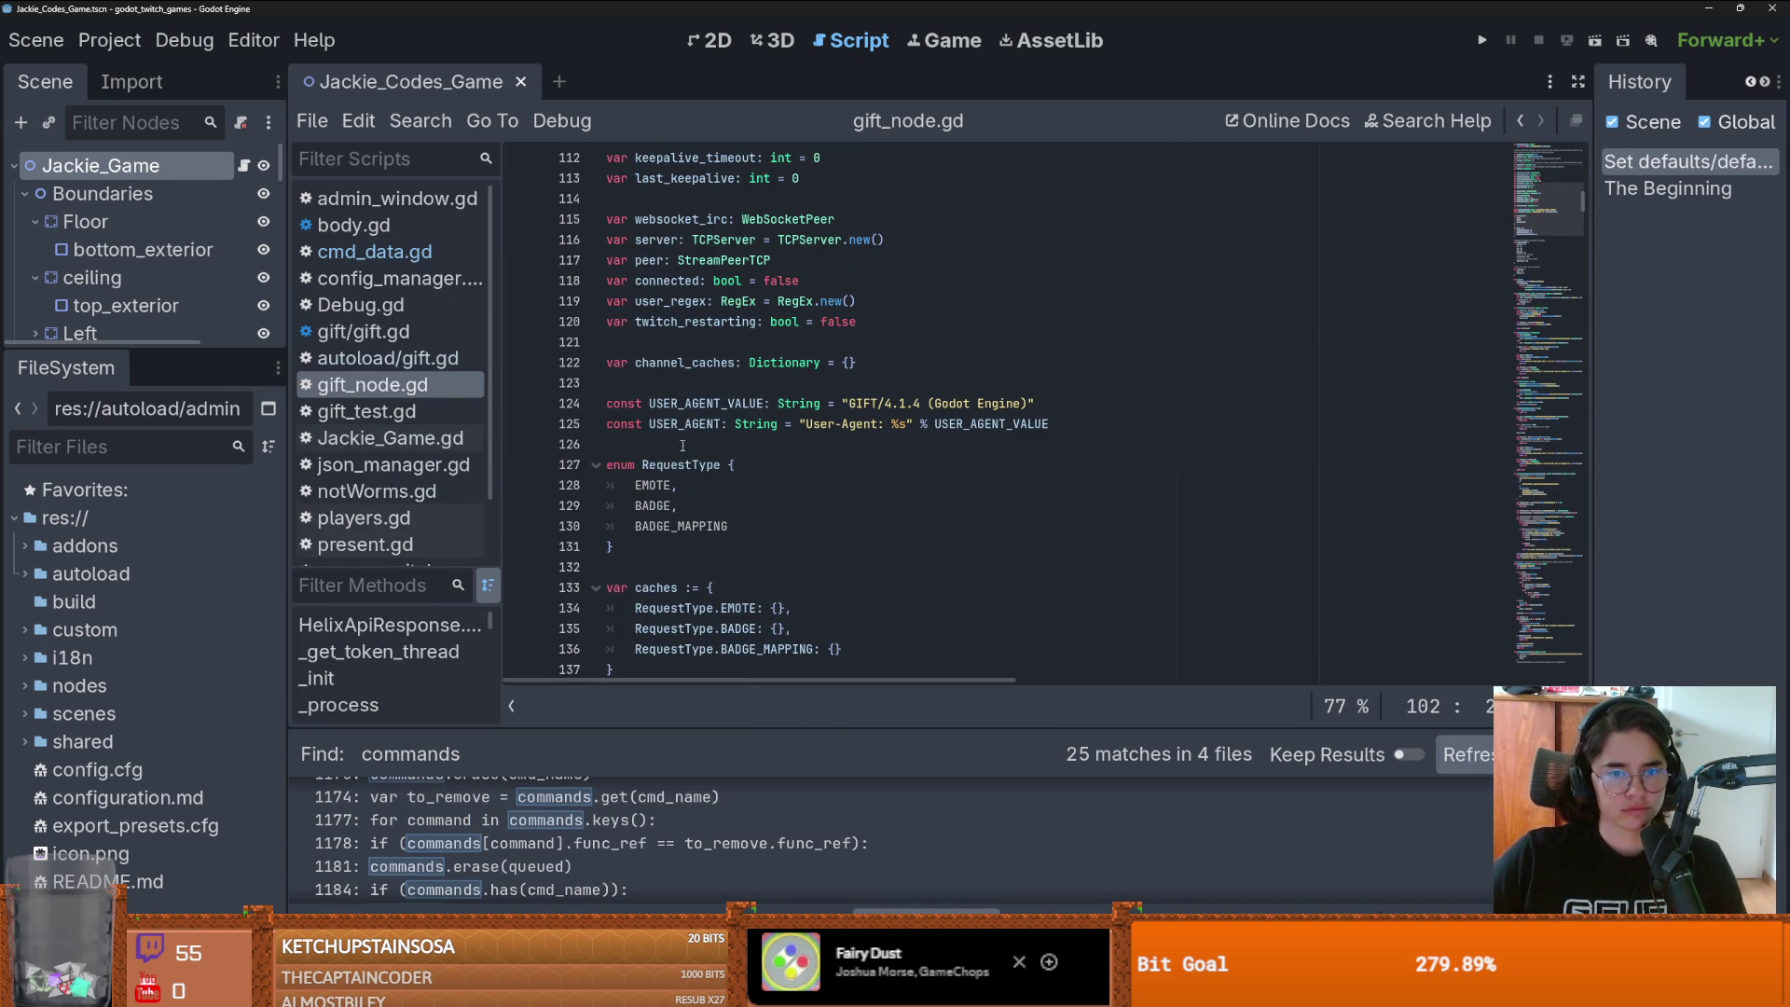
scroll(688, 457, "down", 4)
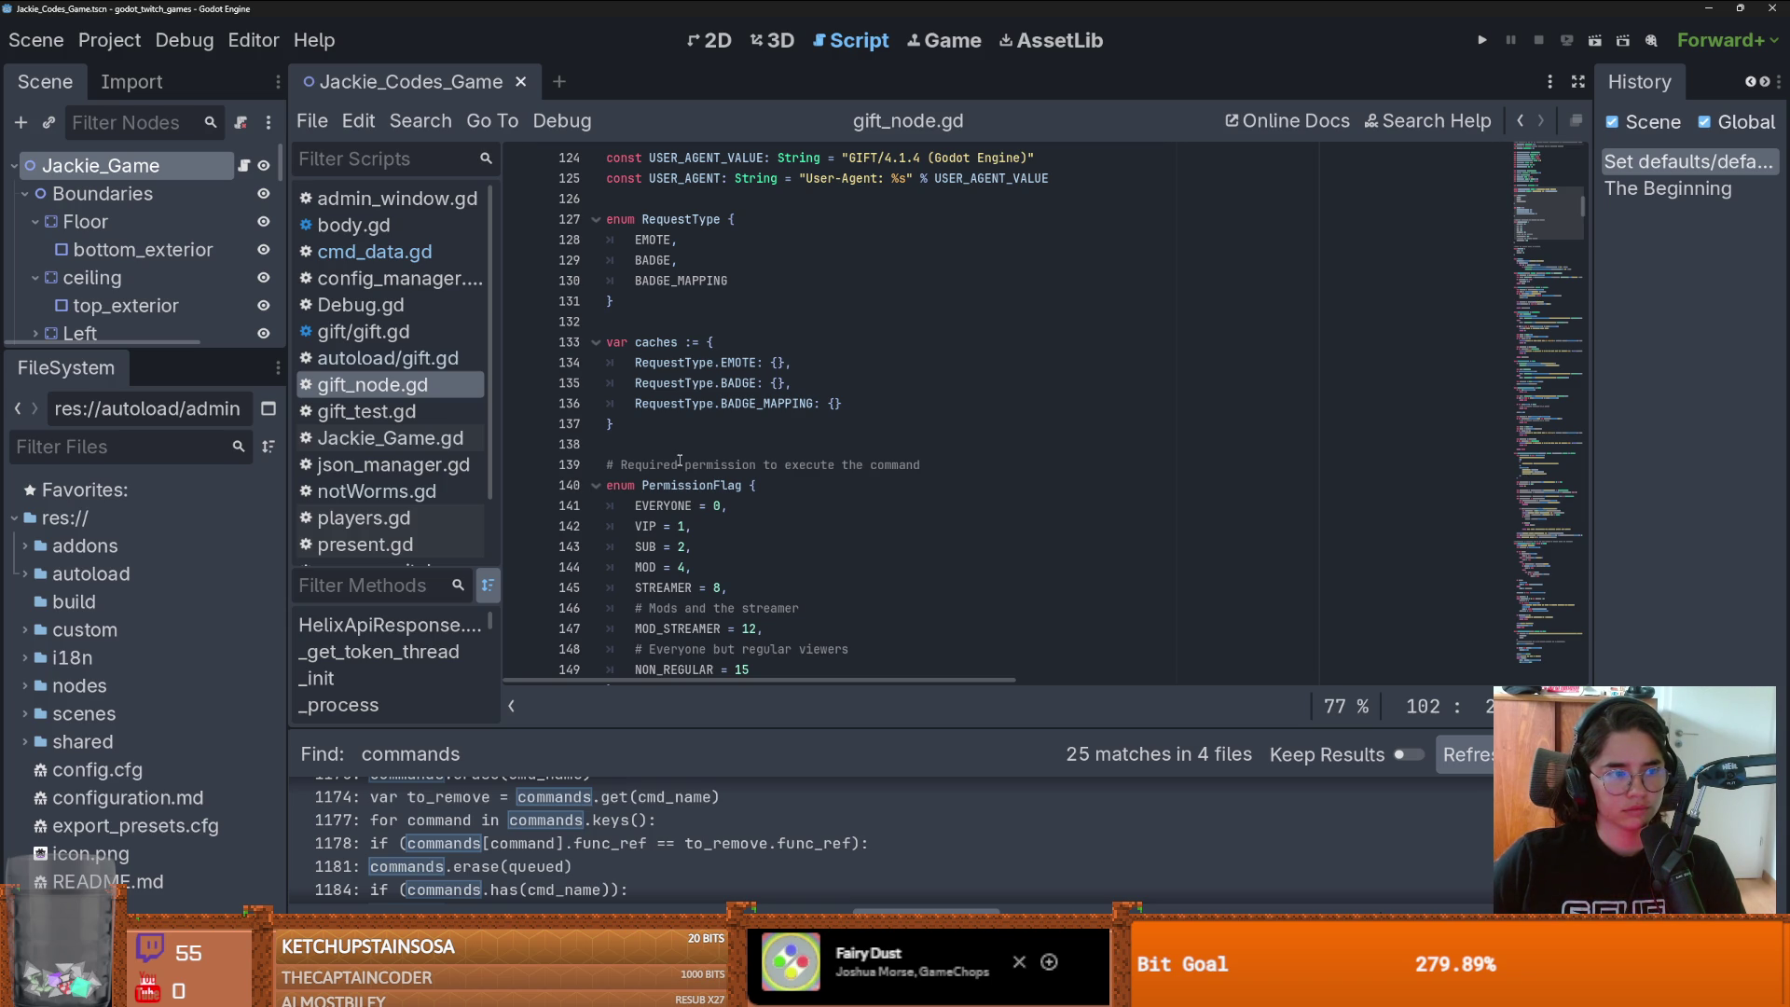
scroll(680, 461, "down", 4)
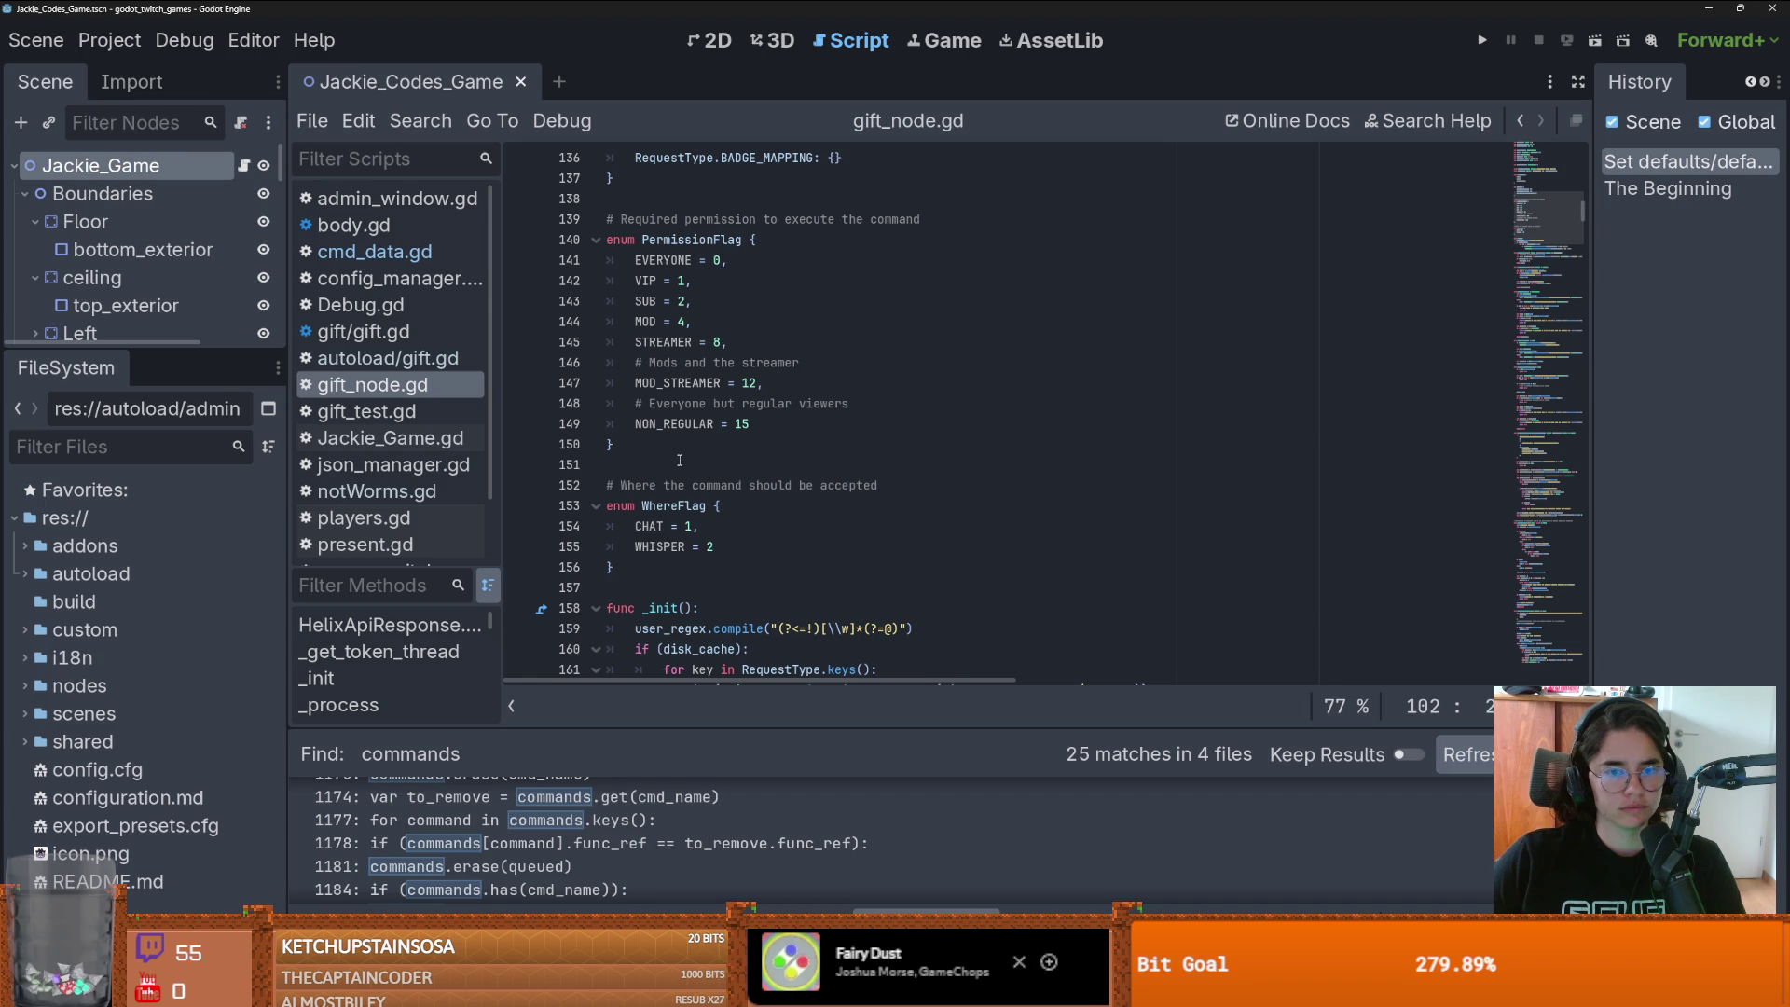
scroll(680, 461, "down", 4)
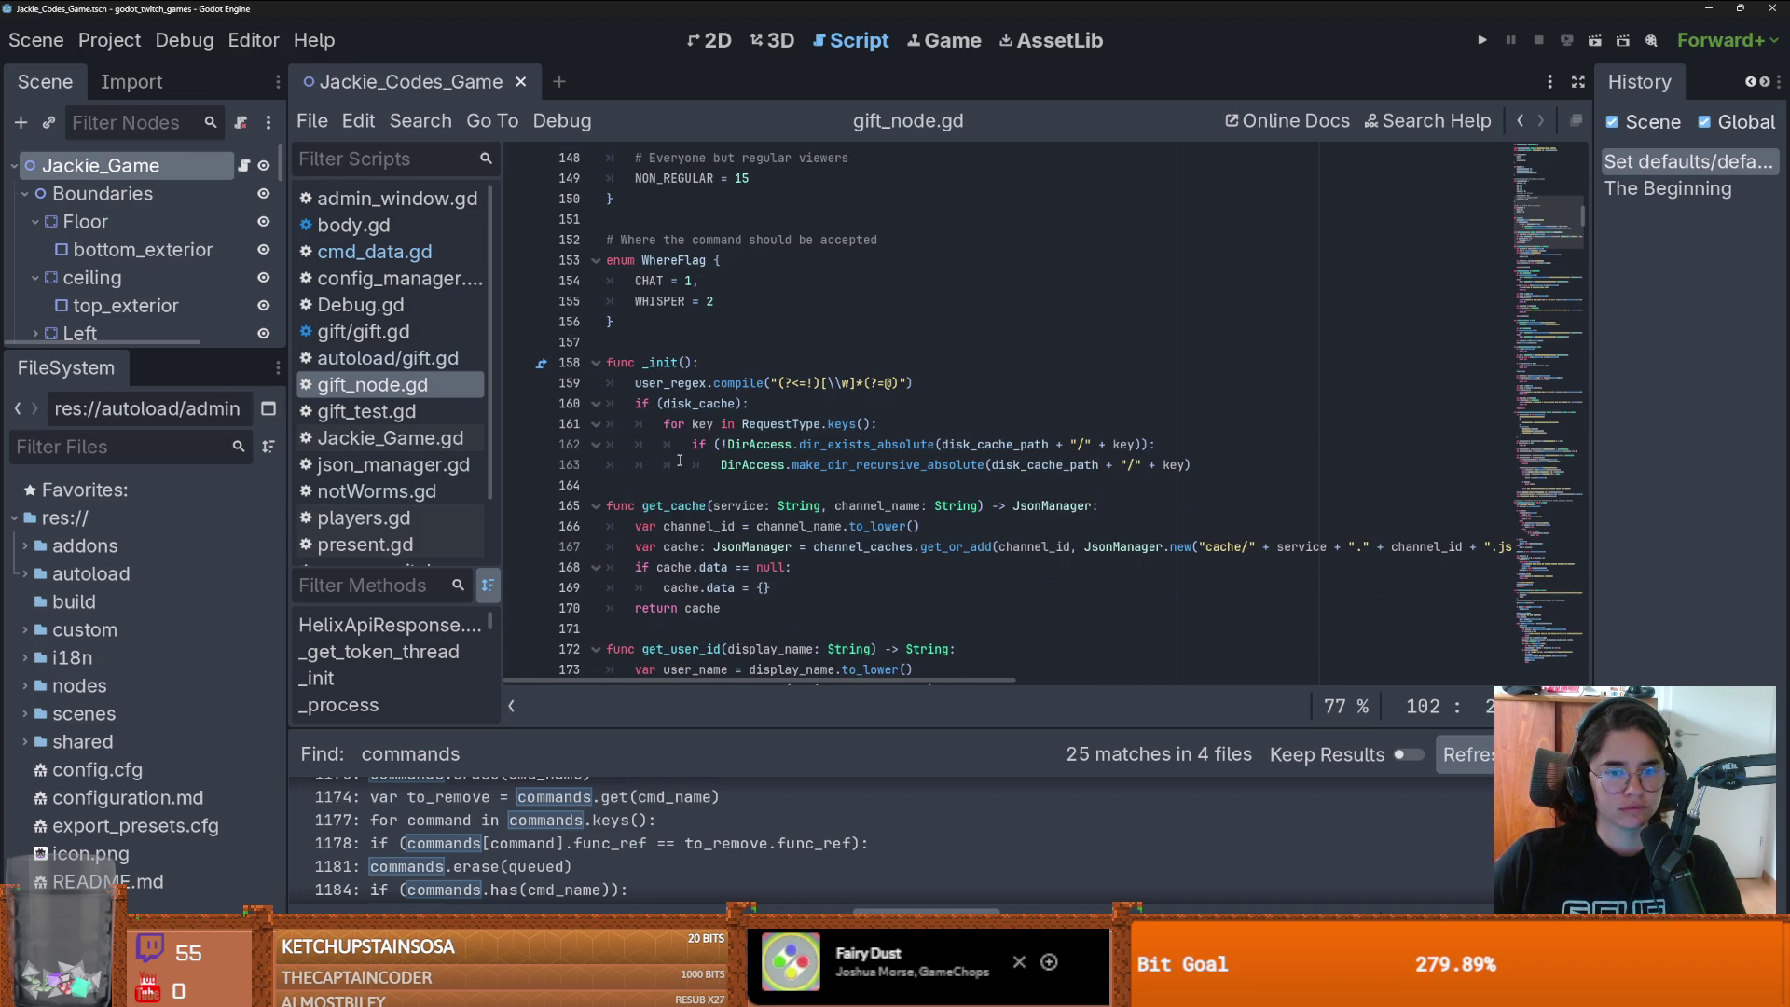
scroll(680, 460, "down", 1)
scroll(680, 460, "down", 3)
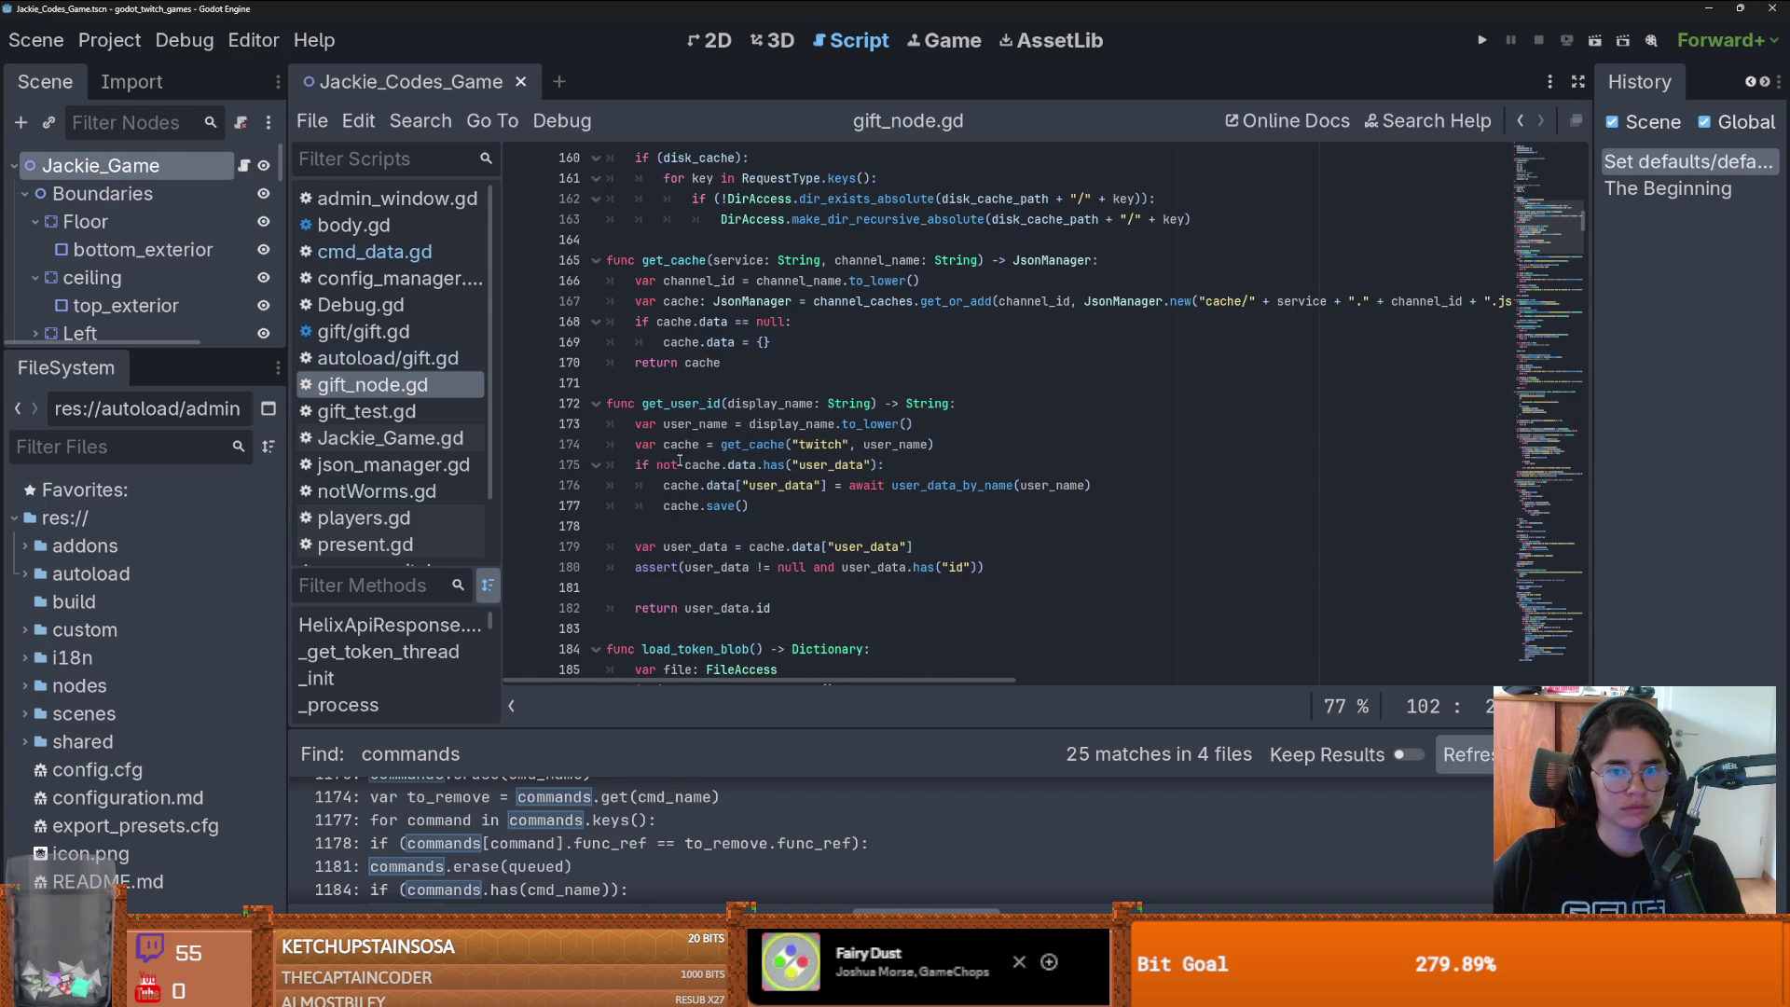
scroll(679, 461, "down", 5)
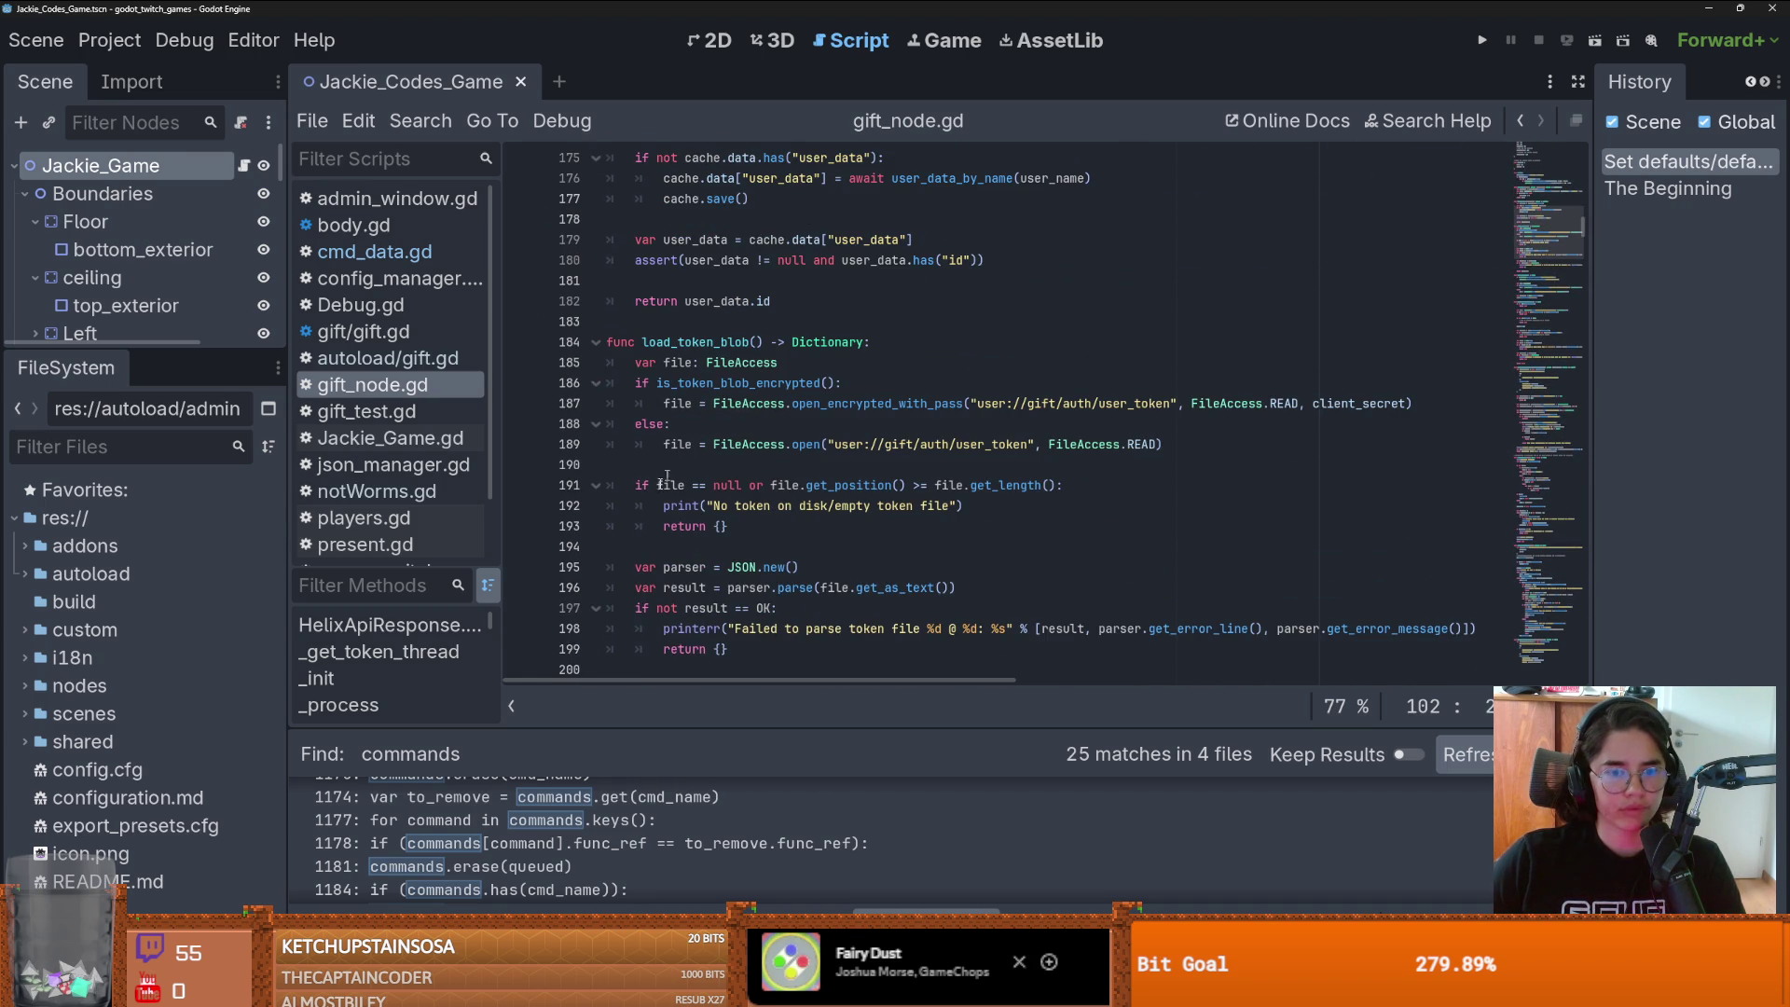
- Open autoload/gift.gd from the game_commands.clear() result at line 56 and enlarge its code view
left_click_drag(648, 726, 615, 327)
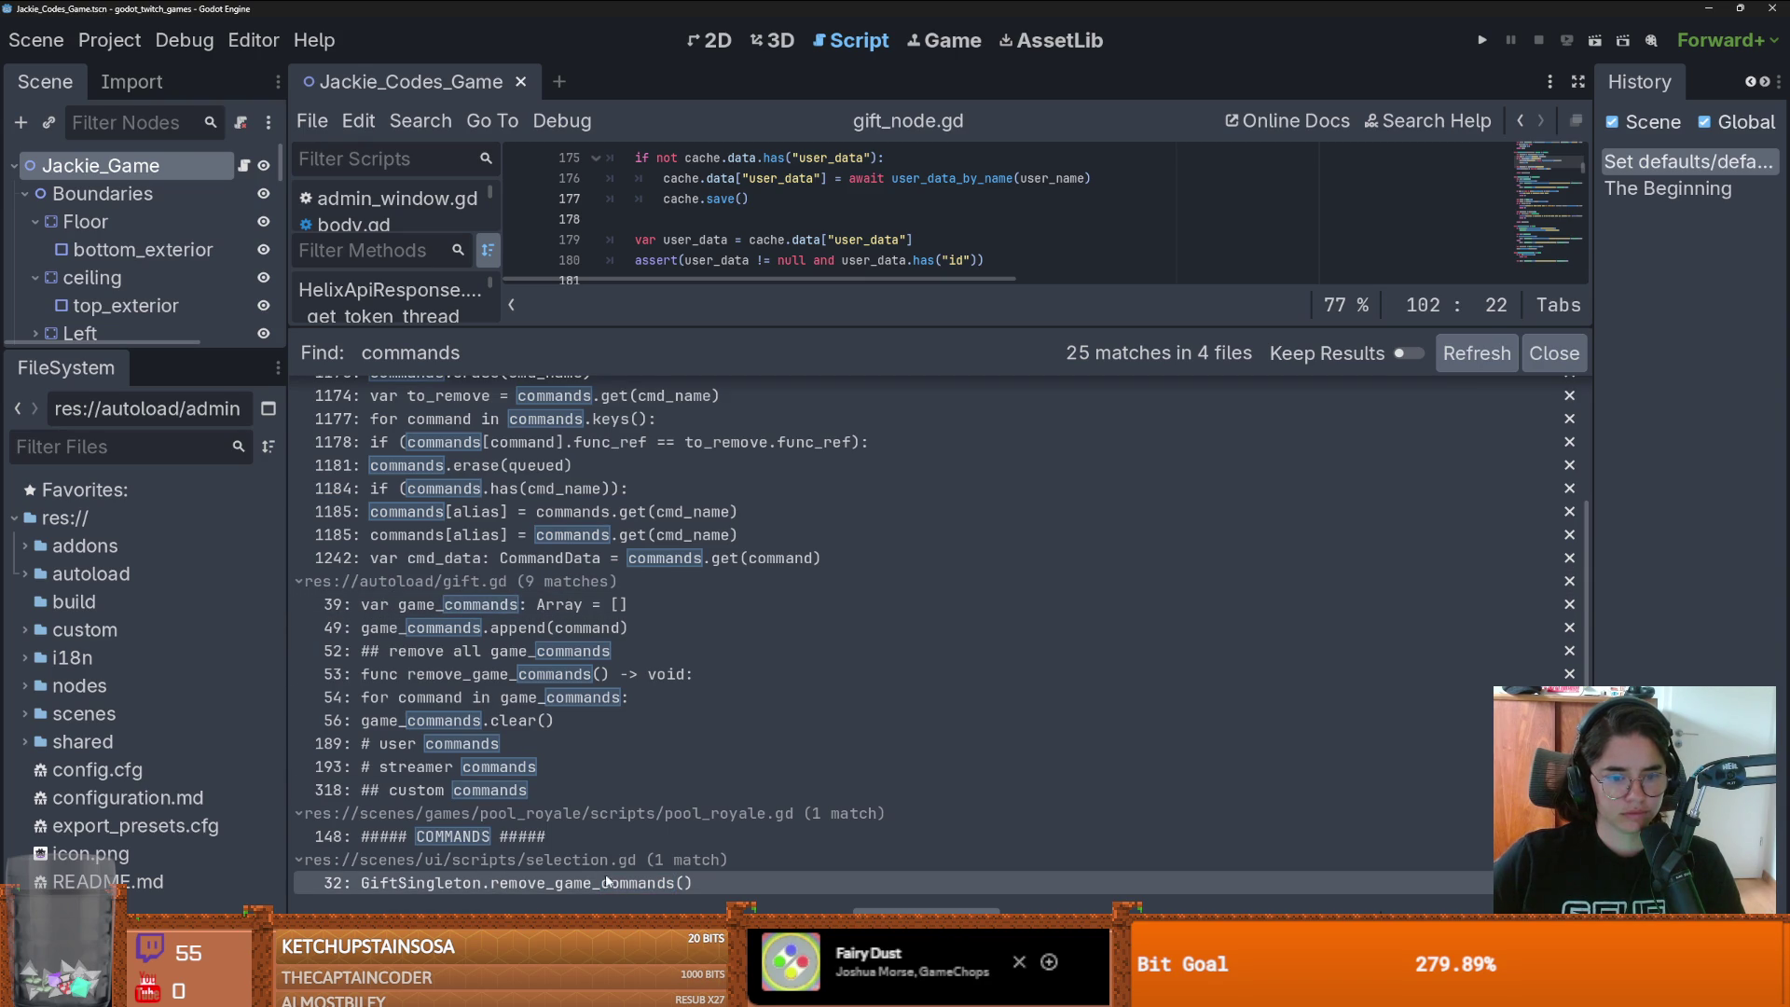
left_click(446, 722)
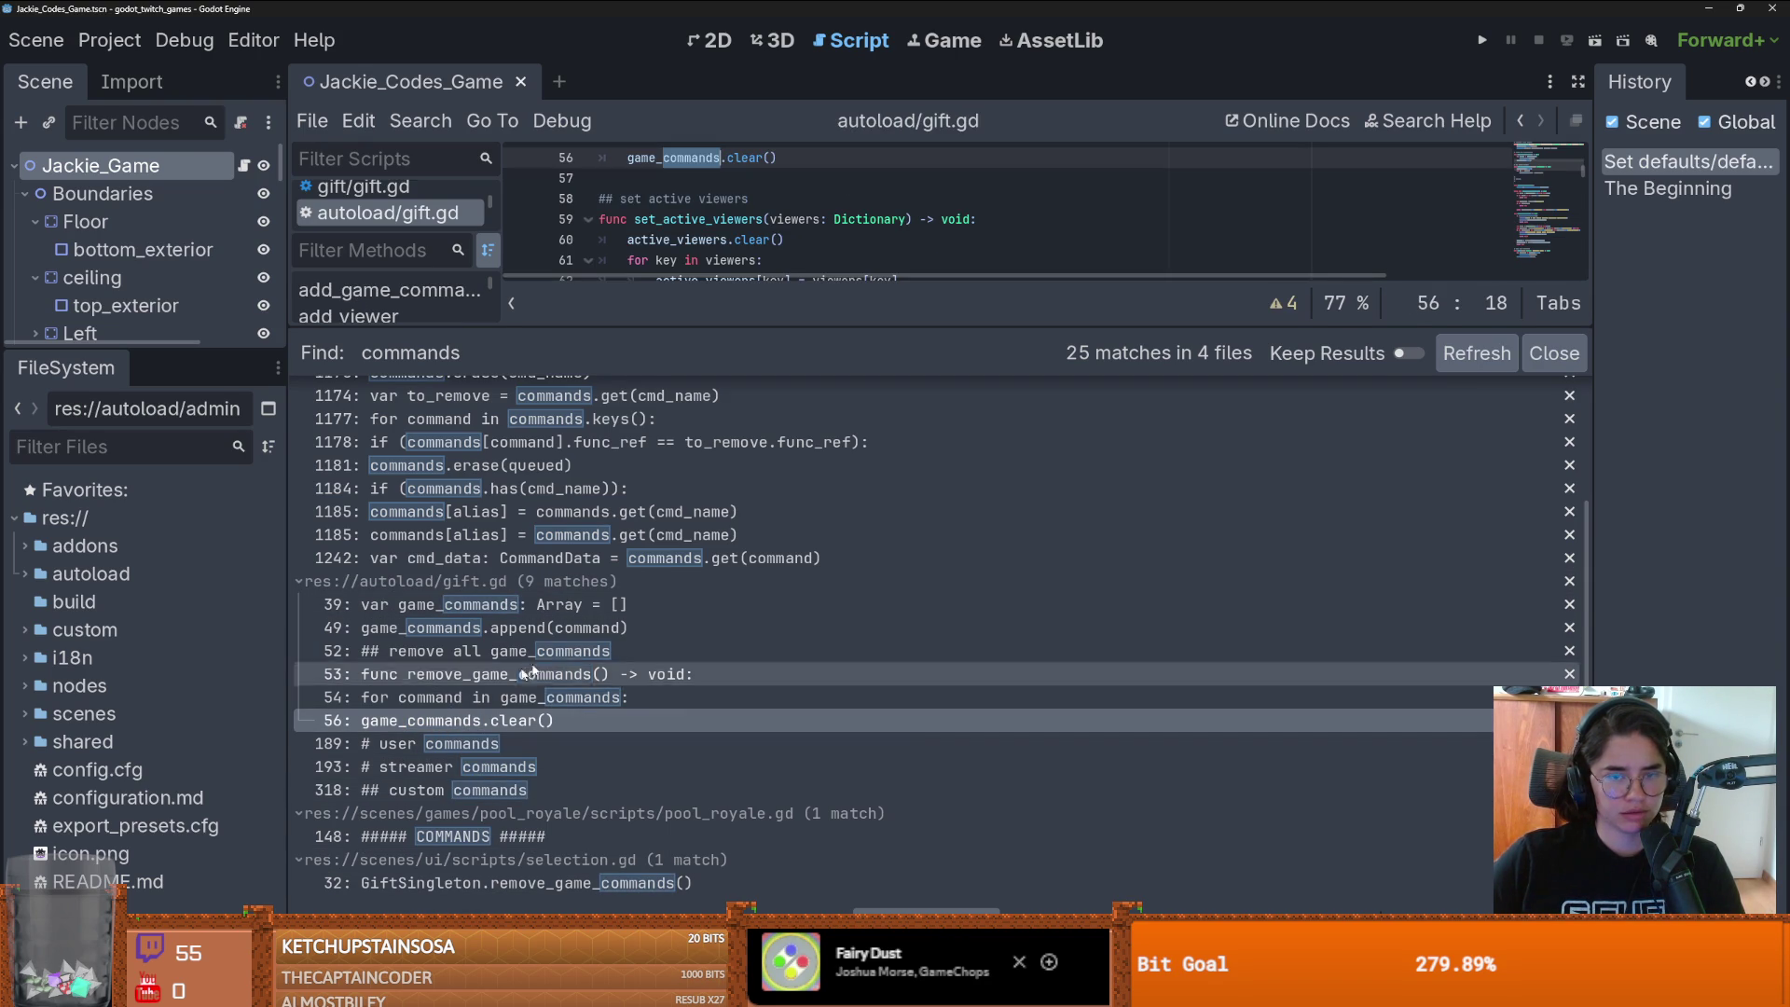
left_click_drag(716, 328, 715, 596)
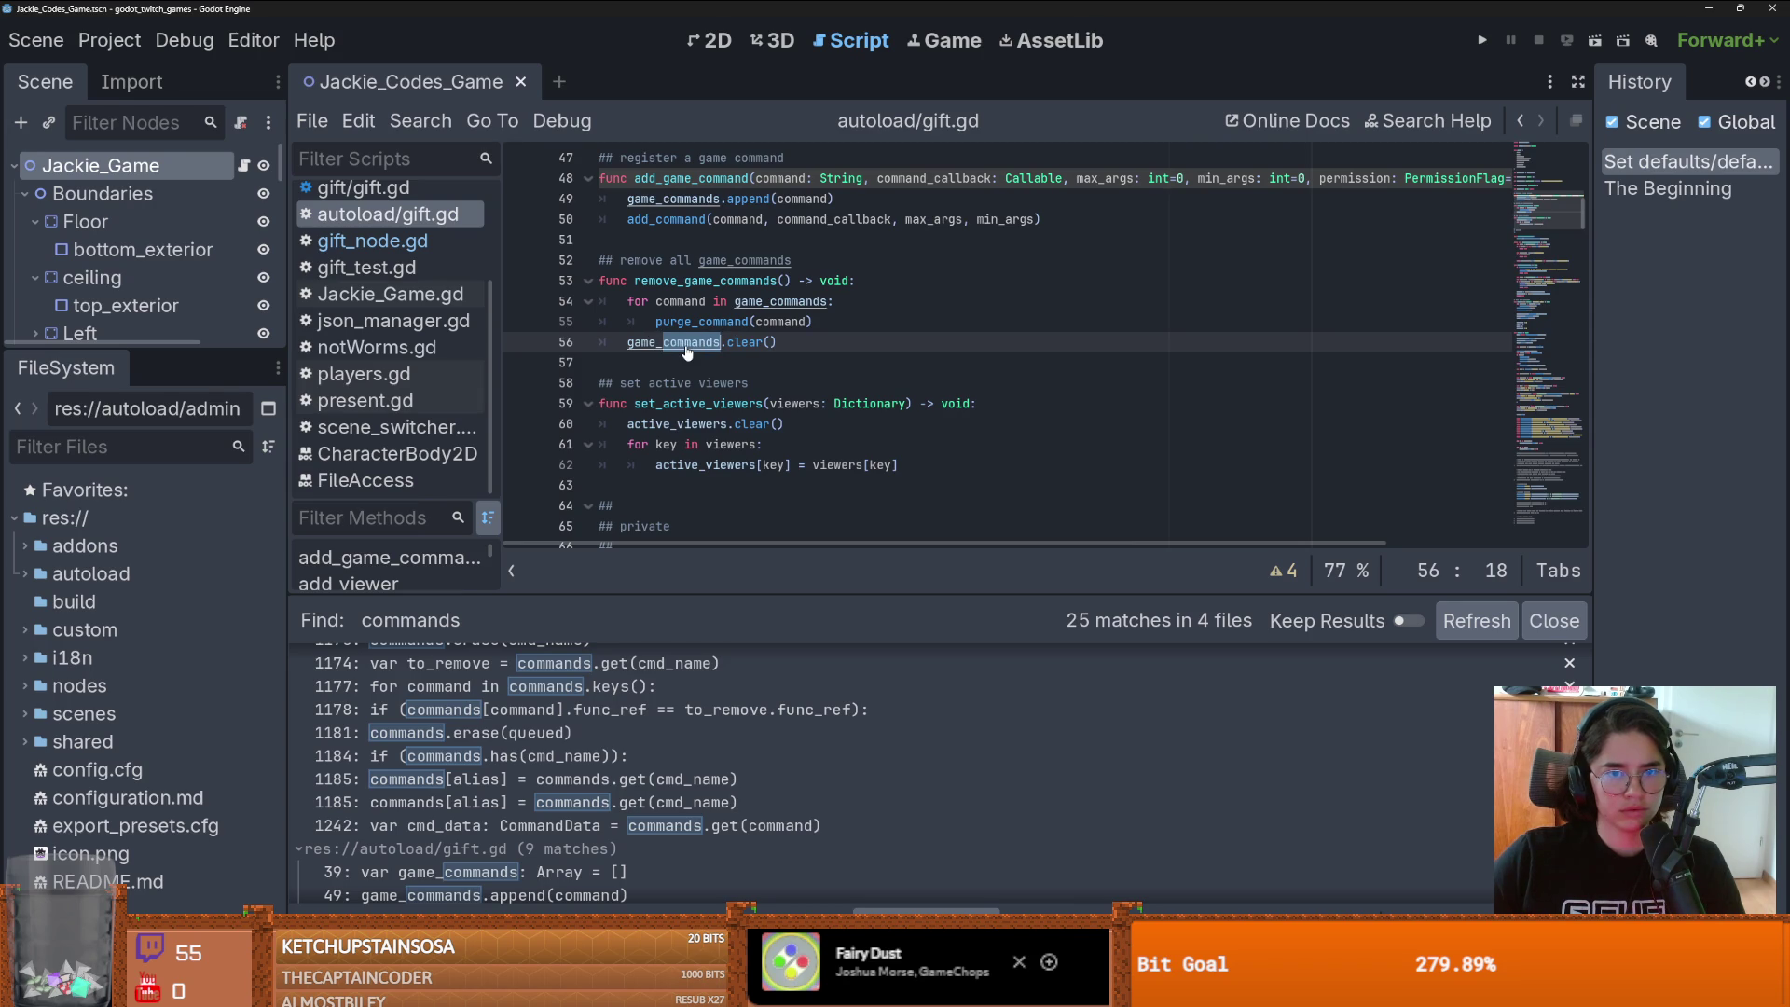
scroll(685, 345, "up", 2)
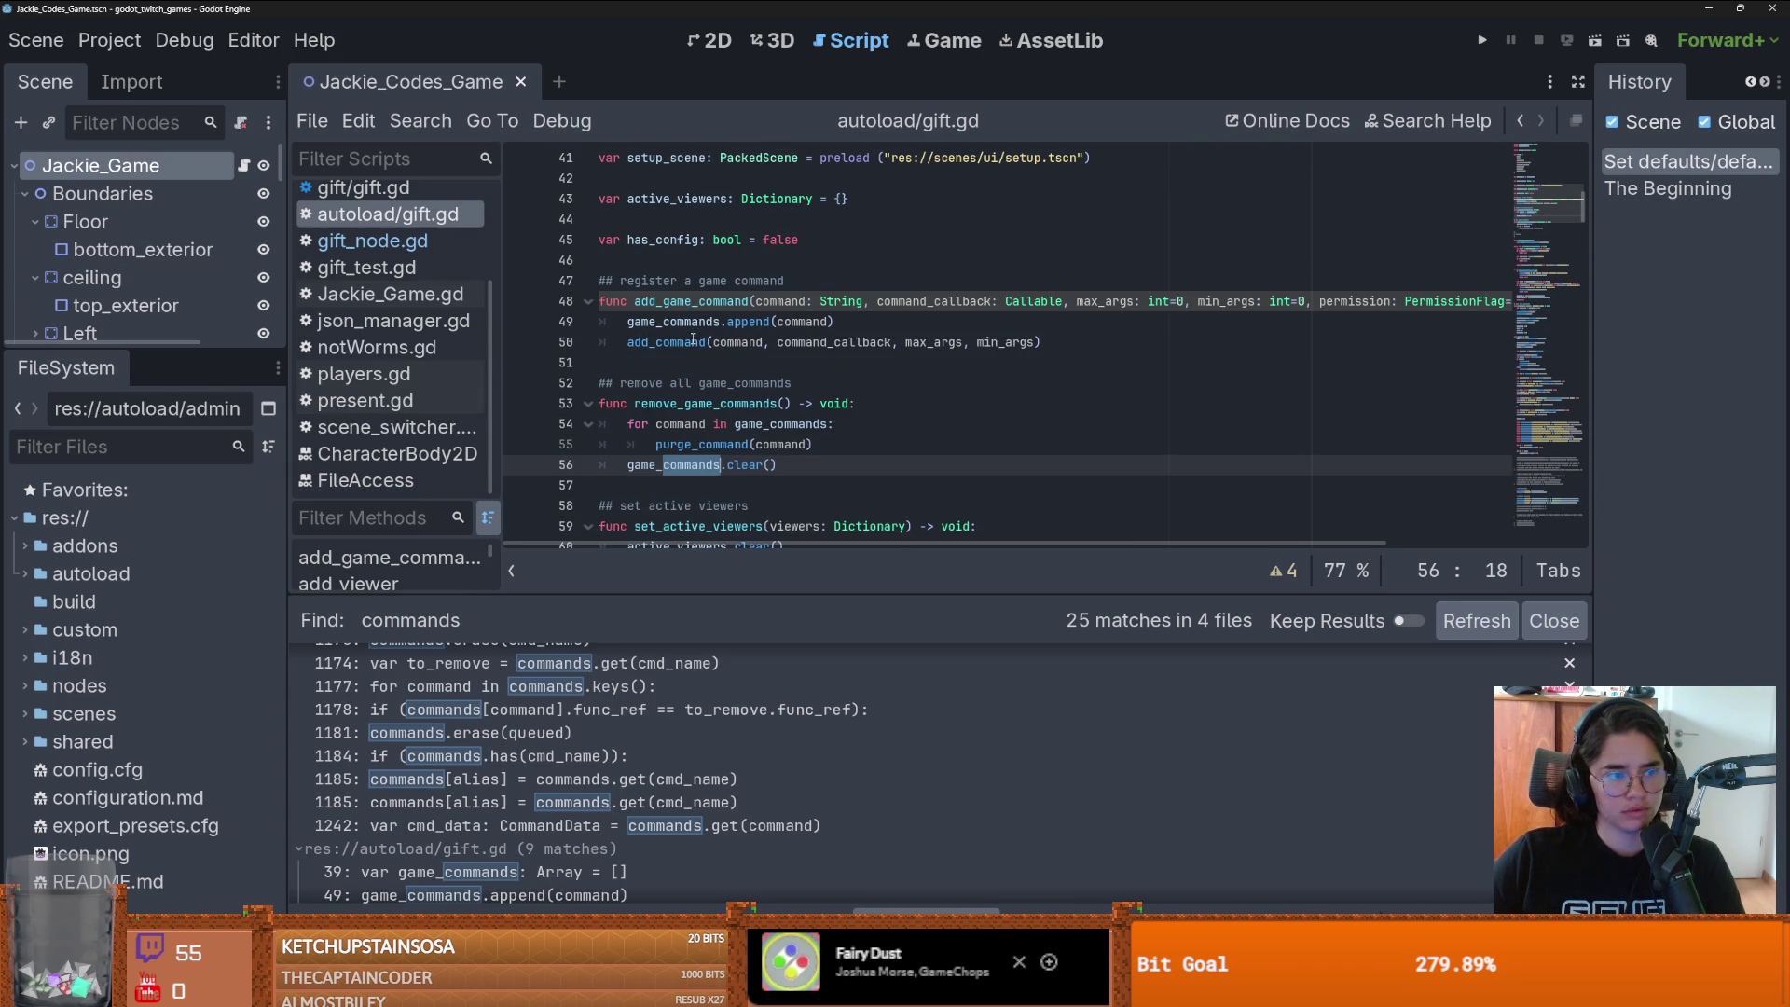
- Scroll through gift.gd around add_game_command, remove_game_commands and the set active viewers comment
mouse_move(692, 341)
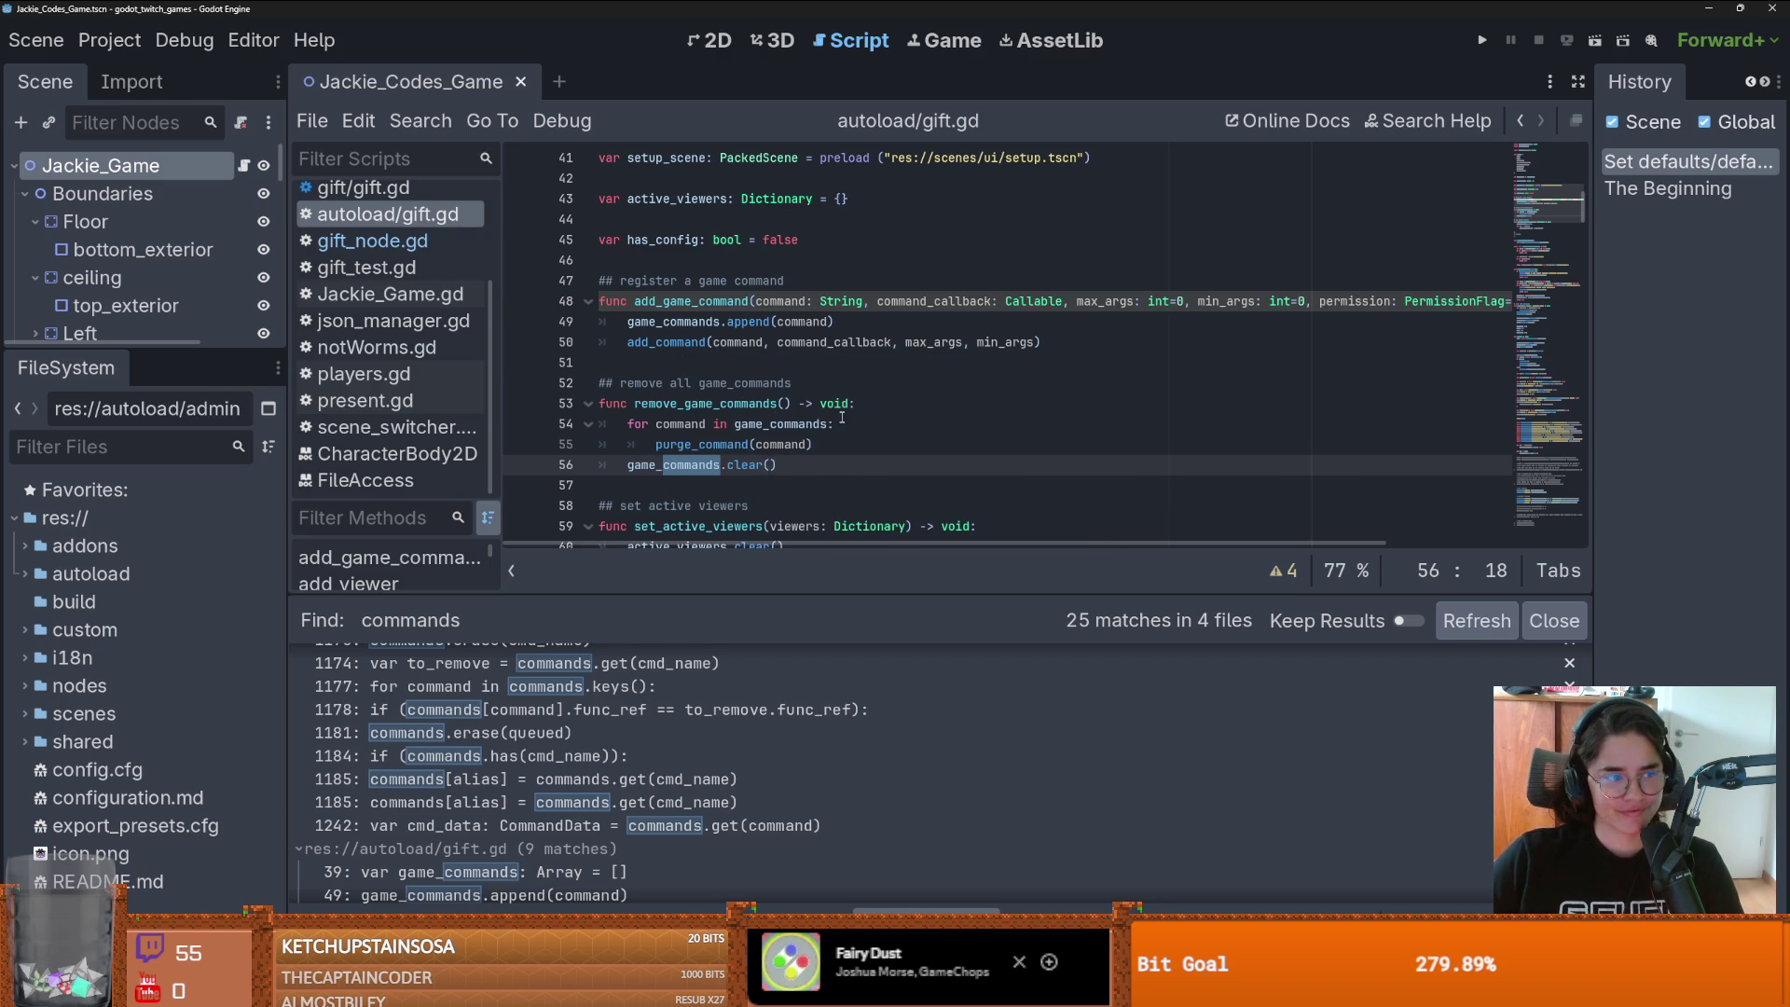
scroll(842, 418, "down", 2)
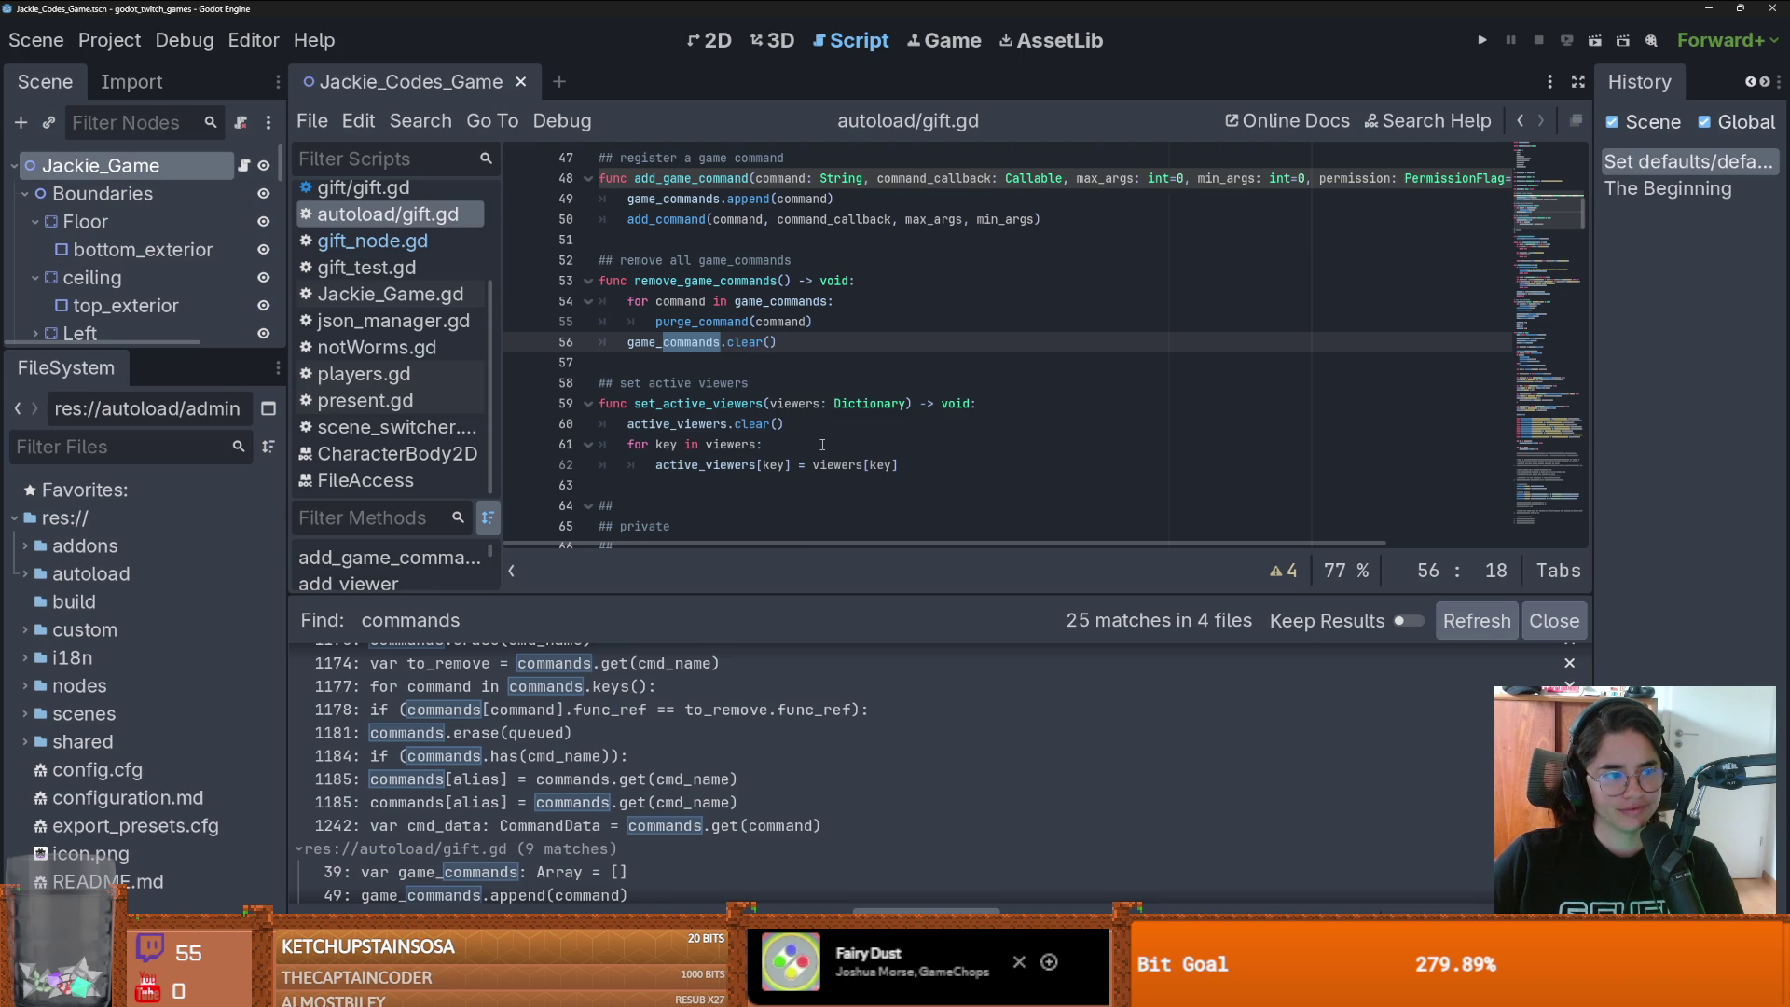
scroll(823, 445, "up", 1)
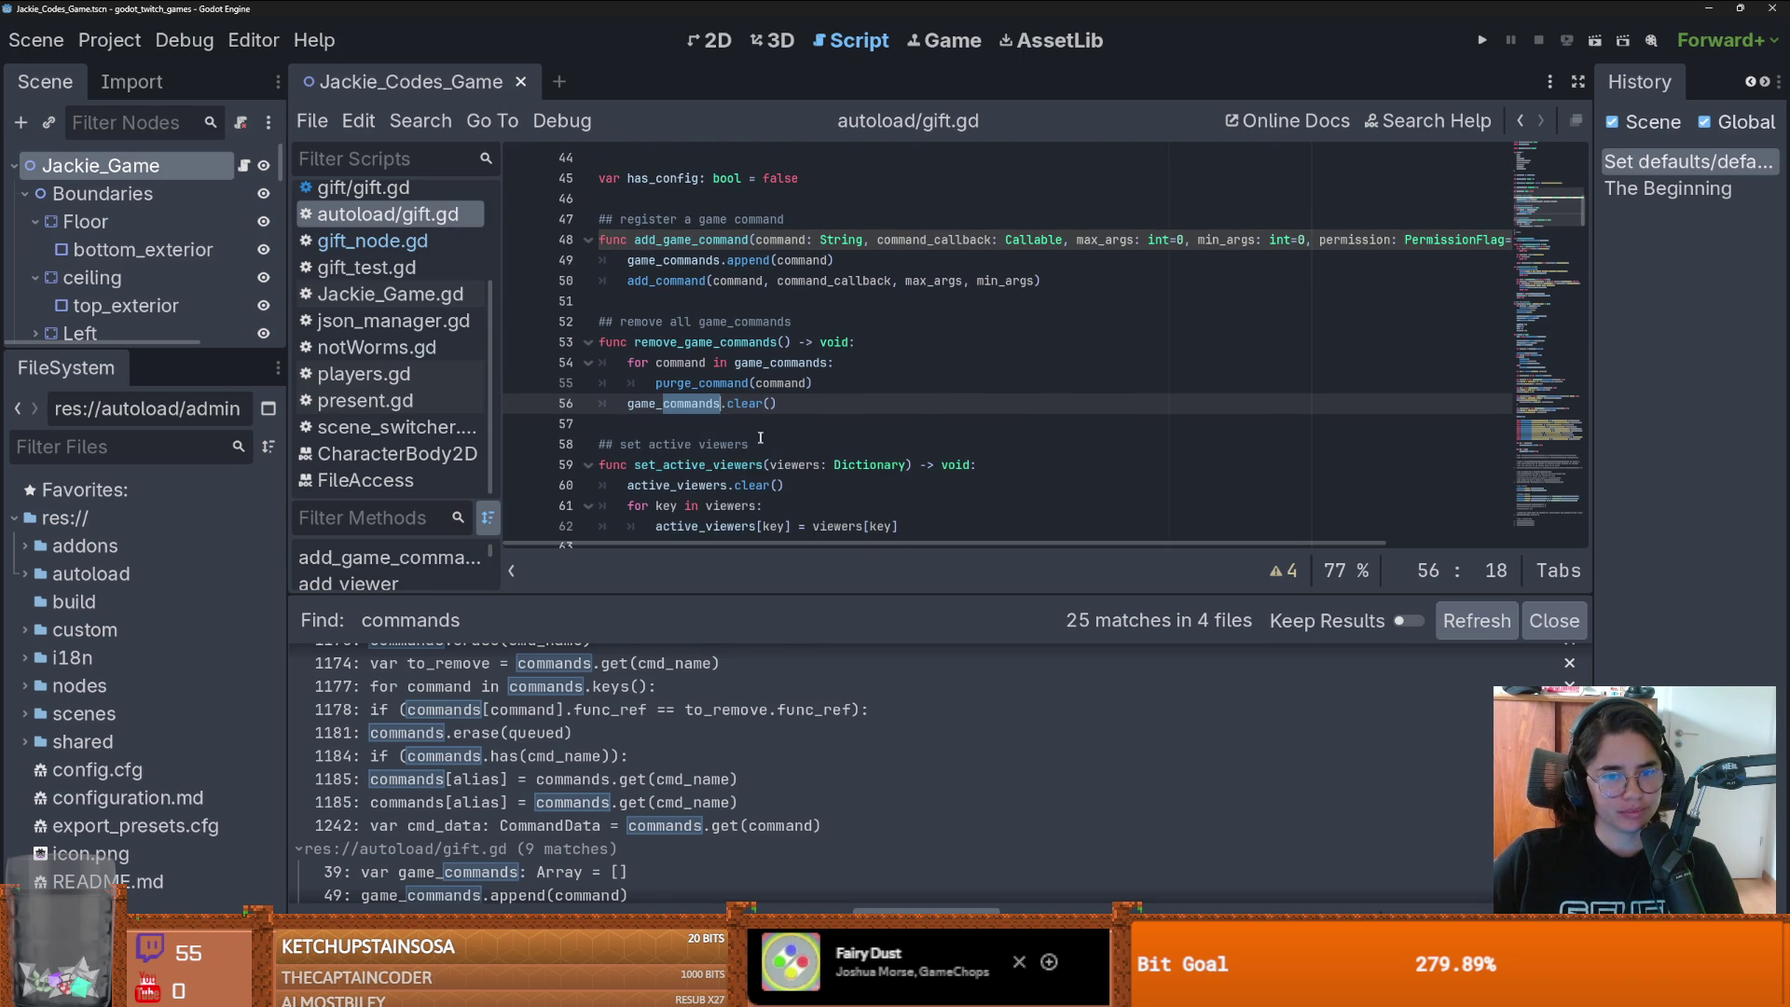
left_click(755, 443)
scroll(754, 437, "down", 2)
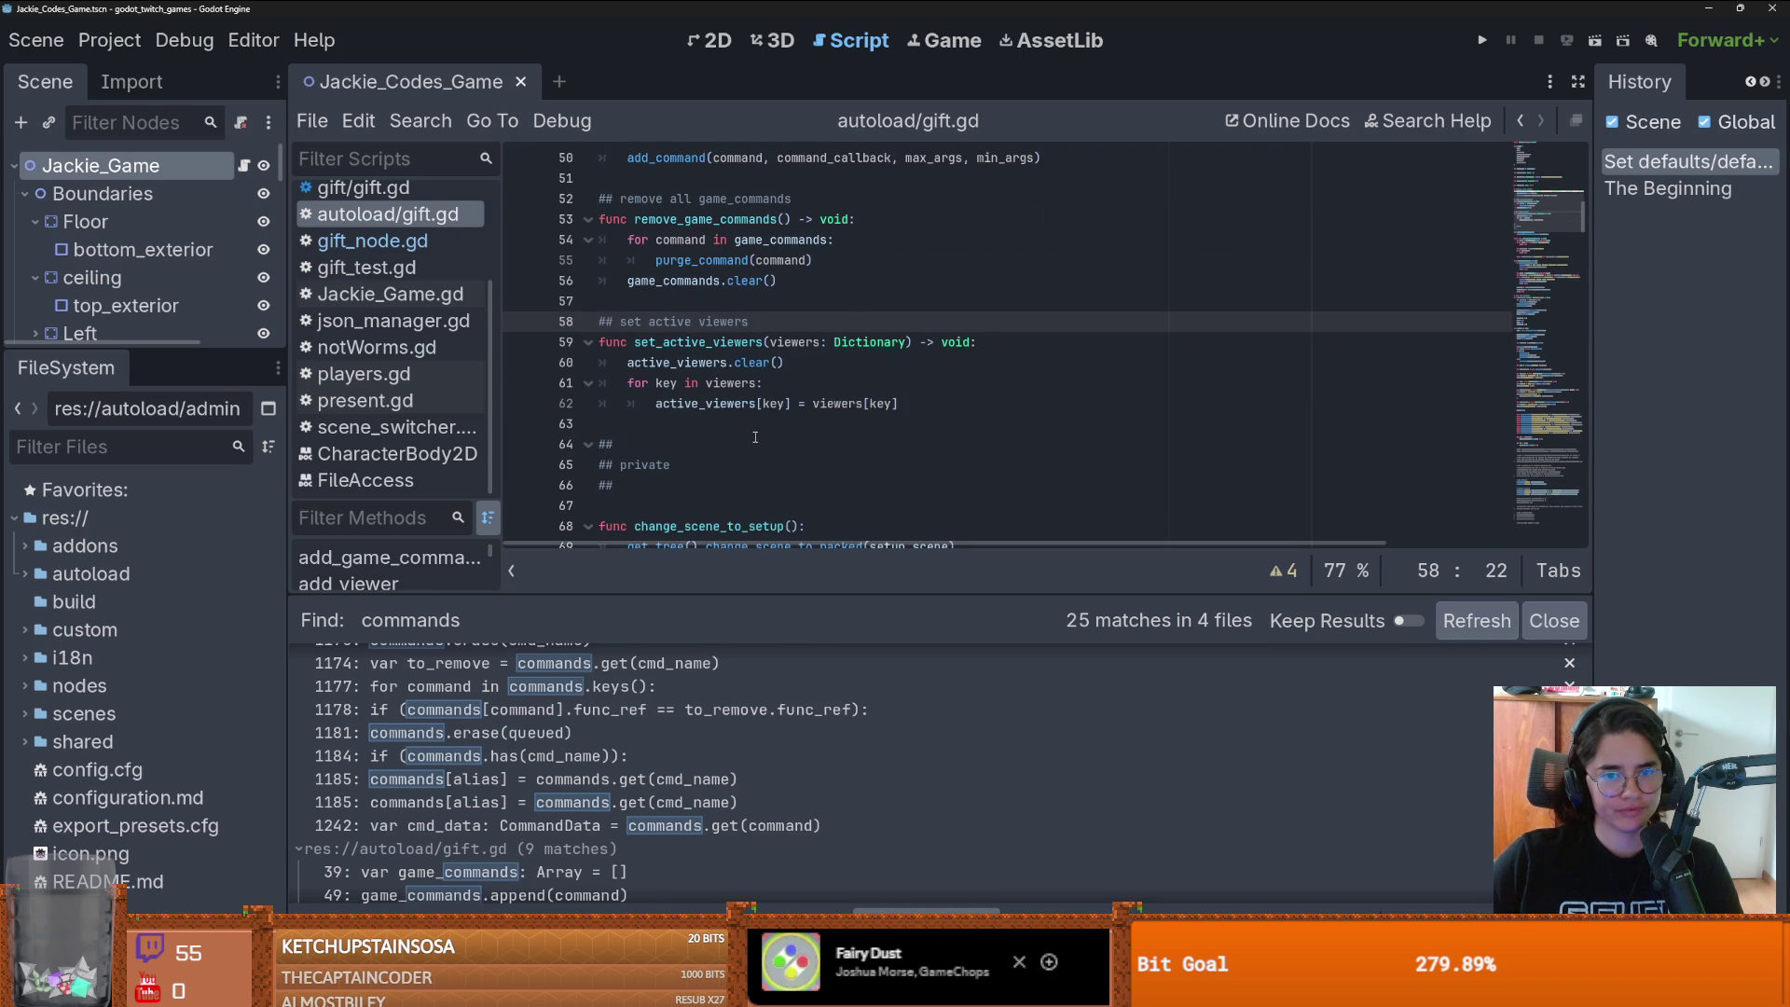
scroll(755, 437, "up", 10)
scroll(755, 438, "up", 5)
scroll(755, 437, "down", 1)
scroll(570, 741, "up", 3)
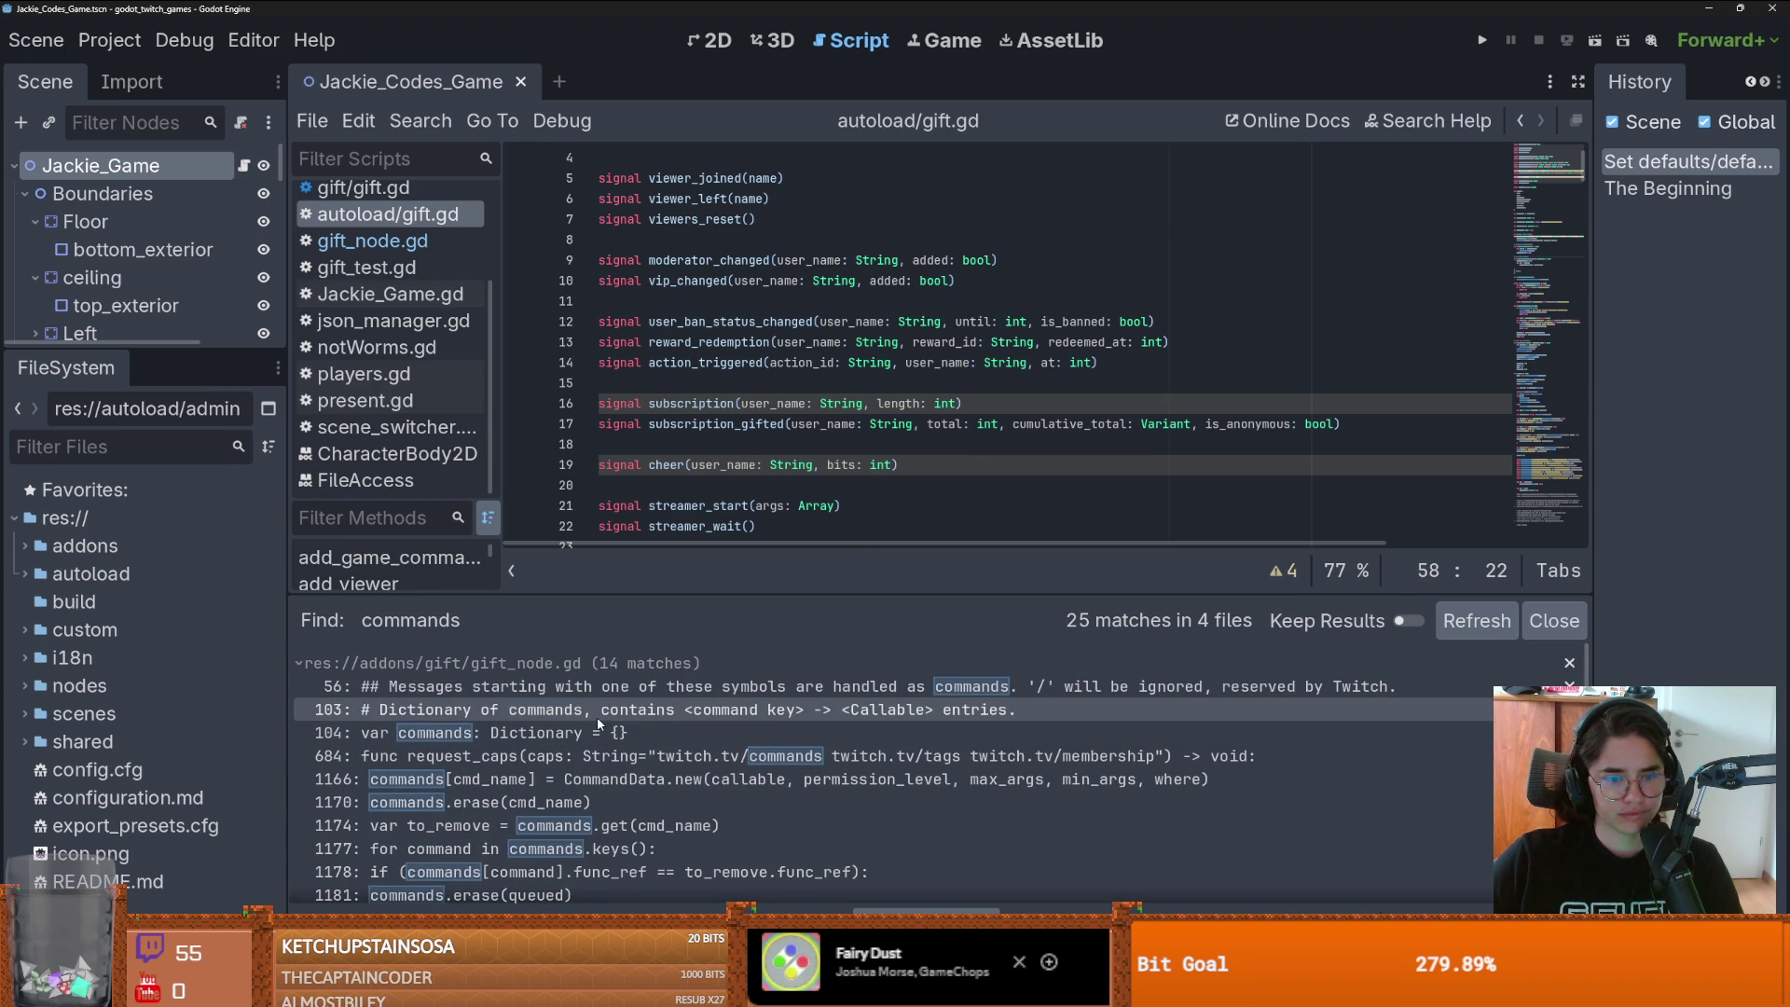
- Open gift_node.gd at the commands dictionary declaration from the search results
left_click(598, 733)
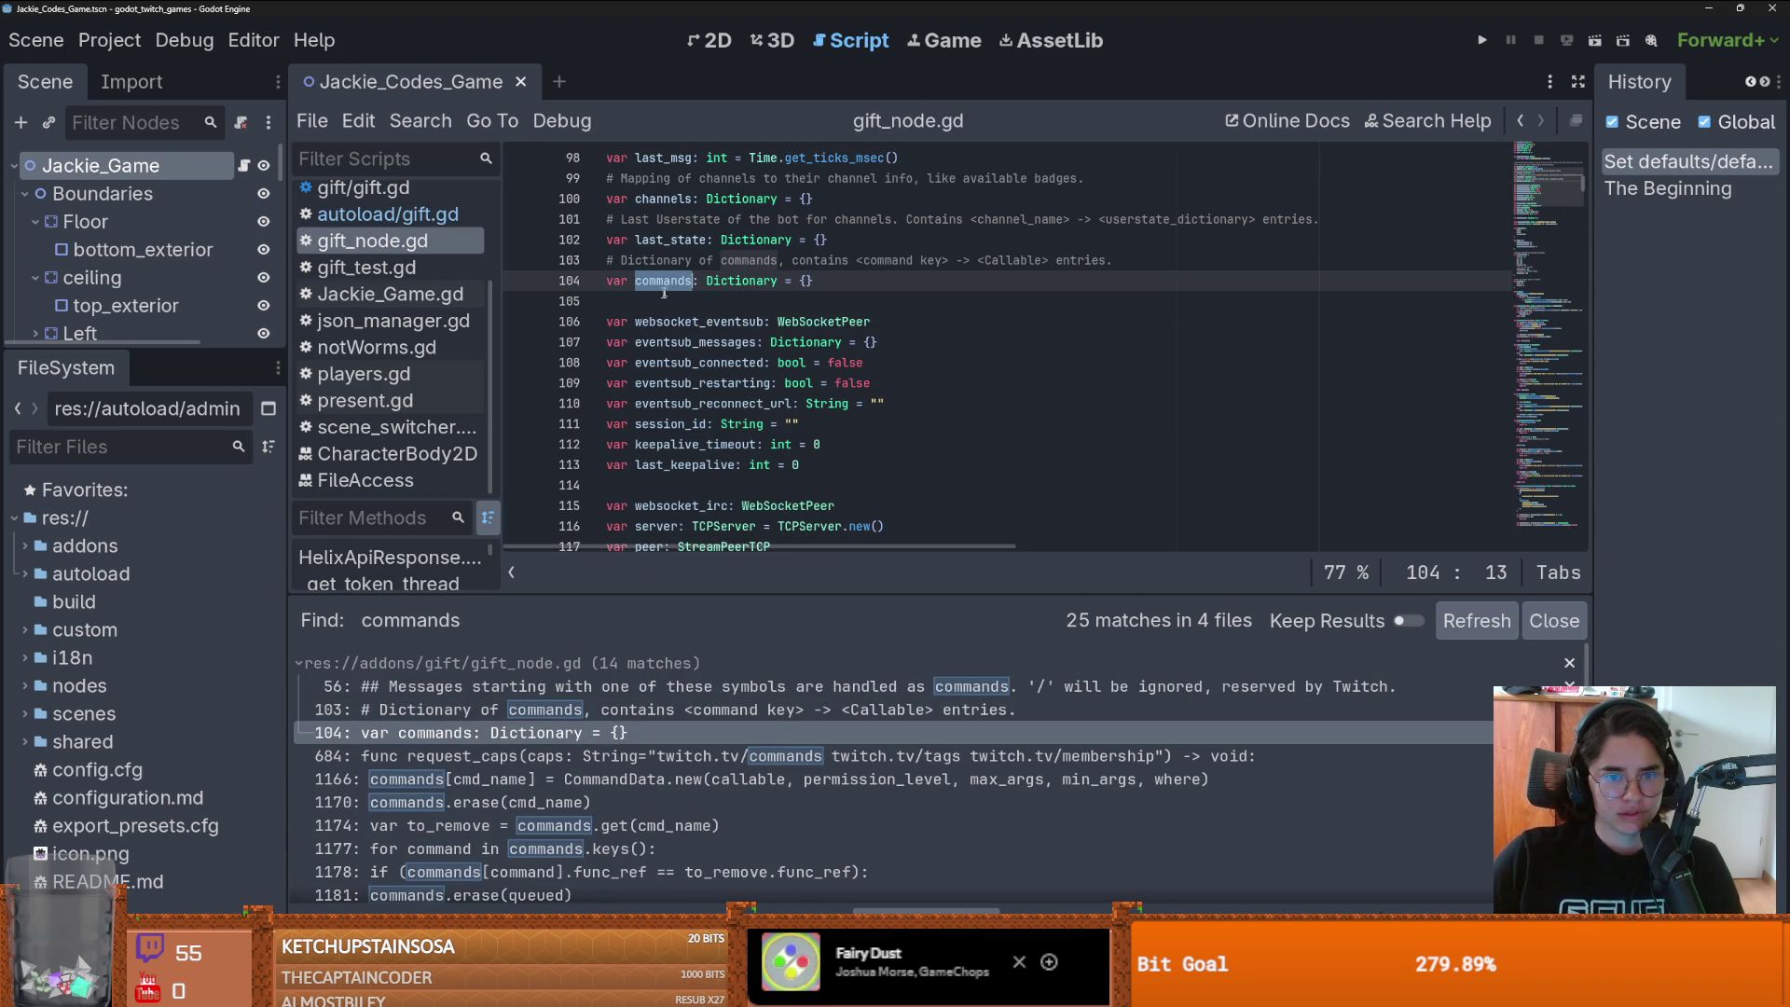
scroll(536, 741, "down", 1)
scroll(536, 742, "up", 1)
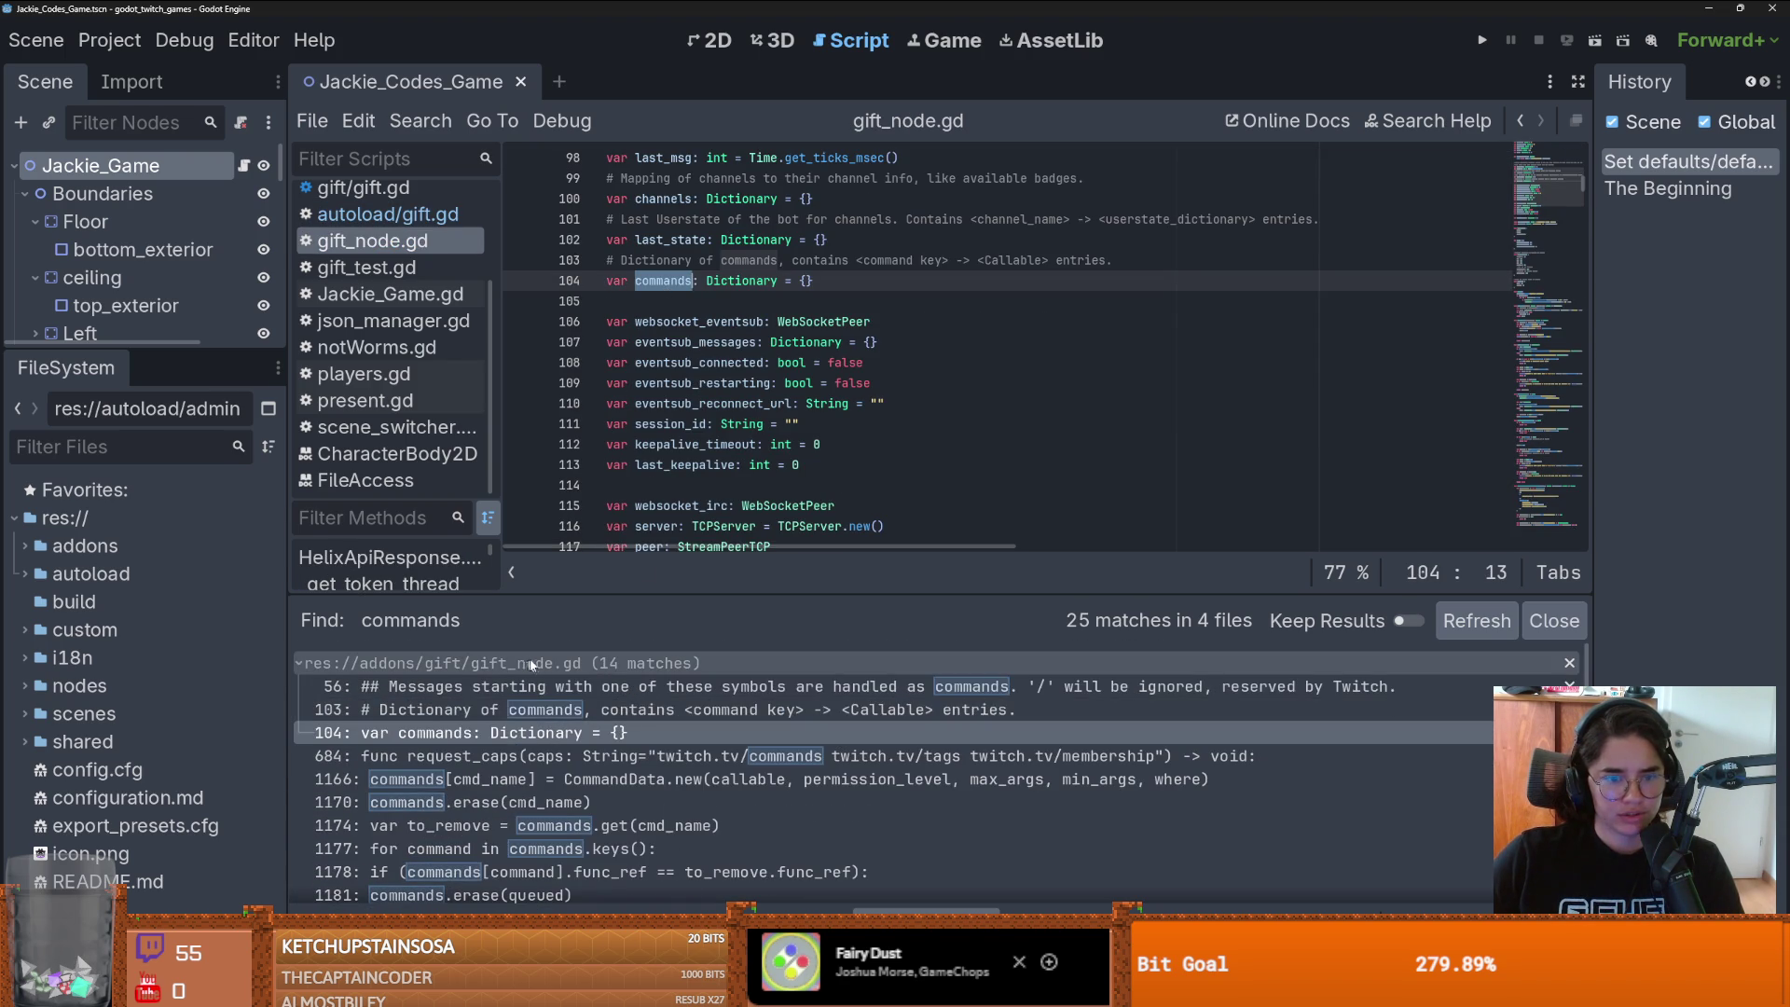
scroll(525, 664, "down", 1)
scroll(525, 664, "up", 1)
- Filter the file tree to 'gift' and view gift_node.gd's owners, which list none
left_click(141, 443)
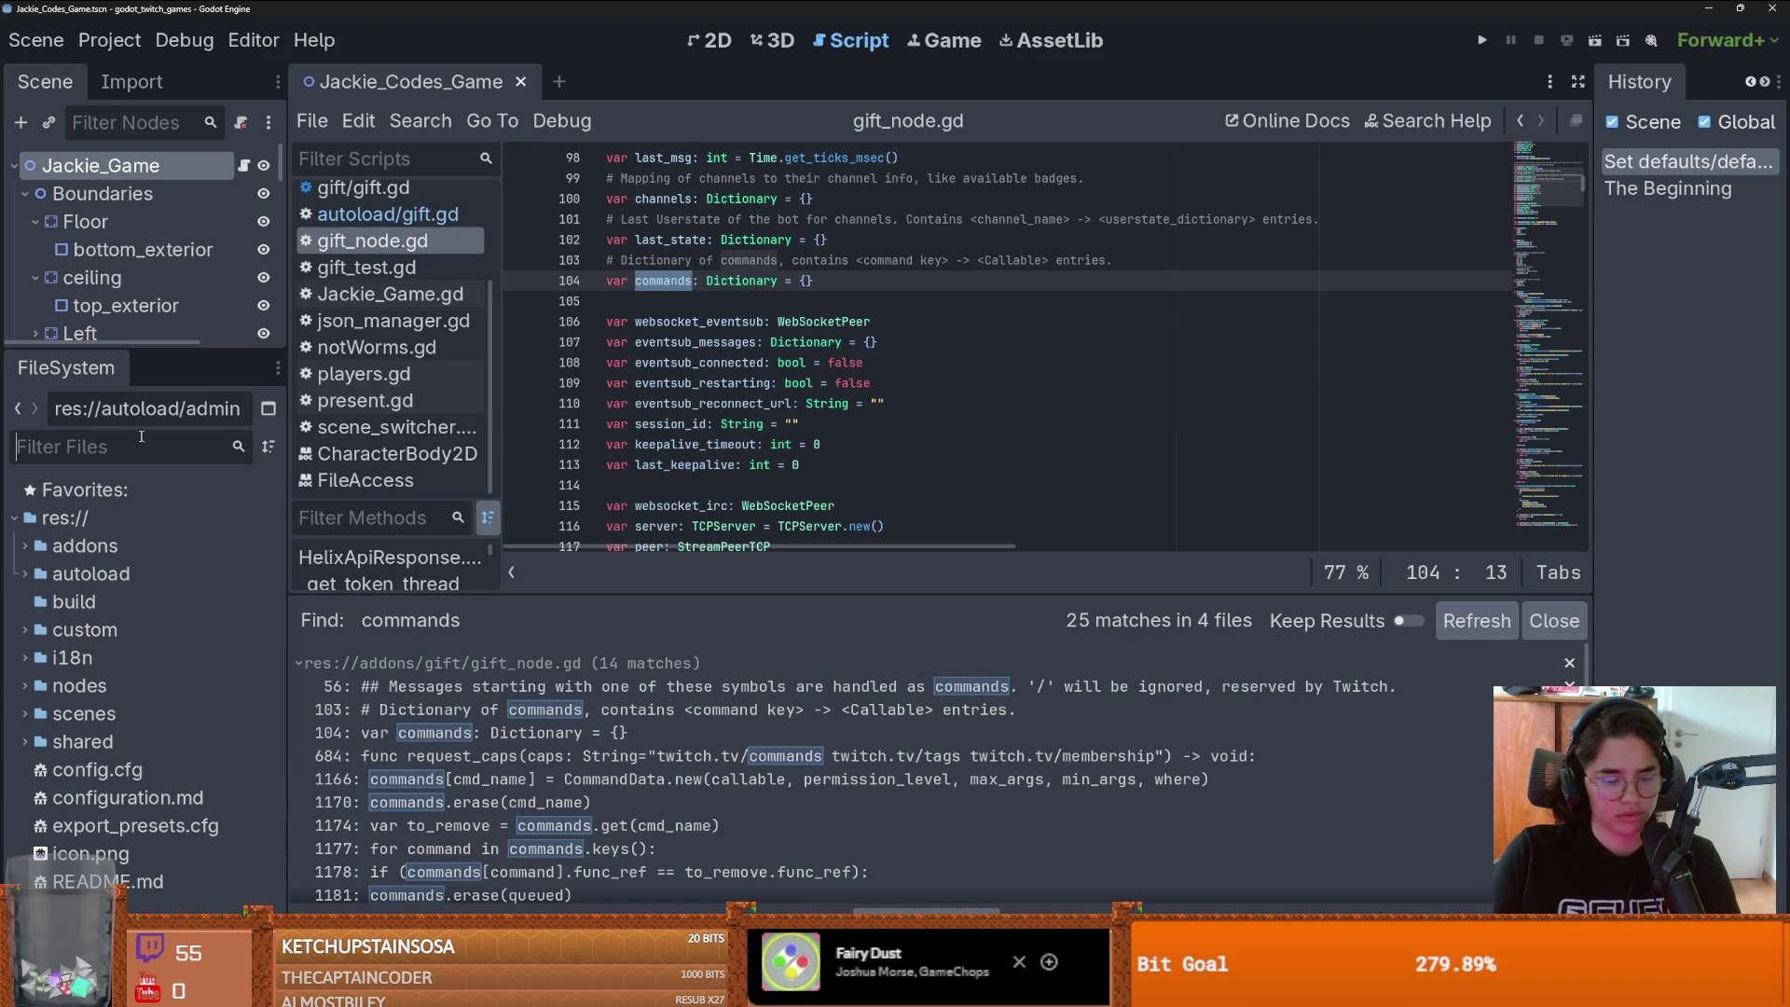
type("gift")
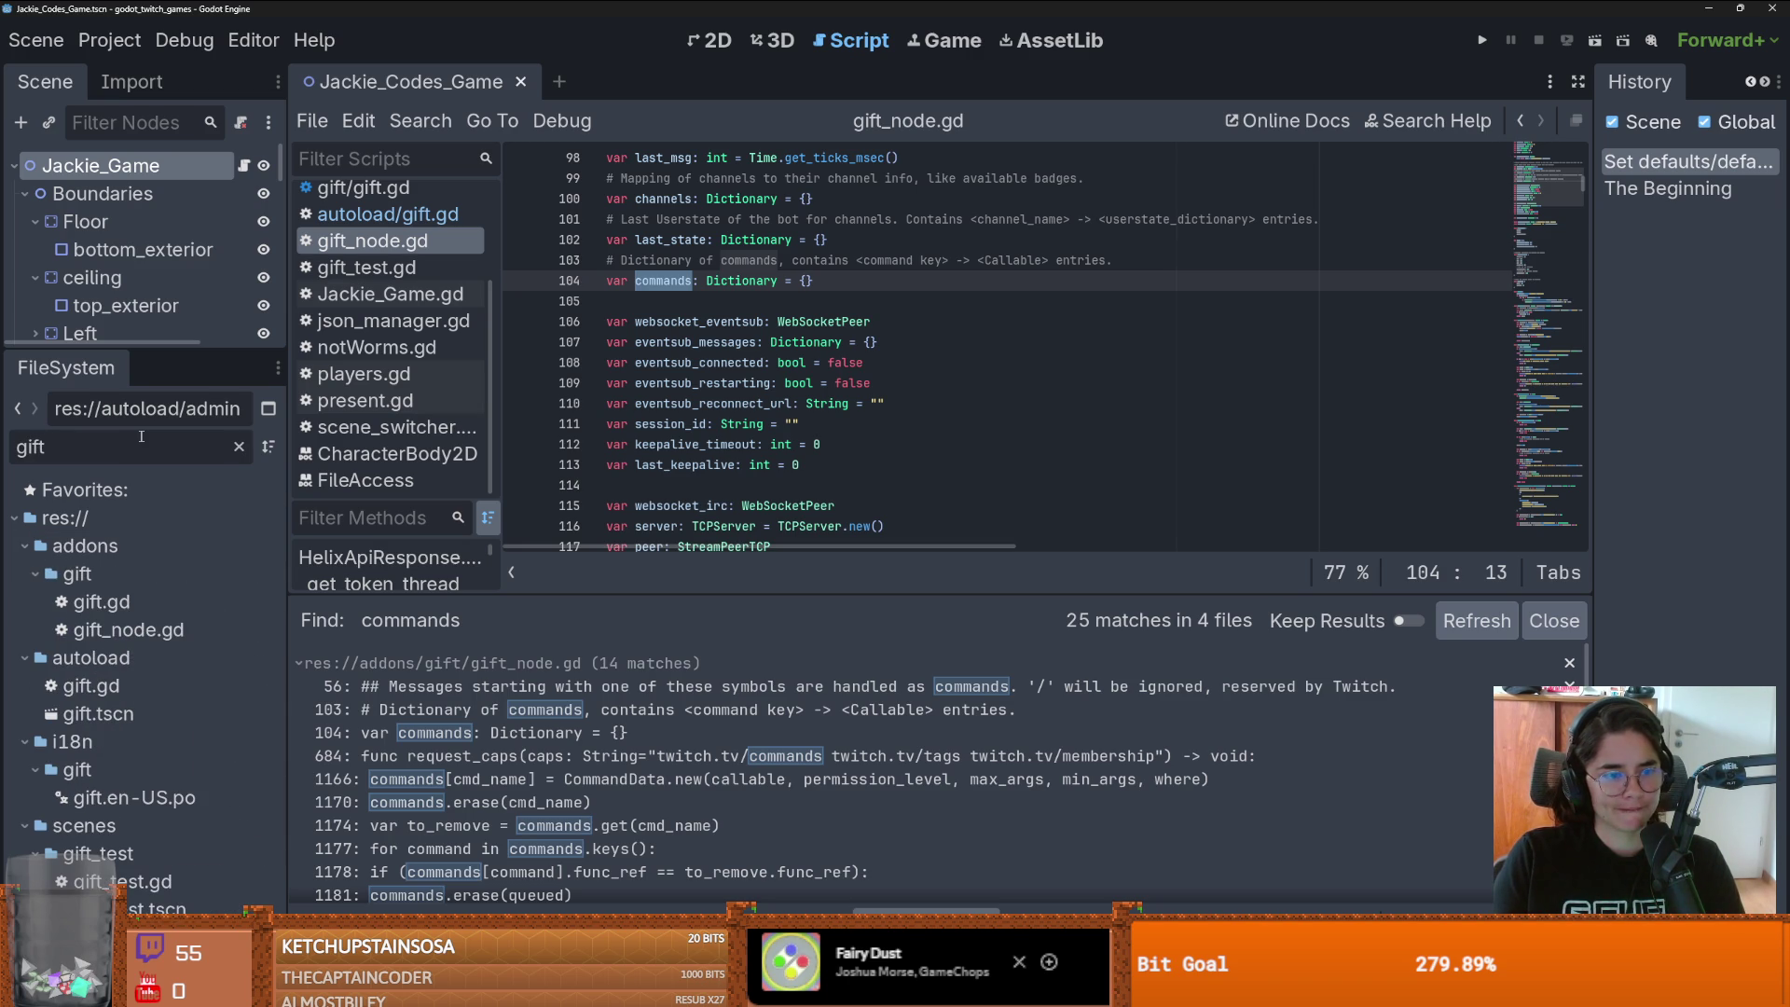
right_click(160, 629)
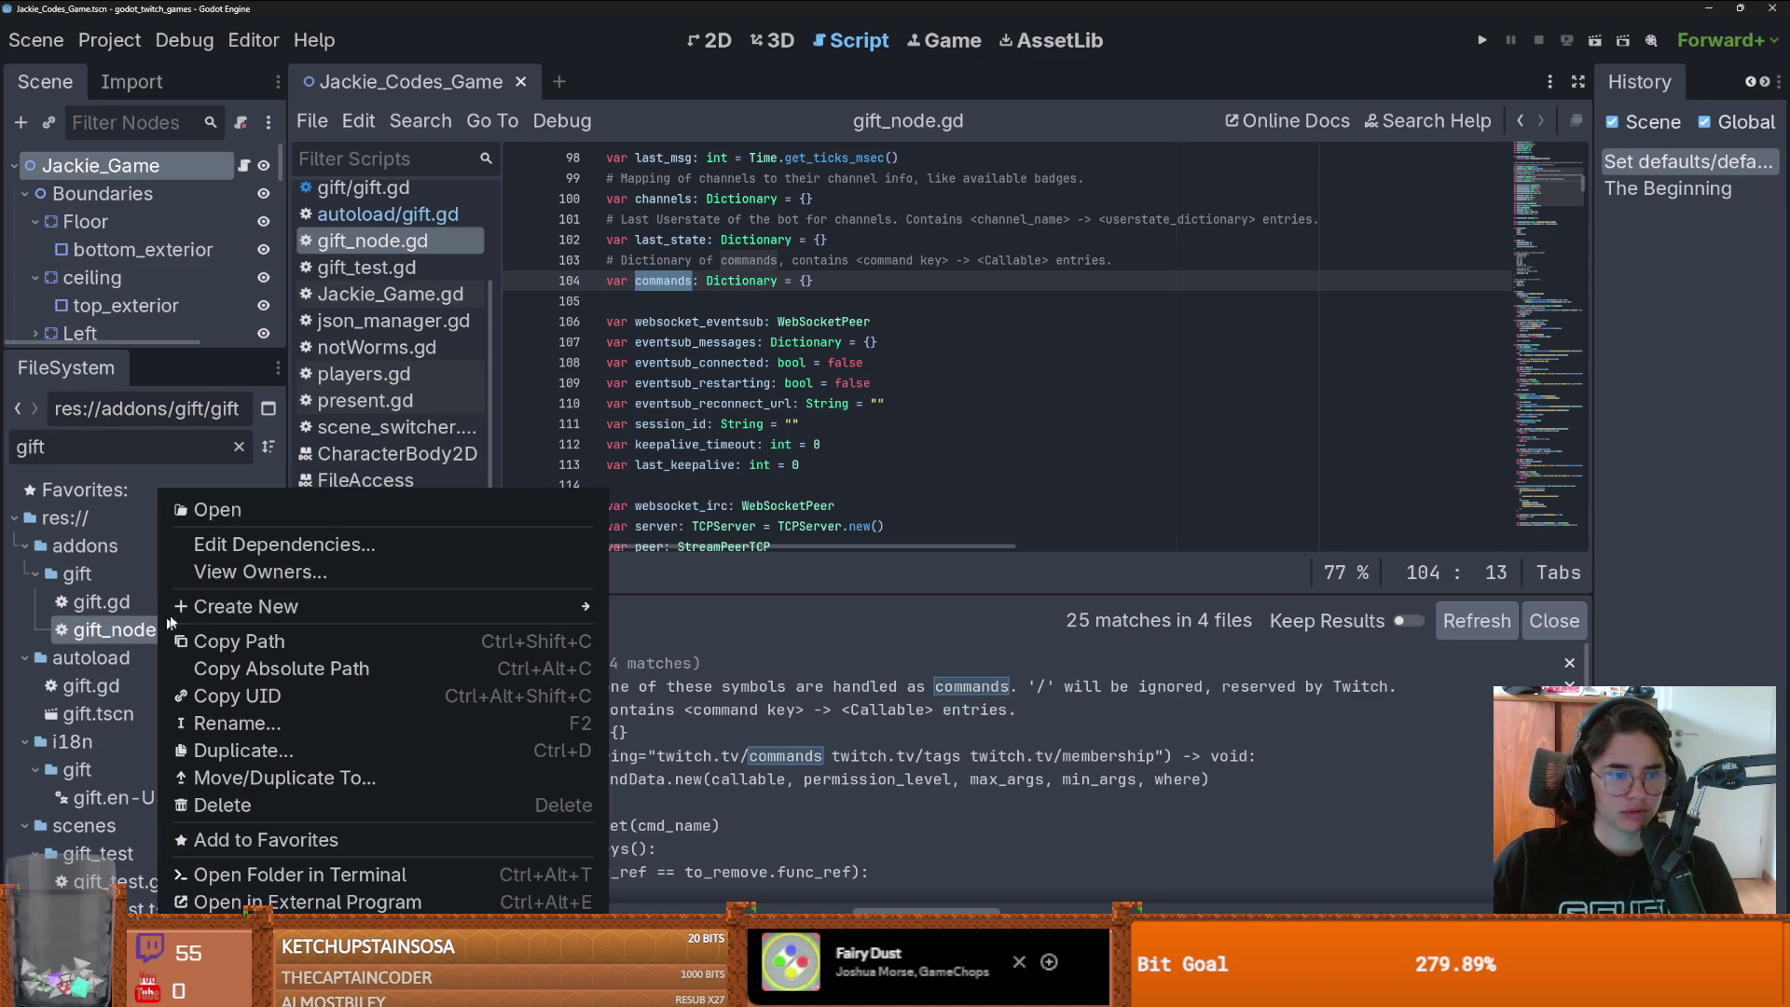
left_click(261, 572)
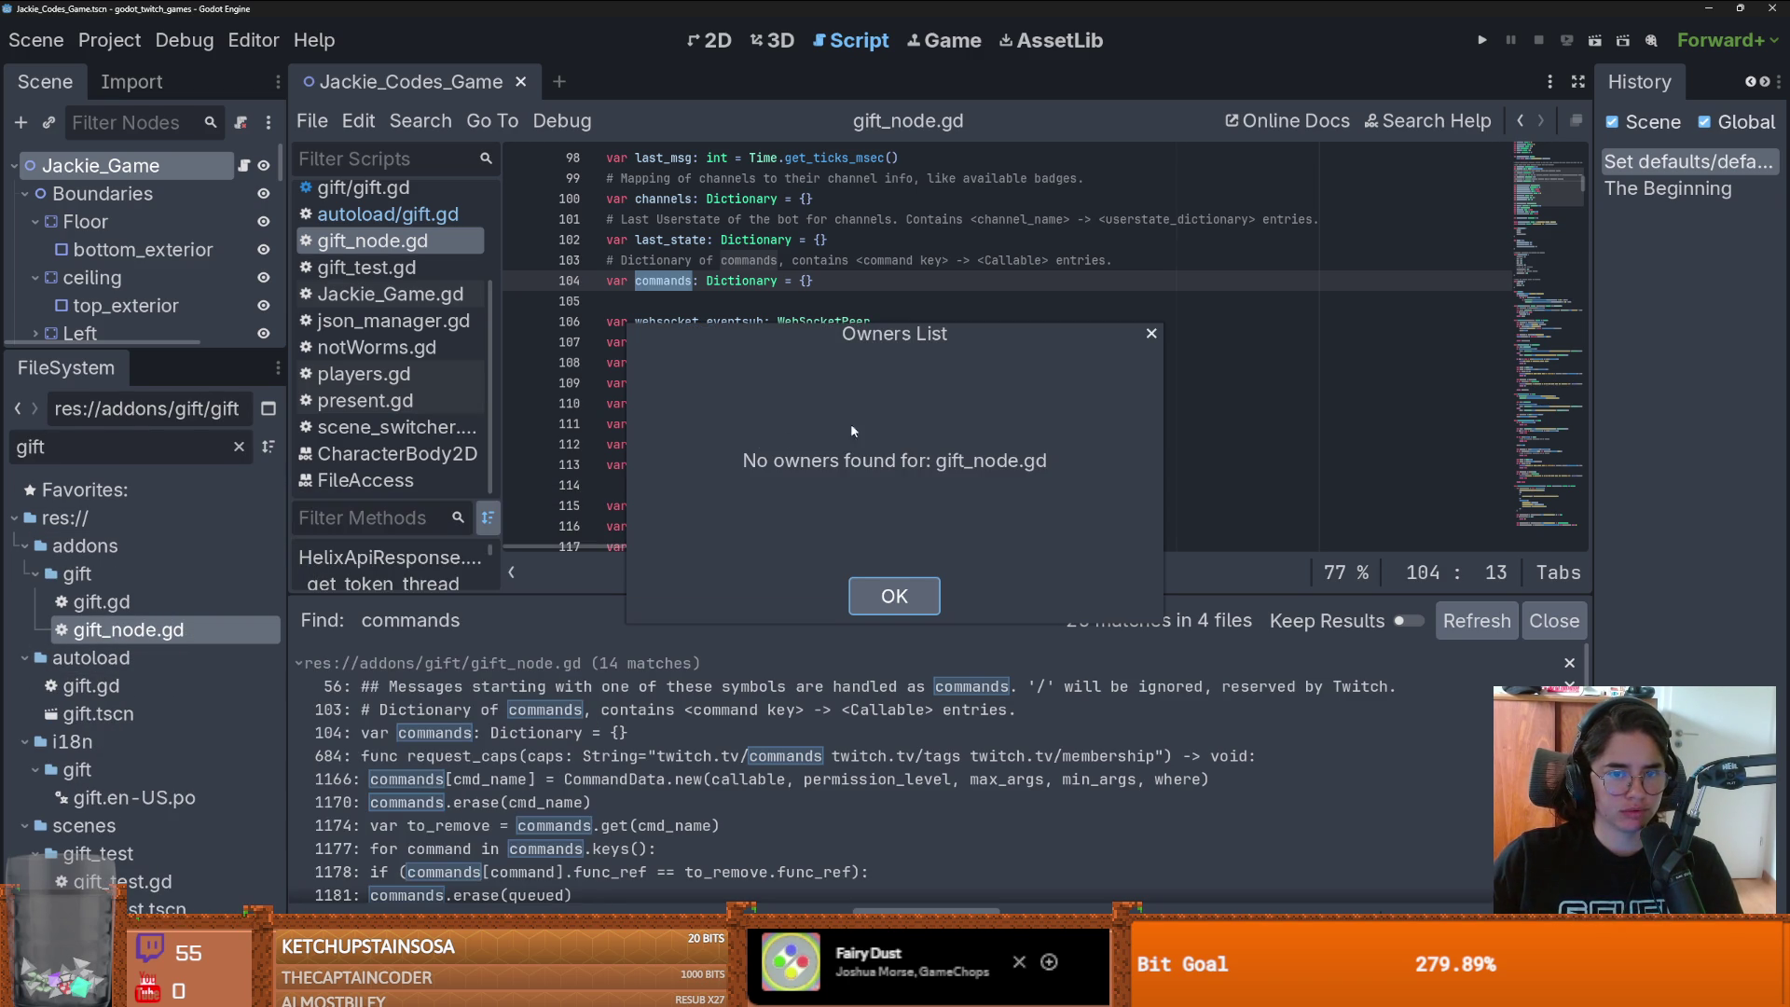
left_click(889, 594)
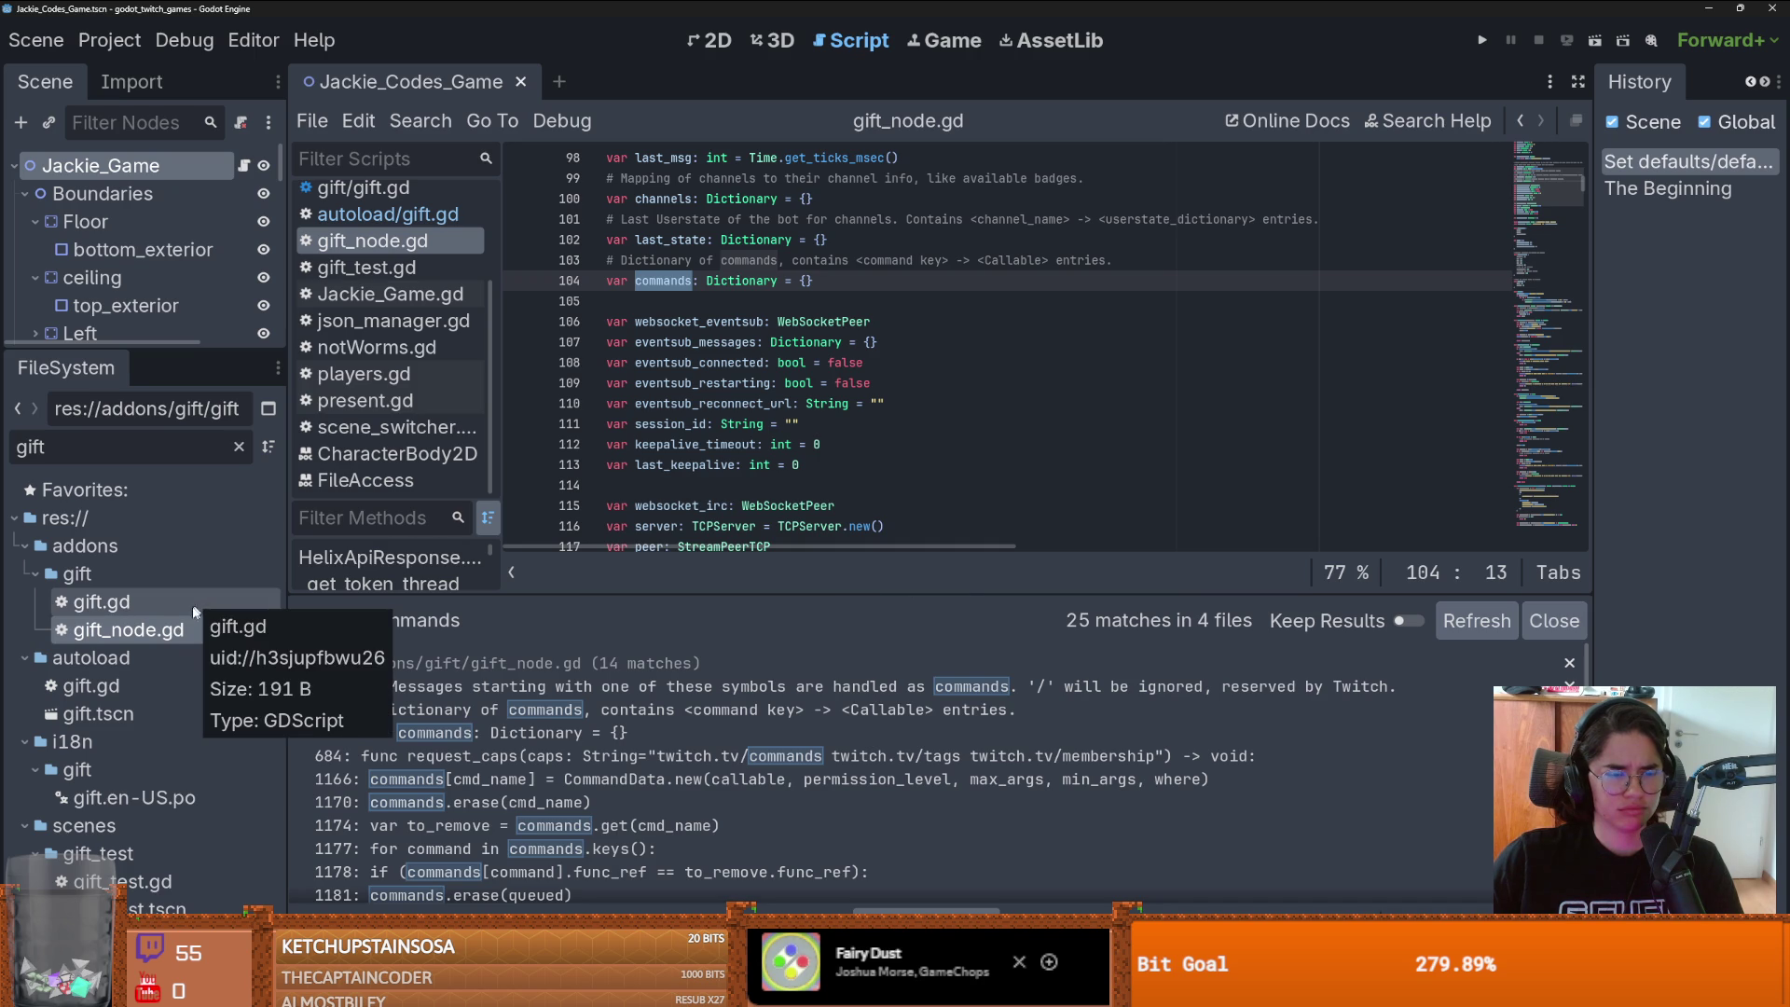
- Review the project's autoloaded singletons in Project Settings > Globals, then close it
left_click(109, 40)
left_click(140, 71)
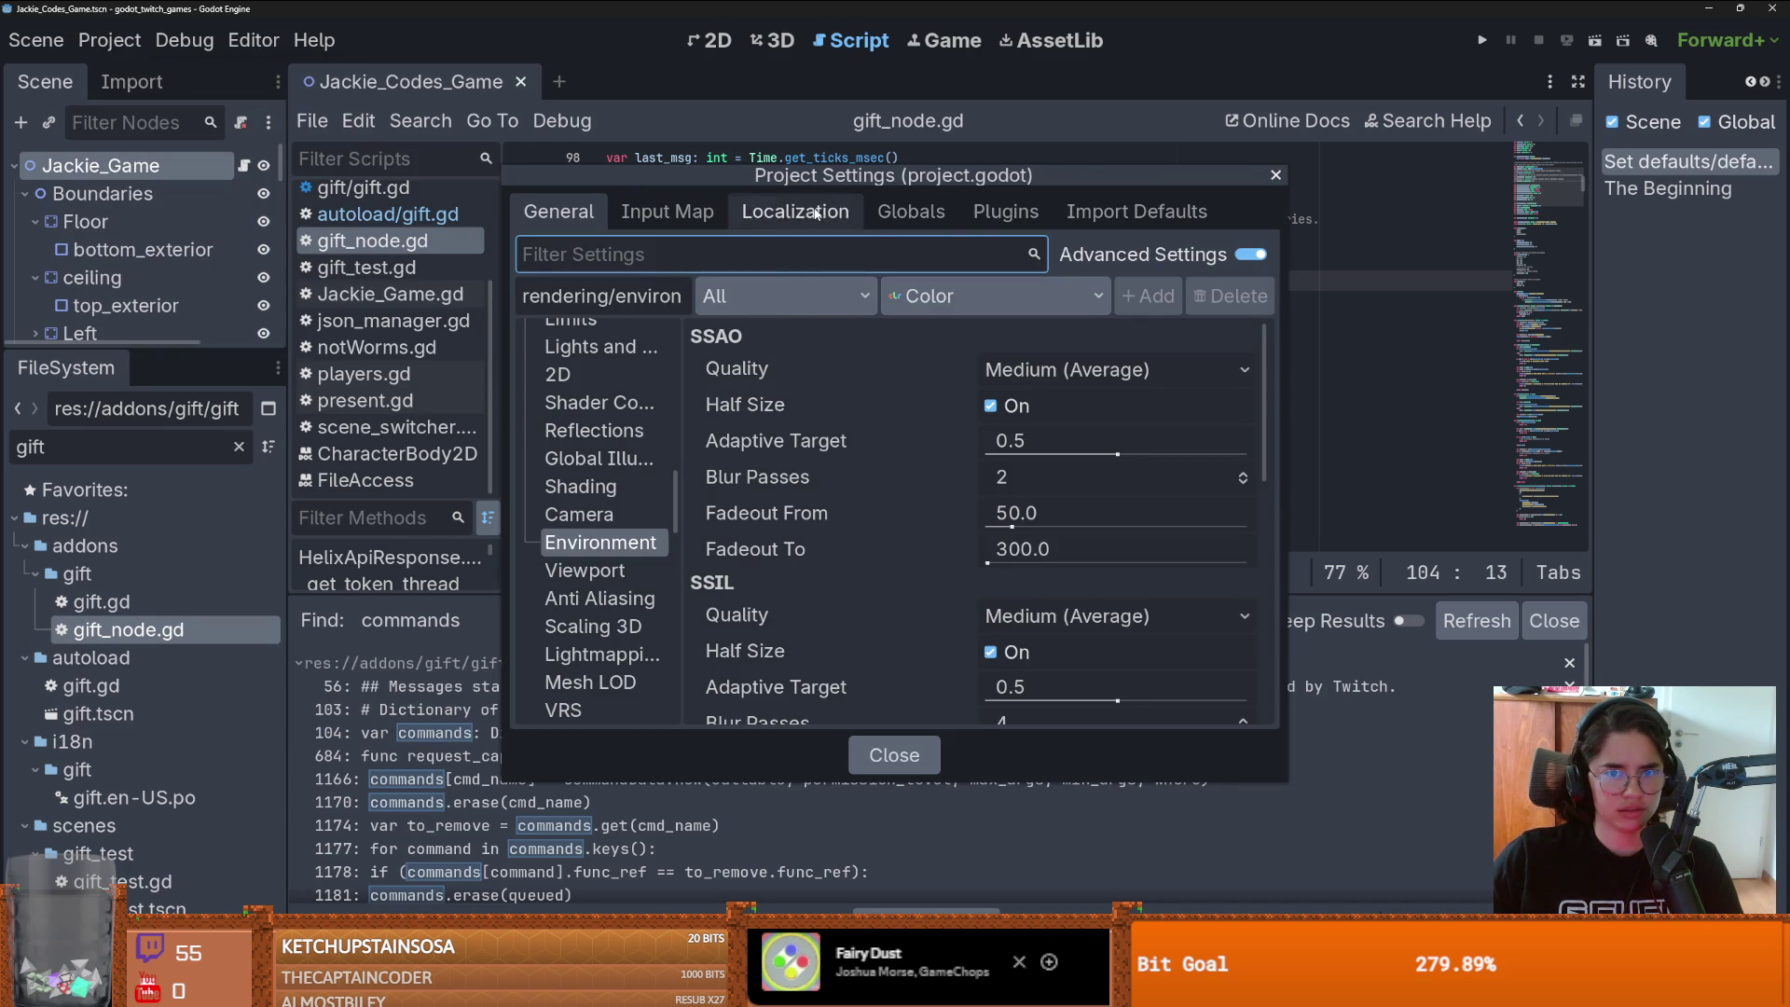
left_click(921, 216)
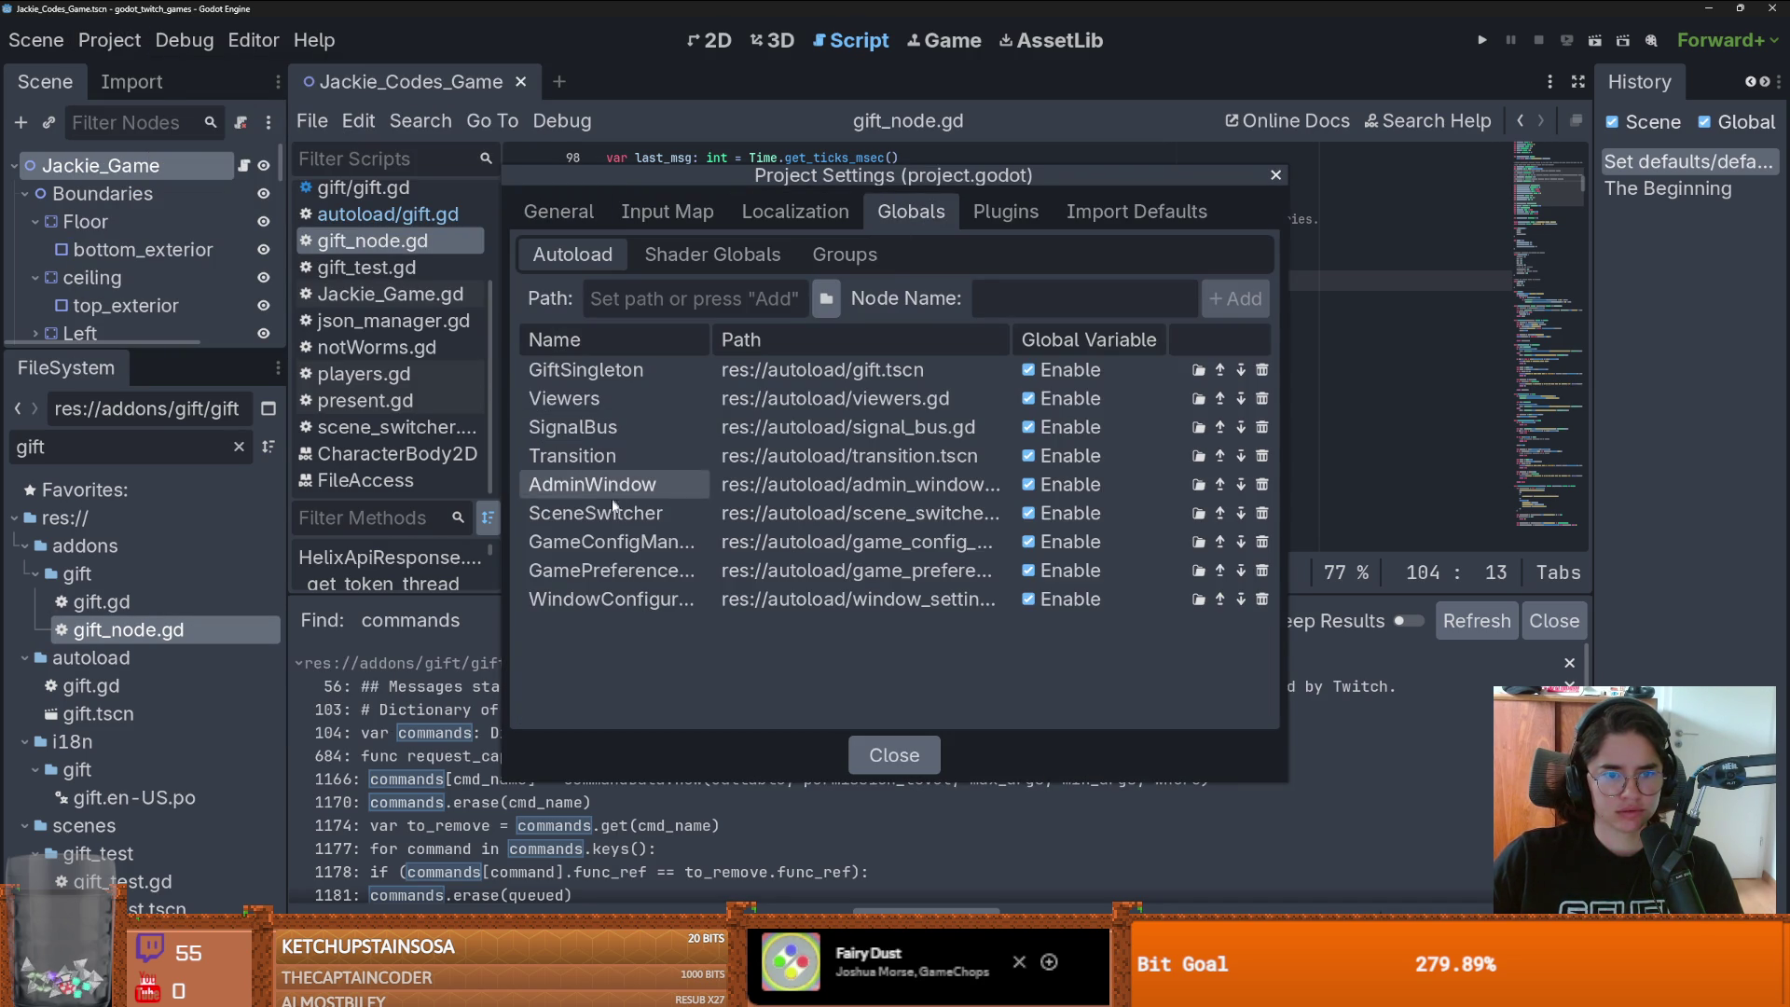
left_click(1274, 175)
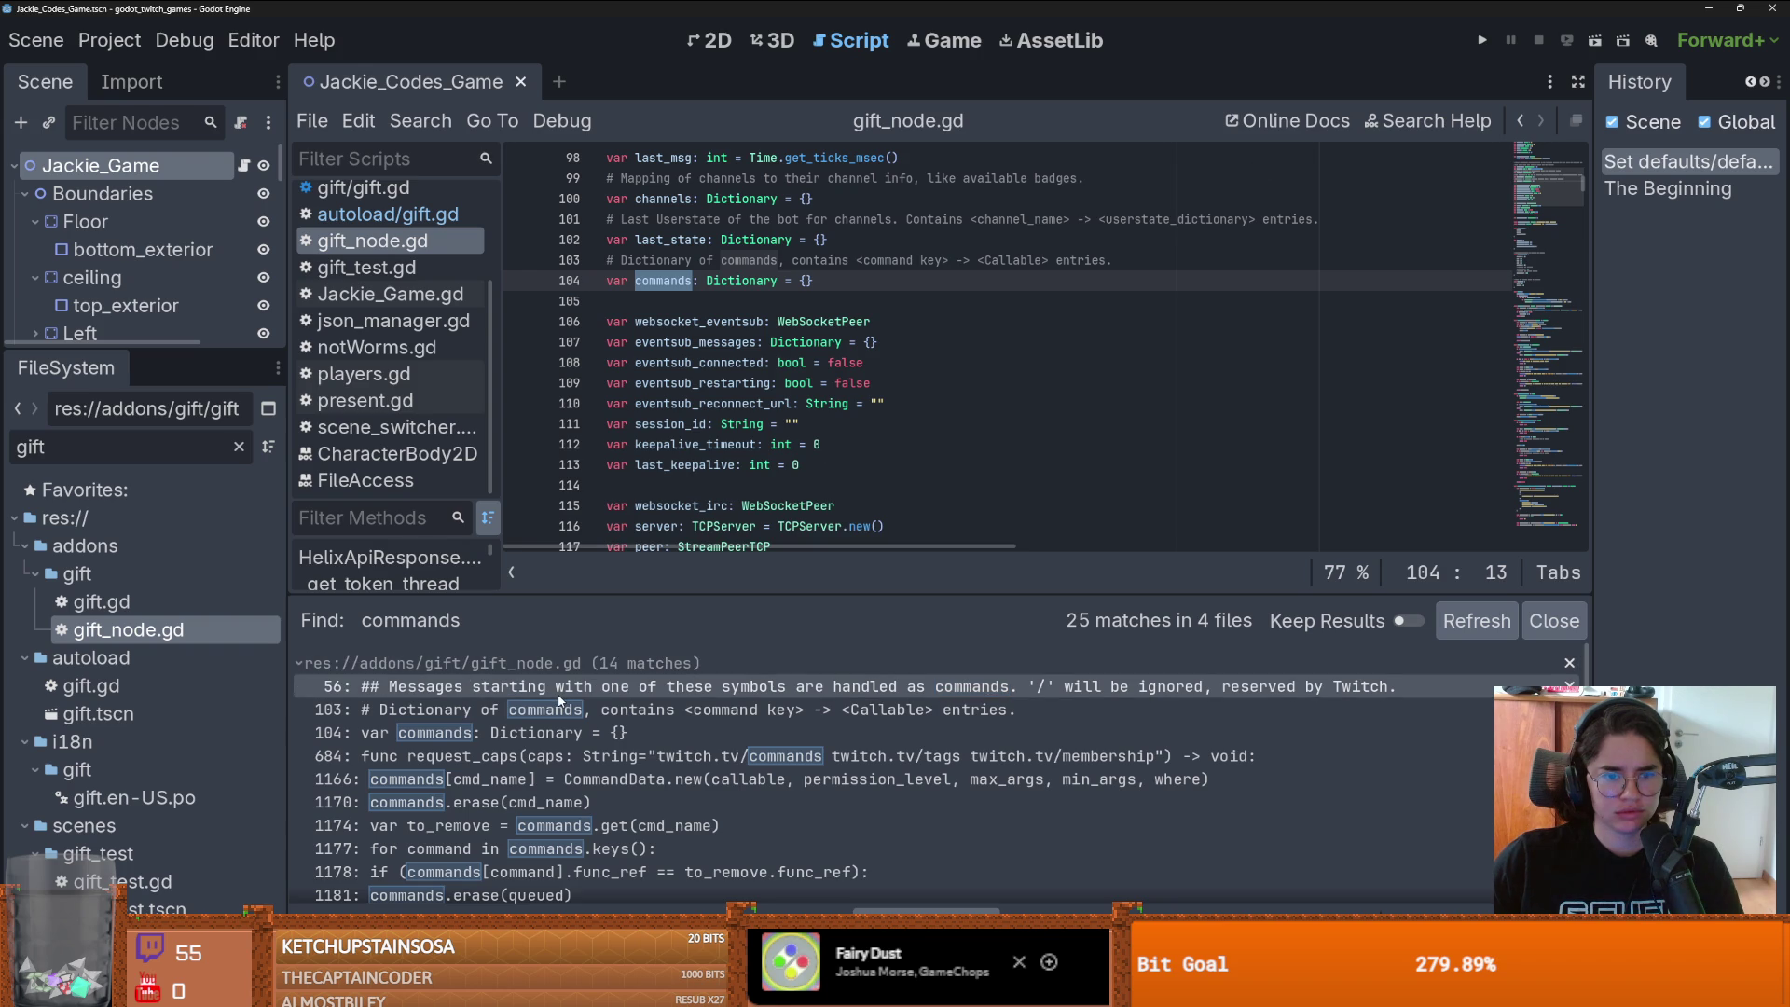
scroll(560, 697, "down", 5)
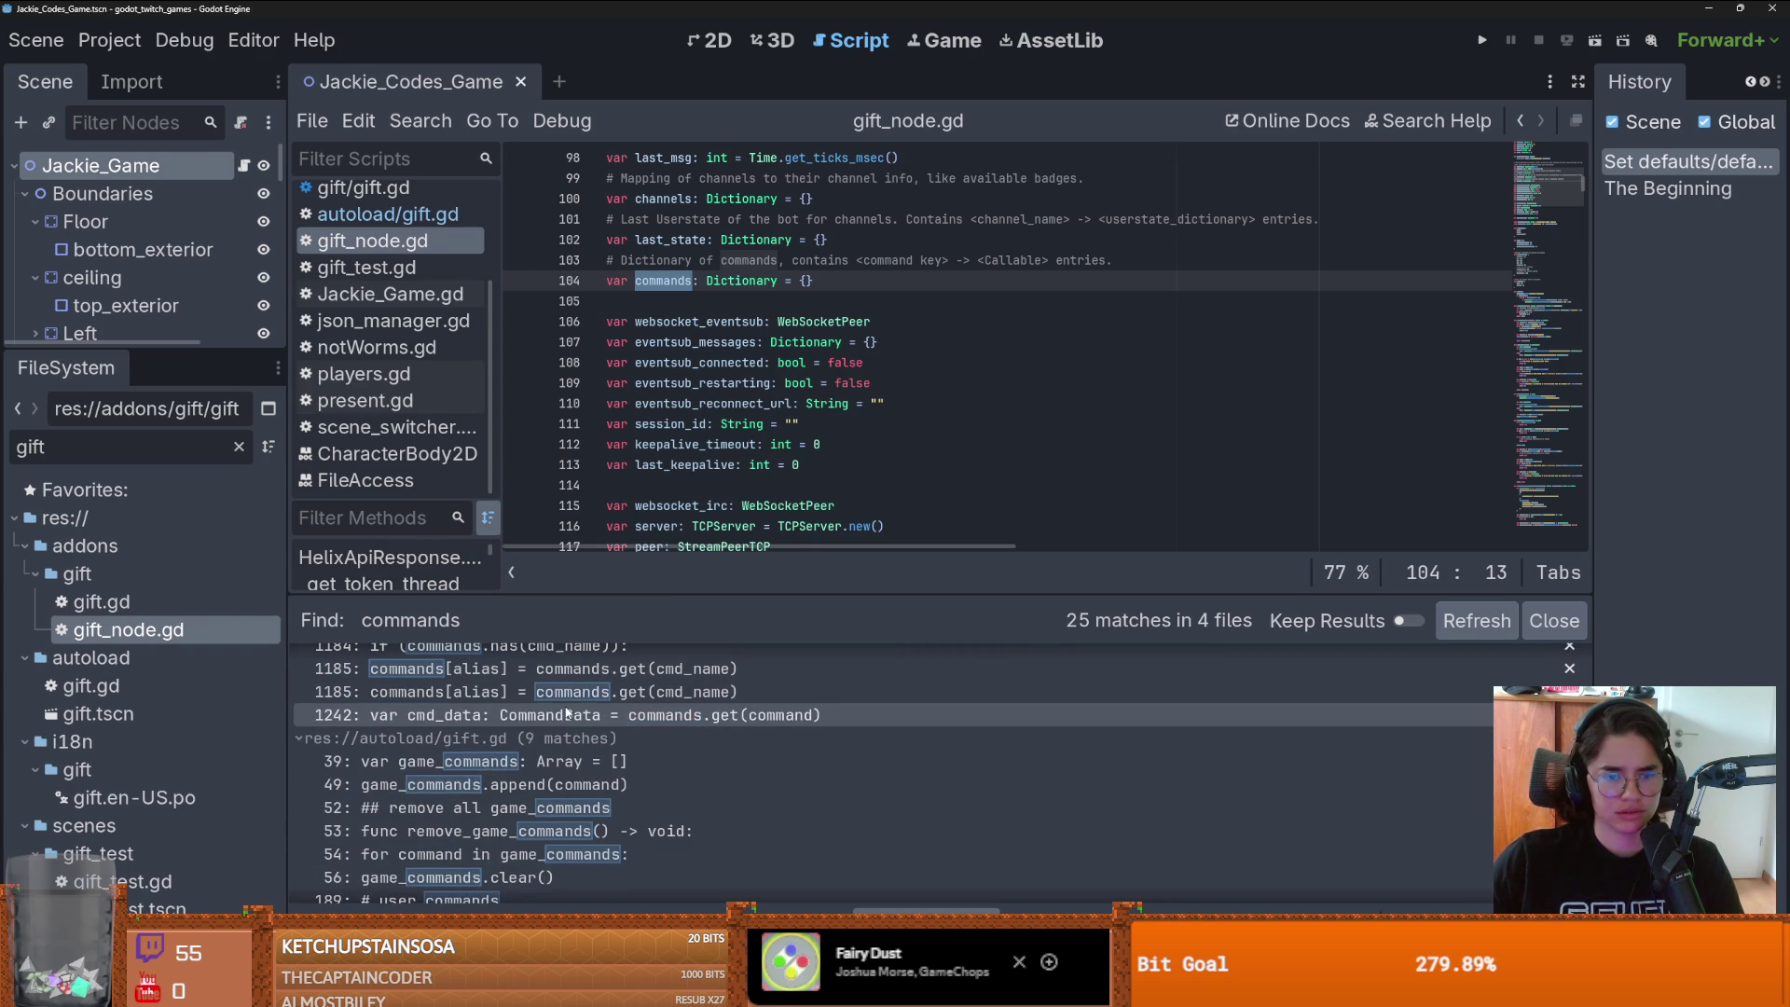
- Open addons/gift/gift.gd and select Gift in the add_custom_type call on line 5
double_click(101, 601)
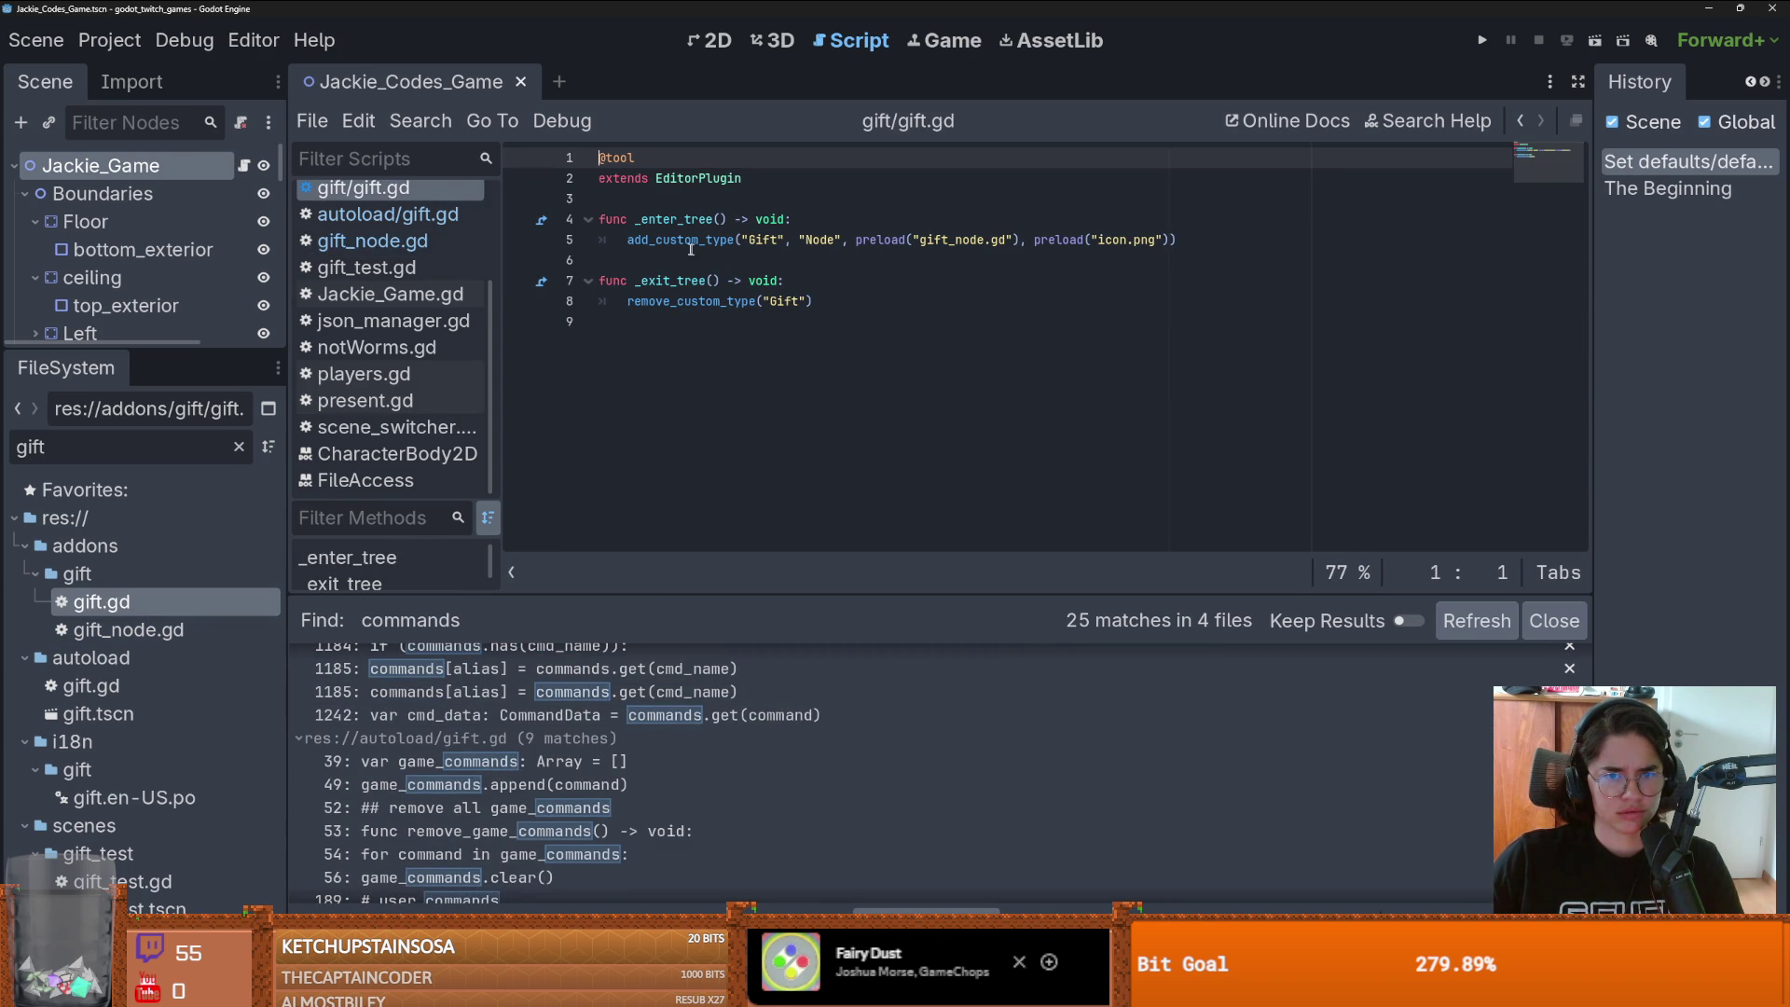
left_click(767, 240)
double_click(765, 241)
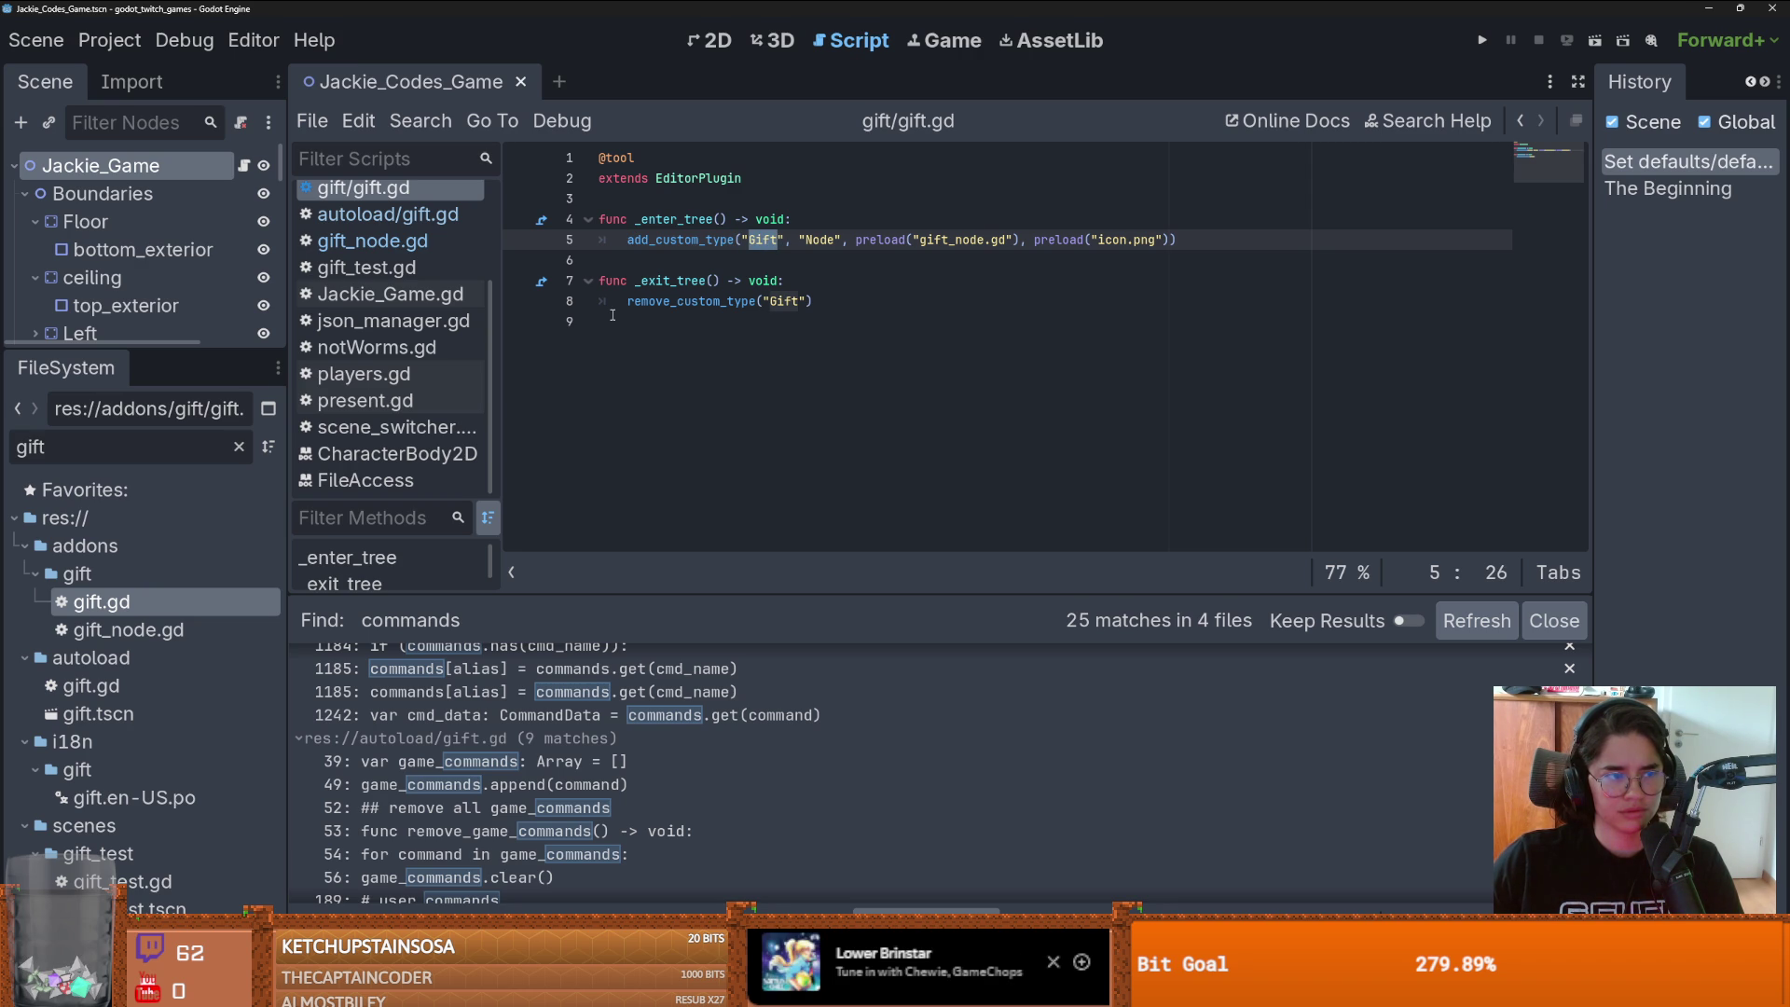
left_click(613, 318)
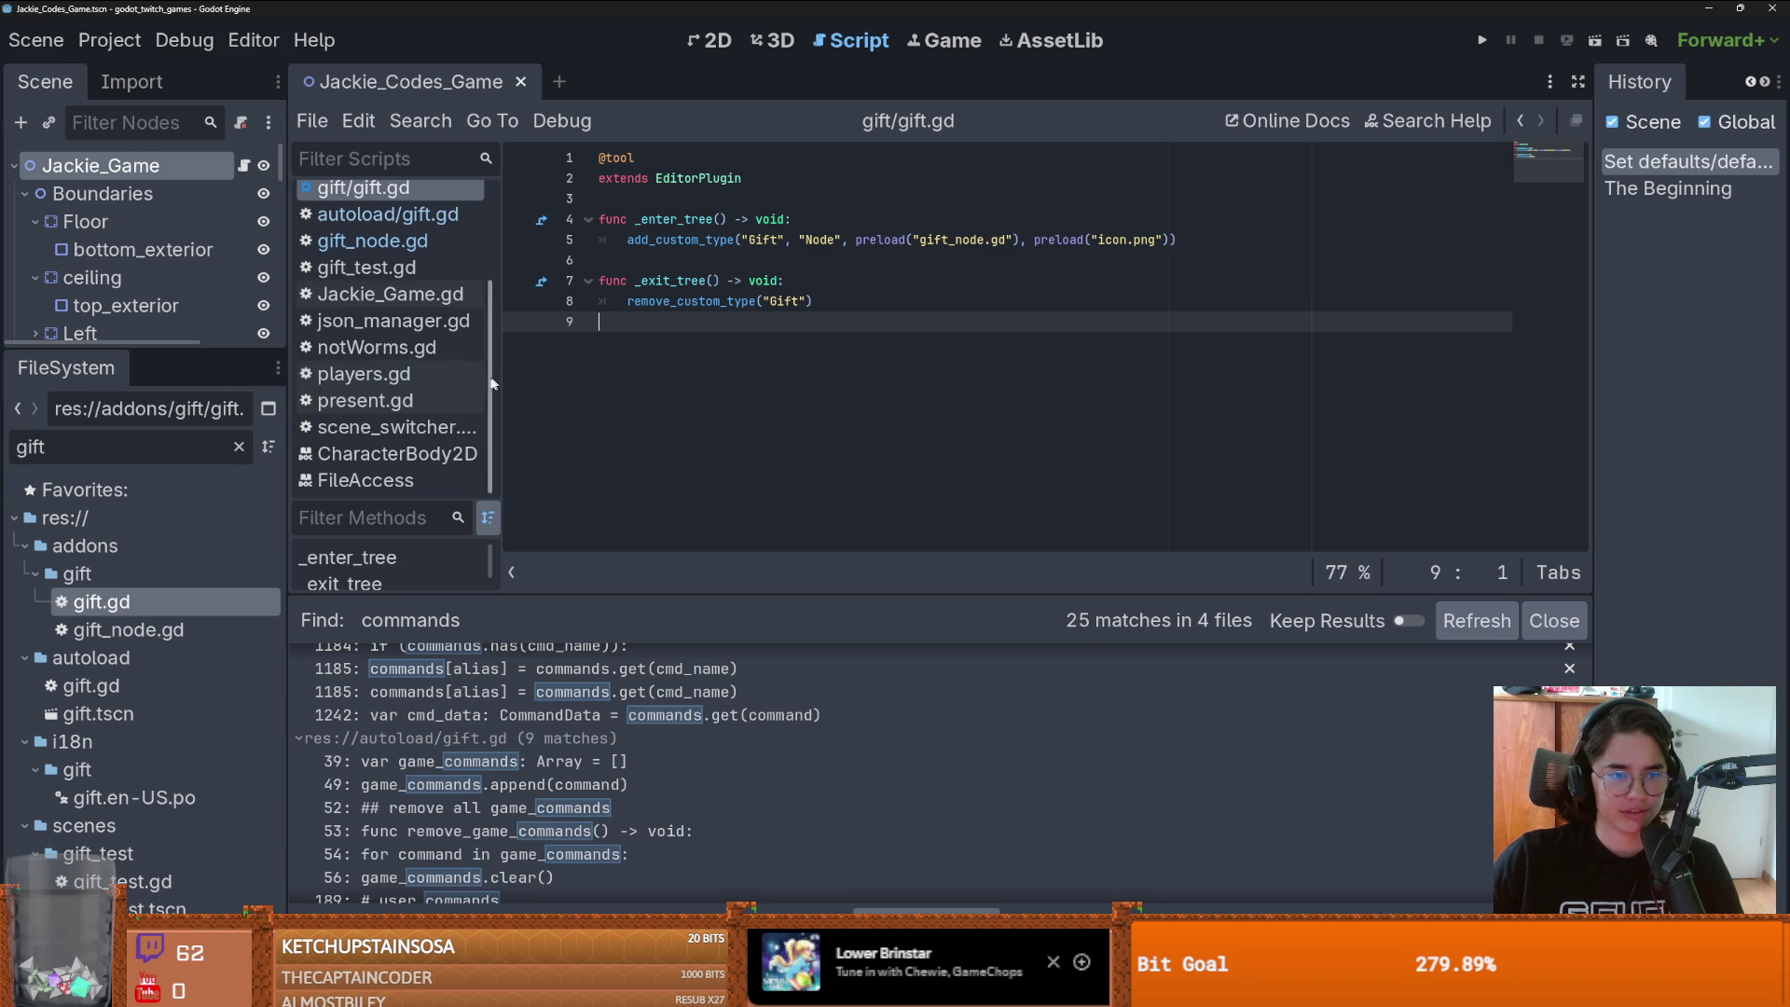
- Open the autoload gift.tscn scene in its own tab, then reopen gift_node.gd
left_click(170, 632)
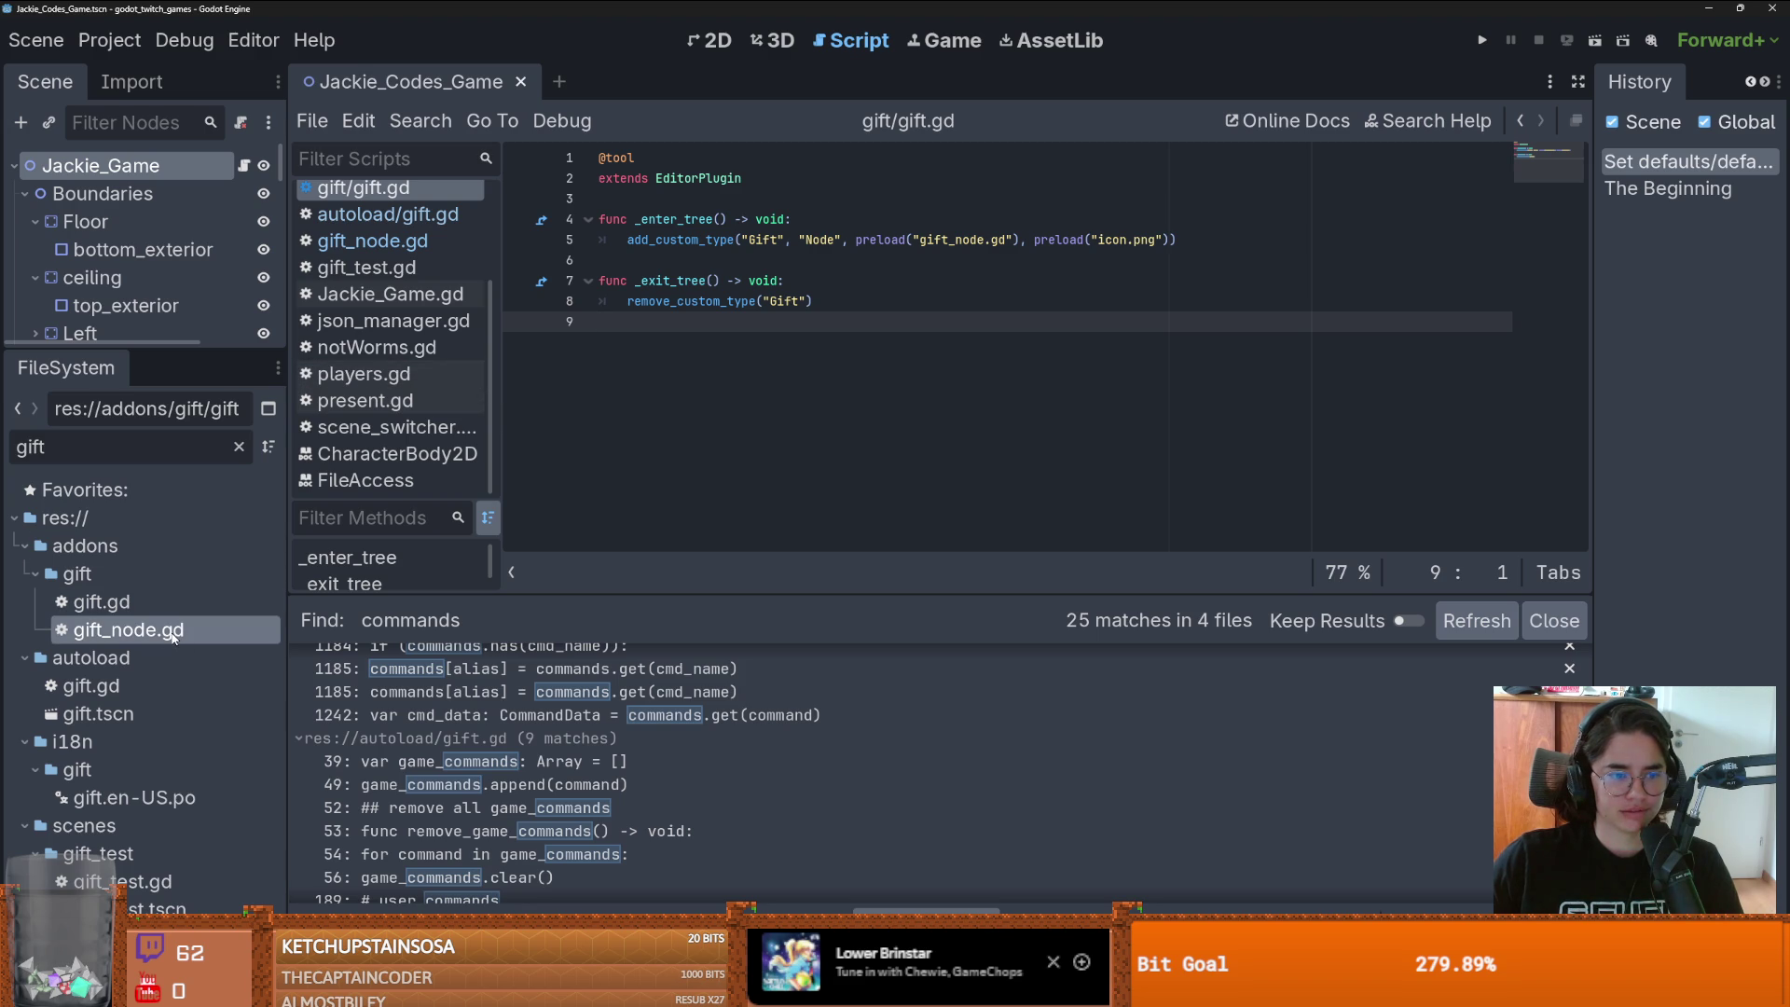
double_click(108, 712)
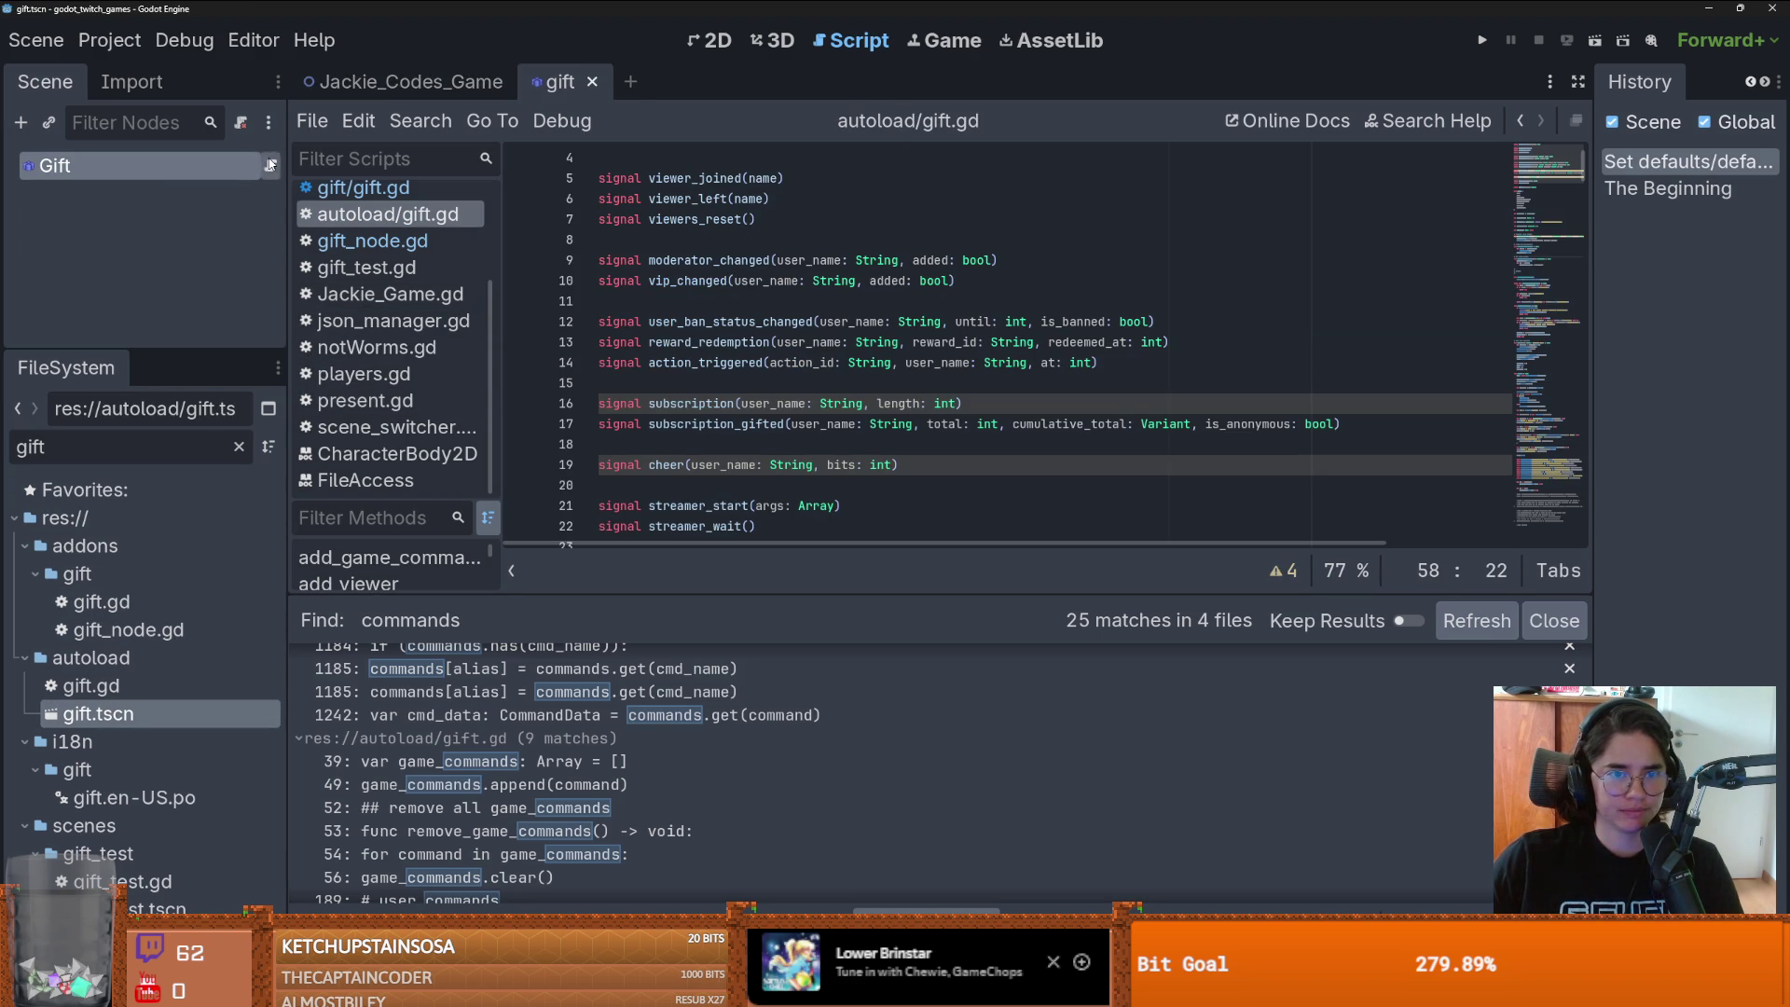
double_click(170, 630)
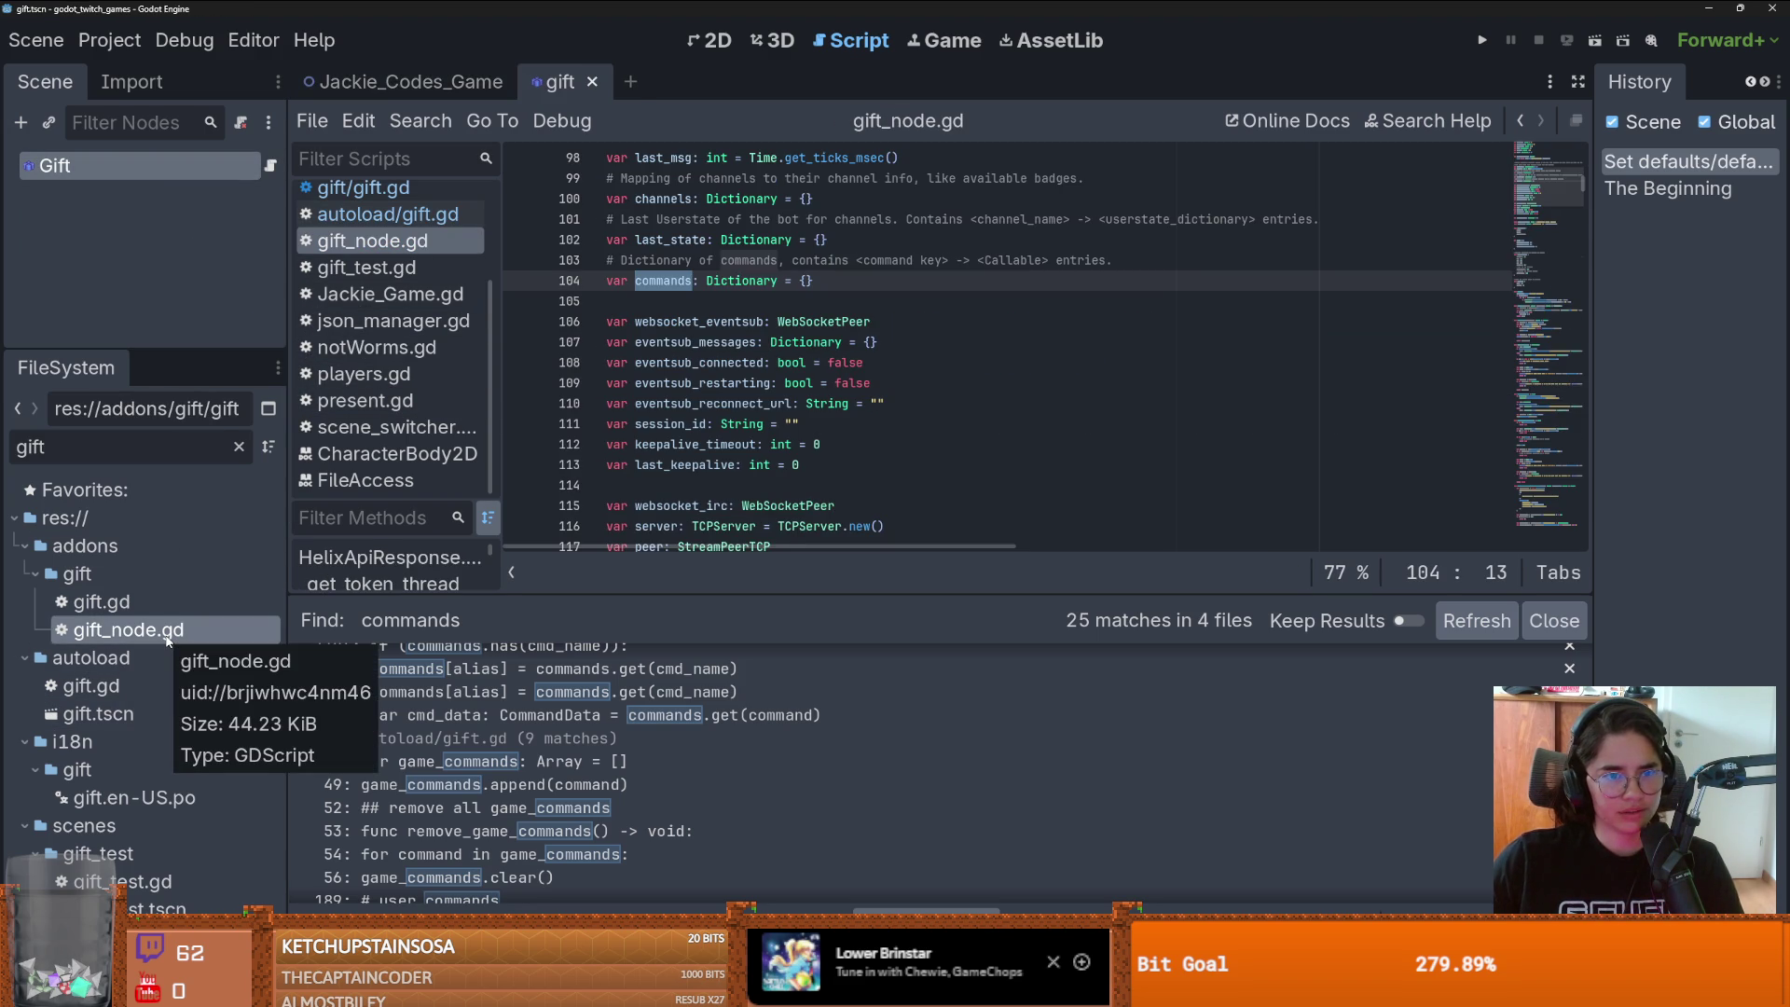
scroll(531, 746, "up", 3)
right_click(158, 634)
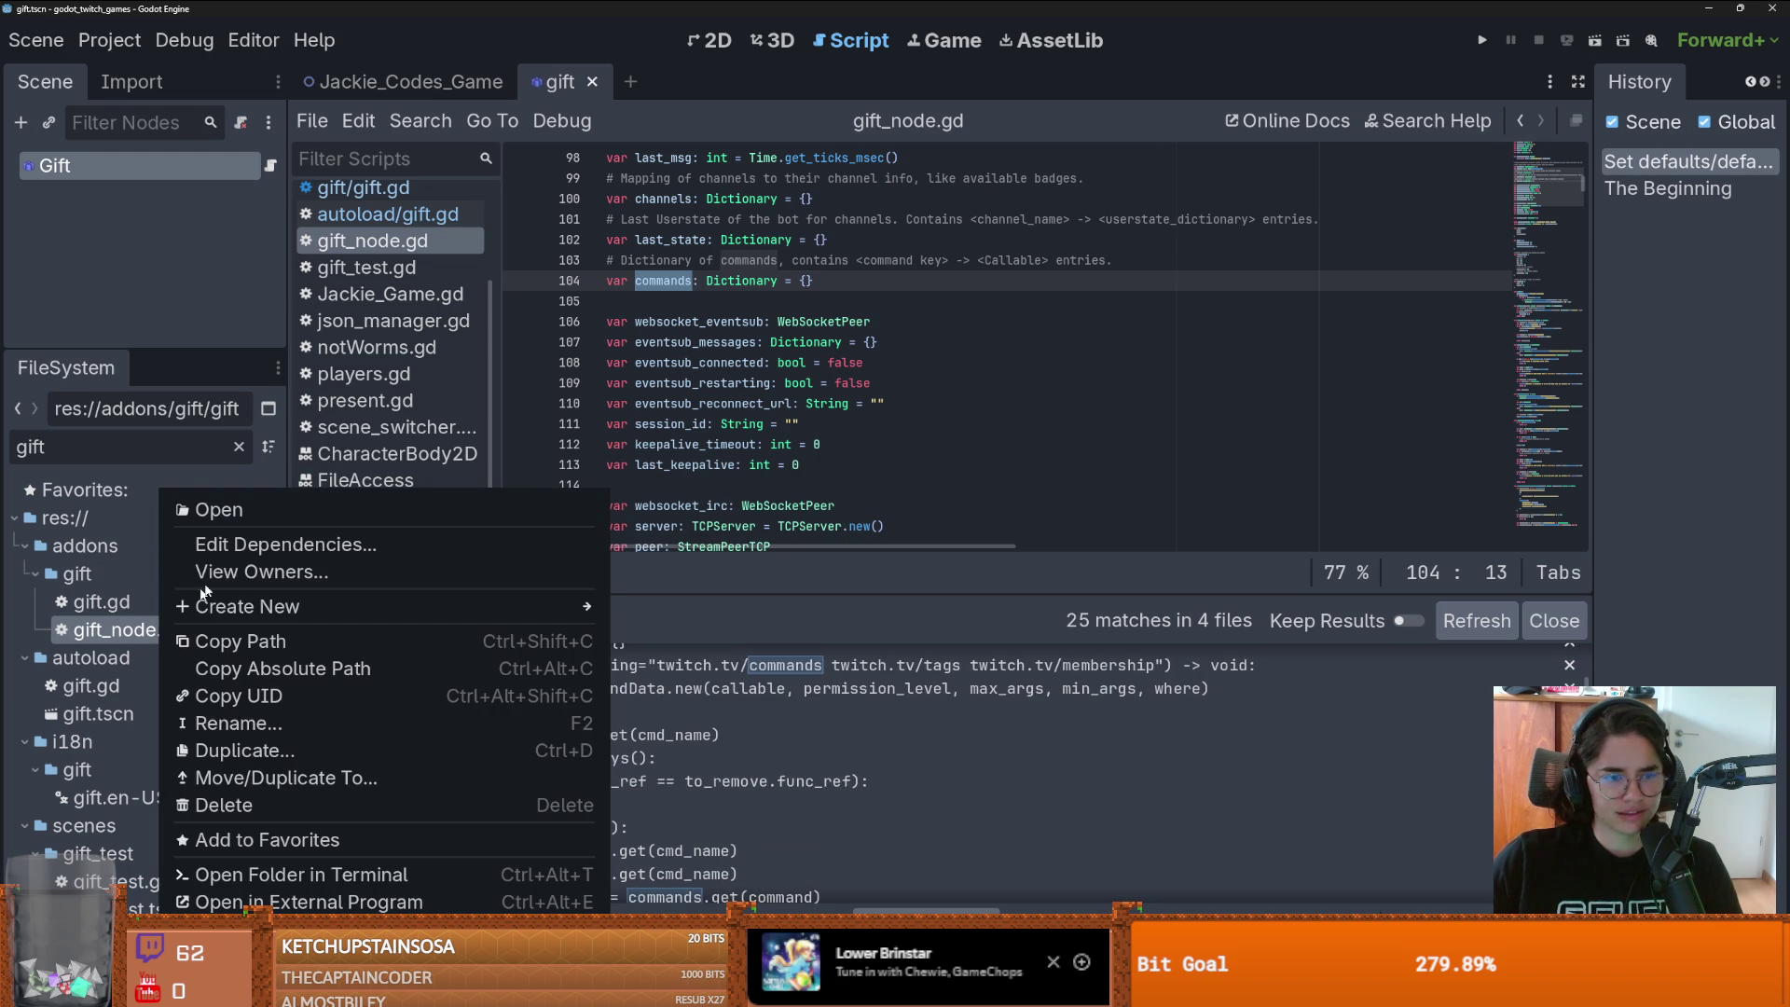
- View gift_node.gd's owners and then its dependencies, closing each list
left_click(243, 570)
left_click(928, 599)
right_click(158, 631)
left_click(242, 544)
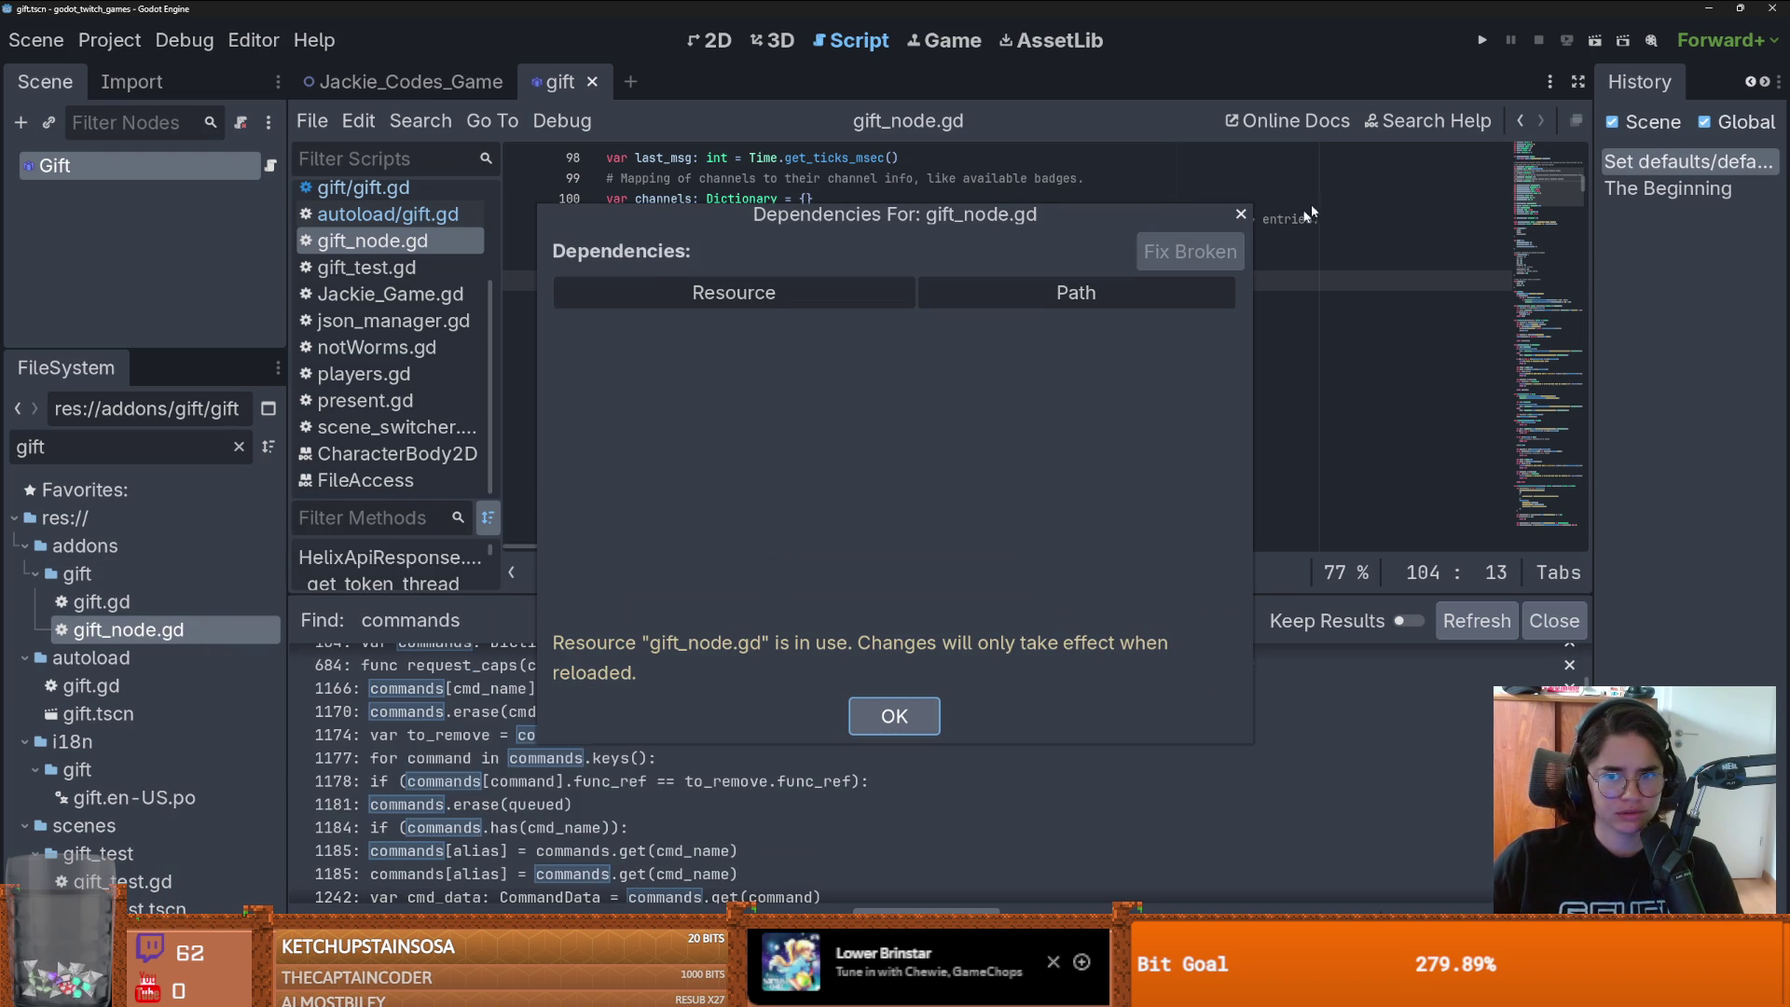
left_click(1240, 213)
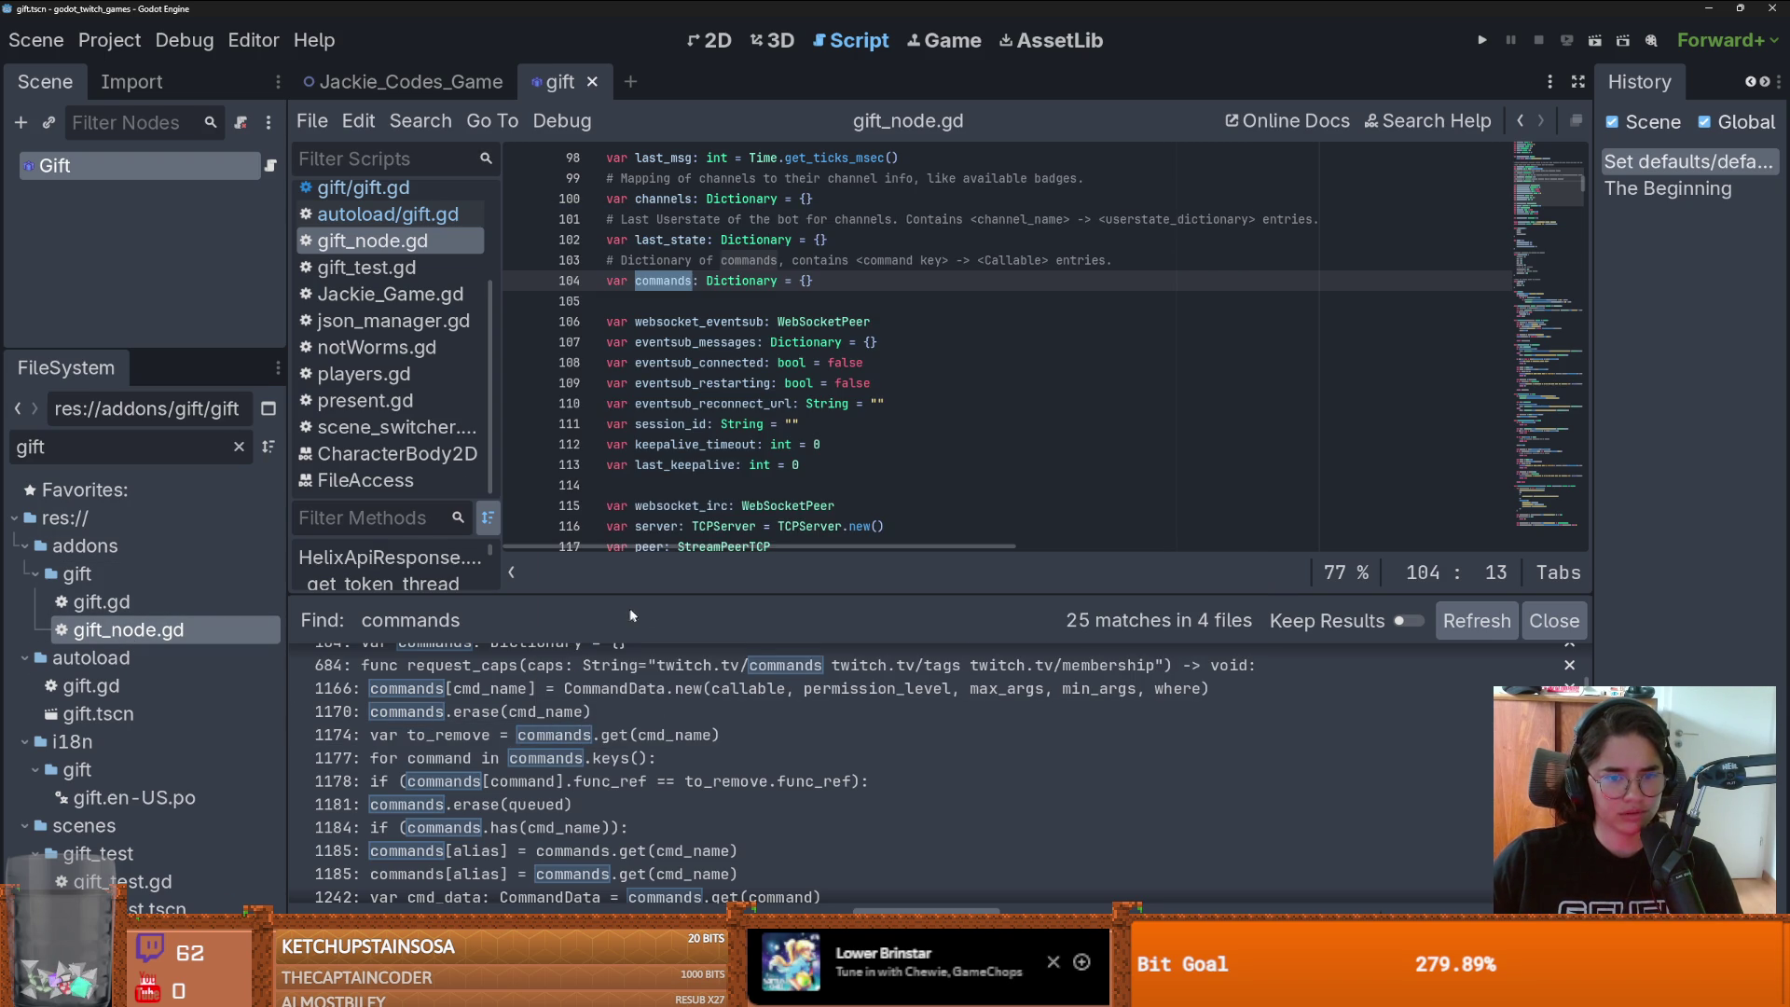
mouse_move(642, 591)
left_mouse_down()
mouse_move(642, 511)
mouse_move(641, 608)
left_mouse_up()
- Review the autoload list in Project Settings, then open addons/gift/gift.gd
left_click(96, 40)
left_click(140, 76)
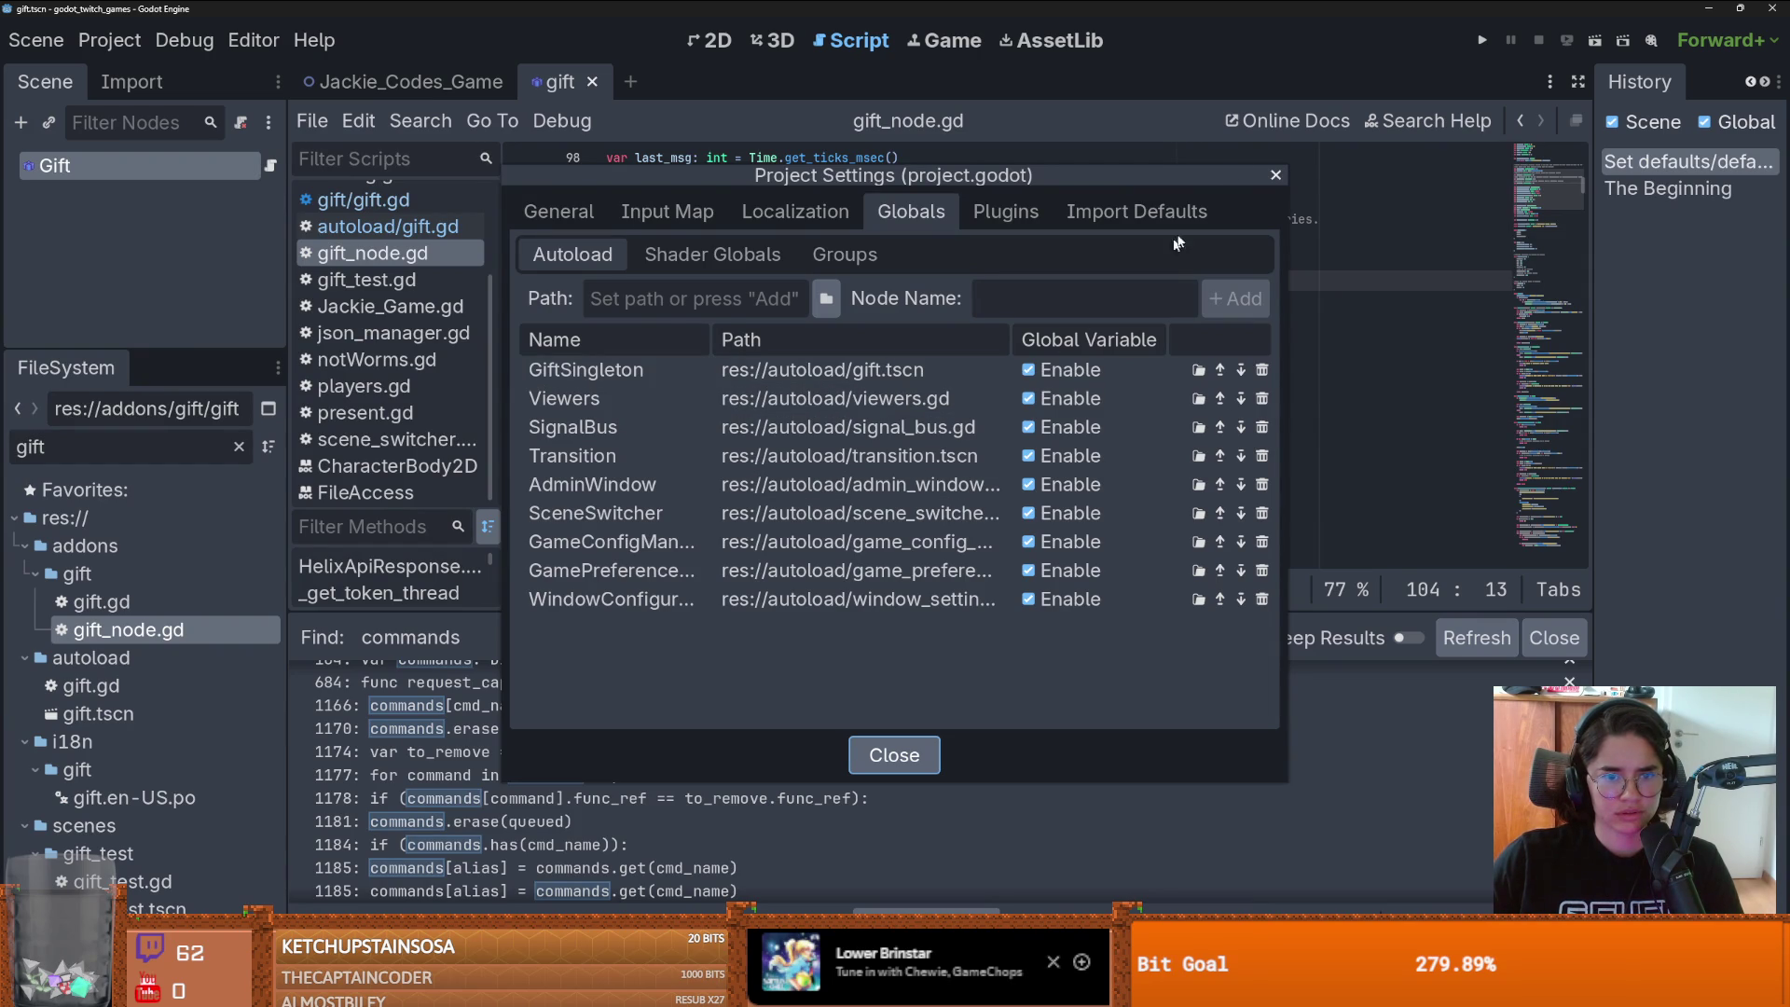
left_click(1276, 175)
double_click(176, 604)
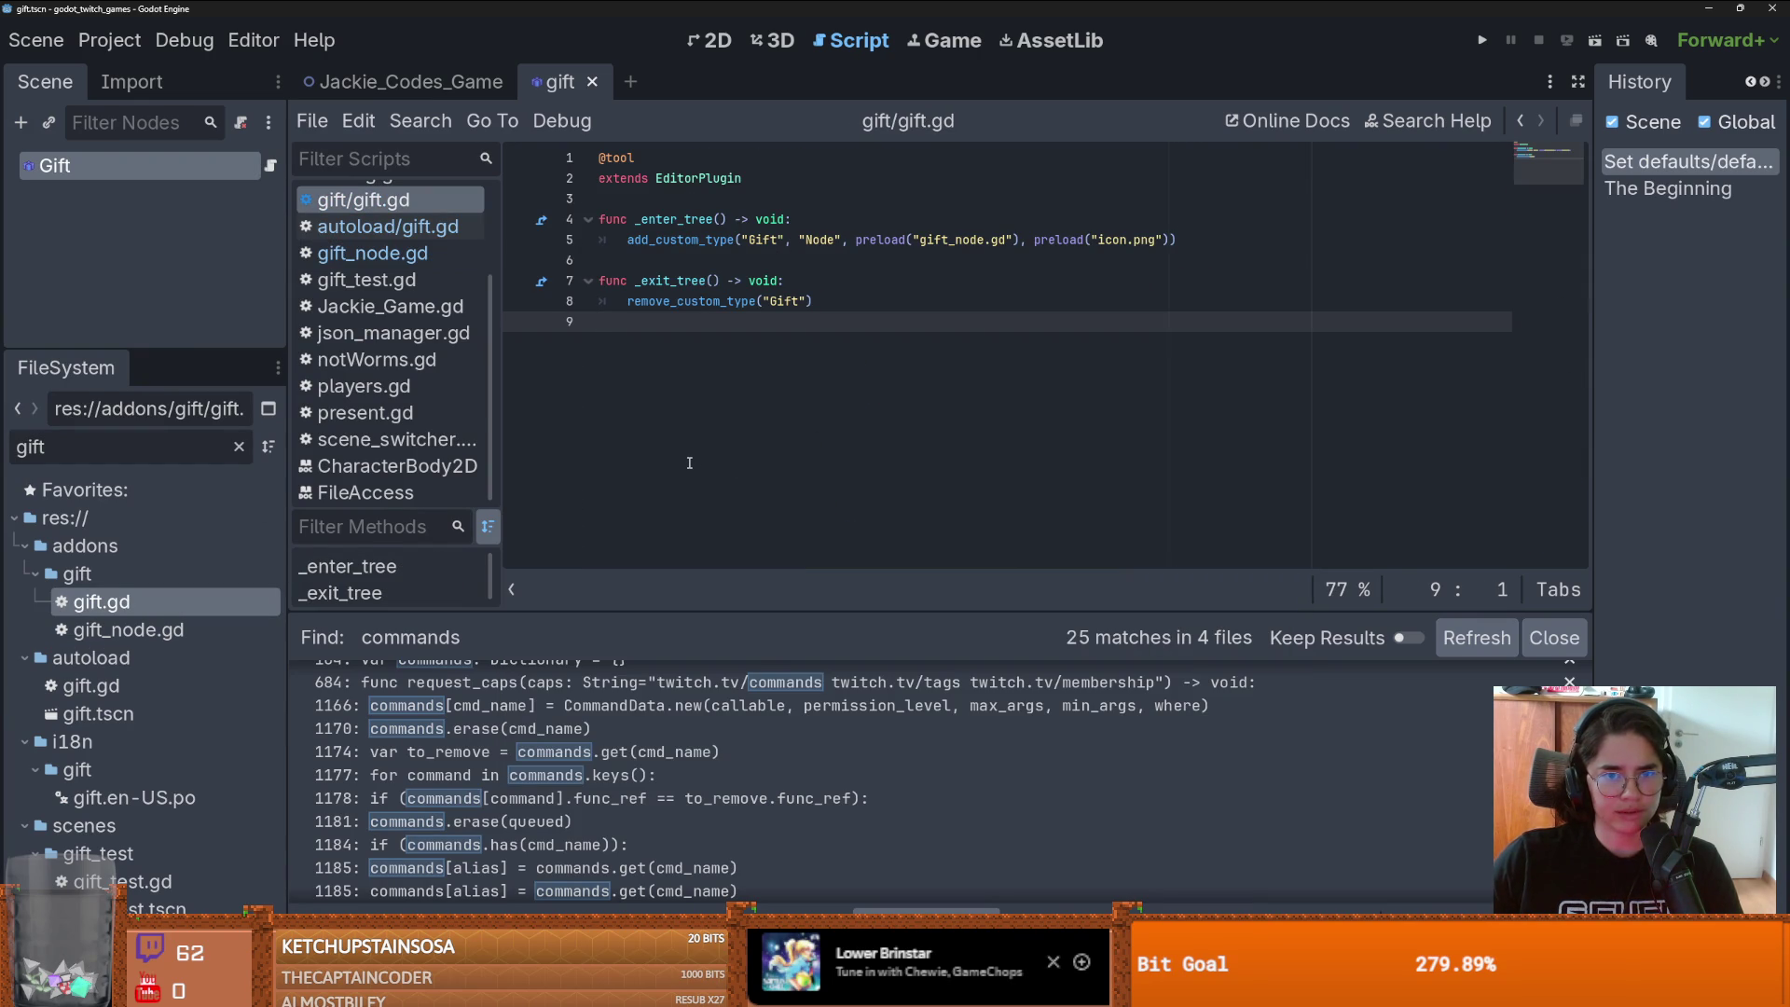
- Look up add_custom_type documentation, then open the gift_test scene and resize the editor panels
left_click(669, 239, "ctrl")
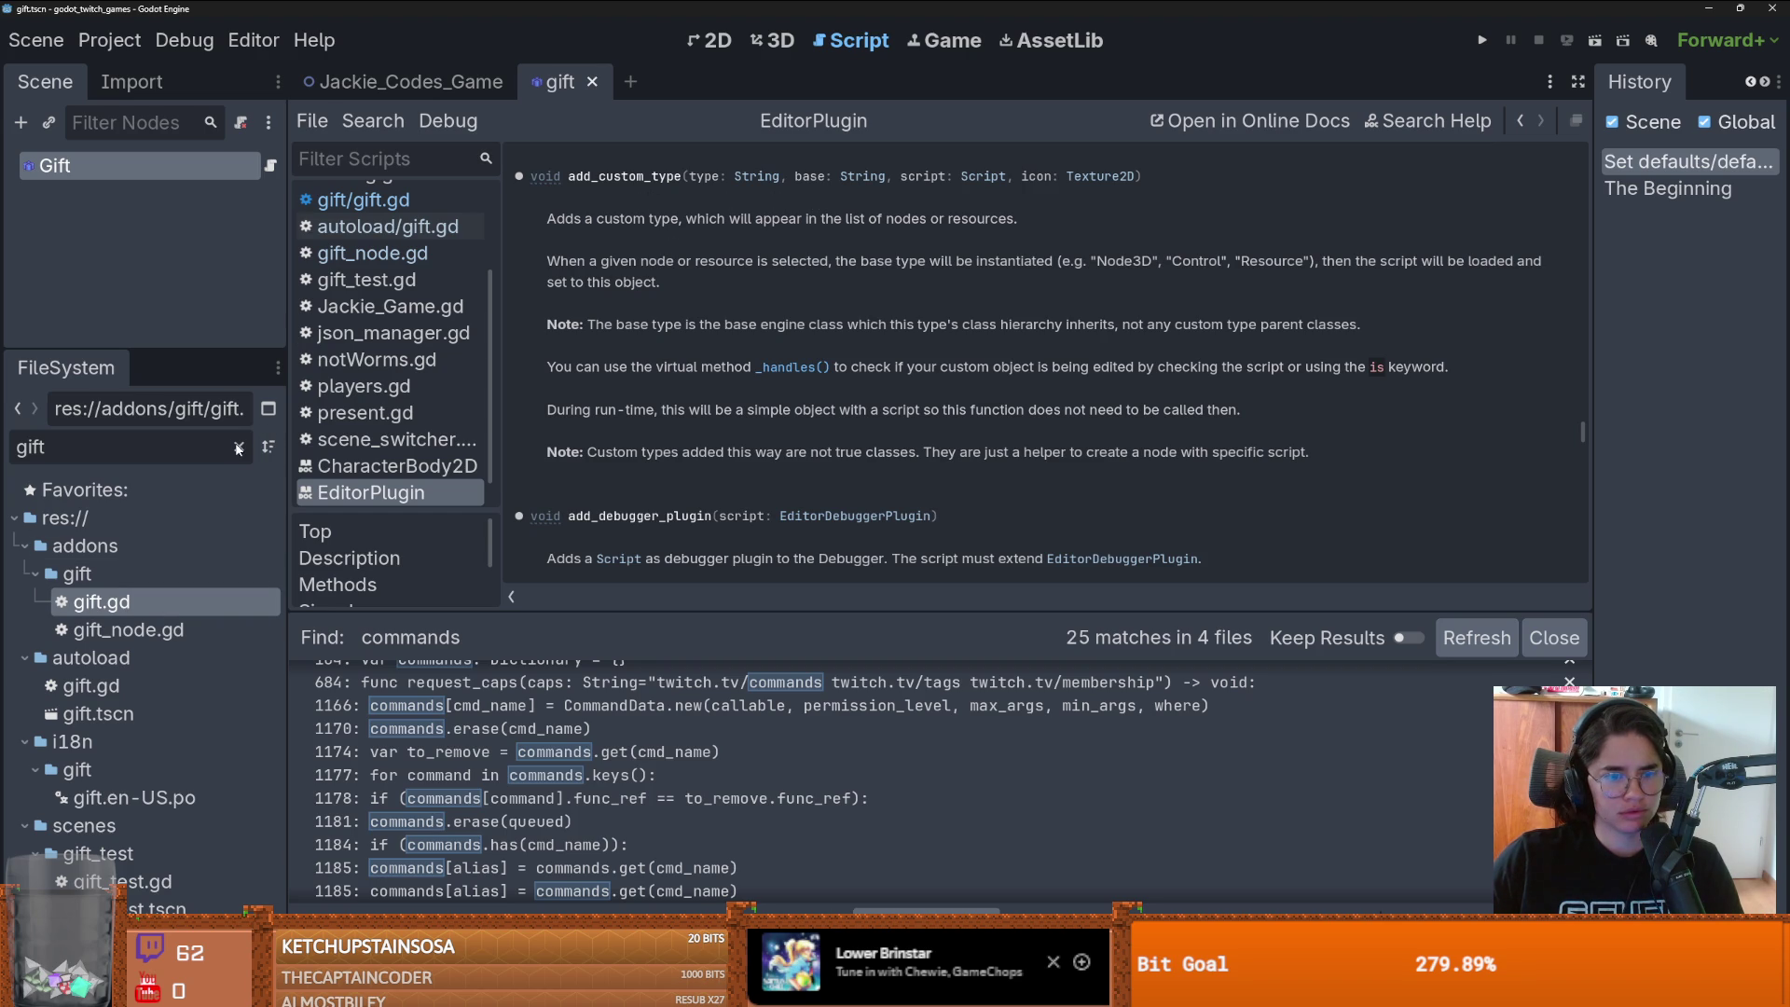
left_click_drag(510, 614, 510, 300)
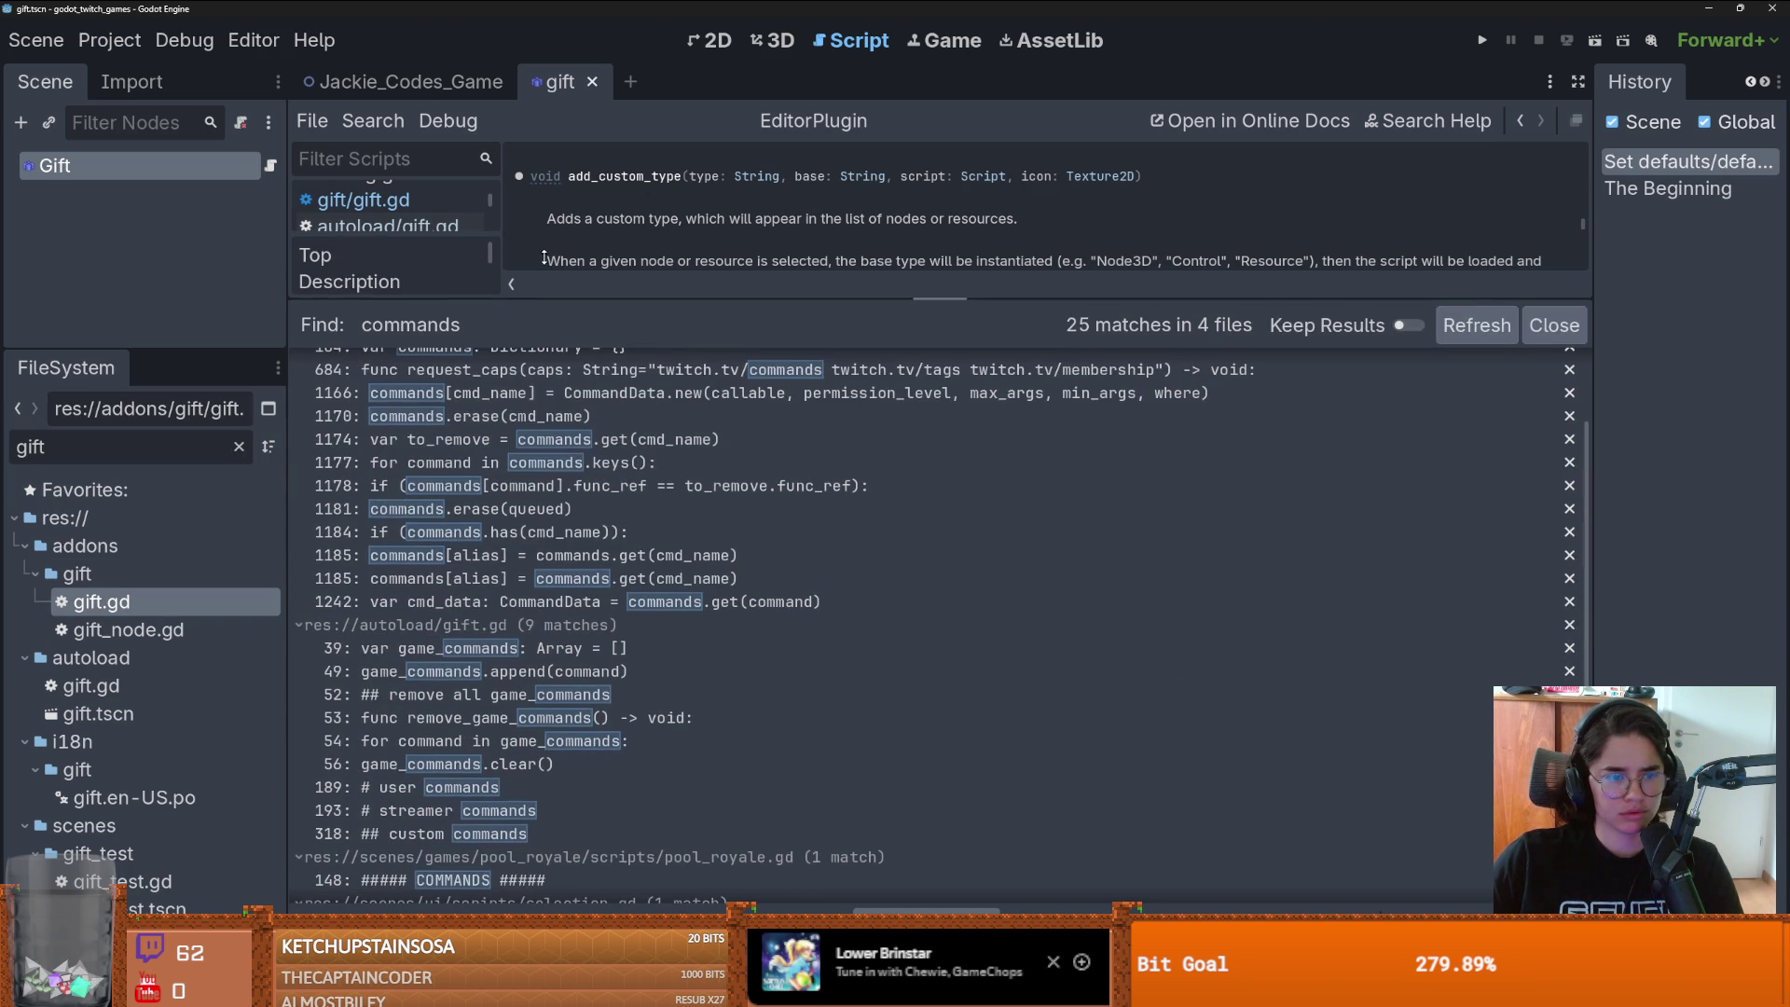
double_click(133, 906)
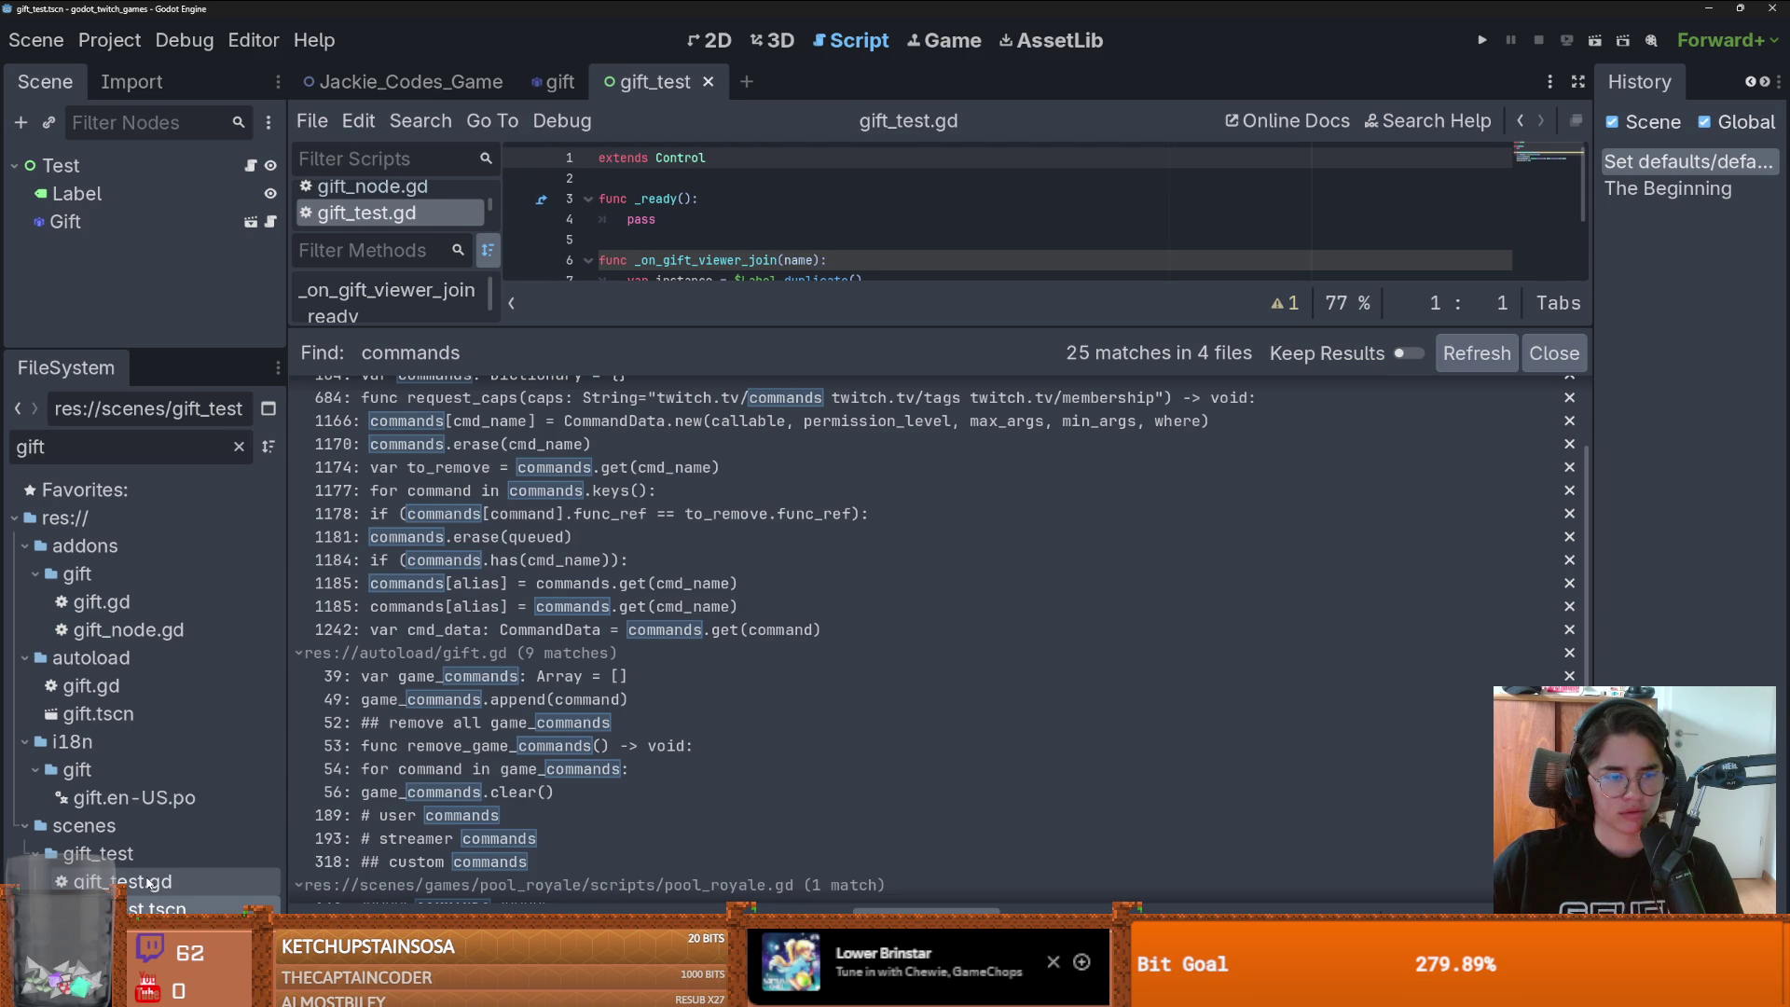
scroll(586, 611, "up", 2)
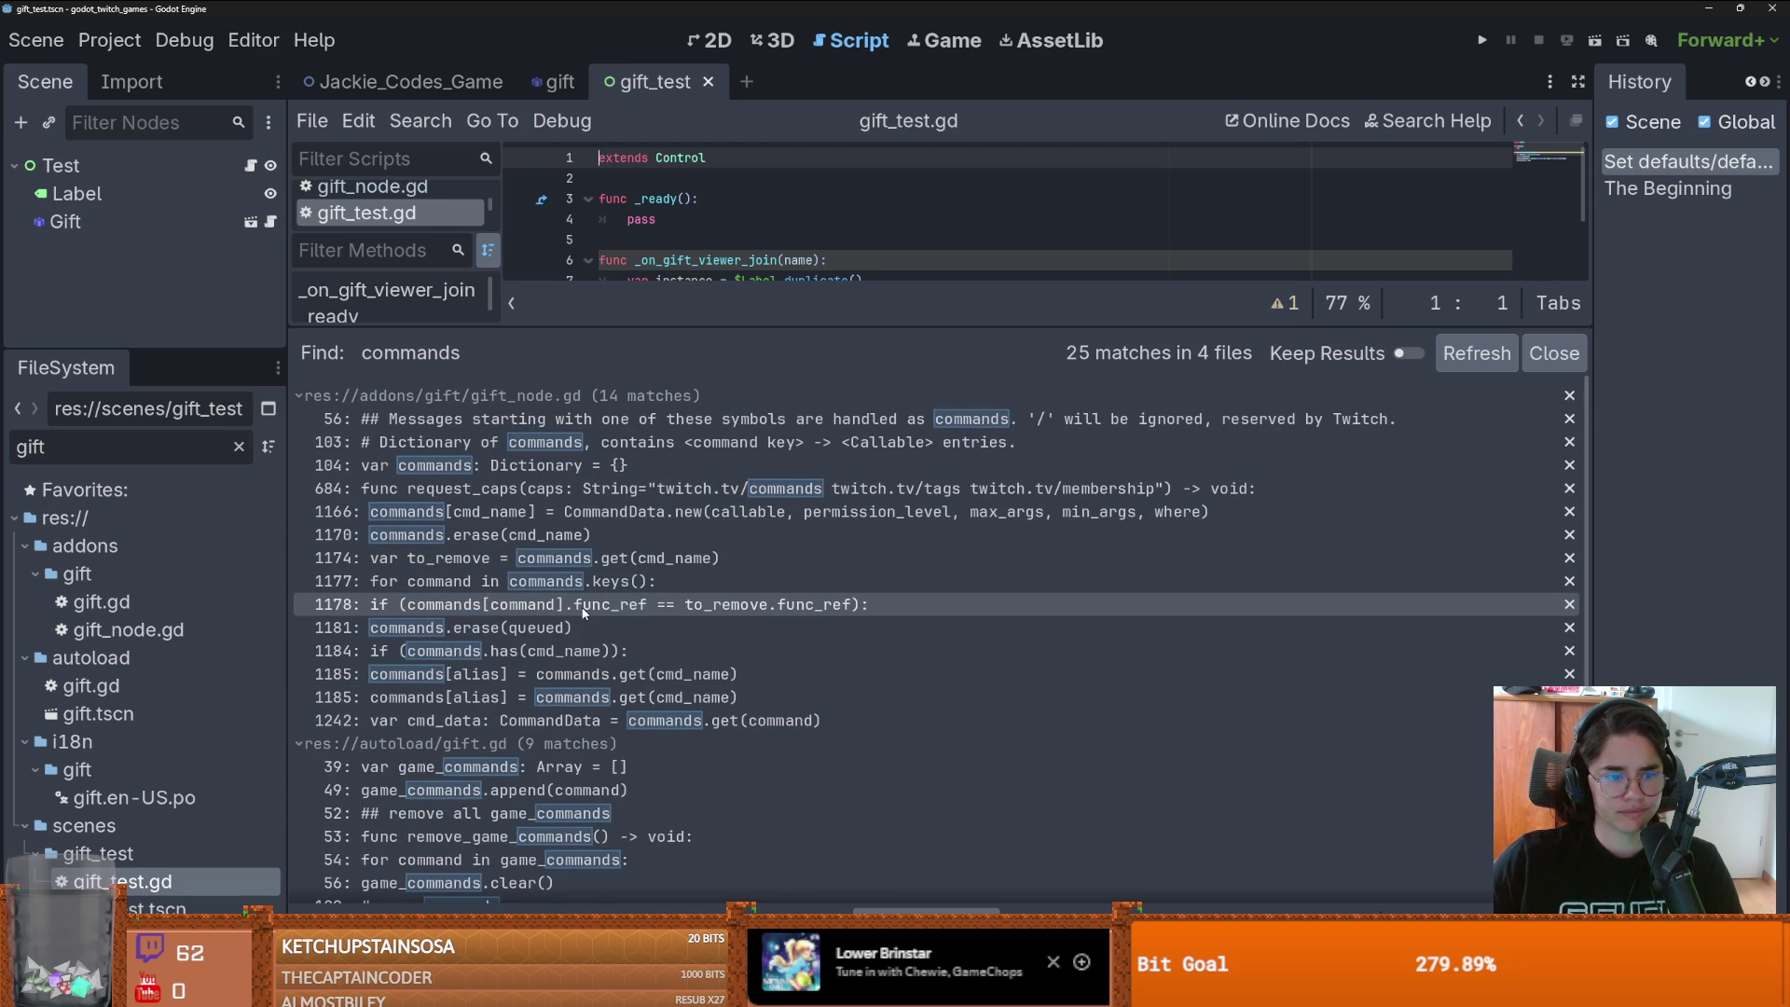
scroll(586, 615, "down", 2)
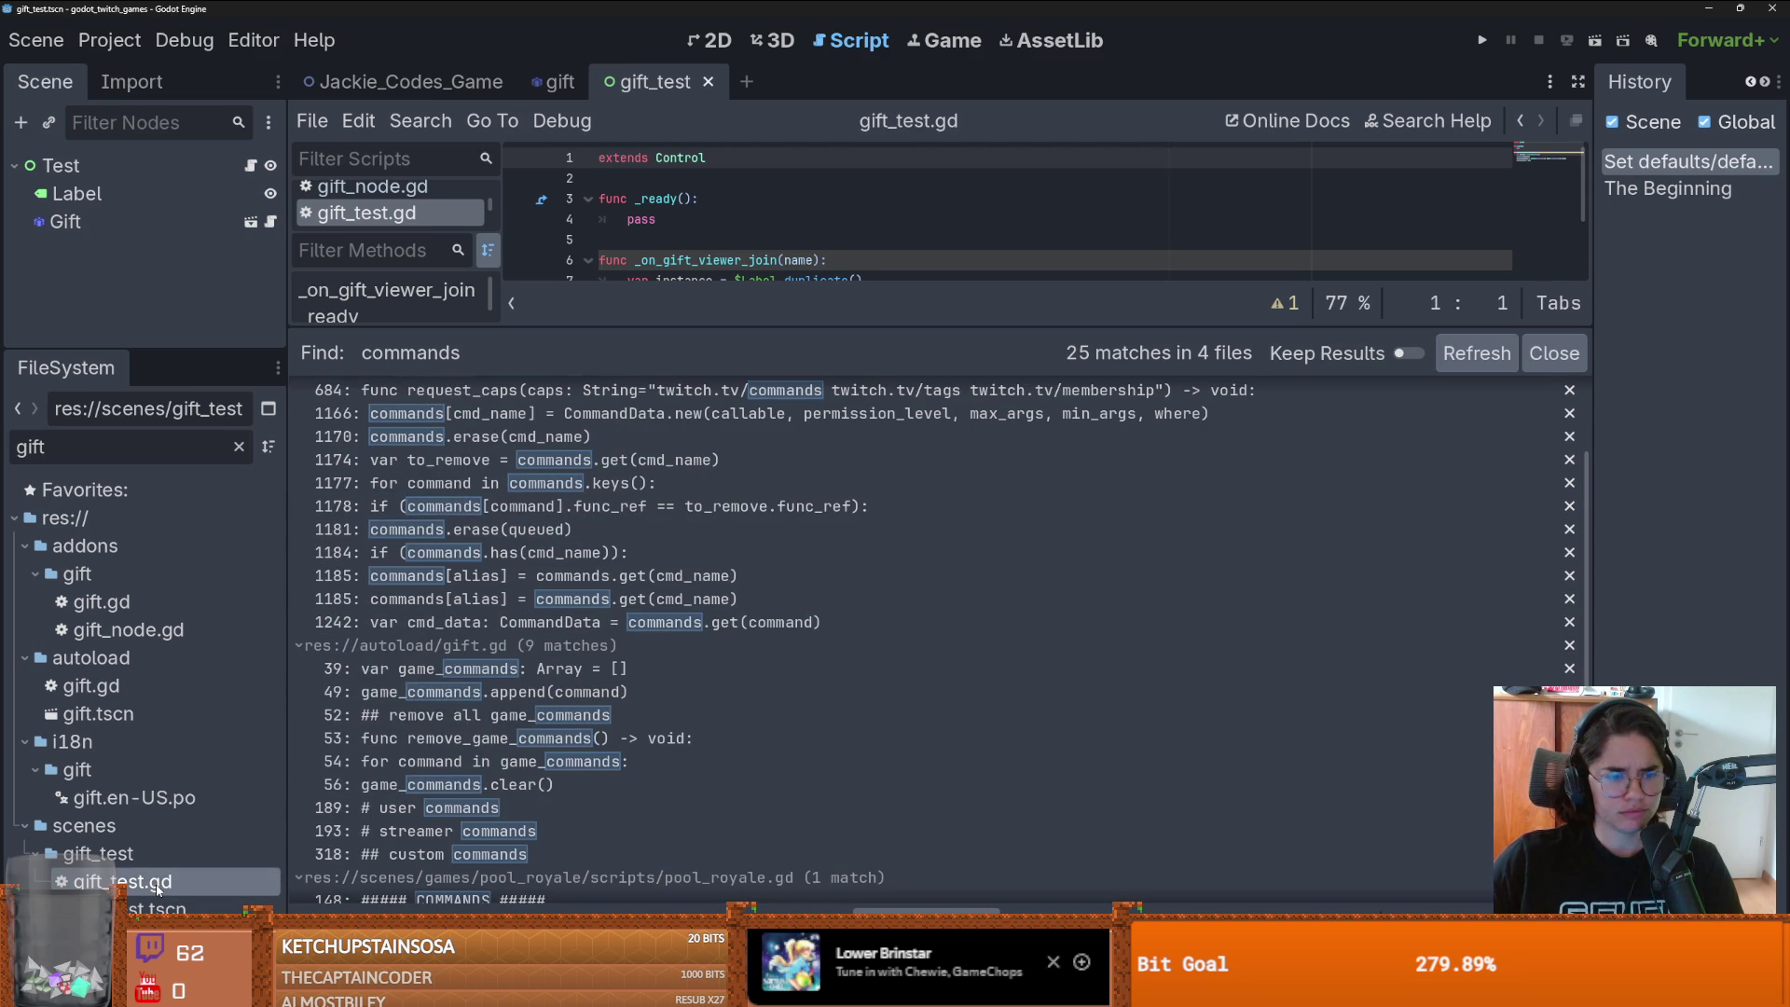
left_click_drag(568, 325, 569, 727)
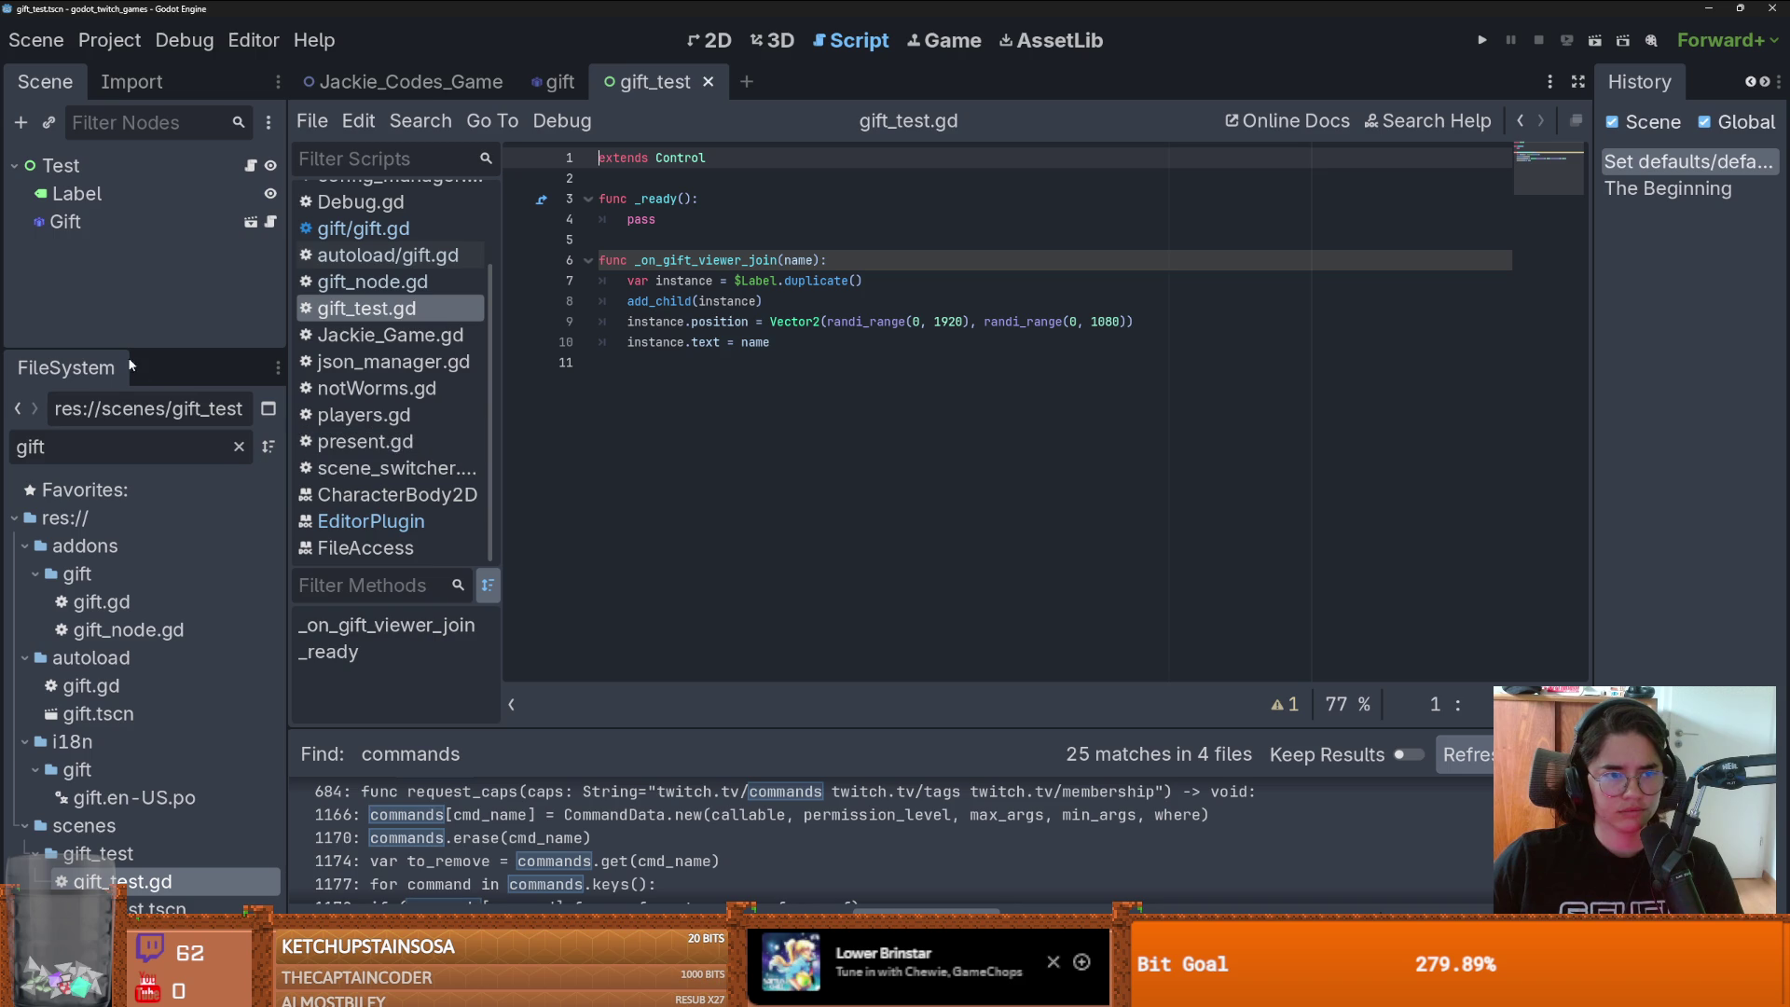
mouse_move(129, 349)
left_mouse_down()
mouse_move(140, 467)
mouse_move(140, 233)
left_mouse_up()
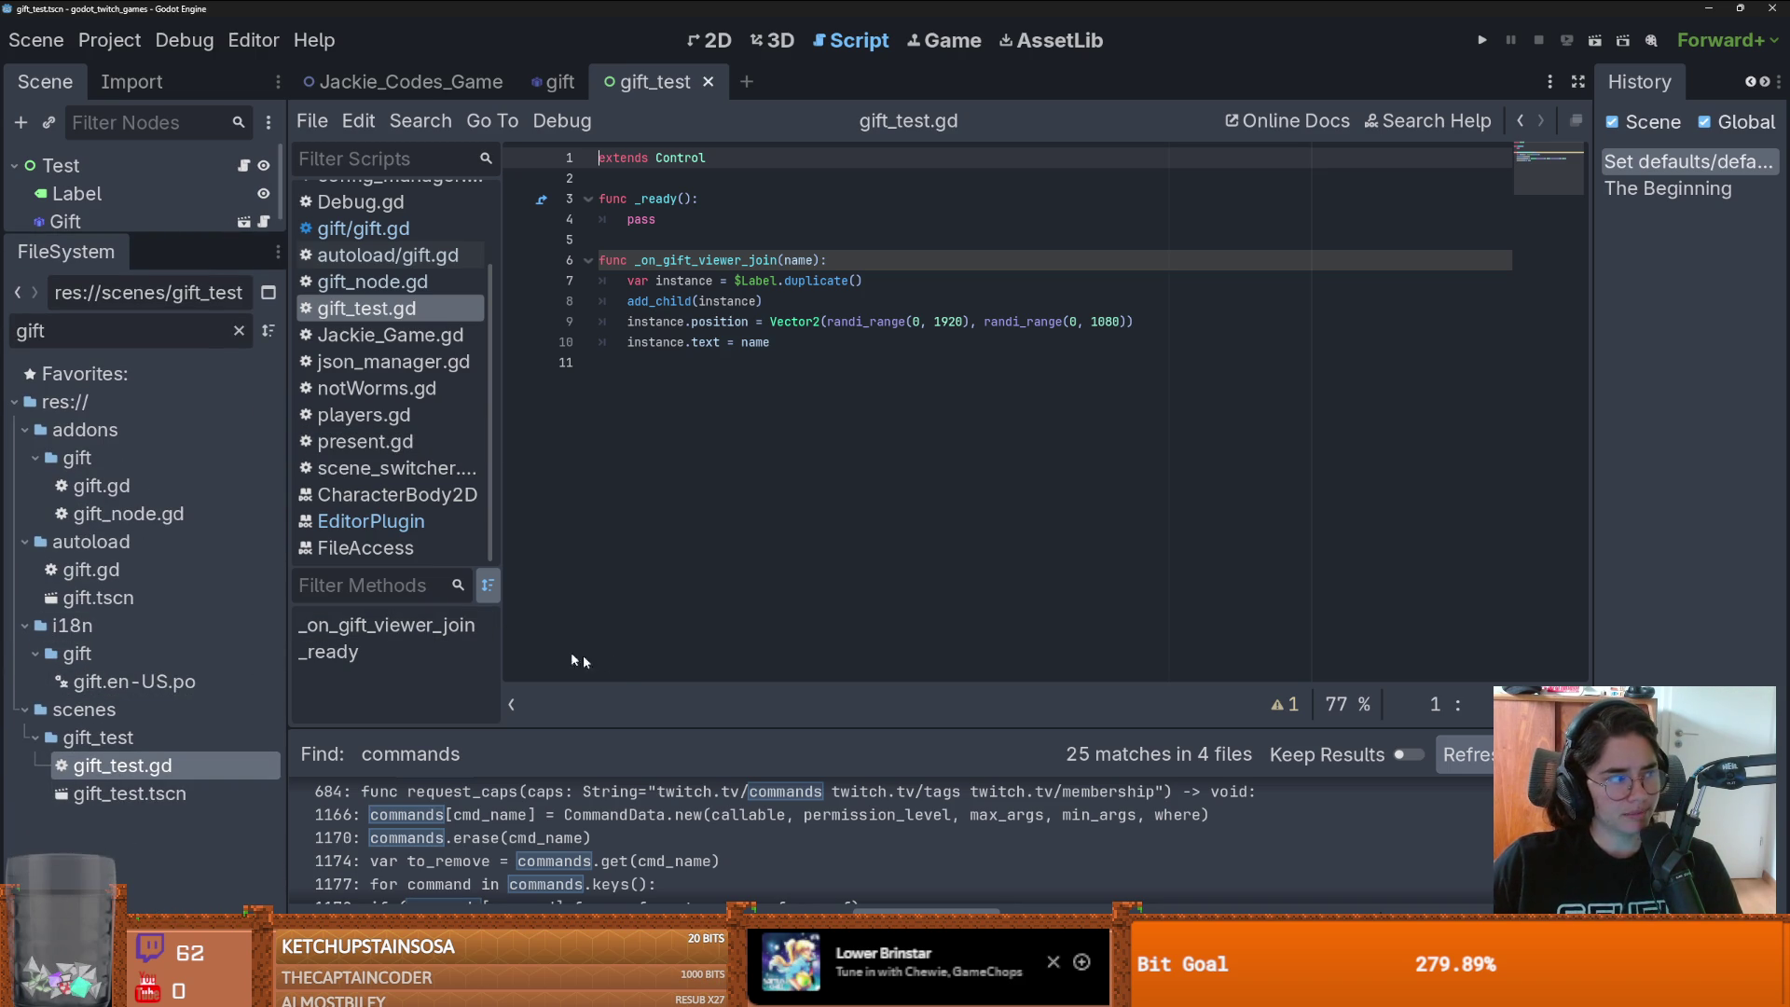
left_click(700, 650)
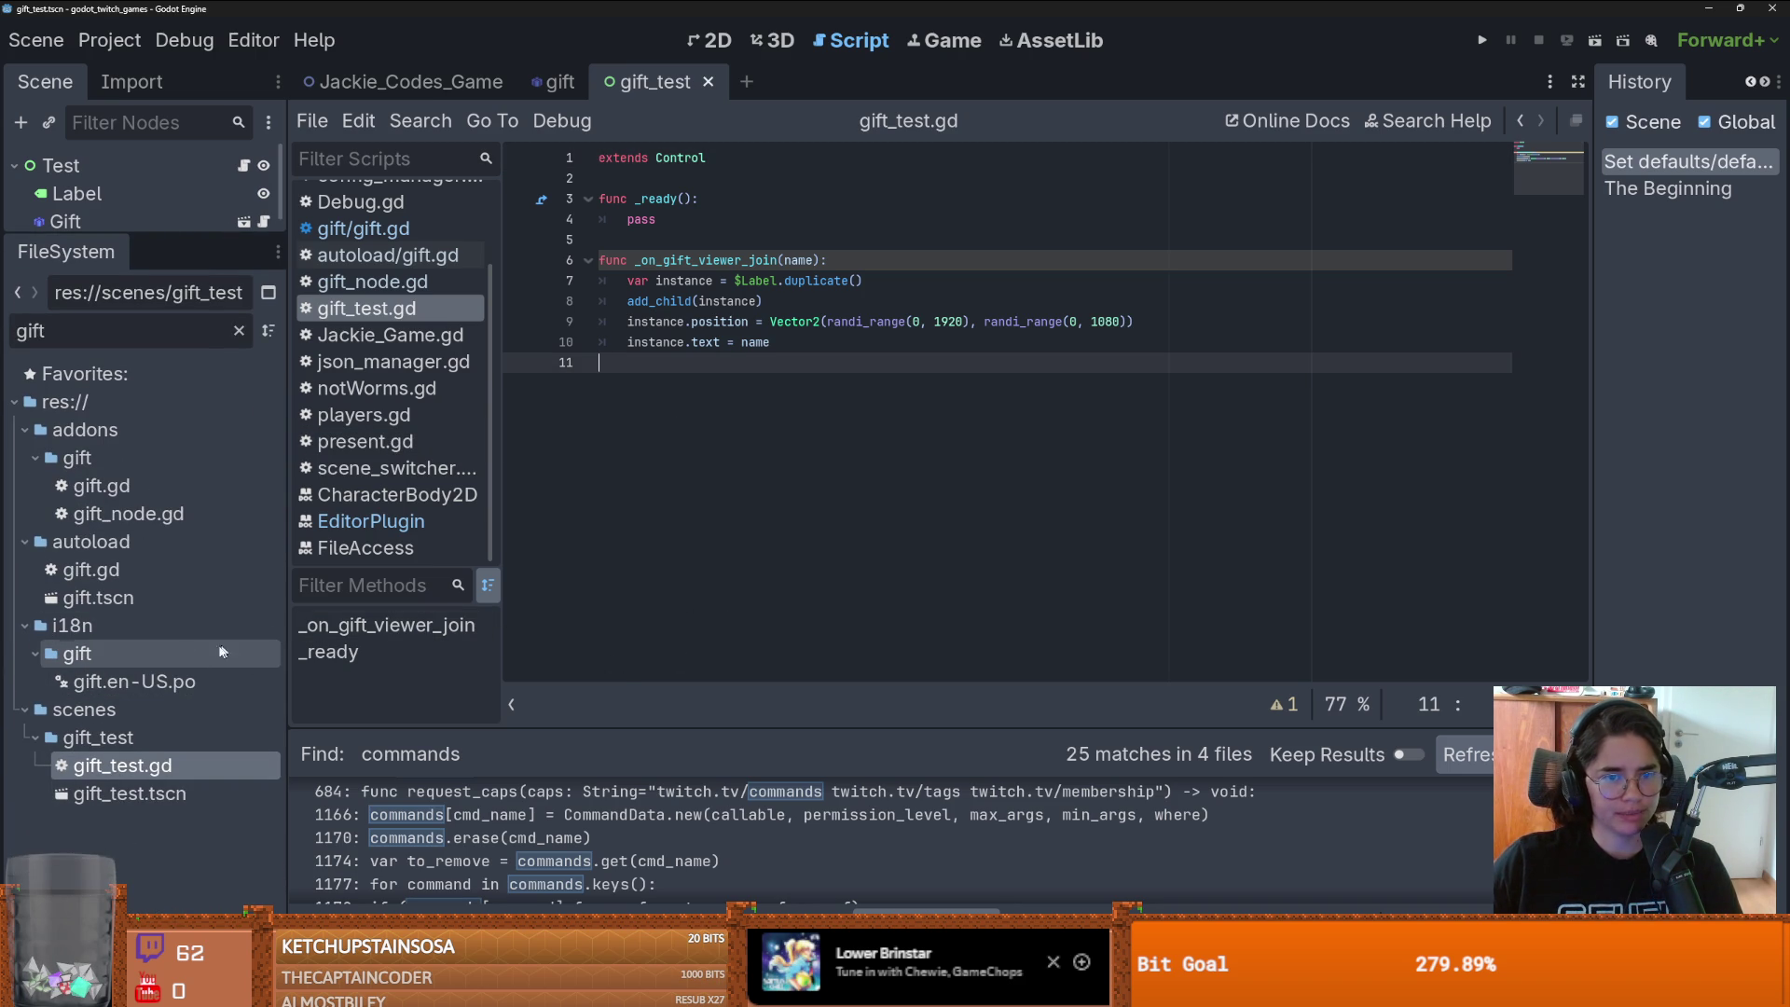
- Open autoload/gift.gd and confirm nothing owns gift_node.gd
double_click(91, 570)
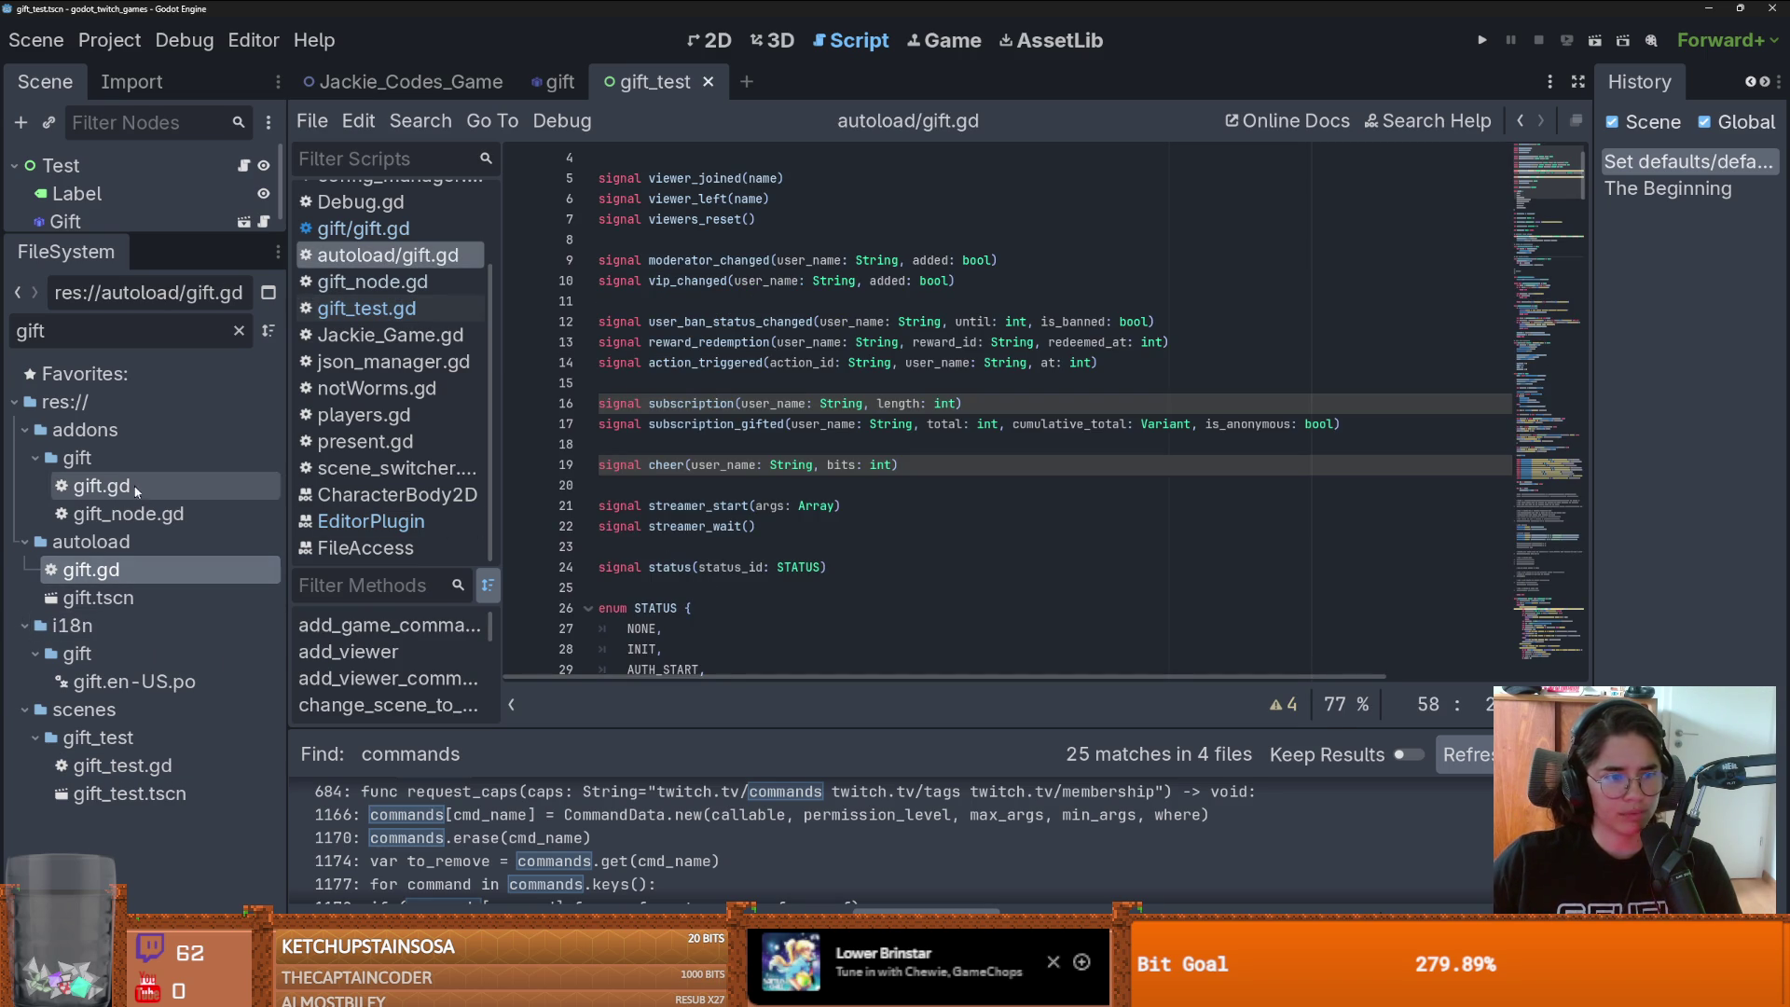
right_click(136, 514)
left_click(200, 576)
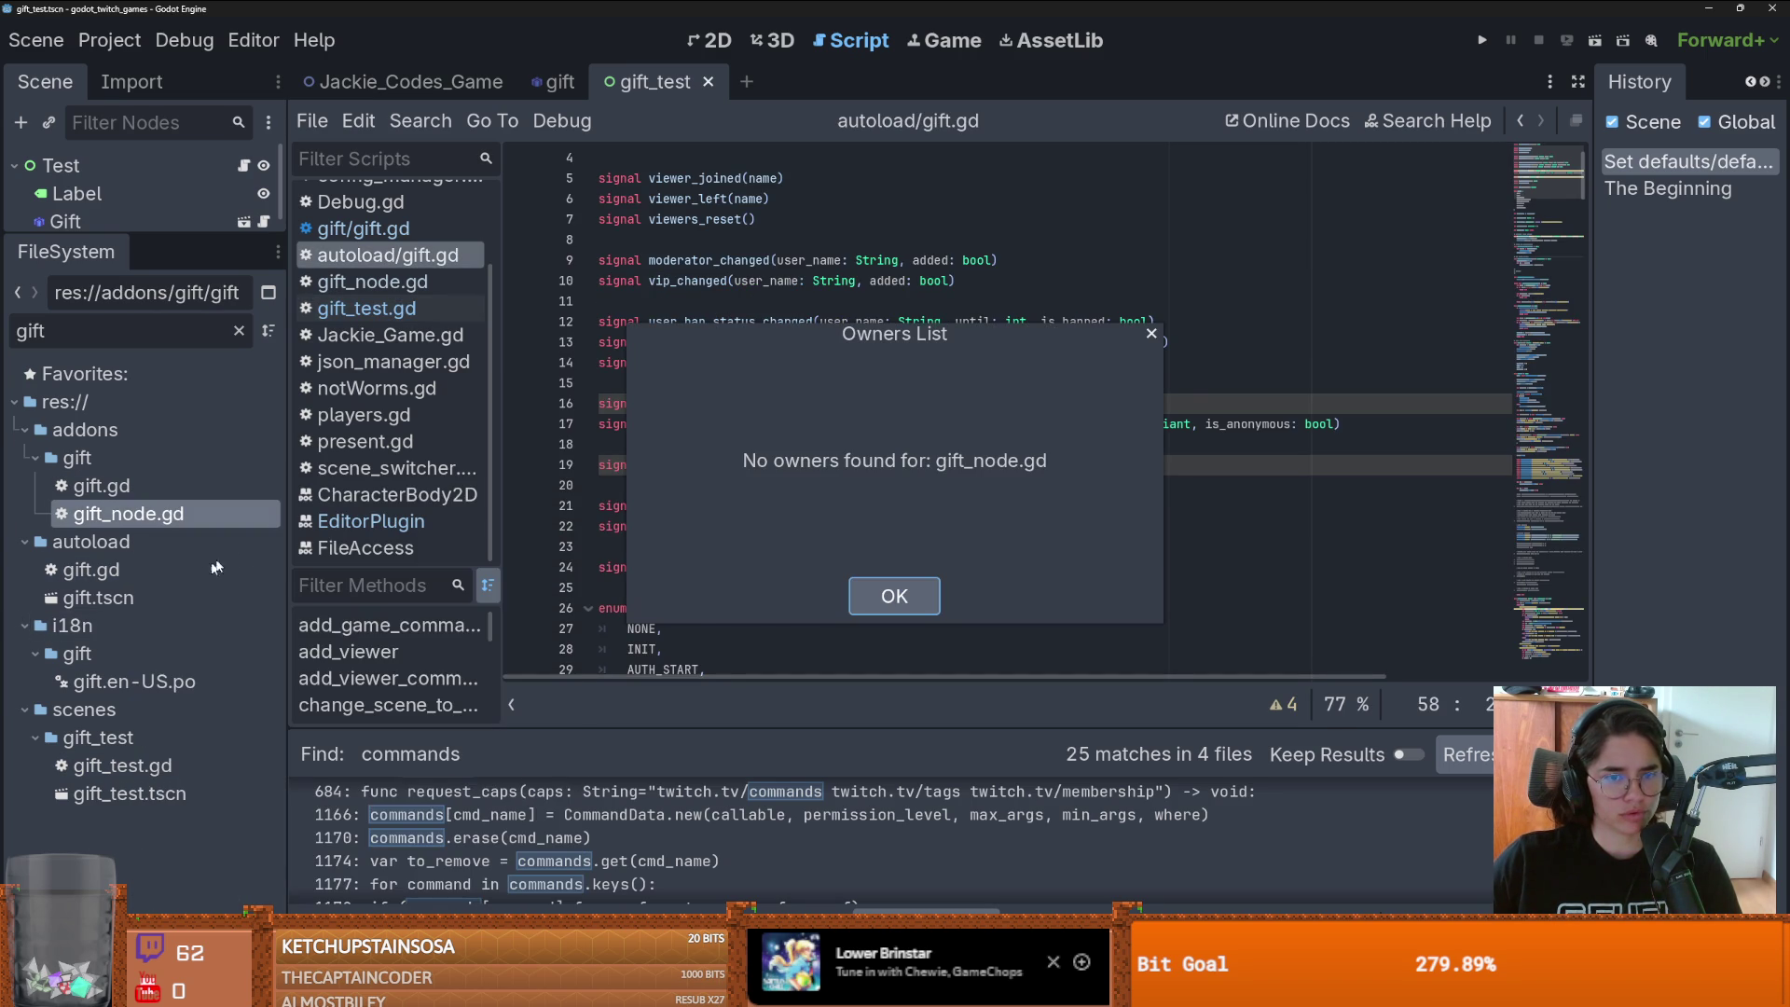
left_click(902, 587)
- Open Project Settings on its General tab
left_click_drag(184, 233, 184, 418)
left_click(110, 40)
left_click(139, 75)
left_click(563, 211)
- Inspect Application > Run > Main Scene (res://scenes/boot.tscn) and close Project Settings
scroll(597, 513, "up", 10)
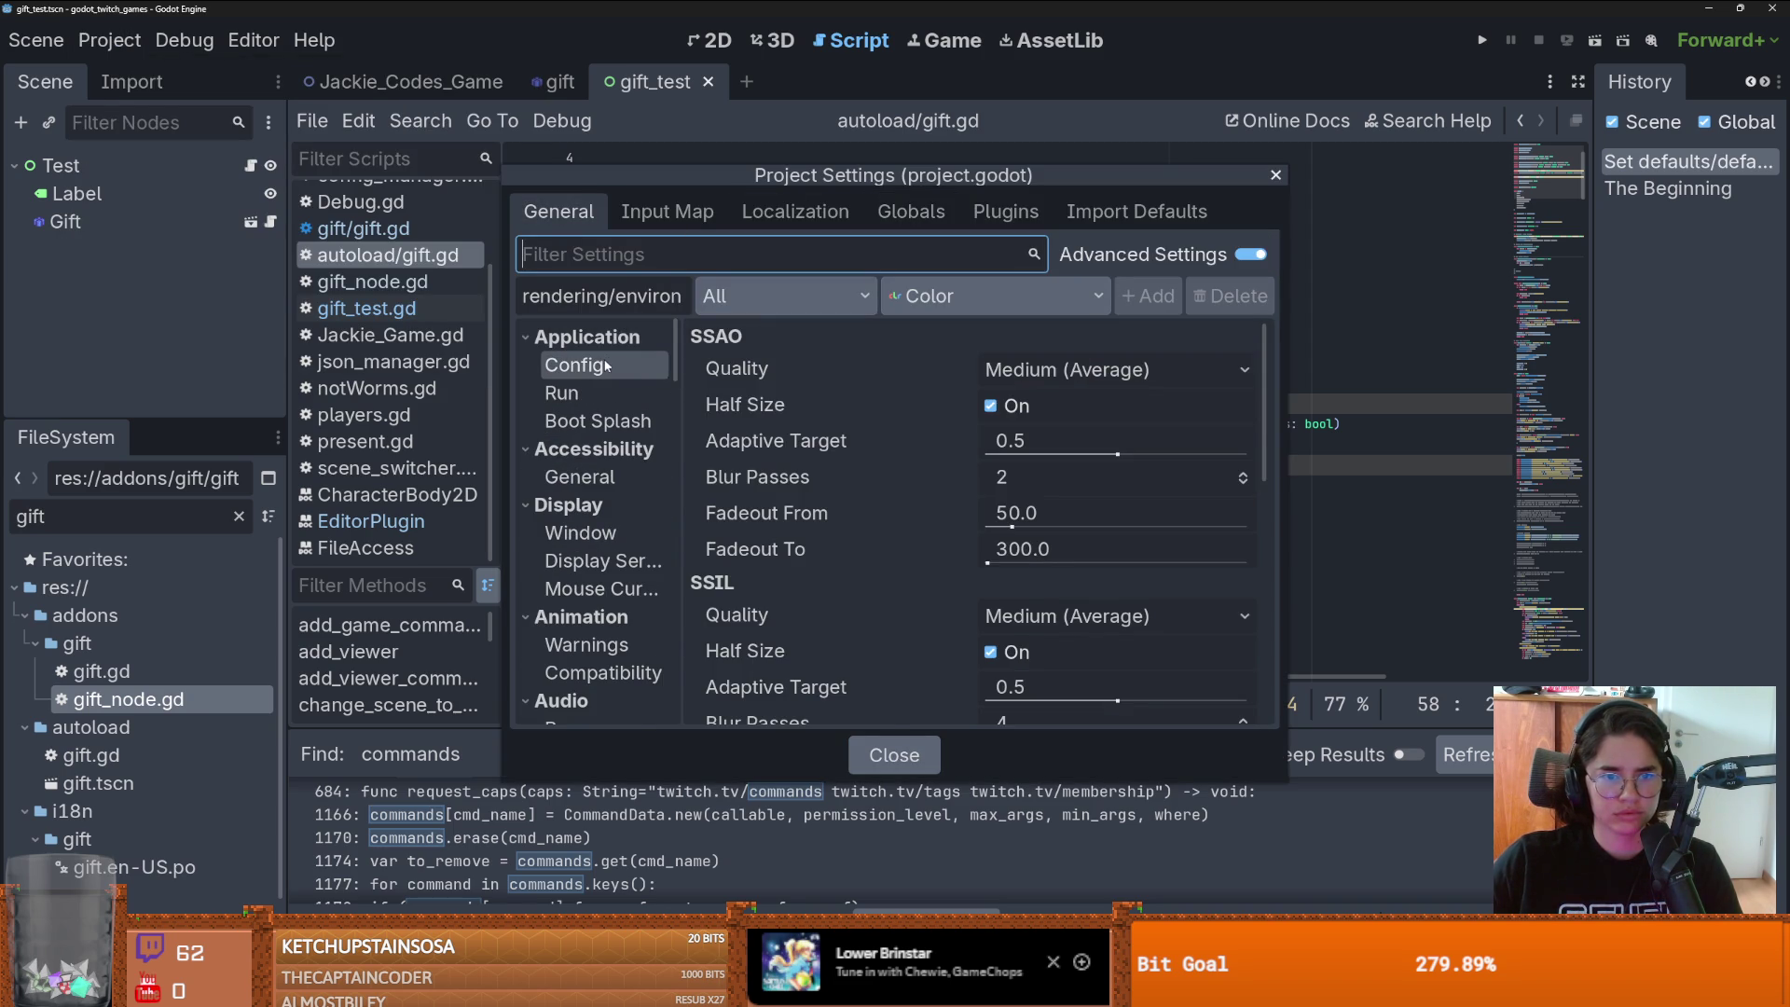
left_click(574, 364)
scroll(932, 447, "down", 4)
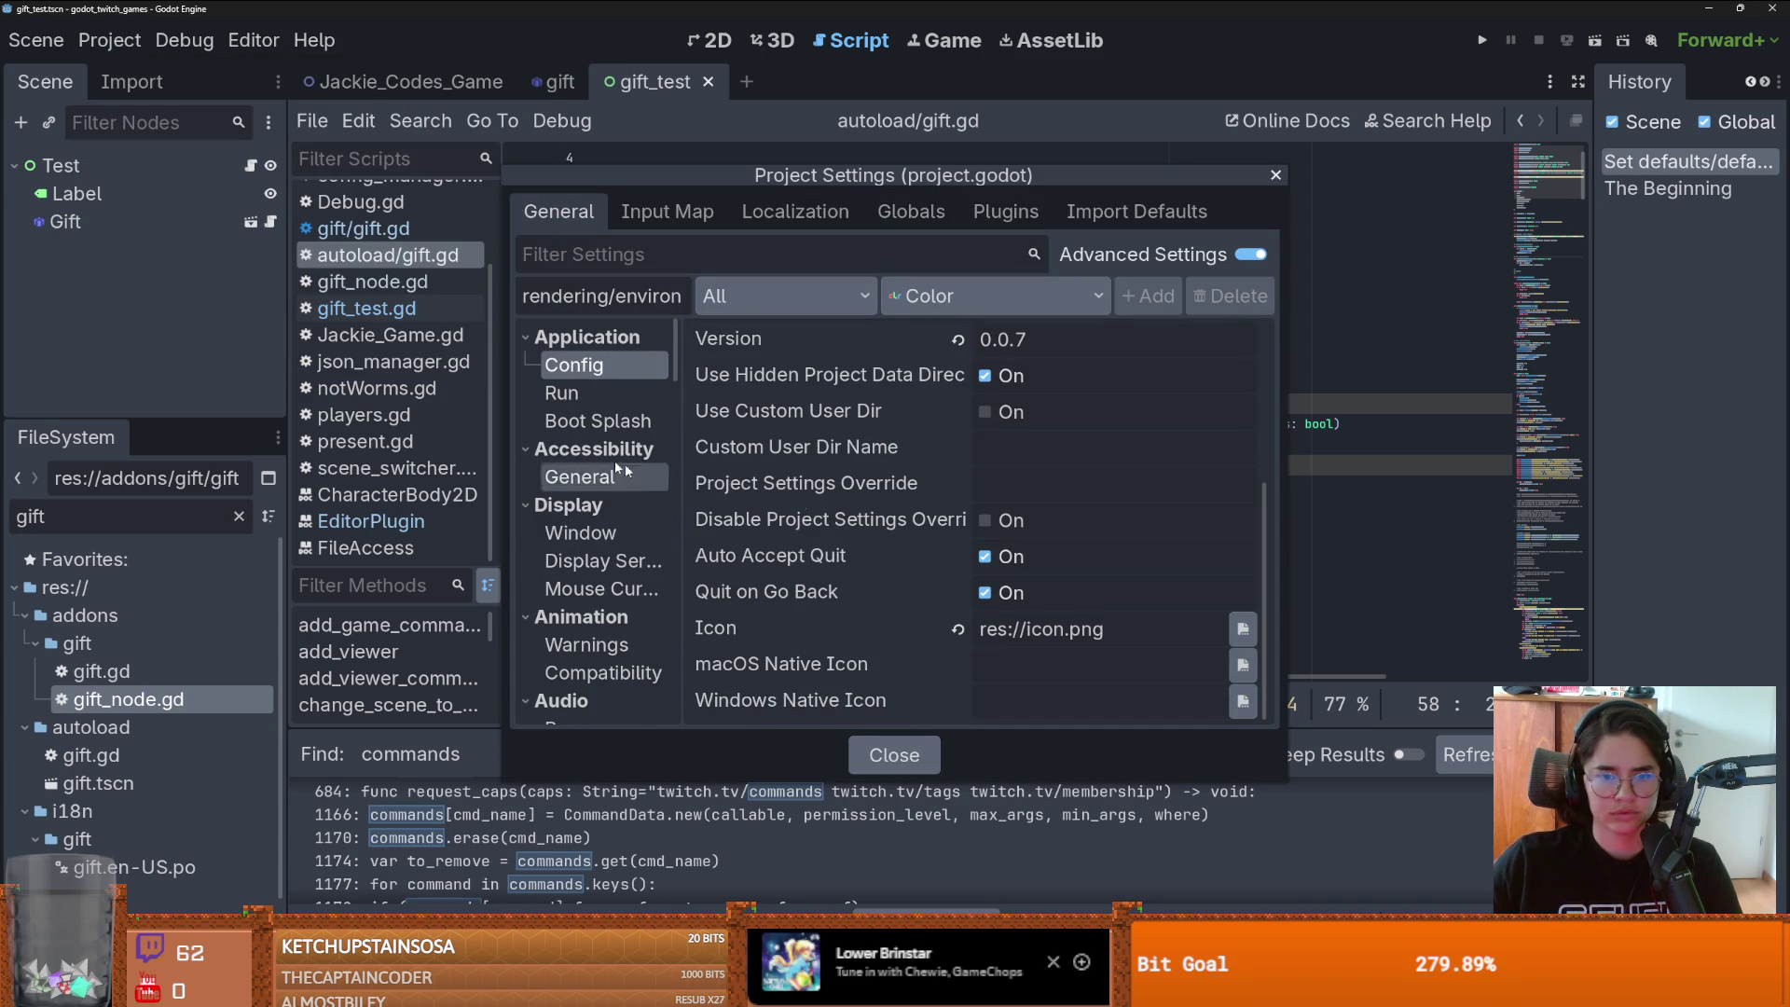
left_click(573, 392)
left_click(1120, 345)
left_click_drag(1140, 341, 1108, 341)
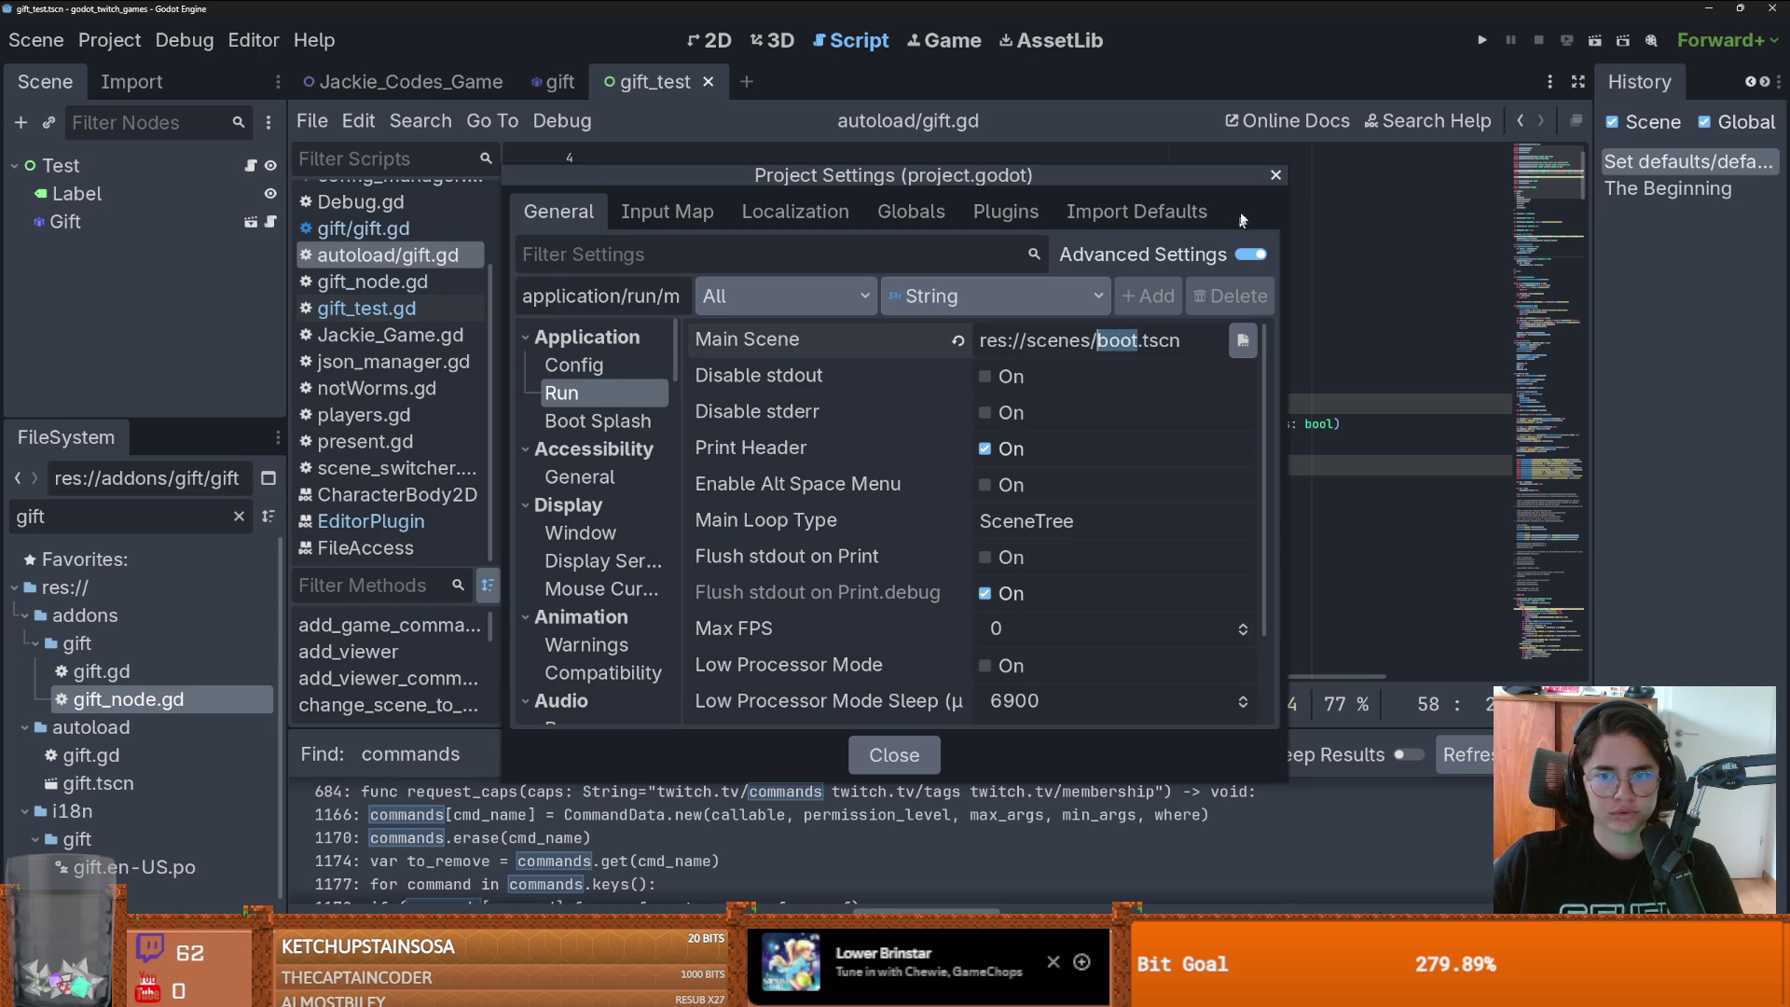
left_click(1275, 176)
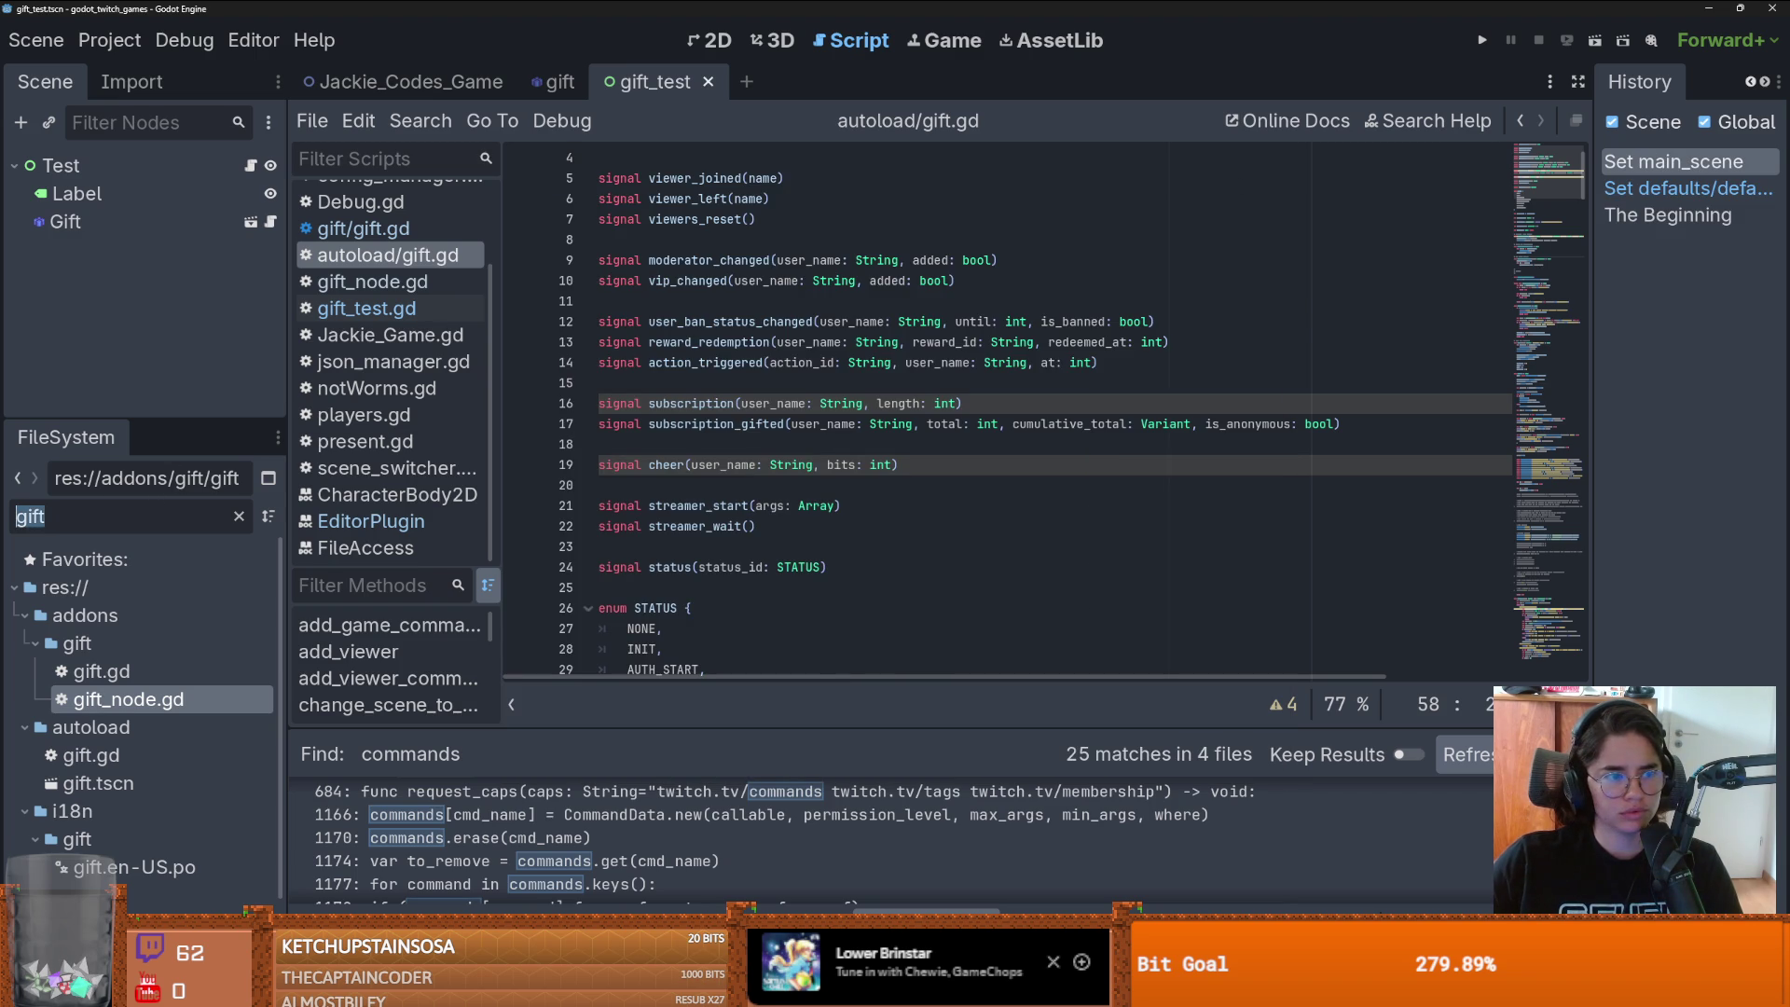
- Filter files by 'boot', open boot.tscn, and read boot.gd's SceneSwitcher startup lines
type("boot")
double_click(103, 672)
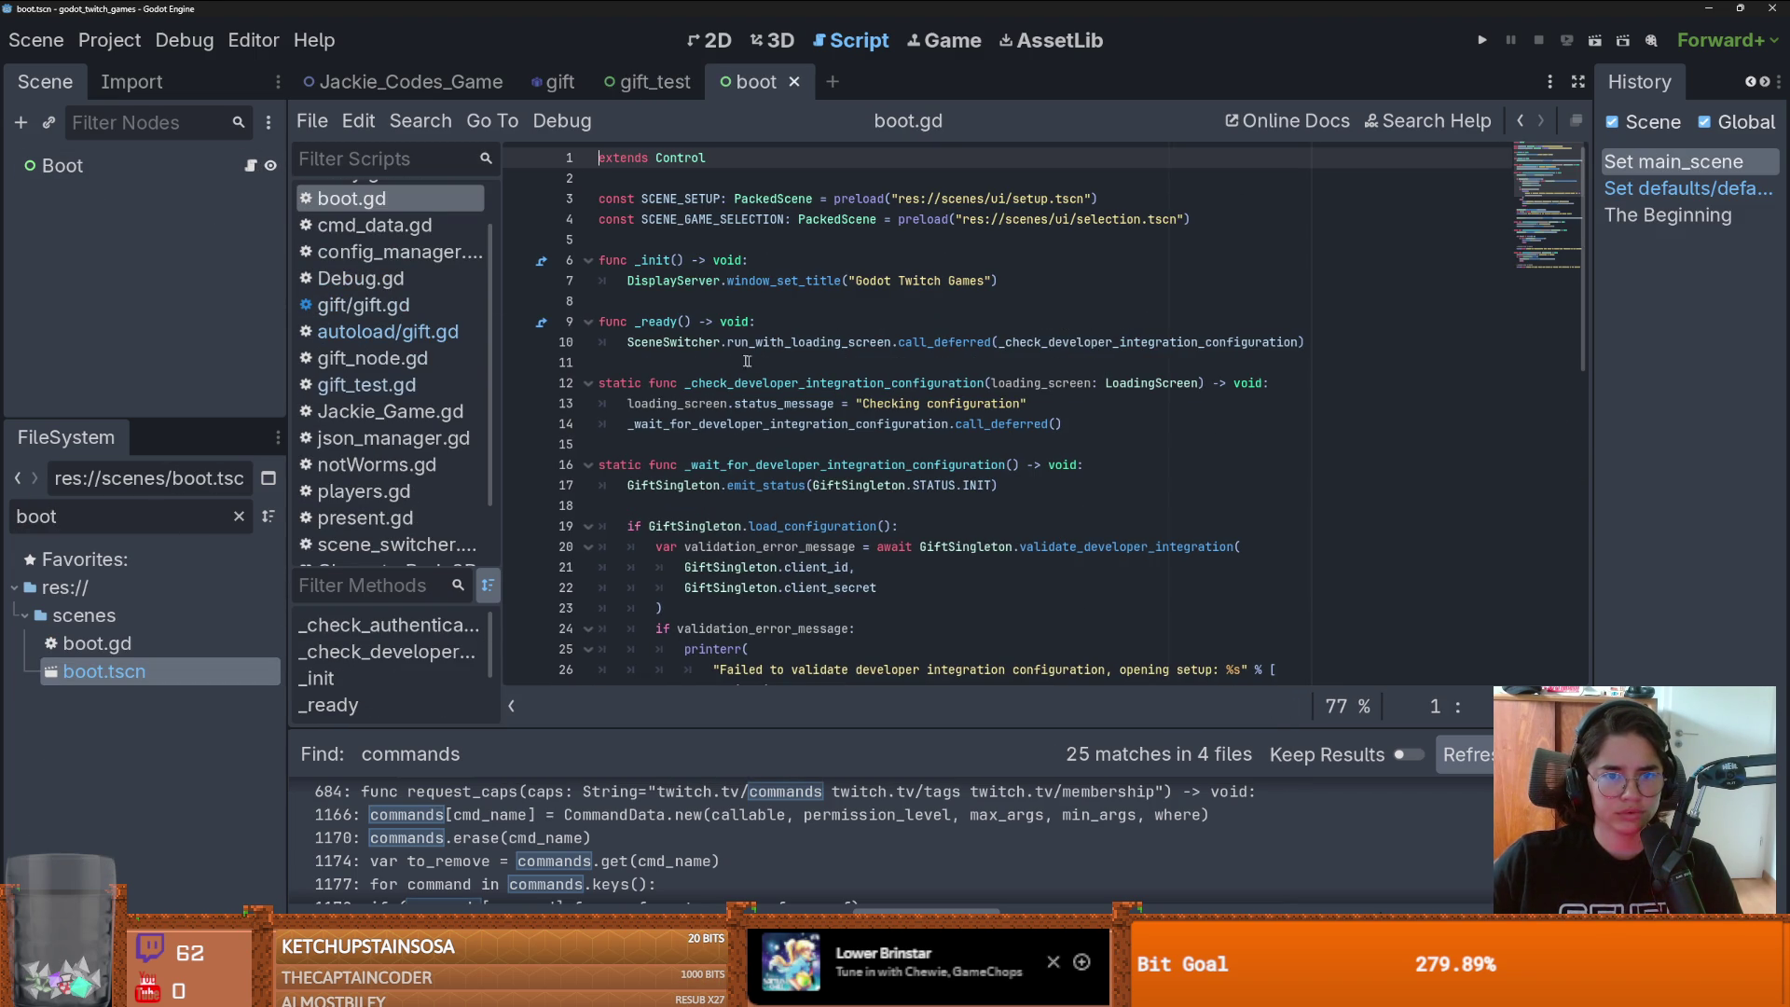
double_click(682, 344)
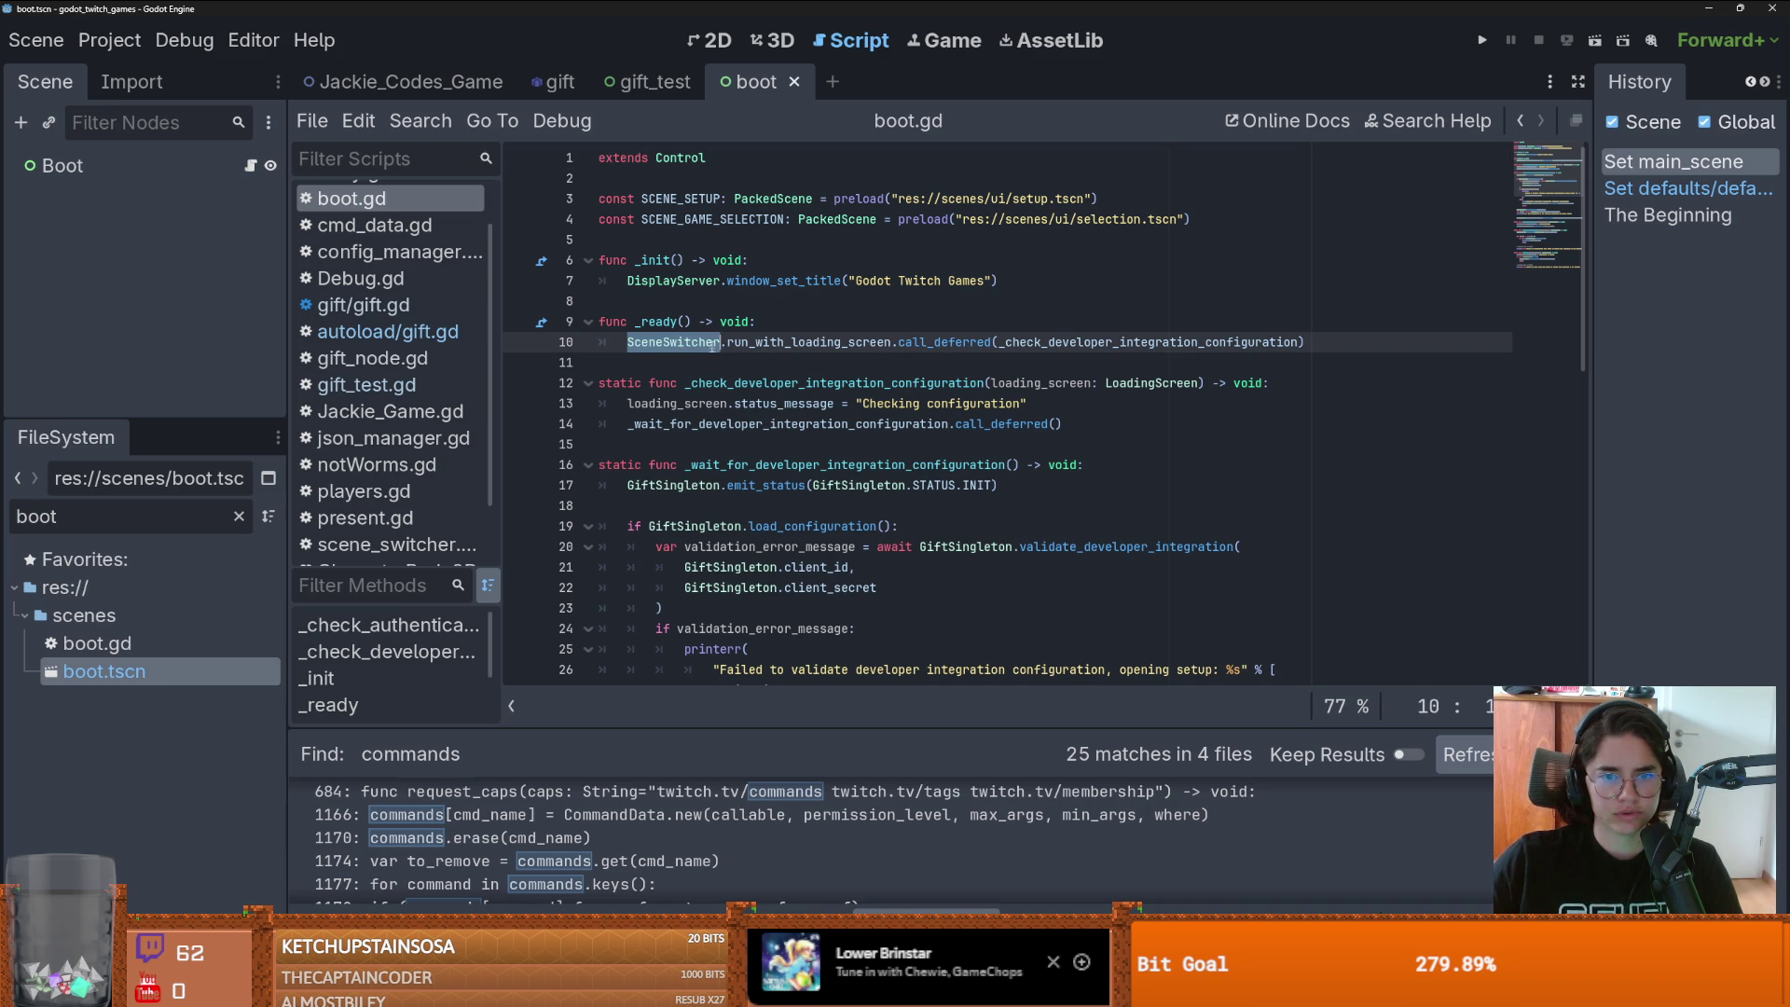
left_click_drag(250, 425, 250, 617)
left_click(784, 423)
scroll(817, 463, "down", 2)
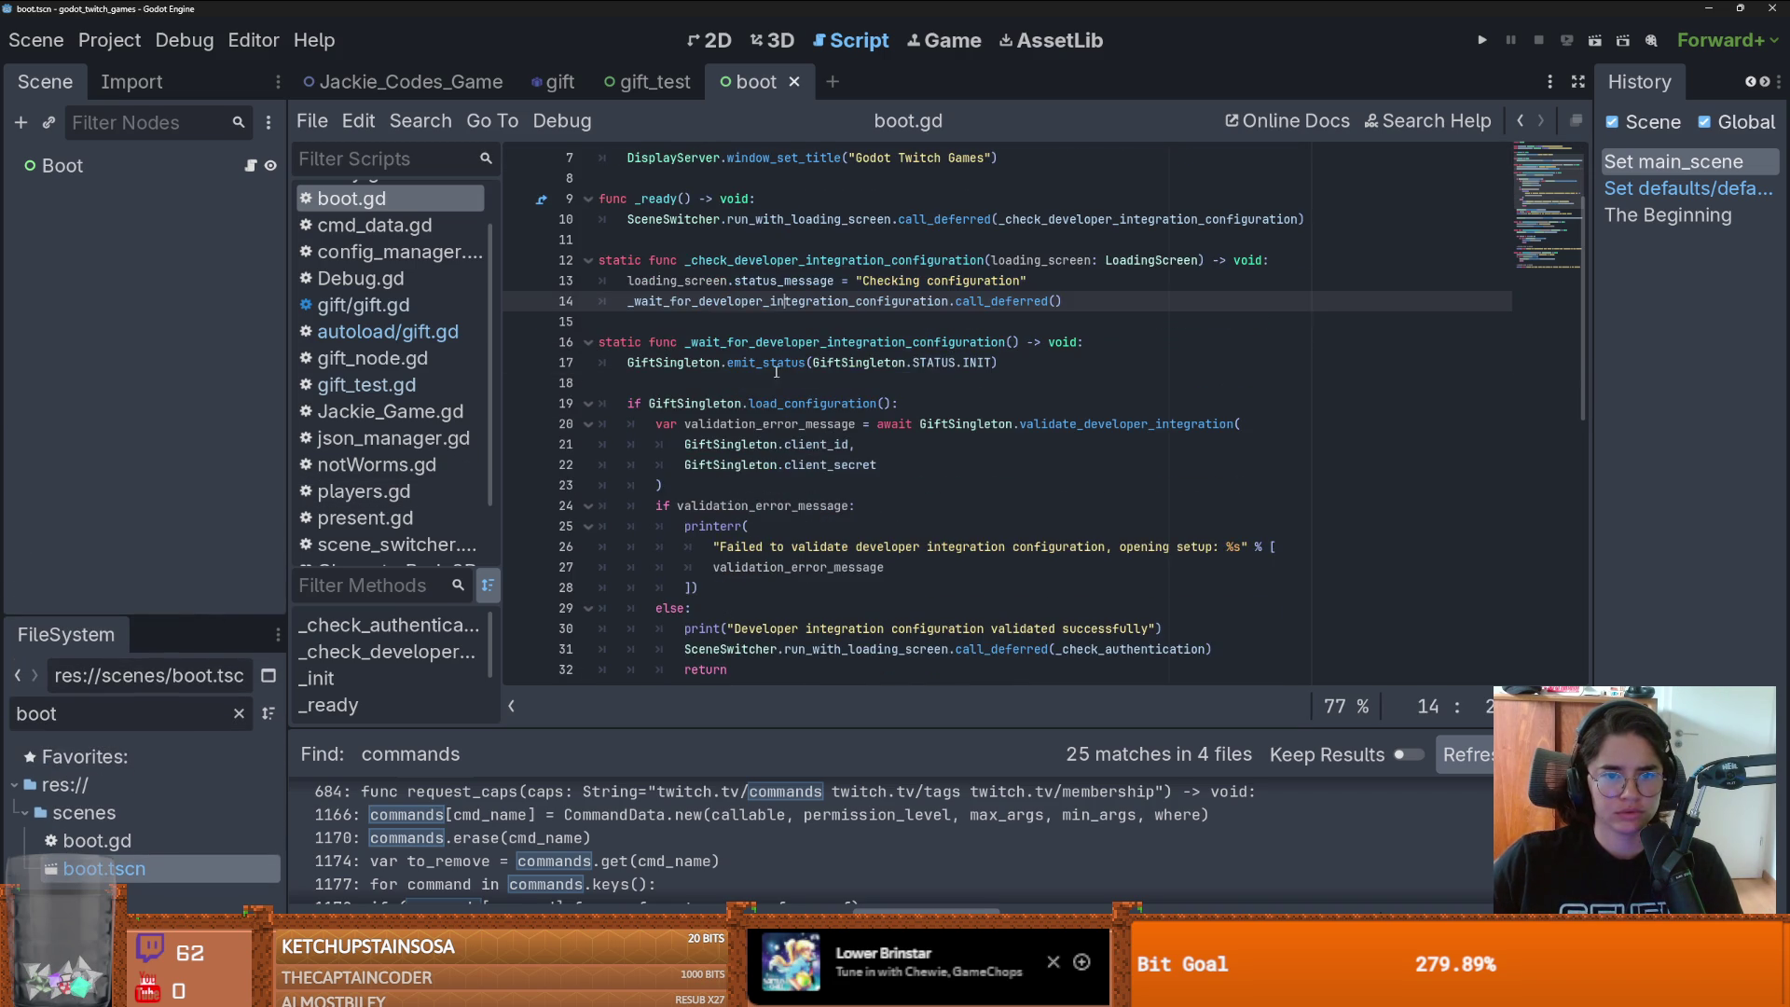
scroll(813, 317, "up", 2)
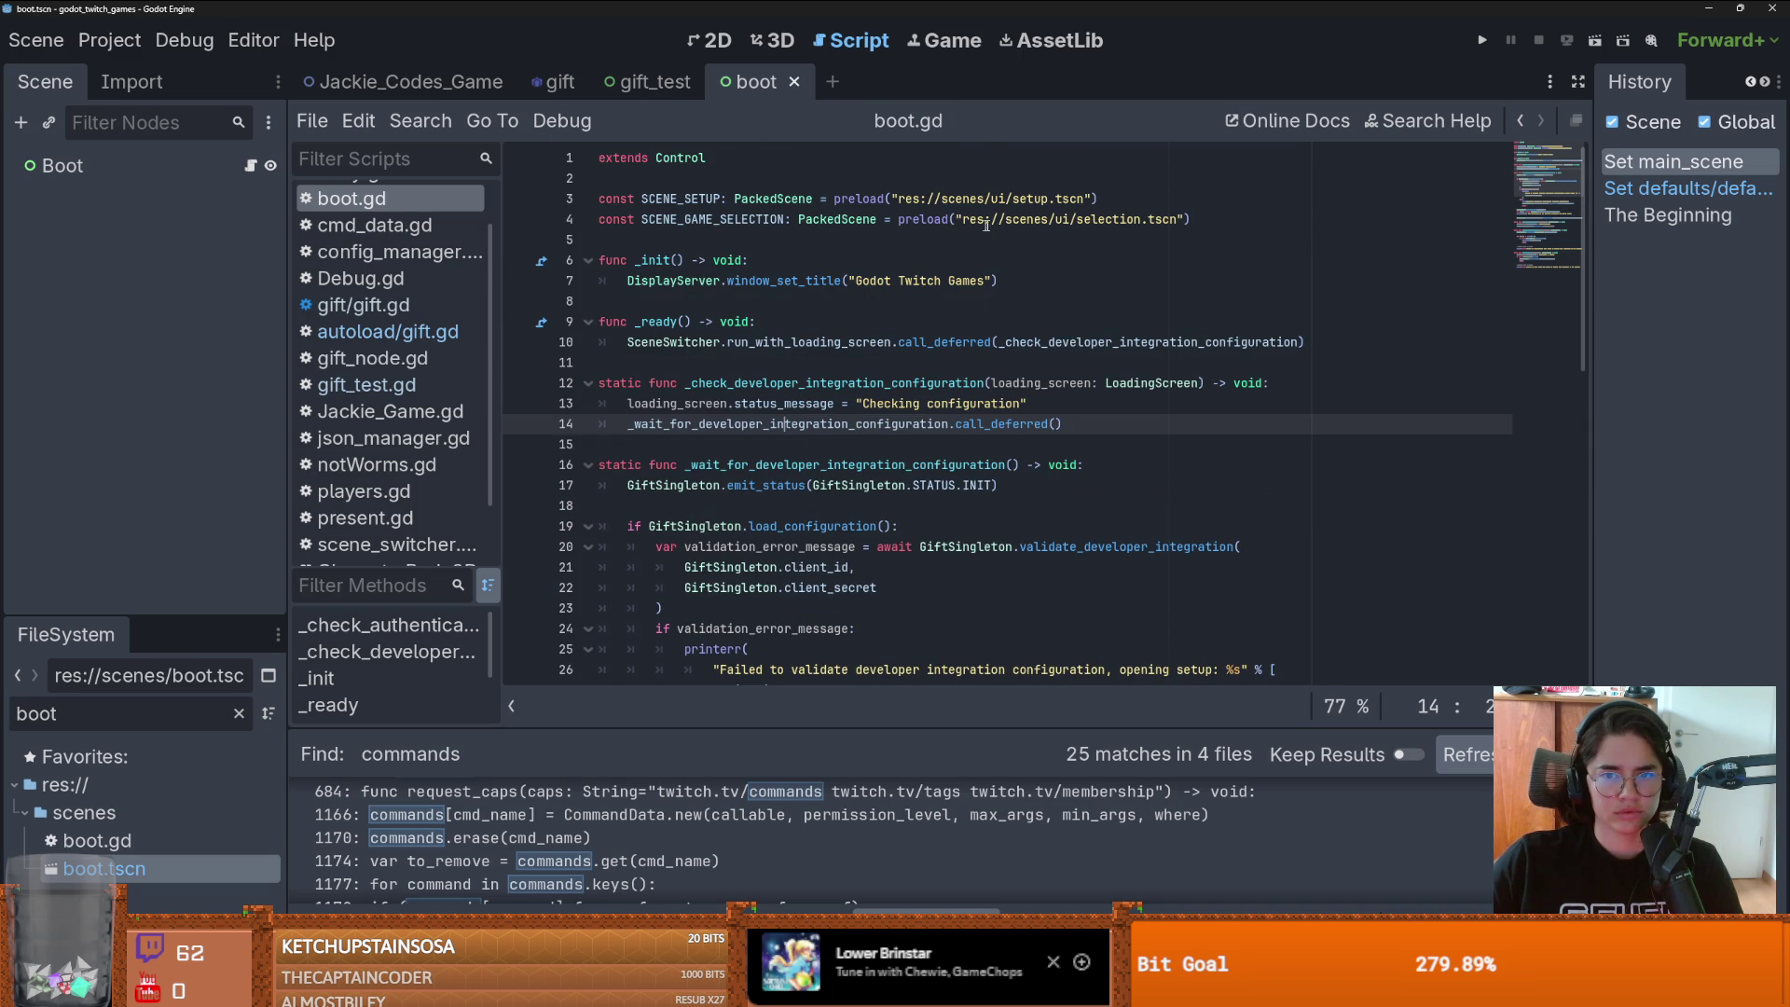
left_click(421, 120)
- Find 'gift_node' in project files and open its single match in gift/gift.gd
left_click(495, 278)
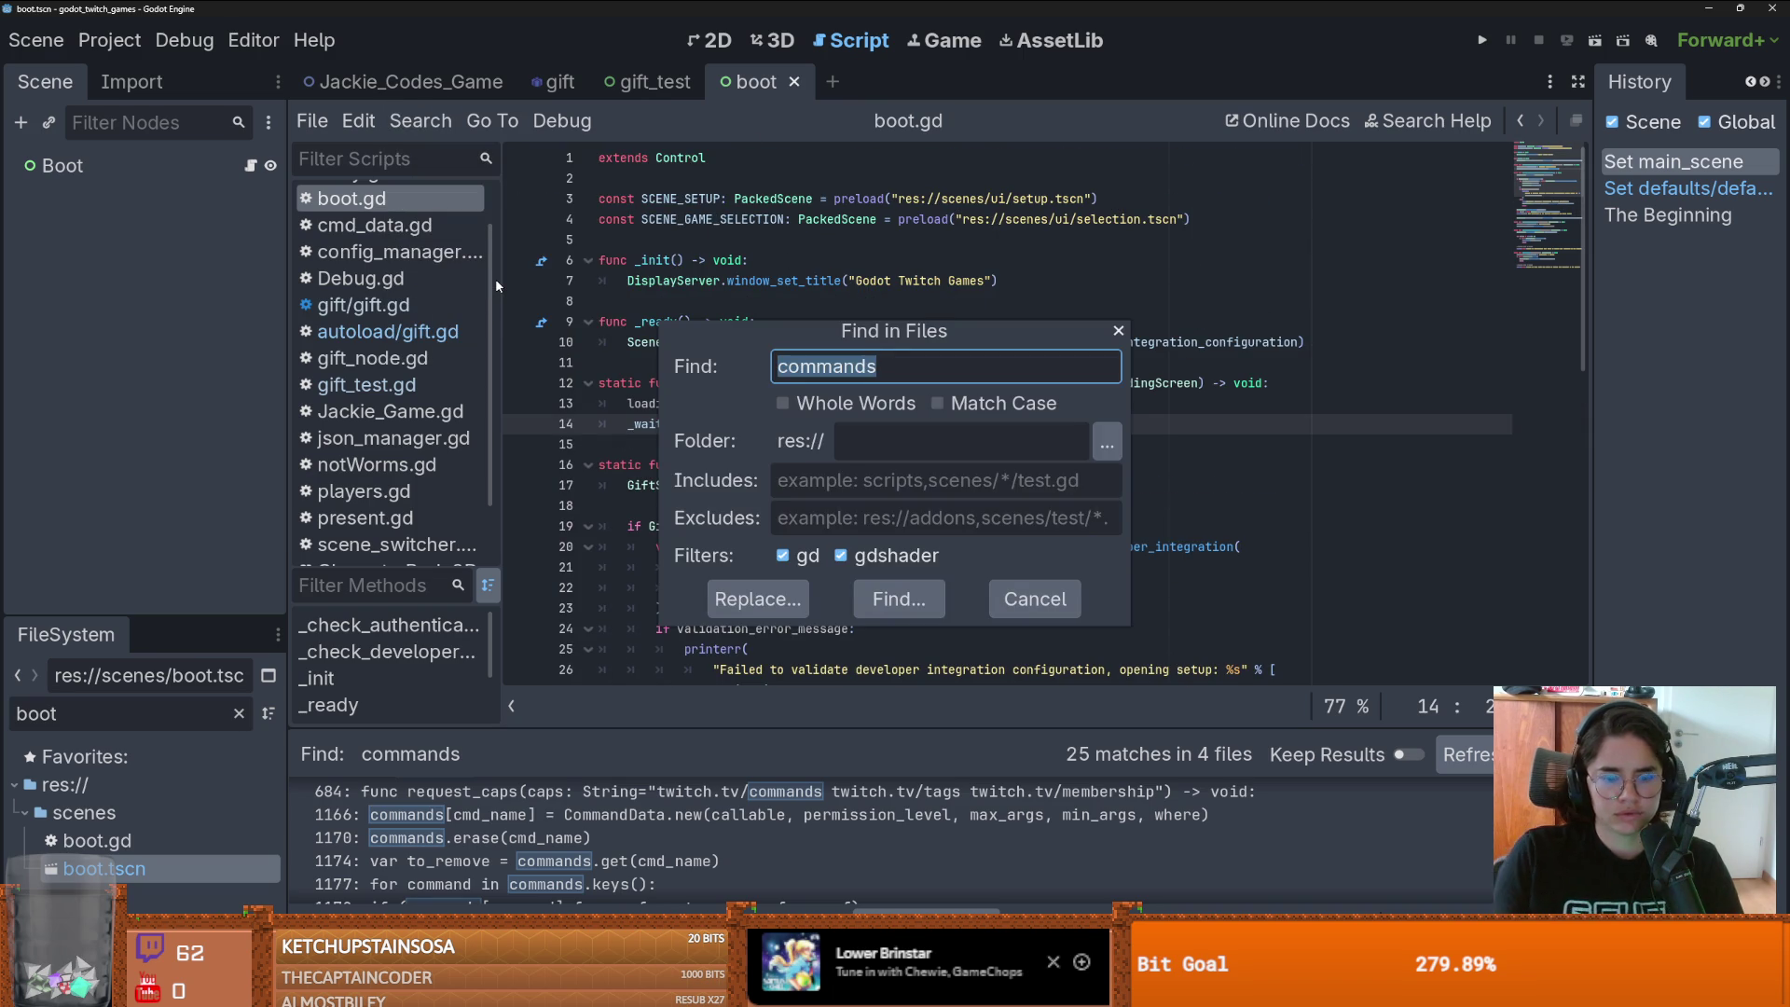
type("fi")
key("BackSpace")
key("BackSpace")
type("gift_node")
key("Return")
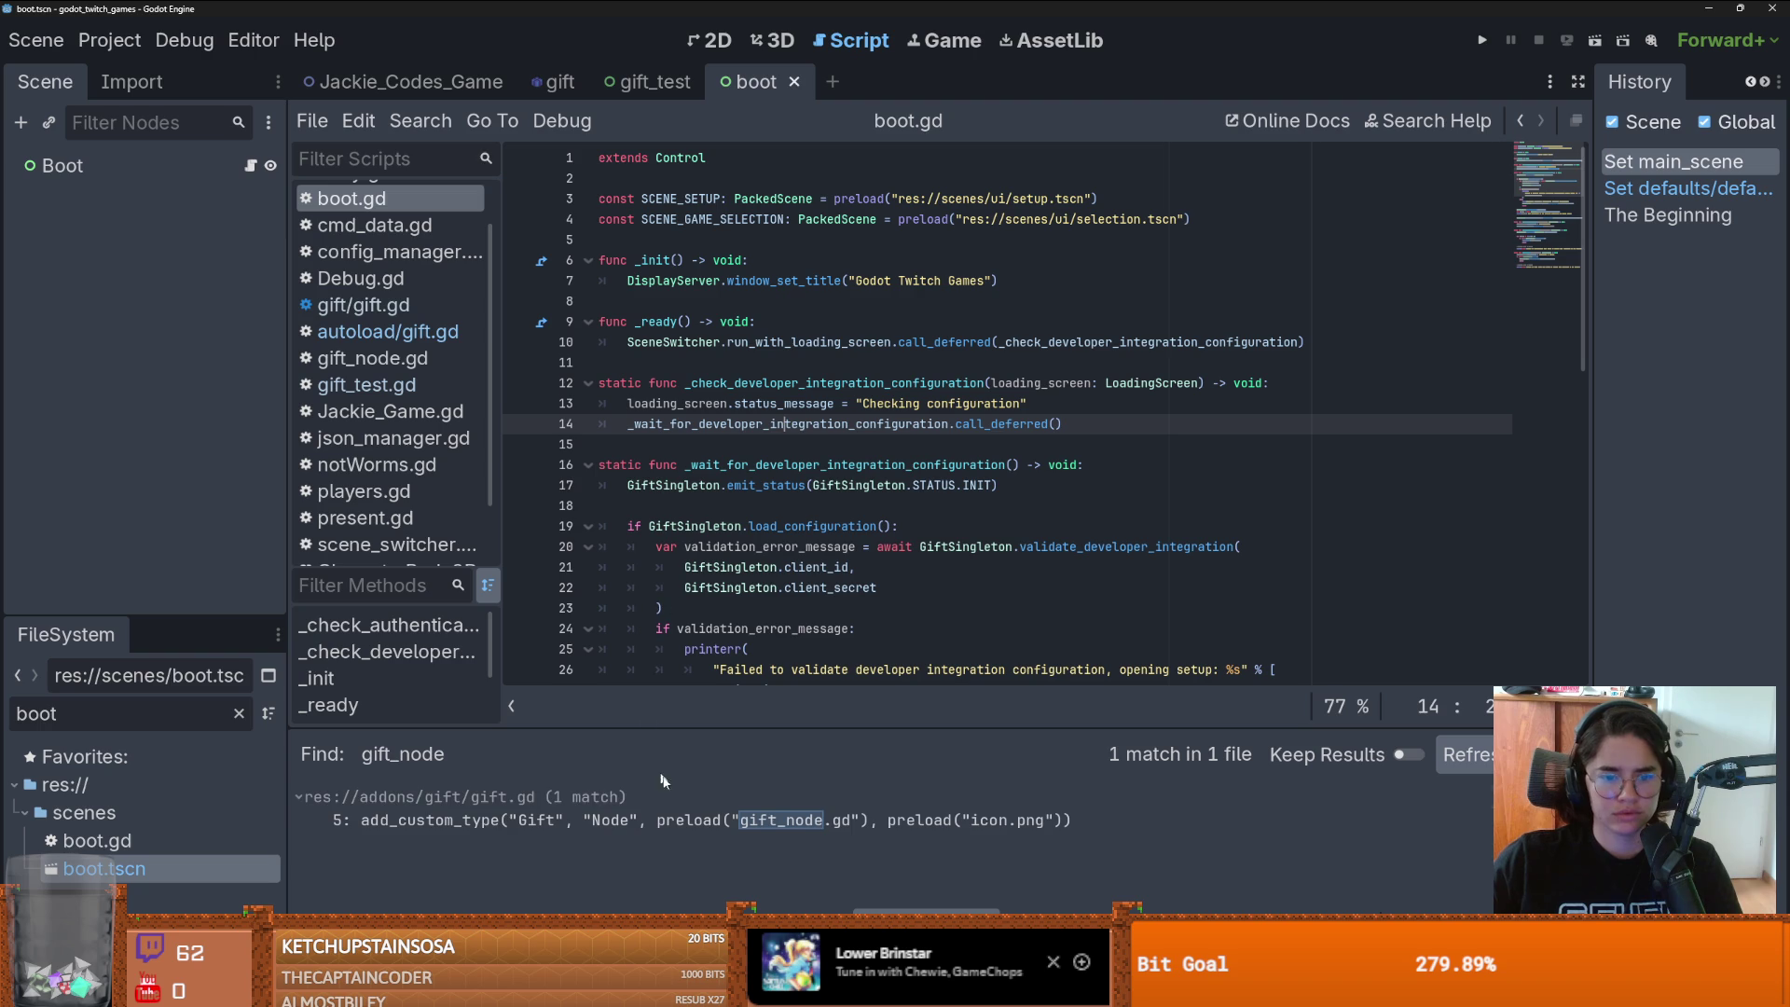
left_click(783, 819)
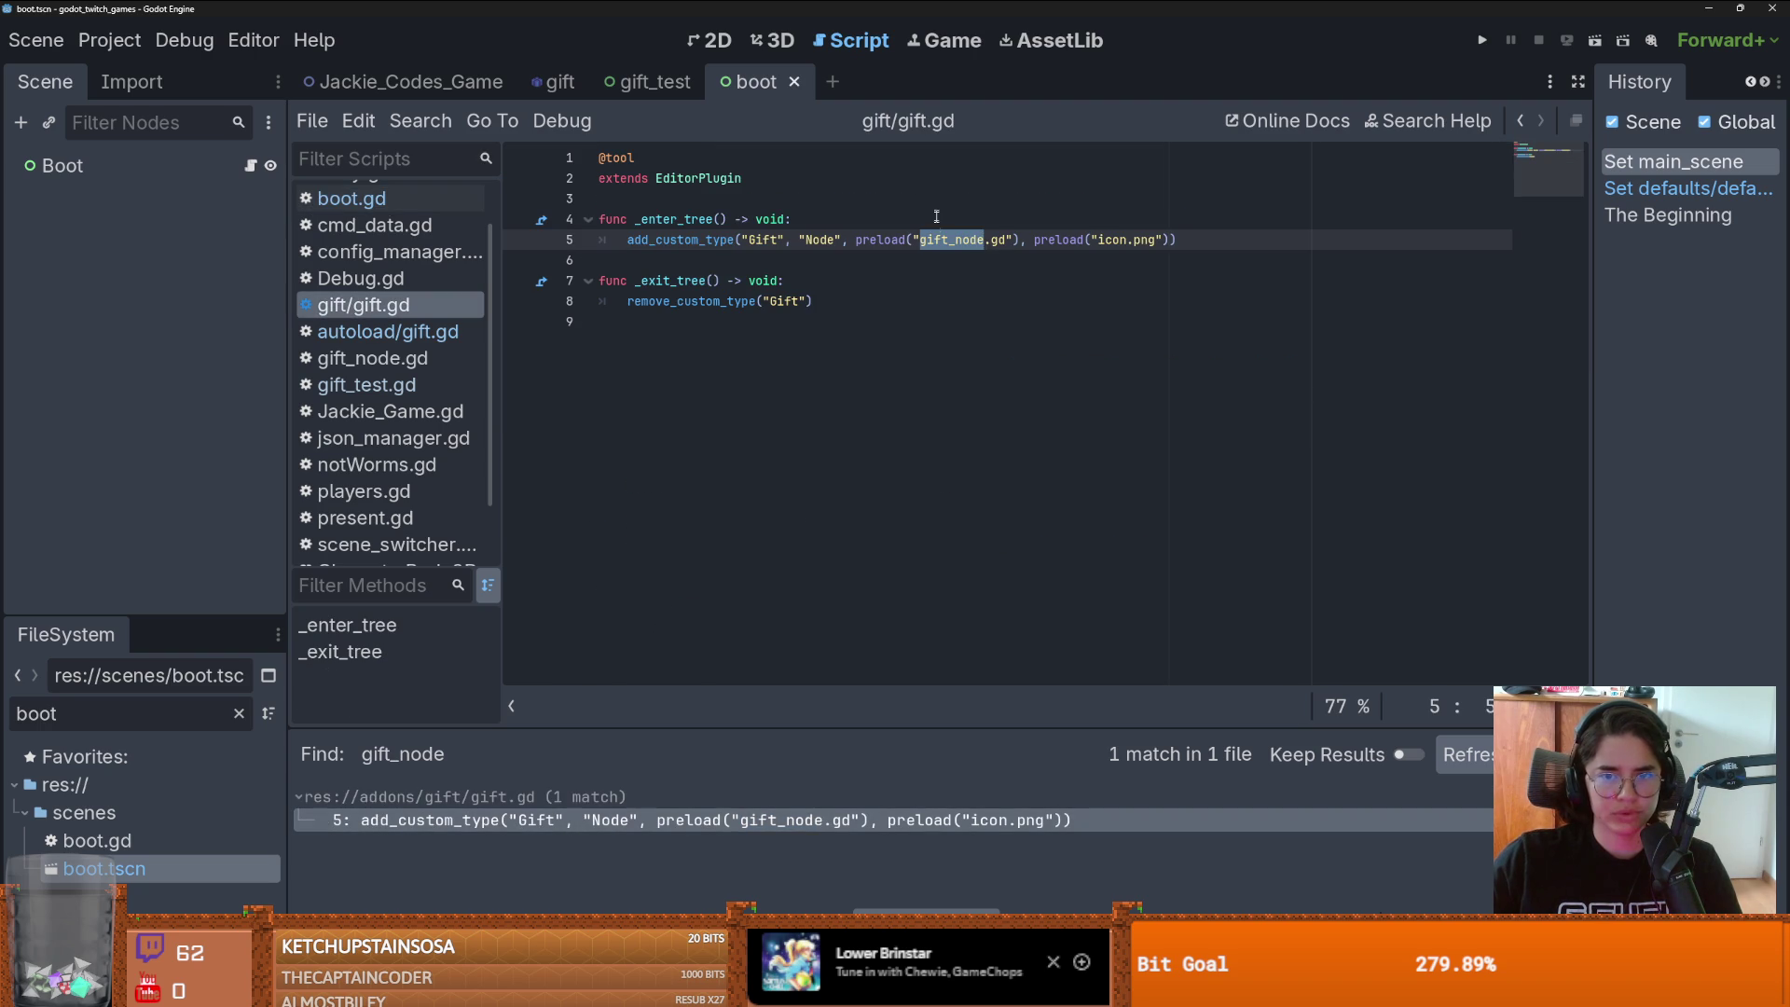
- Select gift_node.gd and add_custom_type on line 5, then clear the file filter
left_click_drag(1005, 240, 926, 238)
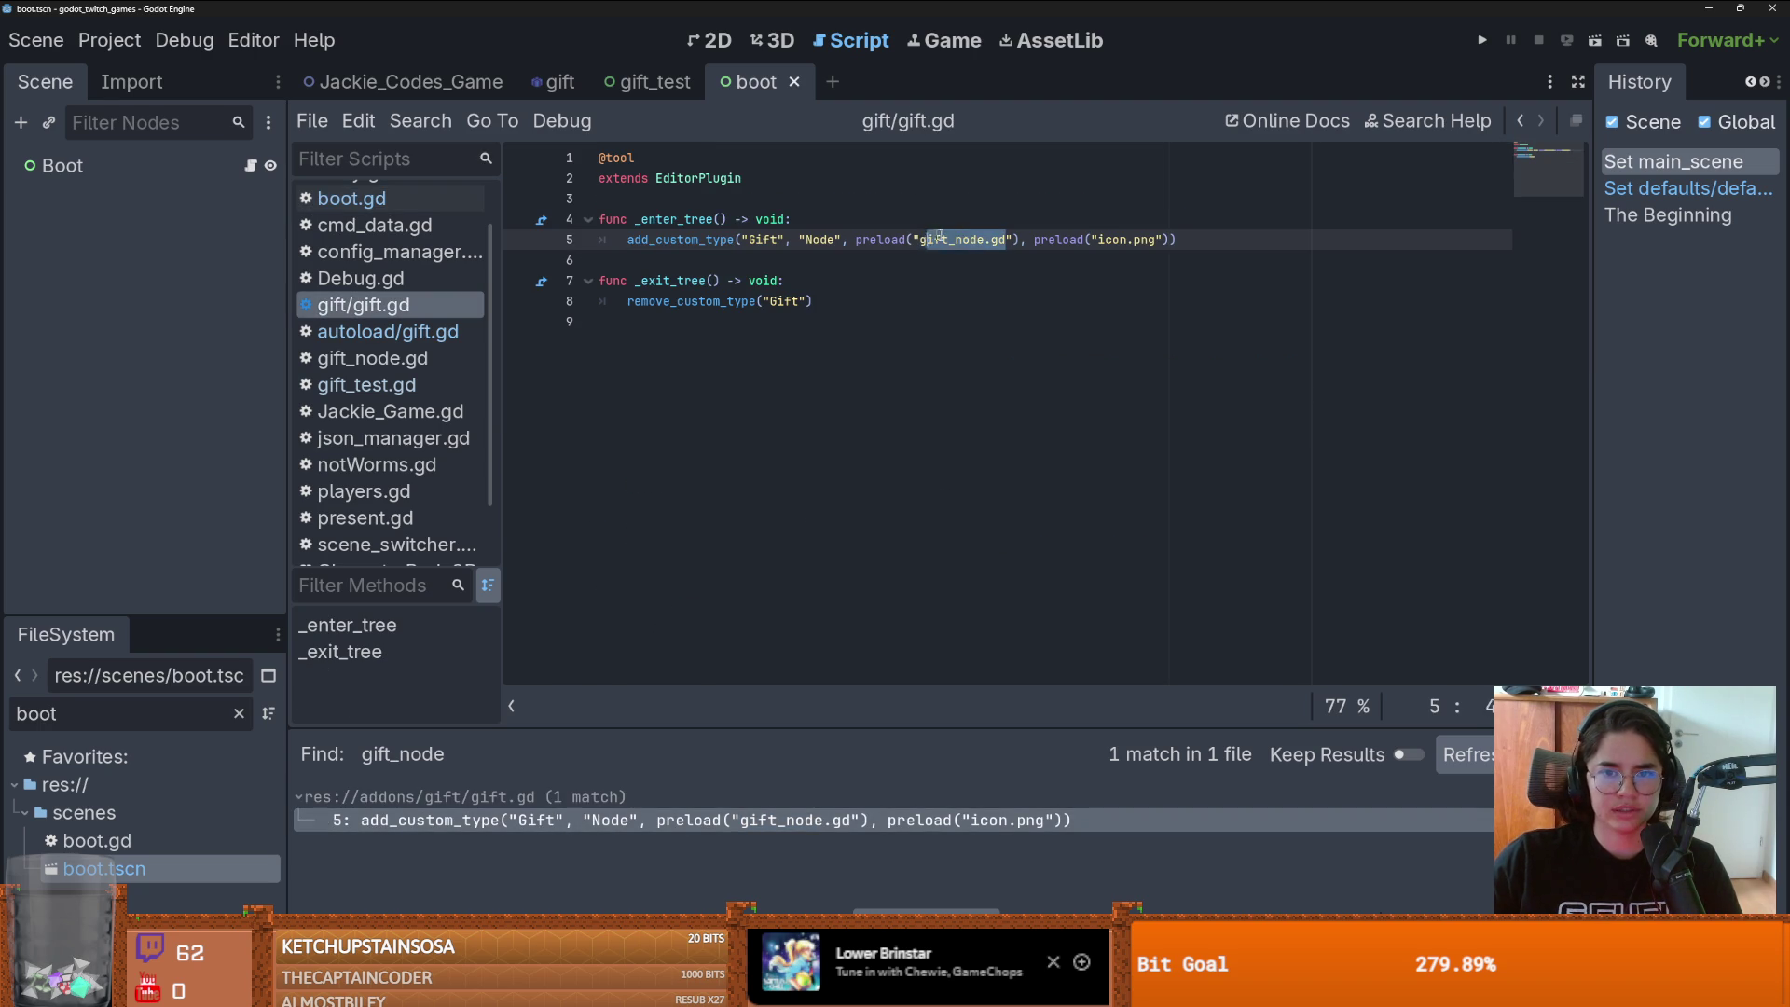
left_click(958, 244)
double_click(960, 244)
double_click(1003, 241)
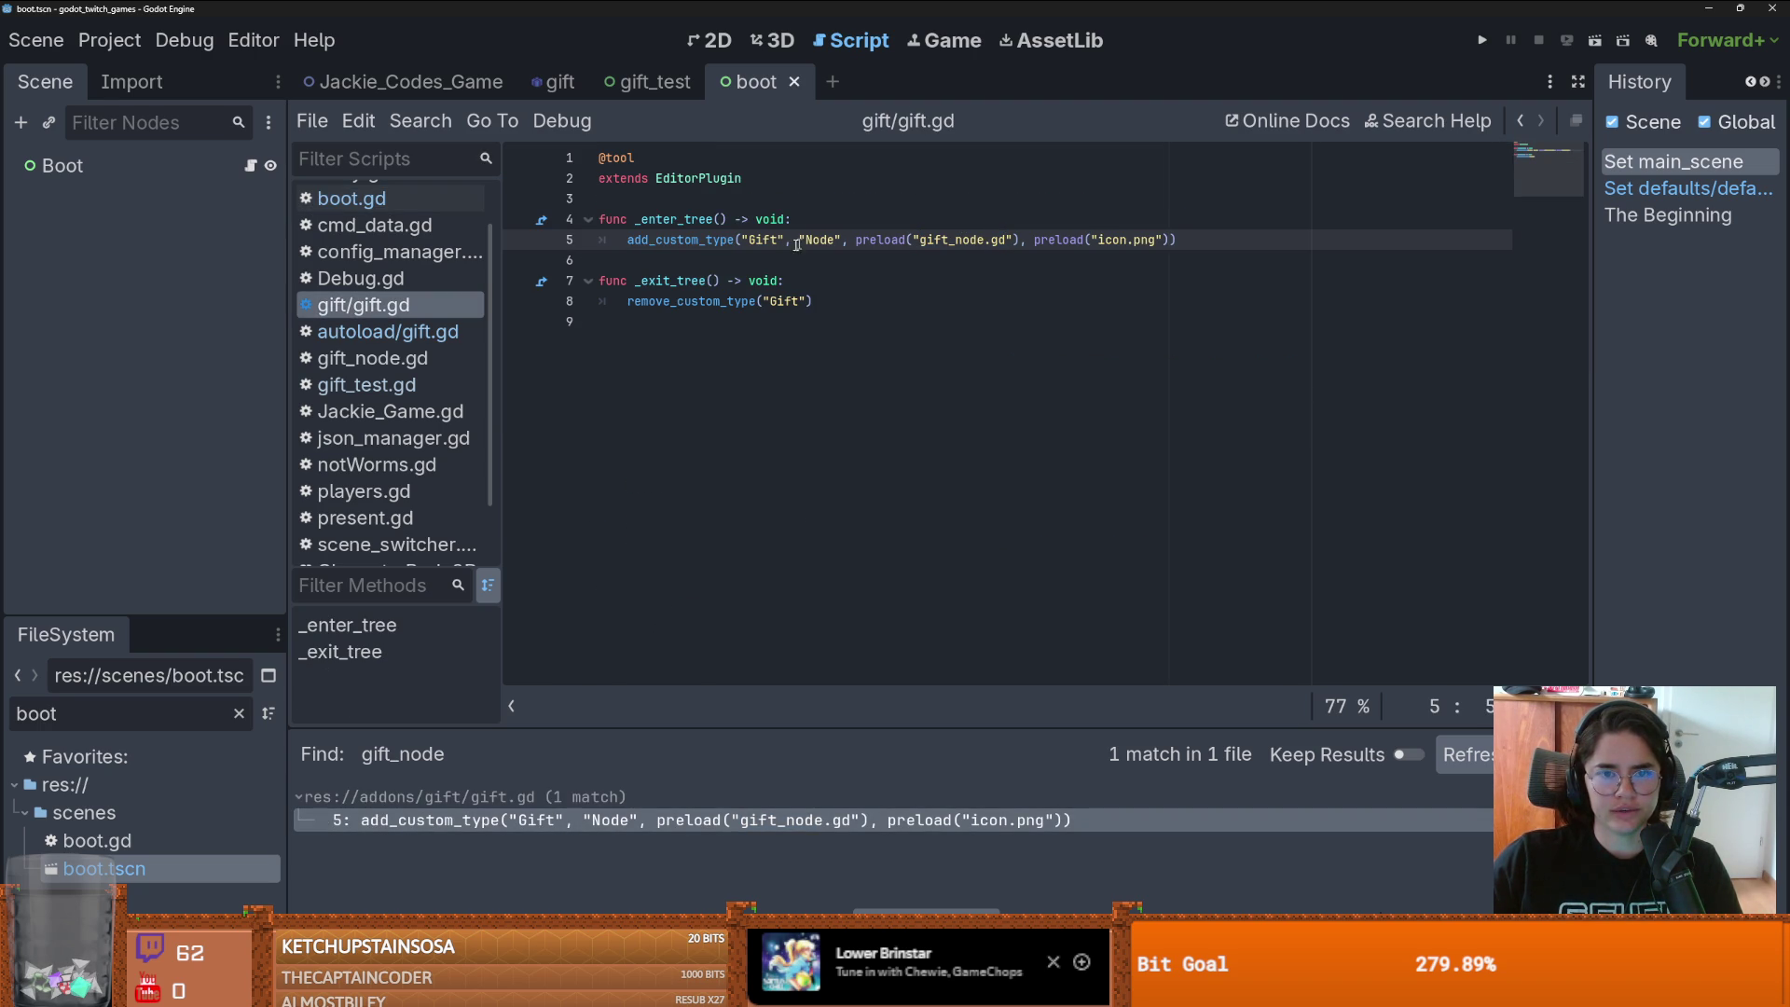
double_click(698, 241)
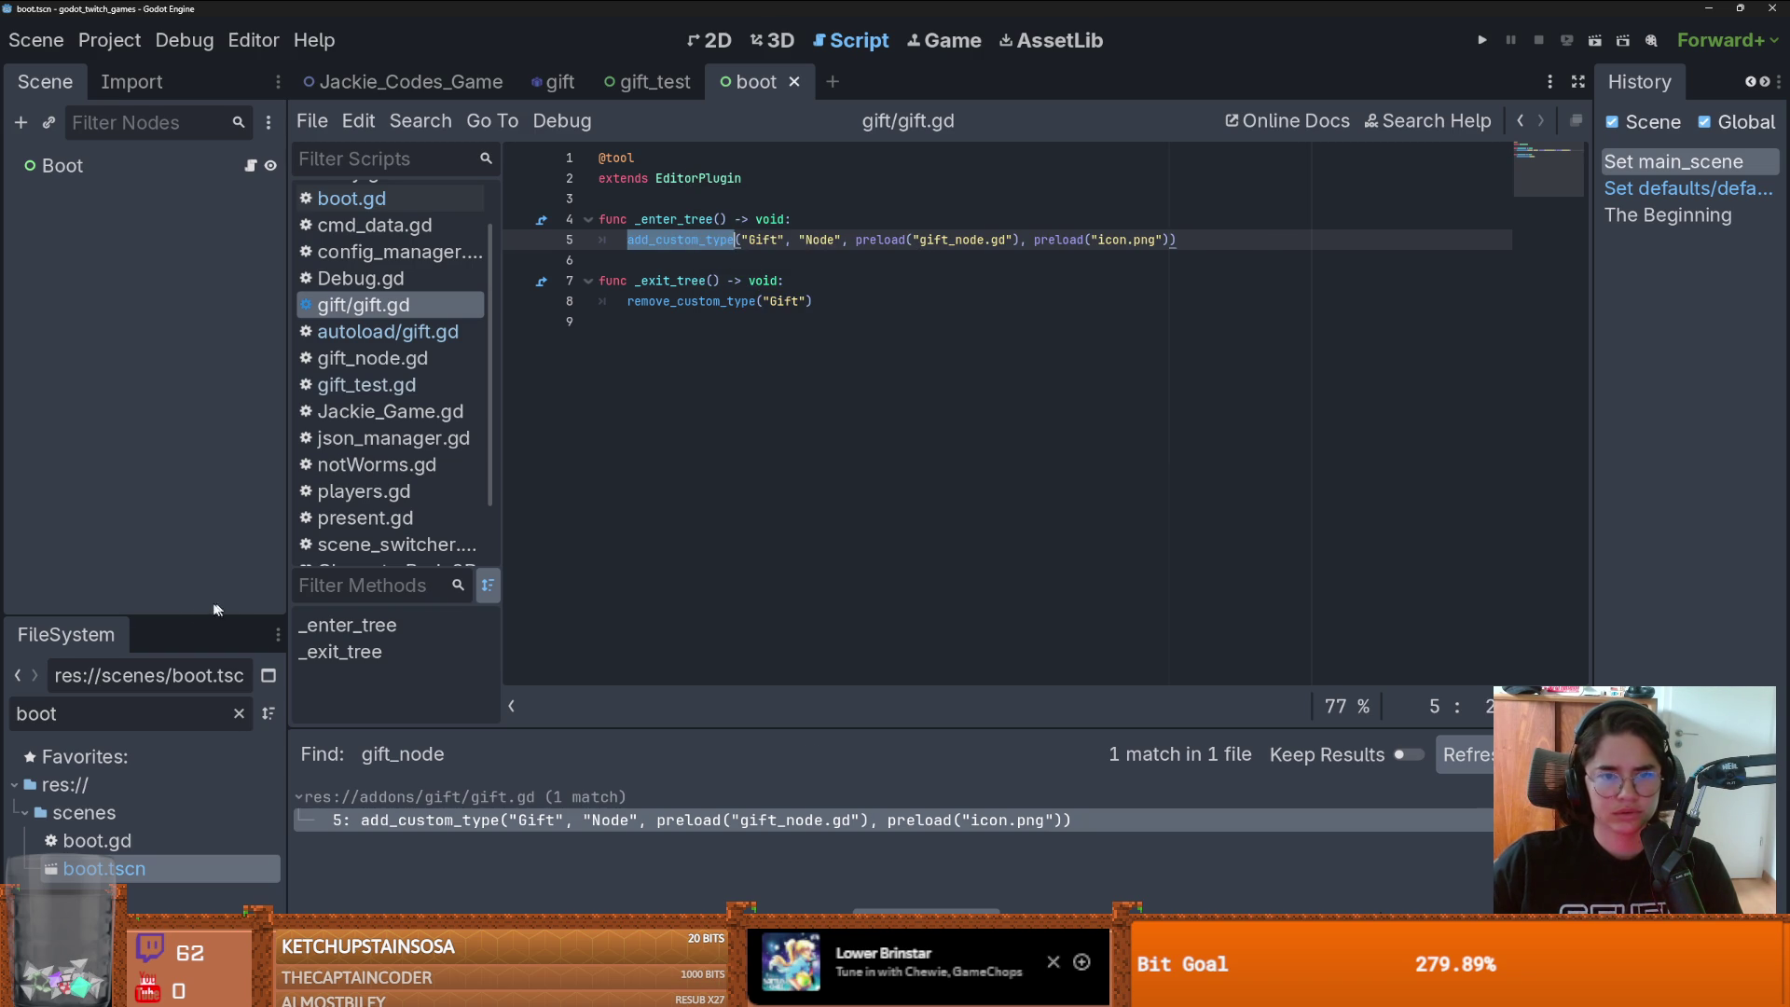
left_click_drag(189, 618, 248, 194)
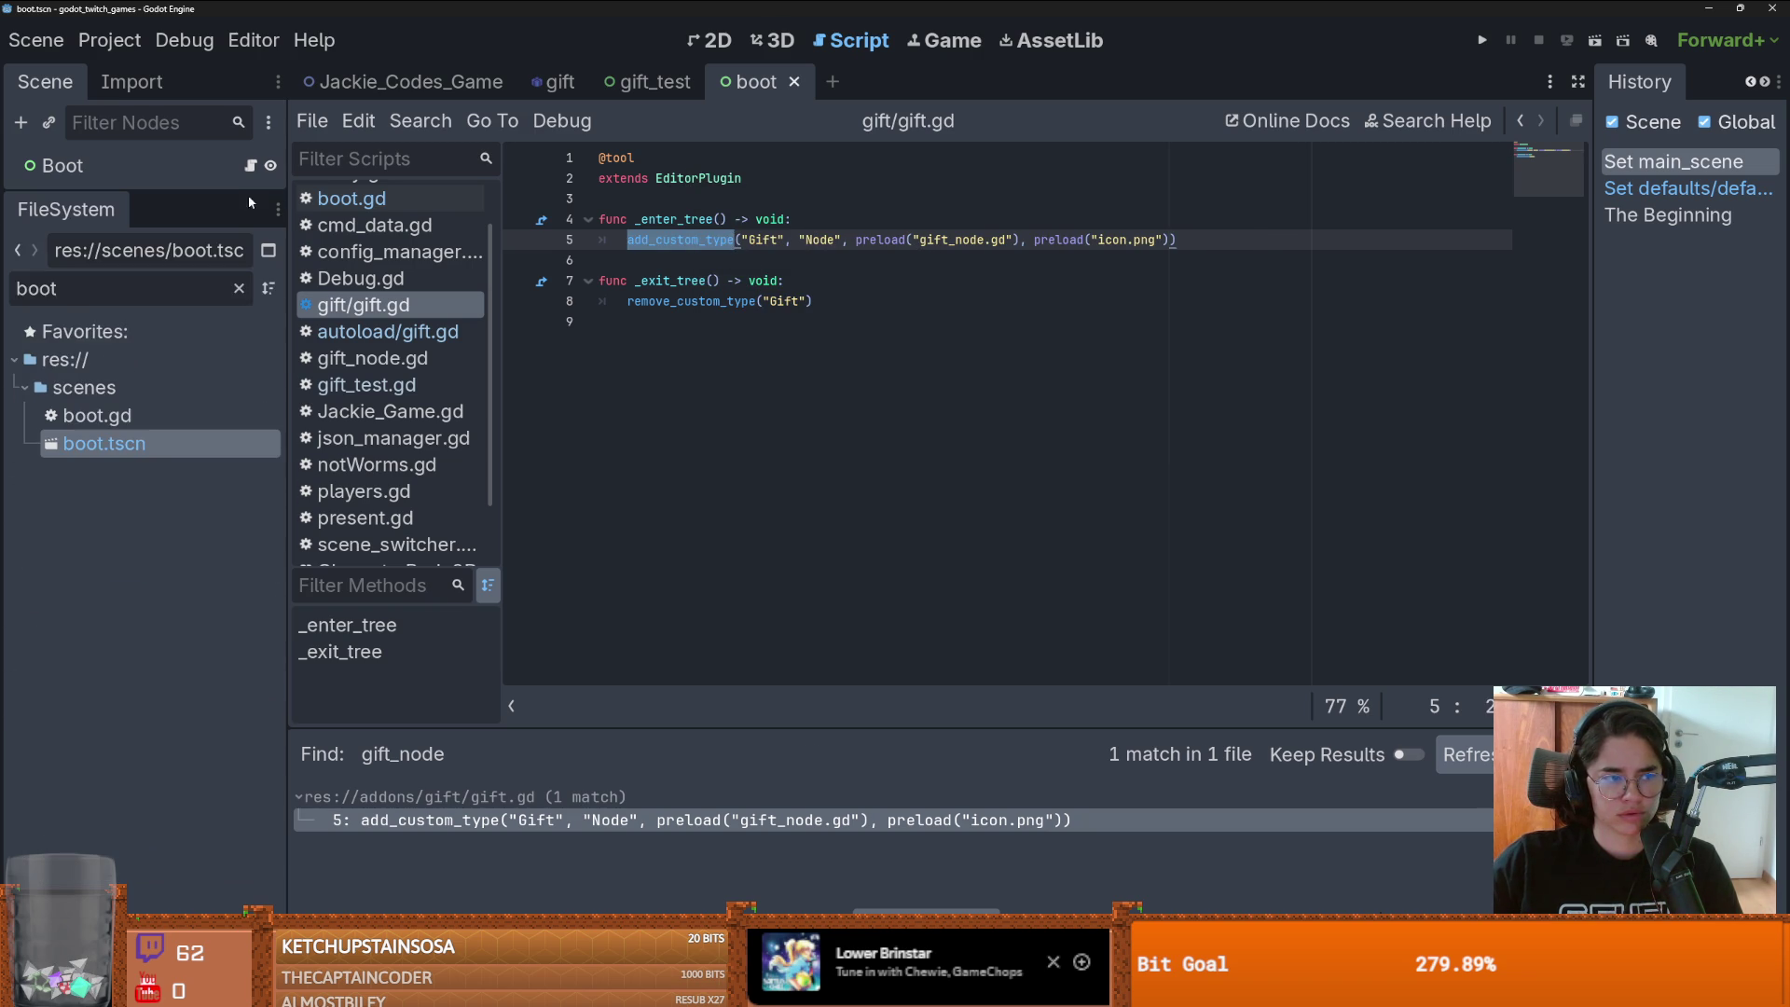
left_click(238, 288)
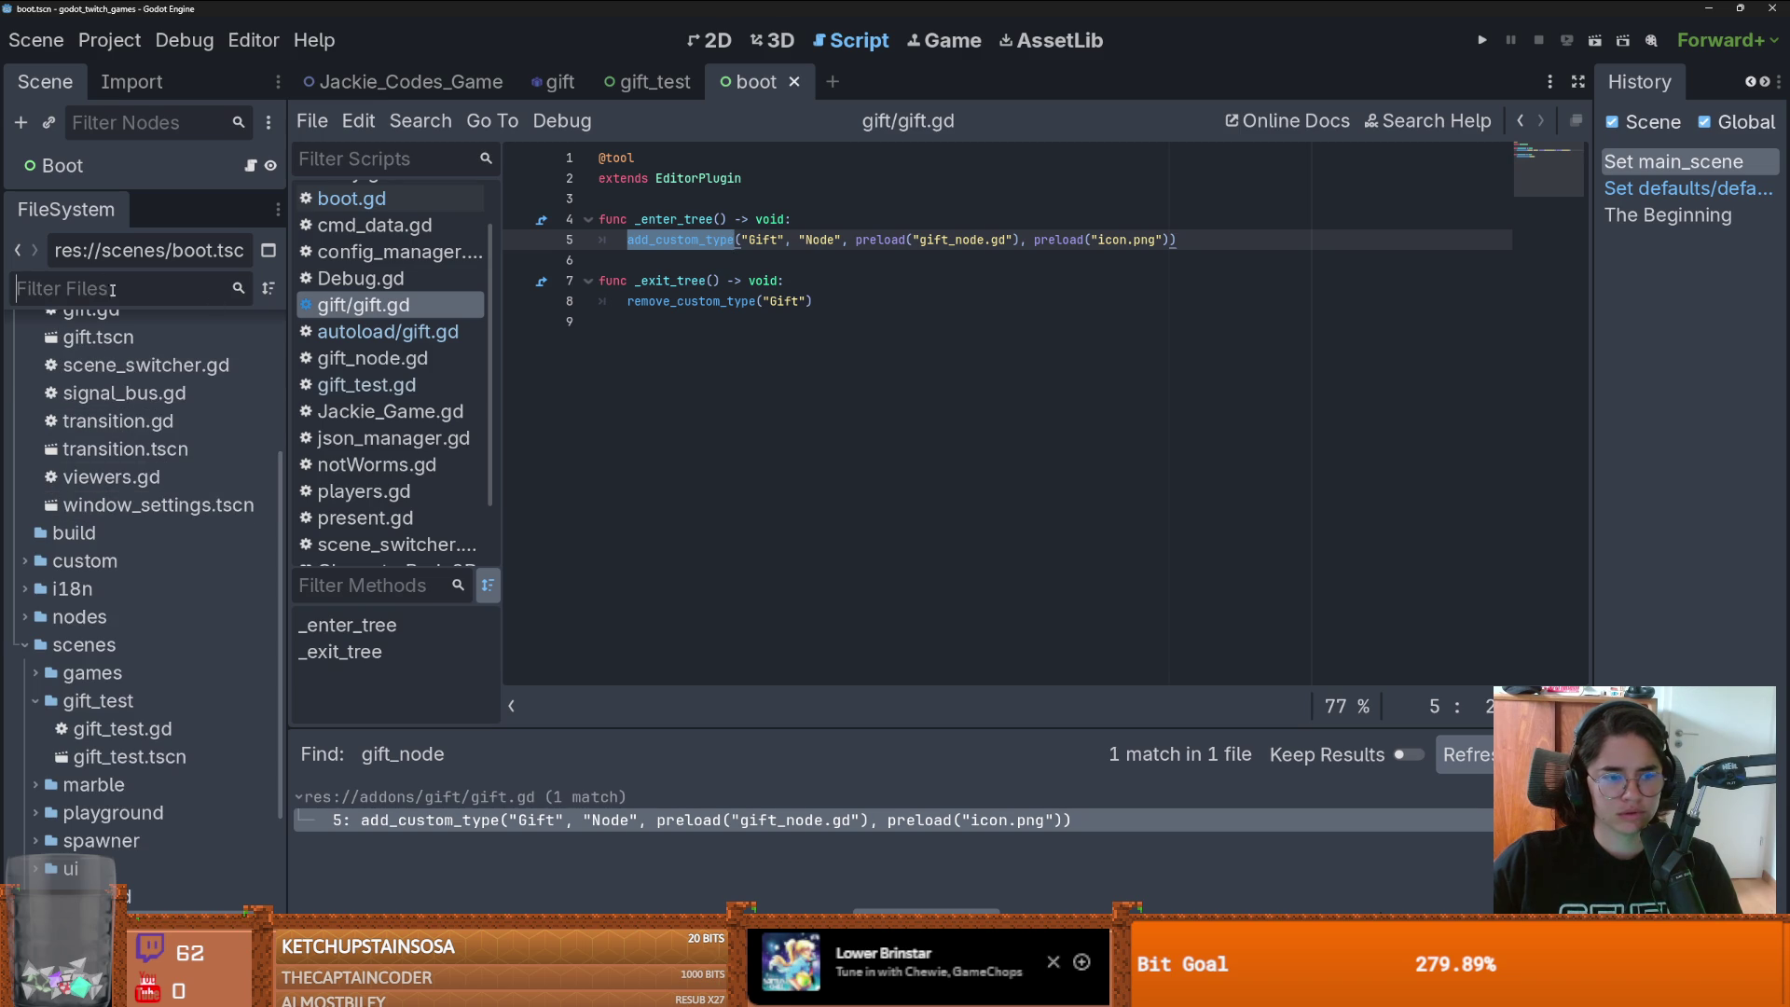
type("gift_n")
double_click(129, 443)
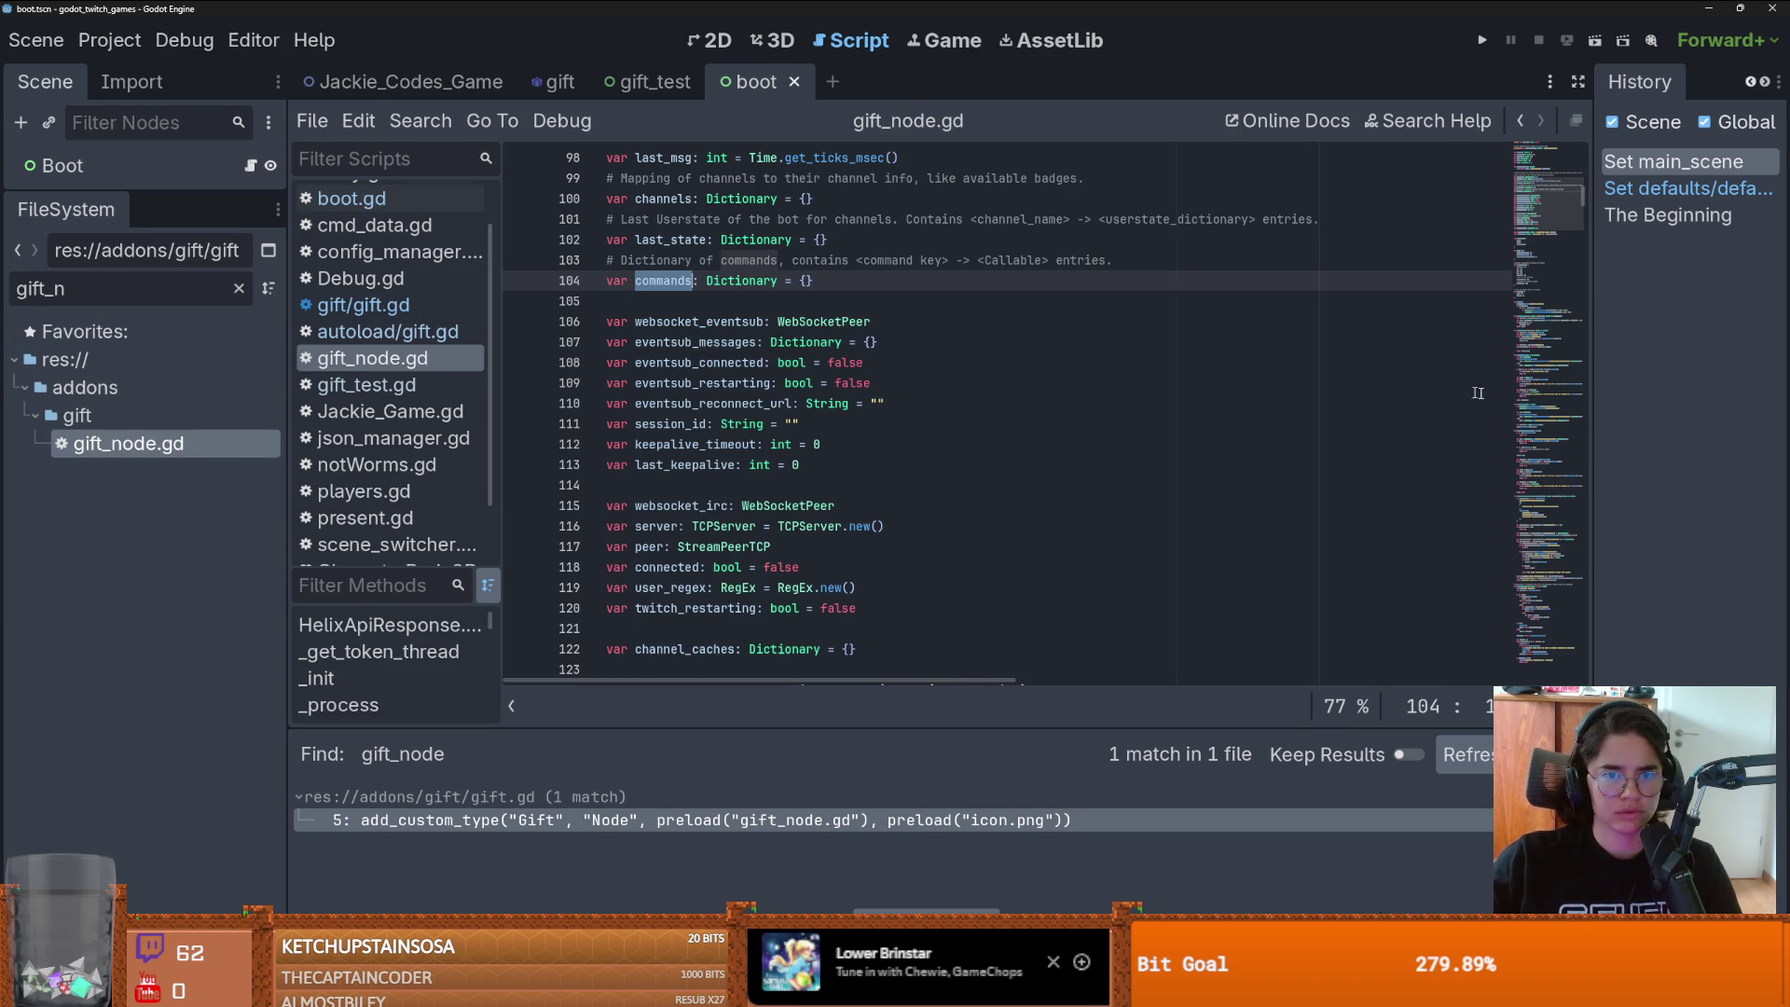
left_click(1548, 158)
left_click(643, 179)
double_click(643, 179)
key("End")
key("ctrl+shift+Left")
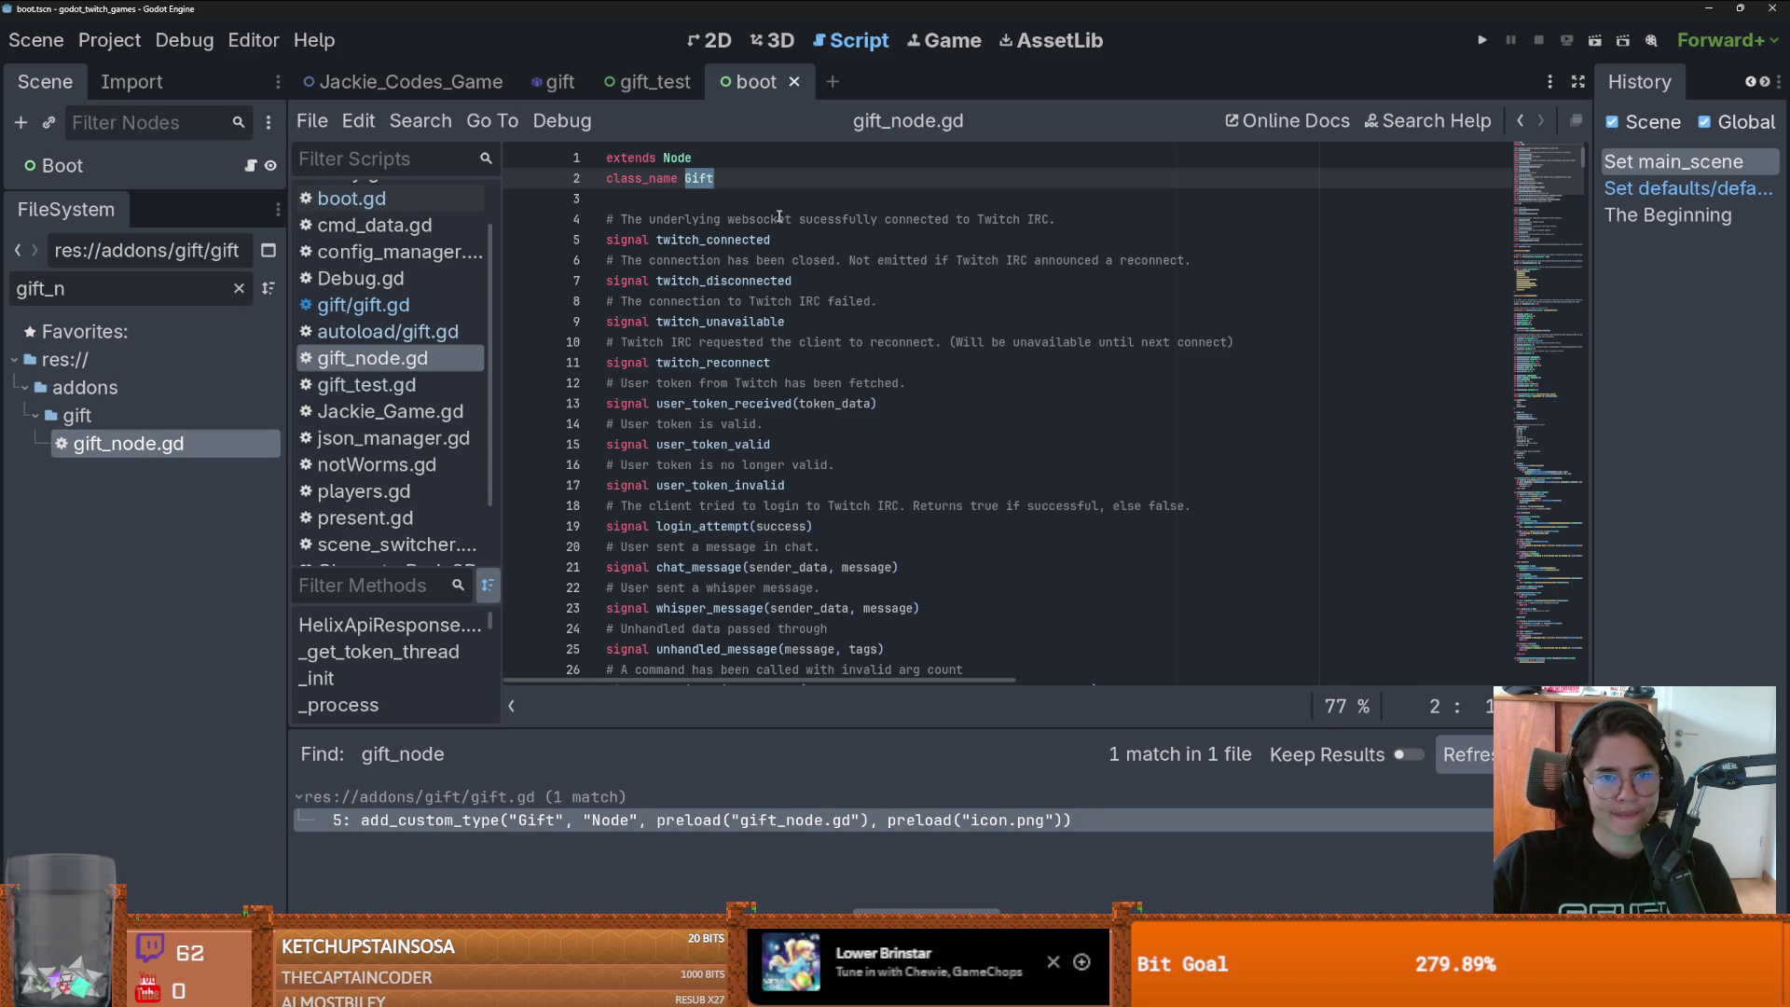
scroll(762, 435, "down", 3)
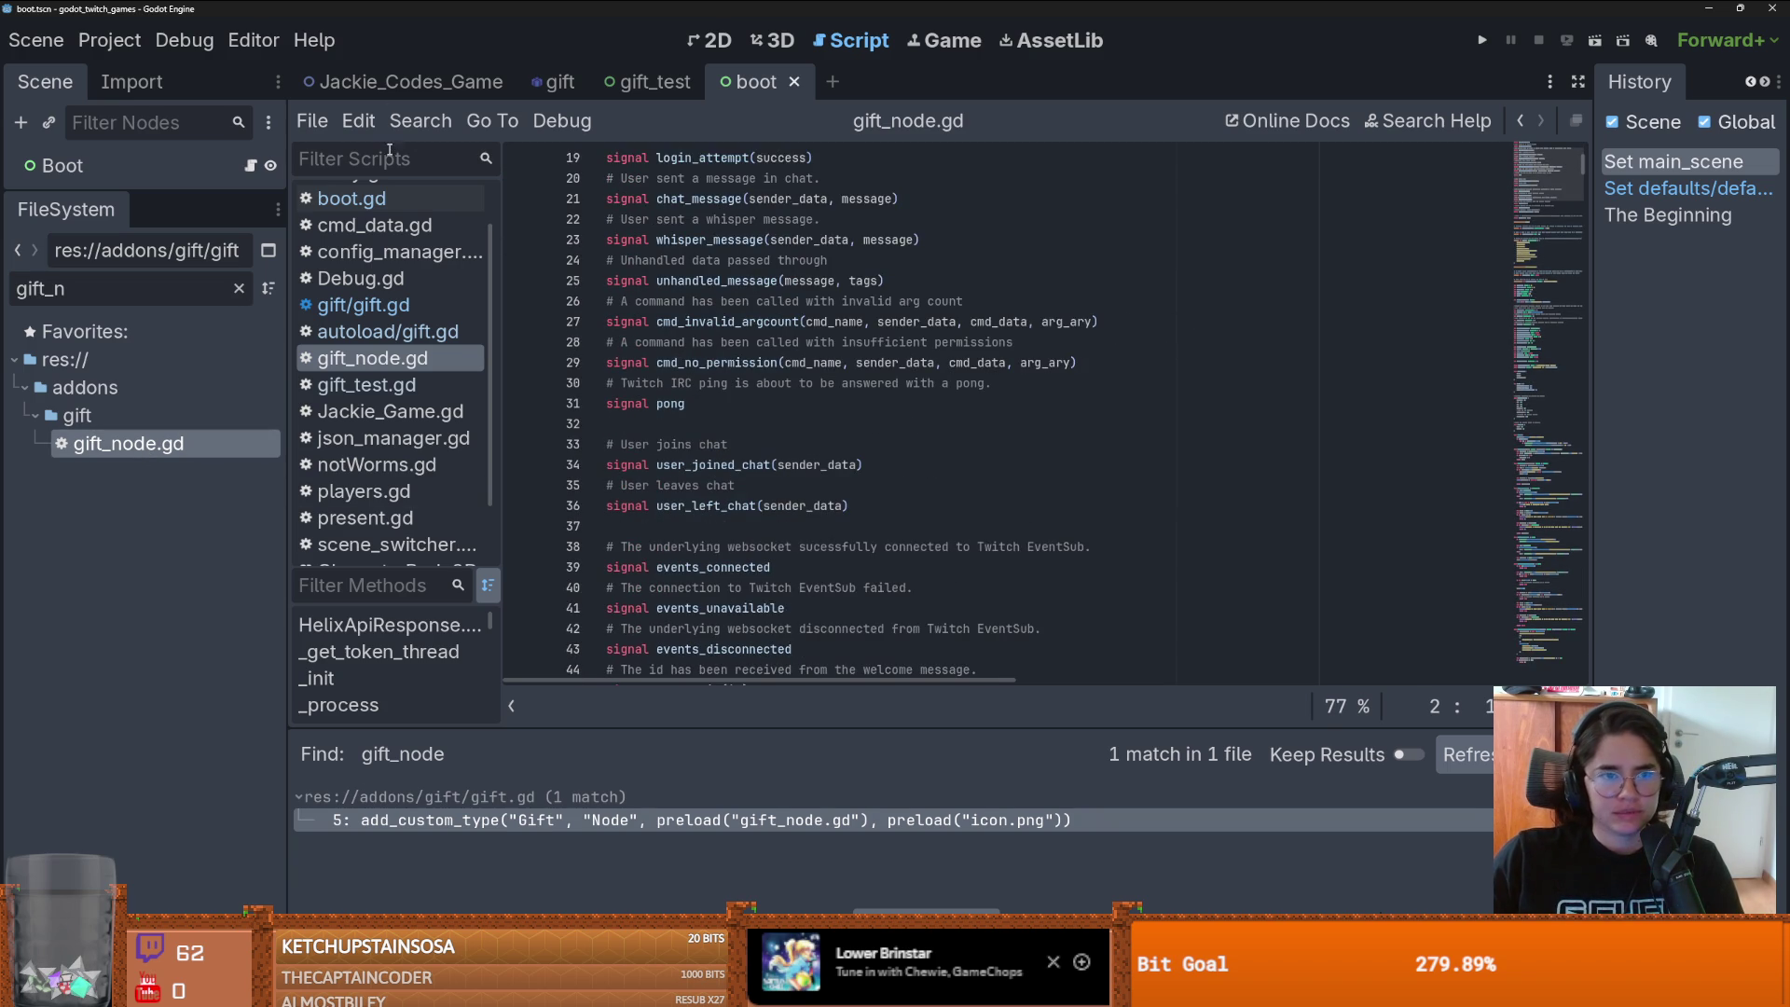
scroll(762, 435, "up", 3)
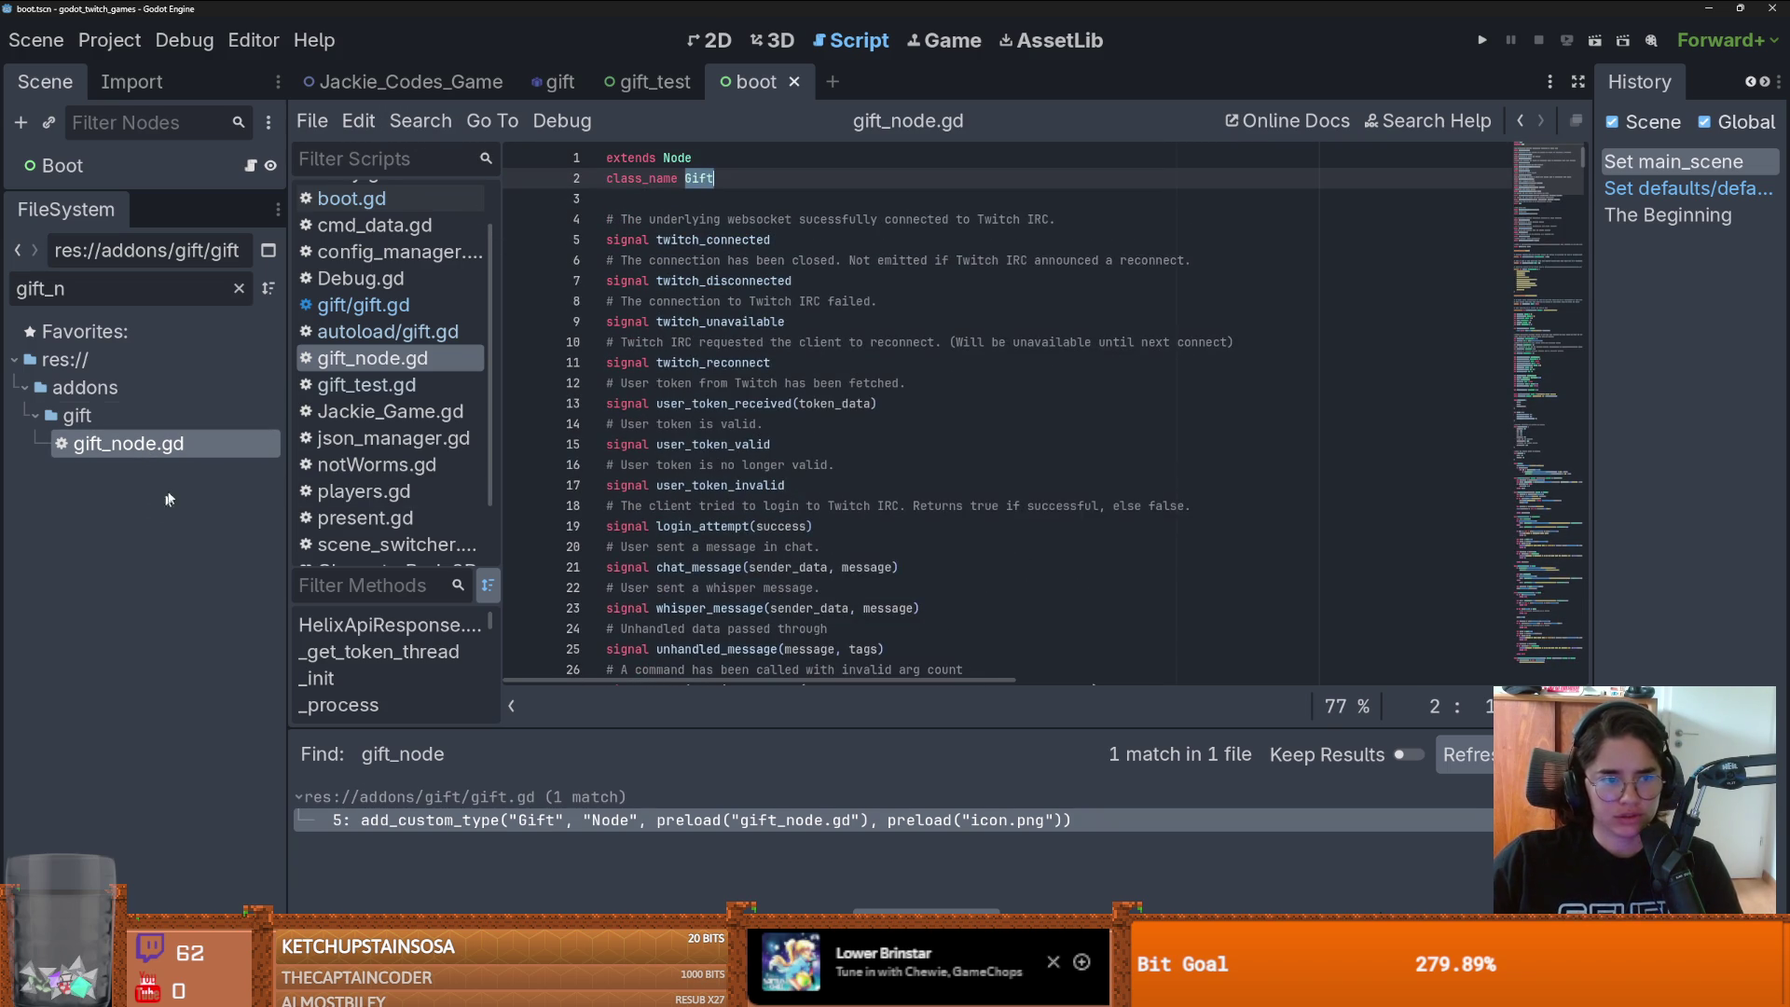
left_click(239, 290)
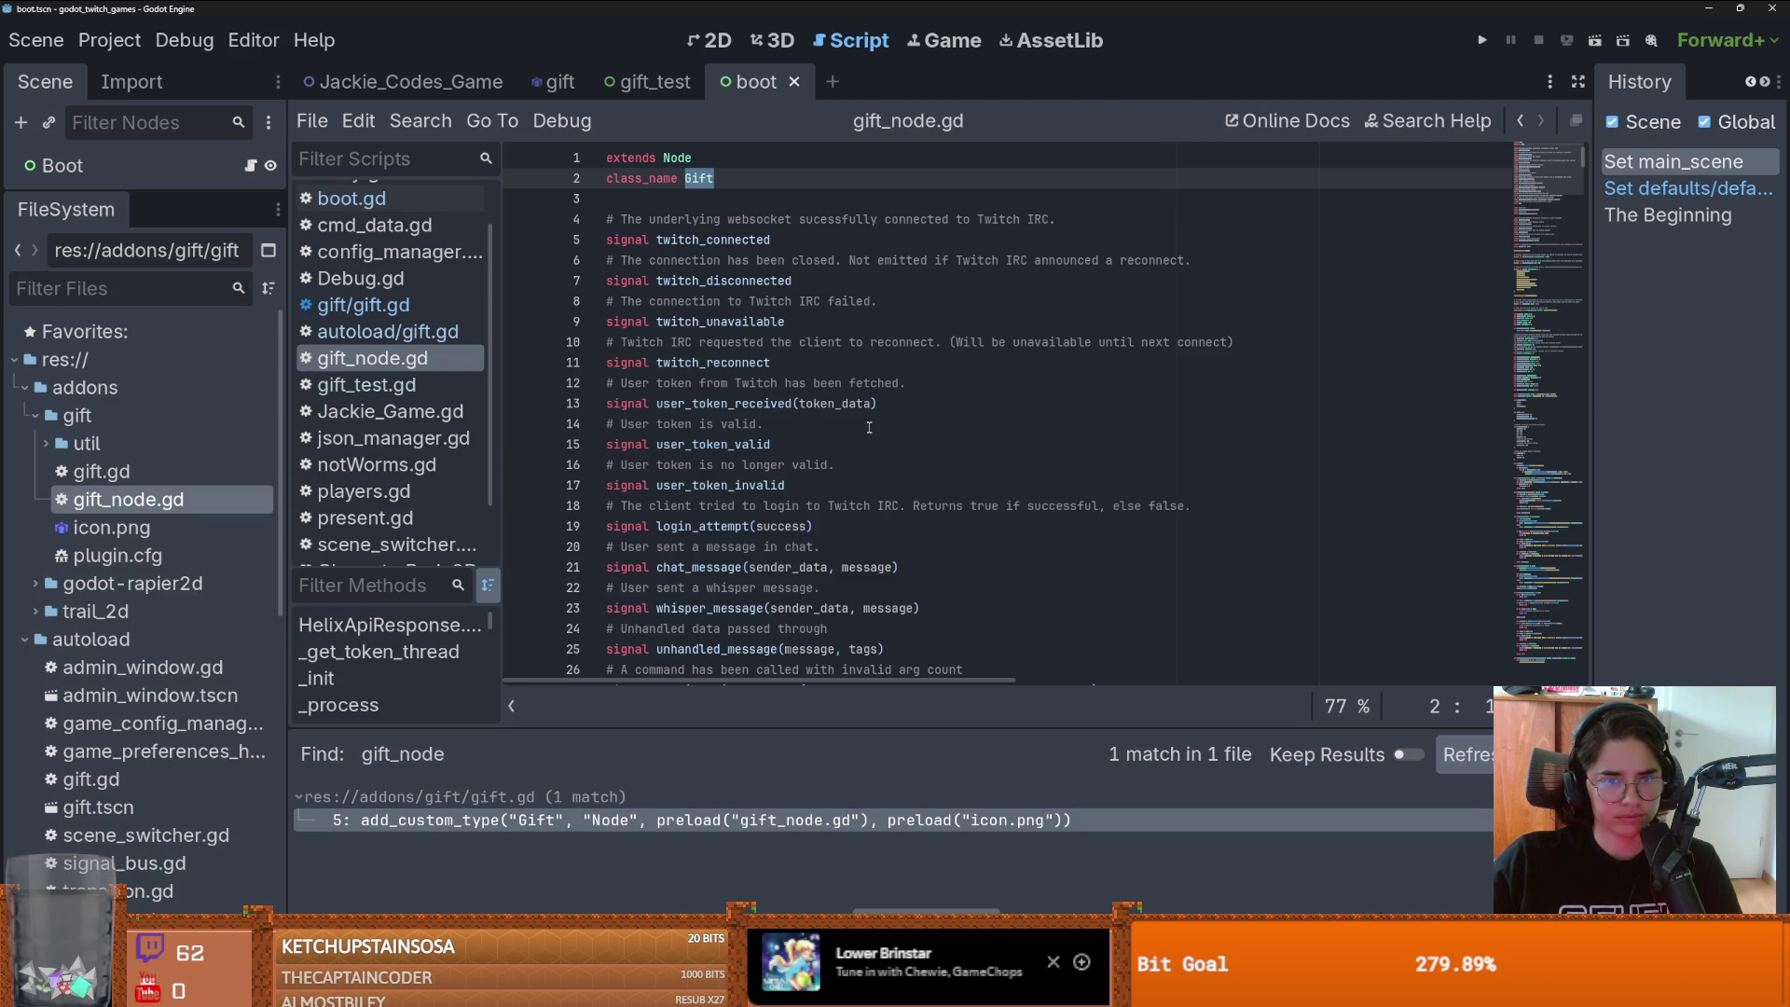
scroll(856, 429, "down", 18)
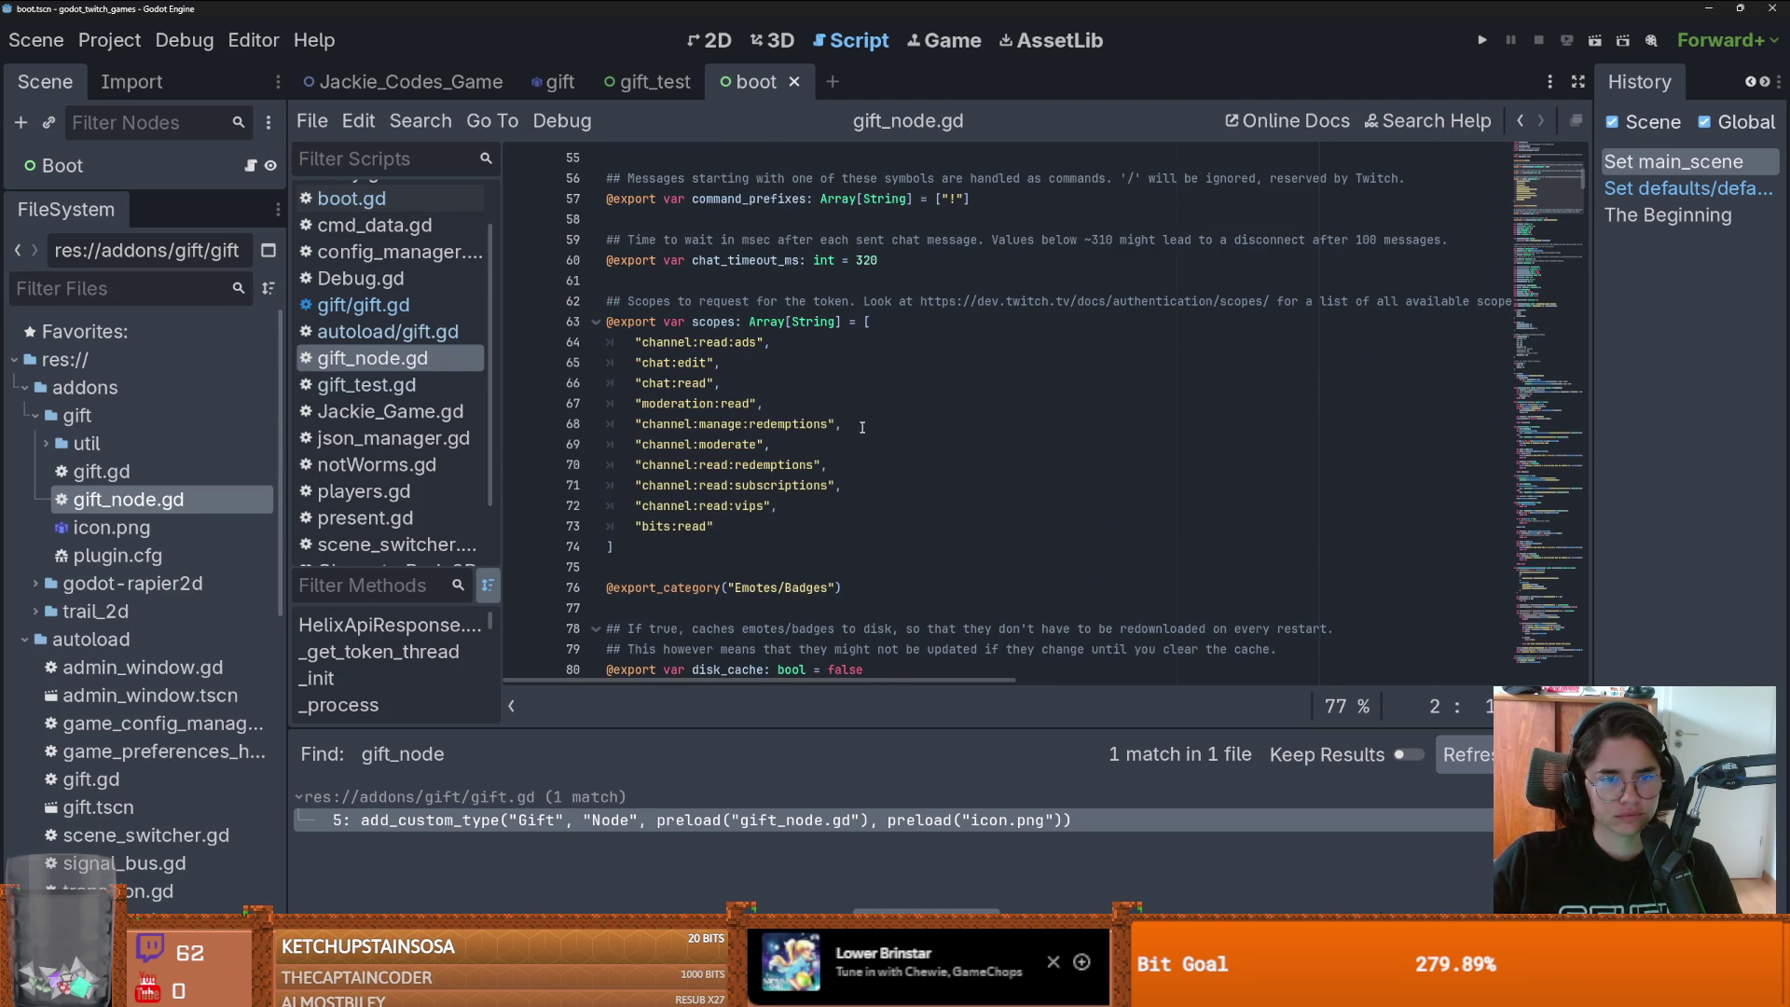
double_click(713, 321)
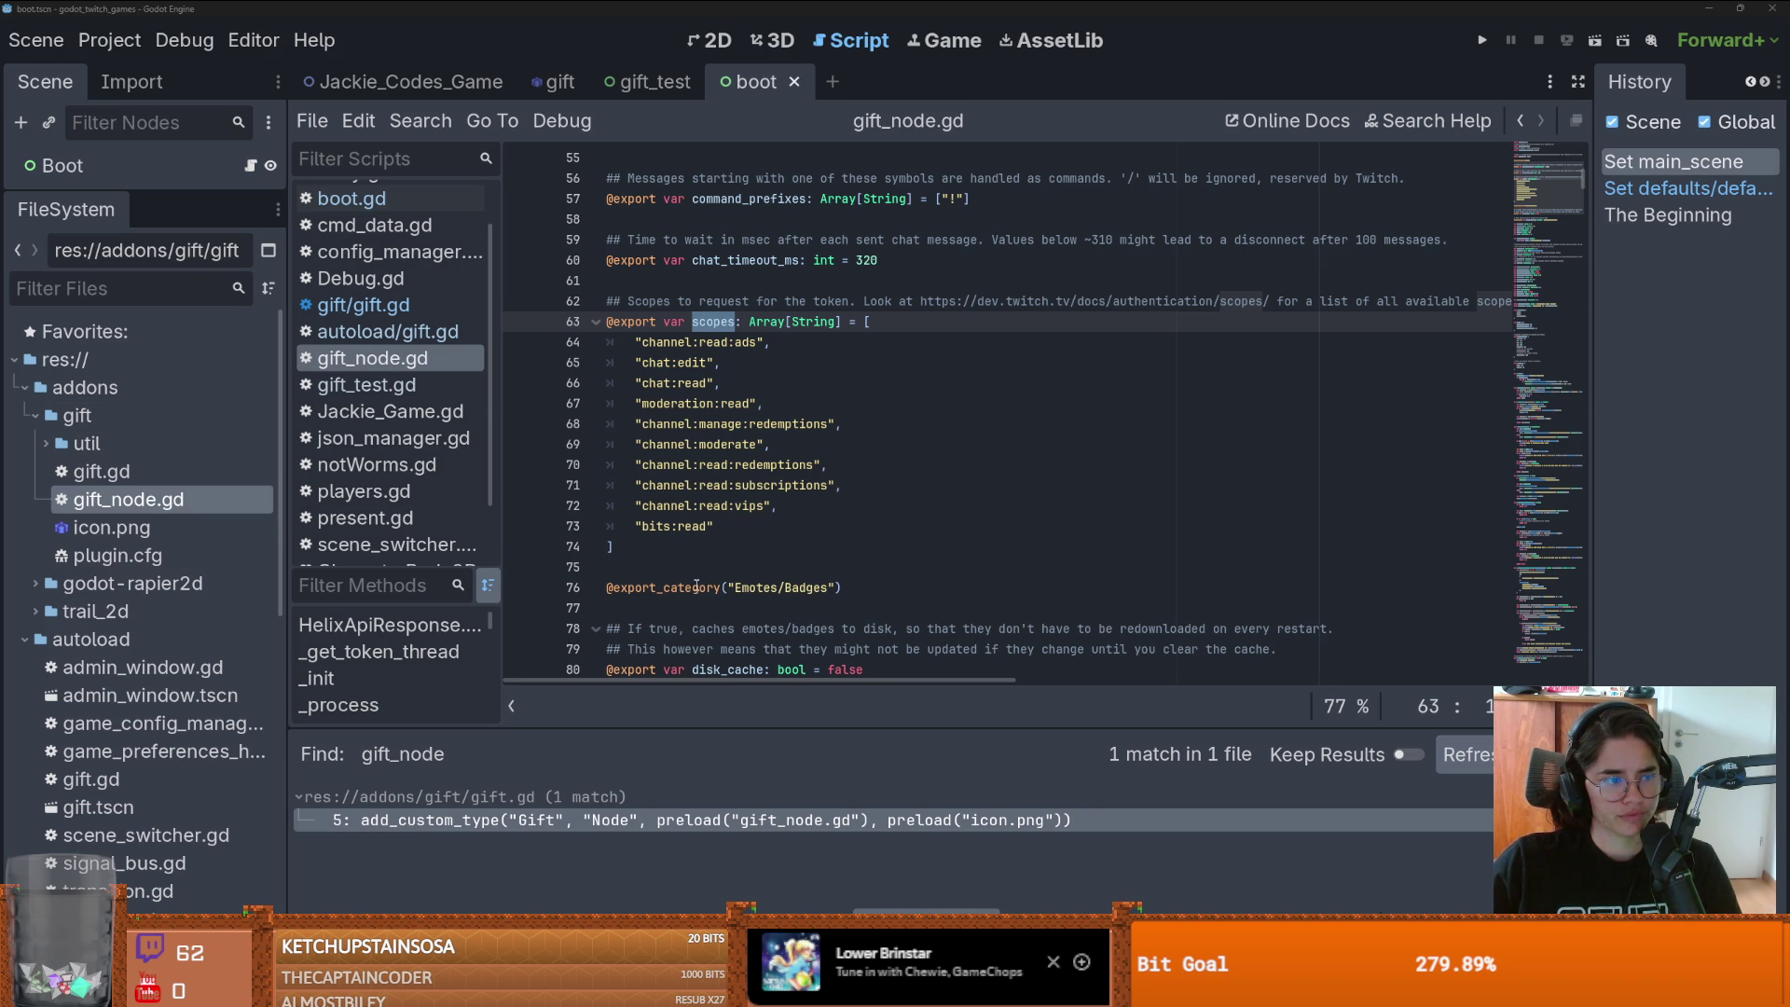
left_click(919, 523)
scroll(760, 576, "up", 10)
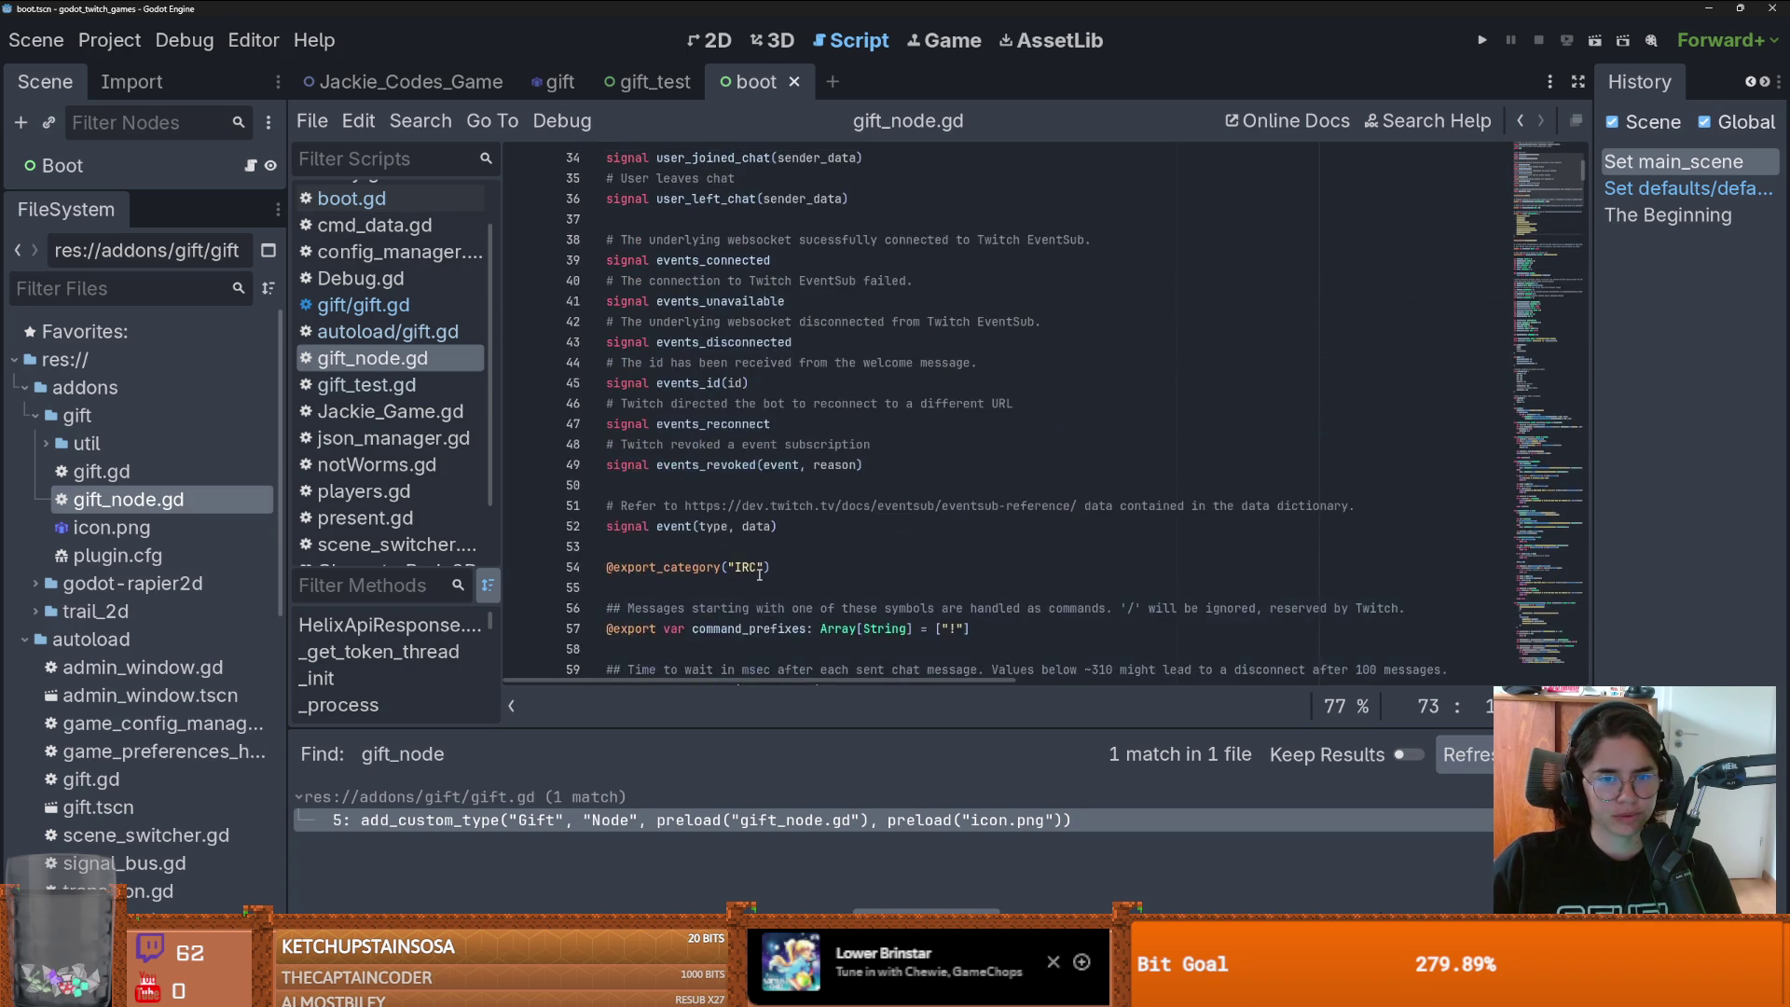
scroll(760, 576, "up", 7)
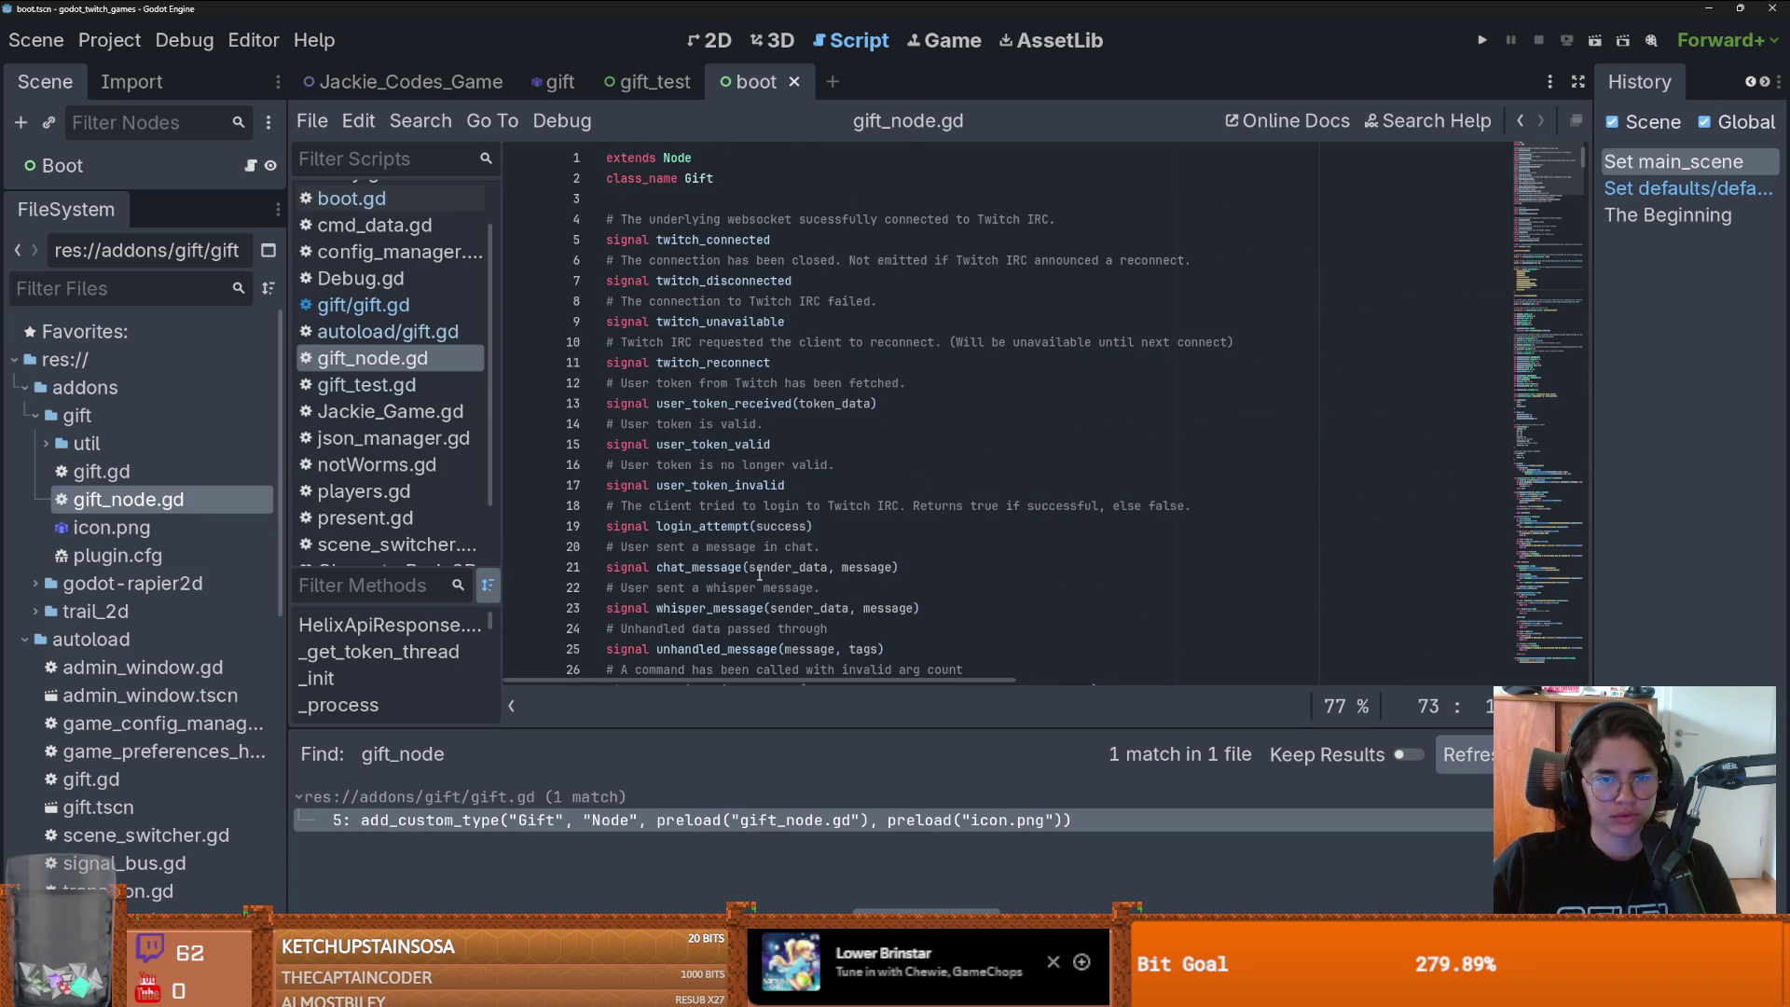
scroll(760, 576, "down", 5)
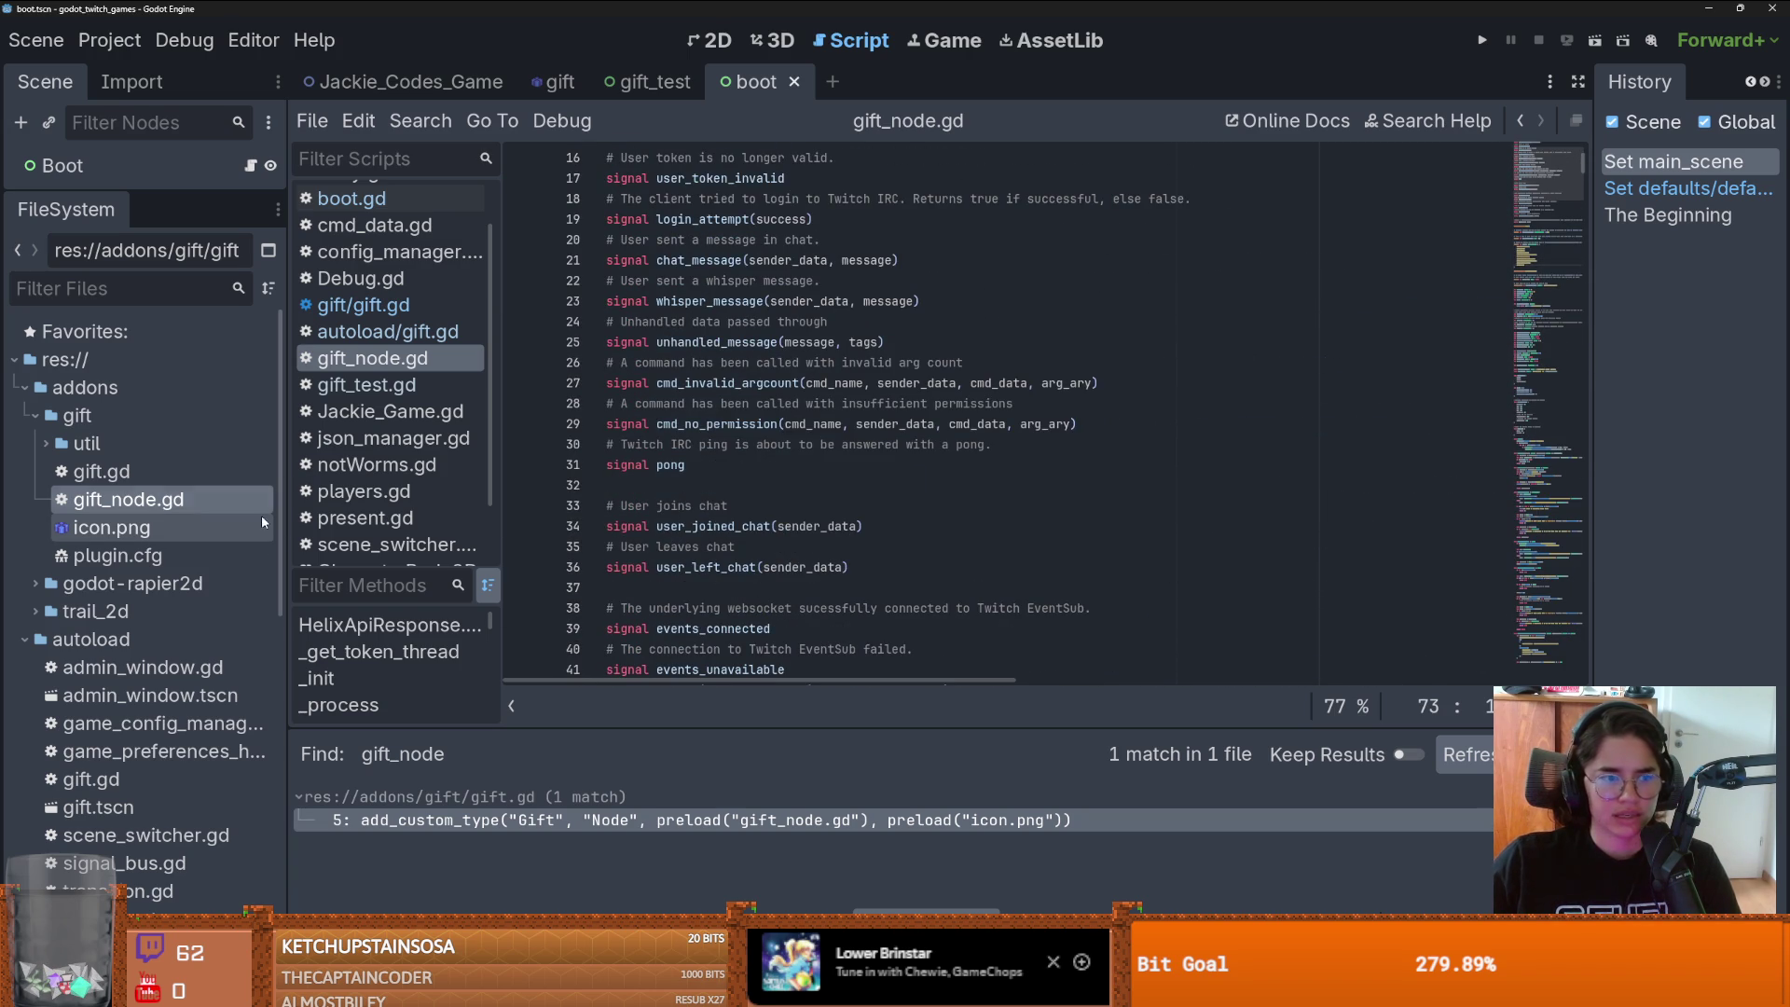
scroll(753, 566, "down", 11)
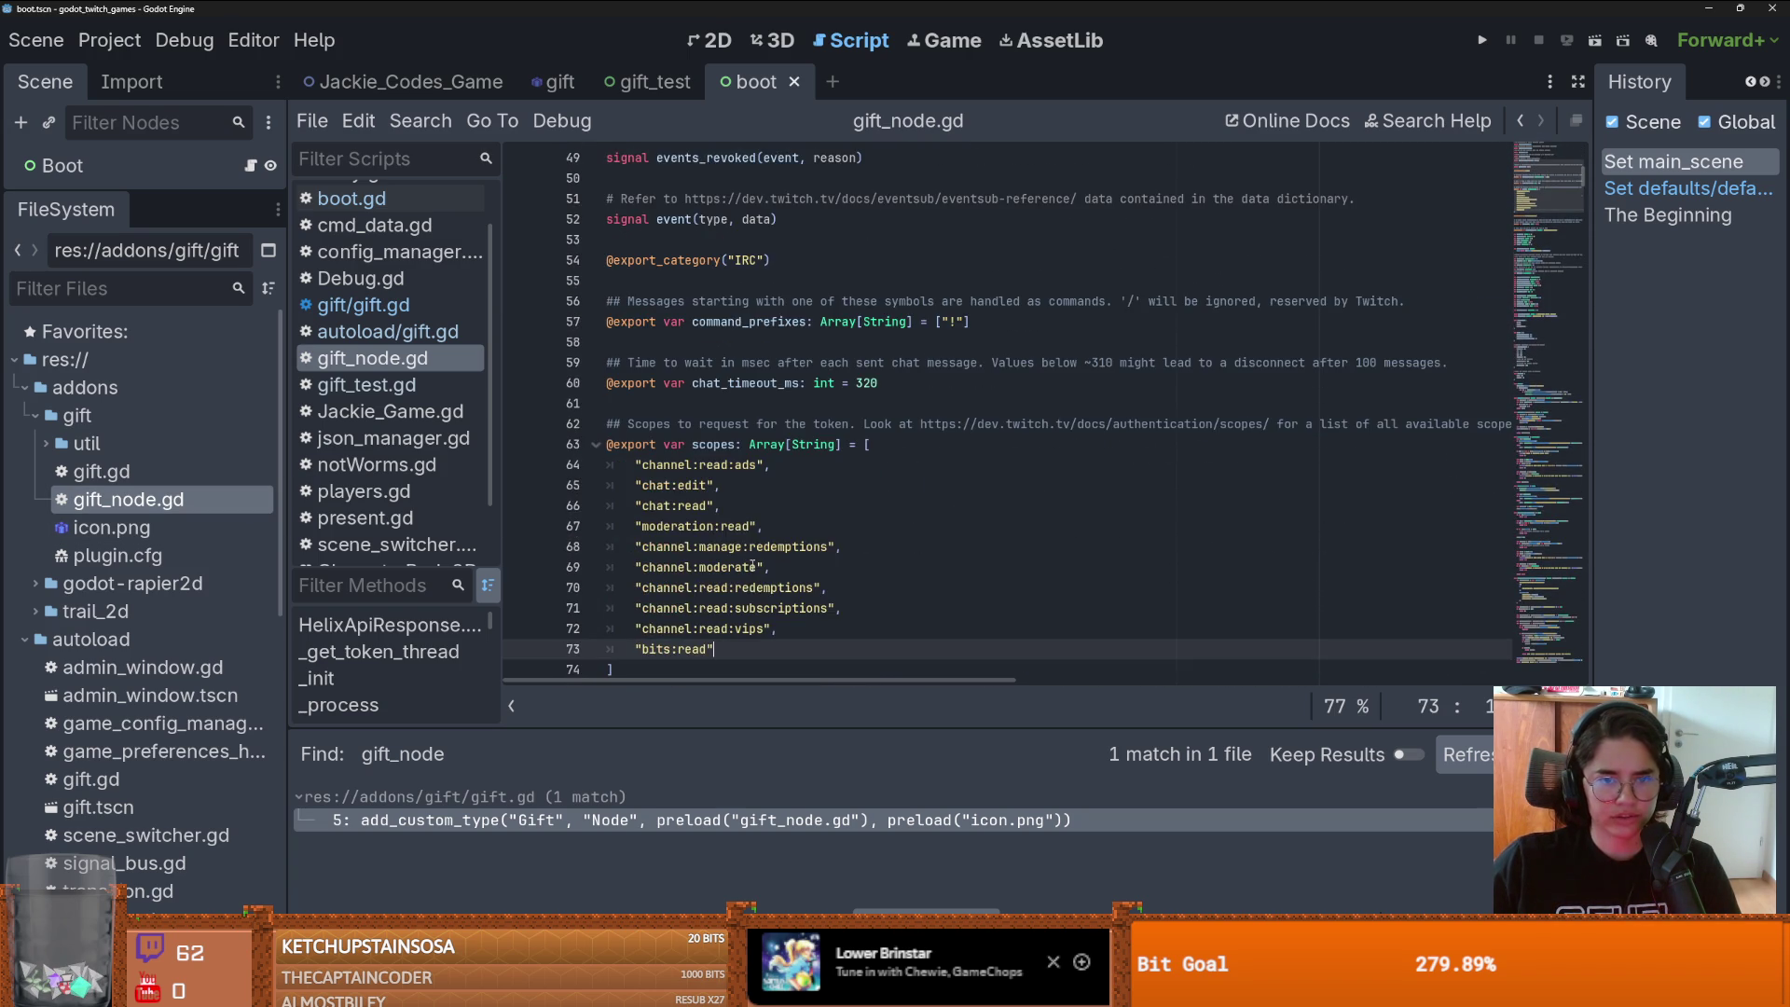
scroll(753, 567, "down", 8)
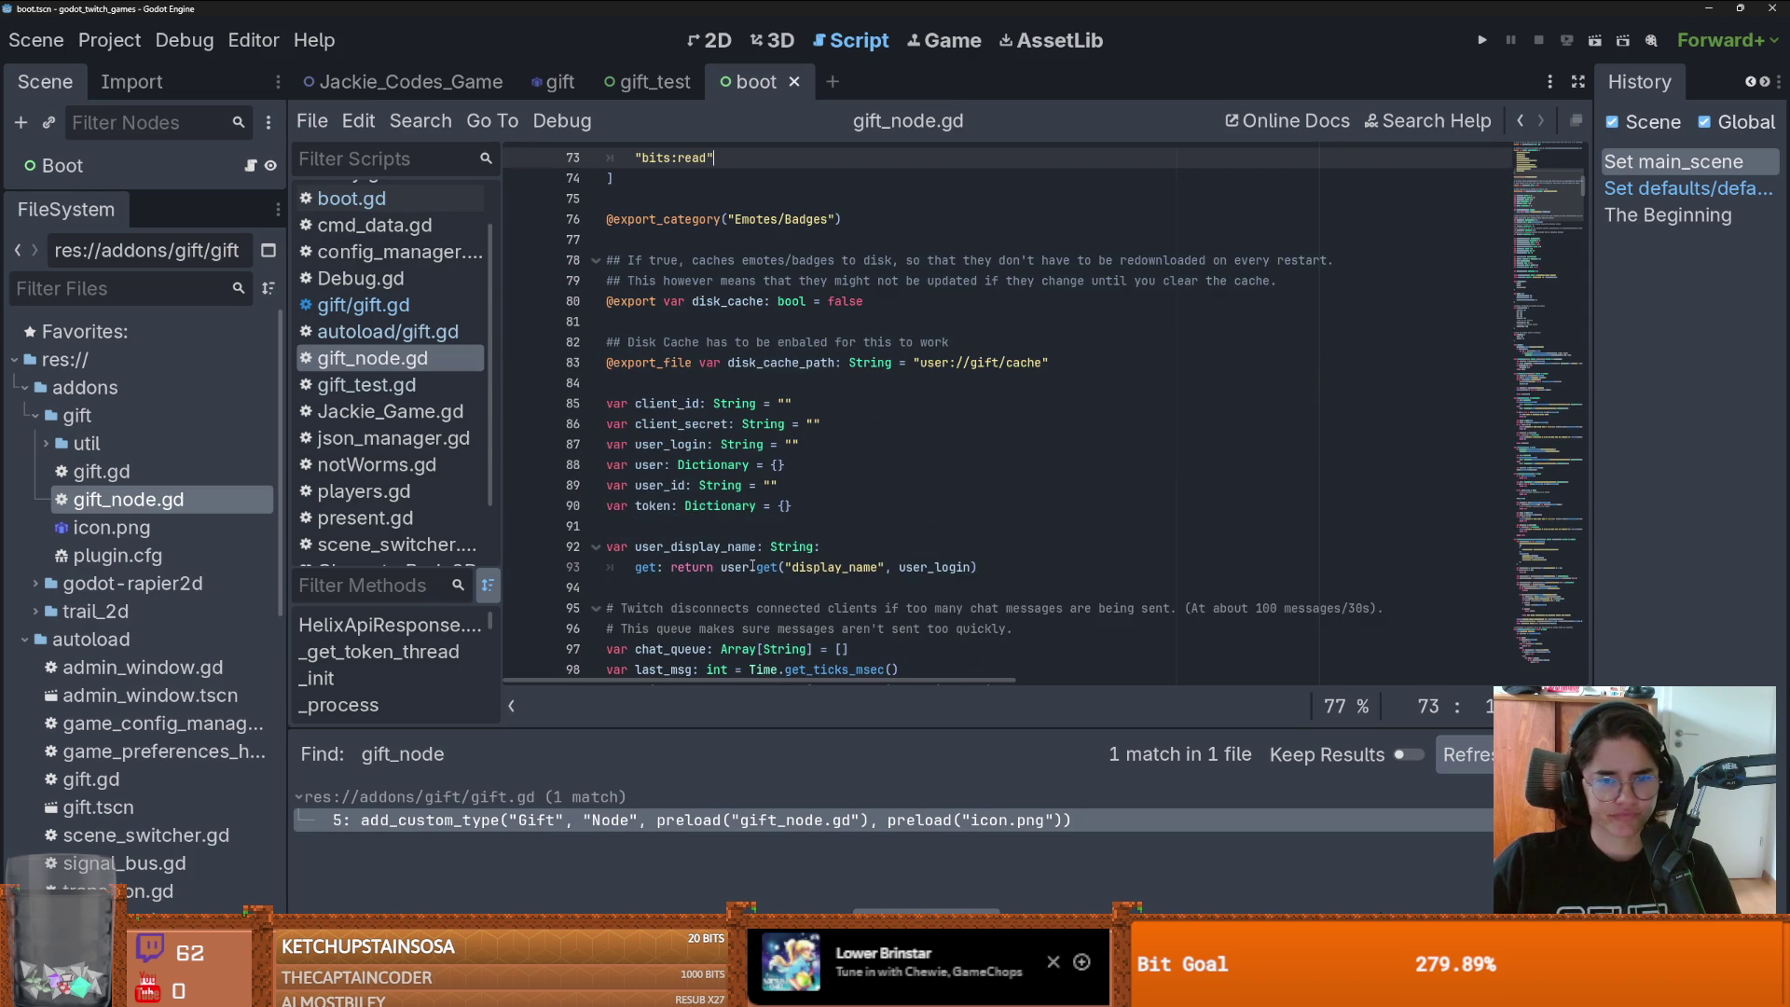
scroll(753, 566, "down", 11)
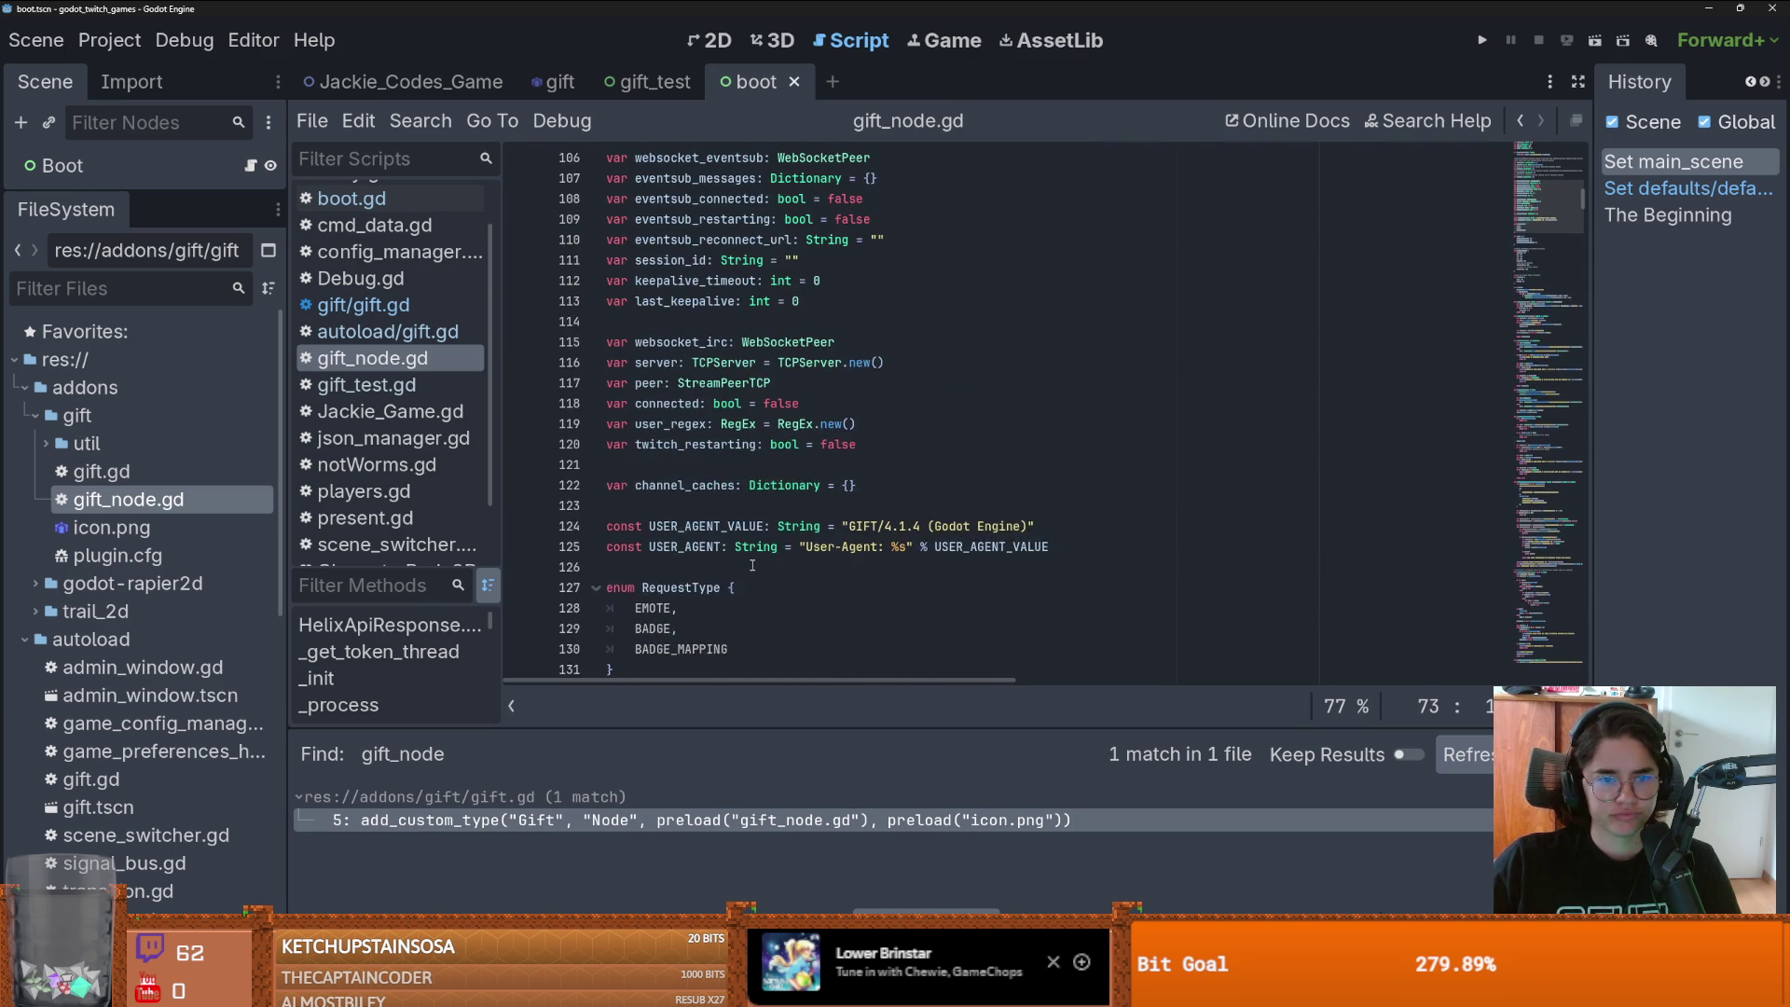
scroll(752, 565, "down", 10)
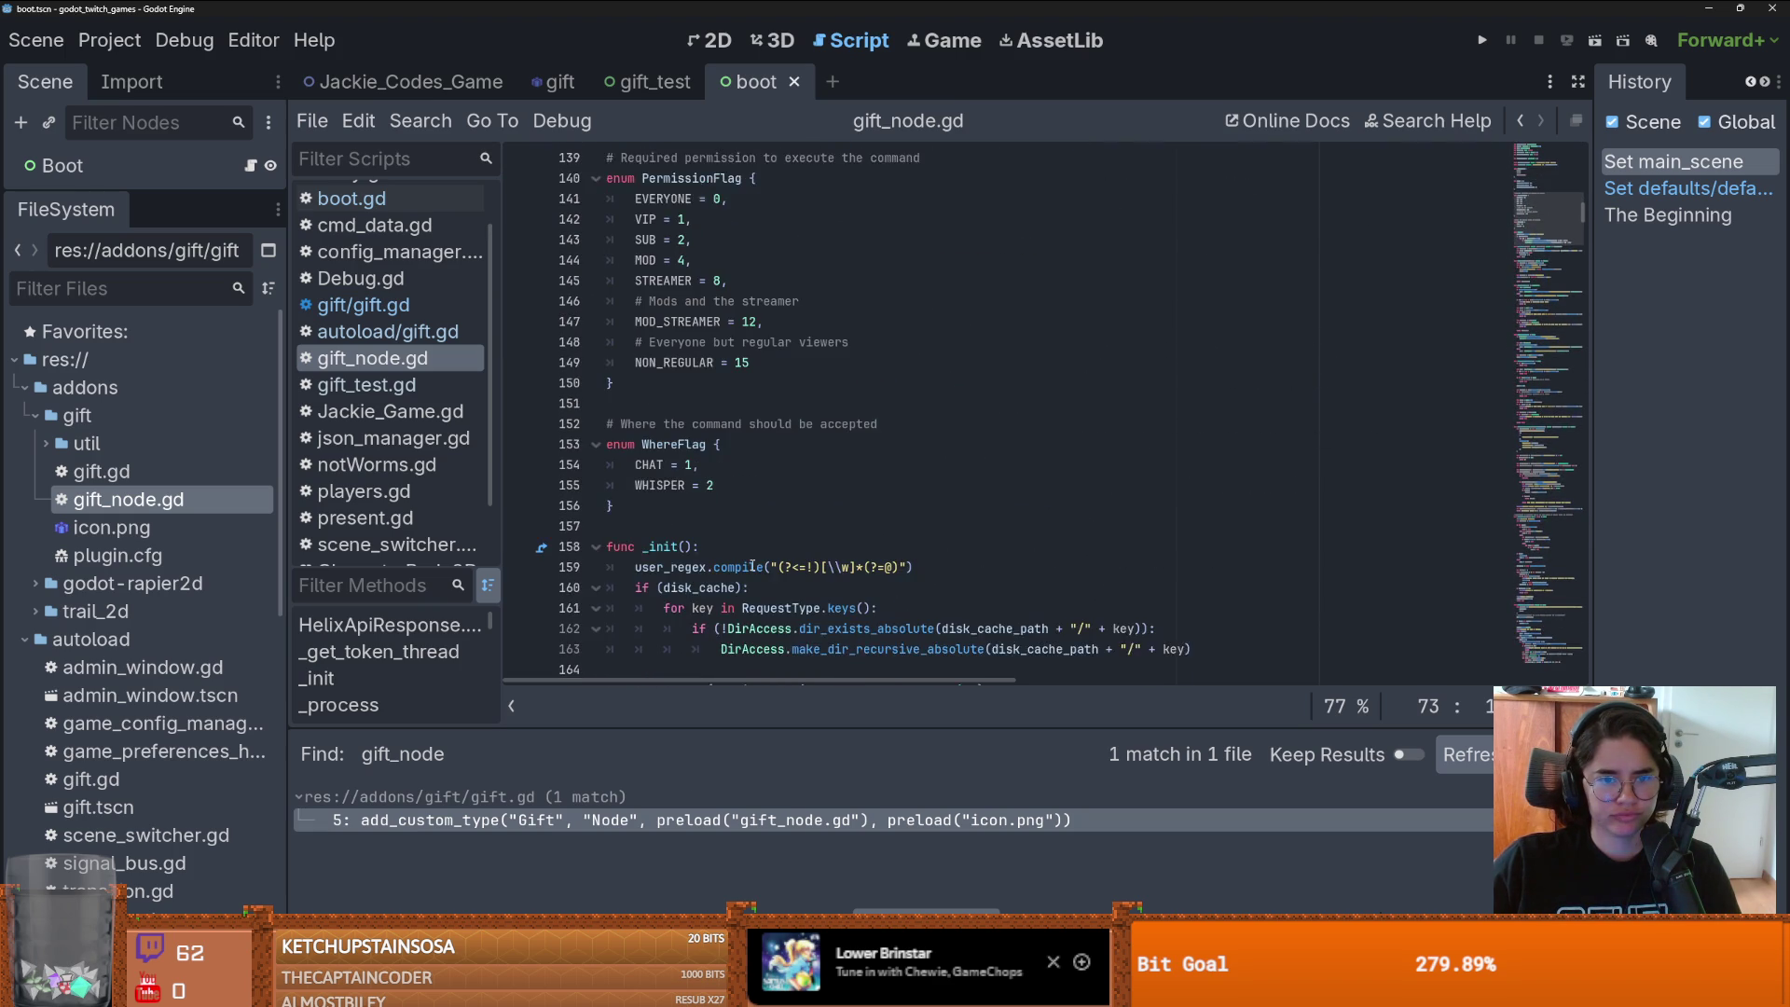
- Step through the PermissionFlag enum values: SUB 2, MOD 4, STREAMER 8, MOD_STREAMER 12, NON_REGULAR 15
mouse_move(666, 438)
left_mouse_down()
mouse_move(737, 405)
mouse_move(718, 240)
left_mouse_up()
left_click(818, 364)
mouse_move(665, 444)
left_mouse_down()
mouse_move(727, 265)
mouse_move(718, 244)
left_mouse_up()
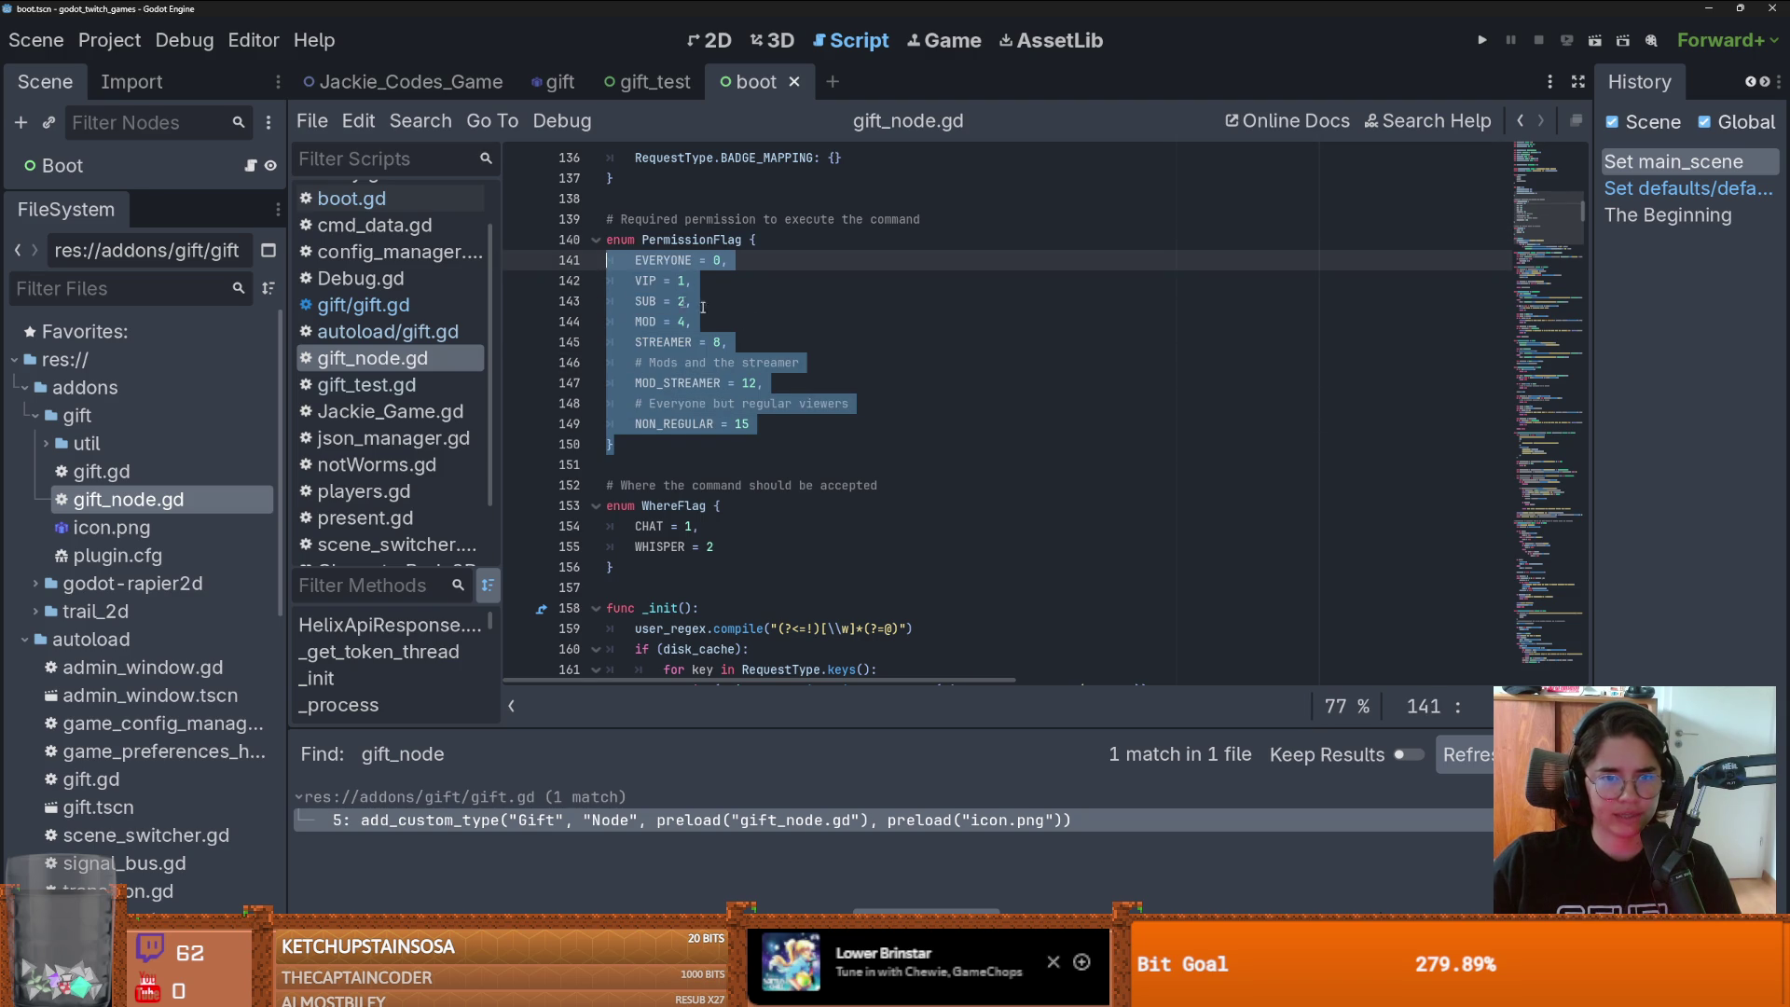
left_click(727, 342)
scroll(715, 463, "down", 1)
mouse_move(672, 385)
left_mouse_down()
mouse_move(709, 321)
mouse_move(539, 177)
left_mouse_up()
scroll(715, 380, "up", 1)
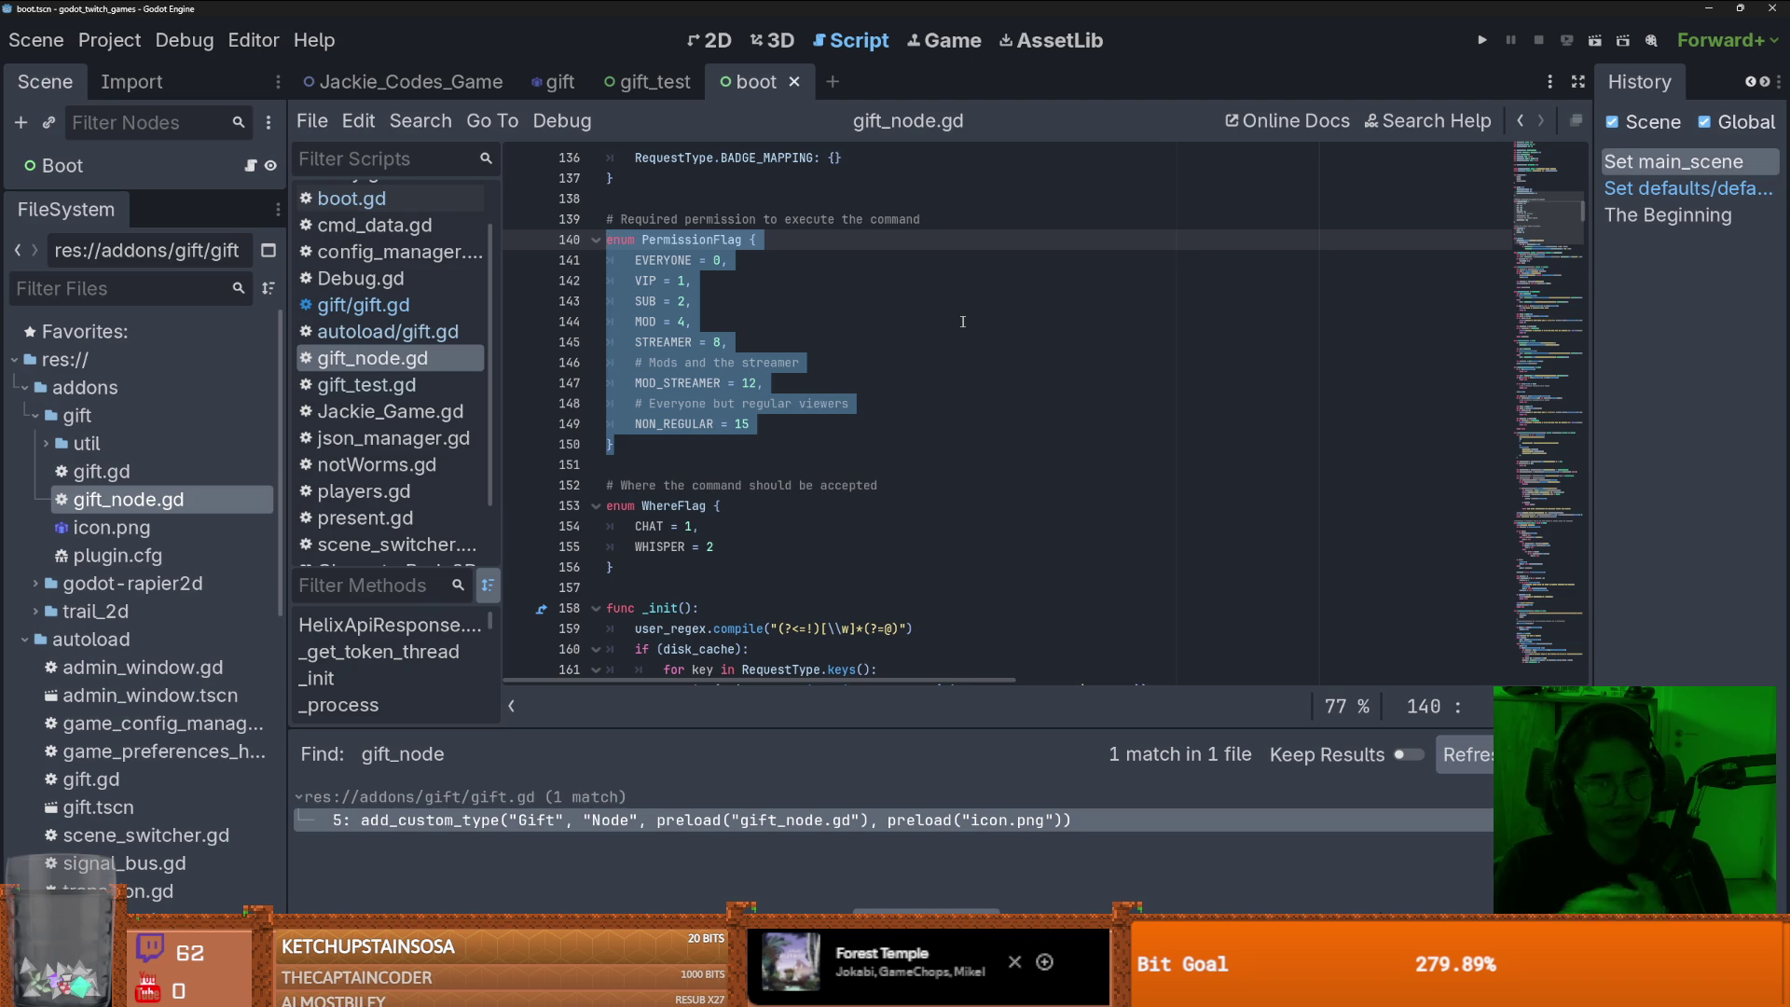
left_click(683, 294)
left_click(702, 321)
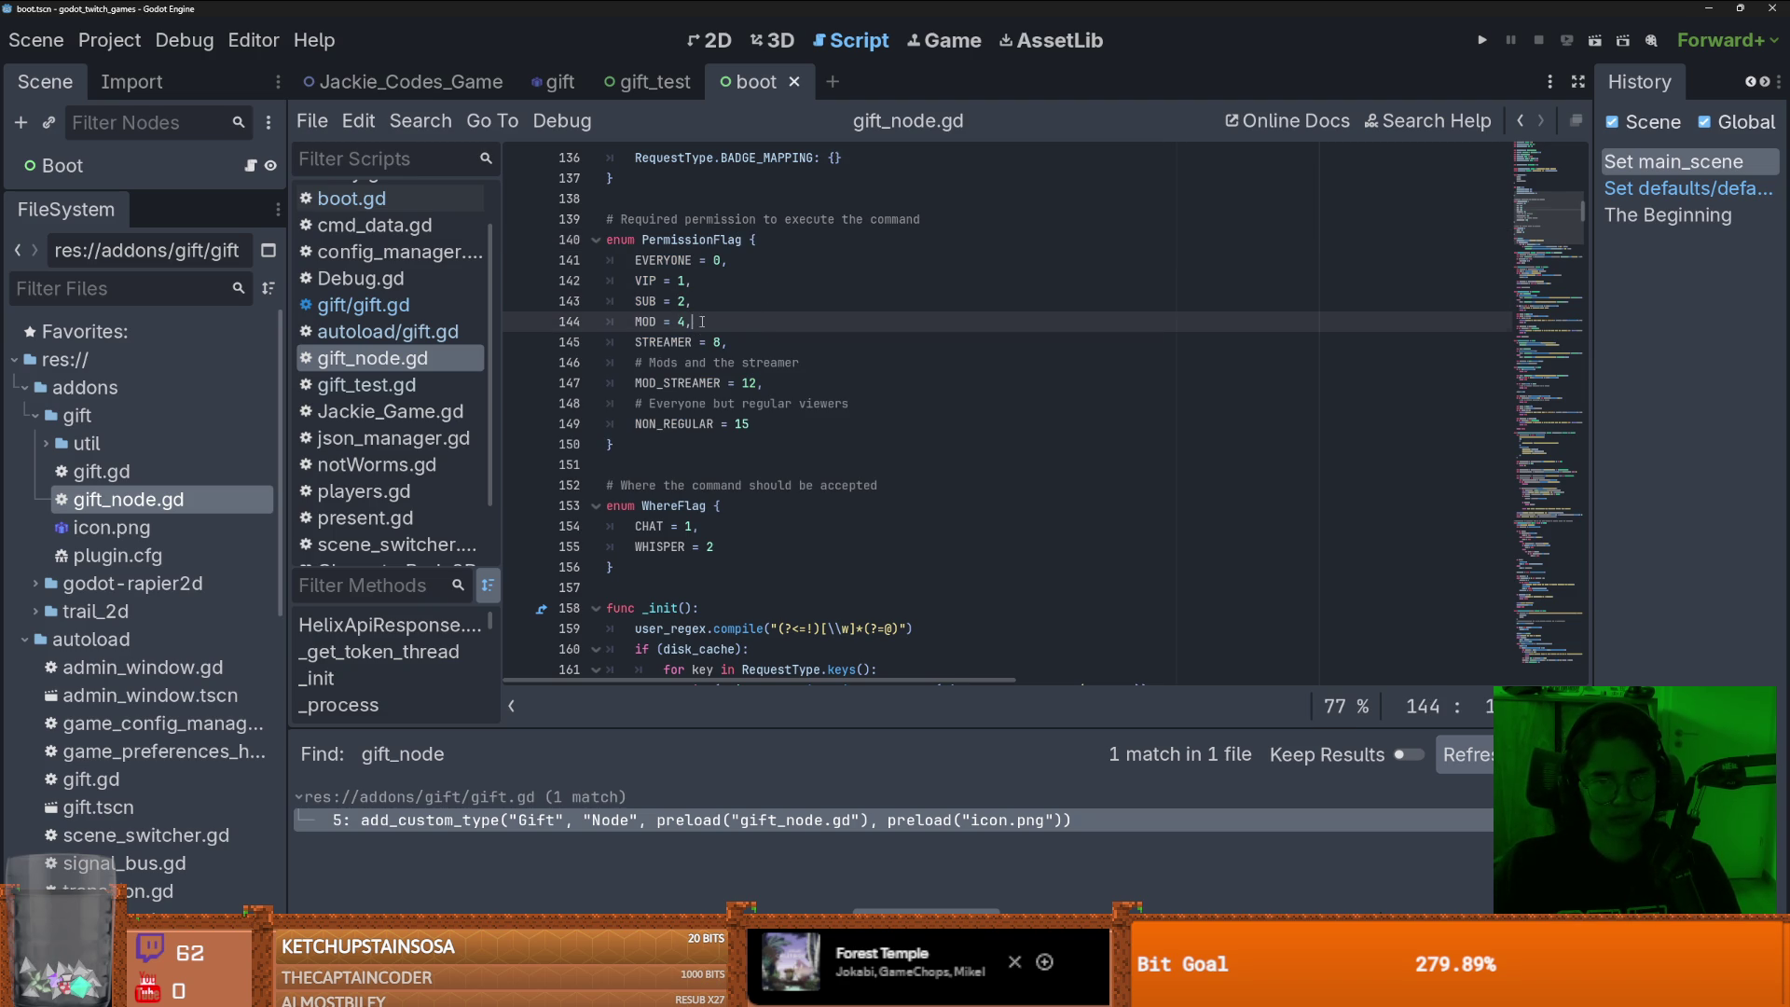
left_click(765, 342)
scroll(821, 364, "down", 2)
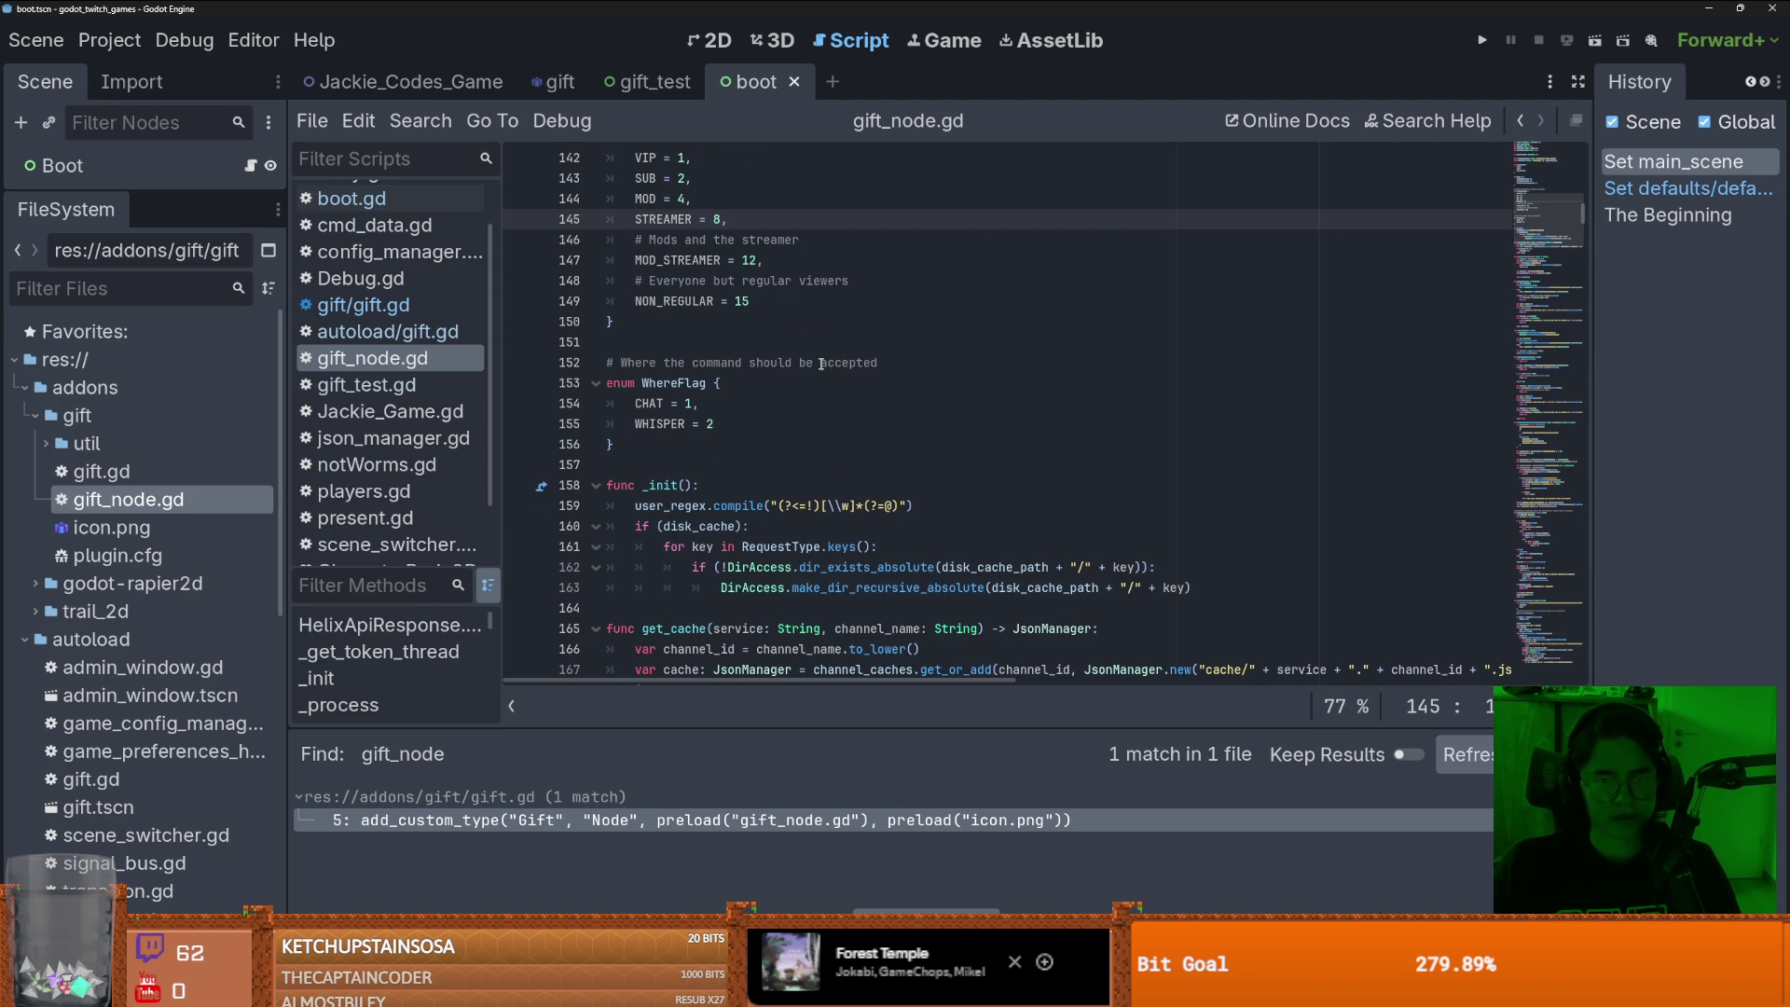
left_click(786, 262)
left_click(778, 301)
scroll(776, 326, "down", 2)
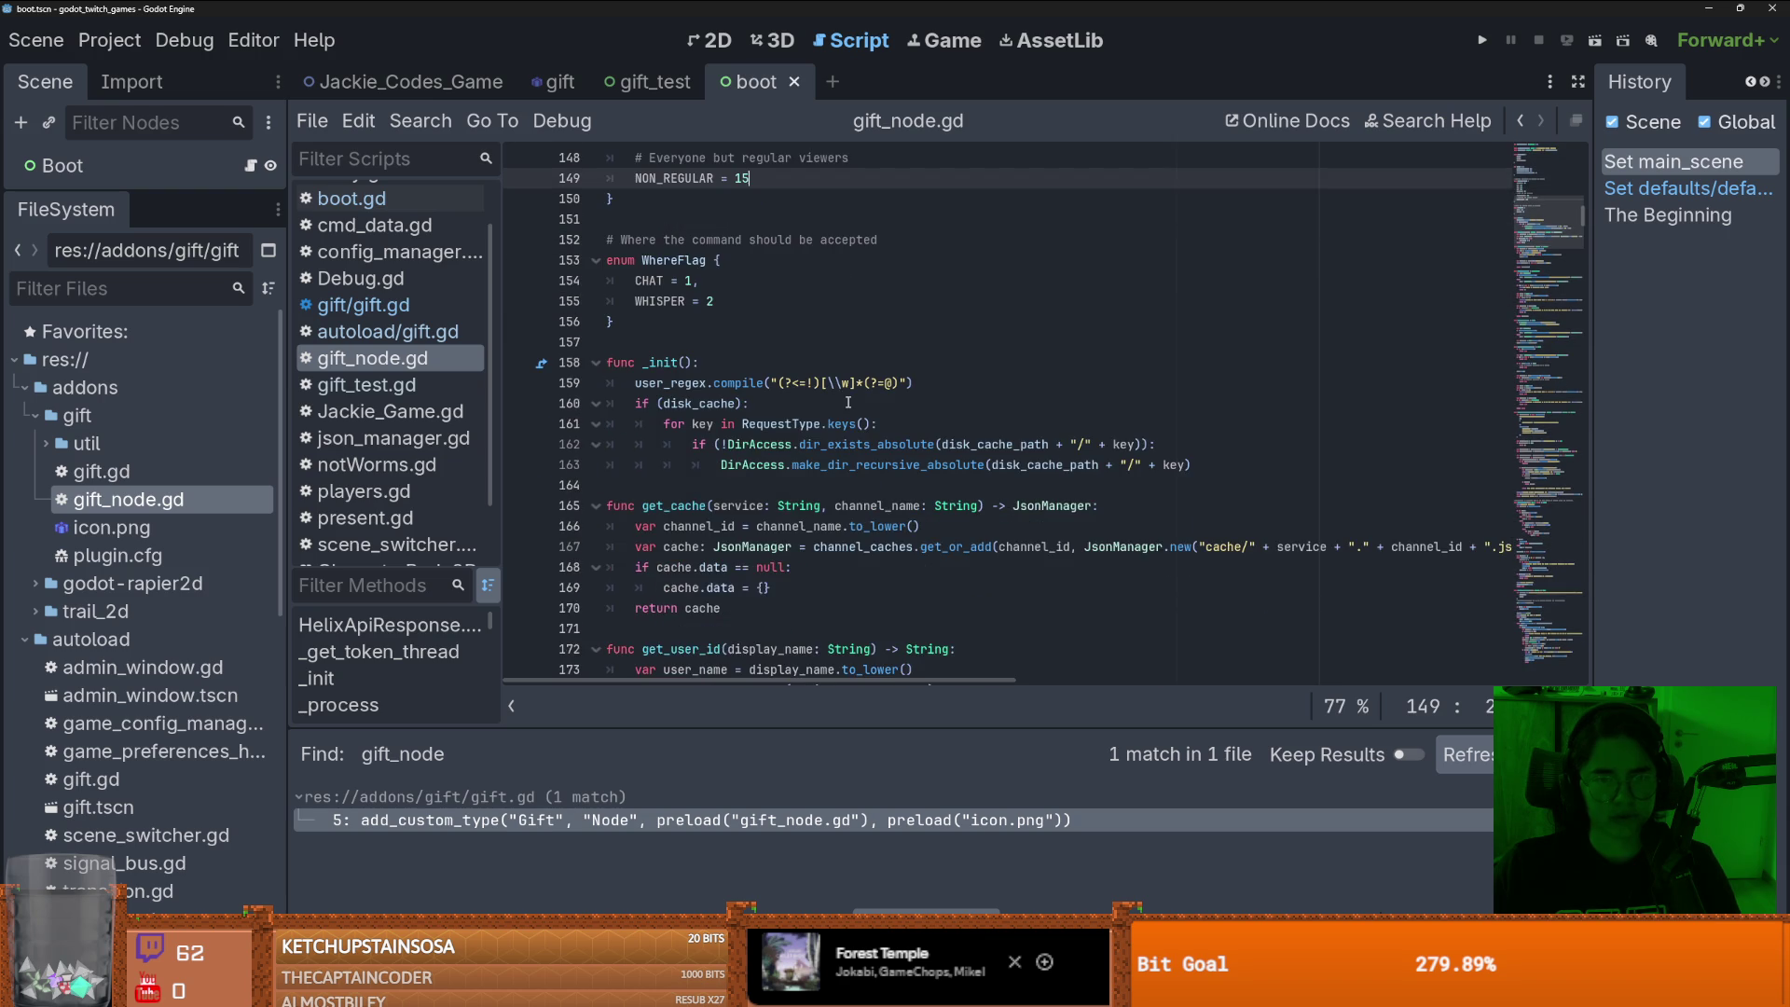
scroll(778, 373, "down", 5)
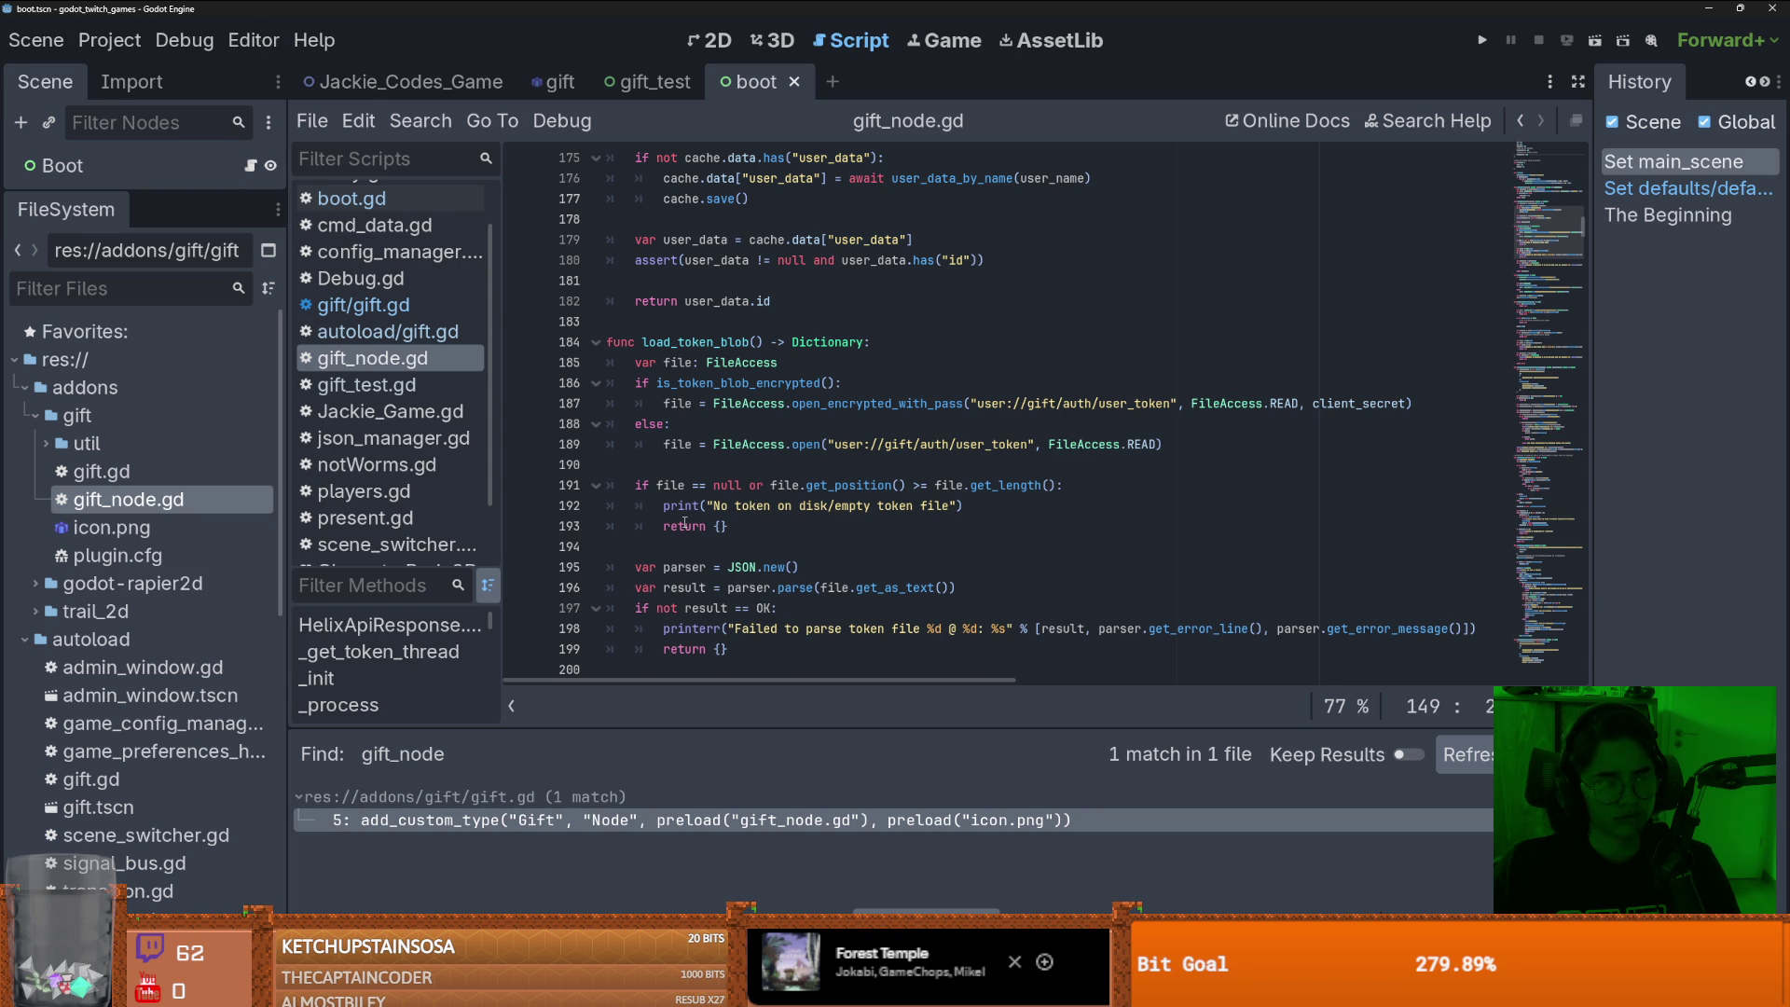
scroll(839, 605, "down", 1)
- Save the scene with Ctrl+S
key("ctrl+s")
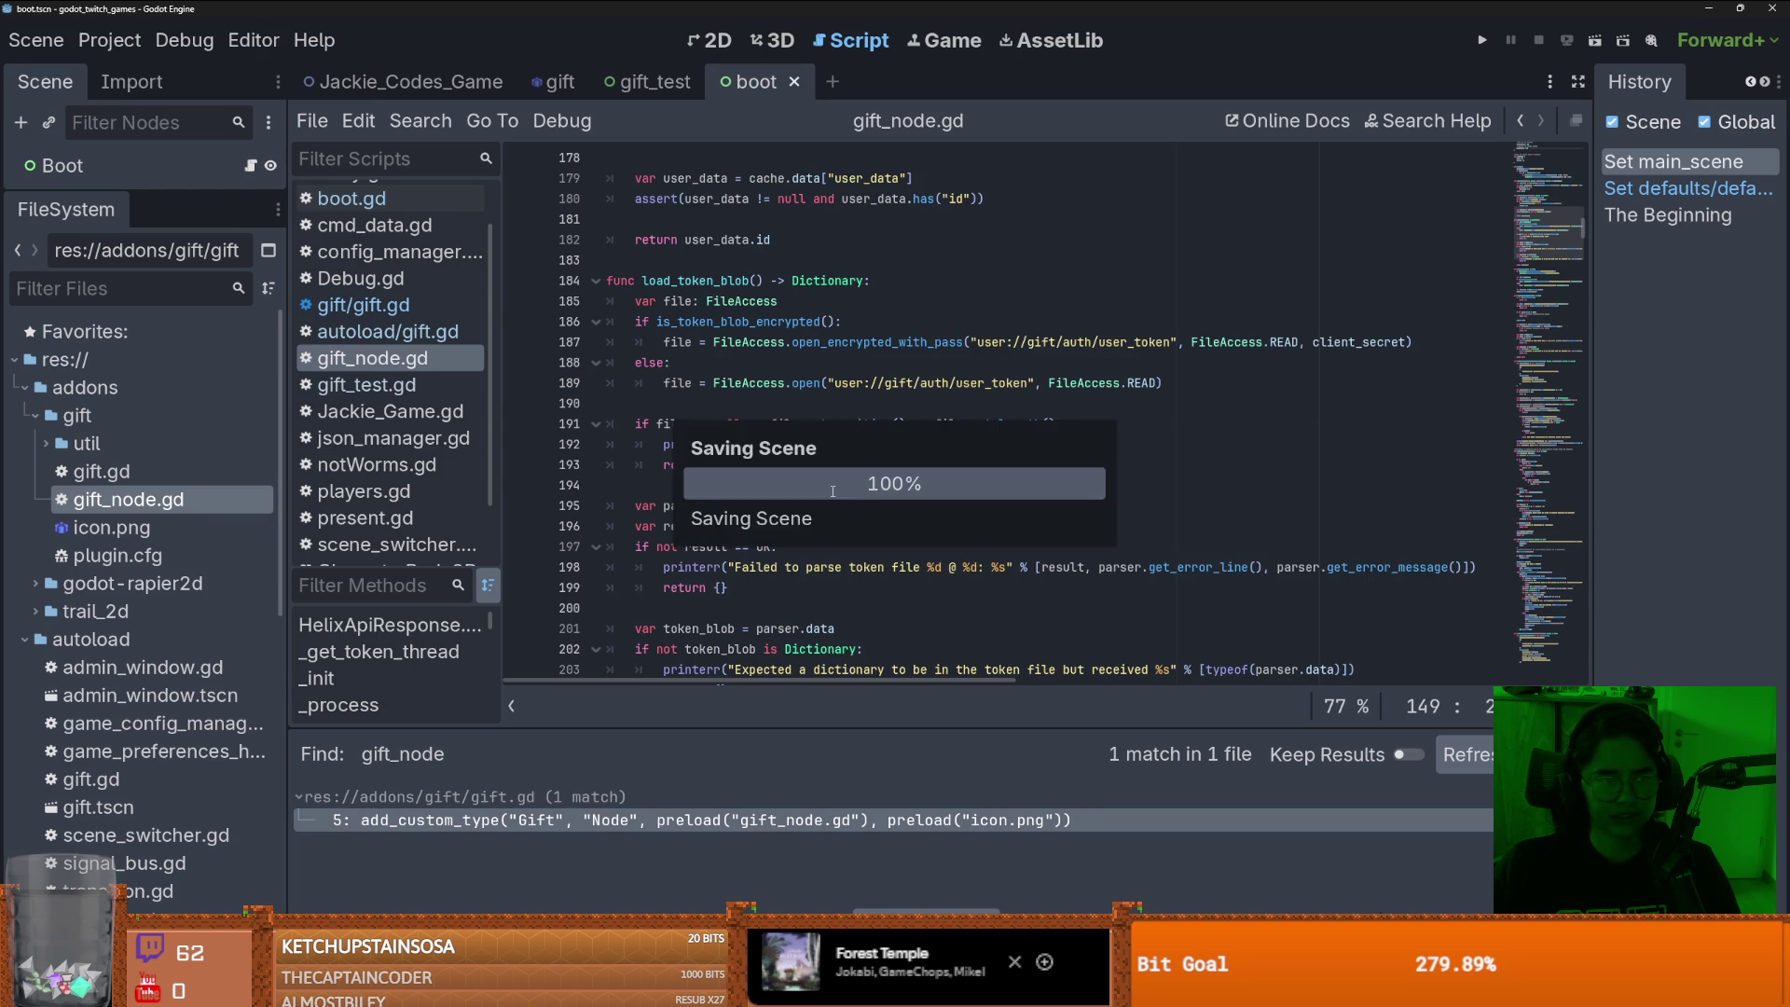
scroll(826, 509, "down", 4)
scroll(826, 509, "up", 4)
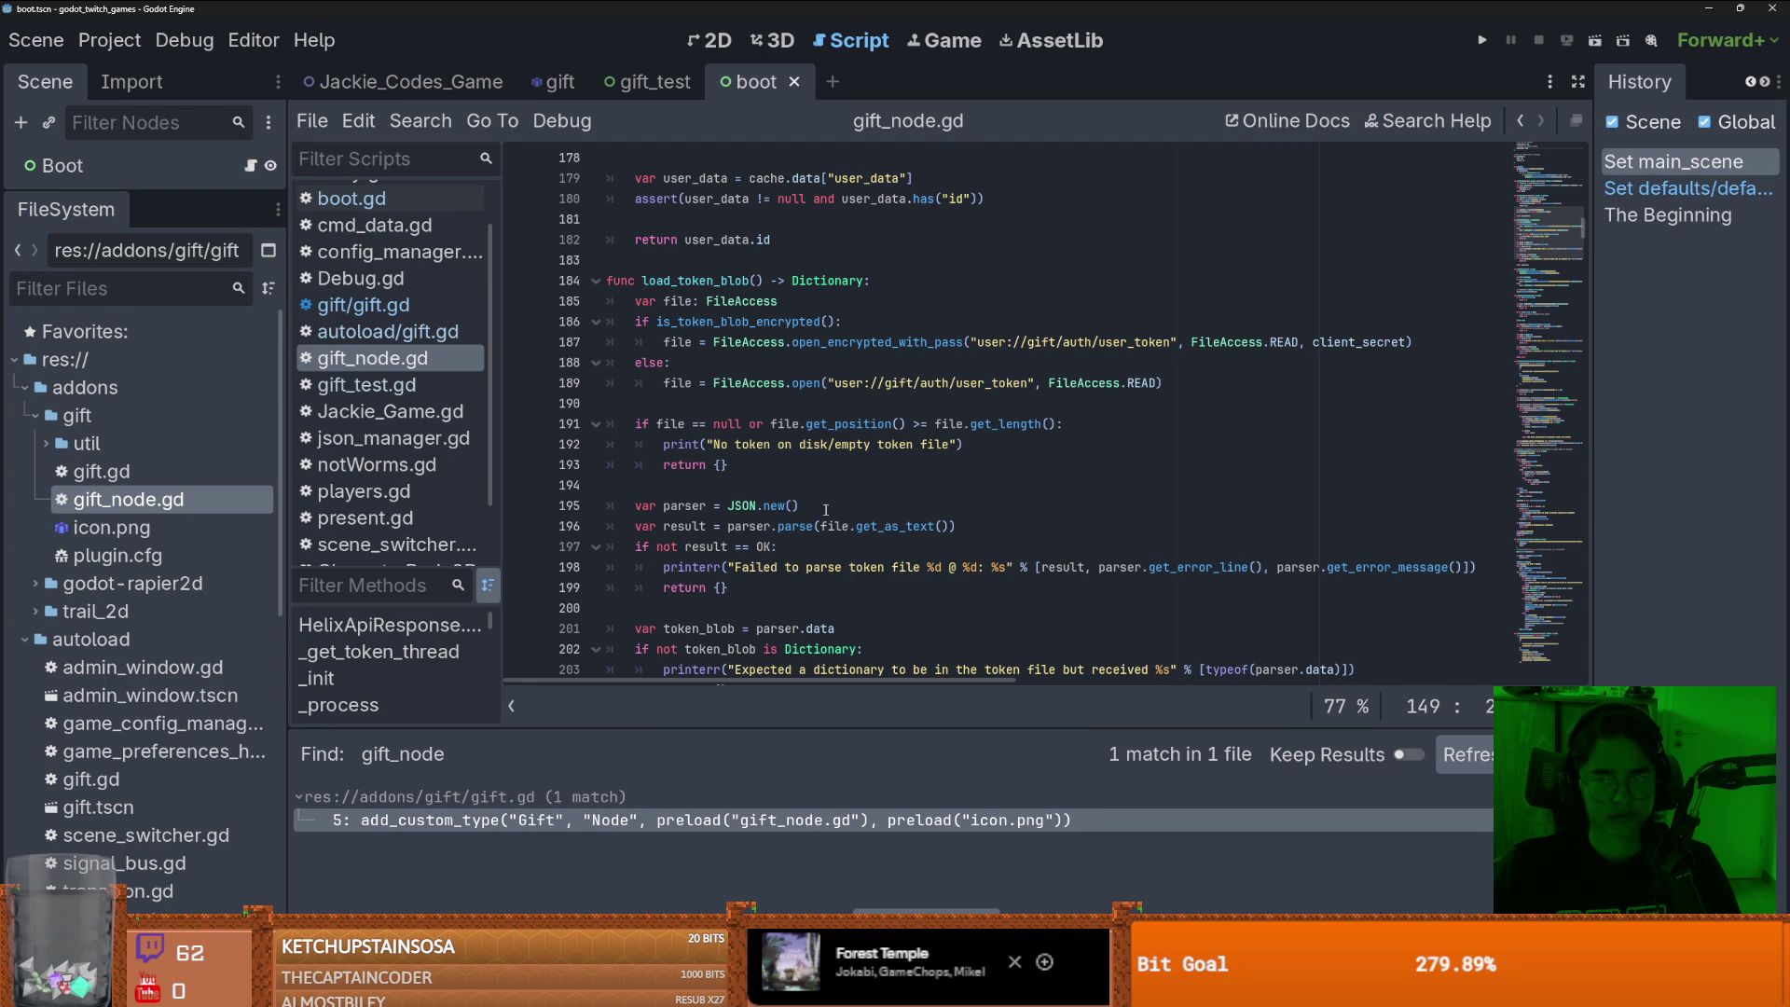
scroll(826, 509, "down", 11)
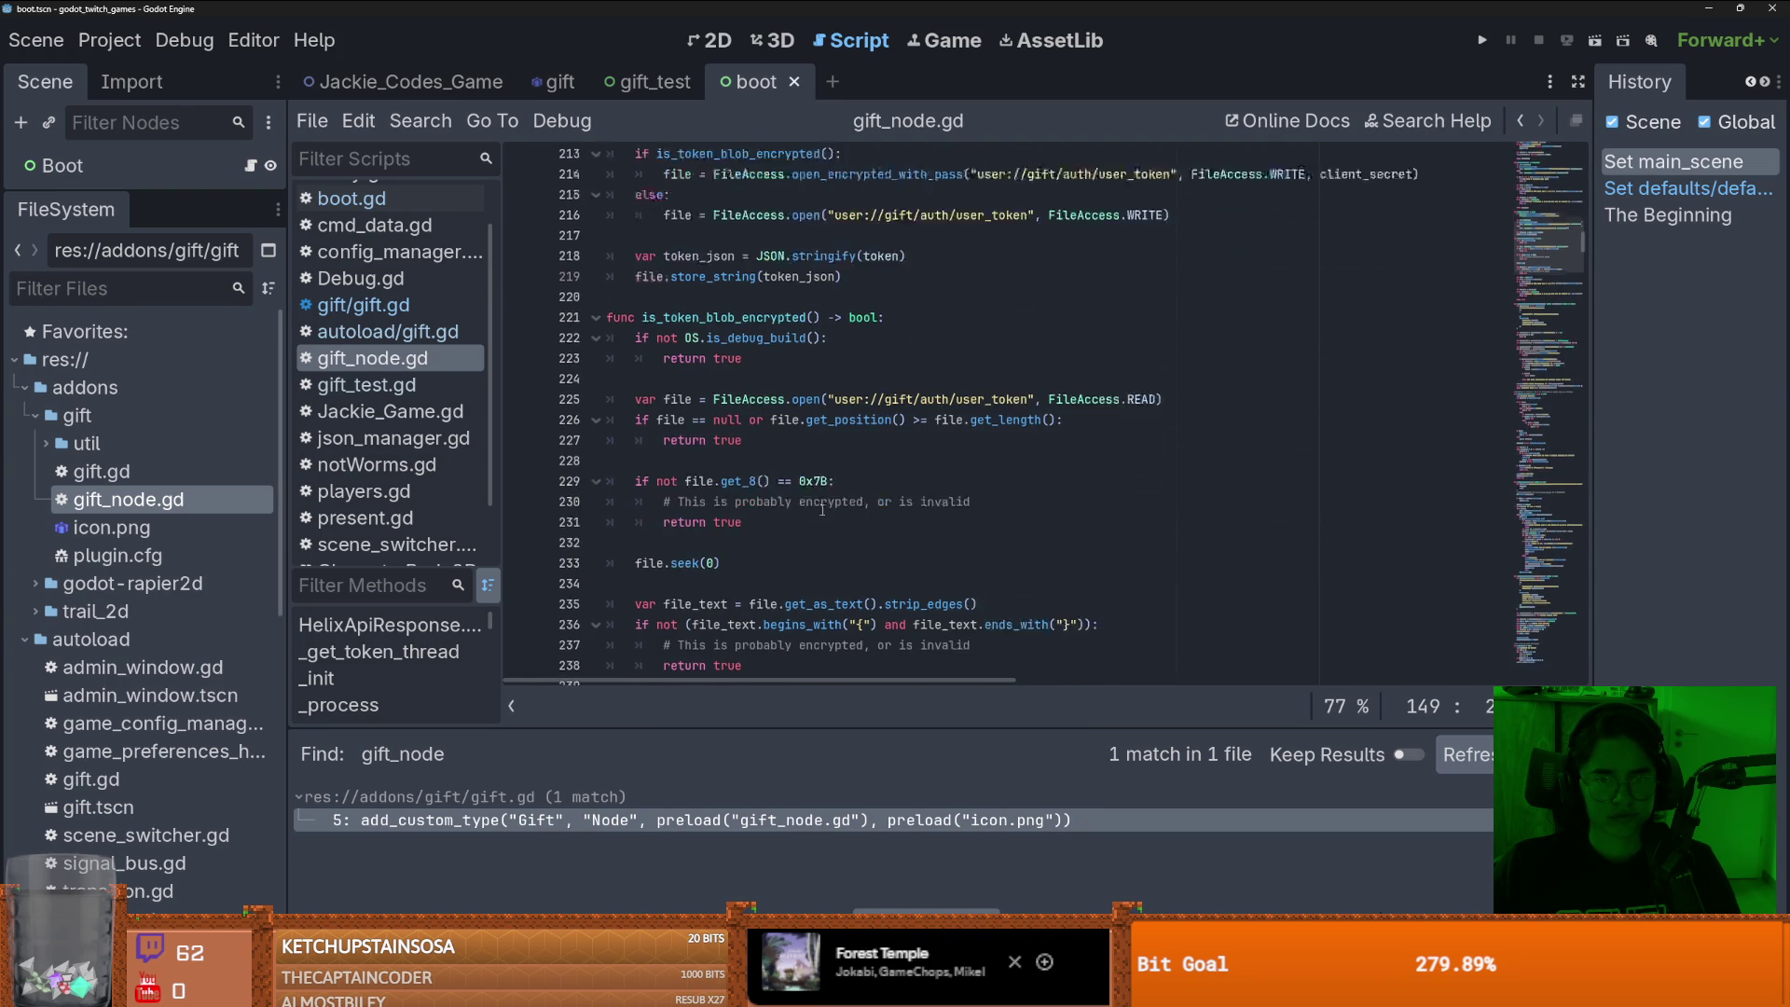
scroll(823, 509, "down", 1)
scroll(822, 509, "down", 4)
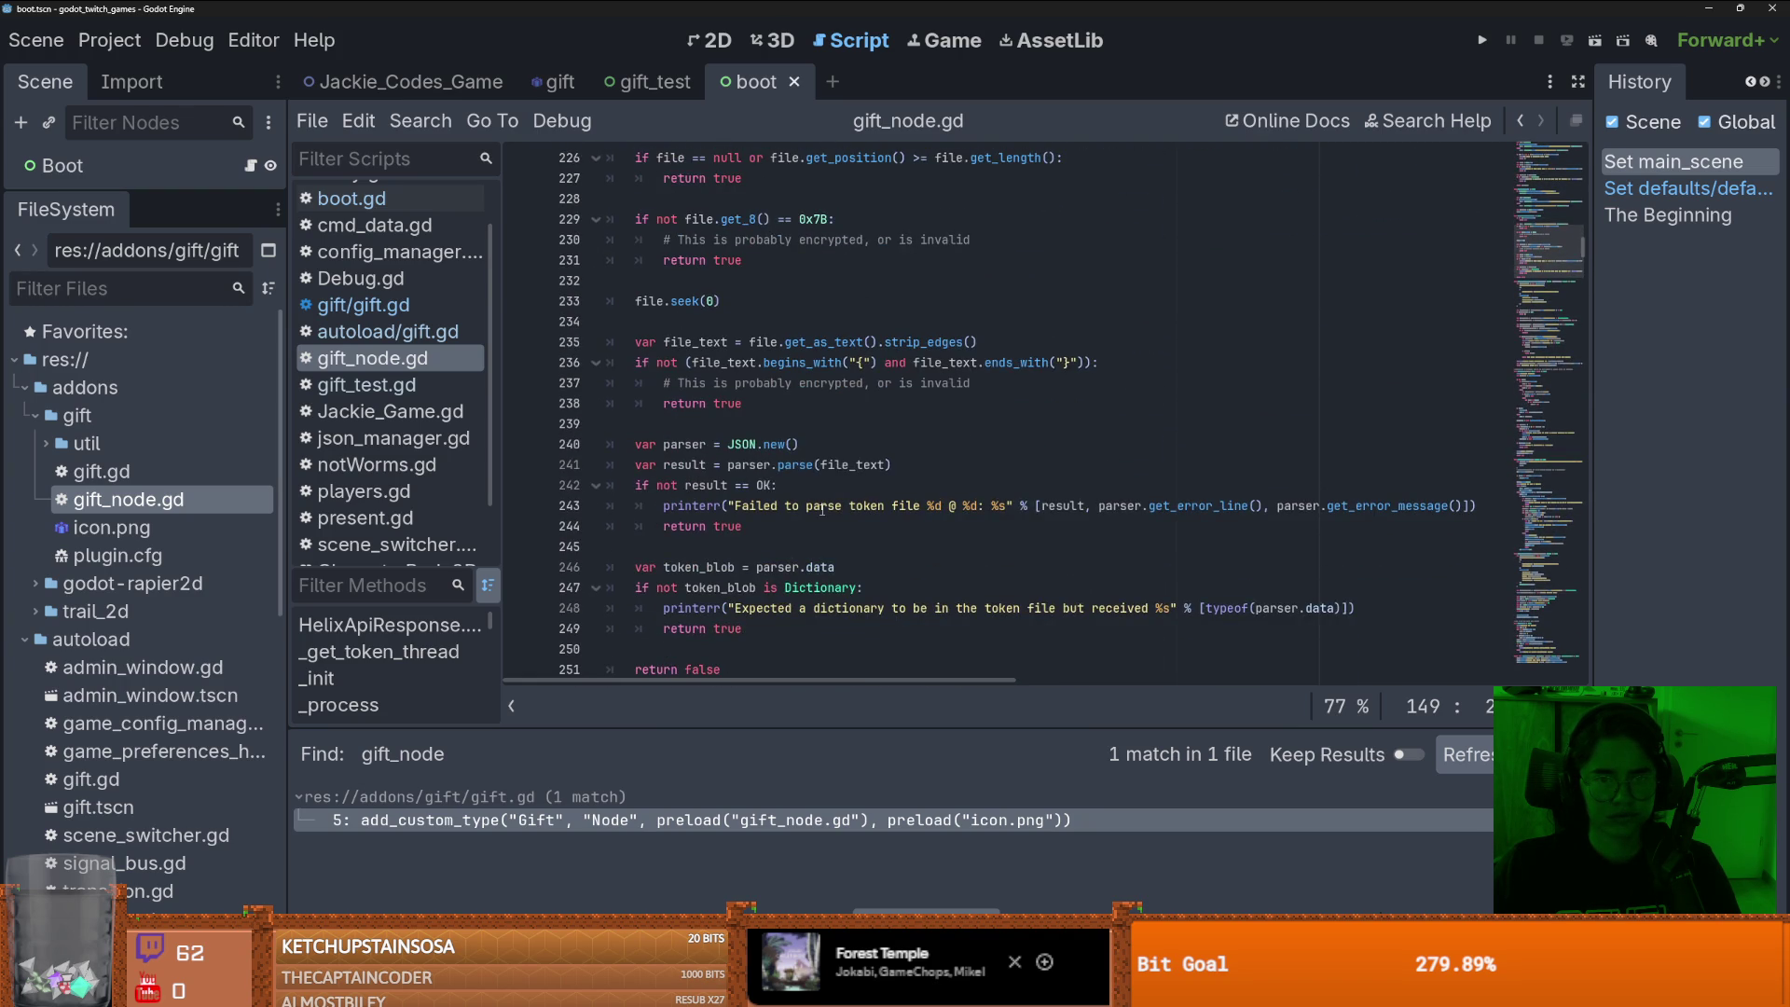
scroll(823, 509, "down", 4)
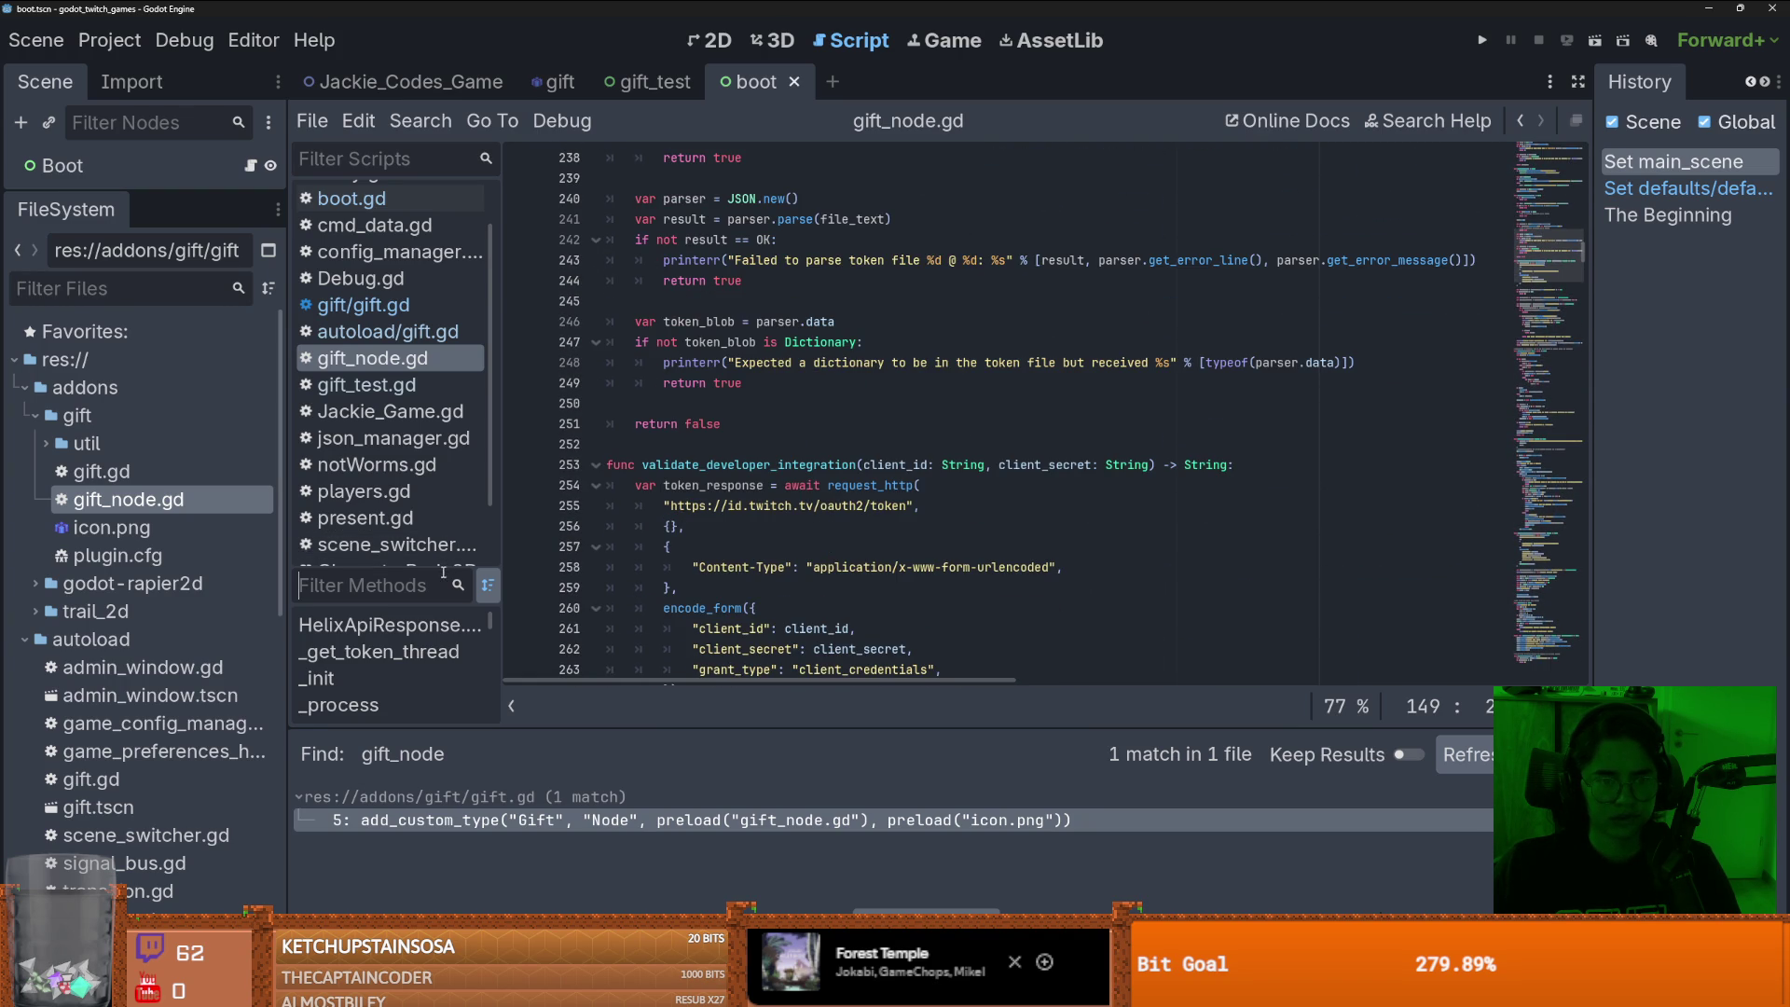
- Make the methods list taller and wider so names like connect_to_eventsub show fully
left_click_drag(397, 570, 383, 235)
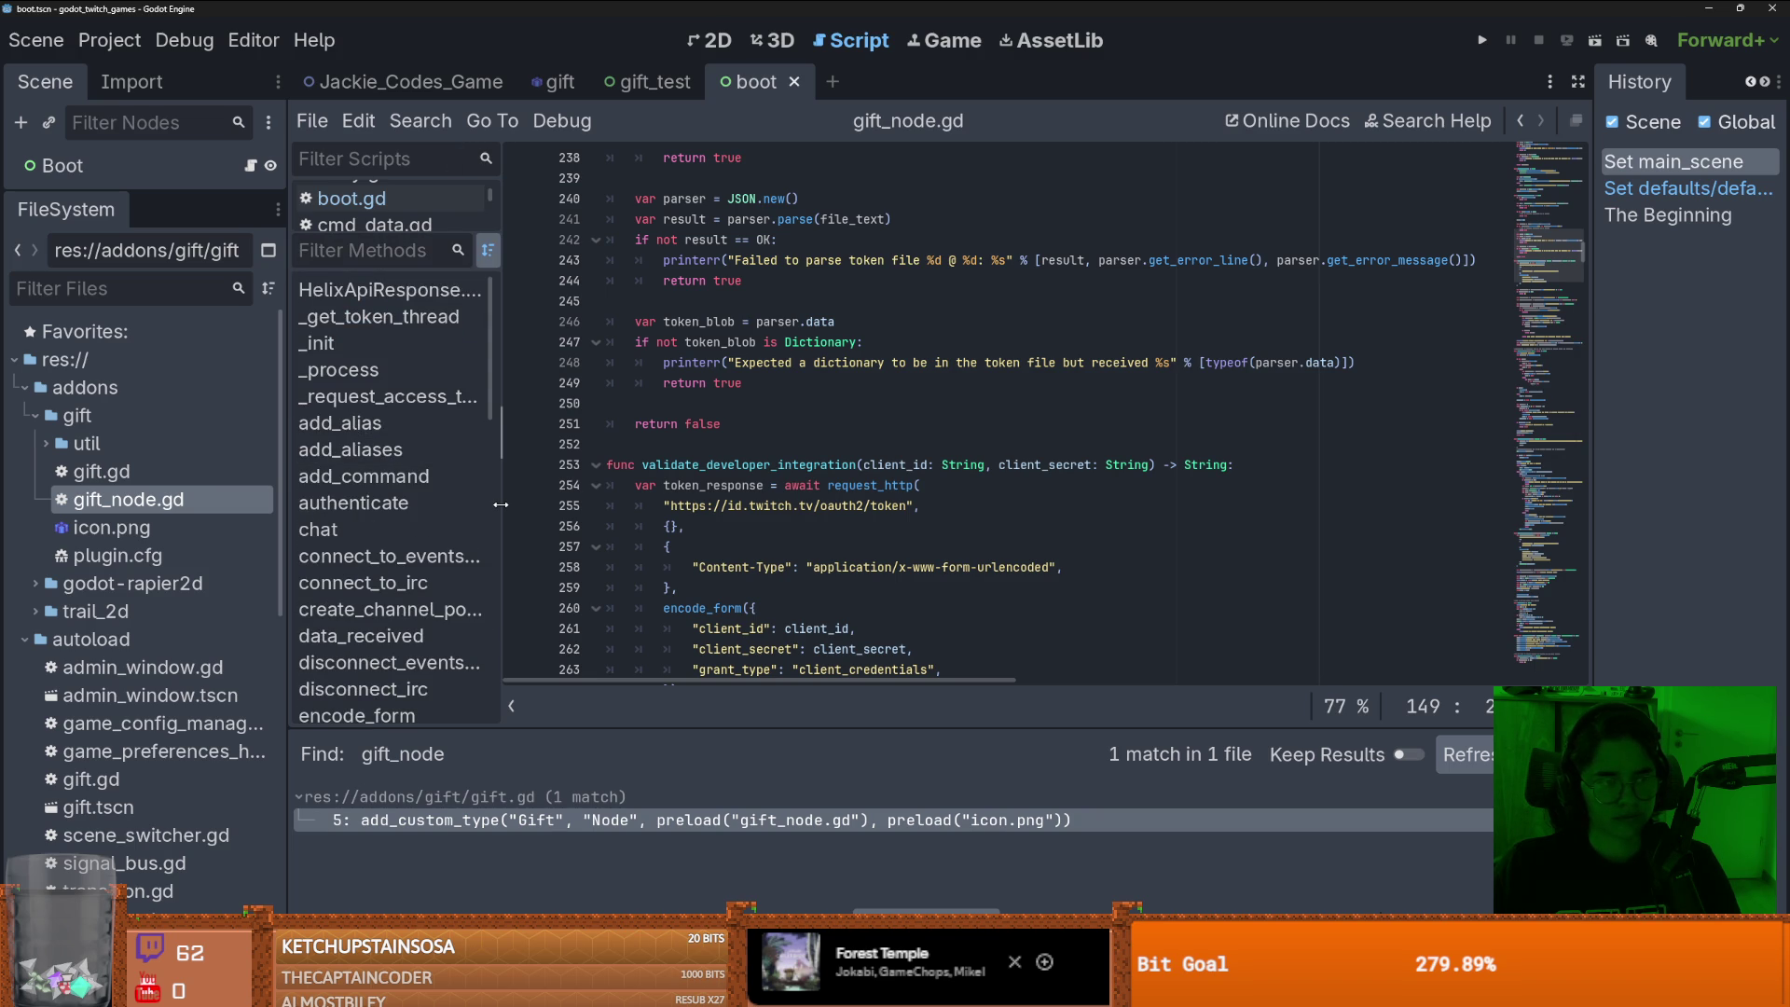
left_click_drag(501, 505, 504, 505)
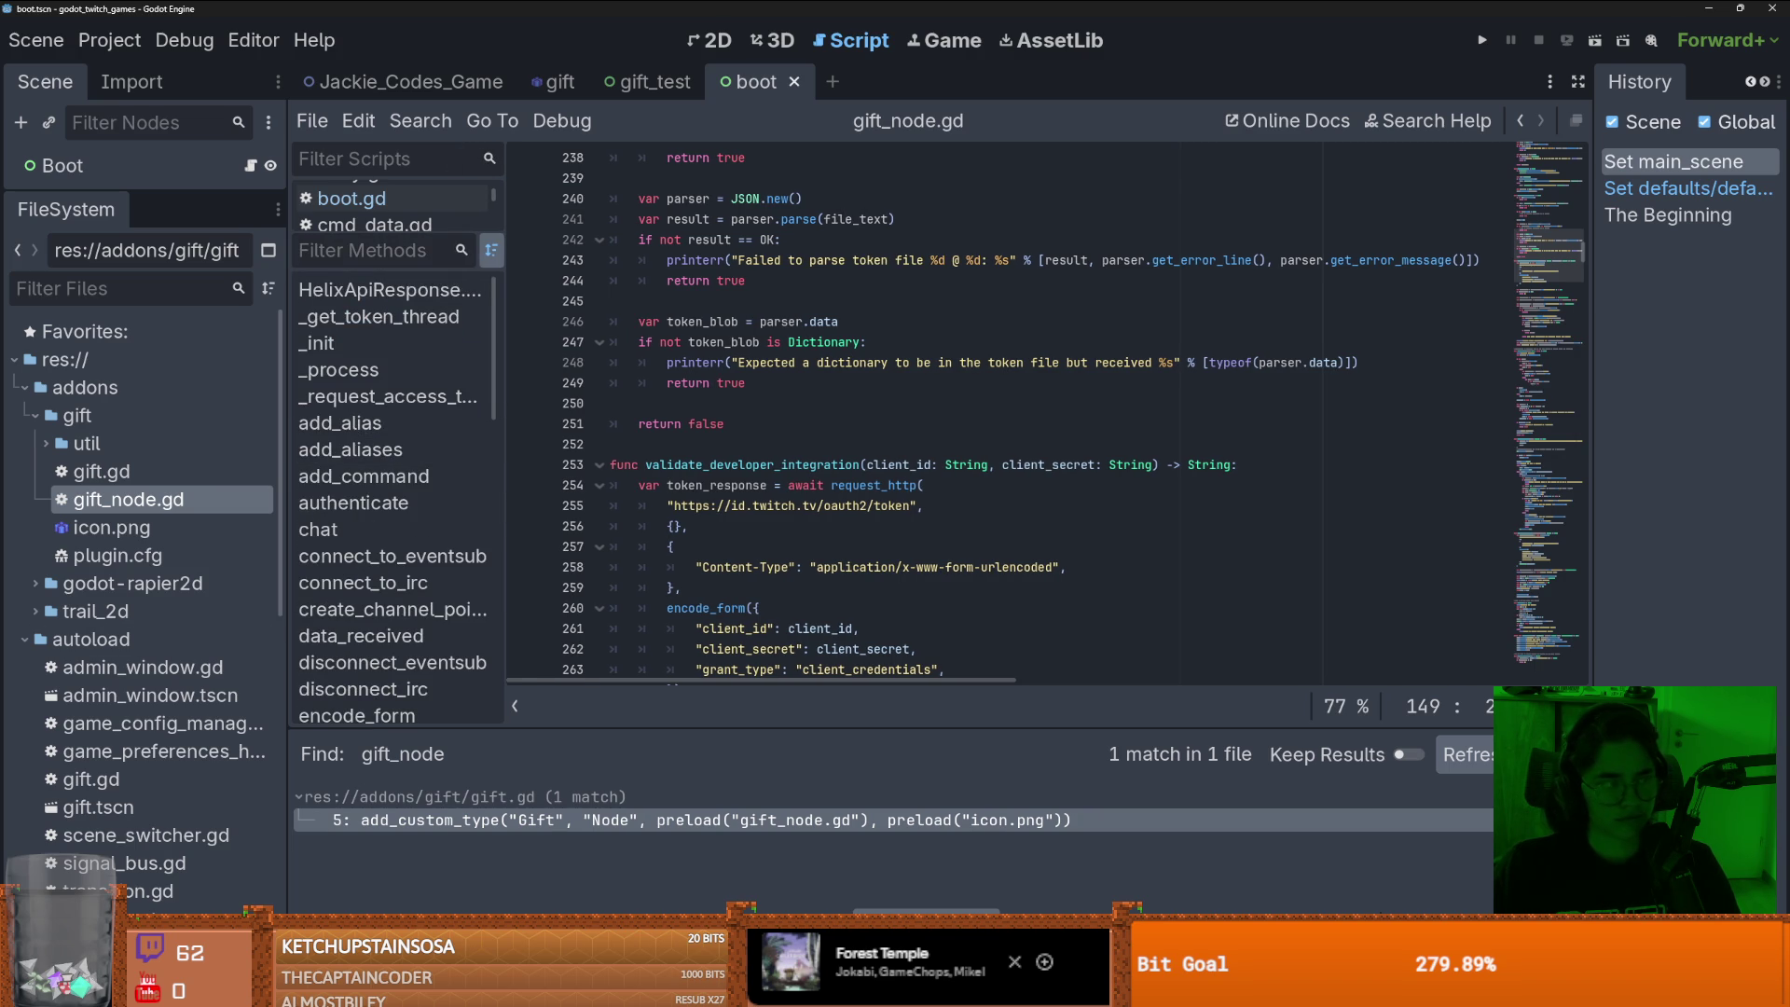
key("alt+Tab")
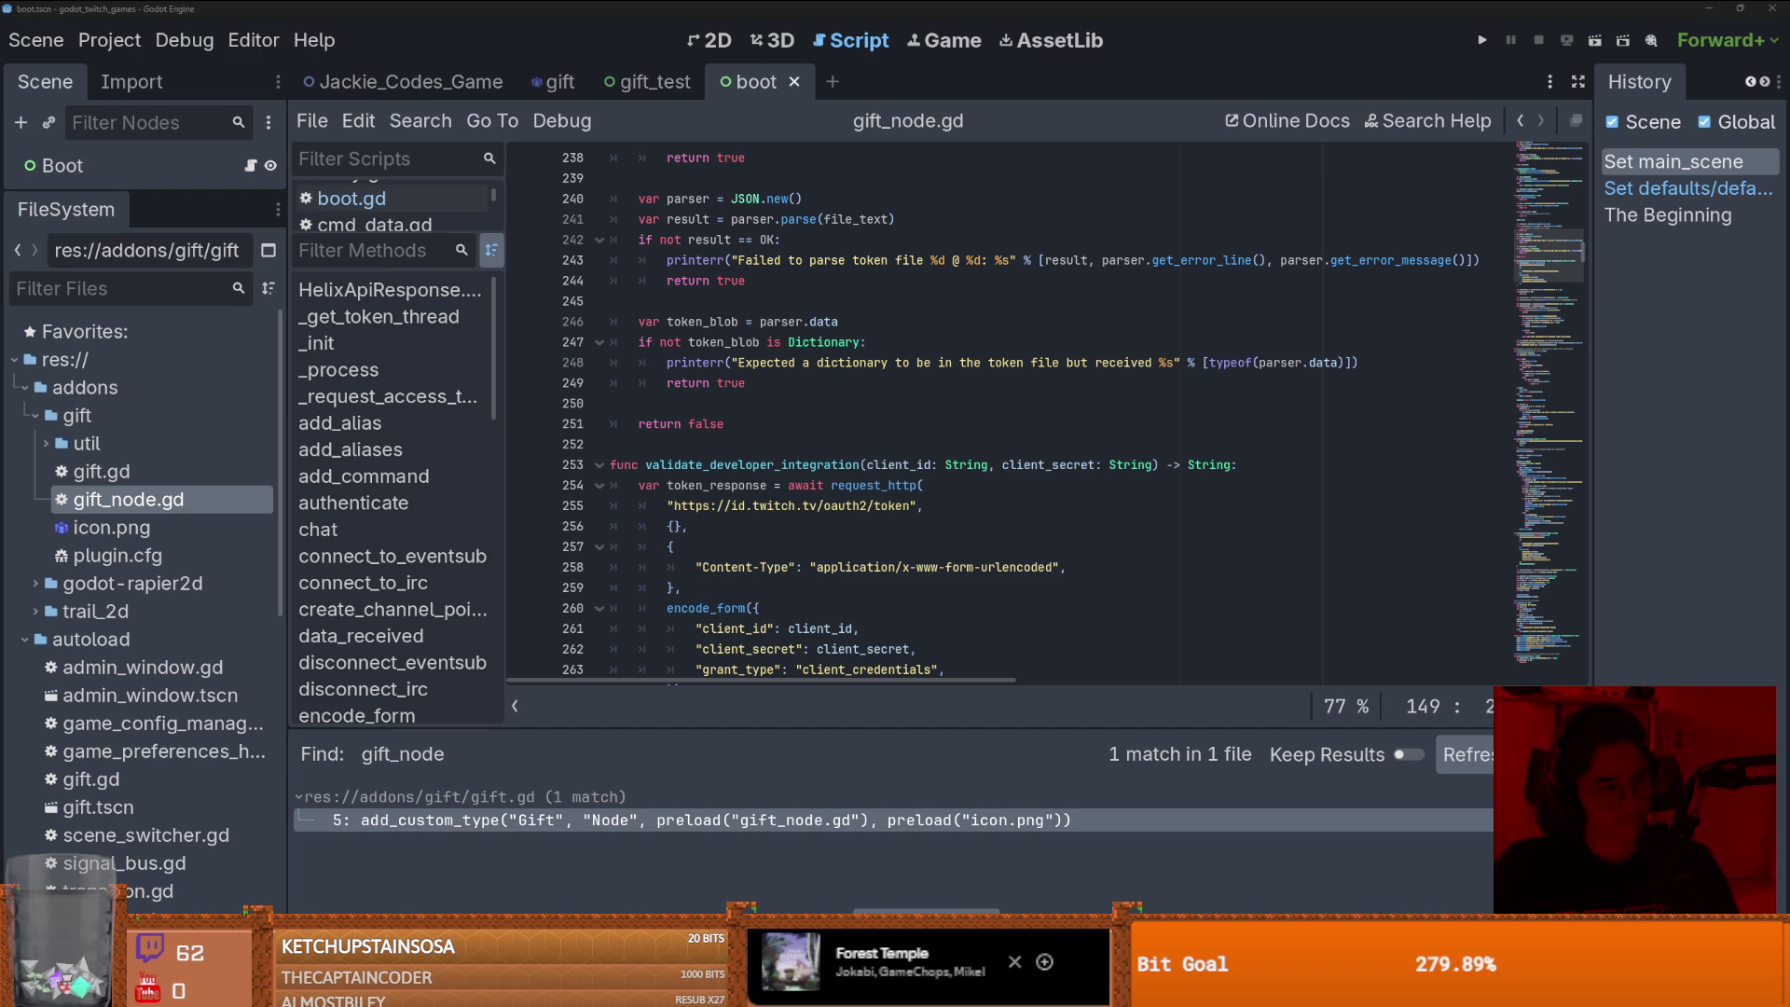
left_click(946, 444)
- Scroll through gift_node.gd and jump to the add_command function definition
scroll(946, 463, "up", 1)
scroll(947, 466, "down", 10)
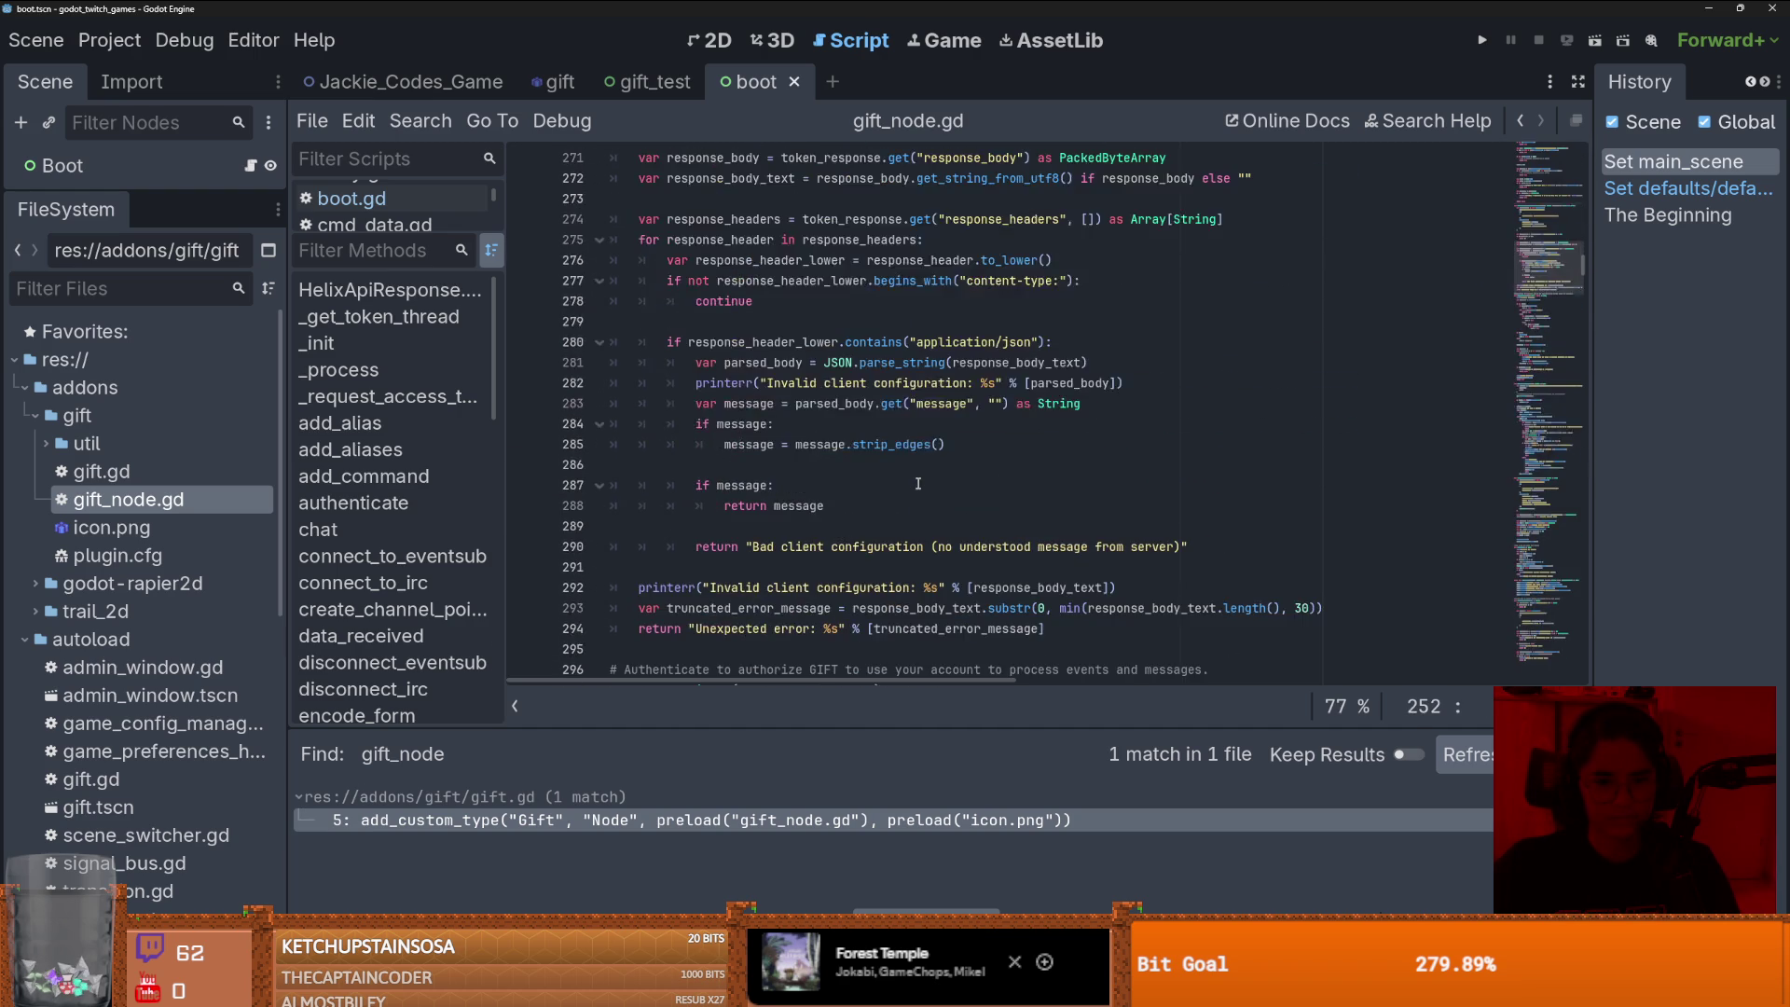
scroll(918, 484, "down", 2)
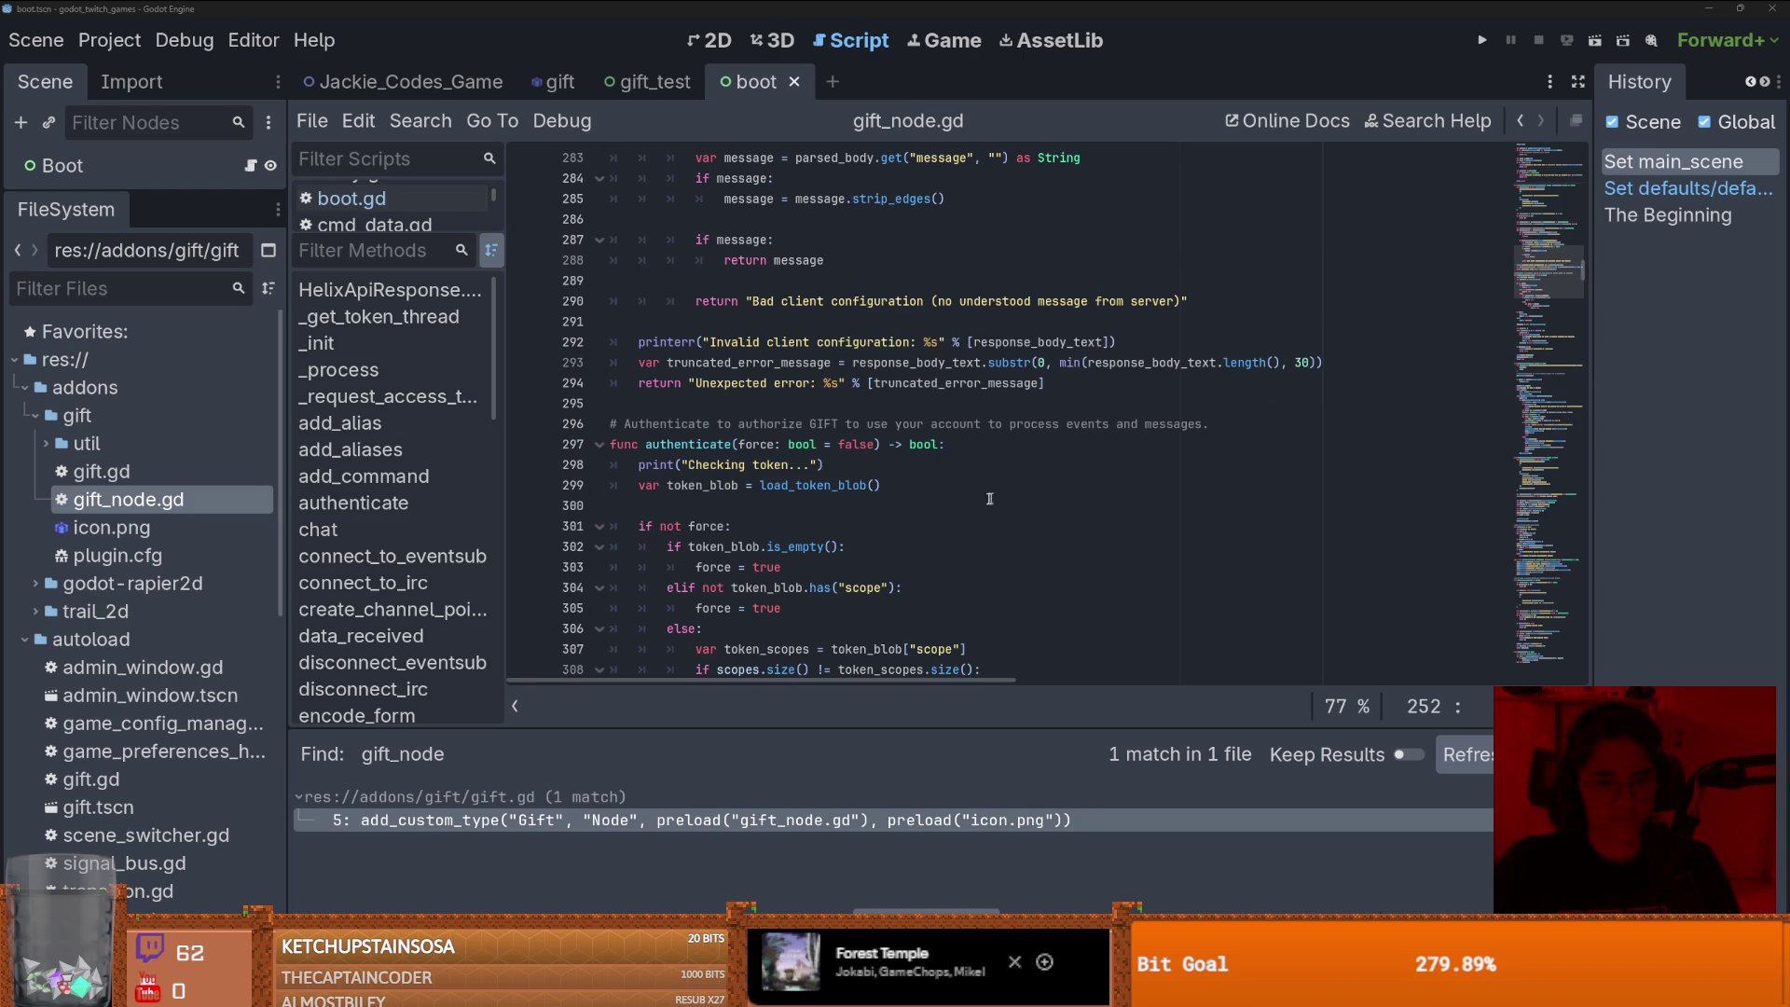
scroll(887, 515, "down", 5)
scroll(886, 515, "up", 4)
scroll(901, 518, "down", 12)
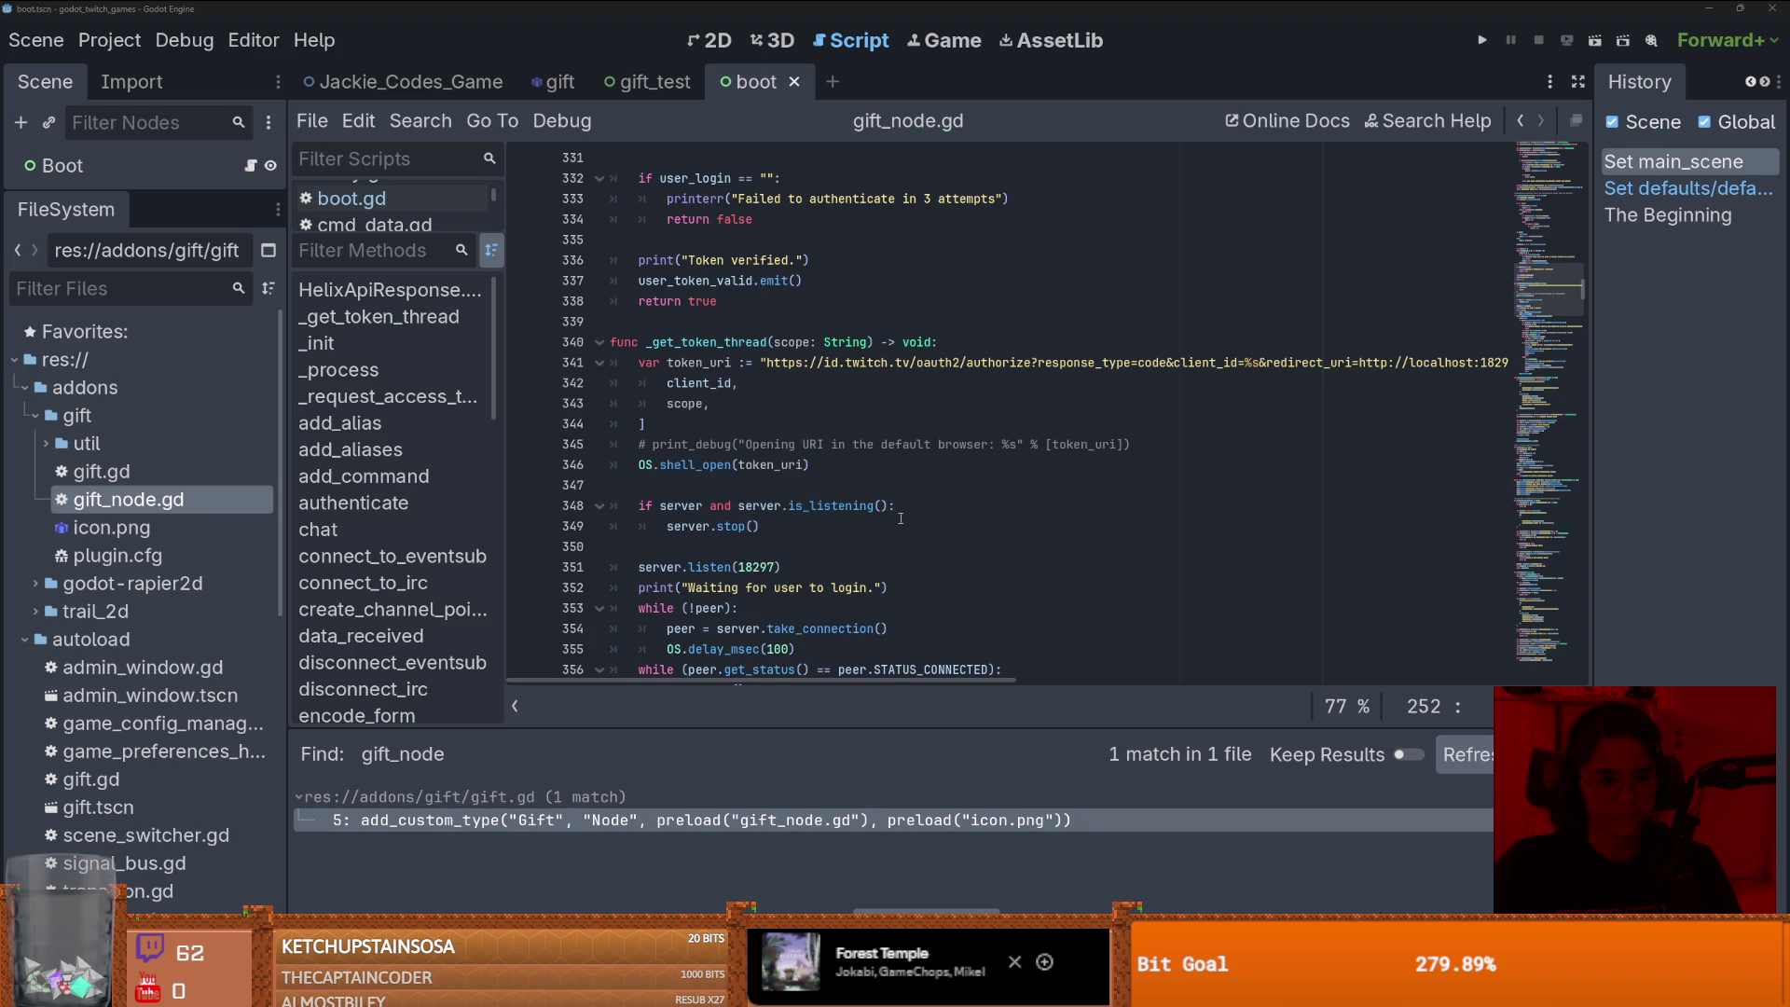
scroll(900, 518, "down", 7)
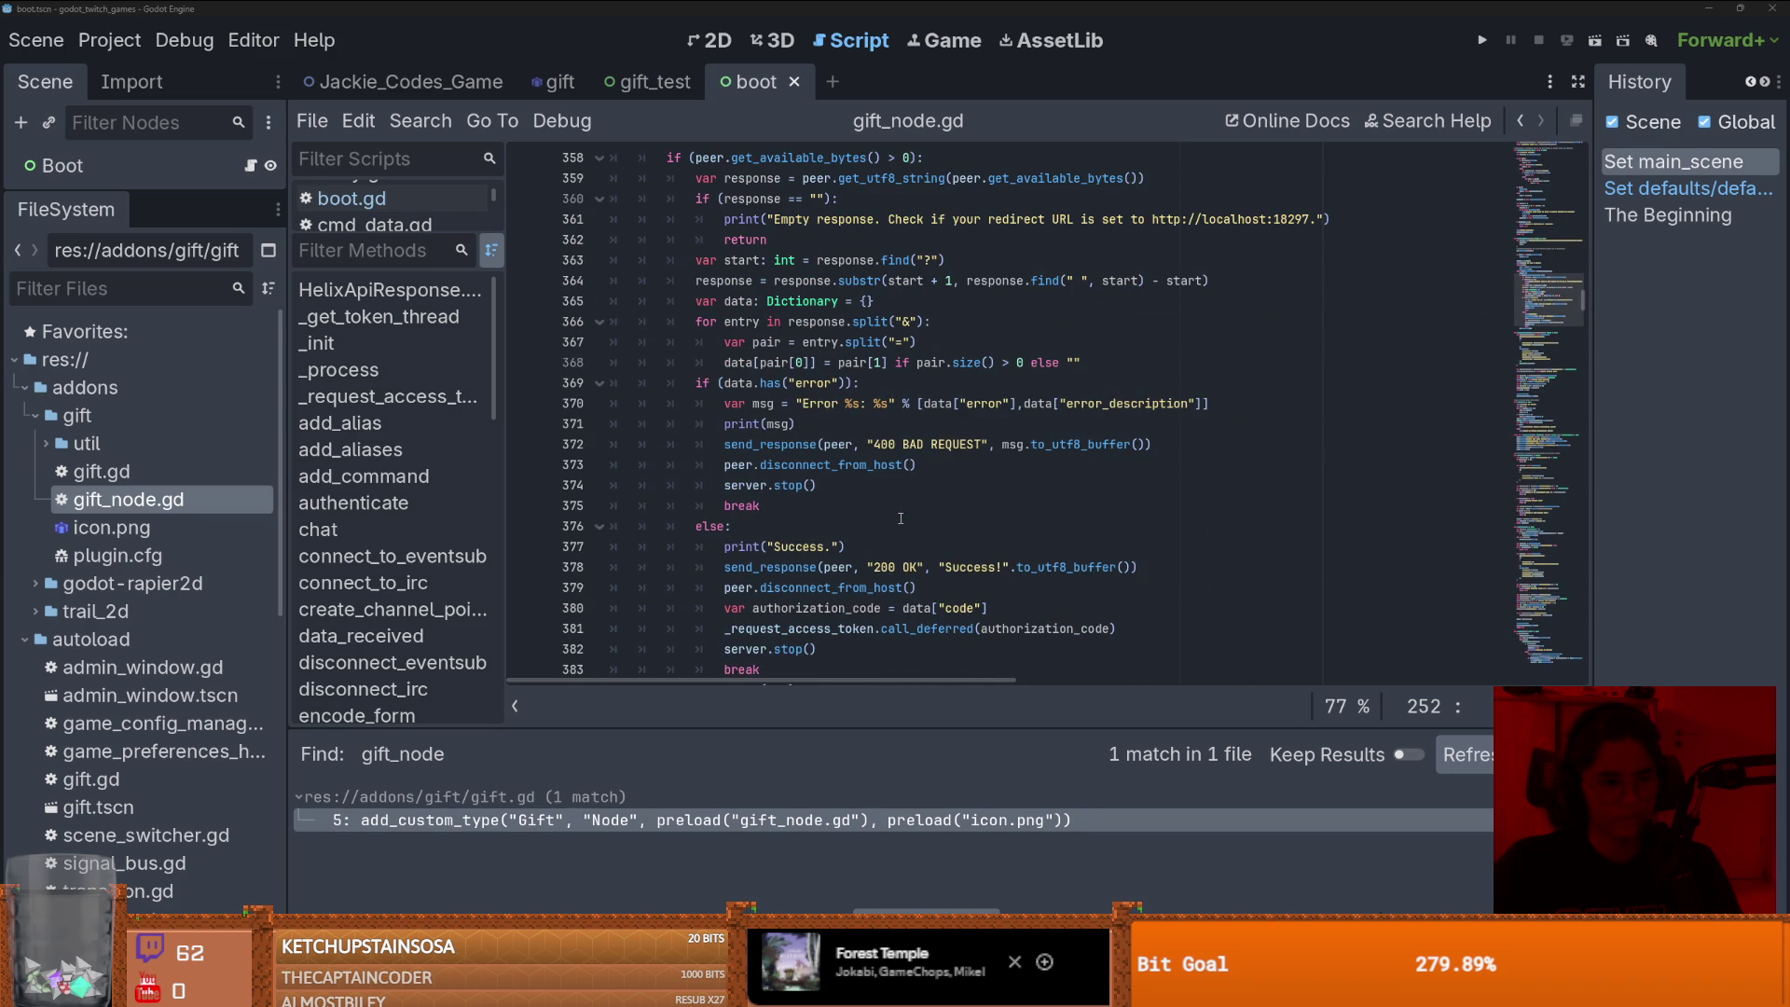
scroll(901, 519, "down", 6)
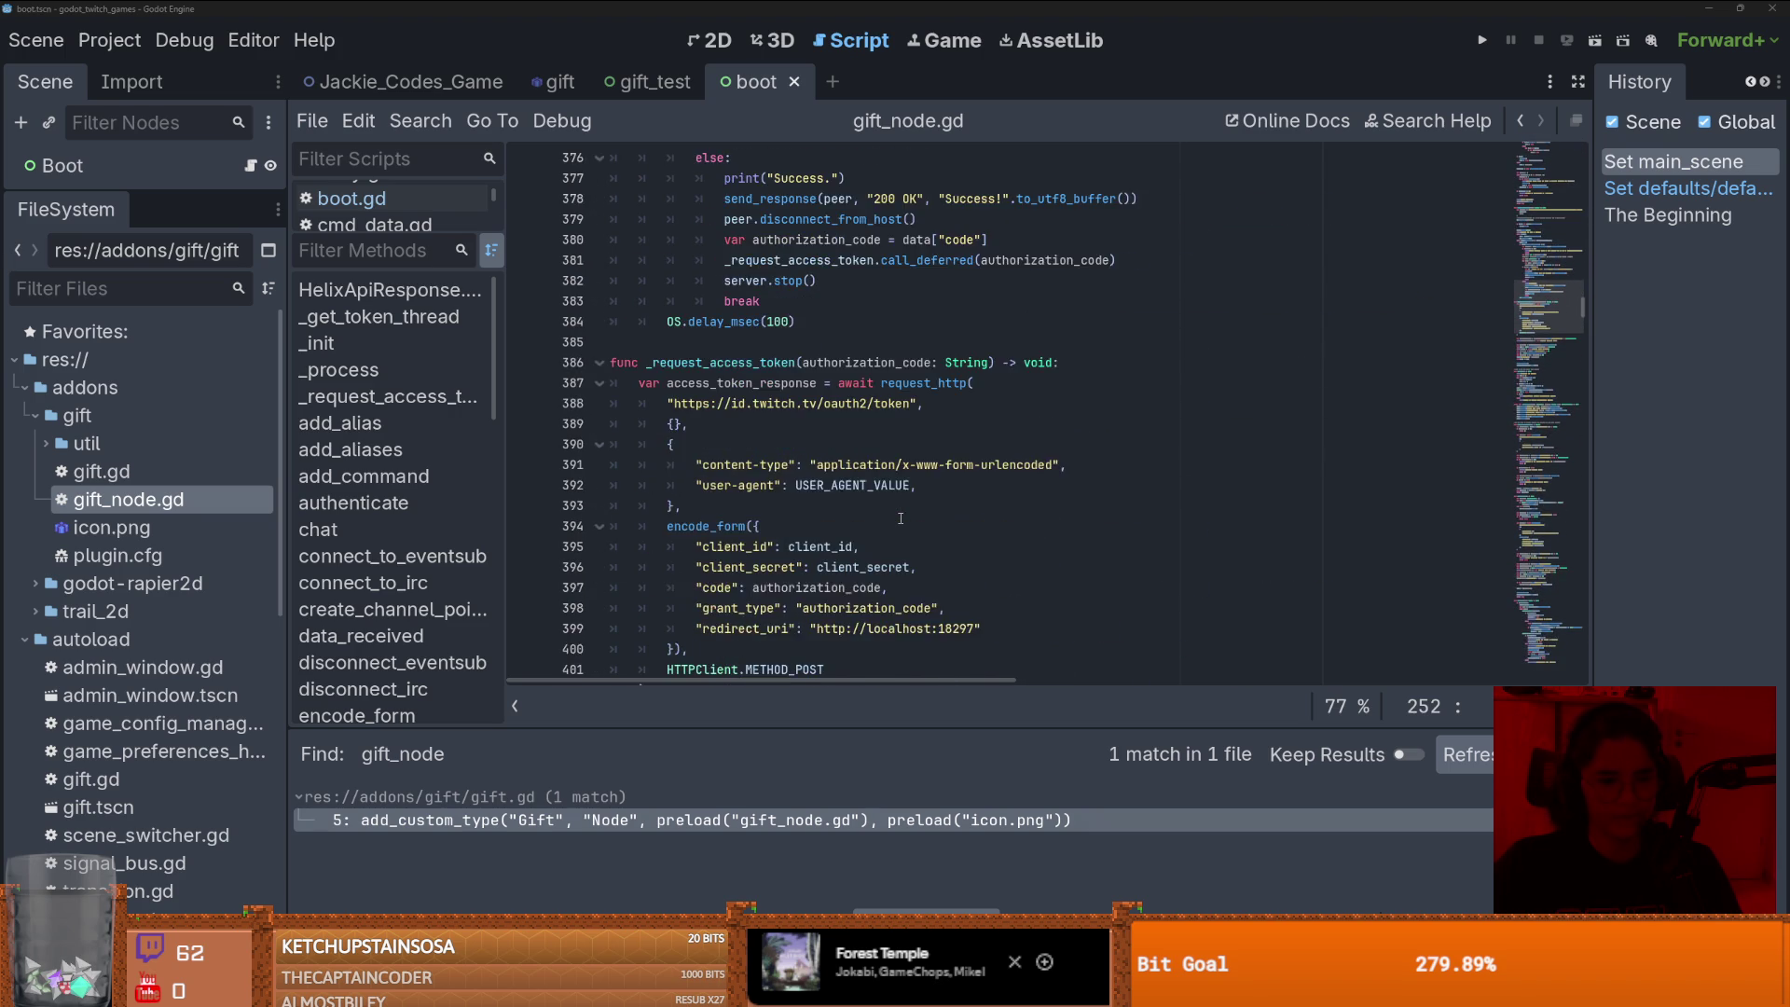
scroll(901, 518, "down", 1)
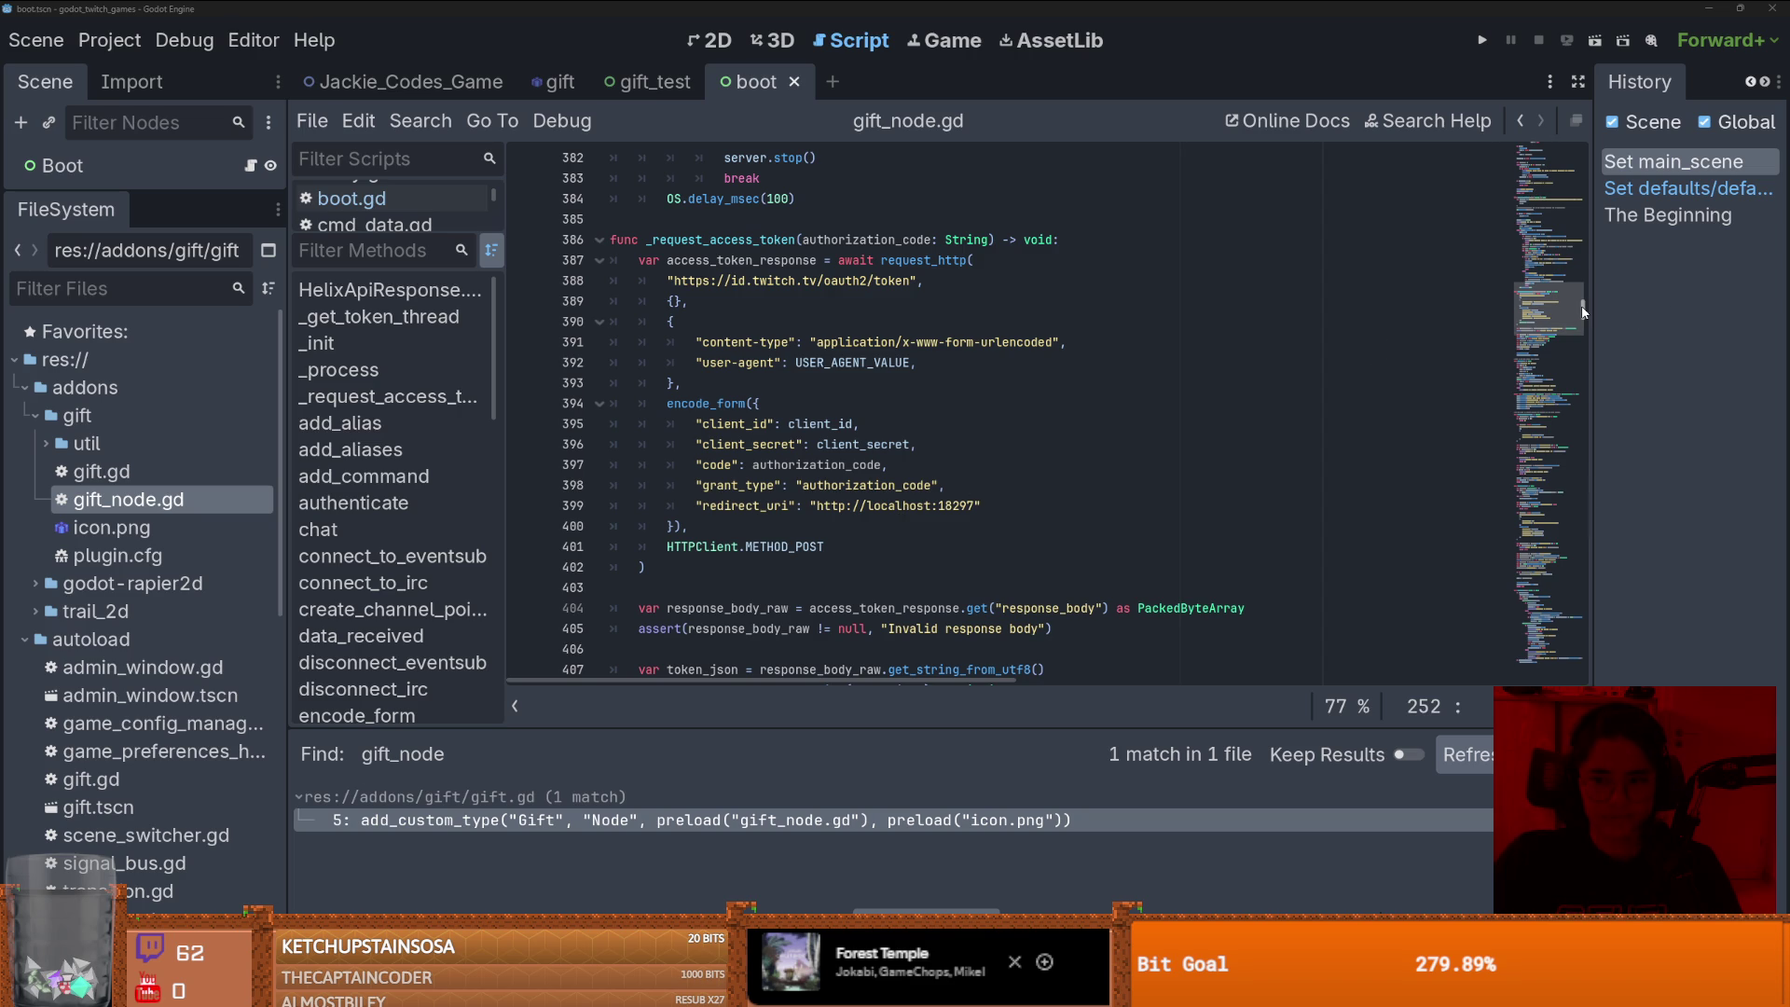
left_click_drag(1582, 312, 1581, 368)
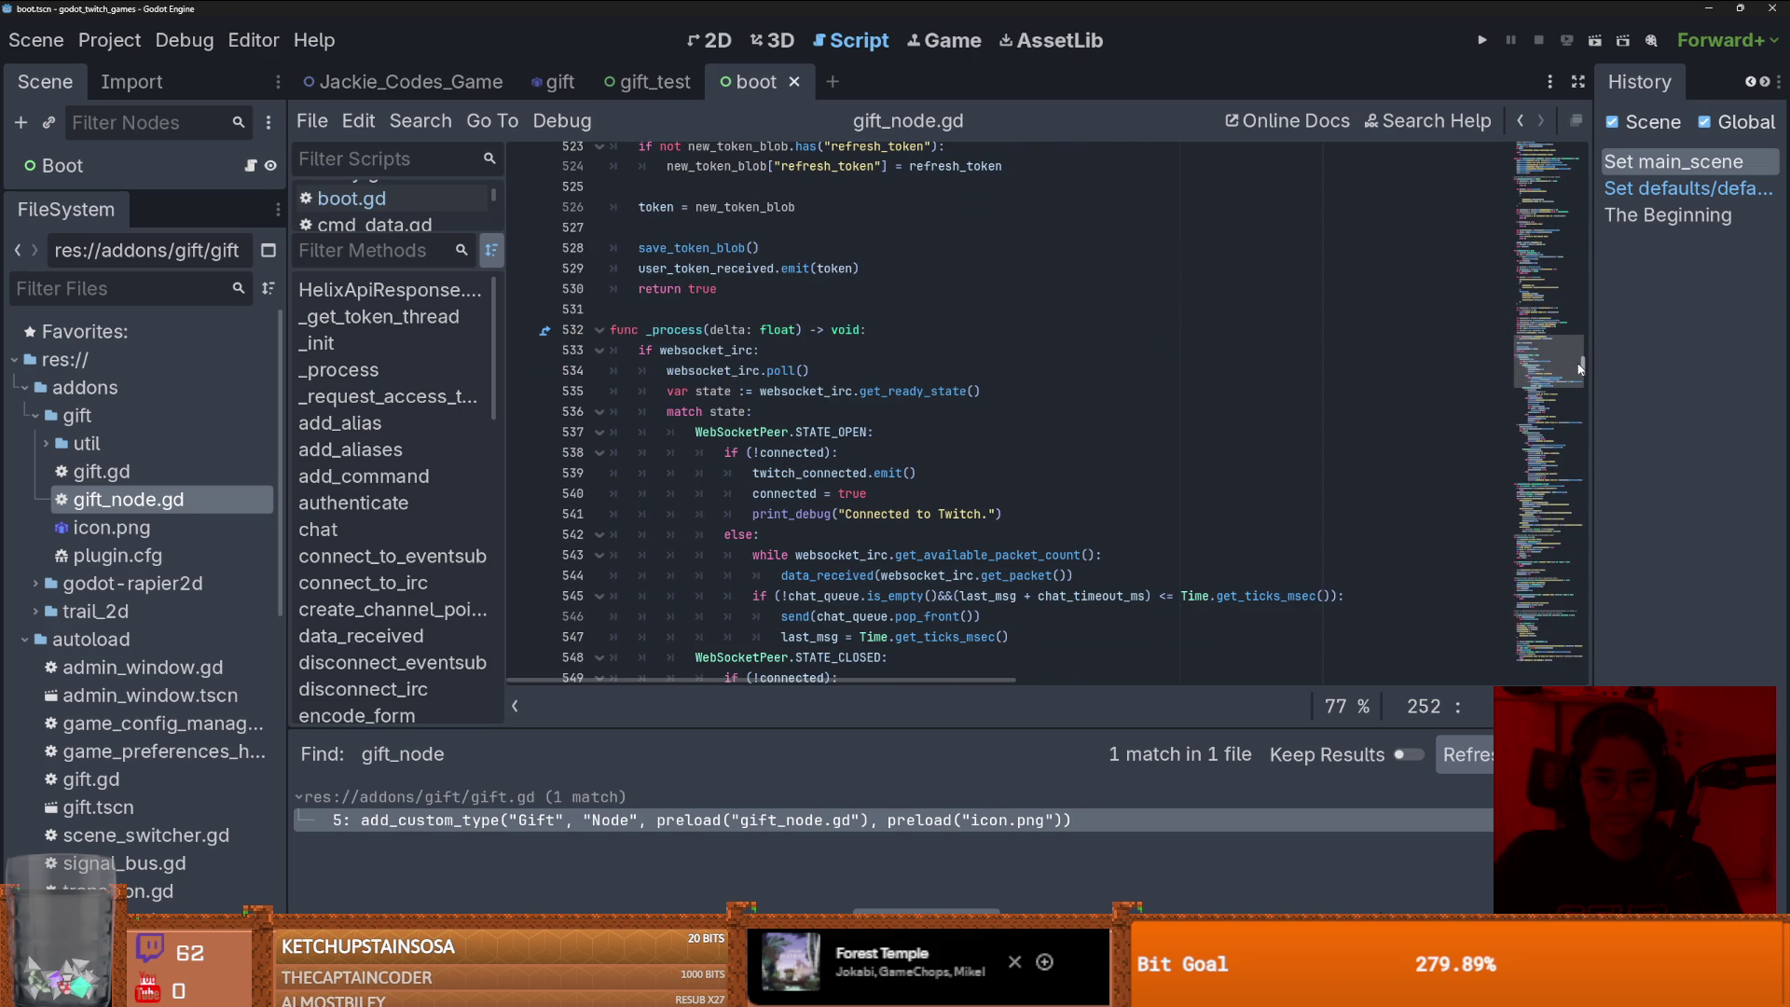
scroll(373, 554, "down", 2)
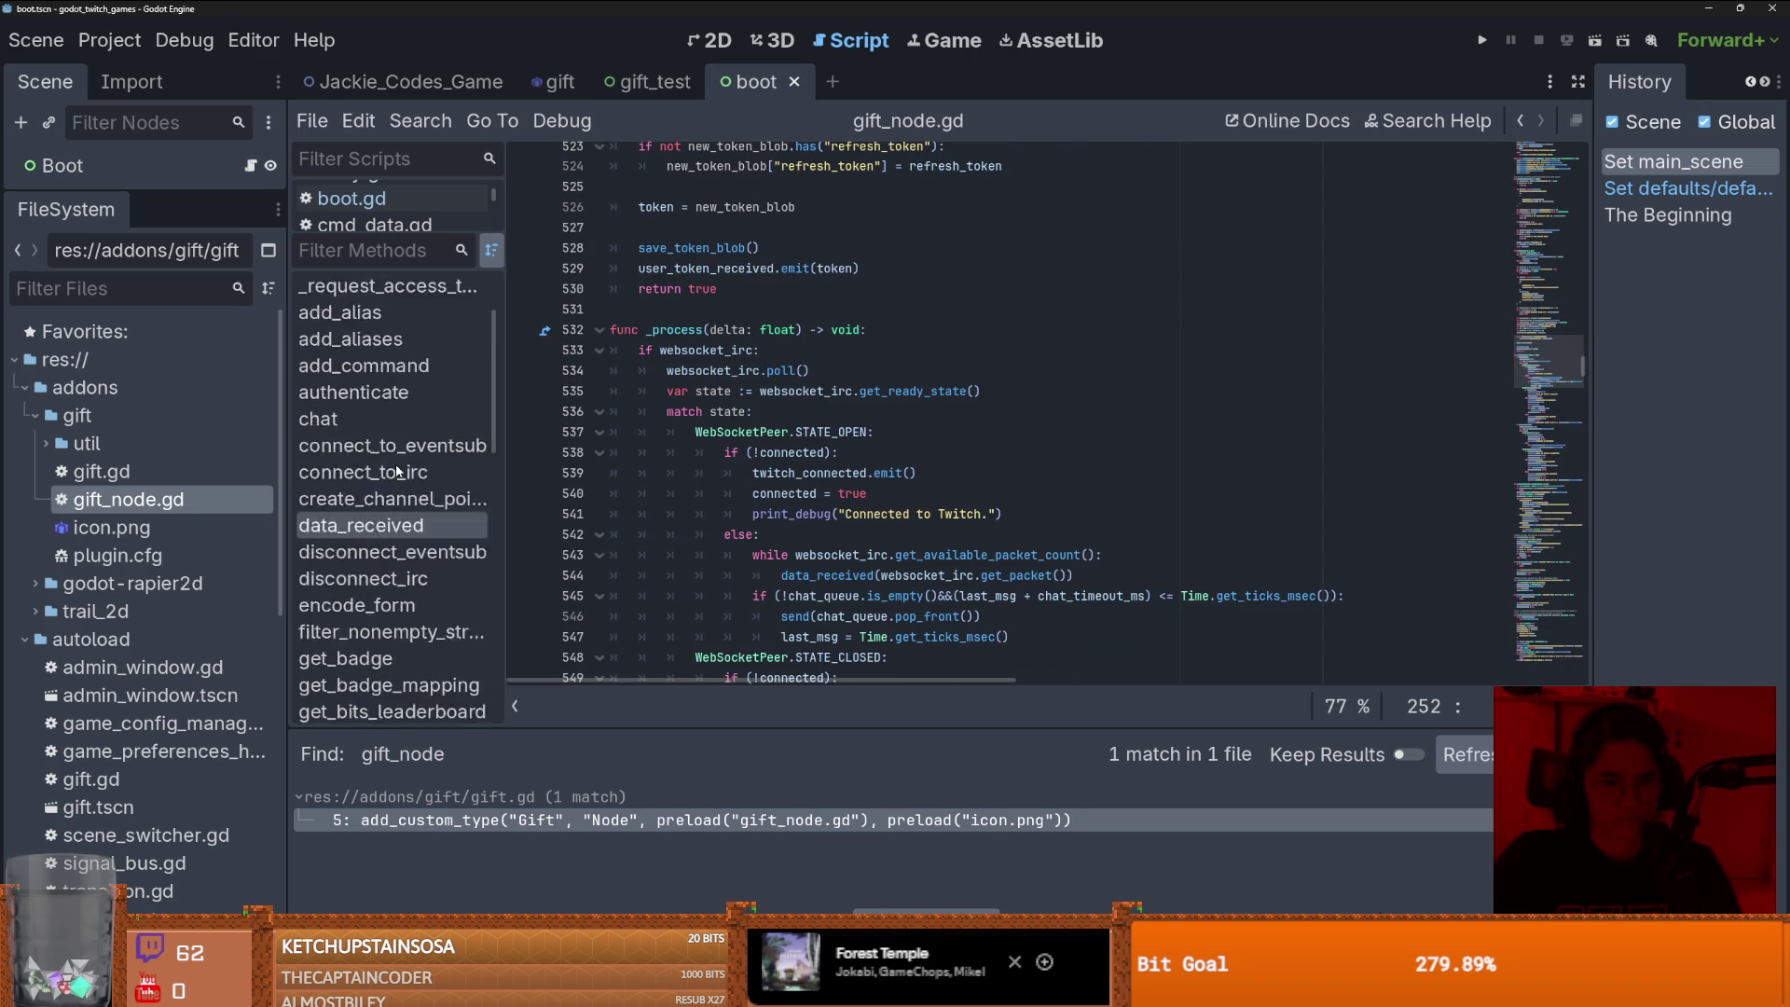
scroll(373, 503, "up", 1)
left_click(369, 421)
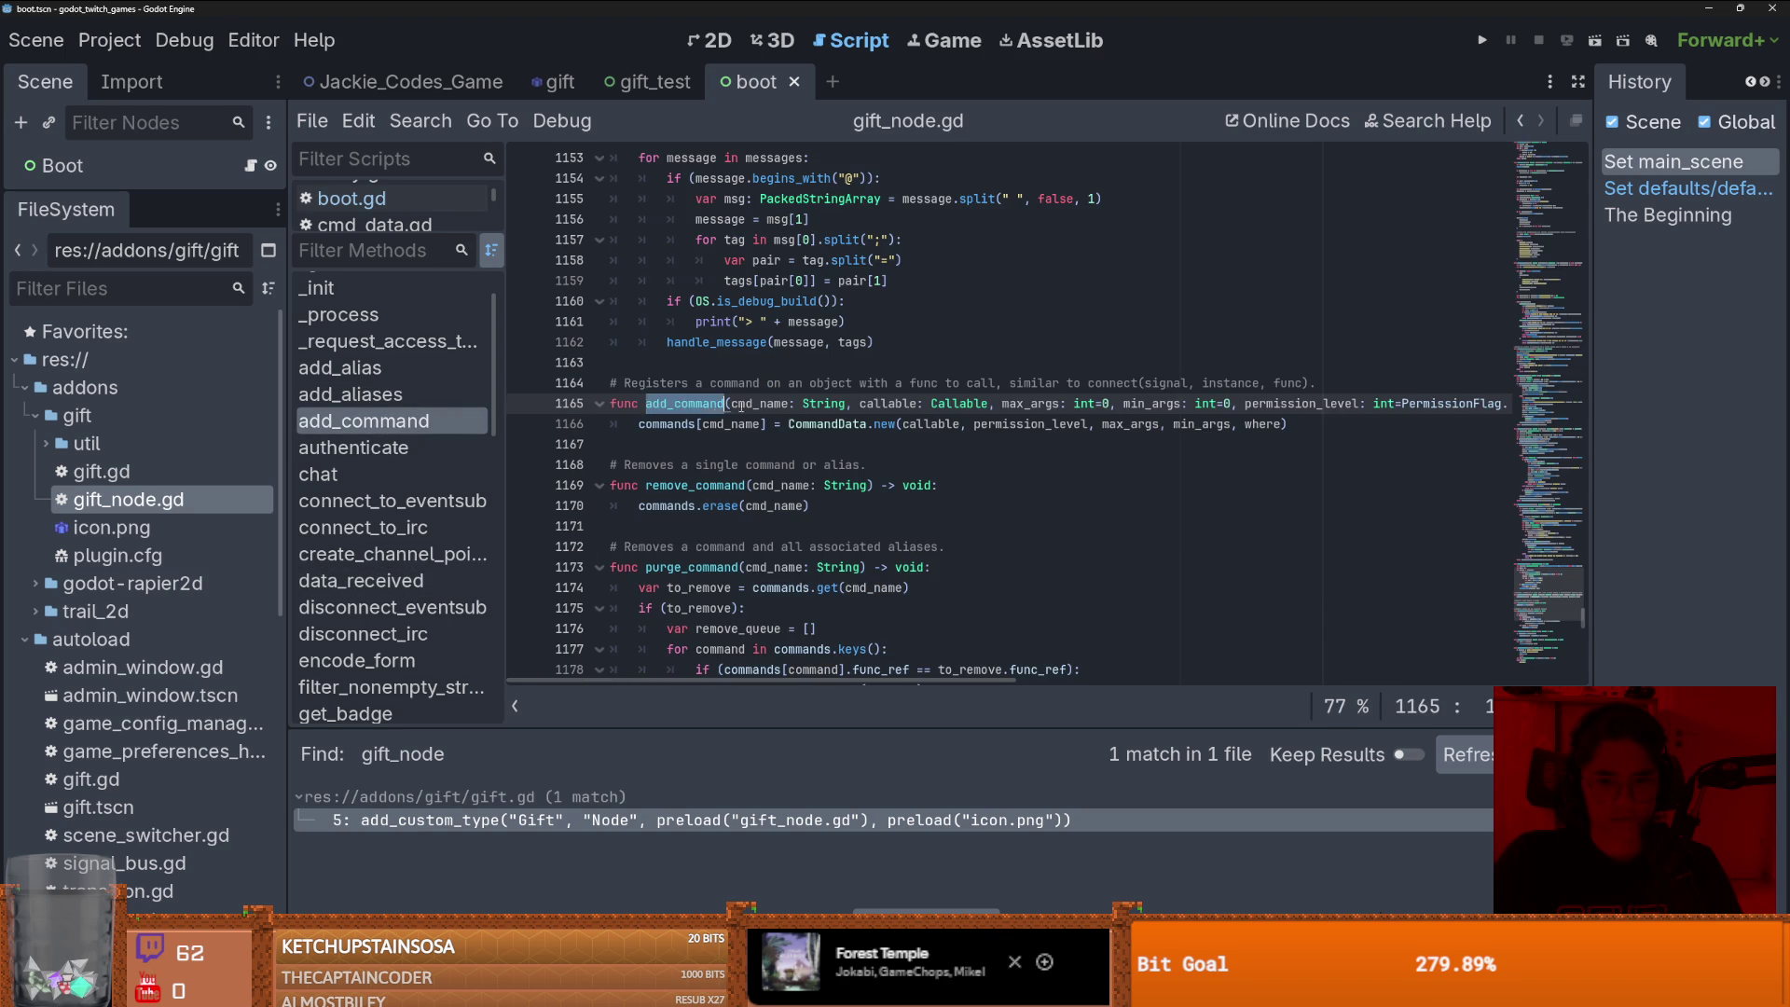
- Highlight add_command's max_args and permission_level parameters and their uses
double_click(1030, 404)
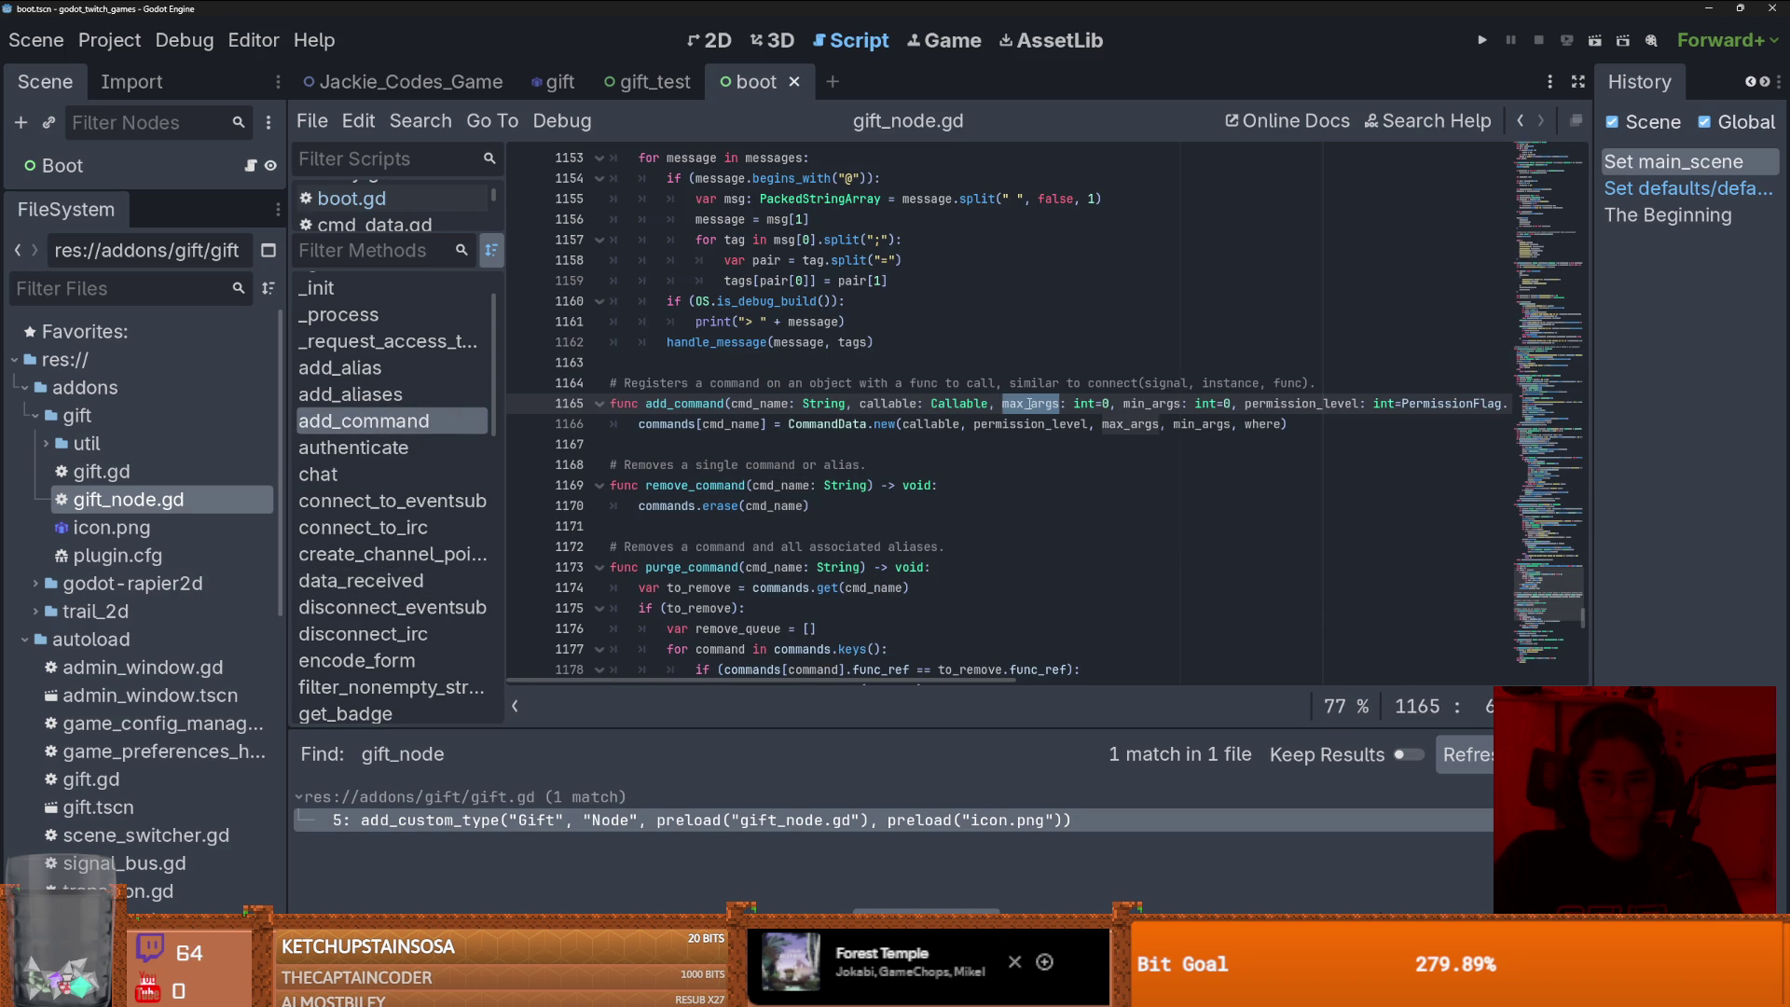
scroll(1119, 403, "right", 3)
double_click(1156, 404)
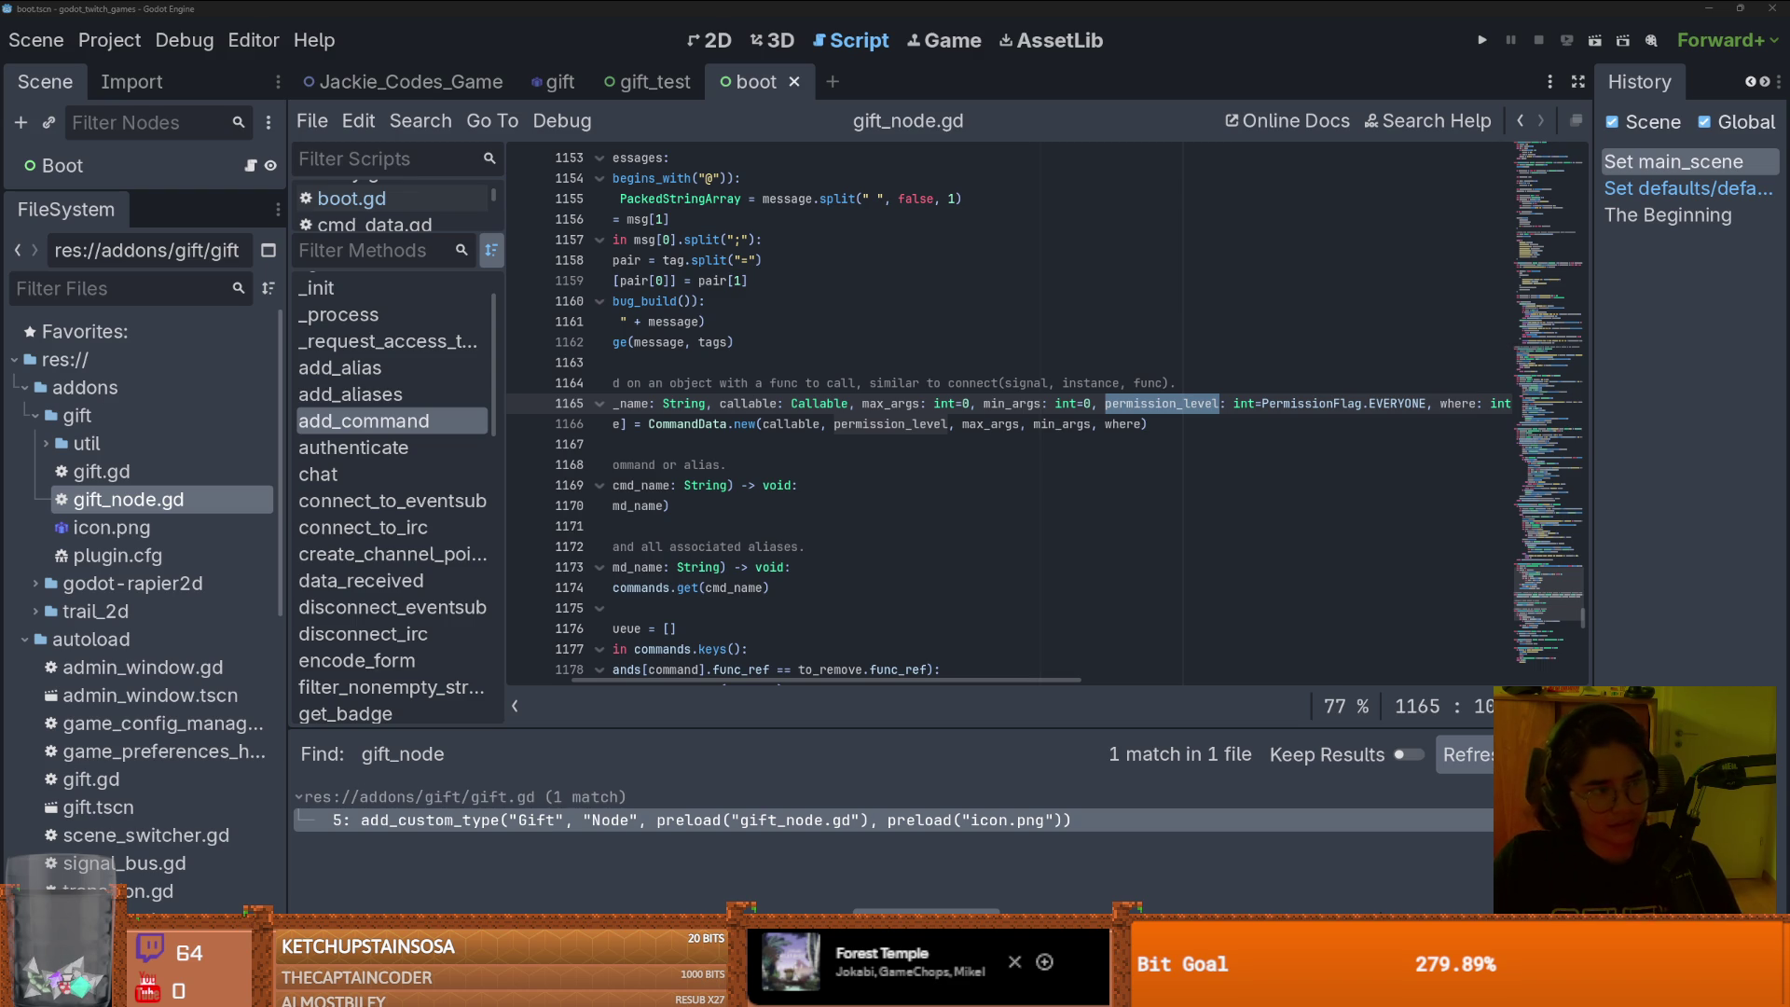
mouse_move(1012, 434)
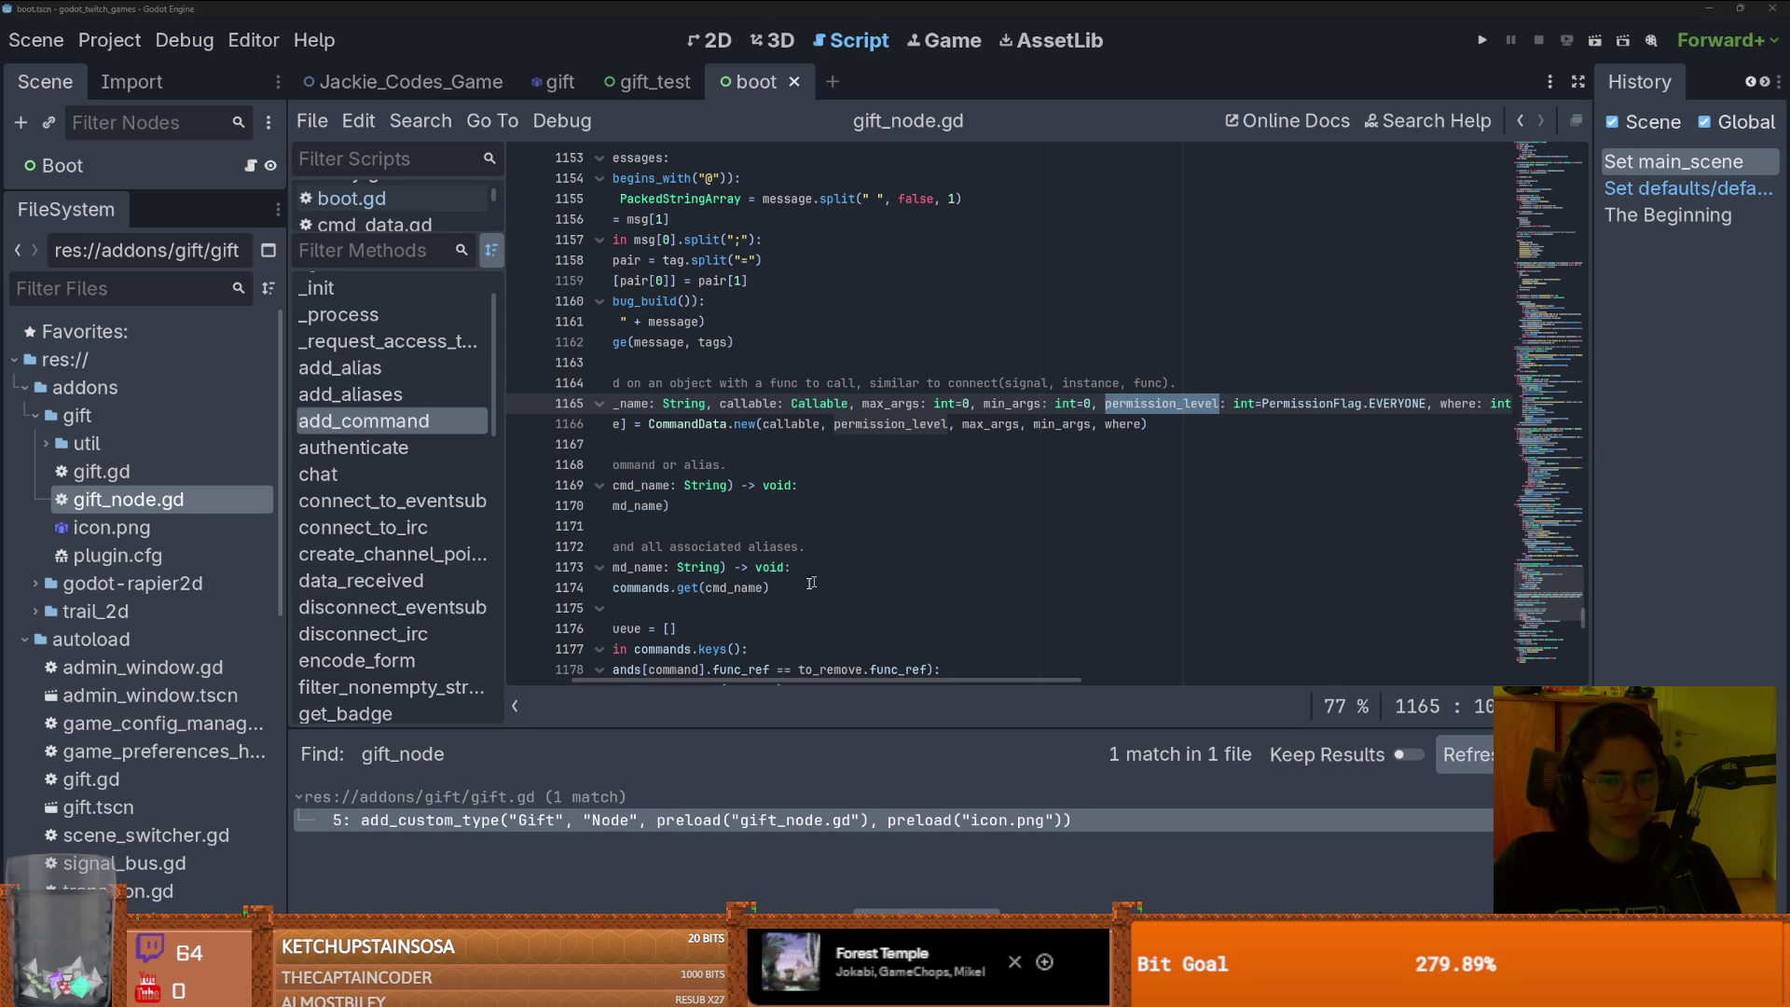
scroll(804, 585, "down", 4)
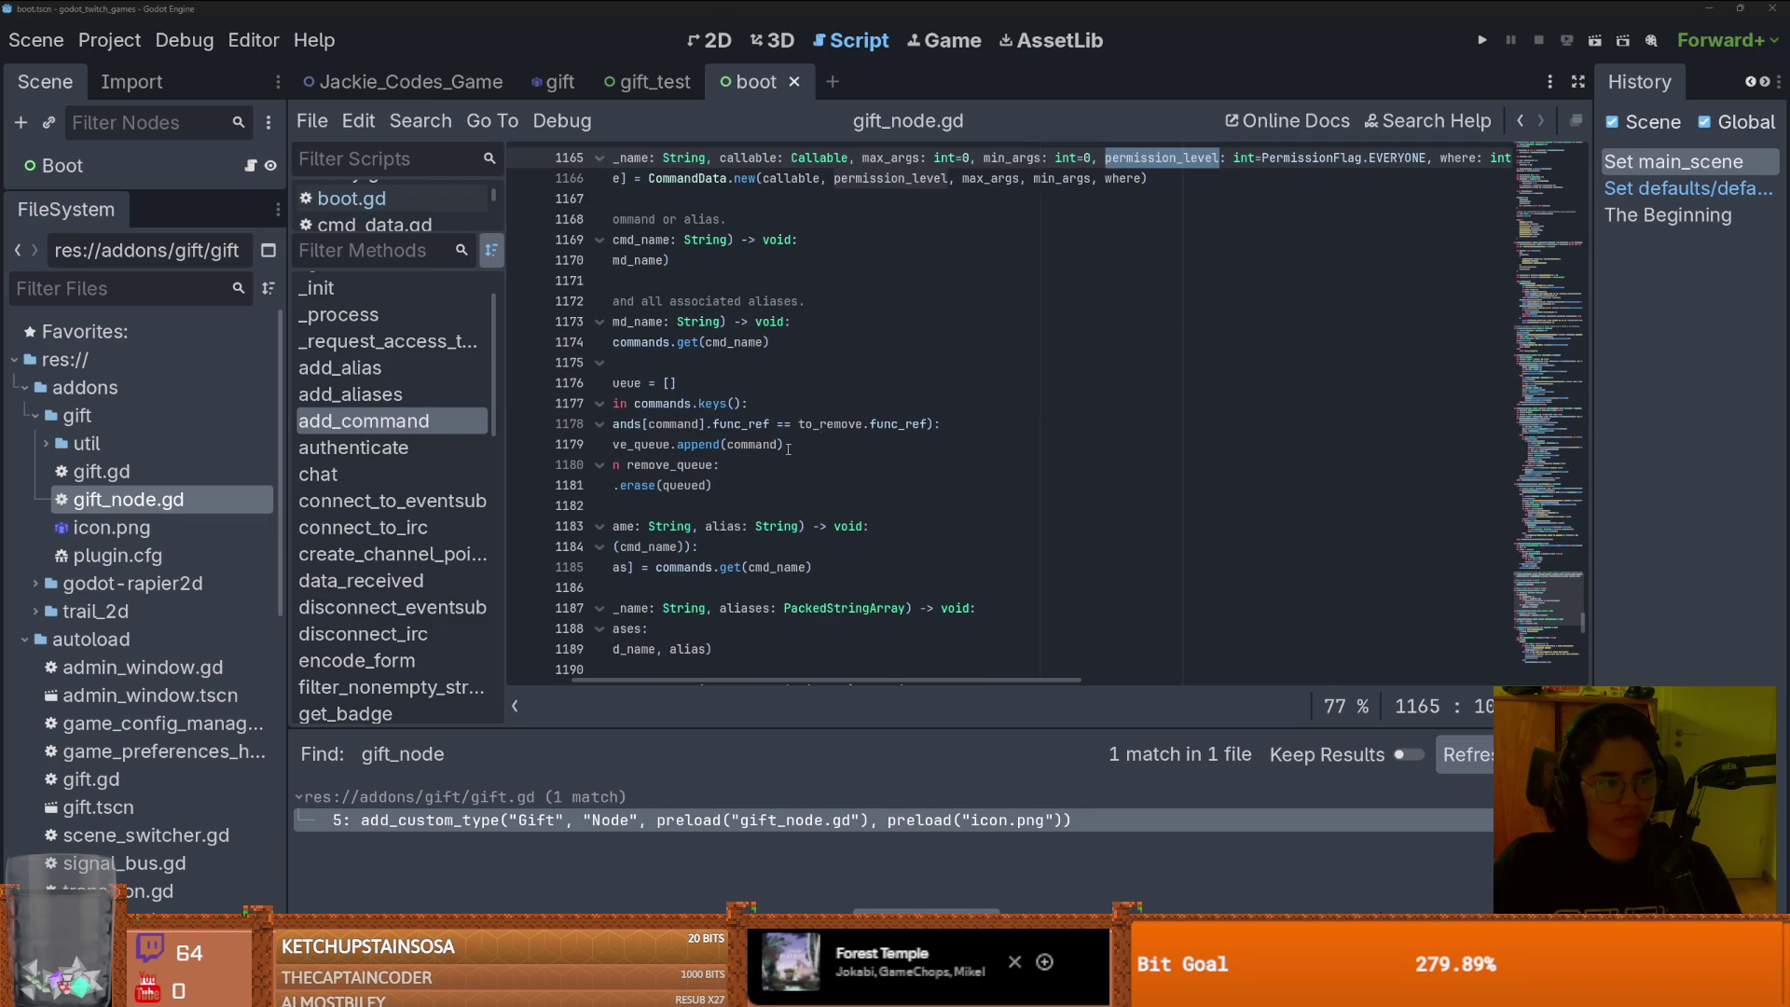
scroll(789, 448, "down", 1)
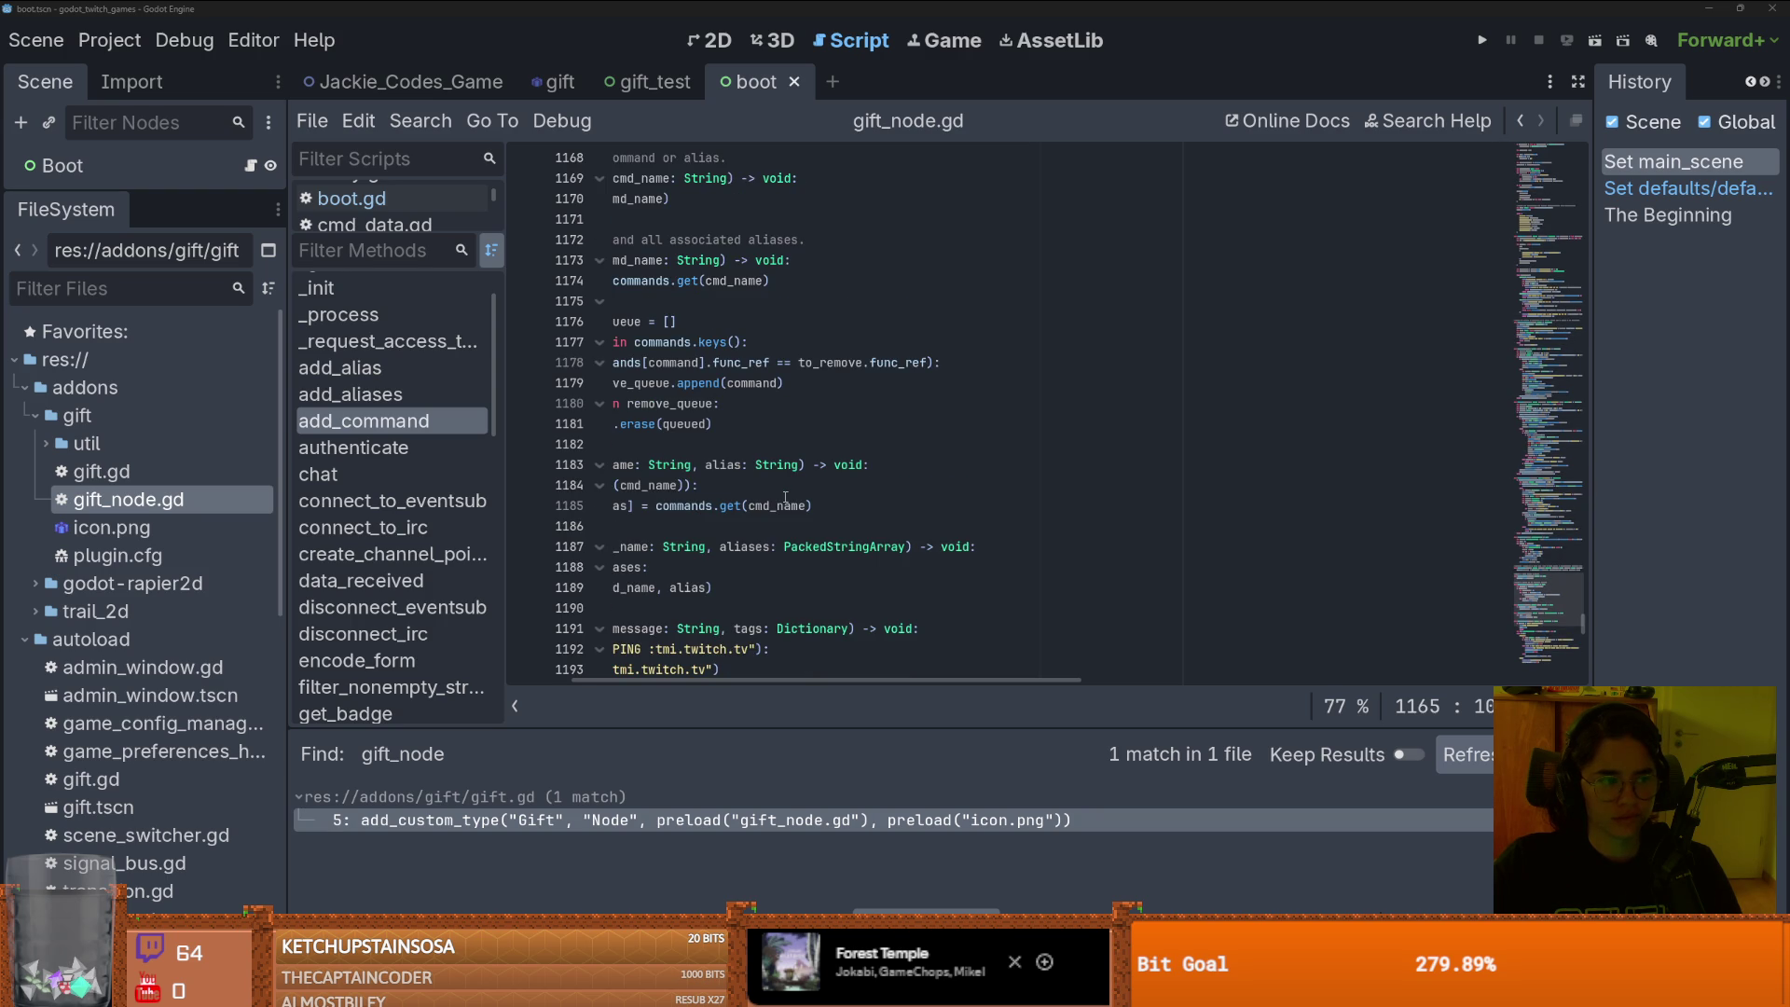
scroll(785, 497, "left", 3)
scroll(785, 503, "down", 1)
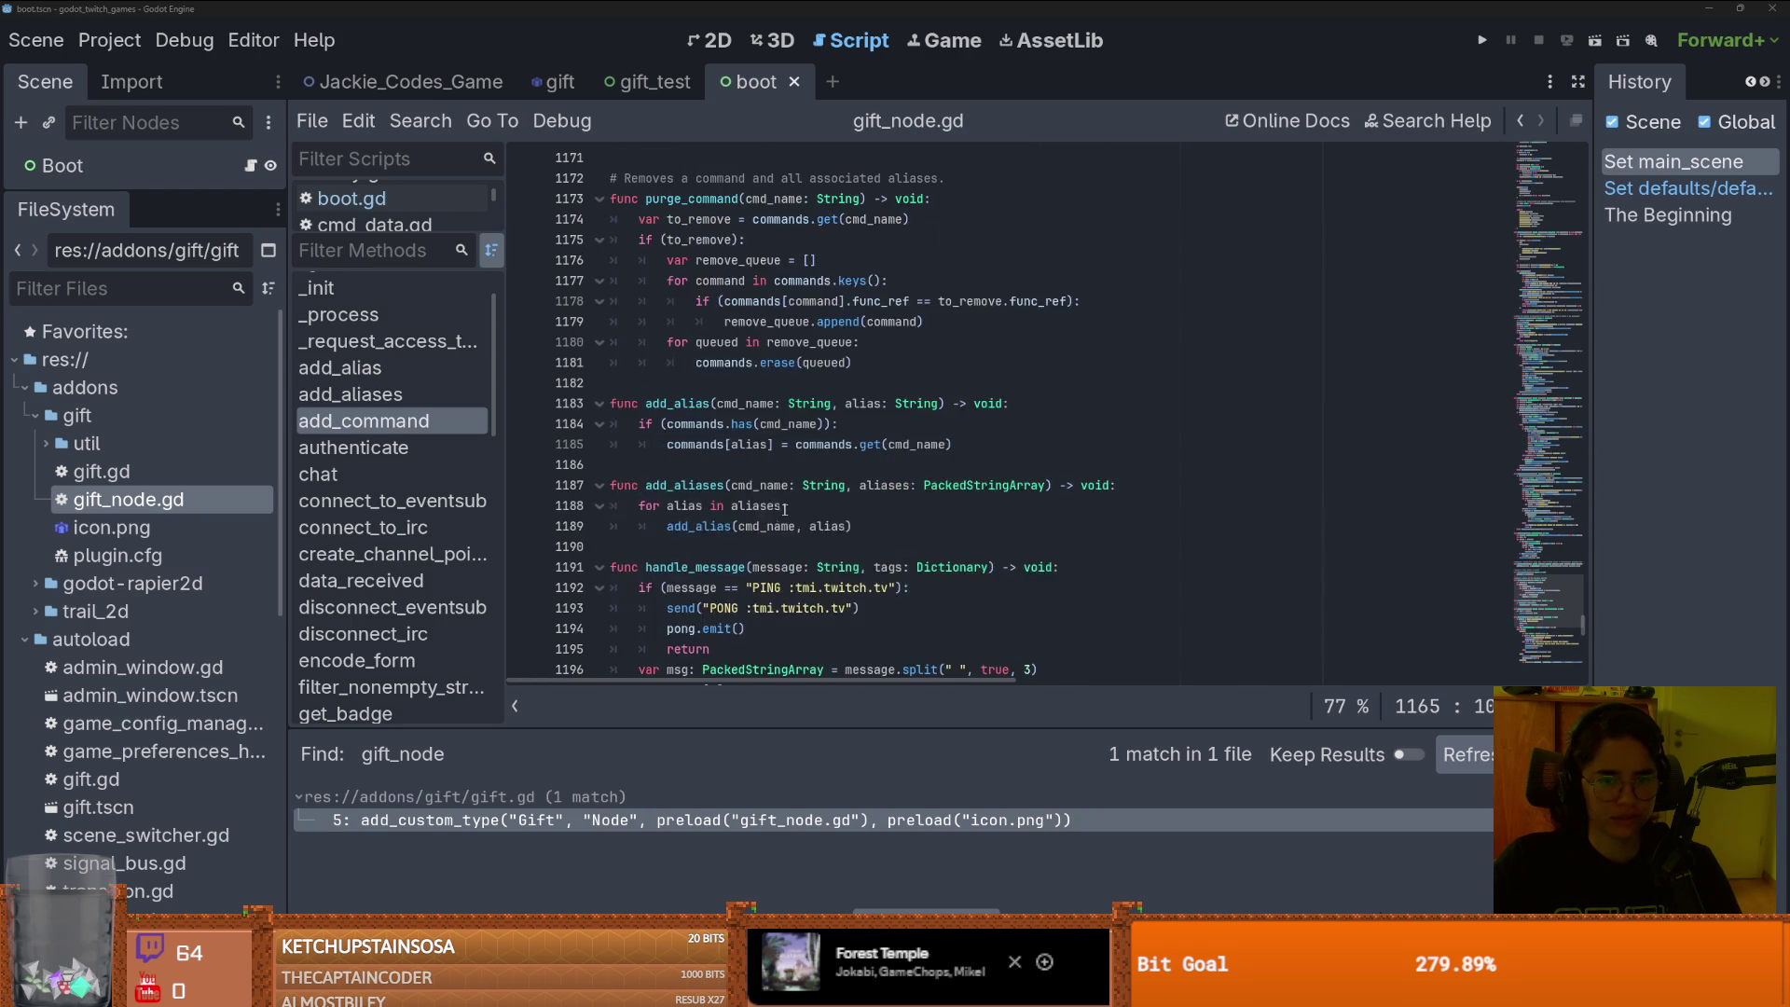
scroll(677, 473, "up", 2)
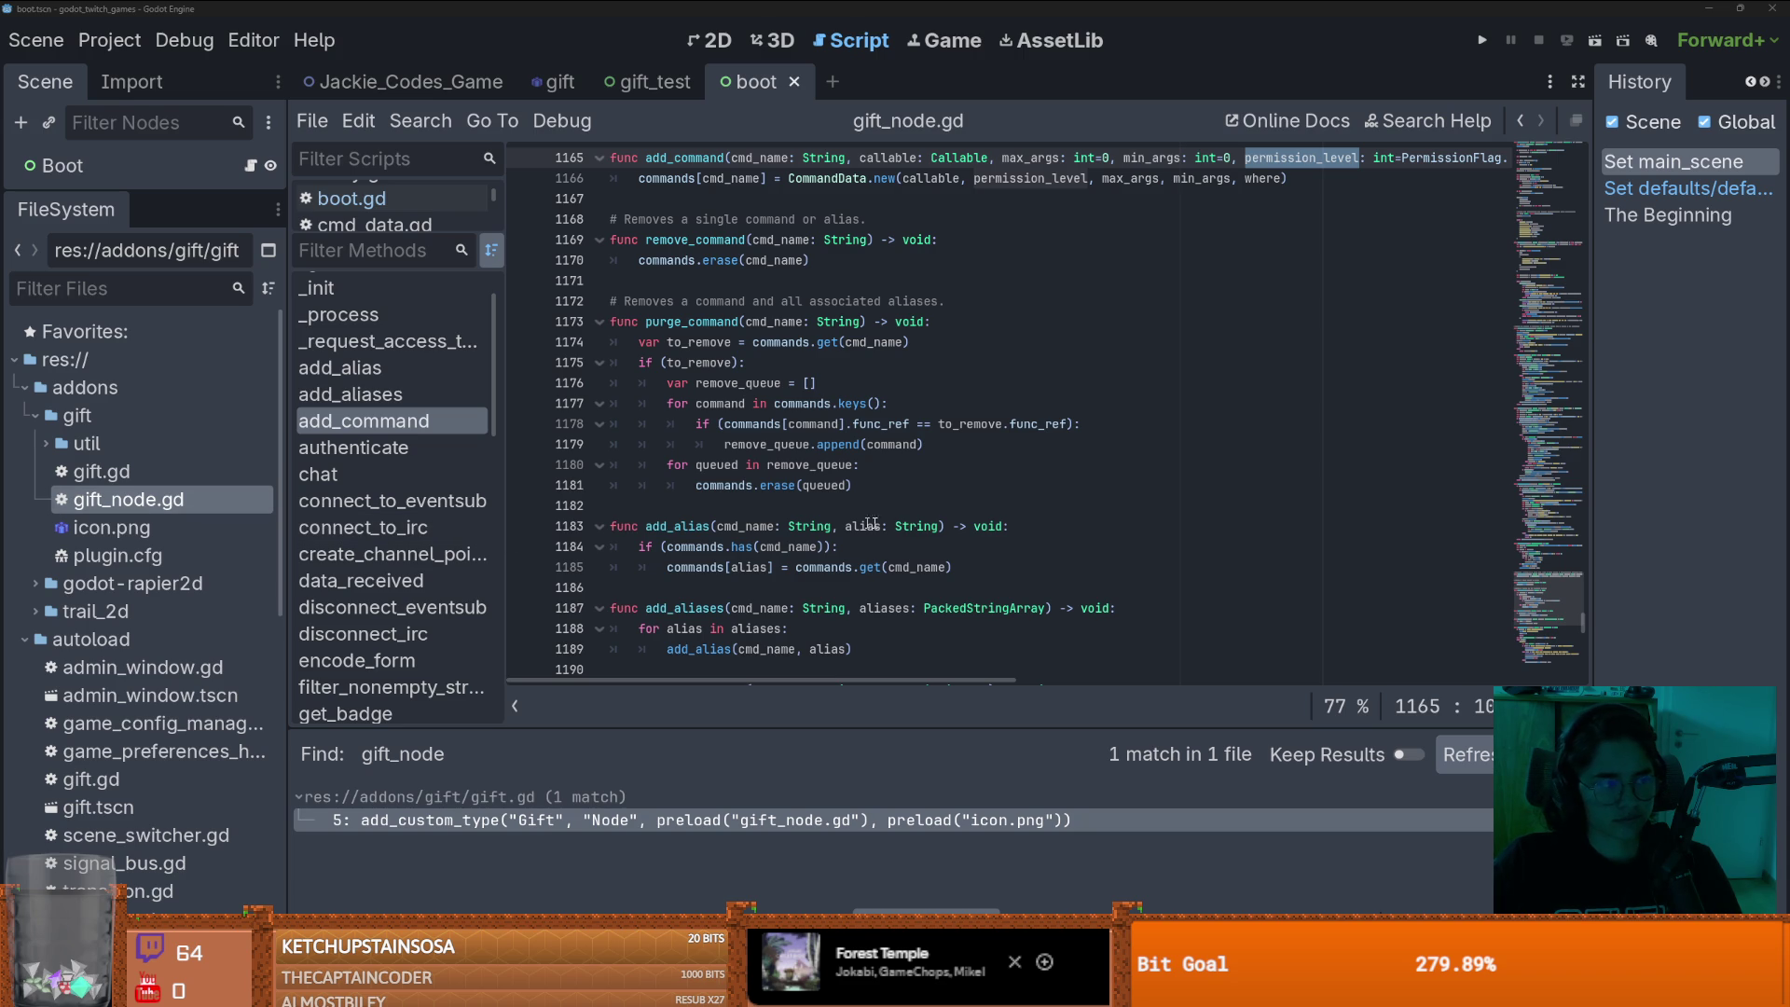
scroll(746, 420, "down", 2)
scroll(709, 354, "up", 2)
scroll(693, 326, "up", 3)
- Trace the callable parameter into CommandData and open the cmd_data.gd class script
double_click(888, 342)
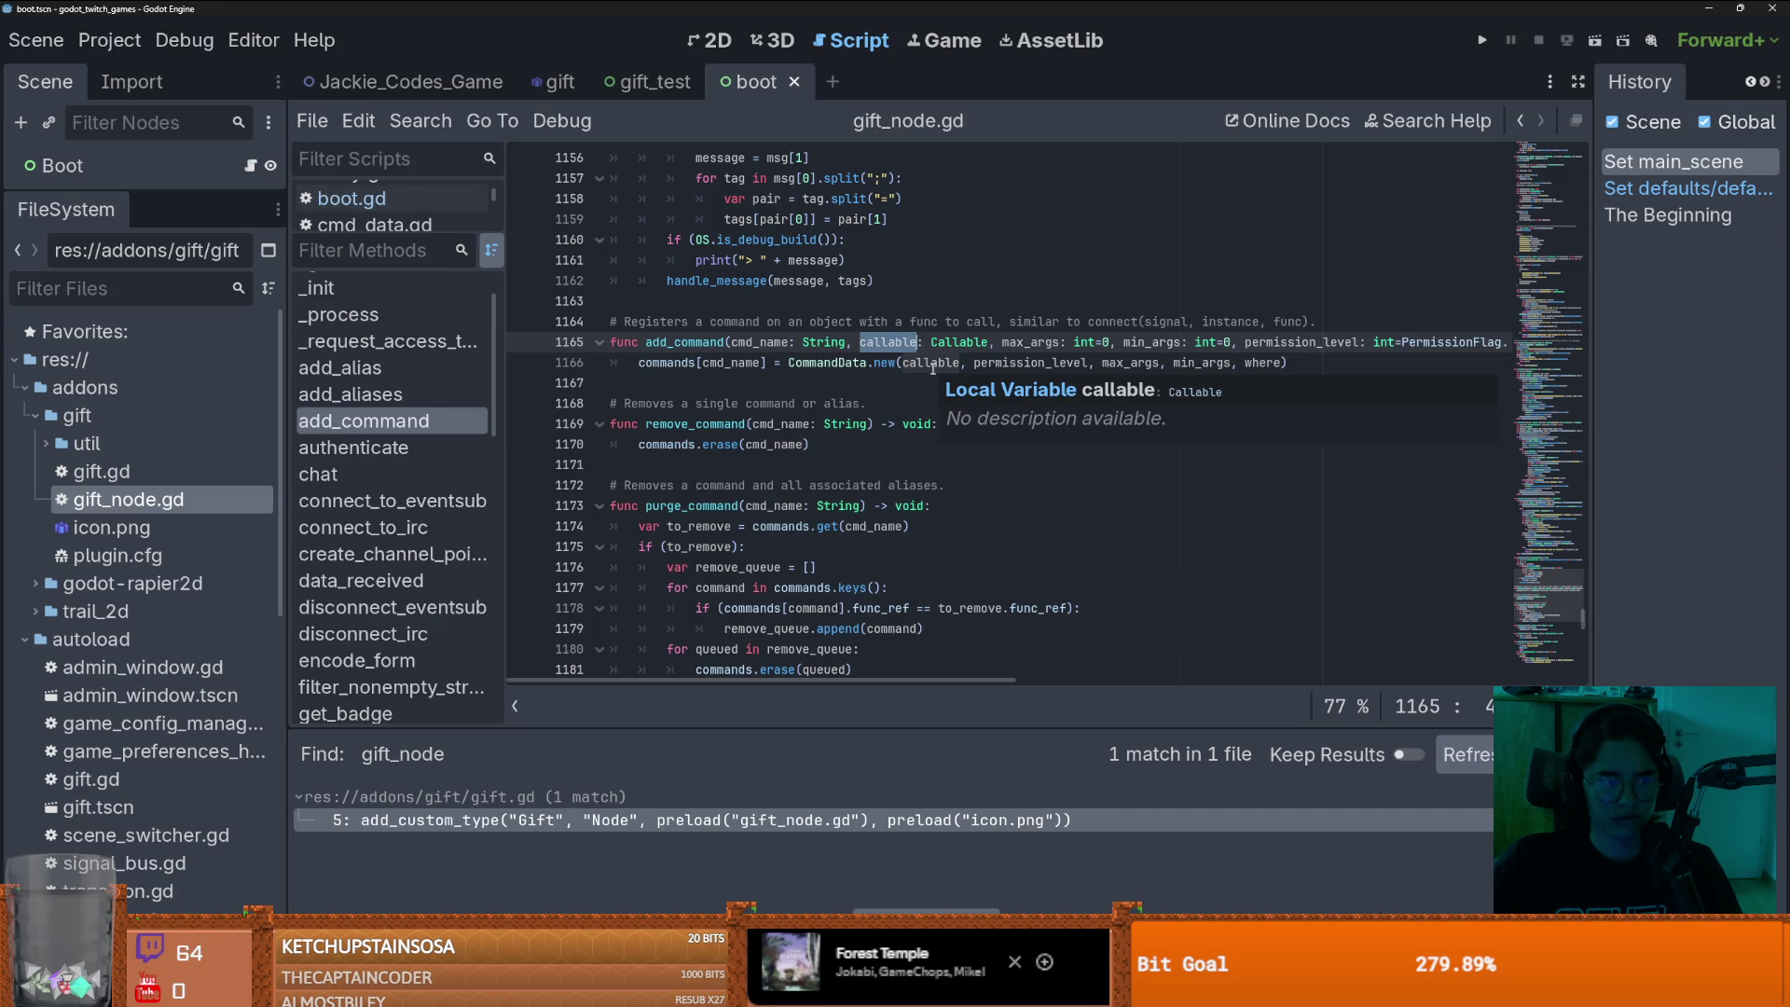
double_click(932, 363)
scroll(856, 520, "up", 2)
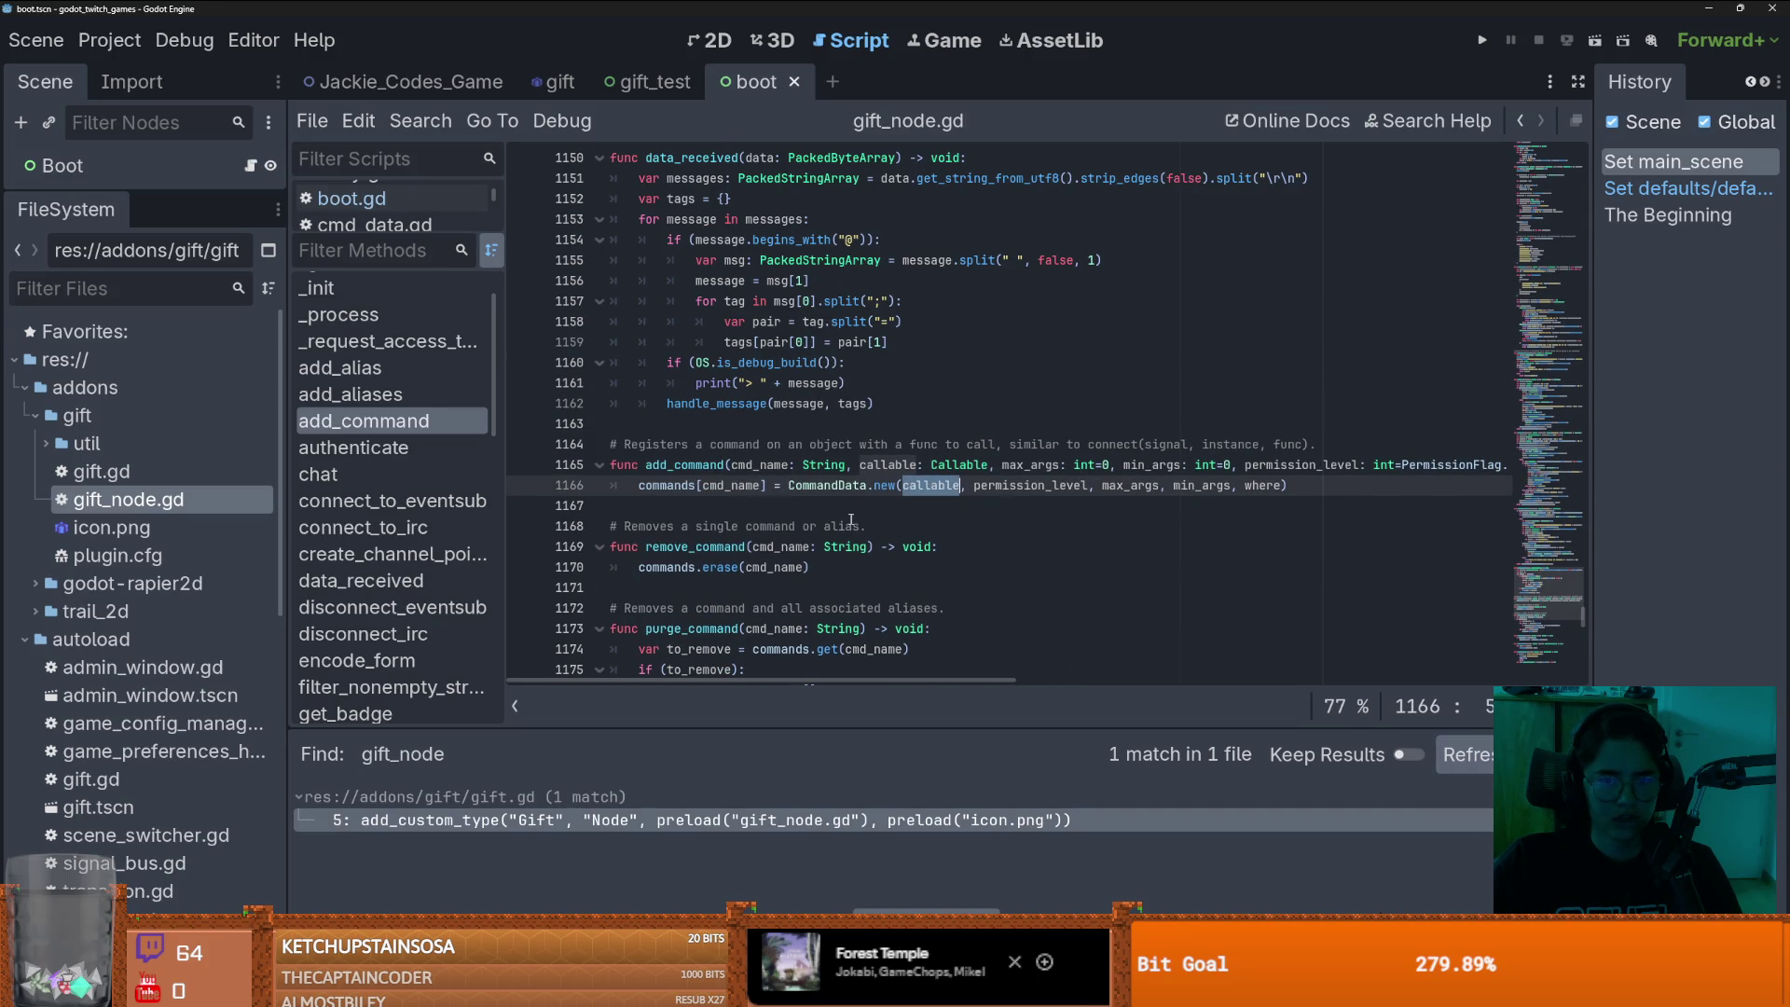
left_click(844, 486, "ctrl")
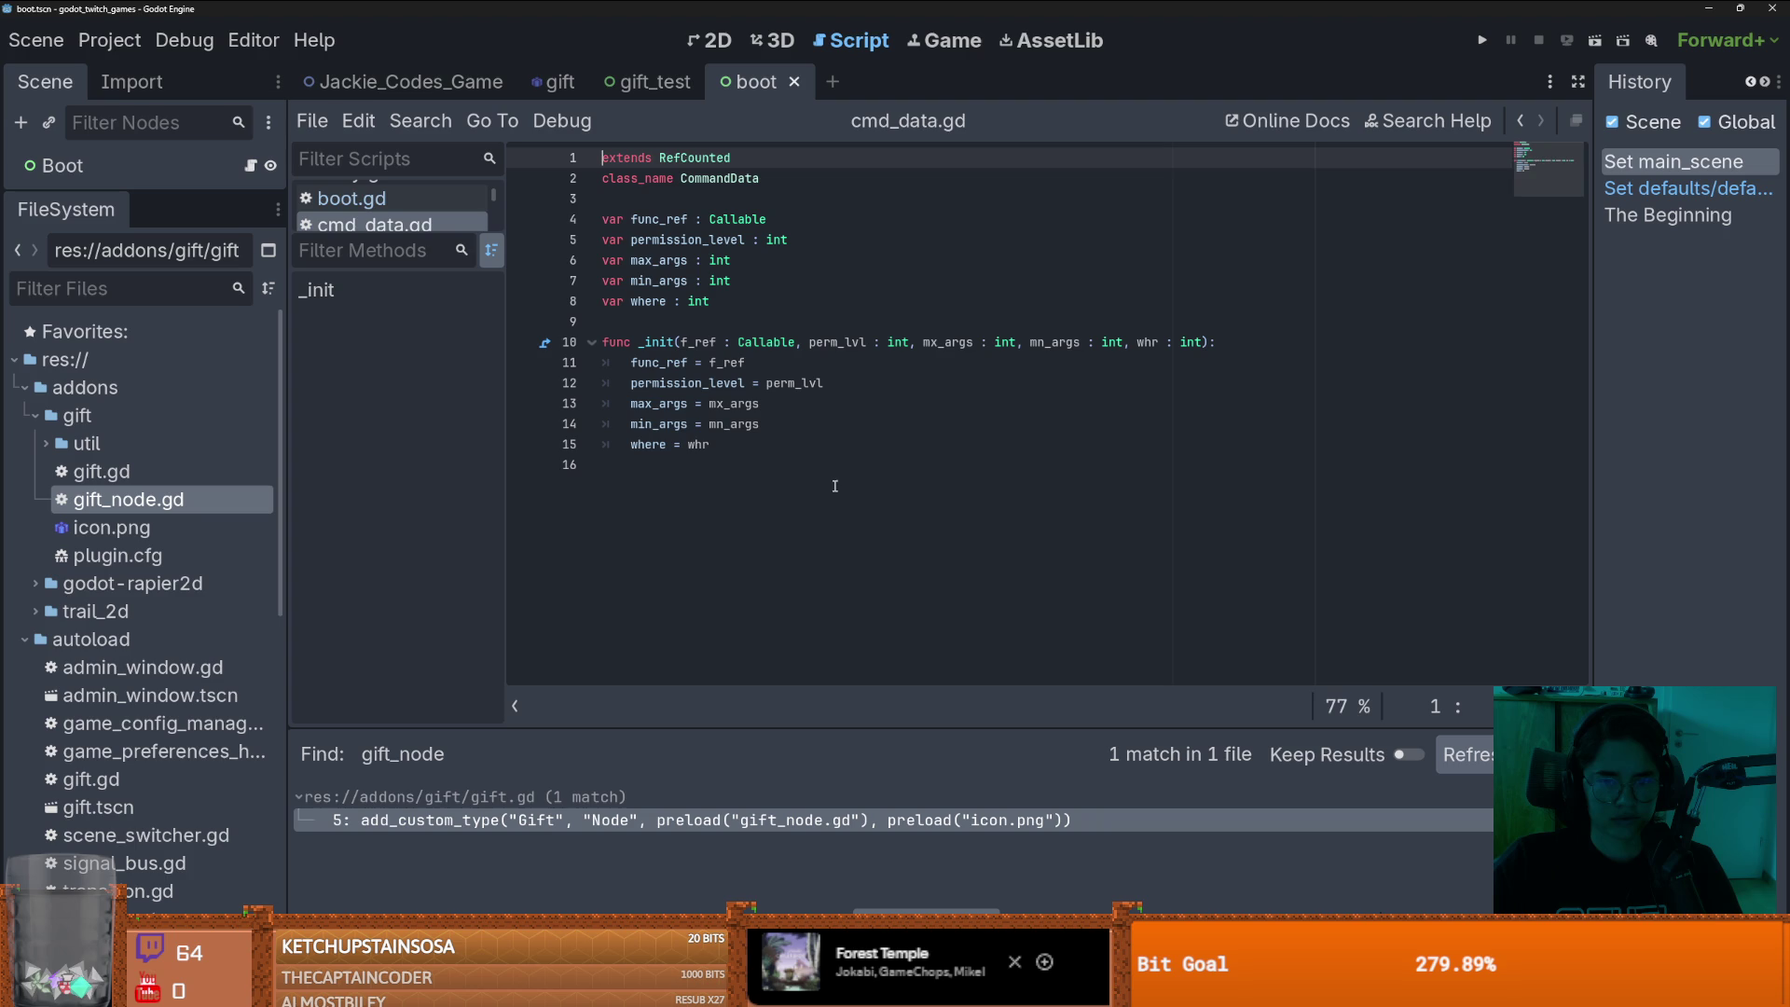
- Inspect the CommandData script in cmd_data.gd, highlighting its class name and body
left_click(669, 220)
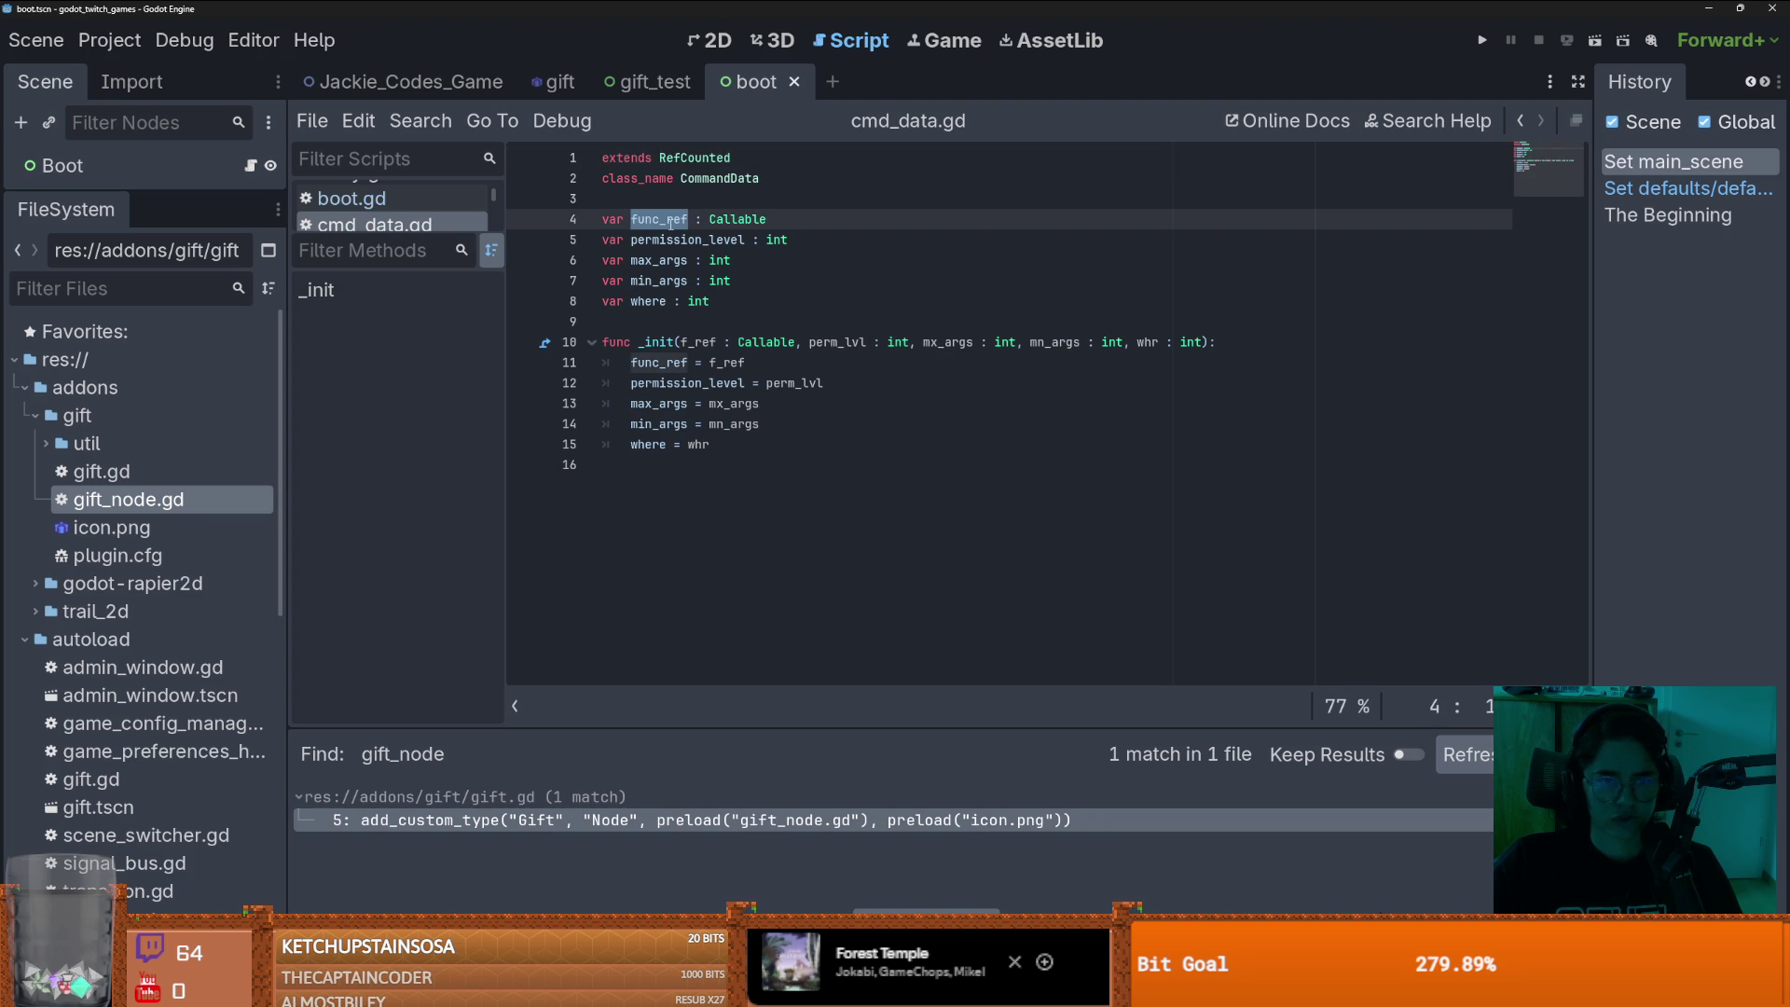
double_click(739, 179)
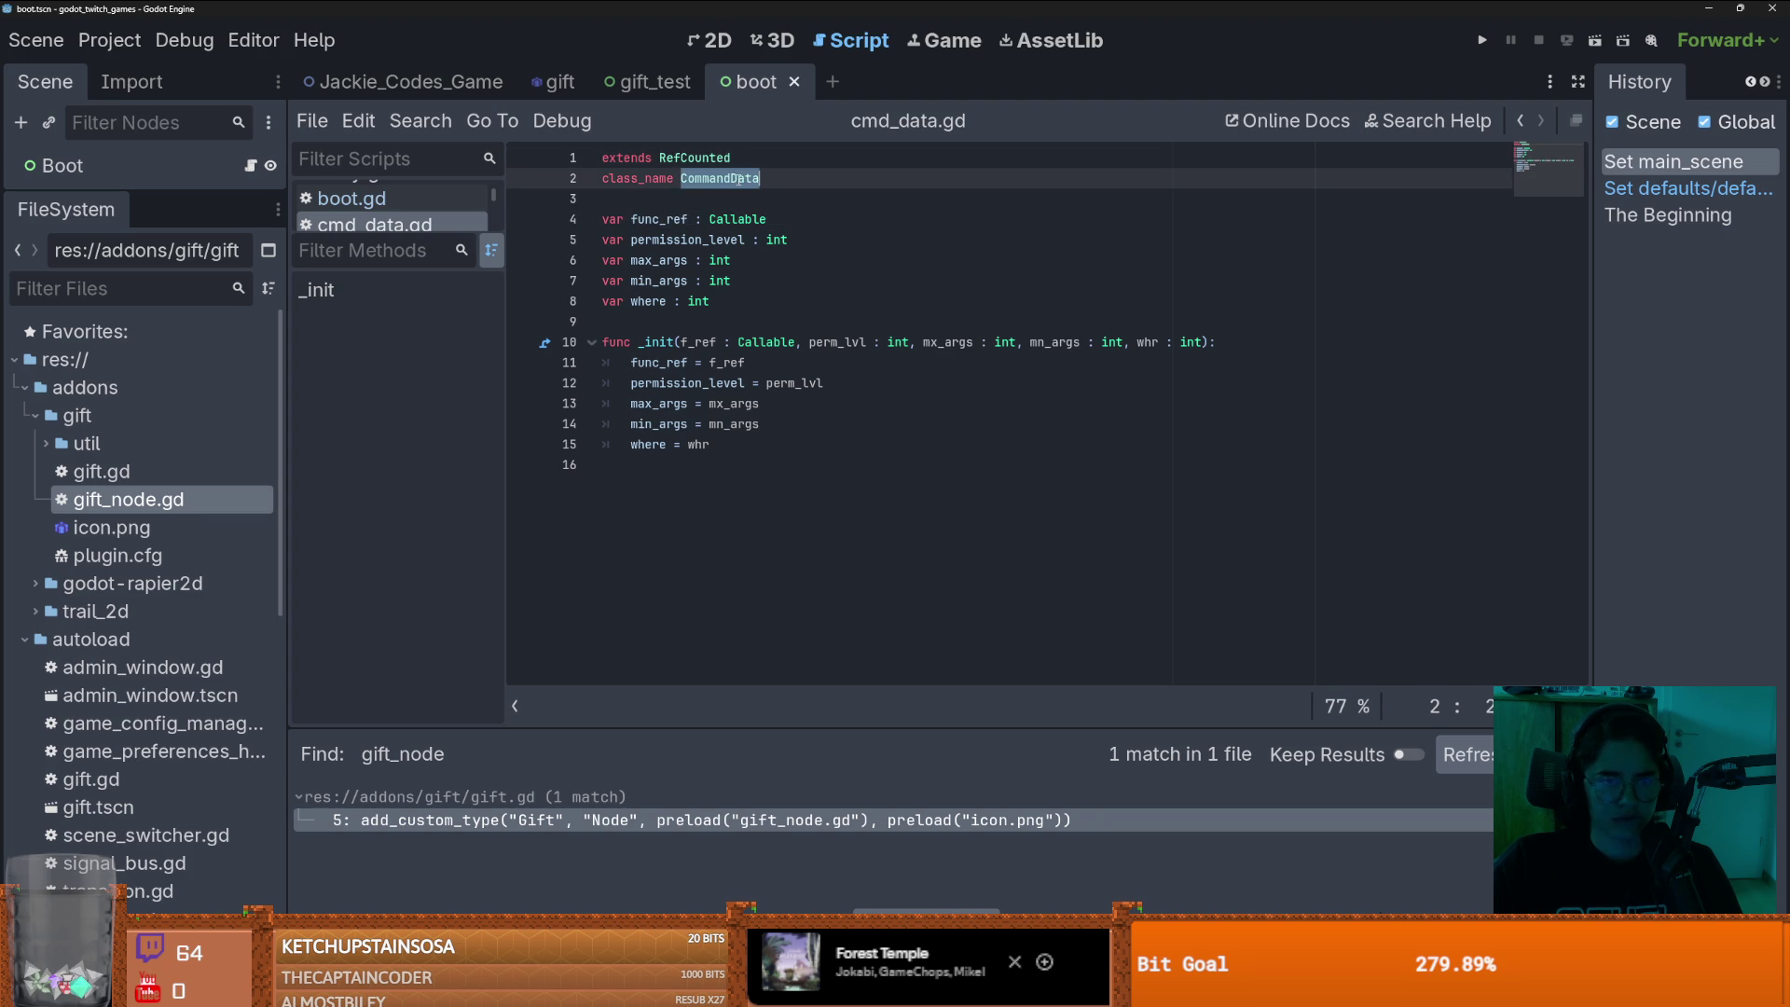
left_click_drag(777, 465, 489, 131)
left_click(914, 364)
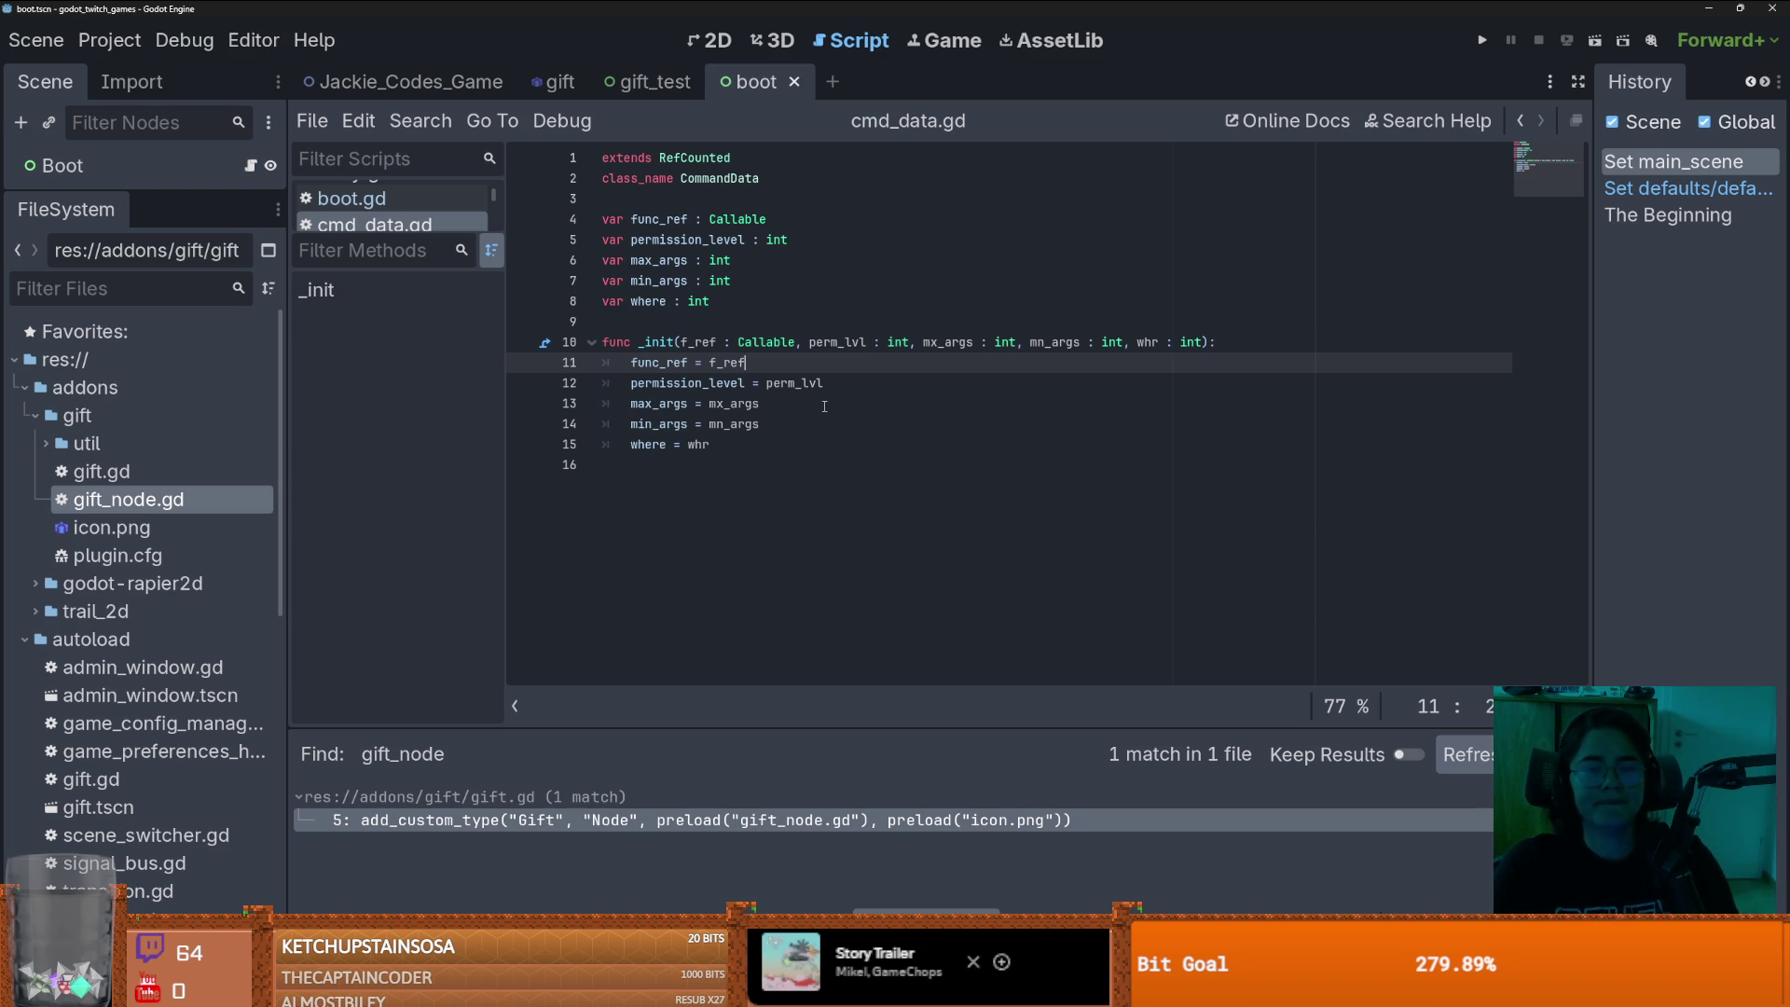
- Highlight the RefCounted base class on line 1 and switch to the Google results for it
double_click(706, 157)
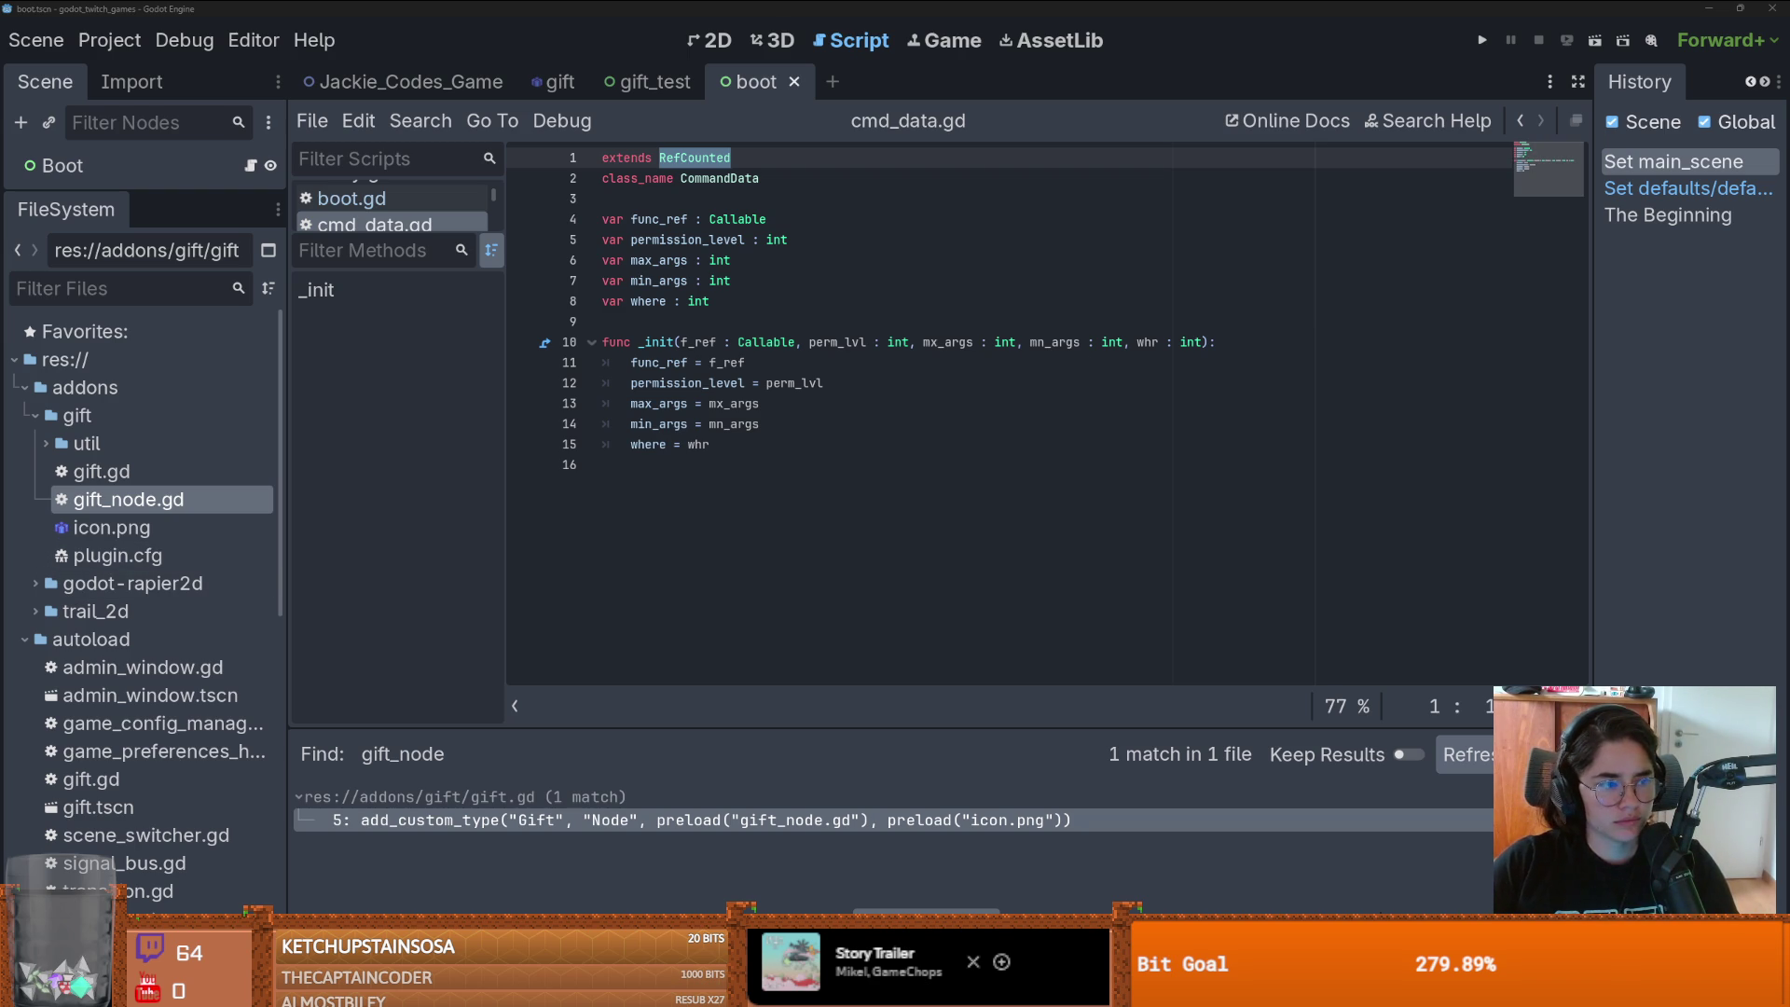
left_click(904, 460)
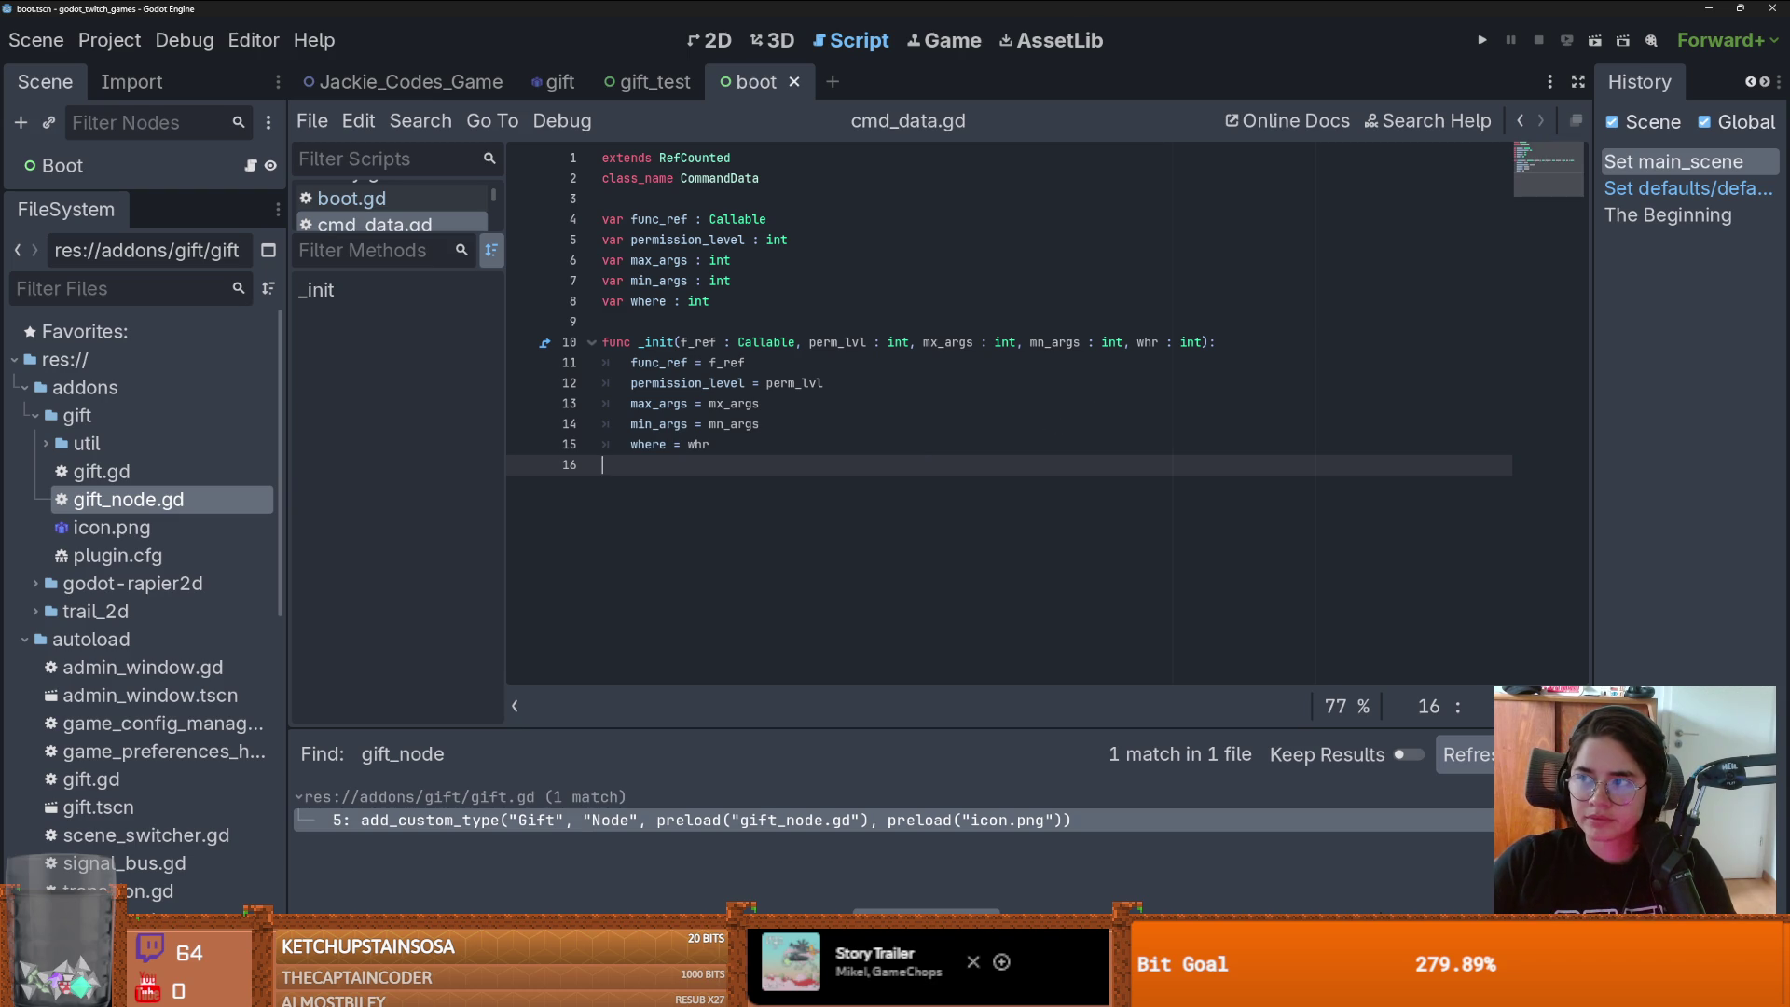
key("alt+Tab")
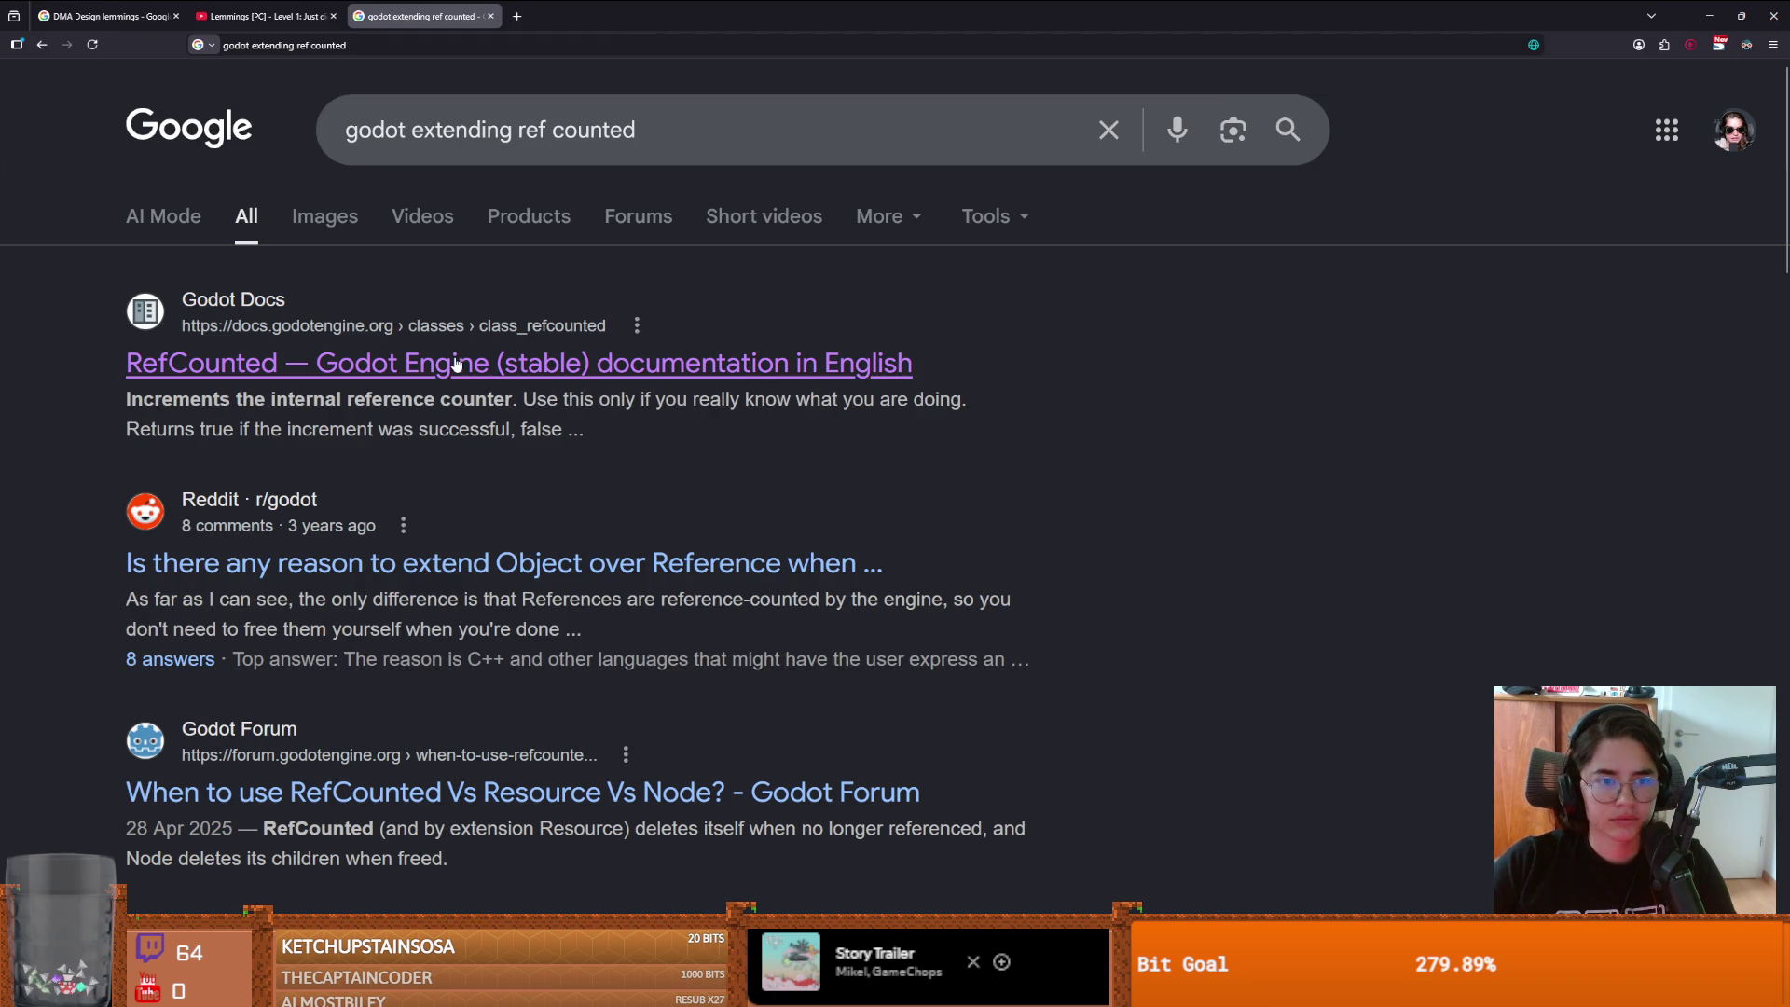
- Open the 'RefCounted — Godot Engine (stable) documentation' result and scroll through the page
left_click(457, 363)
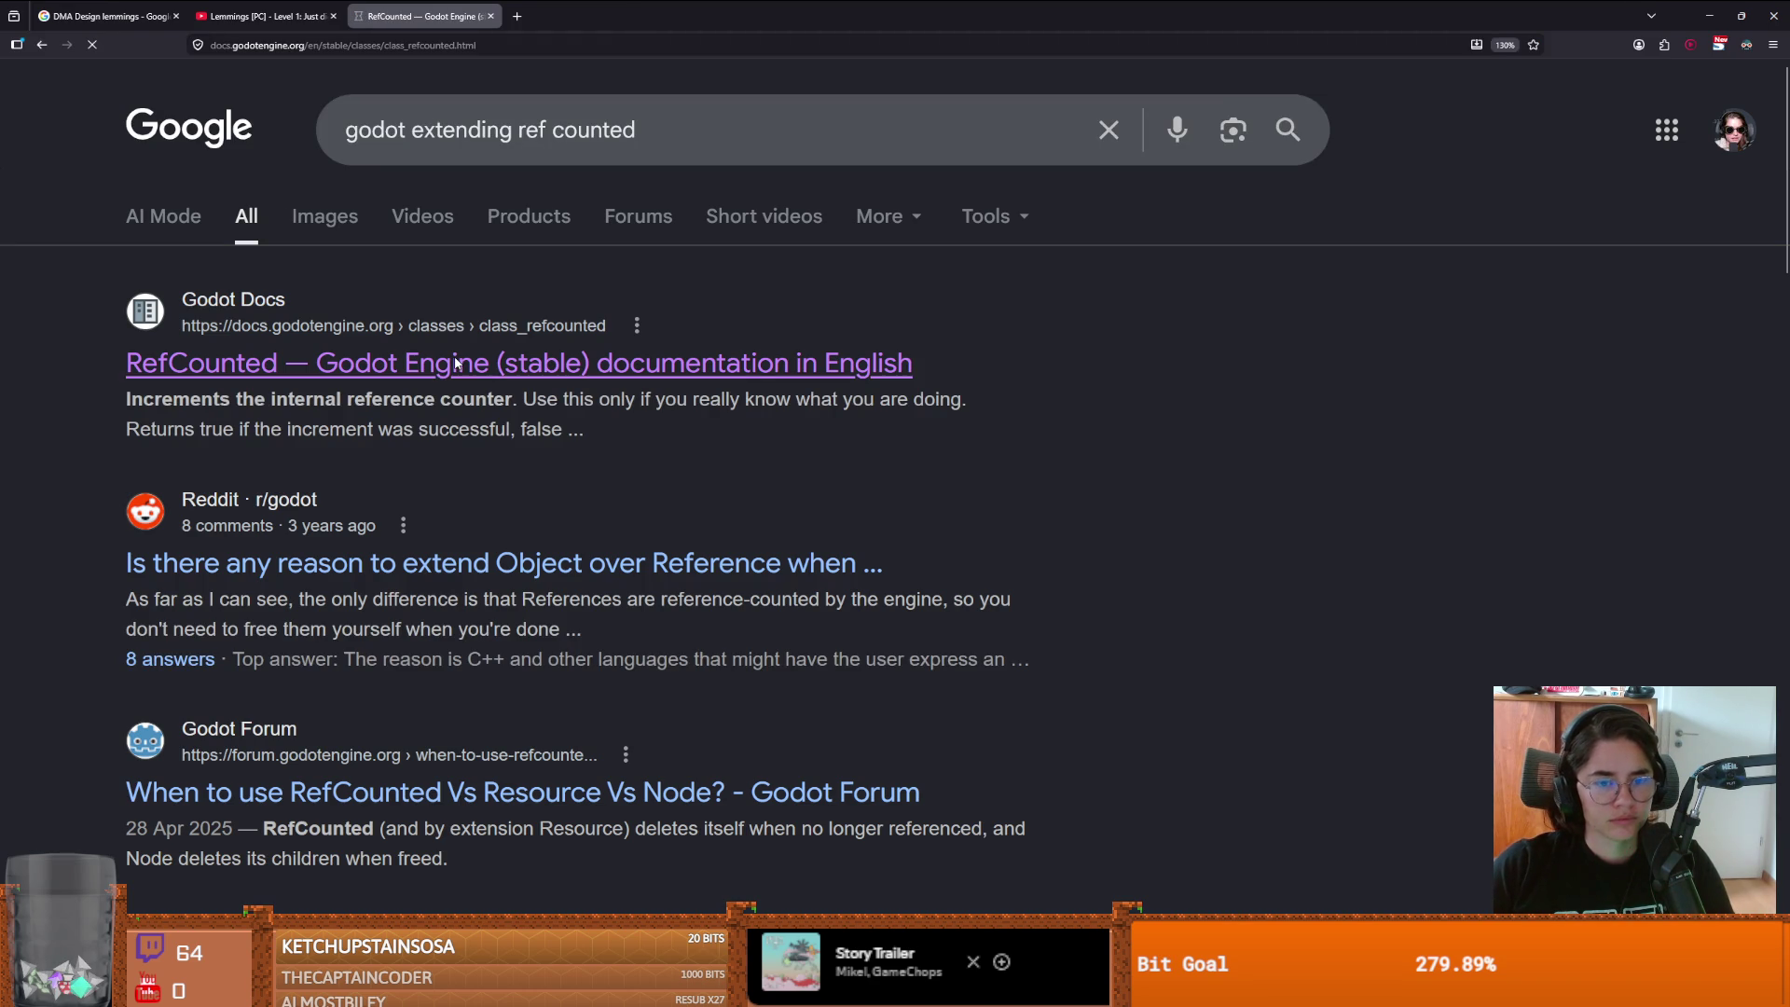
scroll(1344, 522, "down", 10)
scroll(1465, 574, "down", 7)
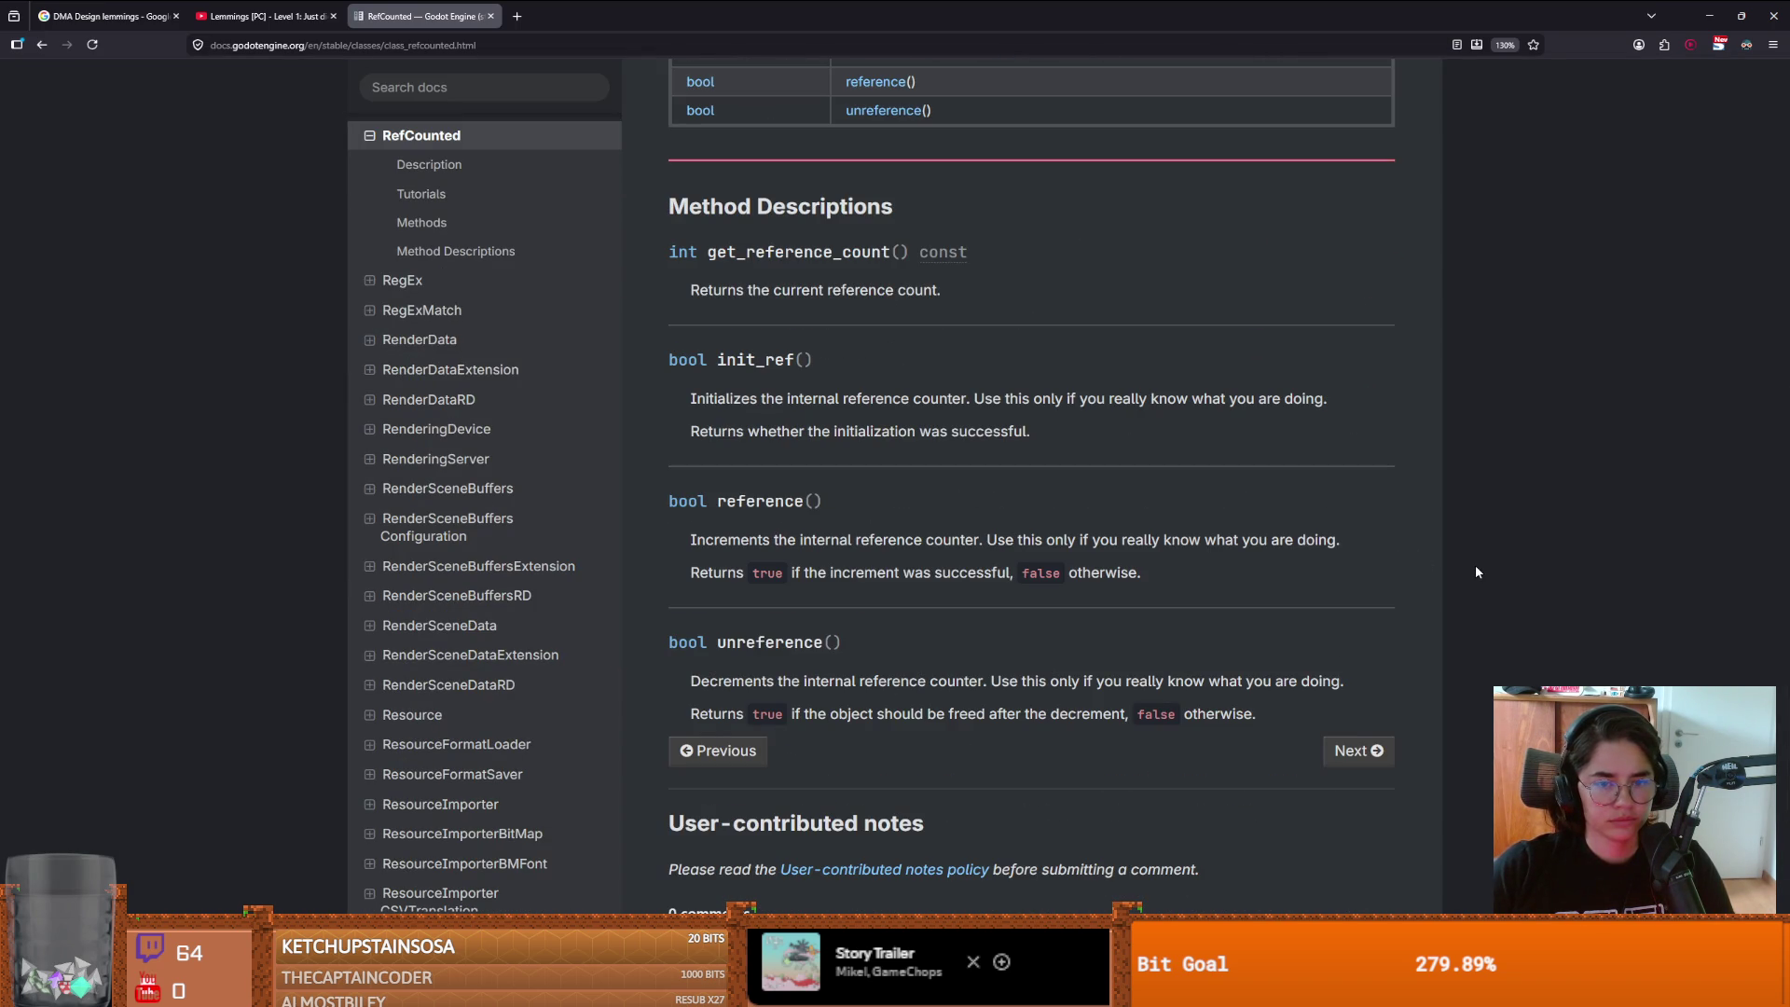
scroll(1476, 571, "down", 3)
scroll(1476, 570, "up", 20)
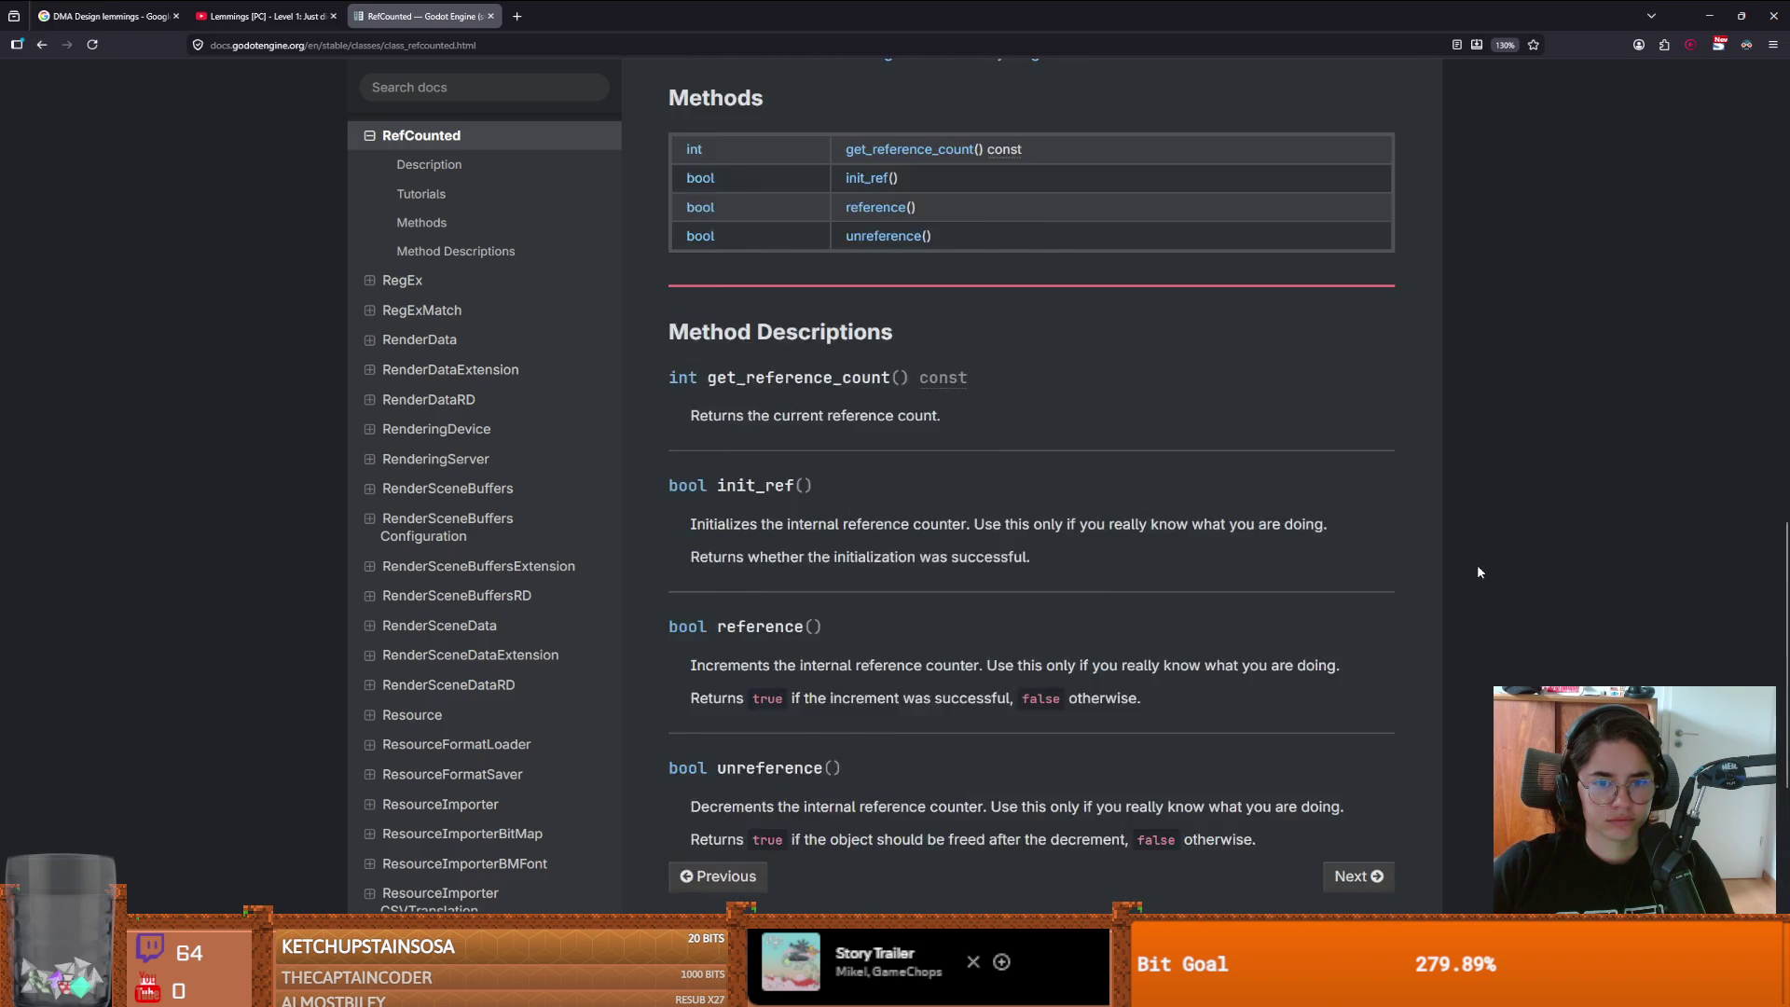
scroll(882, 595, "down", 1)
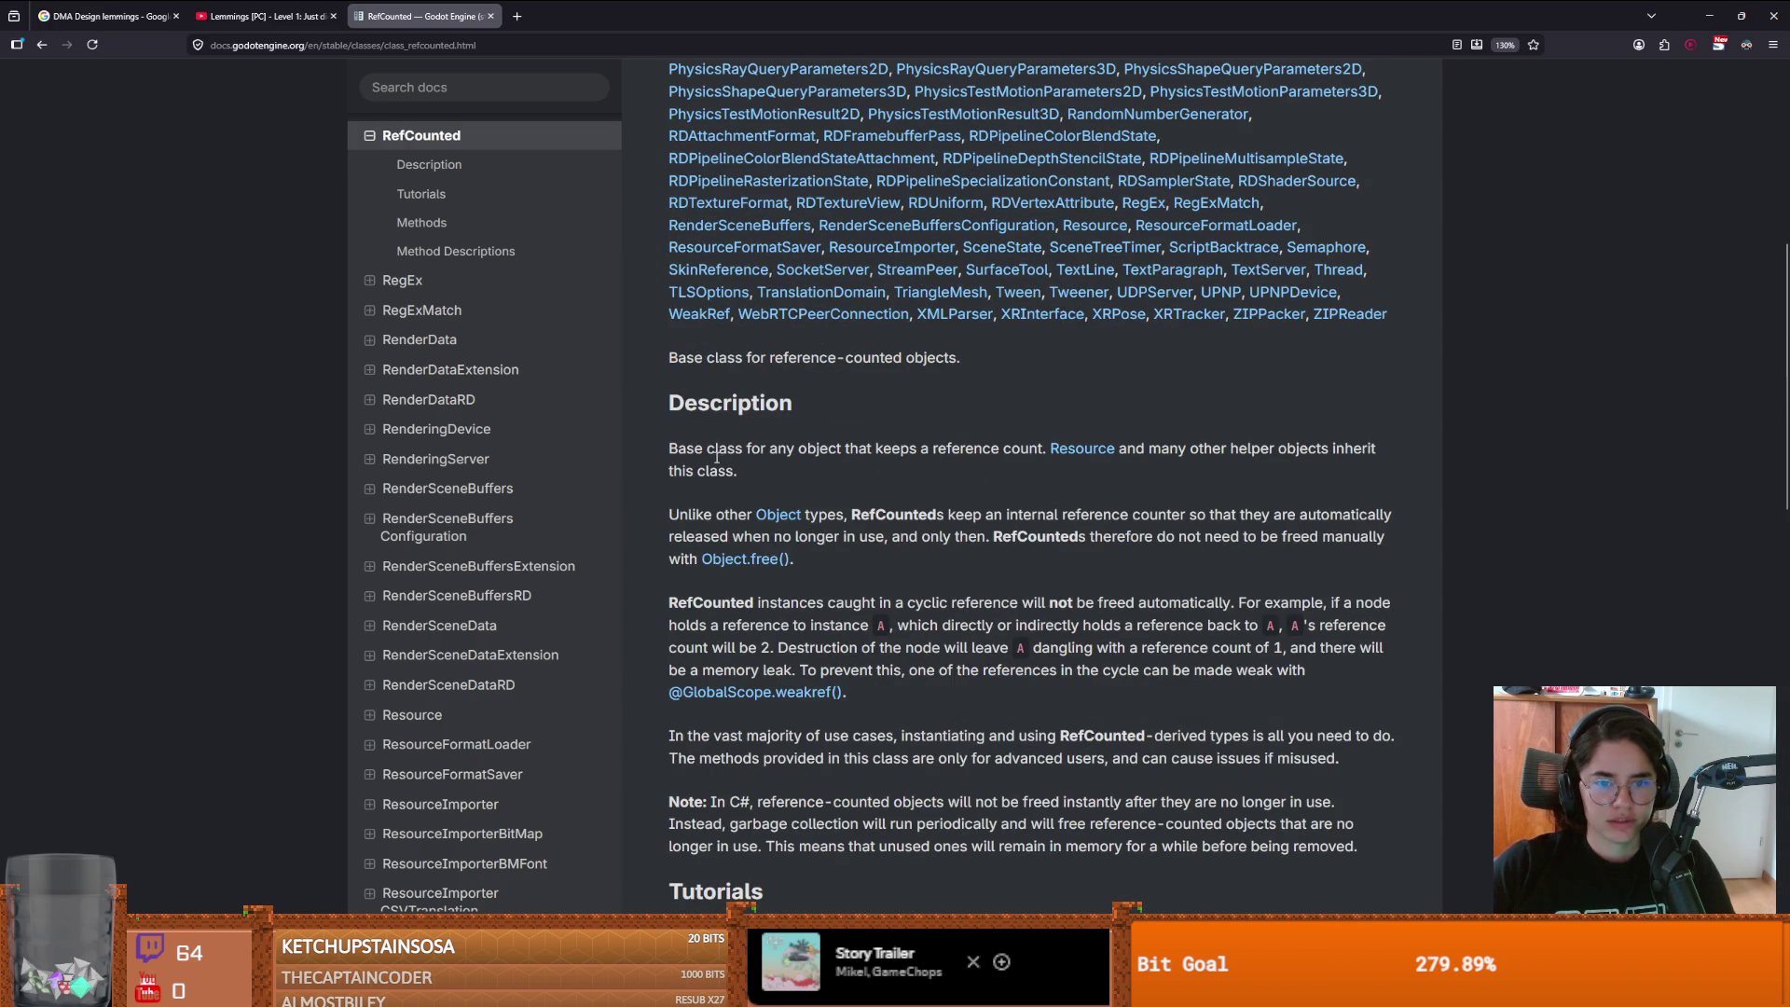
- Read the RefCounted Description, marking passages on reference counting and Object types
left_click_drag(718, 451, 841, 450)
left_click(937, 449)
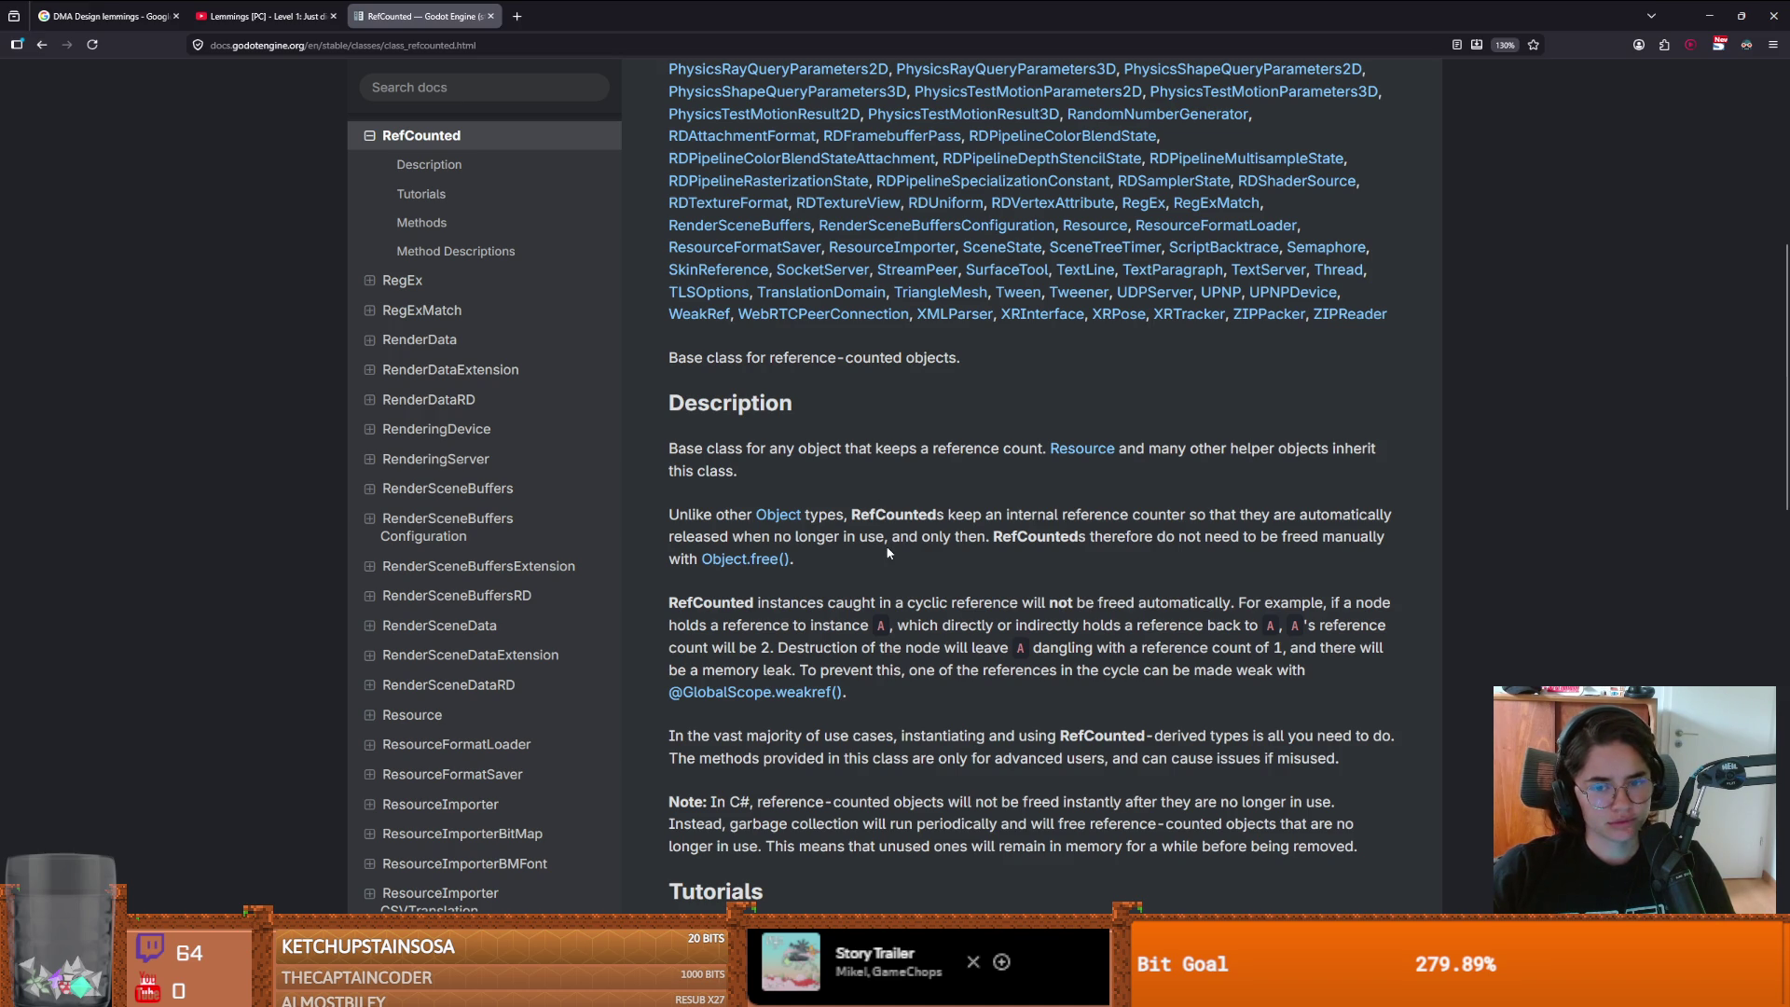
left_click_drag(869, 552, 682, 515)
left_click(954, 597)
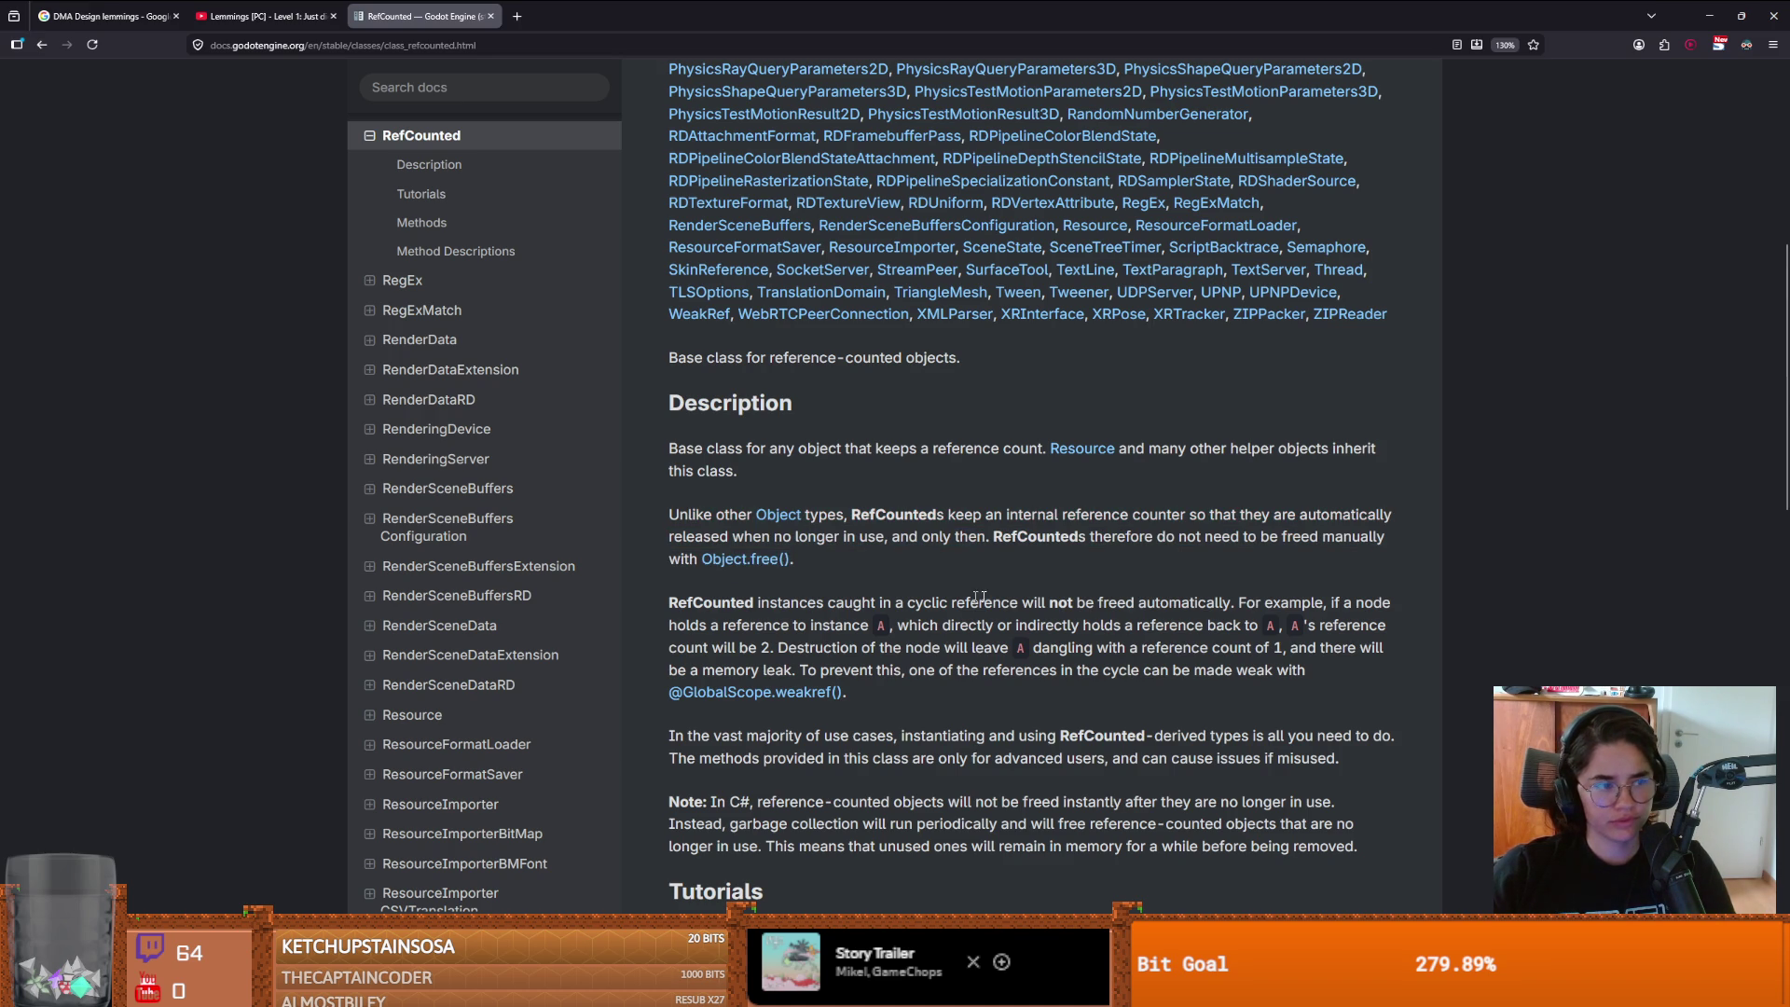
scroll(954, 597, "down", 1)
scroll(895, 559, "up", 1)
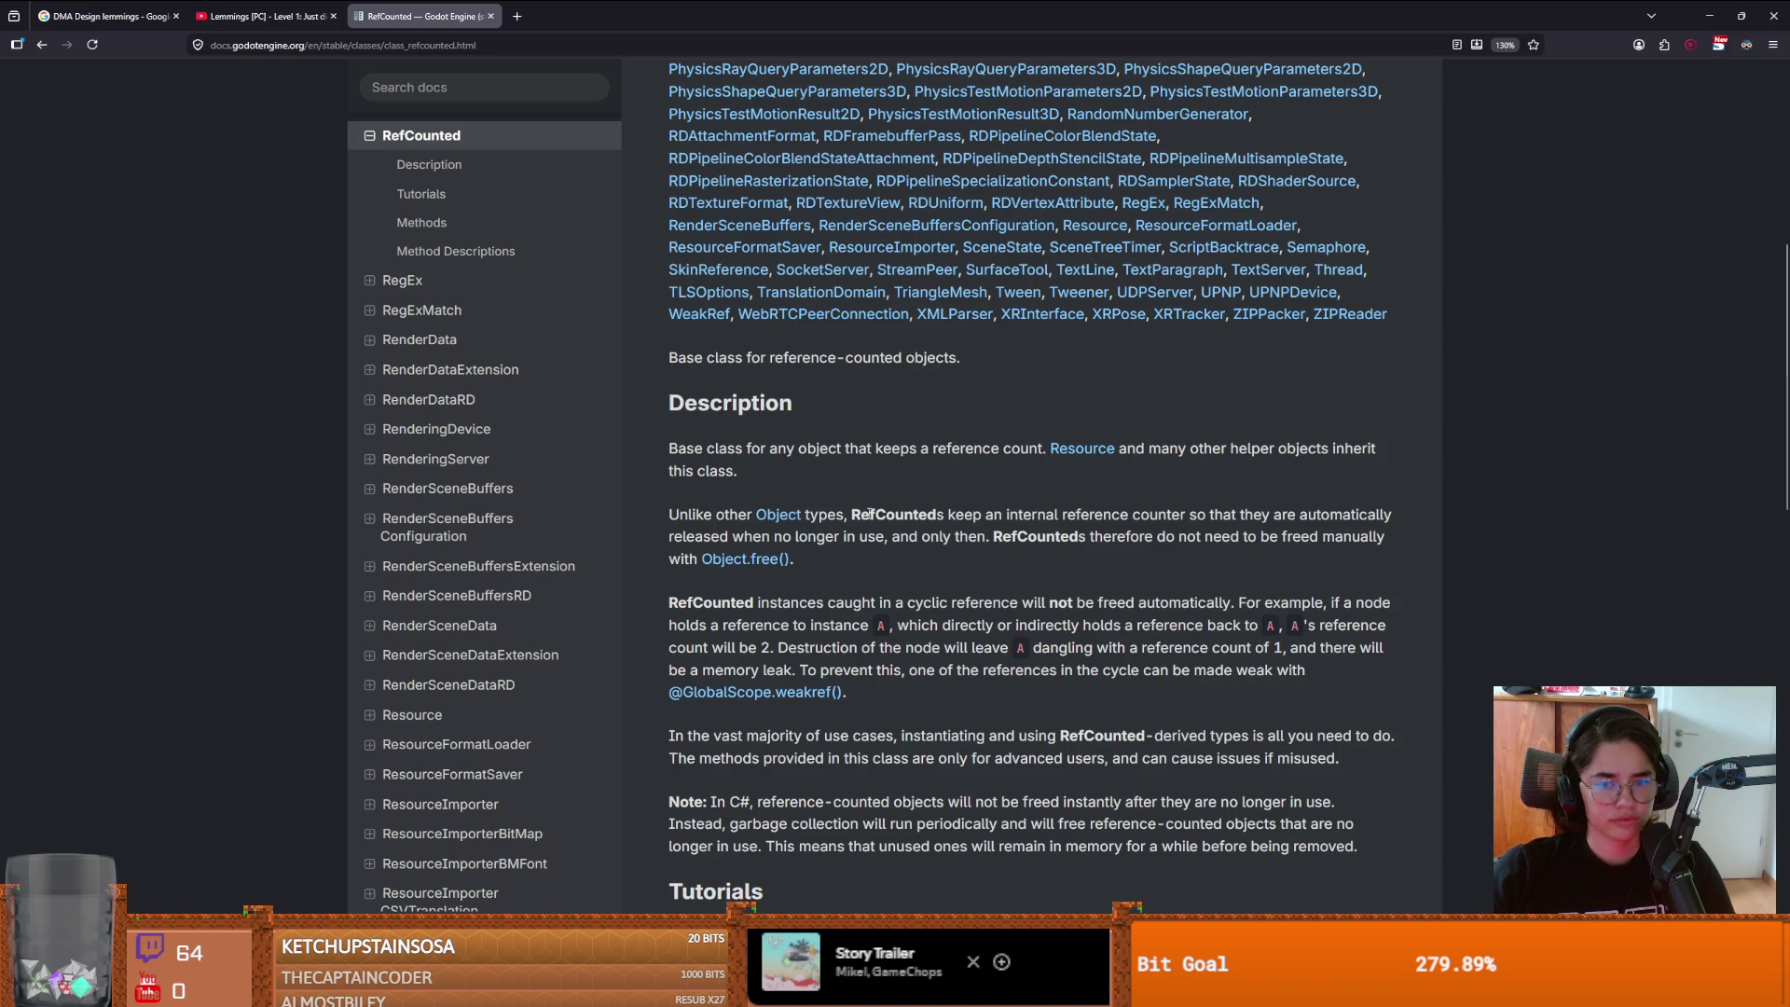
double_click(869, 514)
left_click(869, 514)
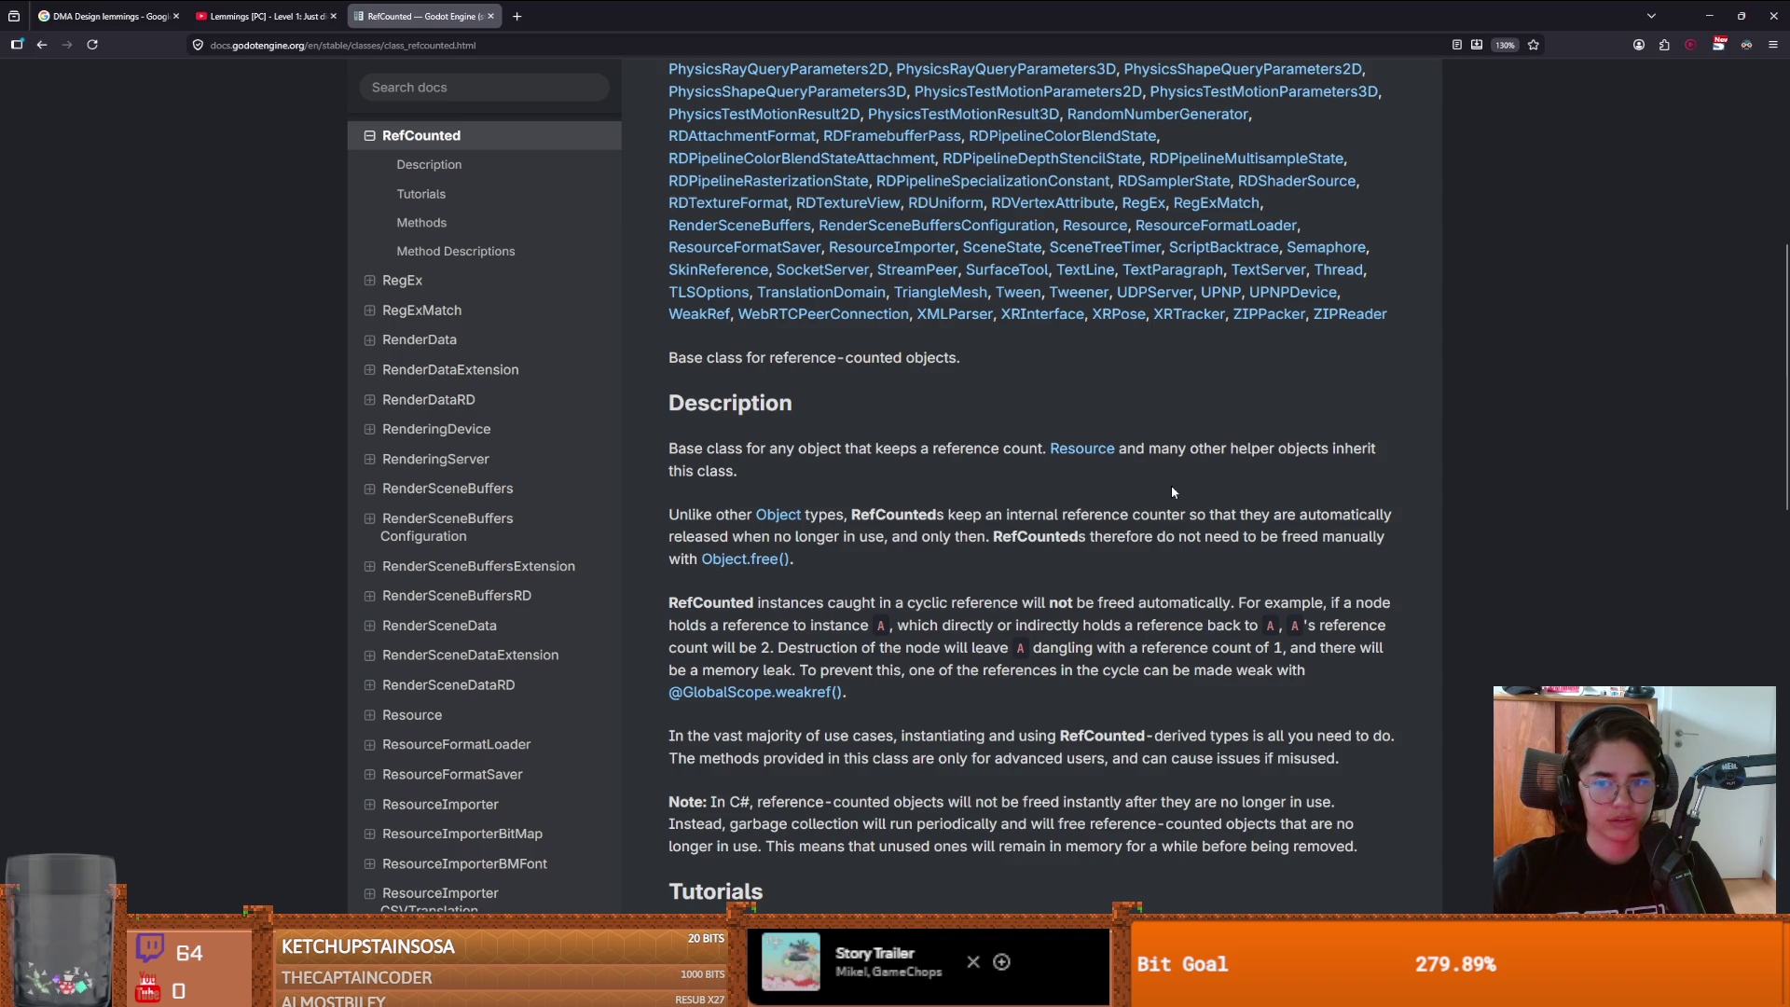
scroll(816, 501, "down", 1)
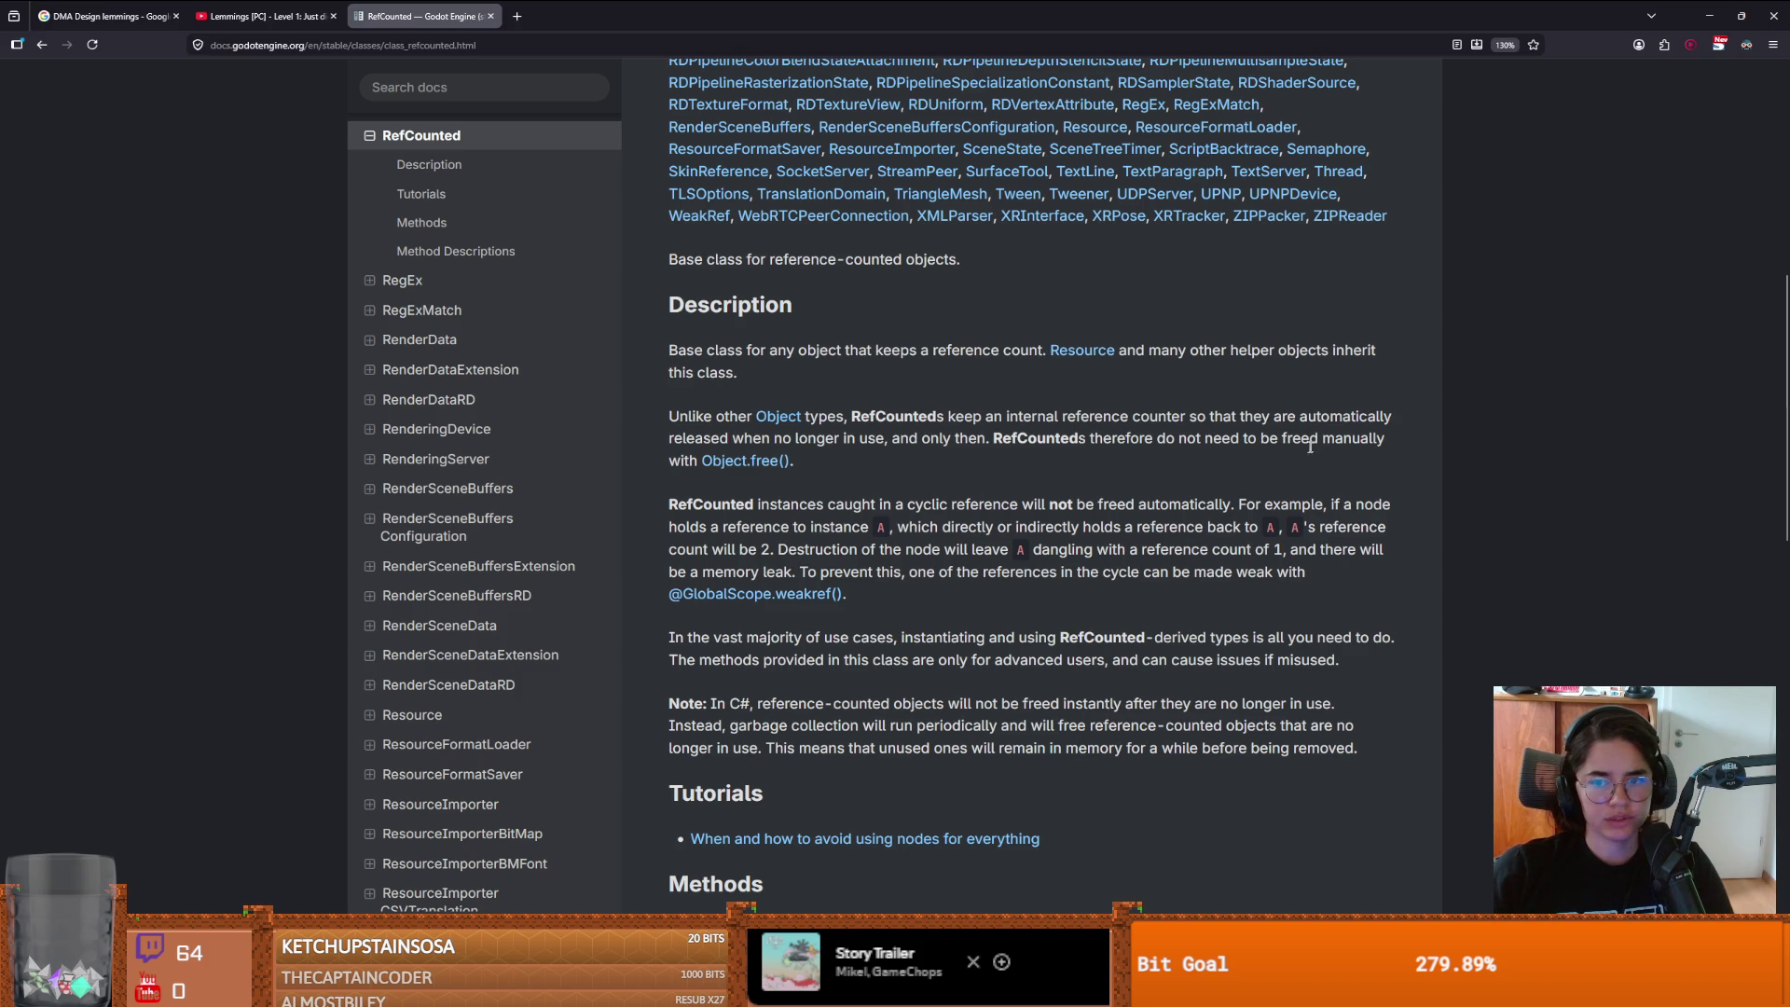
scroll(938, 461, "down", 2)
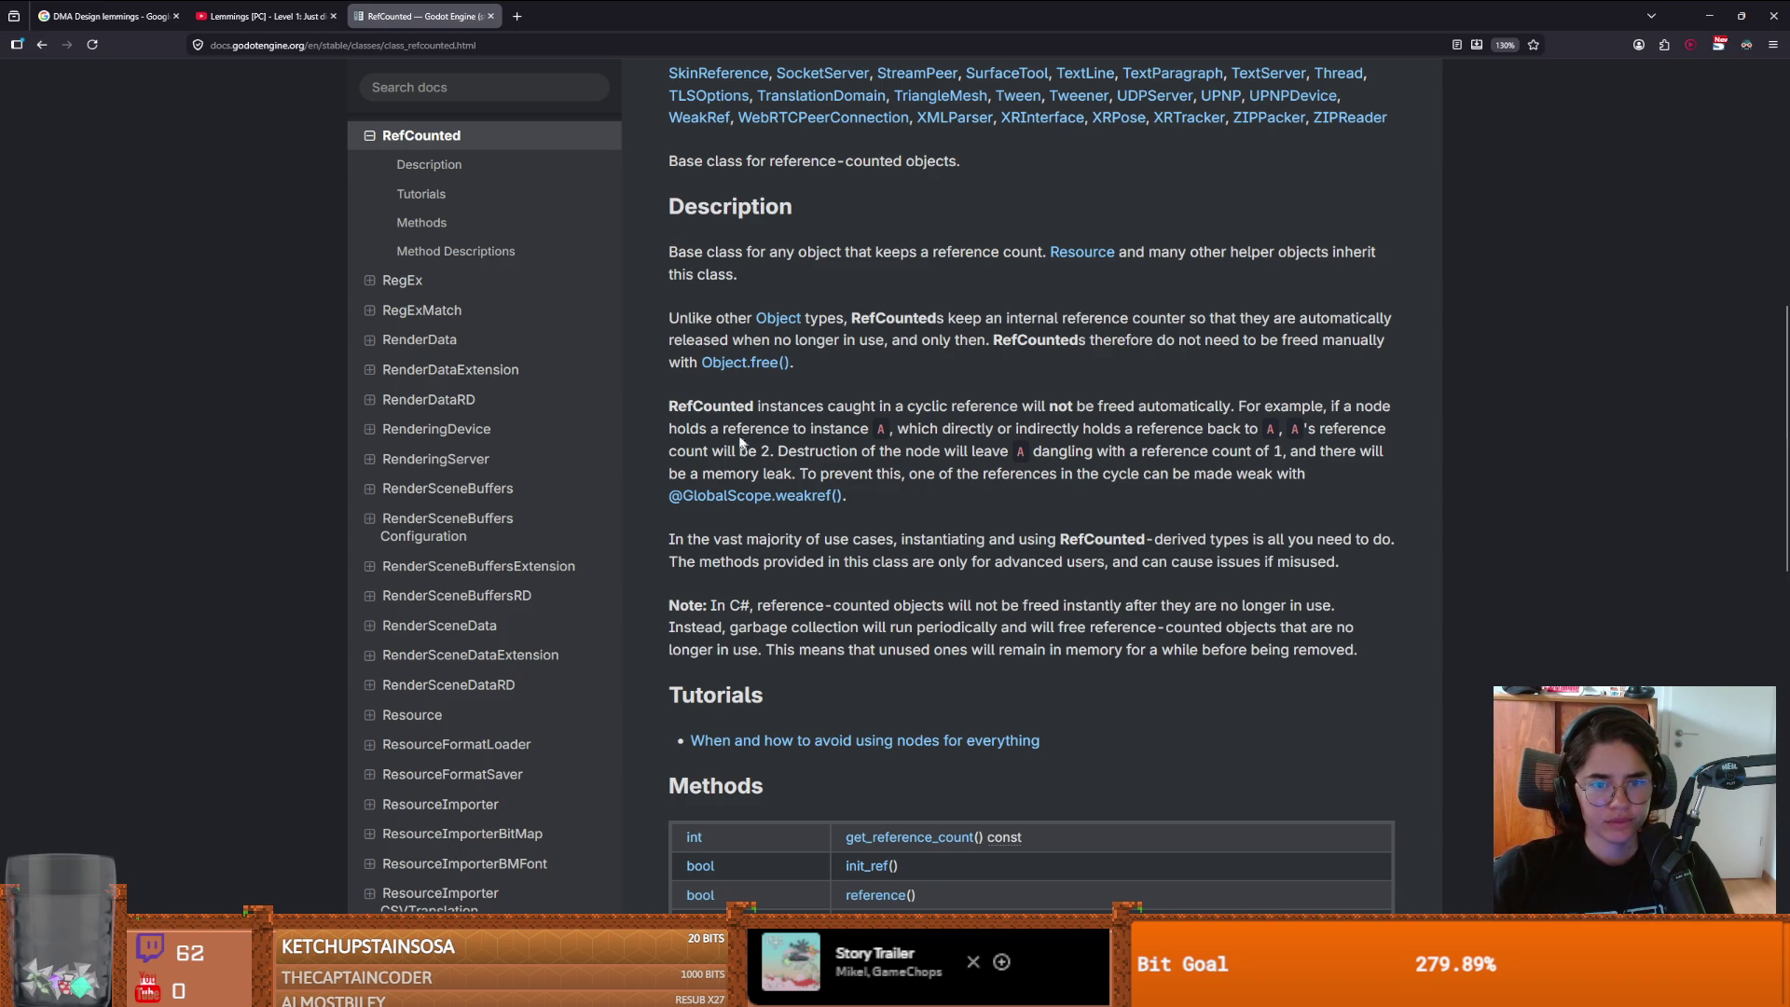
left_click_drag(709, 429, 850, 431)
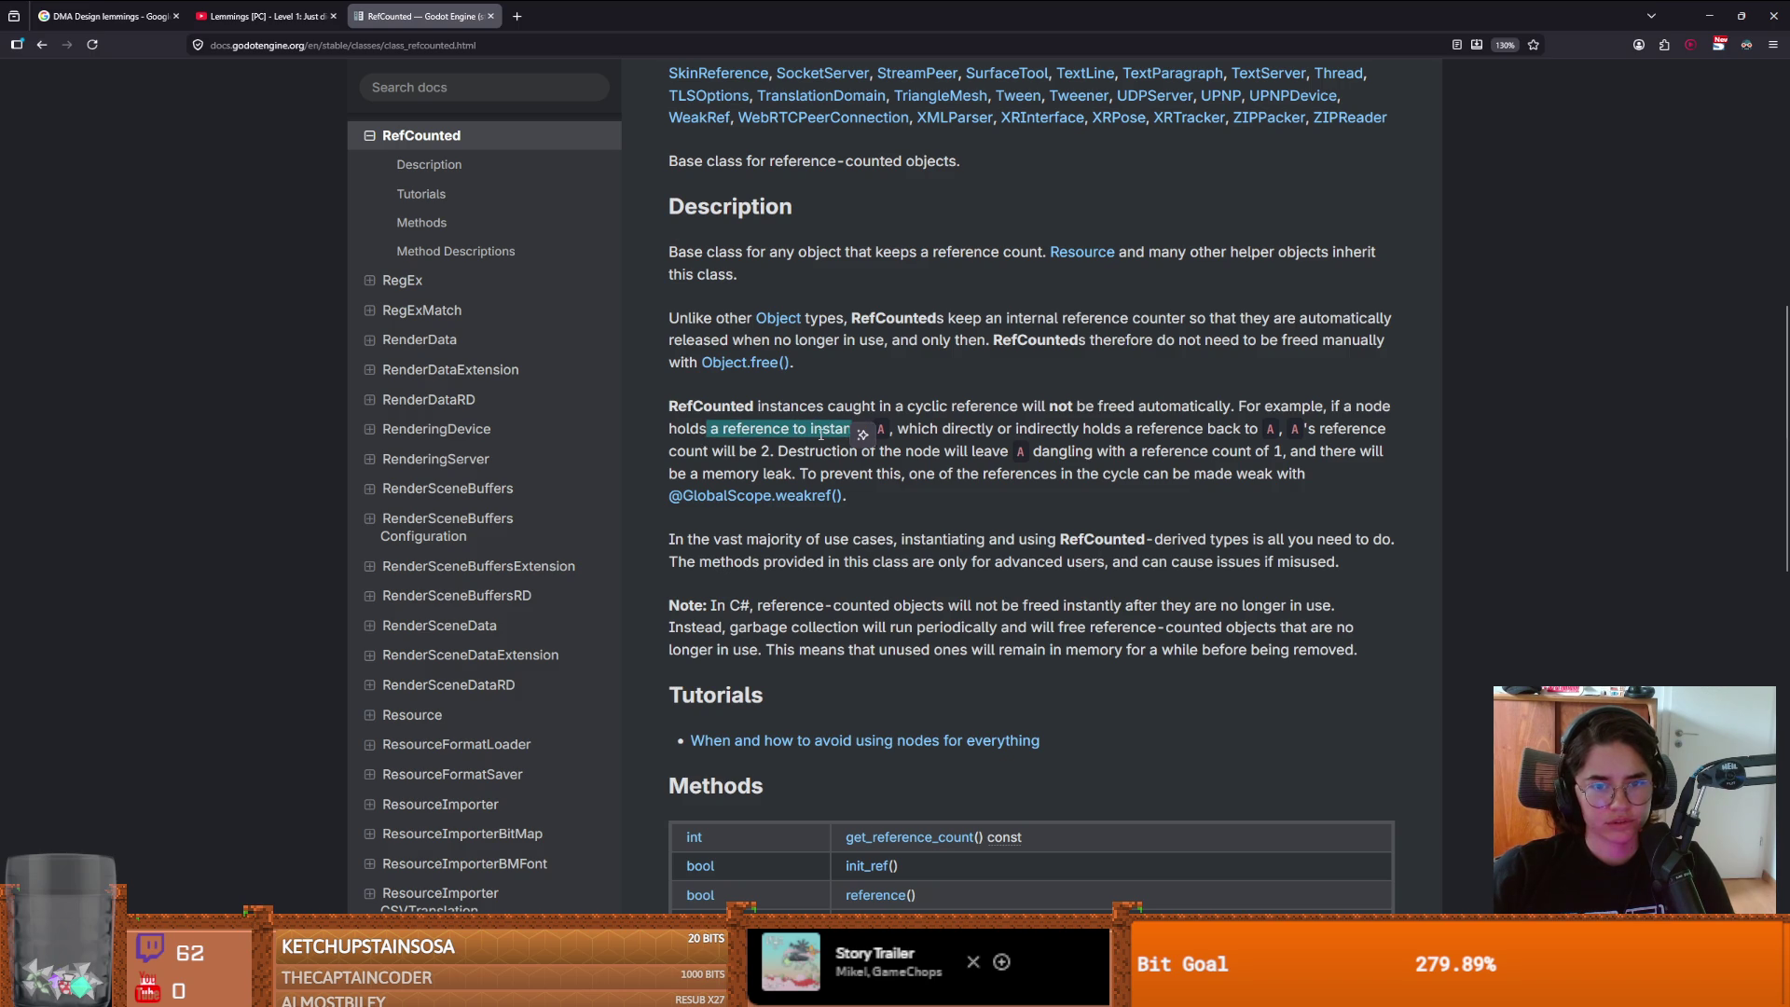
left_click(840, 431)
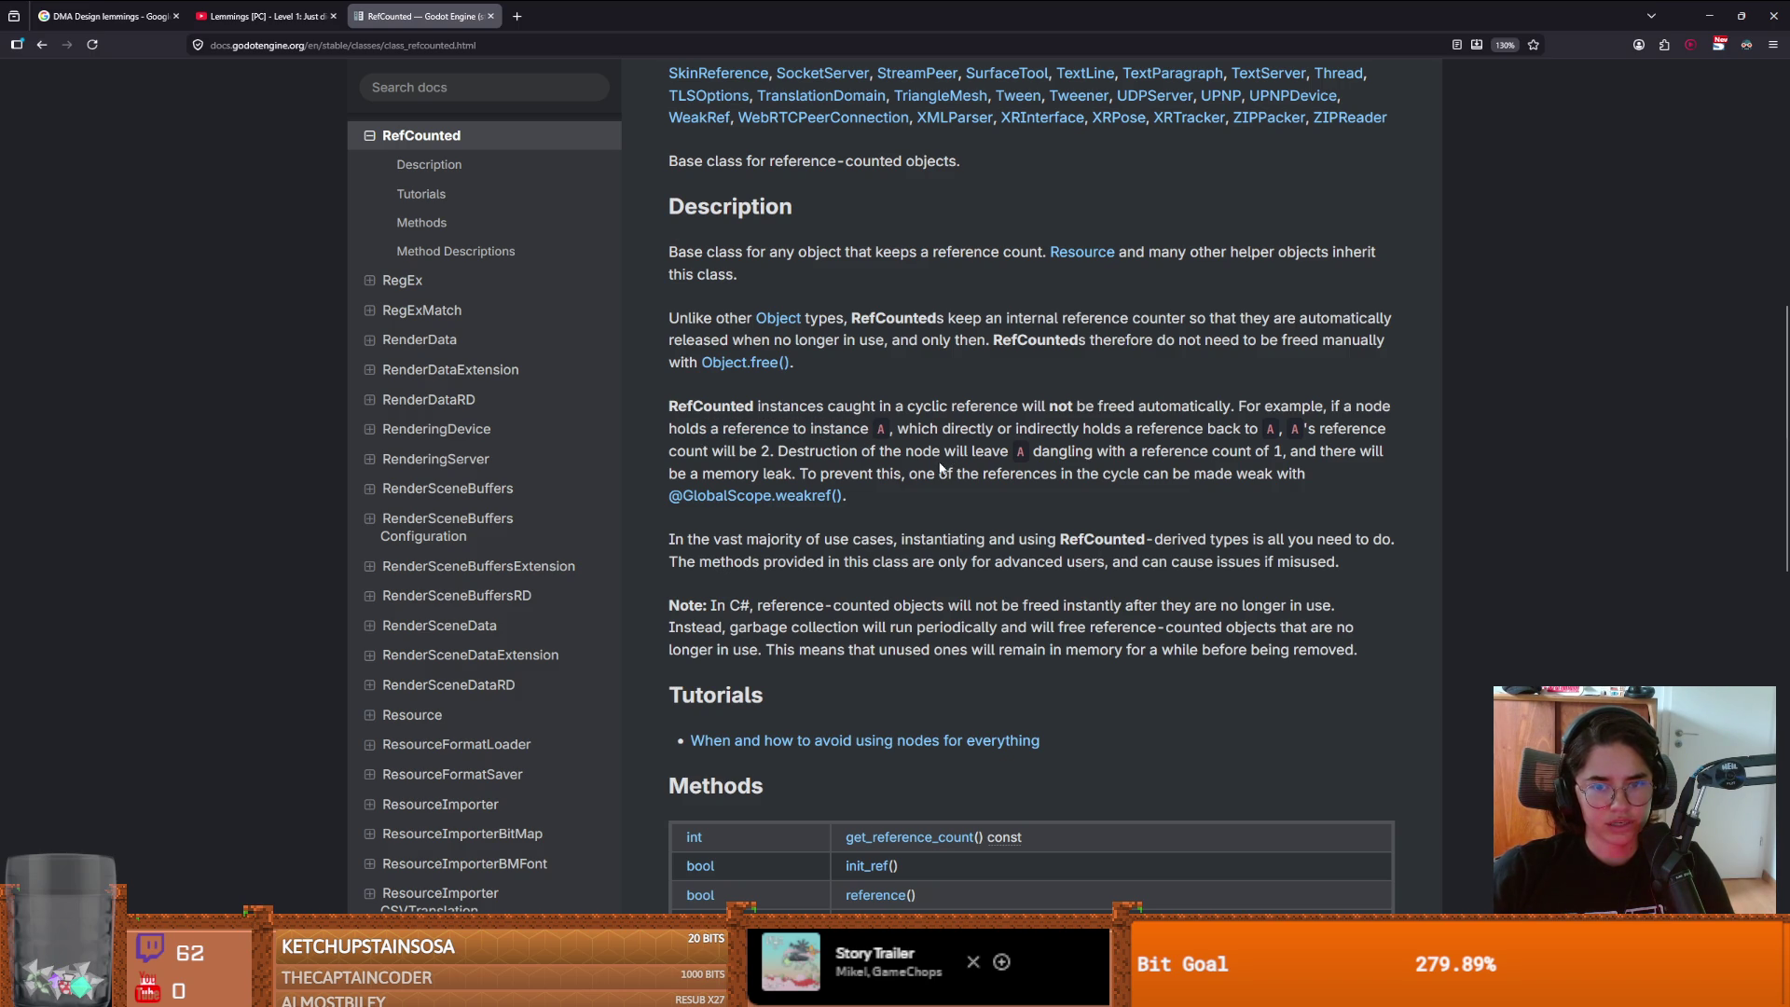
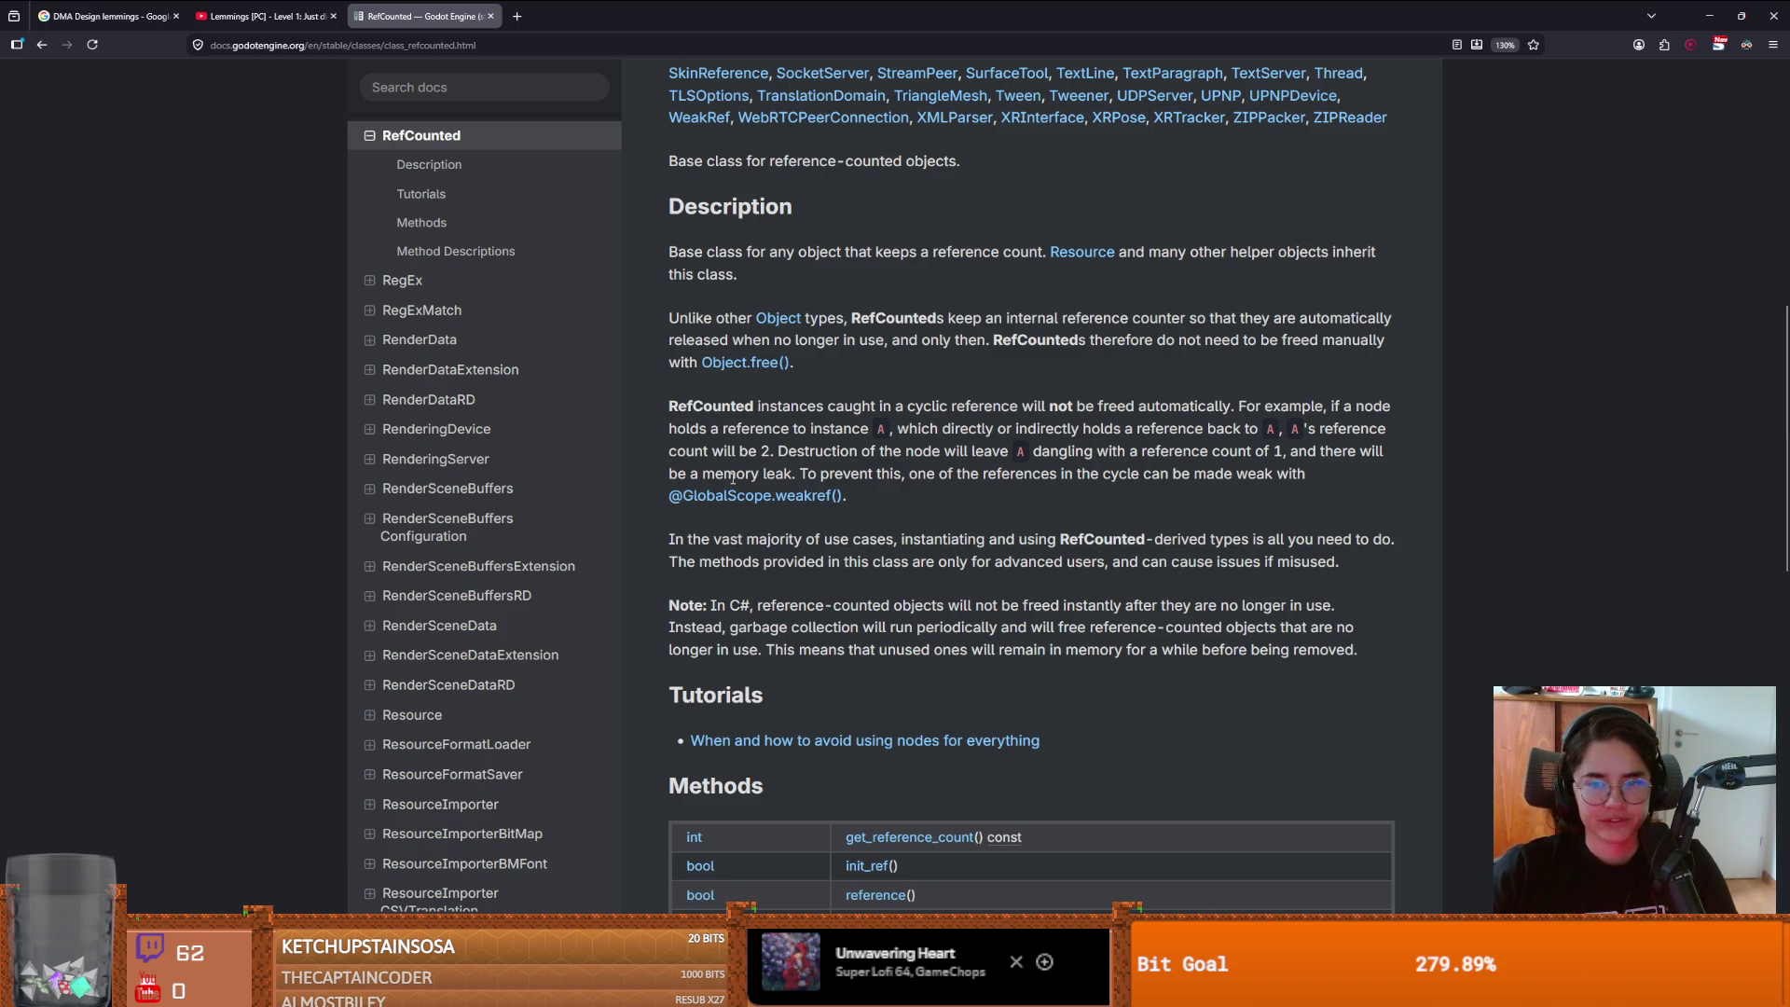
- Scroll through the rest of the RefCounted reference, then return to Godot showing cmd_data.gd
scroll(756, 471, "down", 1)
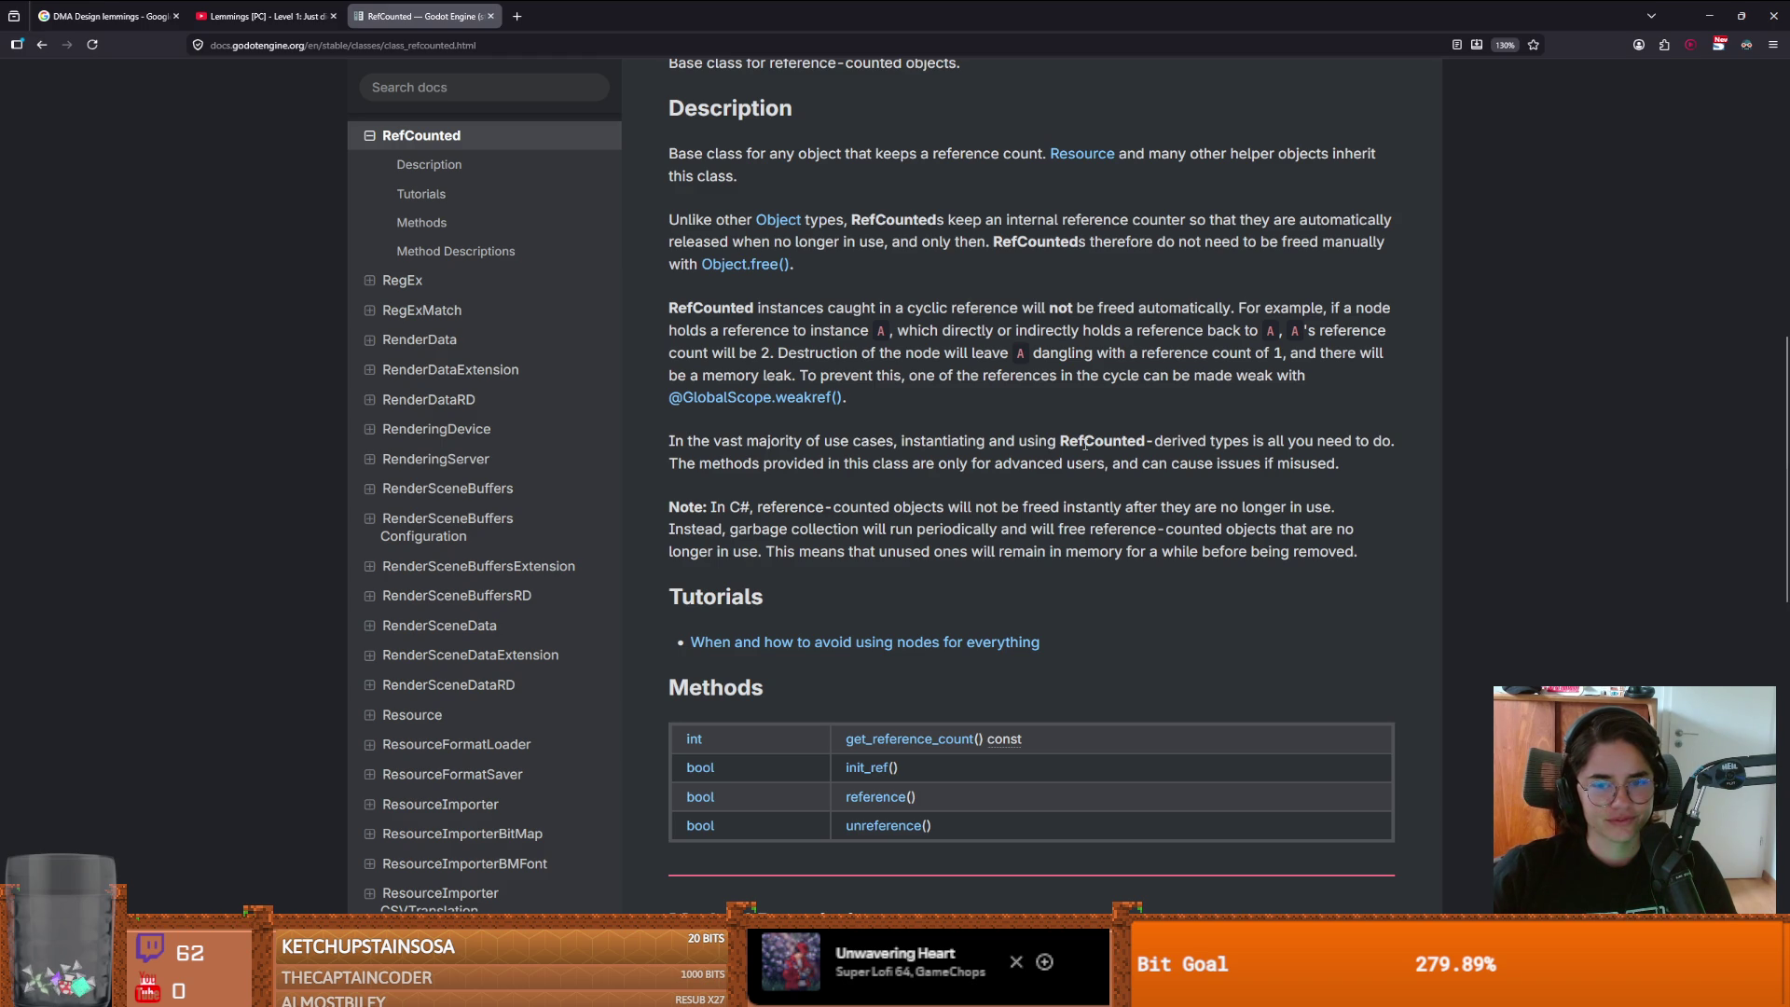
double_click(1085, 445)
left_click(1035, 459)
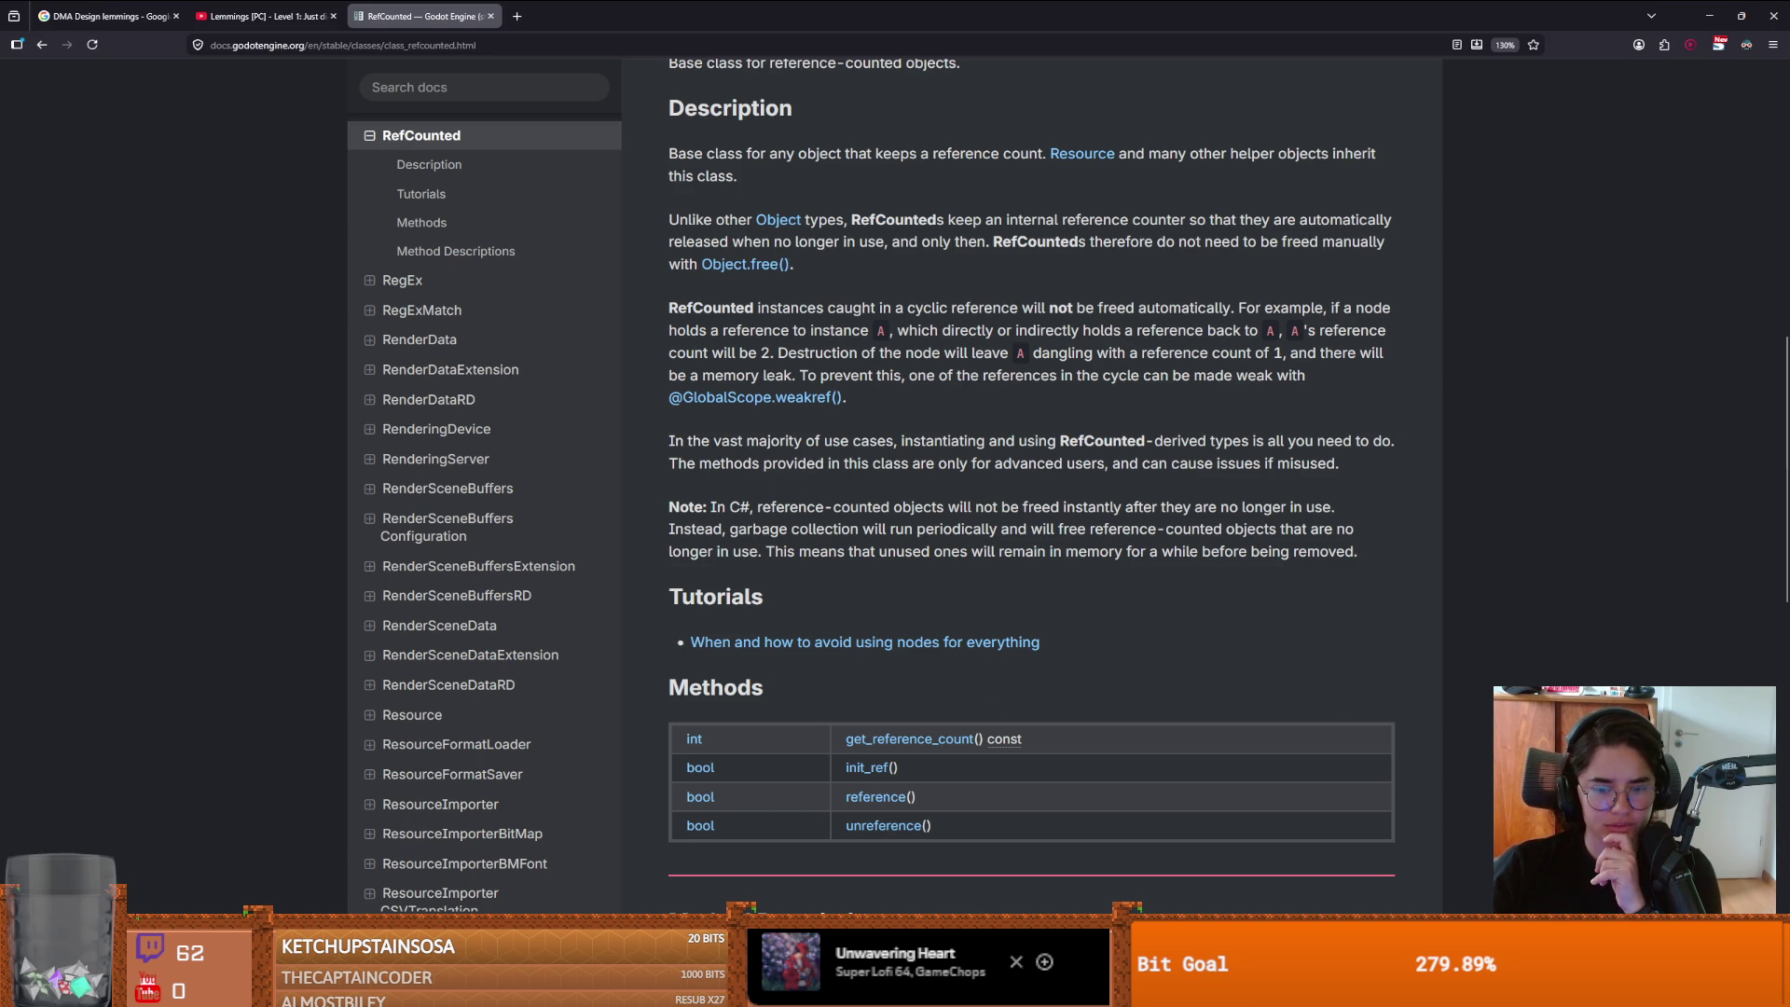
mouse_move(744, 989)
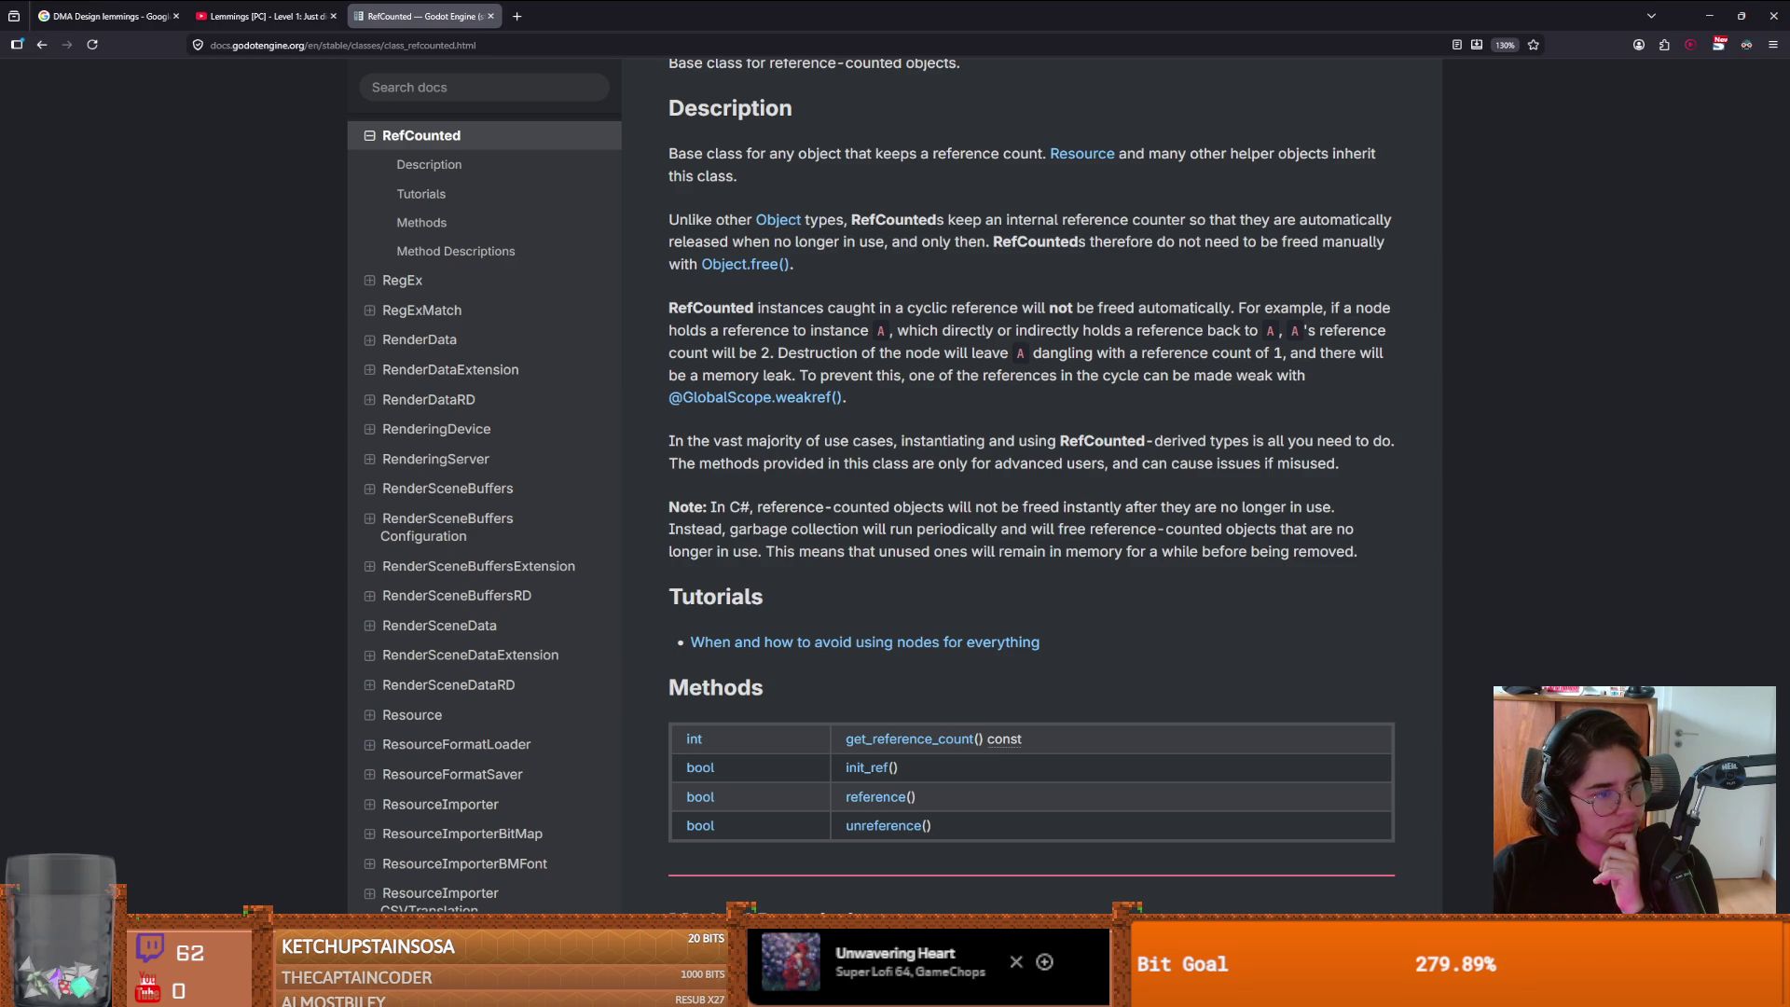
key("alt+Tab")
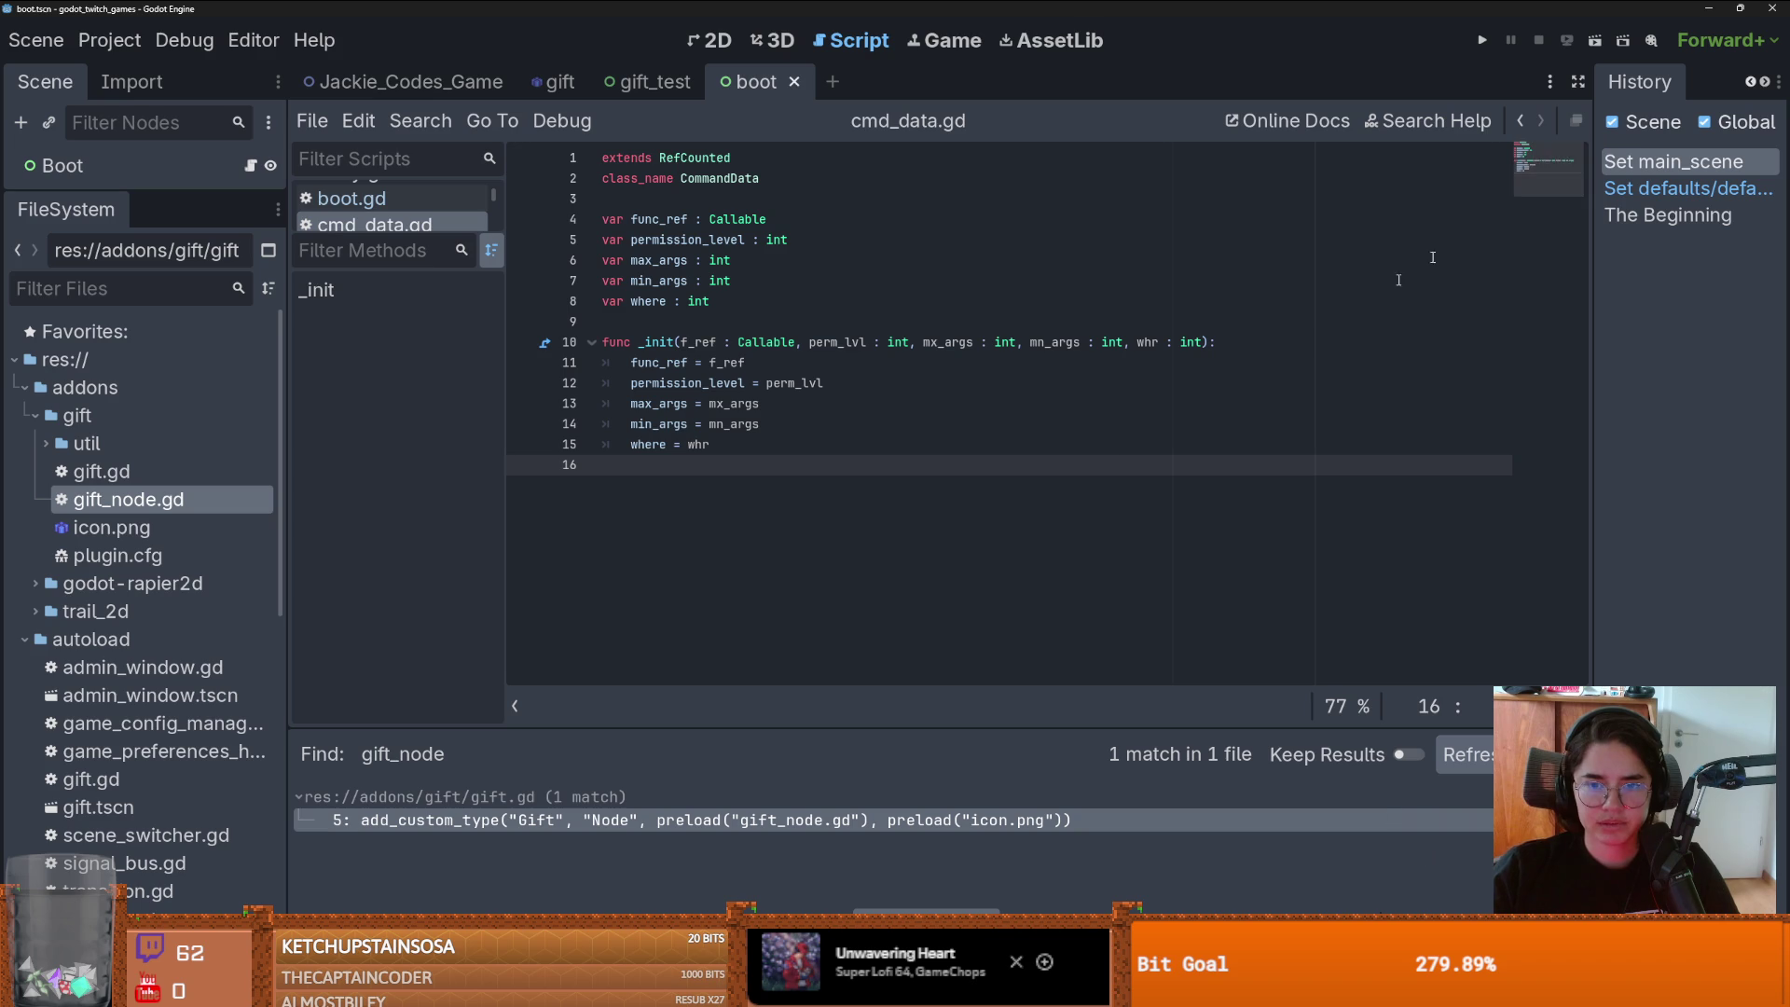
- Open Project Settings at the Rendering > Environment section
left_click(109, 40)
left_click(145, 77)
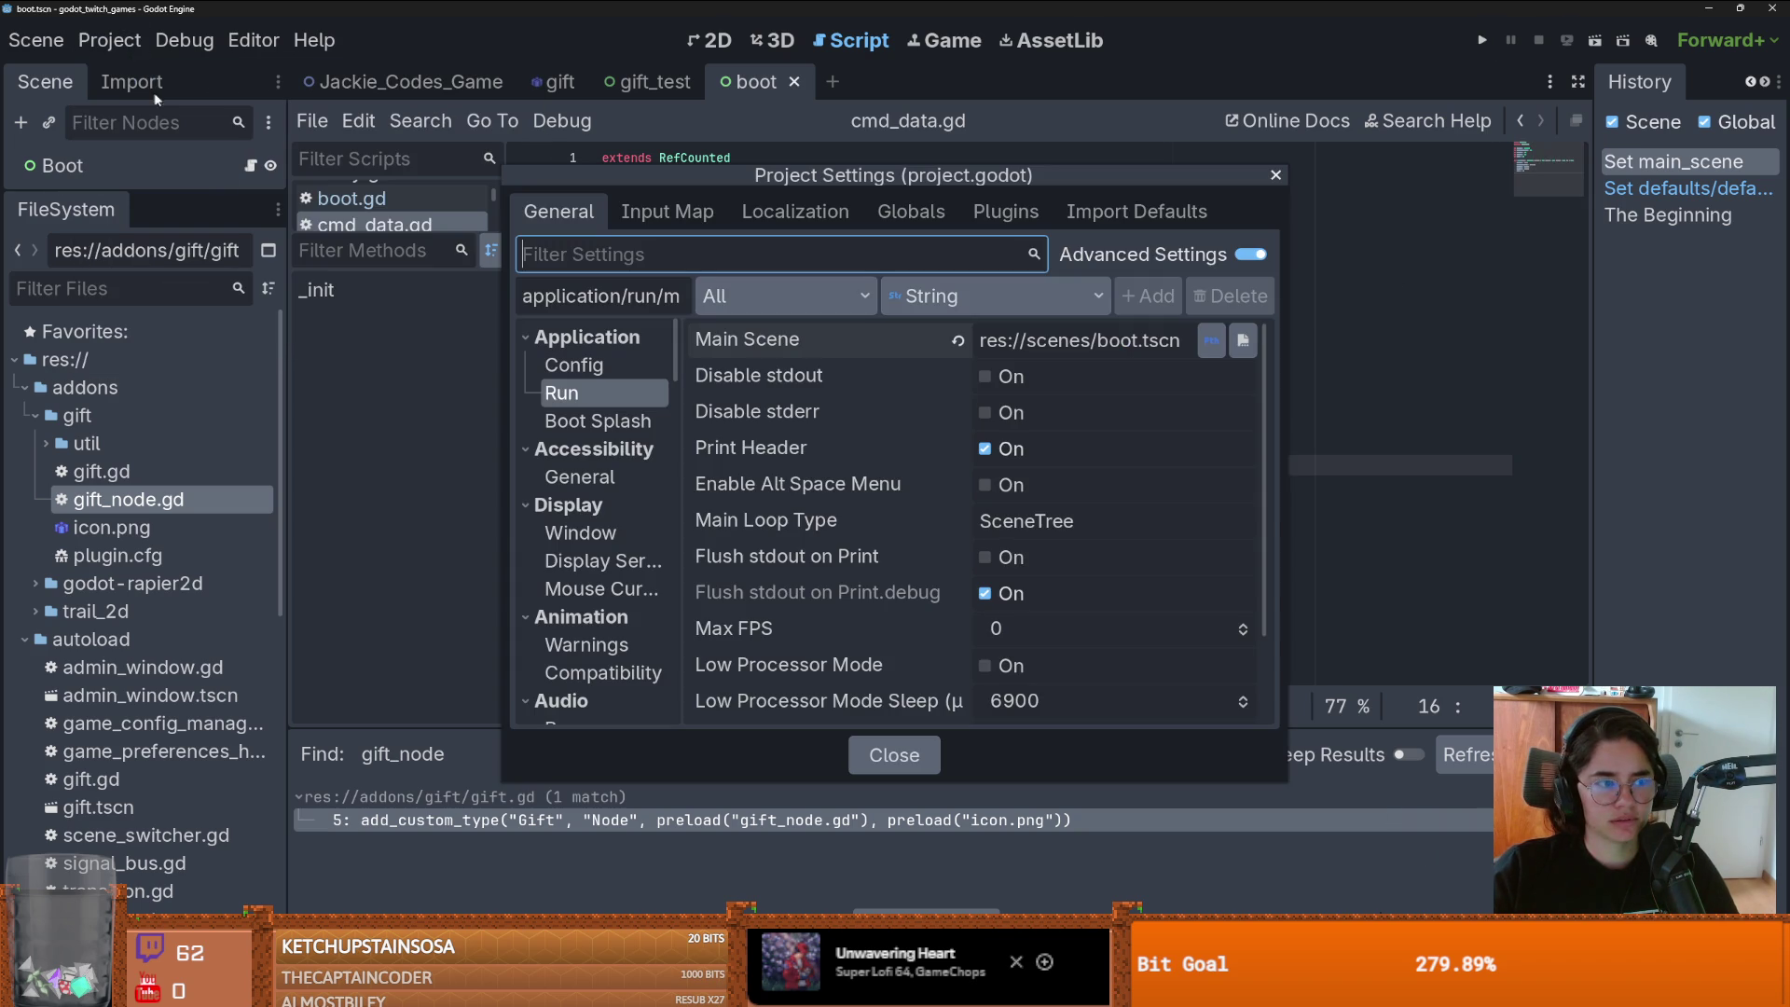
scroll(618, 531, "down", 5)
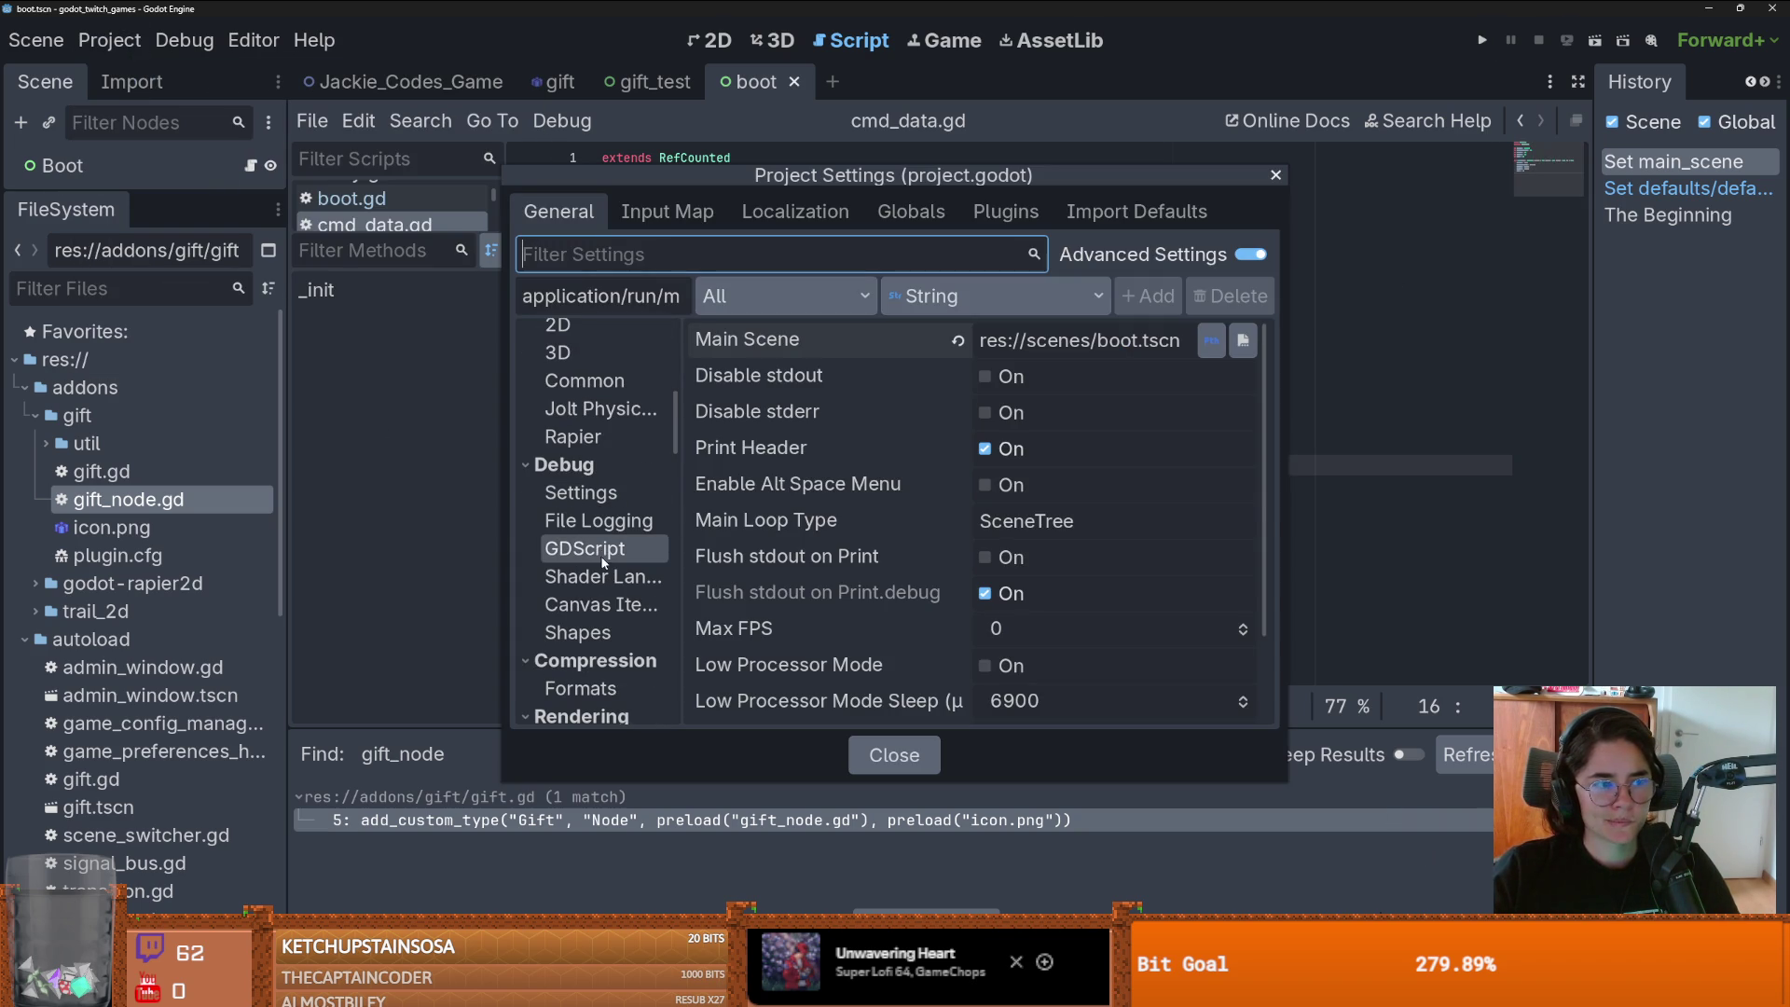
scroll(620, 583, "down", 4)
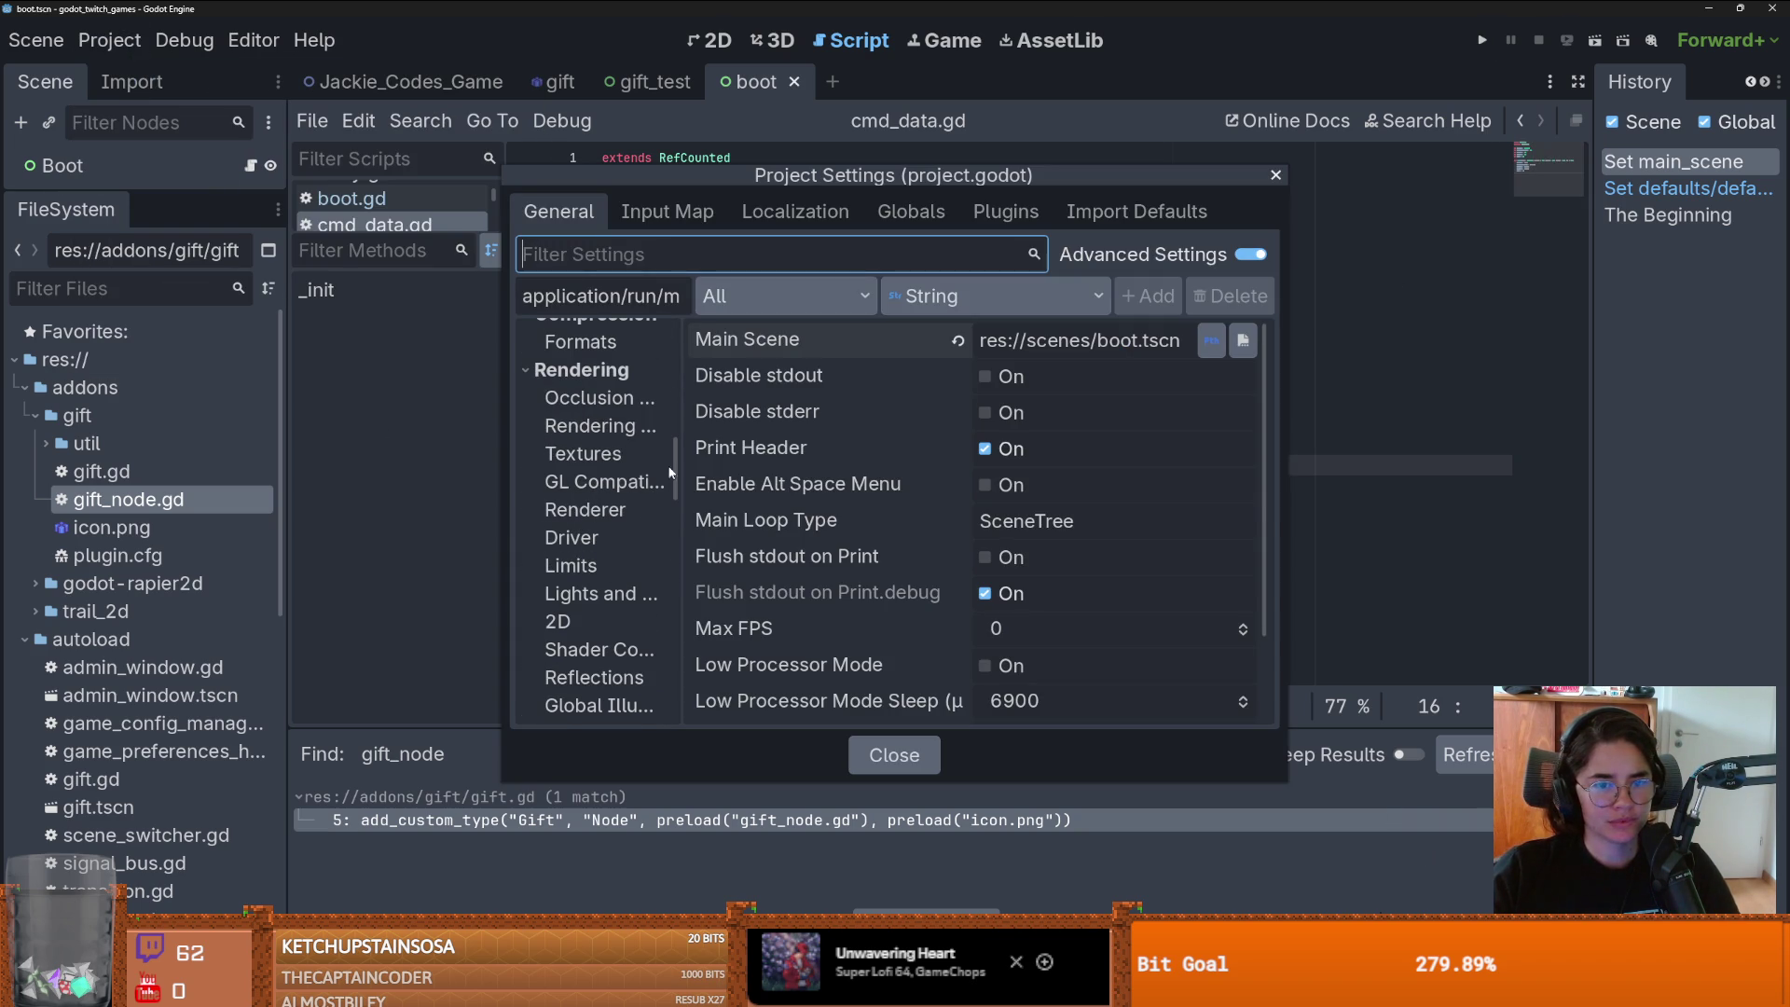
mouse_move(675, 459)
left_mouse_down()
mouse_move(653, 660)
mouse_move(677, 634)
mouse_move(699, 511)
left_mouse_up()
left_click(600, 440)
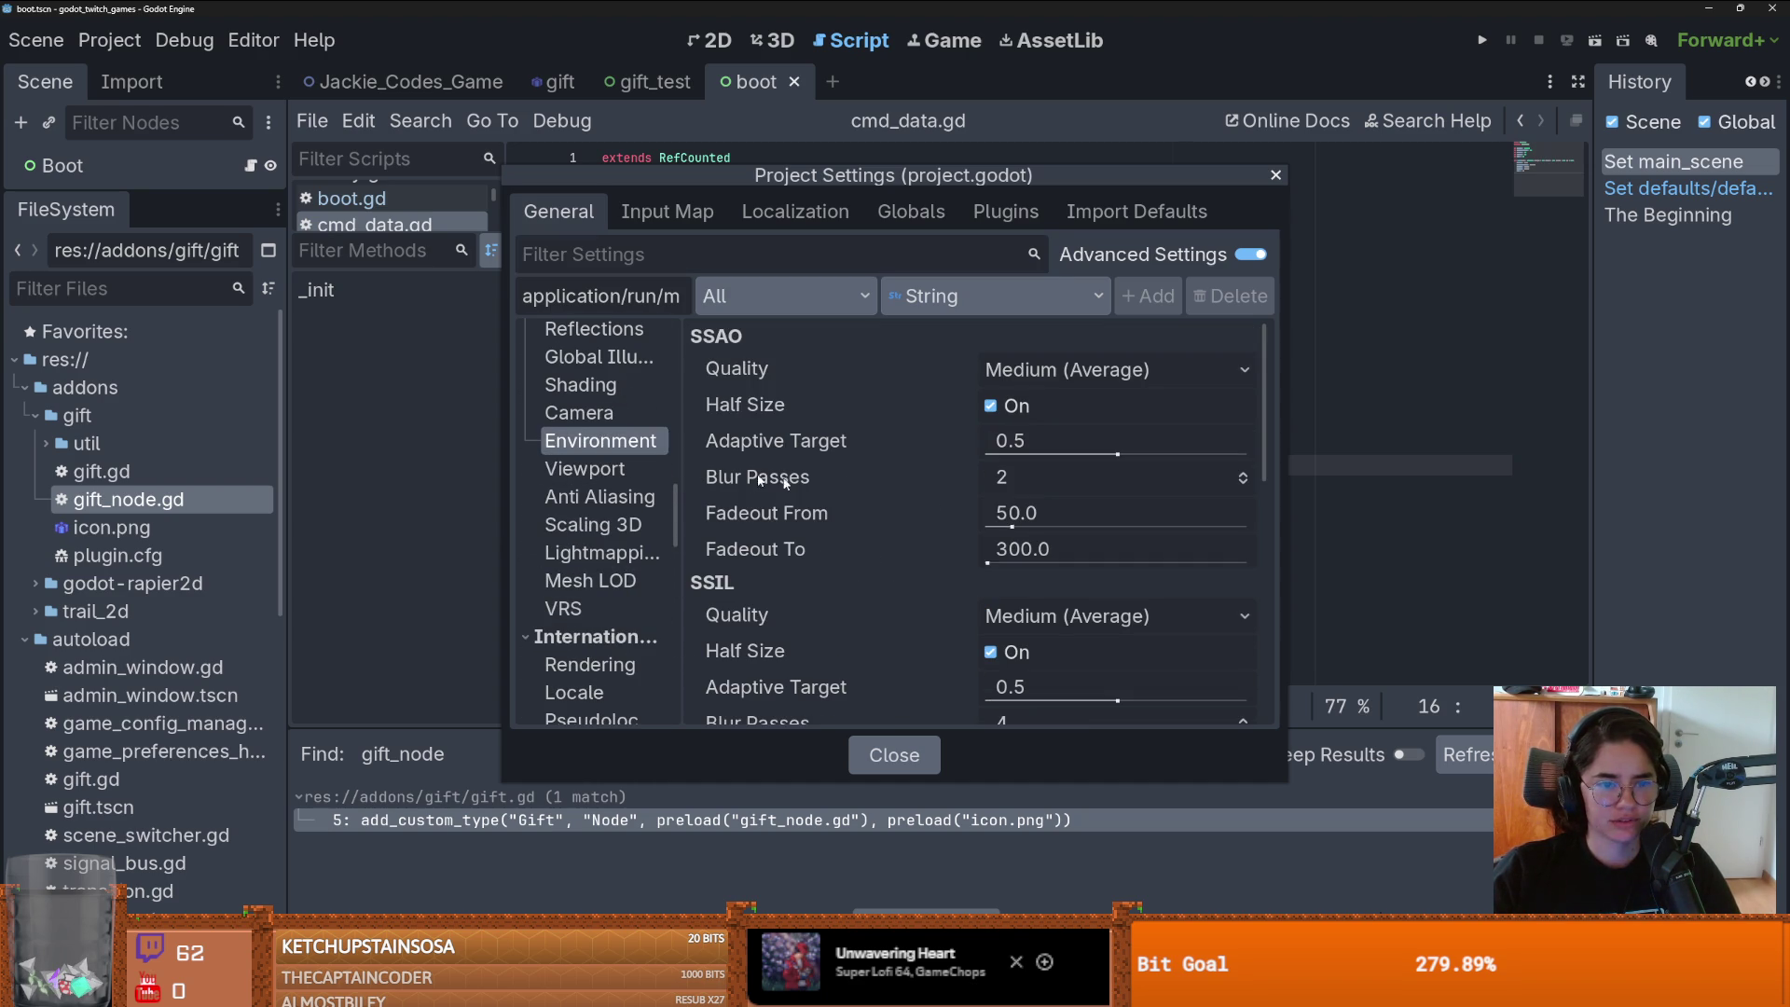
scroll(1098, 438, "down", 10)
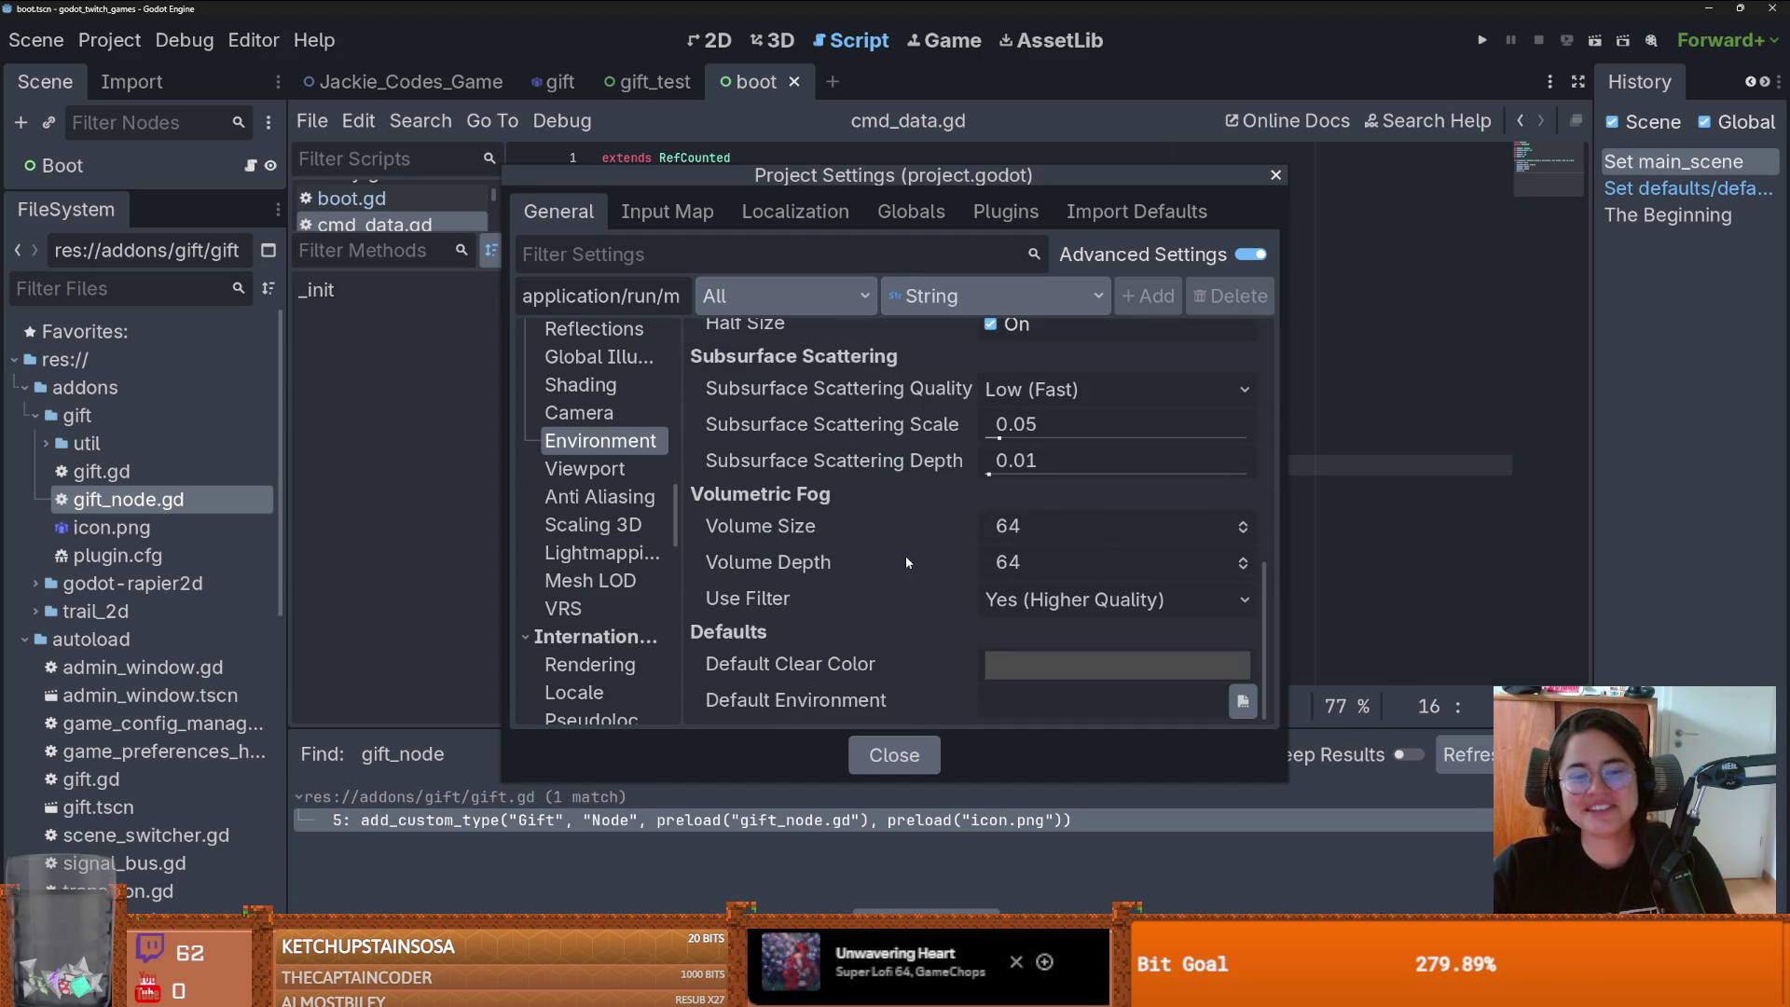
- Set Default Clear Color to bright green 0dff00, close settings, and run the project
left_click(1030, 662)
left_click_drag(1116, 174, 1052, 236)
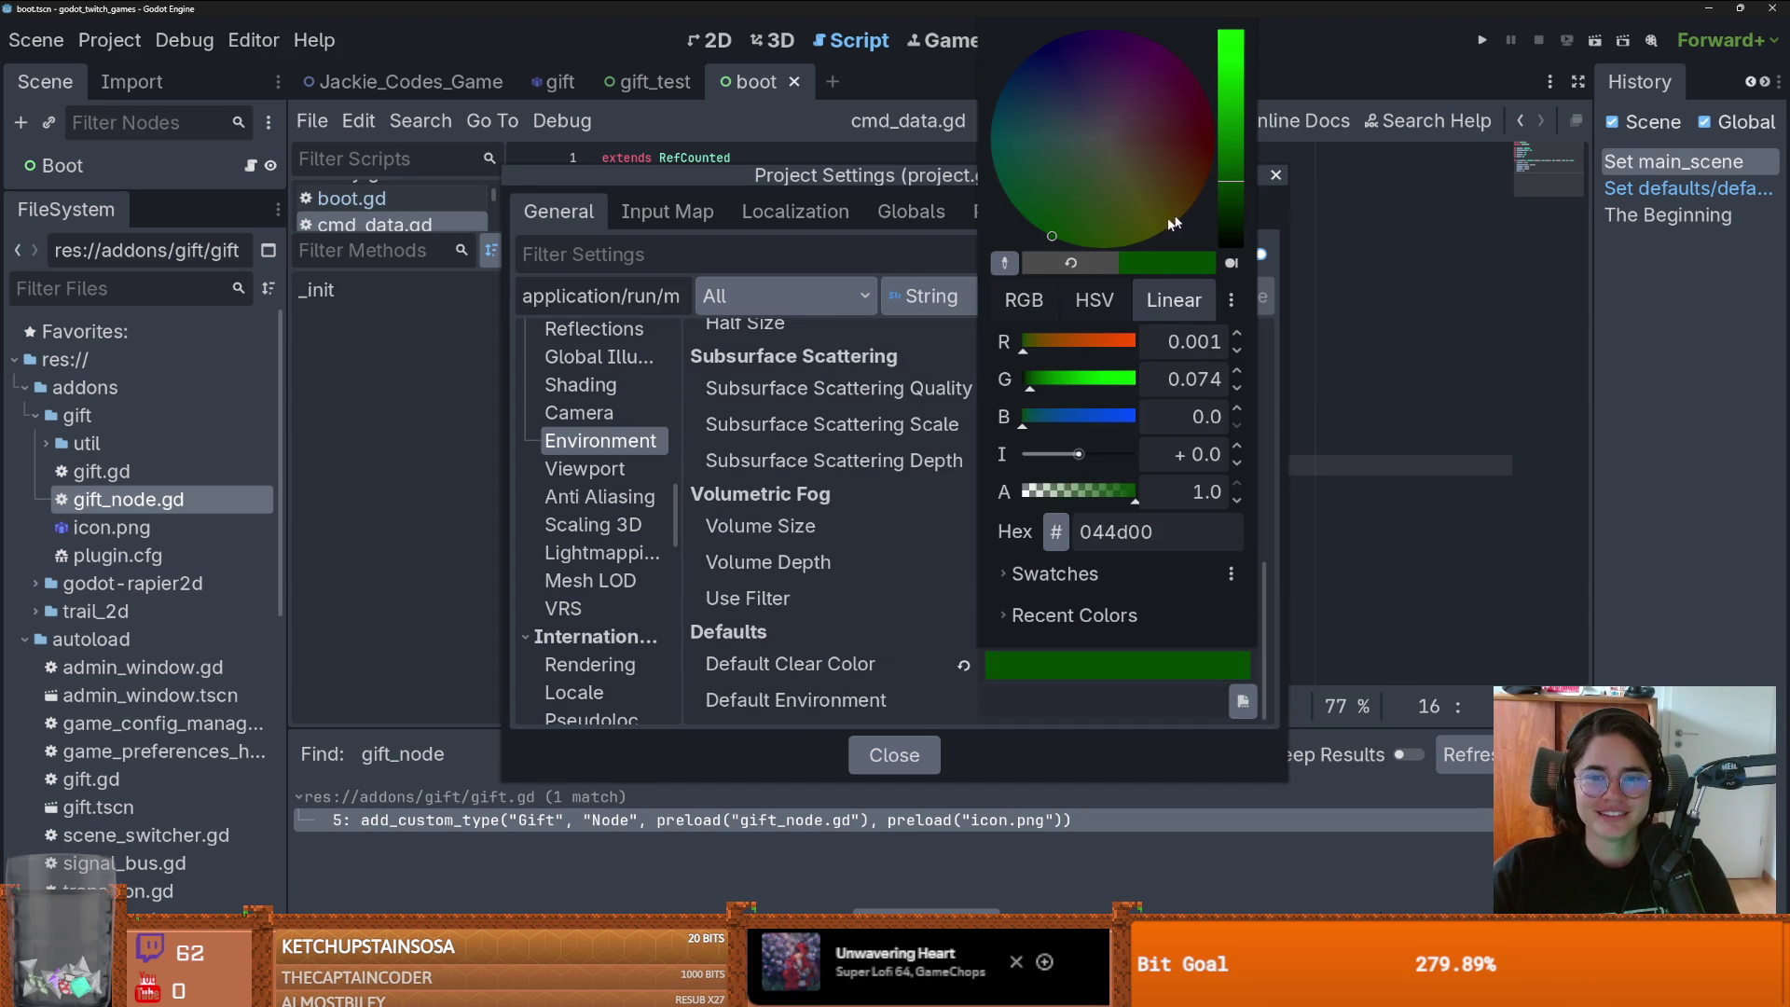
left_click_drag(1240, 184, 1232, 33)
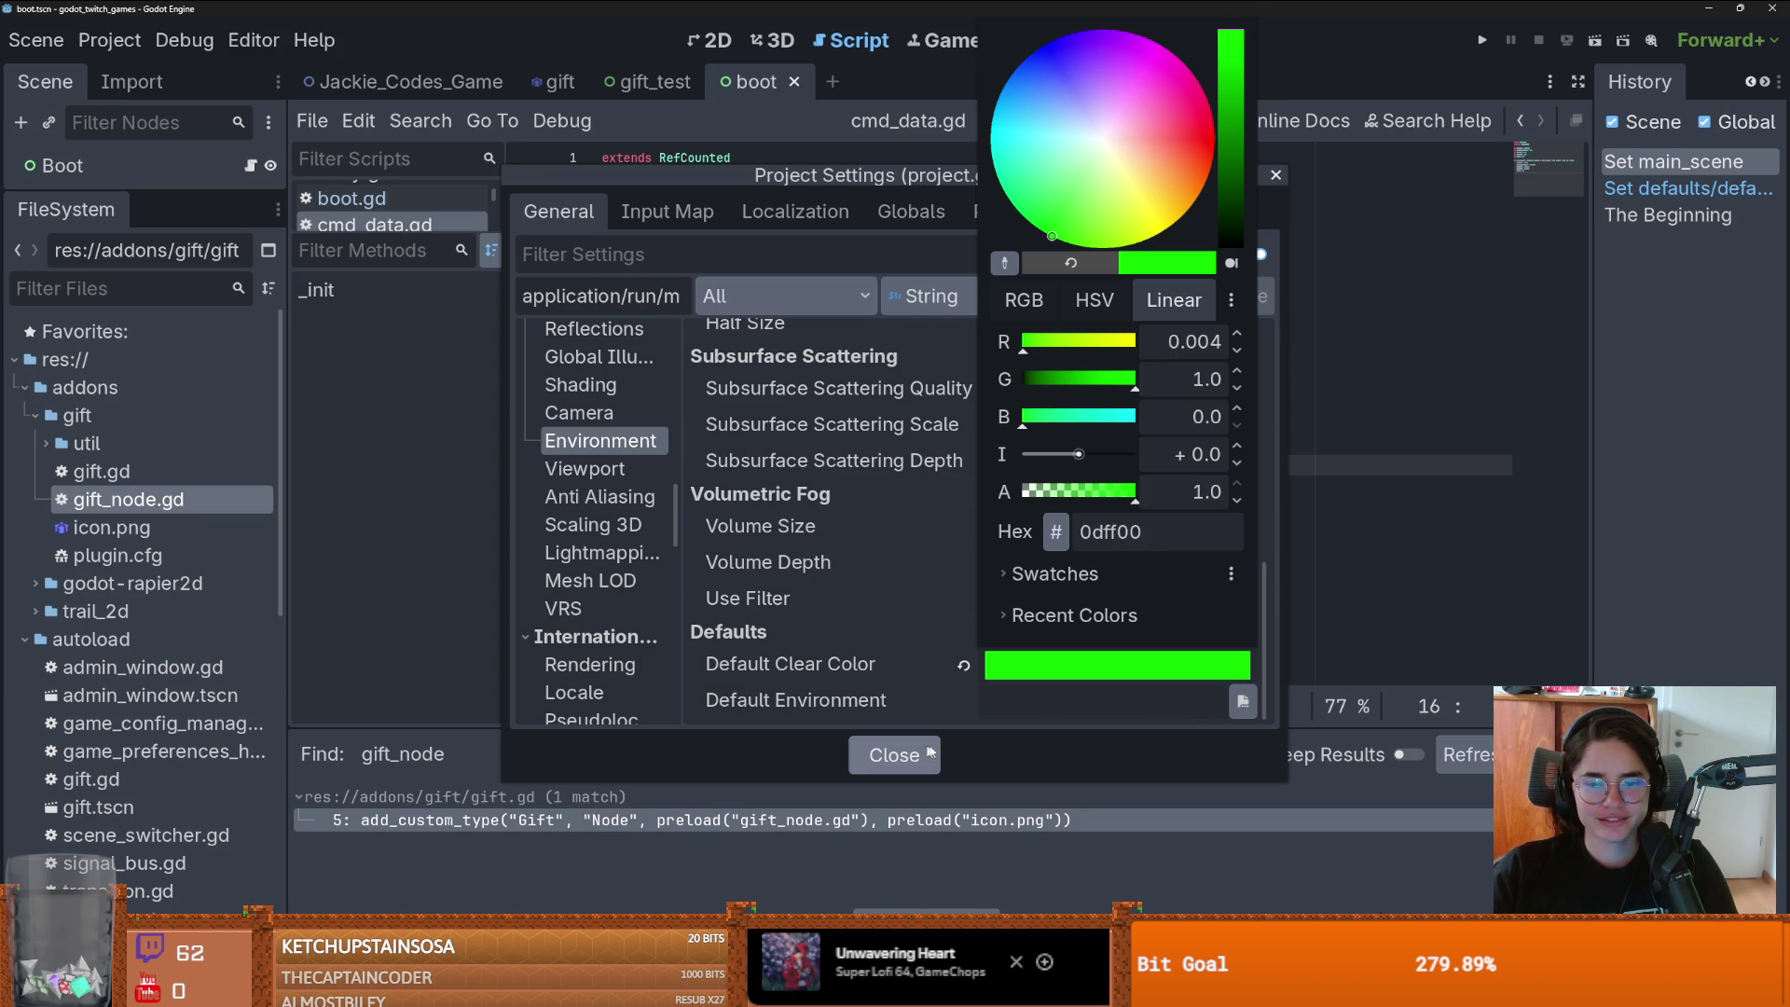
left_click(996, 758)
left_click(936, 753)
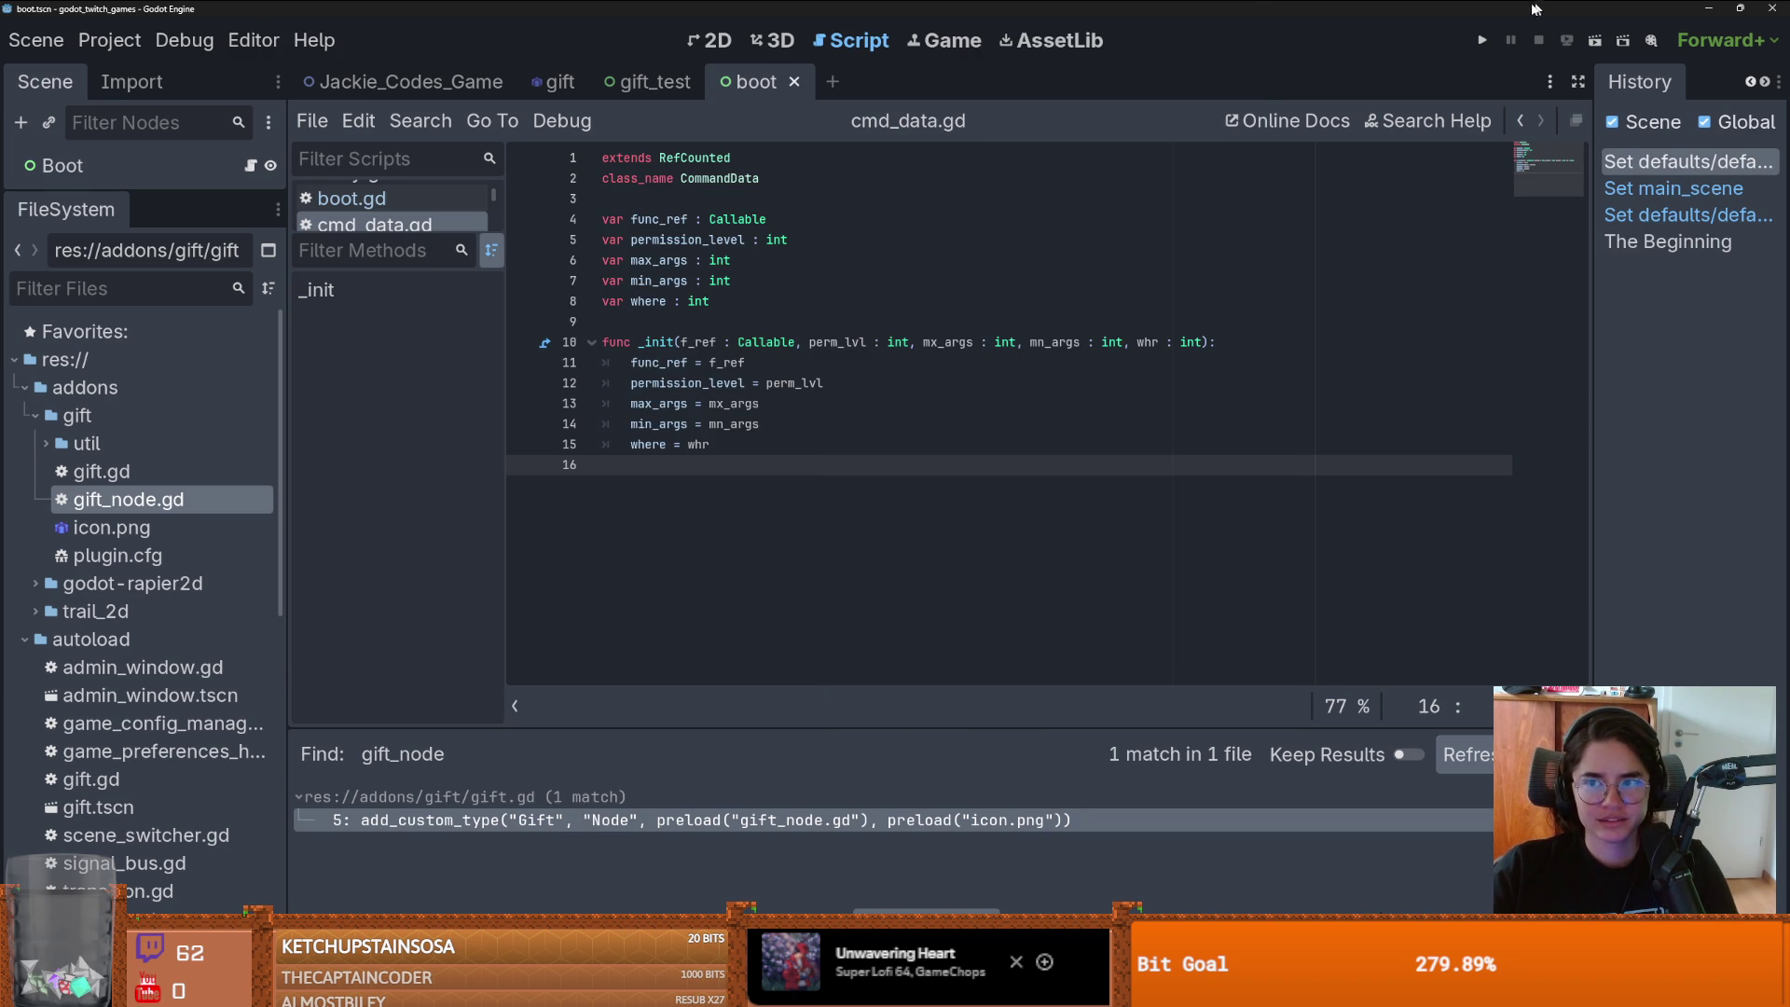
left_click(1482, 40)
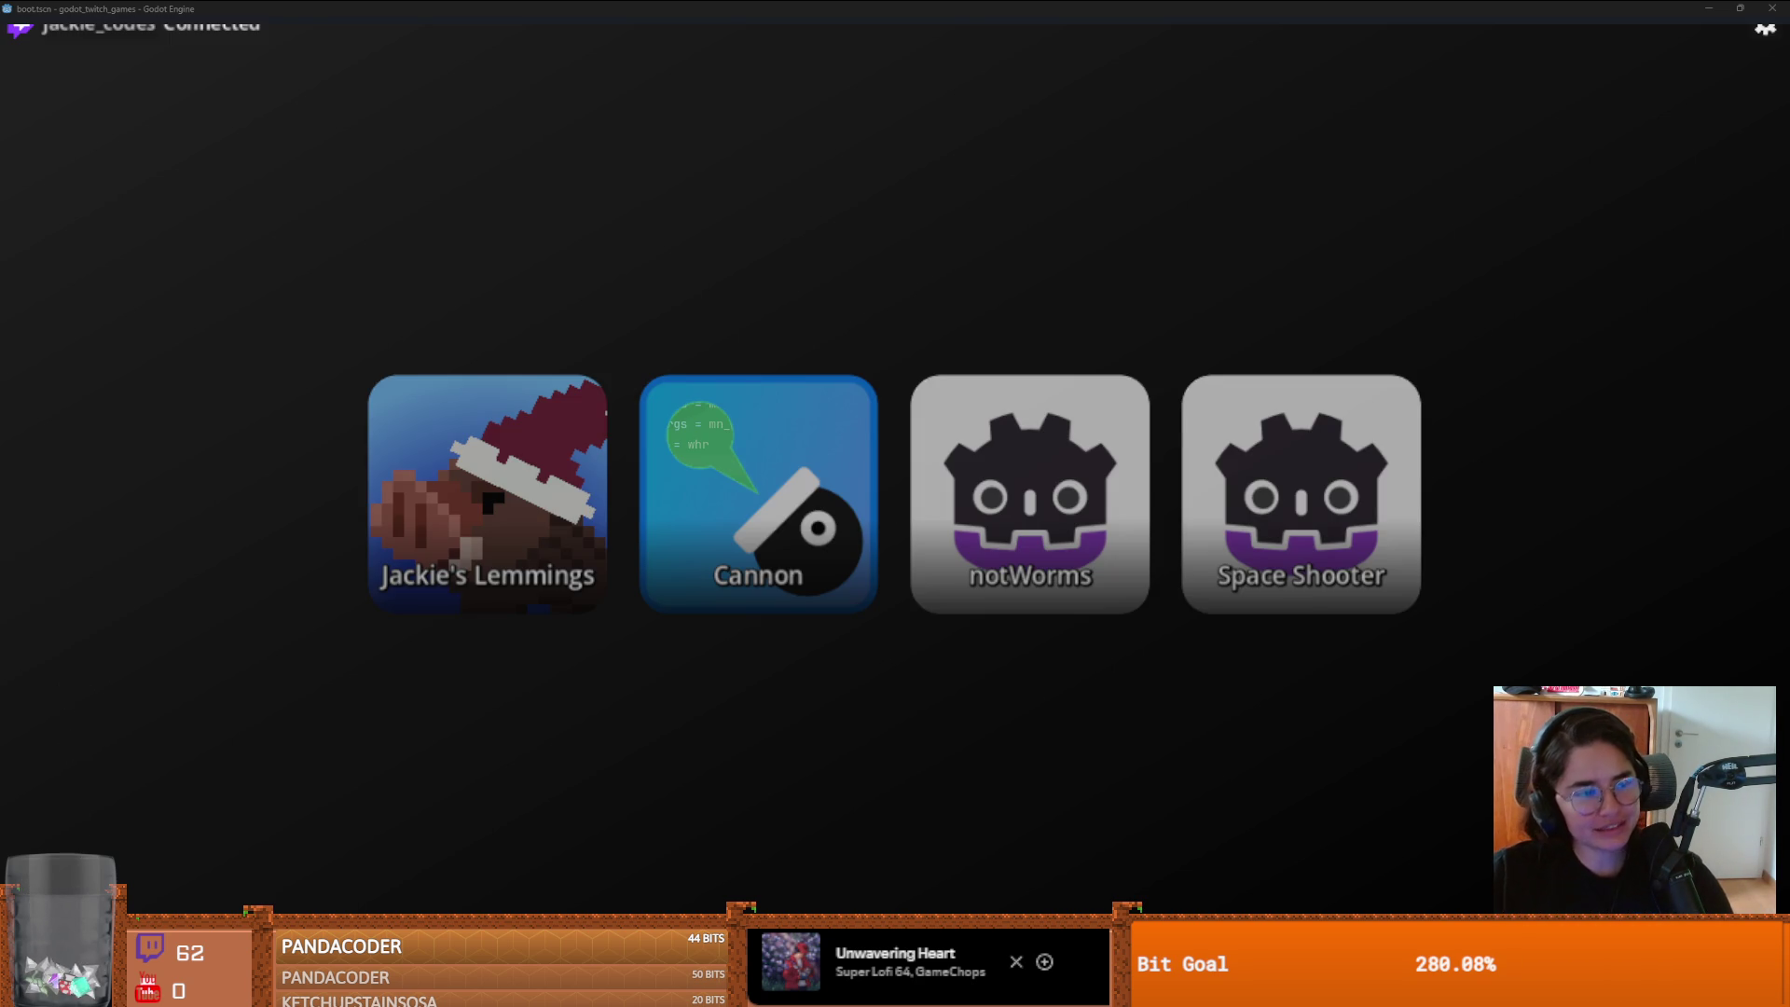
- In the running game, try Cannon, go back, launch Jackie's Lemmings, and return to the editor
left_click(750, 503)
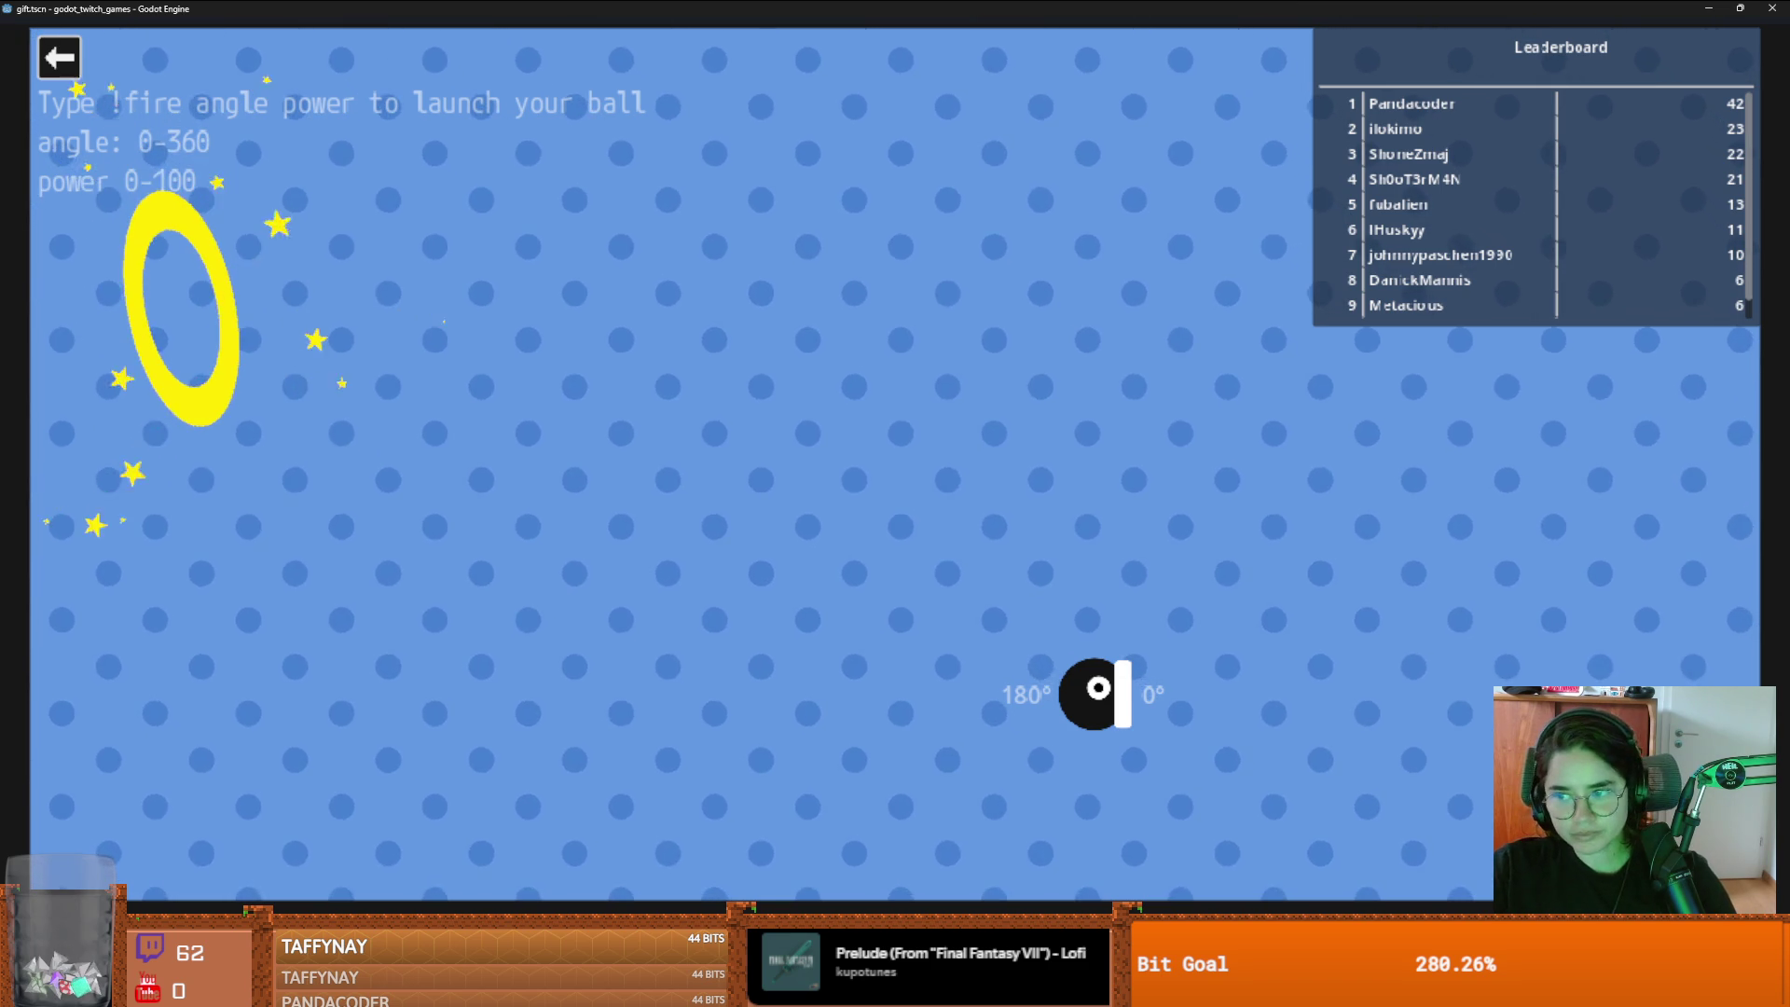
left_click(52, 60)
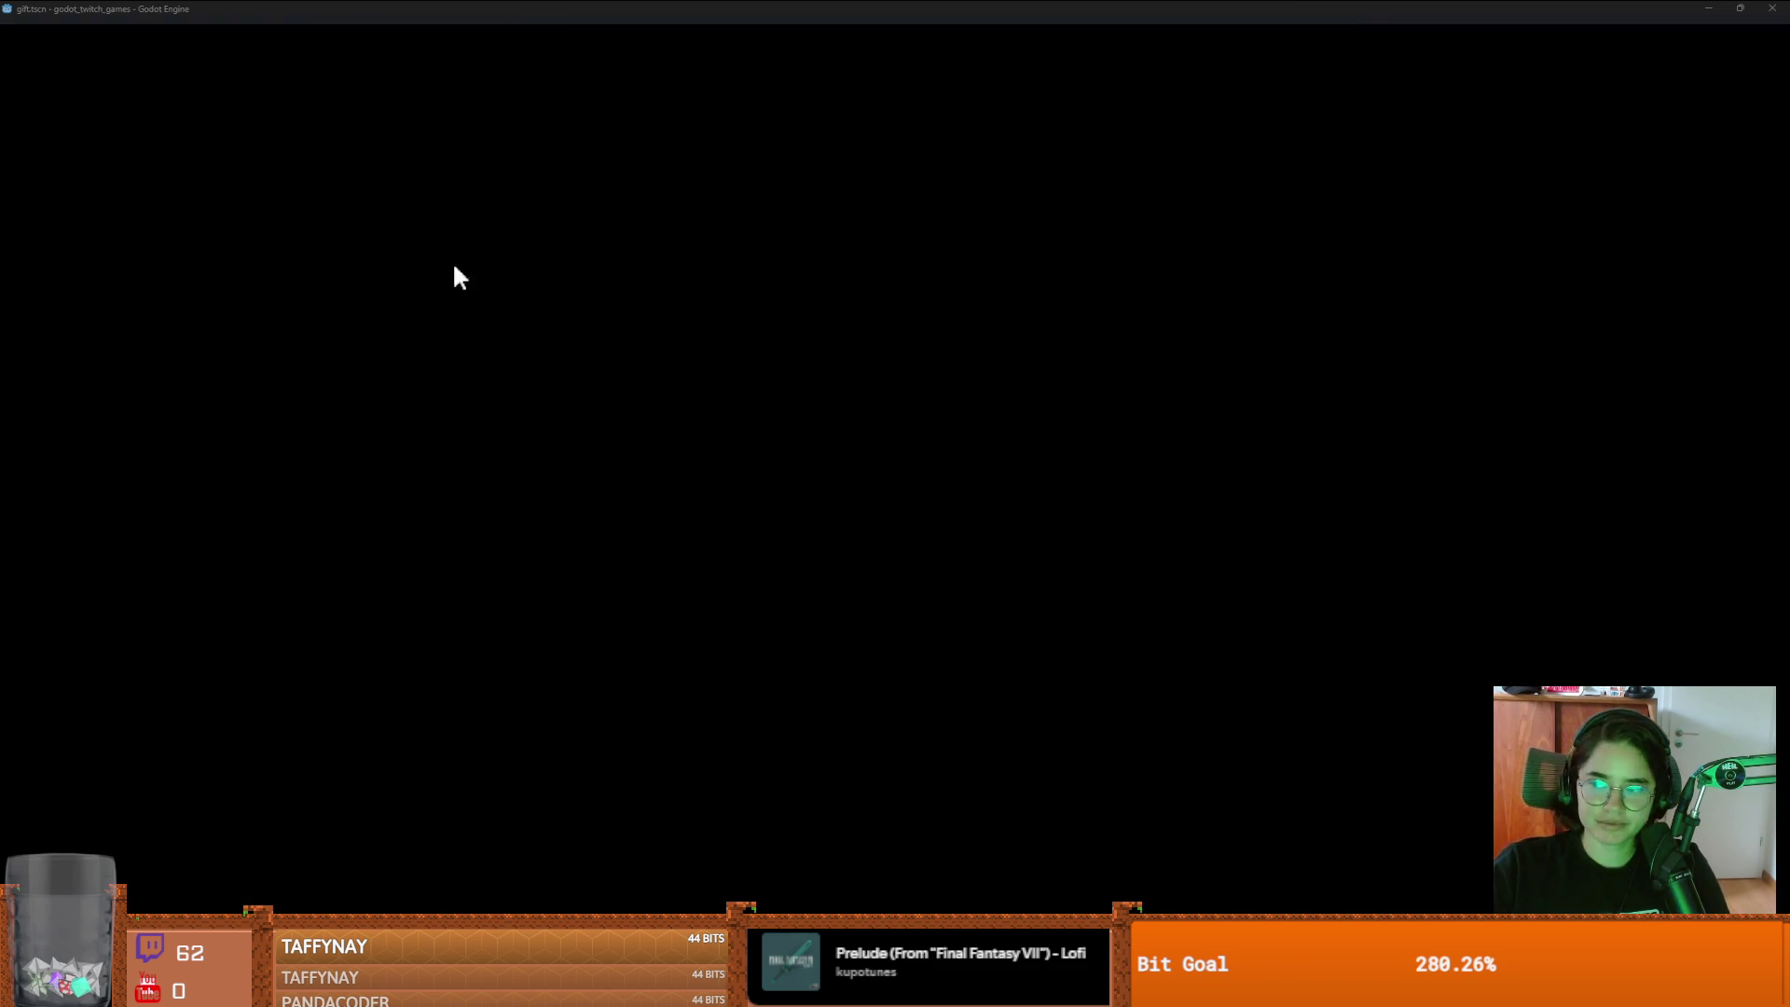
left_click(575, 474)
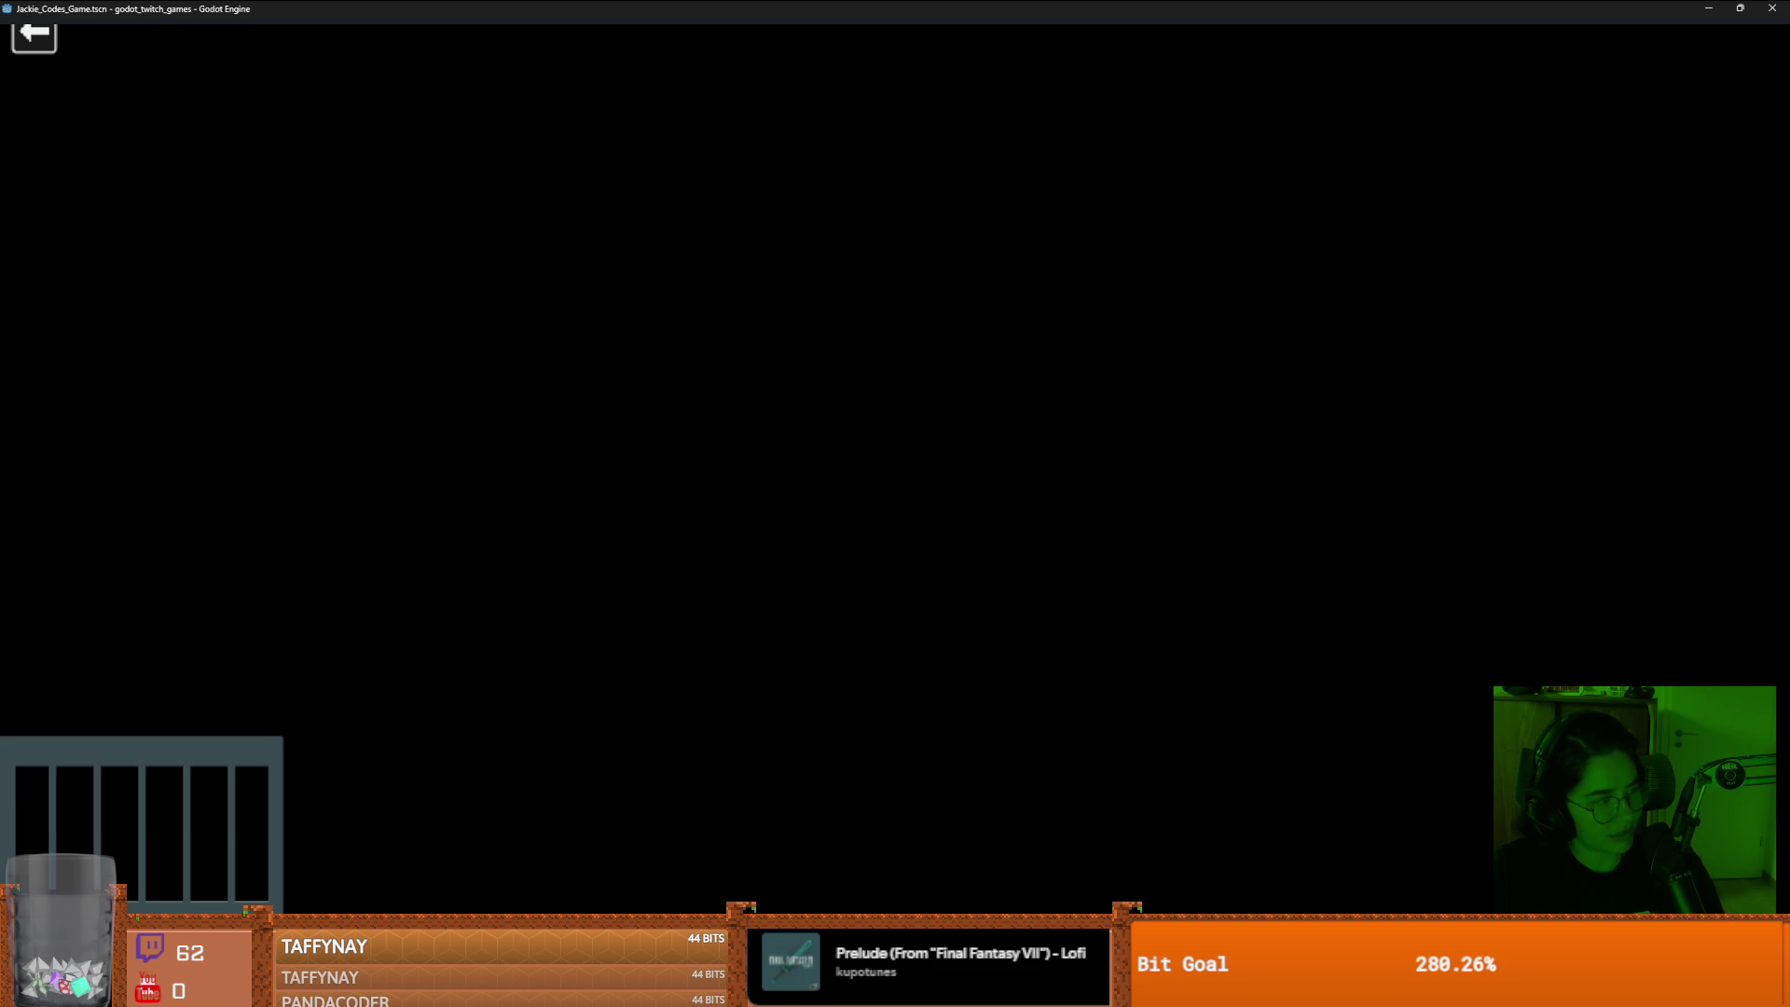
key("alt+Tab")
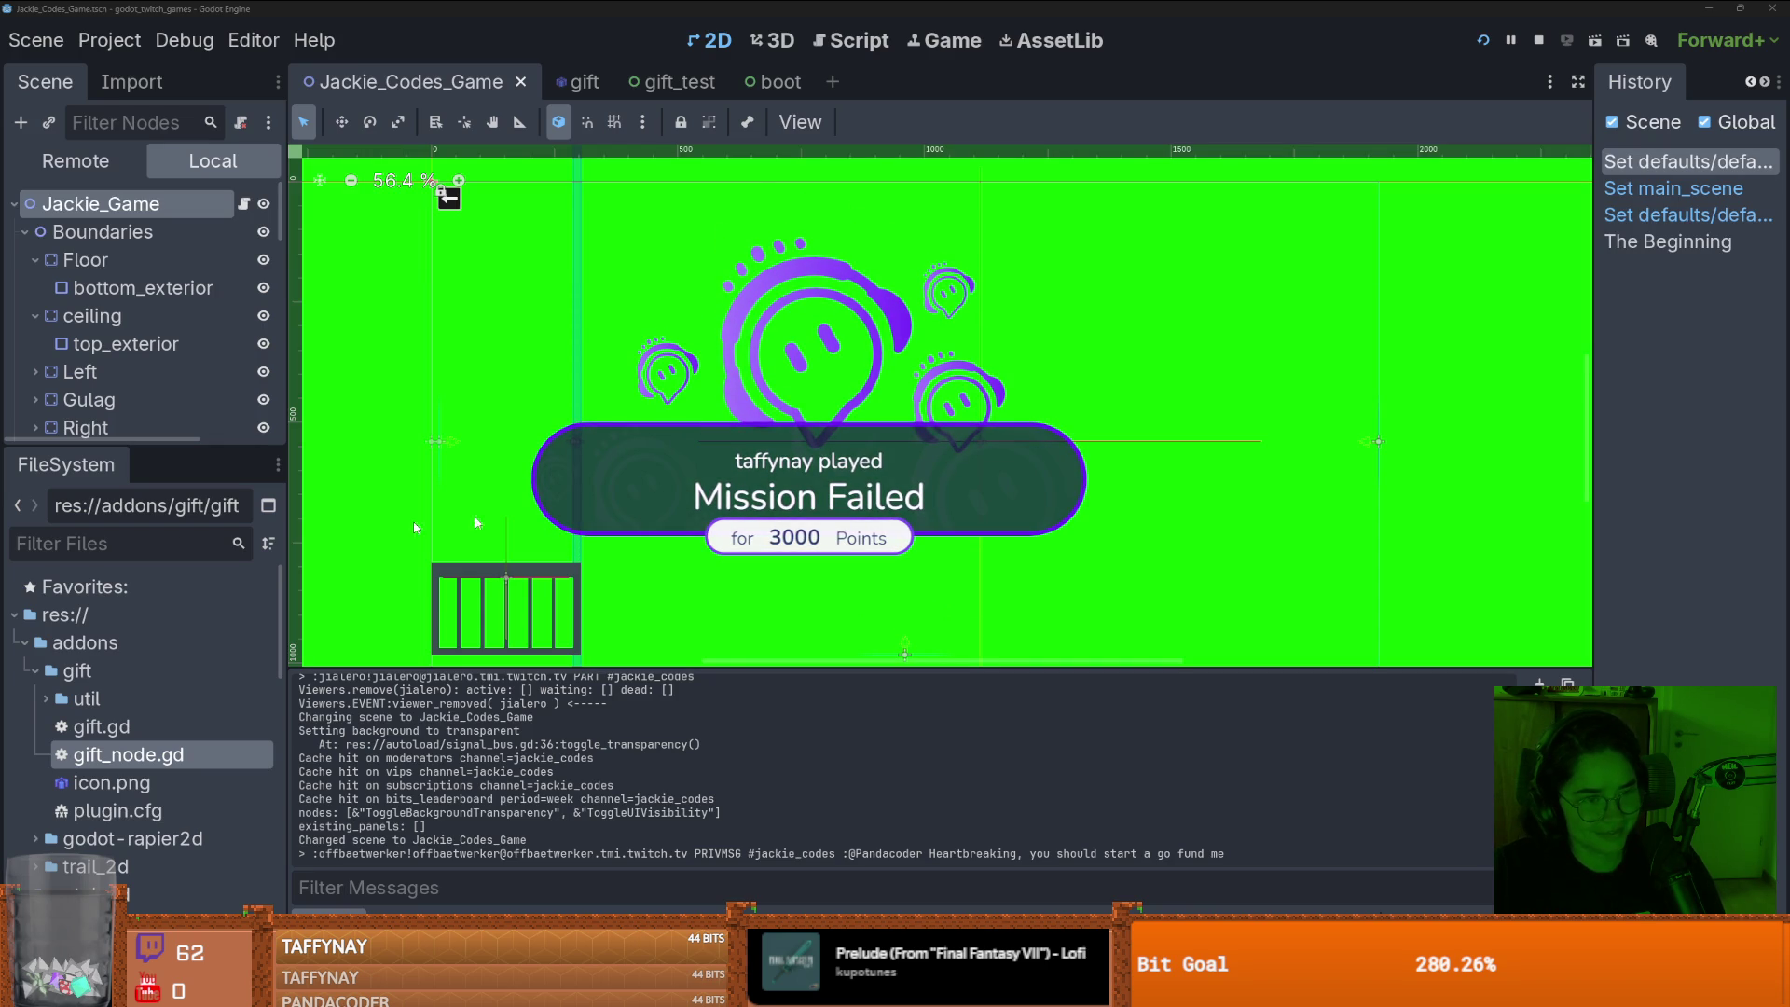
- Open the gift scene and display autoload/gift.gd with its signal declarations
left_click(568, 82)
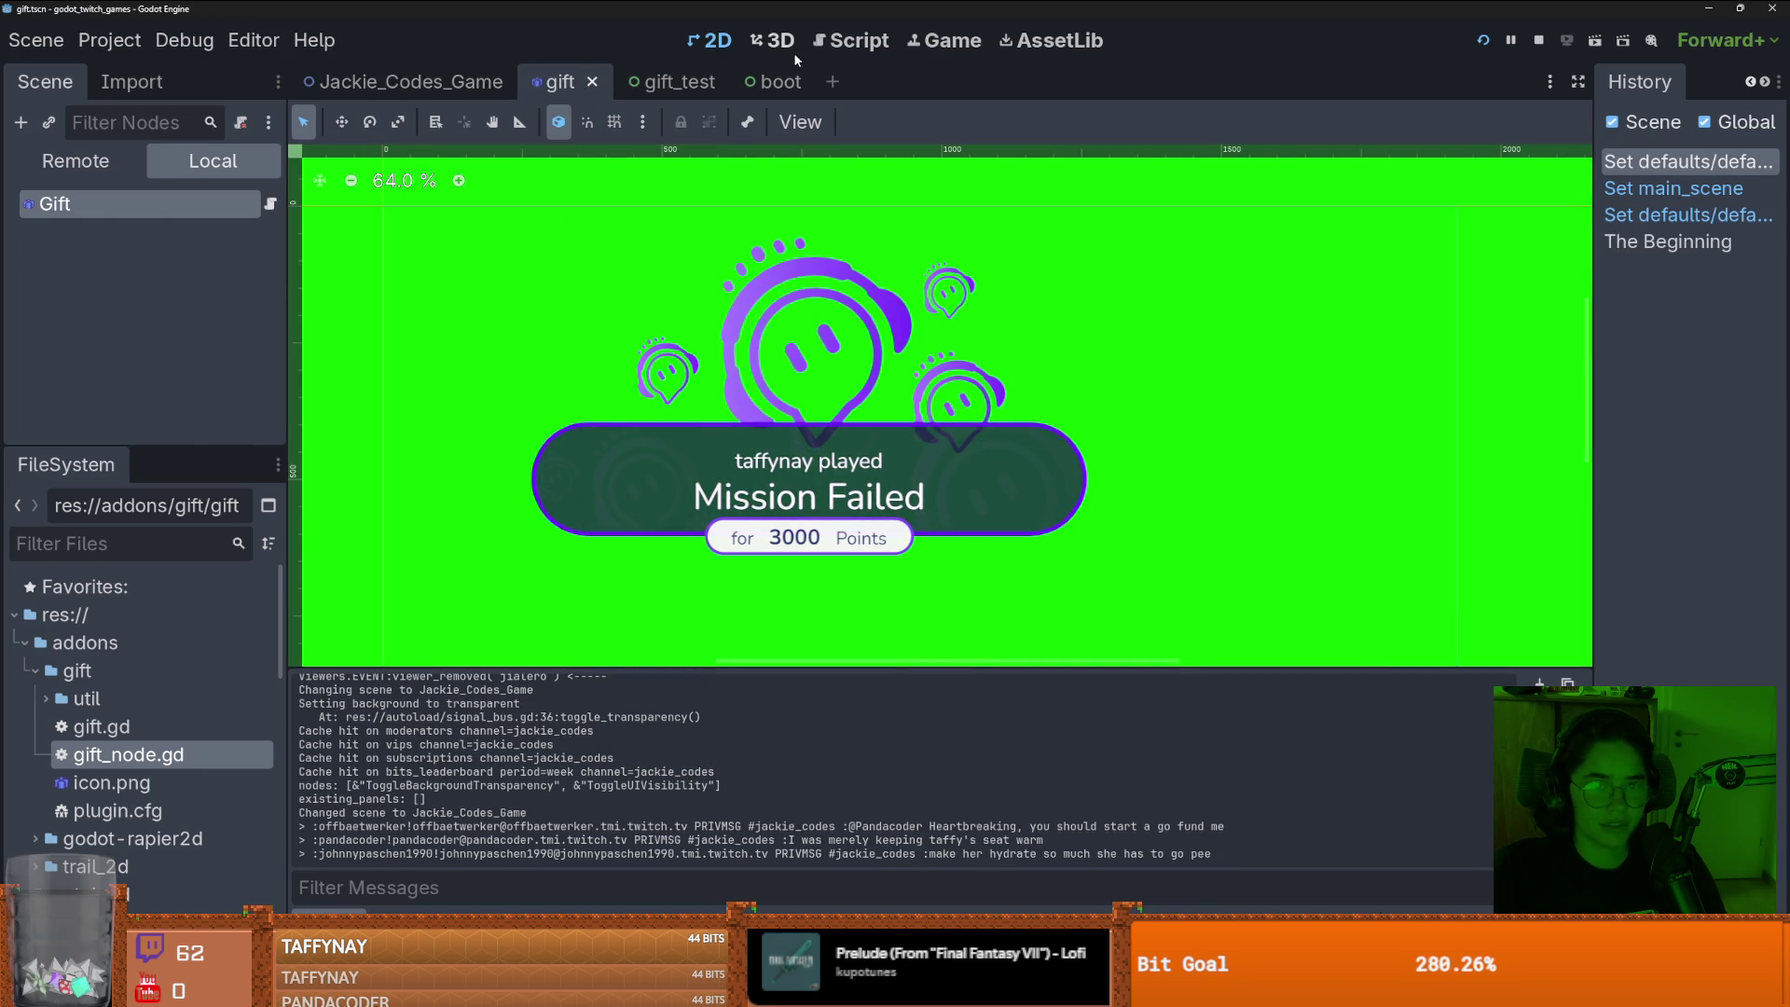
left_click(786, 45)
left_click(824, 49)
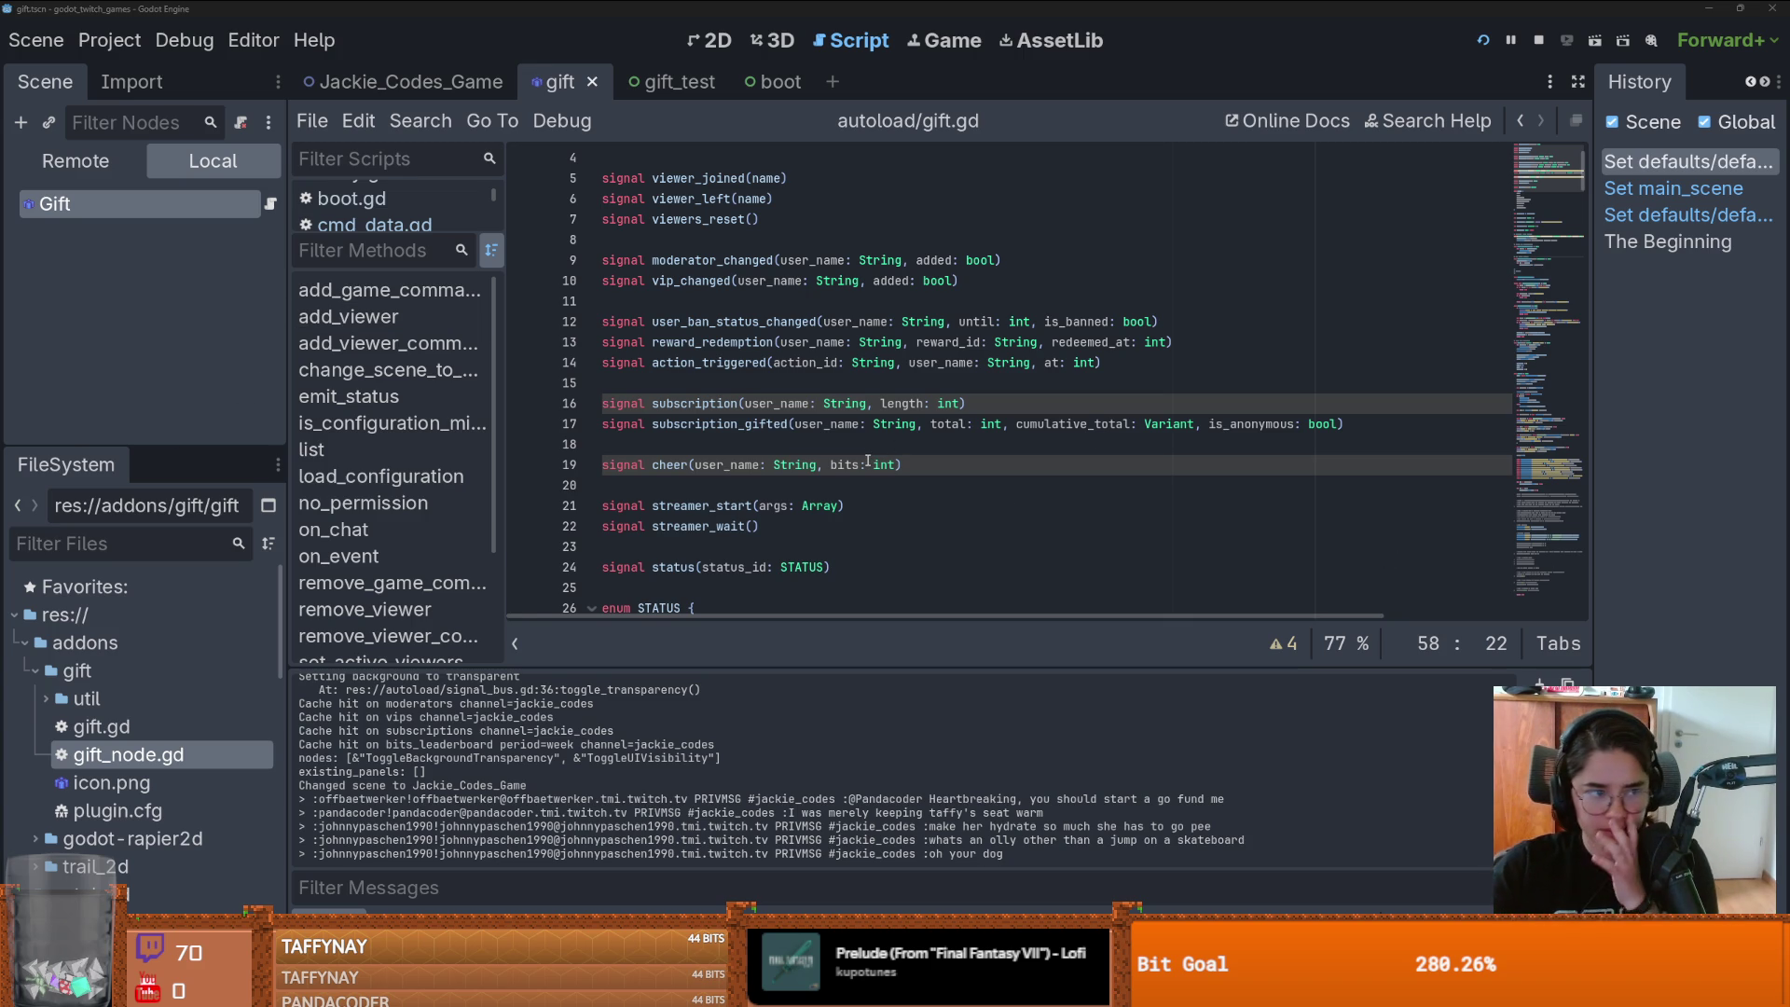
- Browse gift.gd's signals and add_command registrations, then open the Gift node's script gift_node.gd
left_click(874, 425)
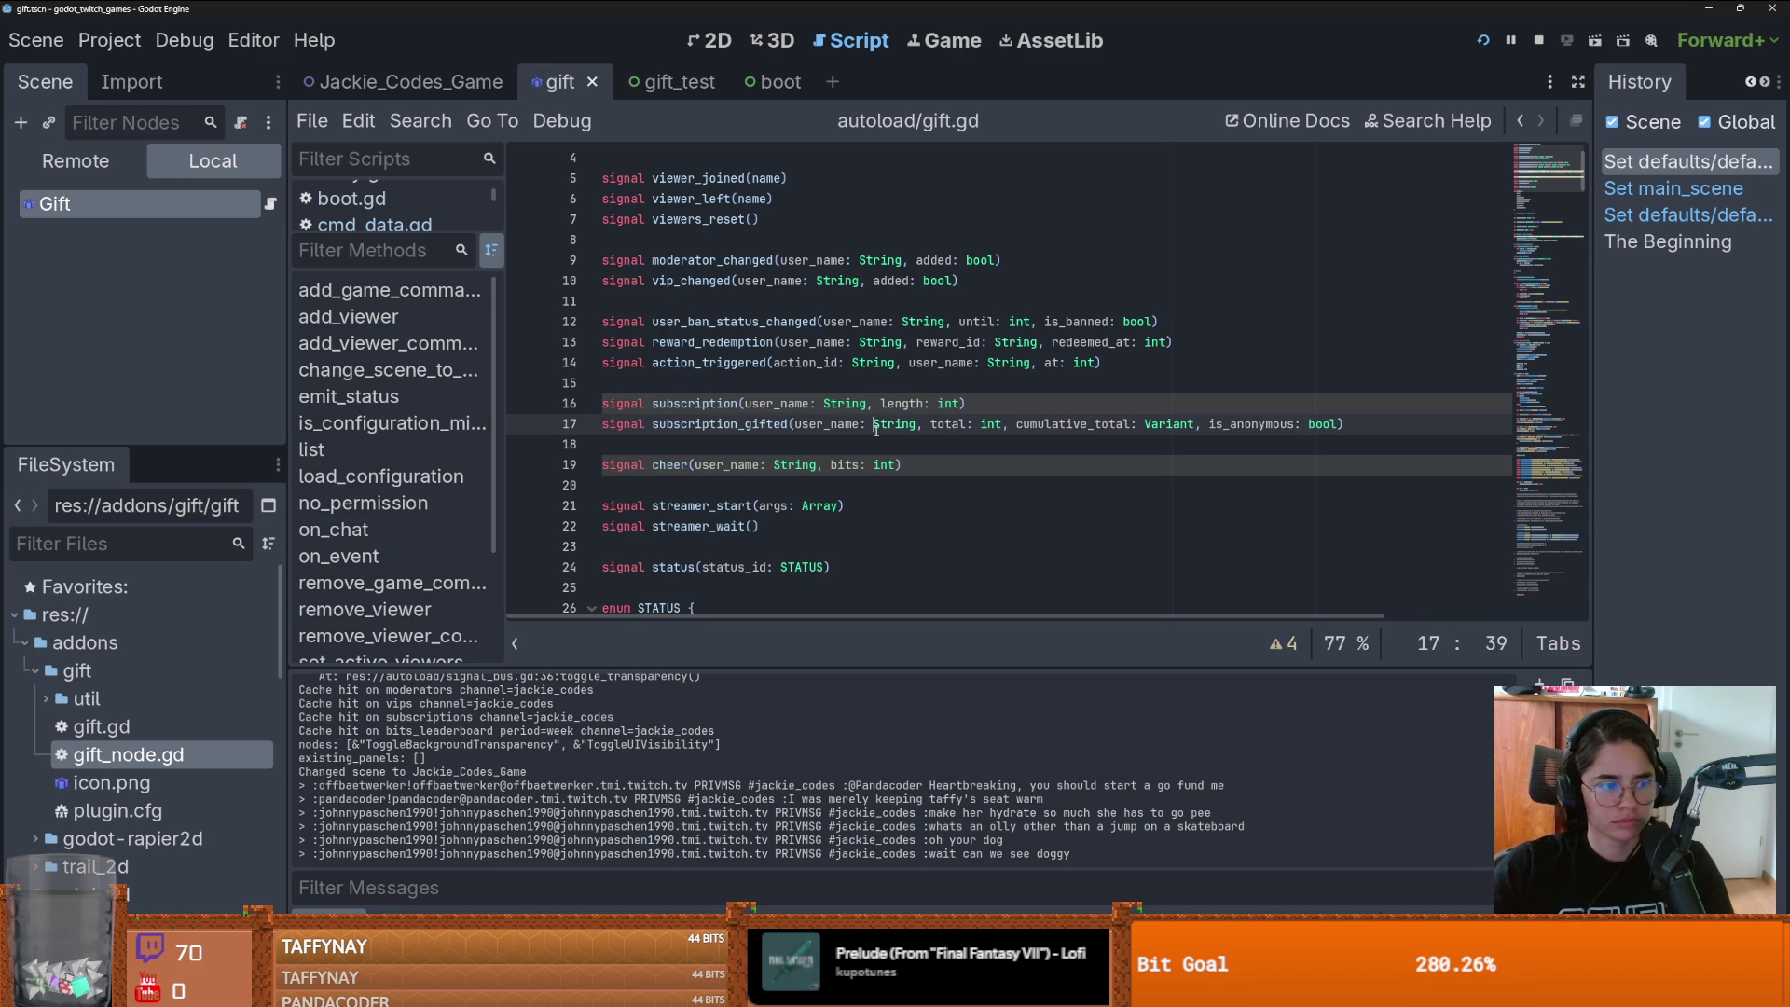
scroll(786, 408, "up", 1)
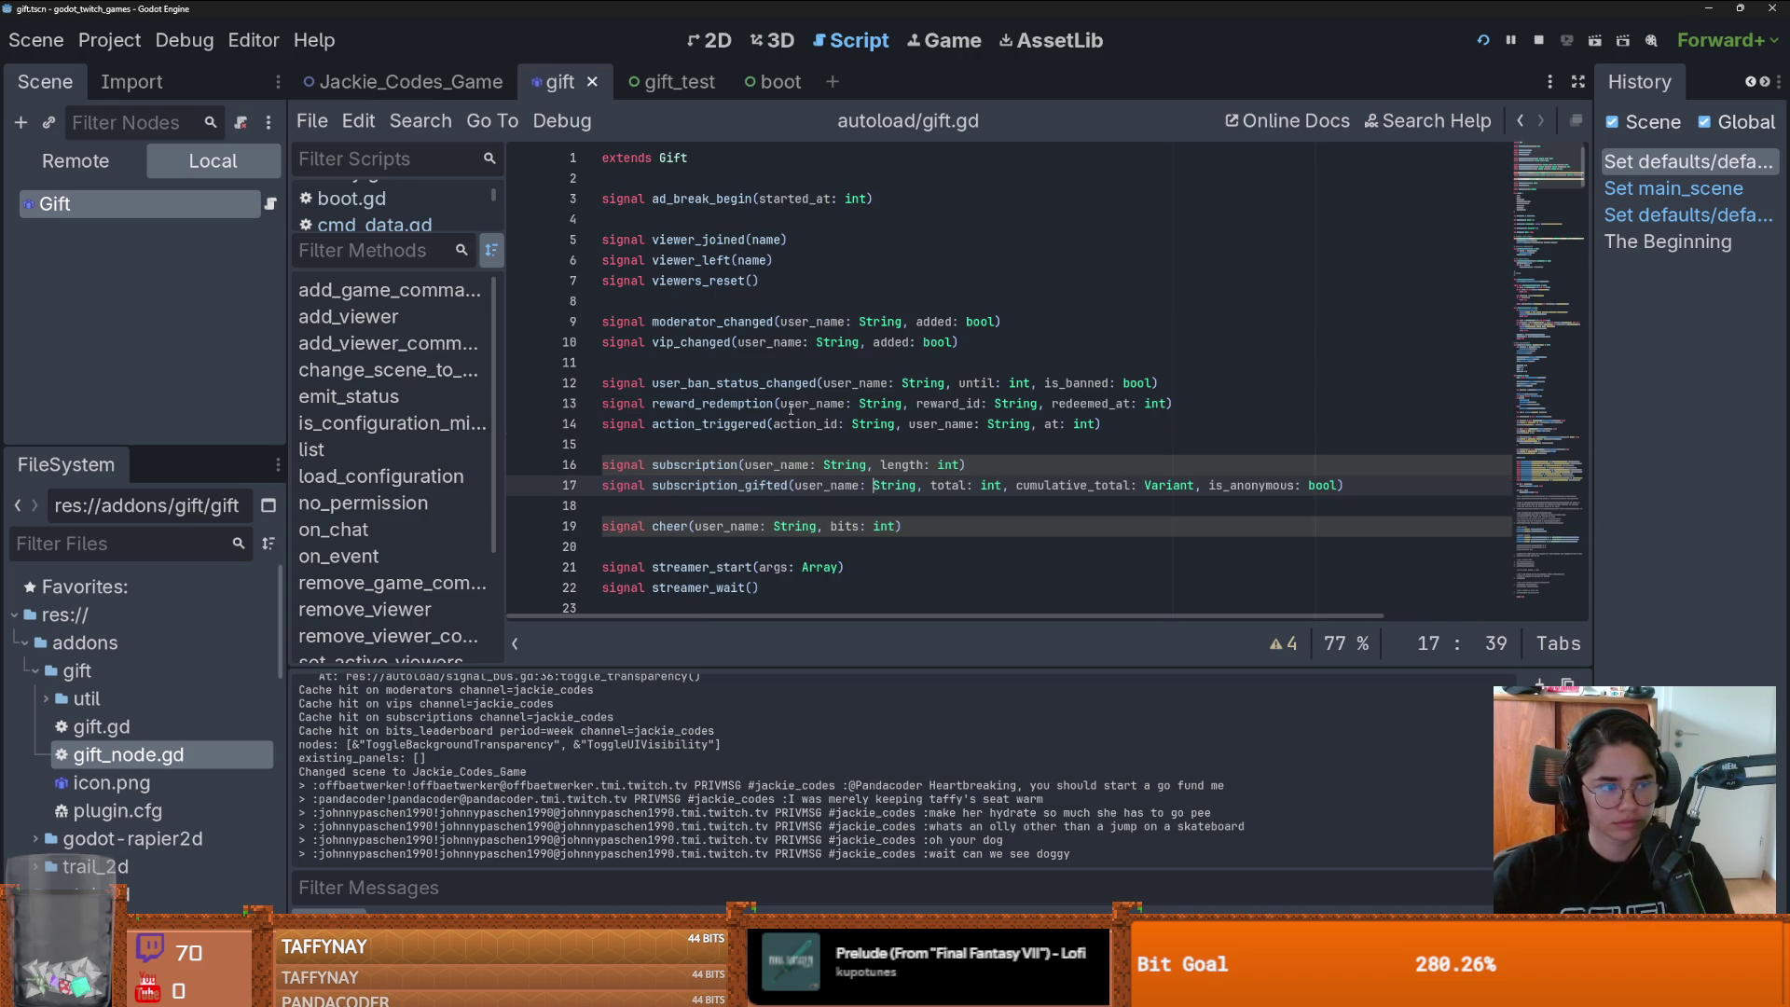
left_click(829, 383)
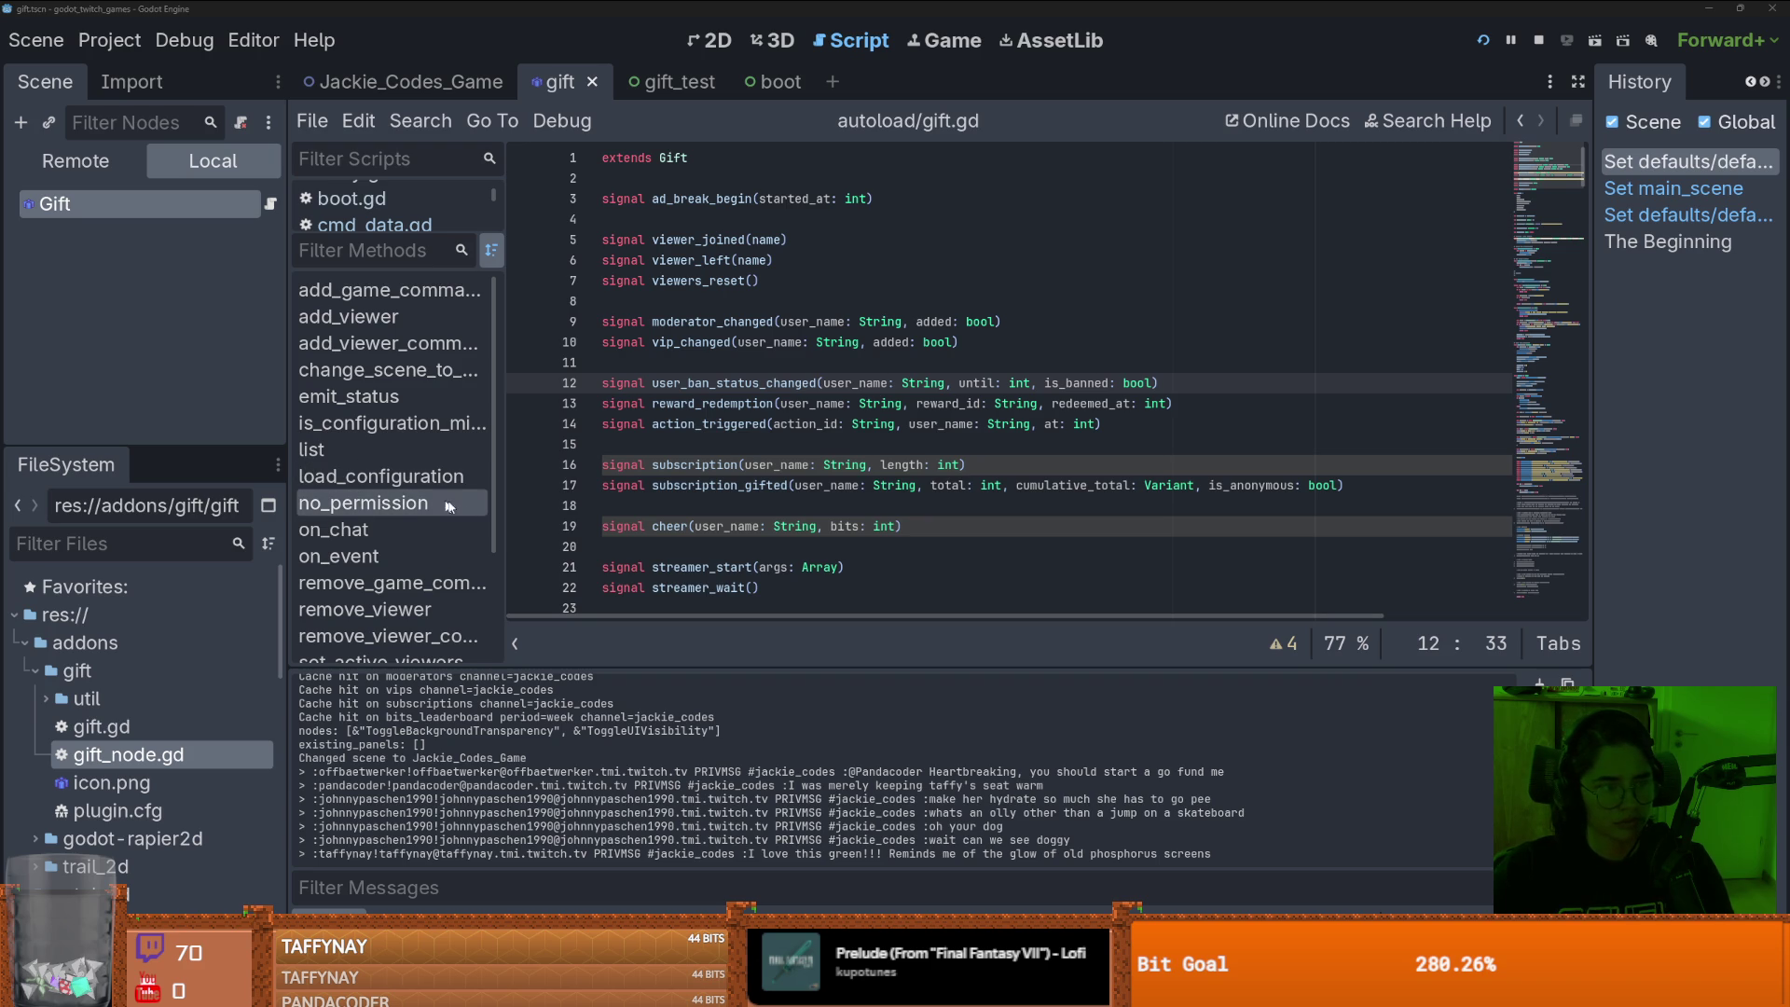
left_click(1038, 378)
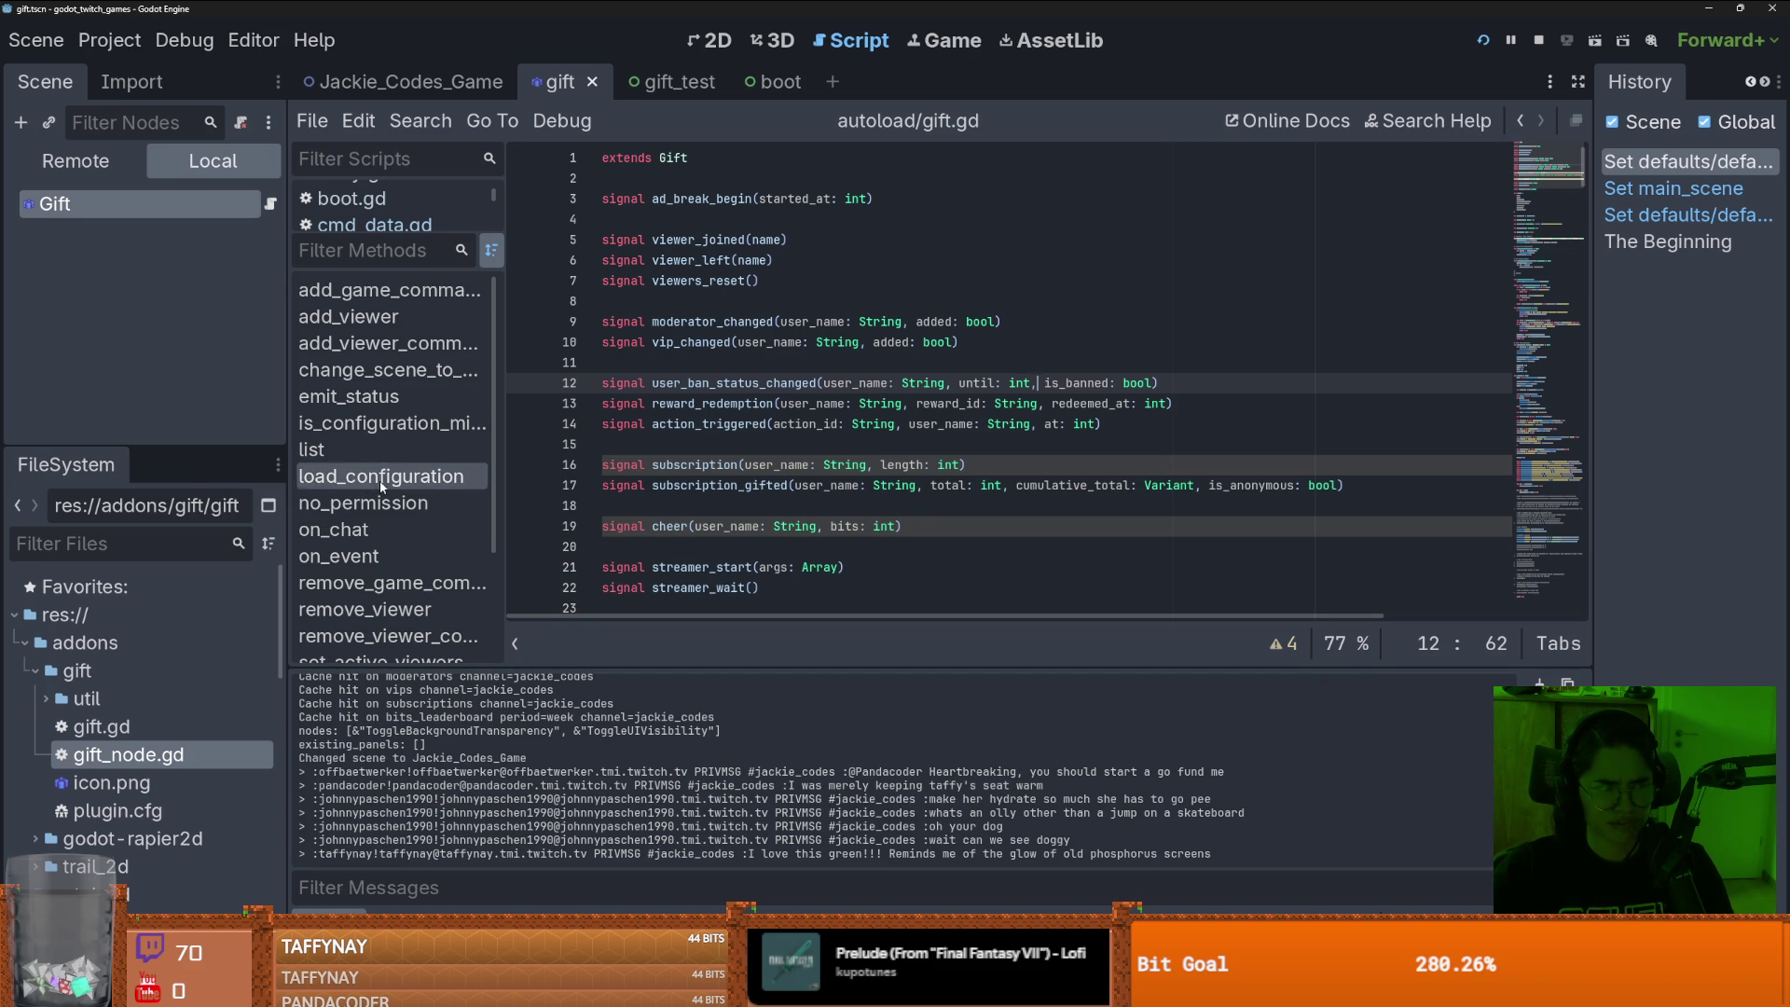
left_click(839, 484)
scroll(855, 503, "down", 2)
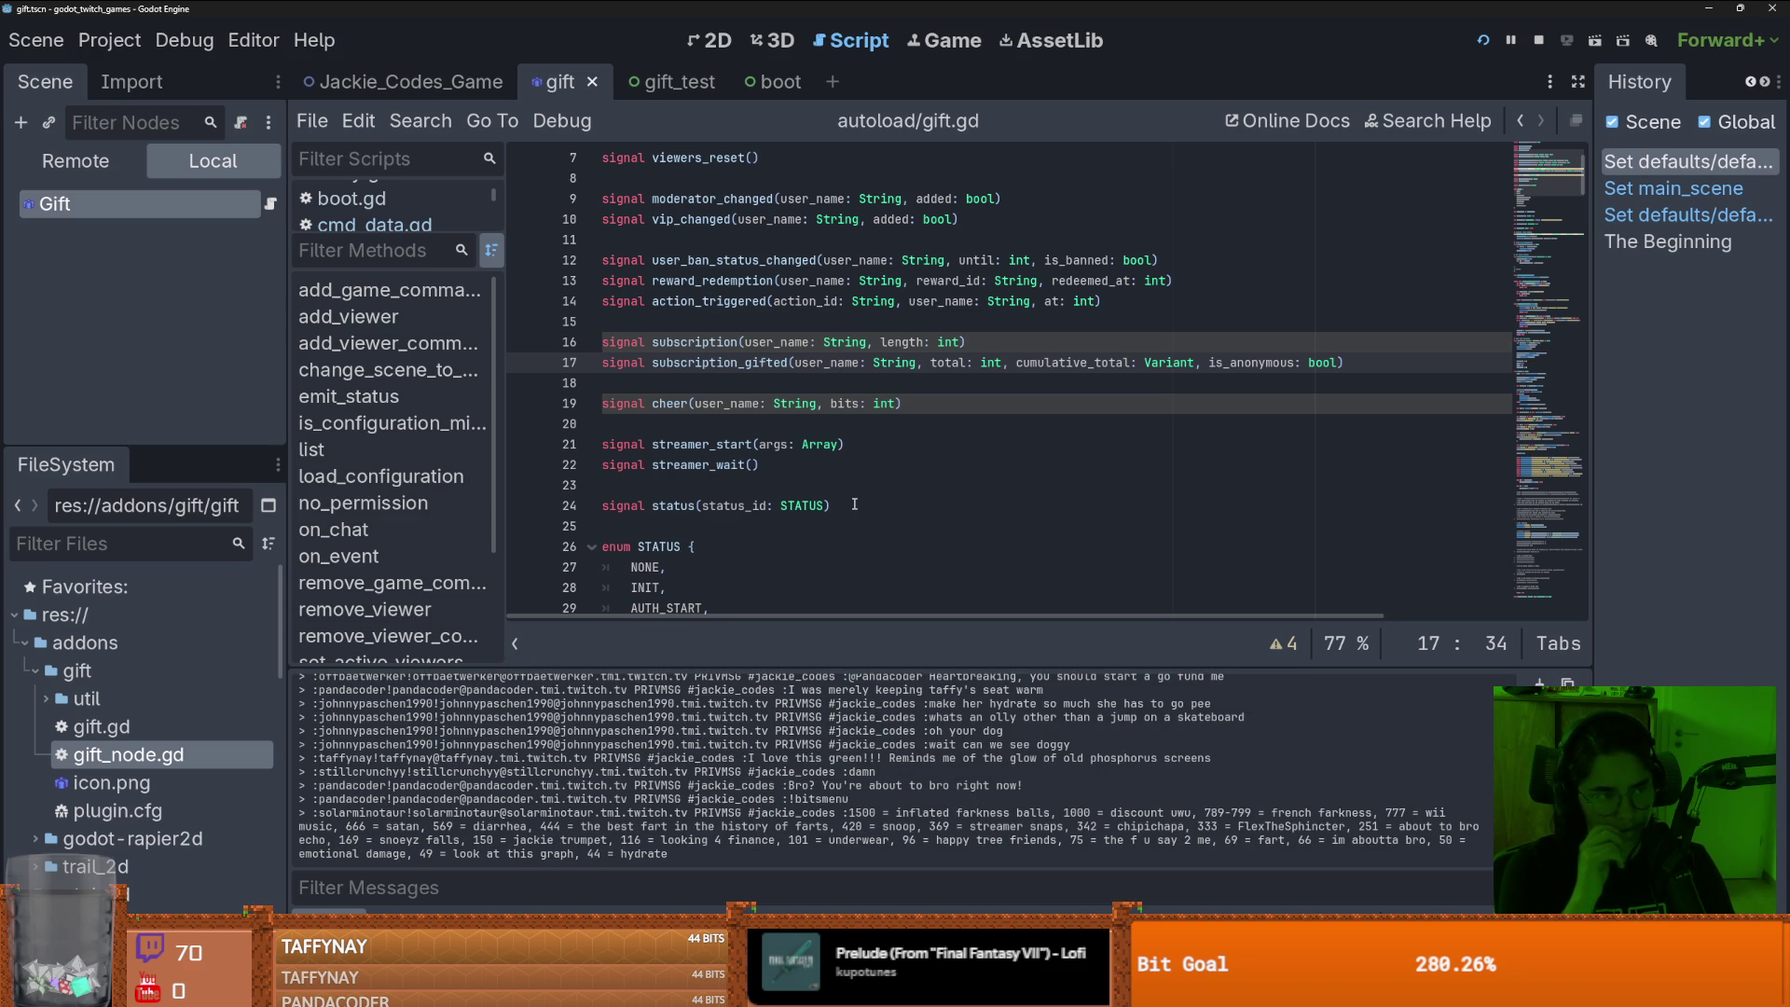
left_click(854, 504)
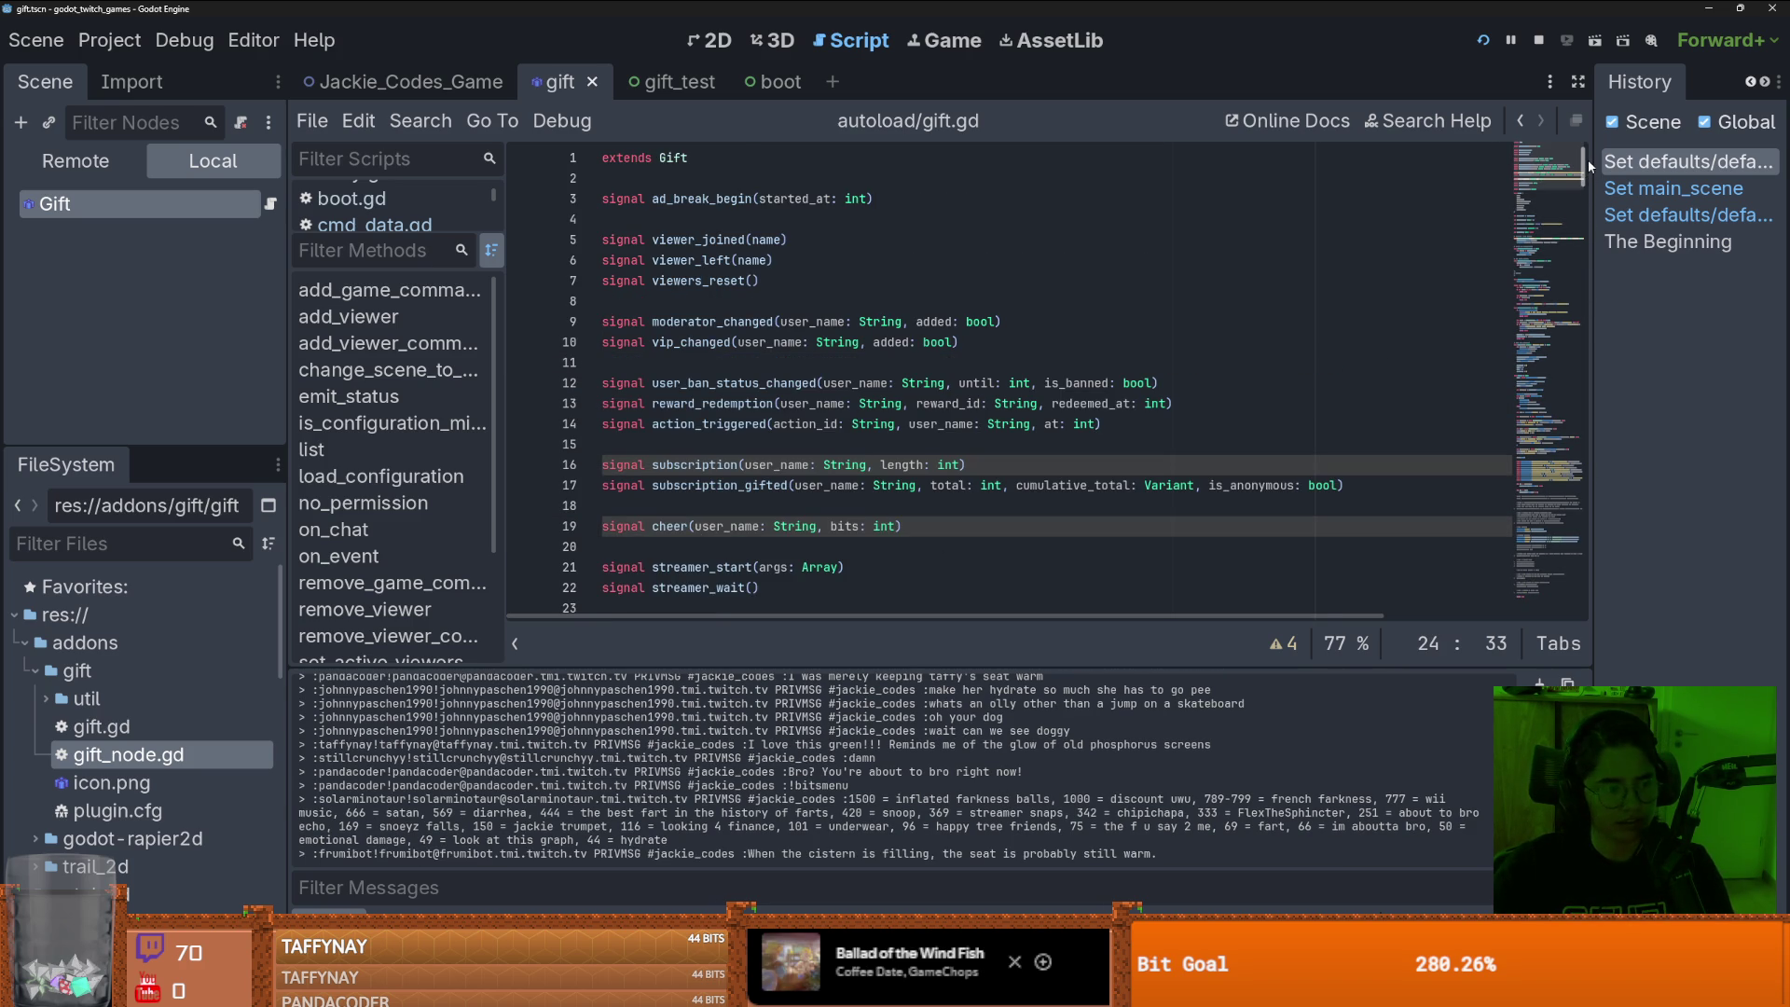
mouse_move(1570, 155)
left_mouse_down()
mouse_move(1582, 191)
mouse_move(1584, 171)
mouse_move(1553, 396)
left_mouse_up()
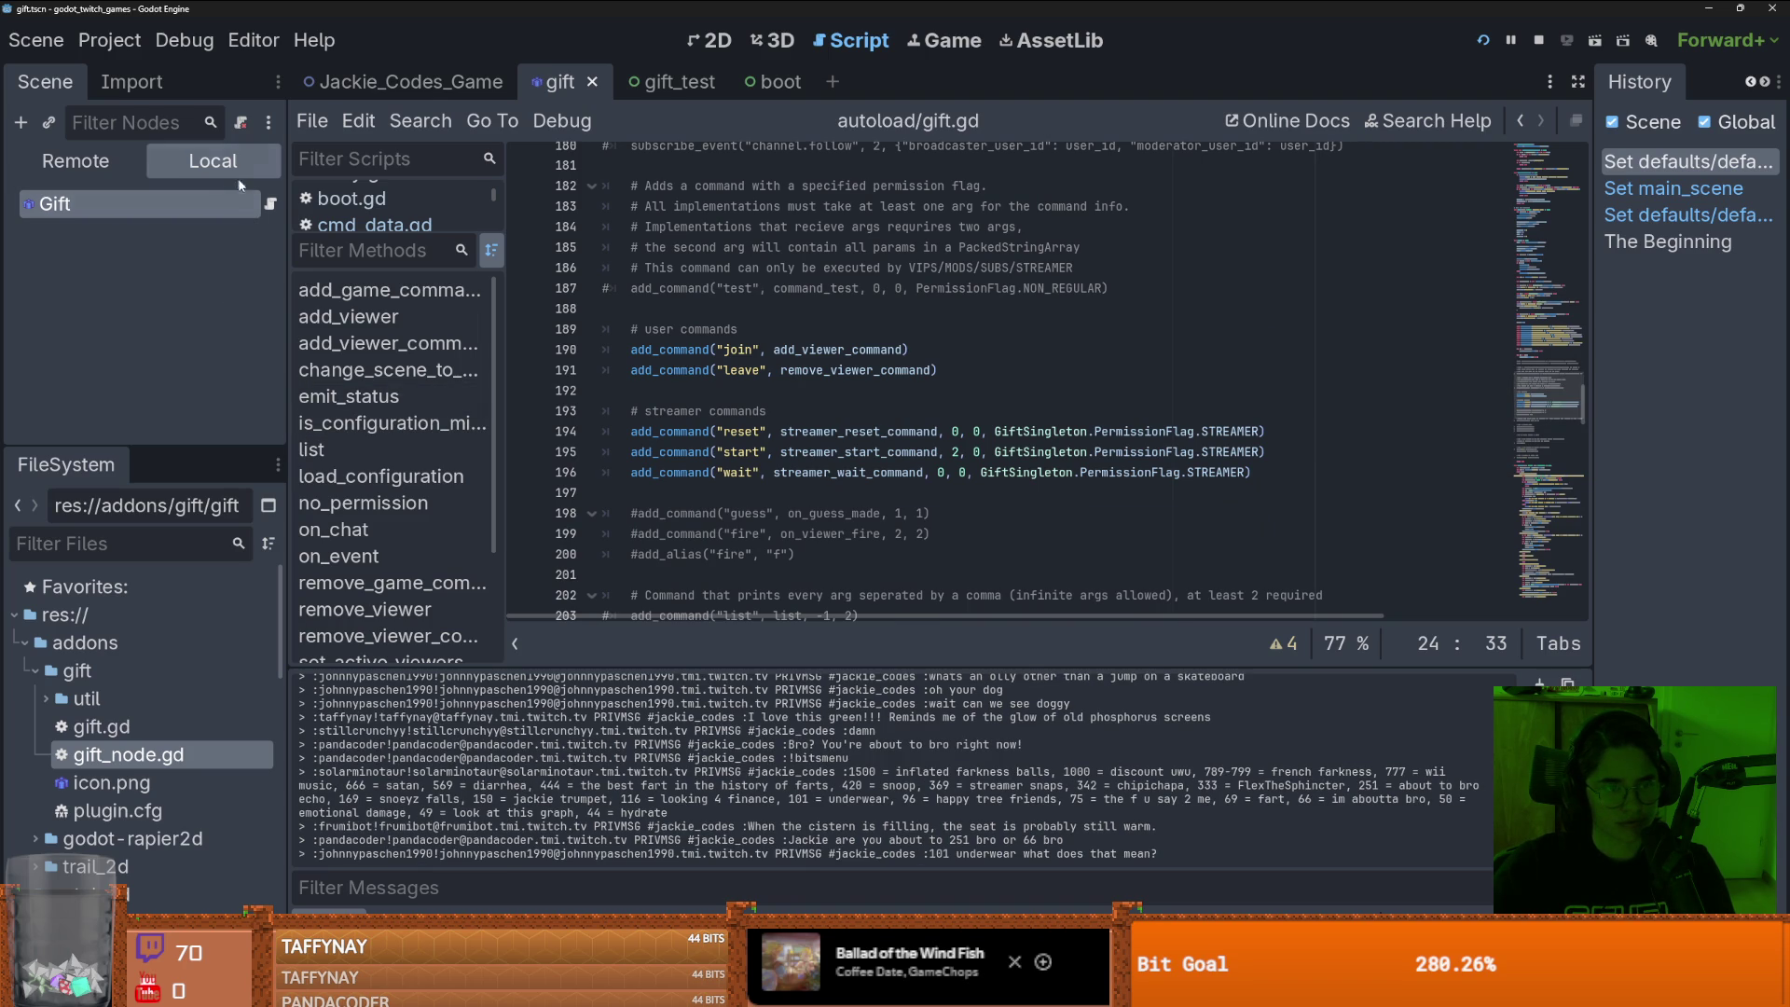
left_click(270, 206)
- Enlarge the open-scripts list, open gift_node.gd and select 'callable' on line 1166
left_click_drag(438, 235, 439, 487)
left_click(373, 276)
scroll(788, 475, "up", 2)
scroll(802, 485, "down", 2)
left_click(823, 504)
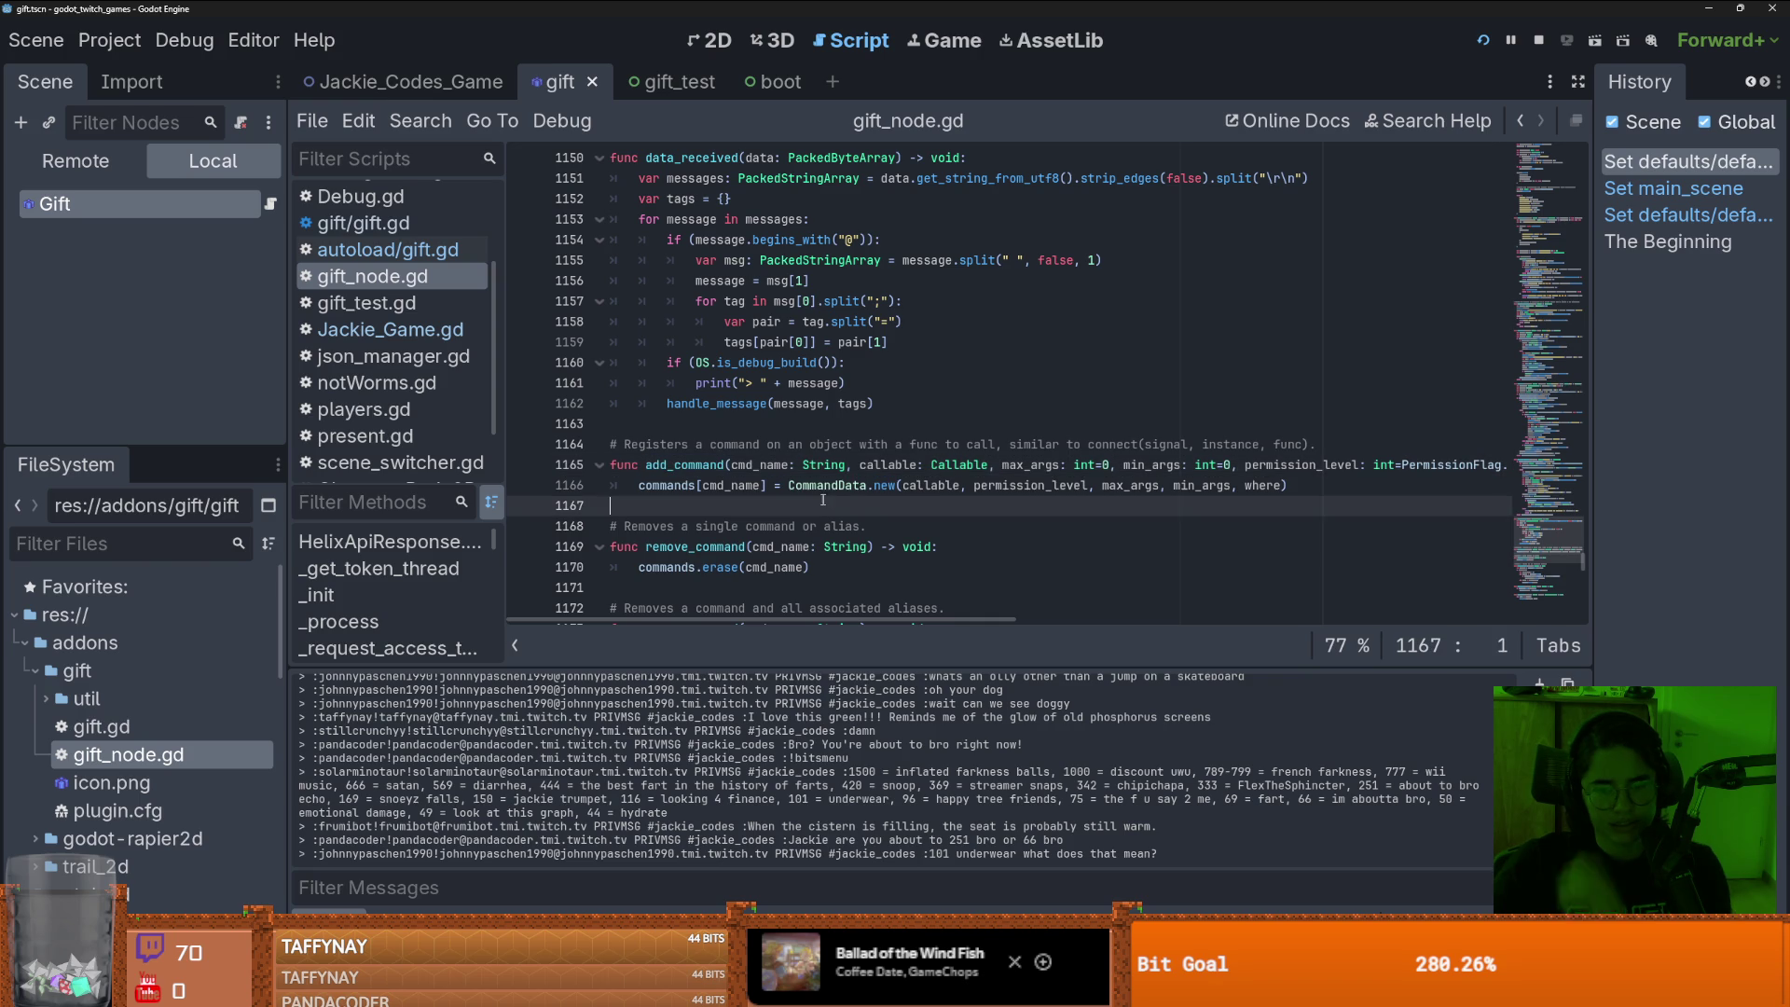
double_click(937, 486)
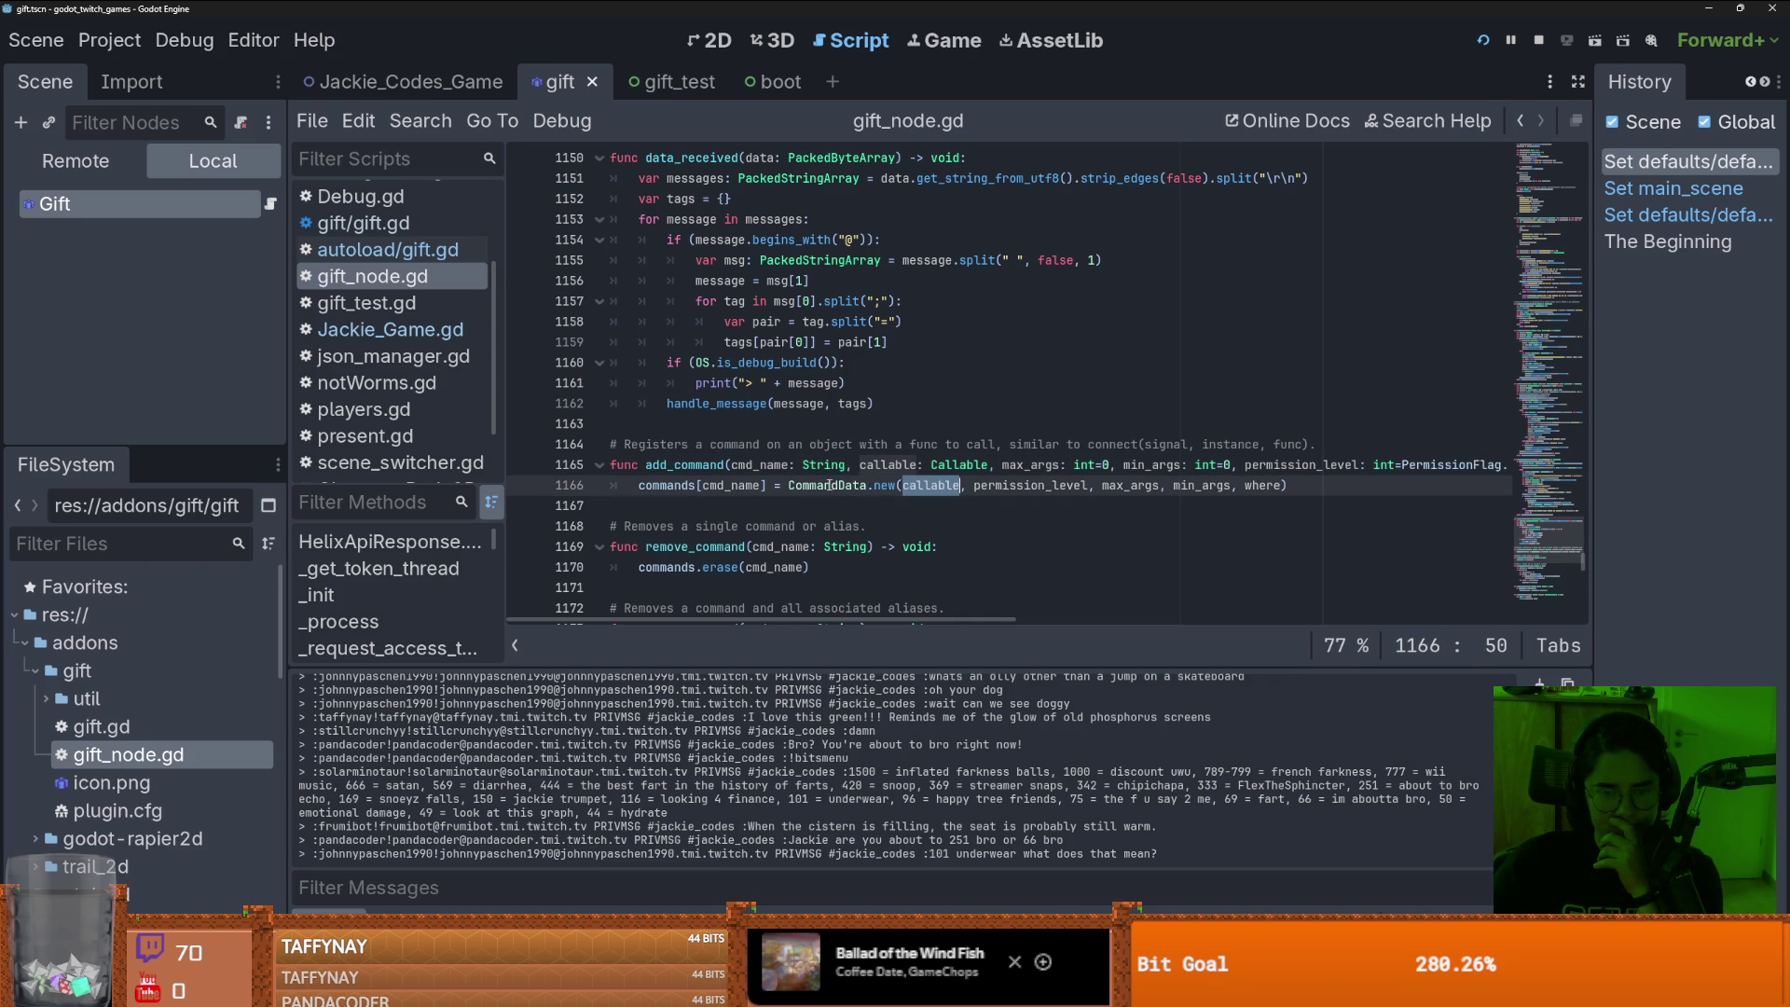
mouse_move(830, 486)
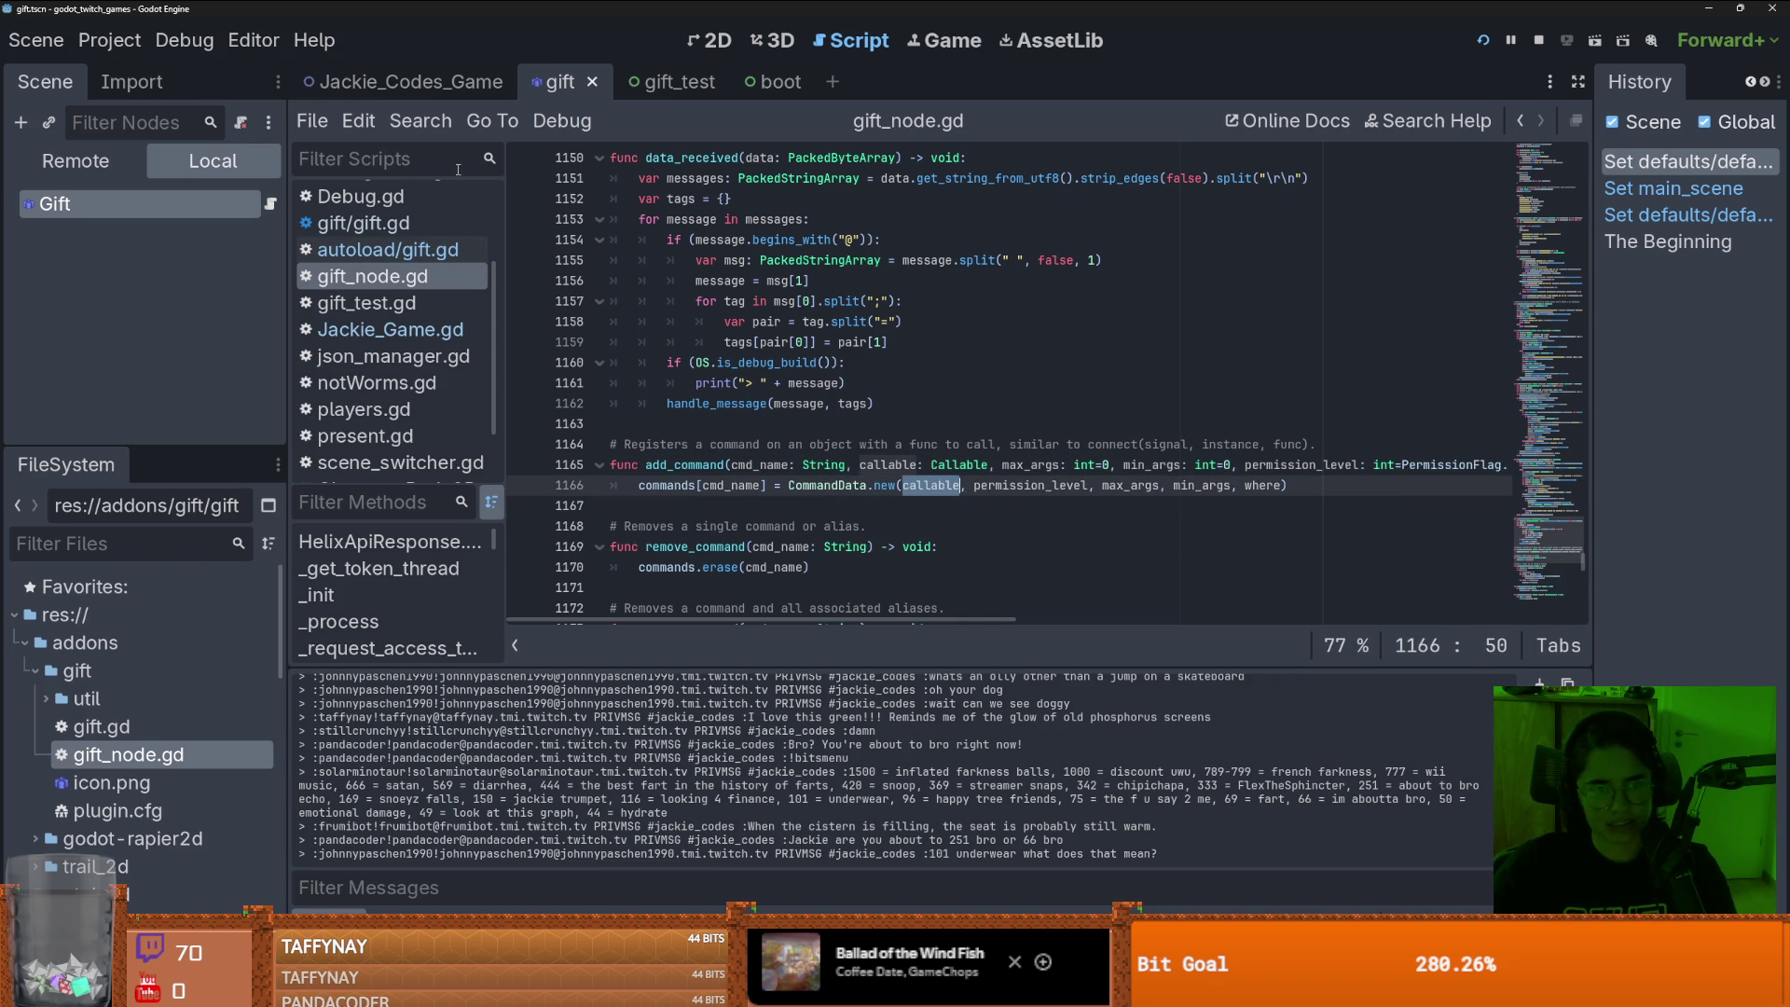
- Find in Files for 'extends re' and open the sender_data.gd match
left_click(421, 121)
left_click(445, 270)
type("ex")
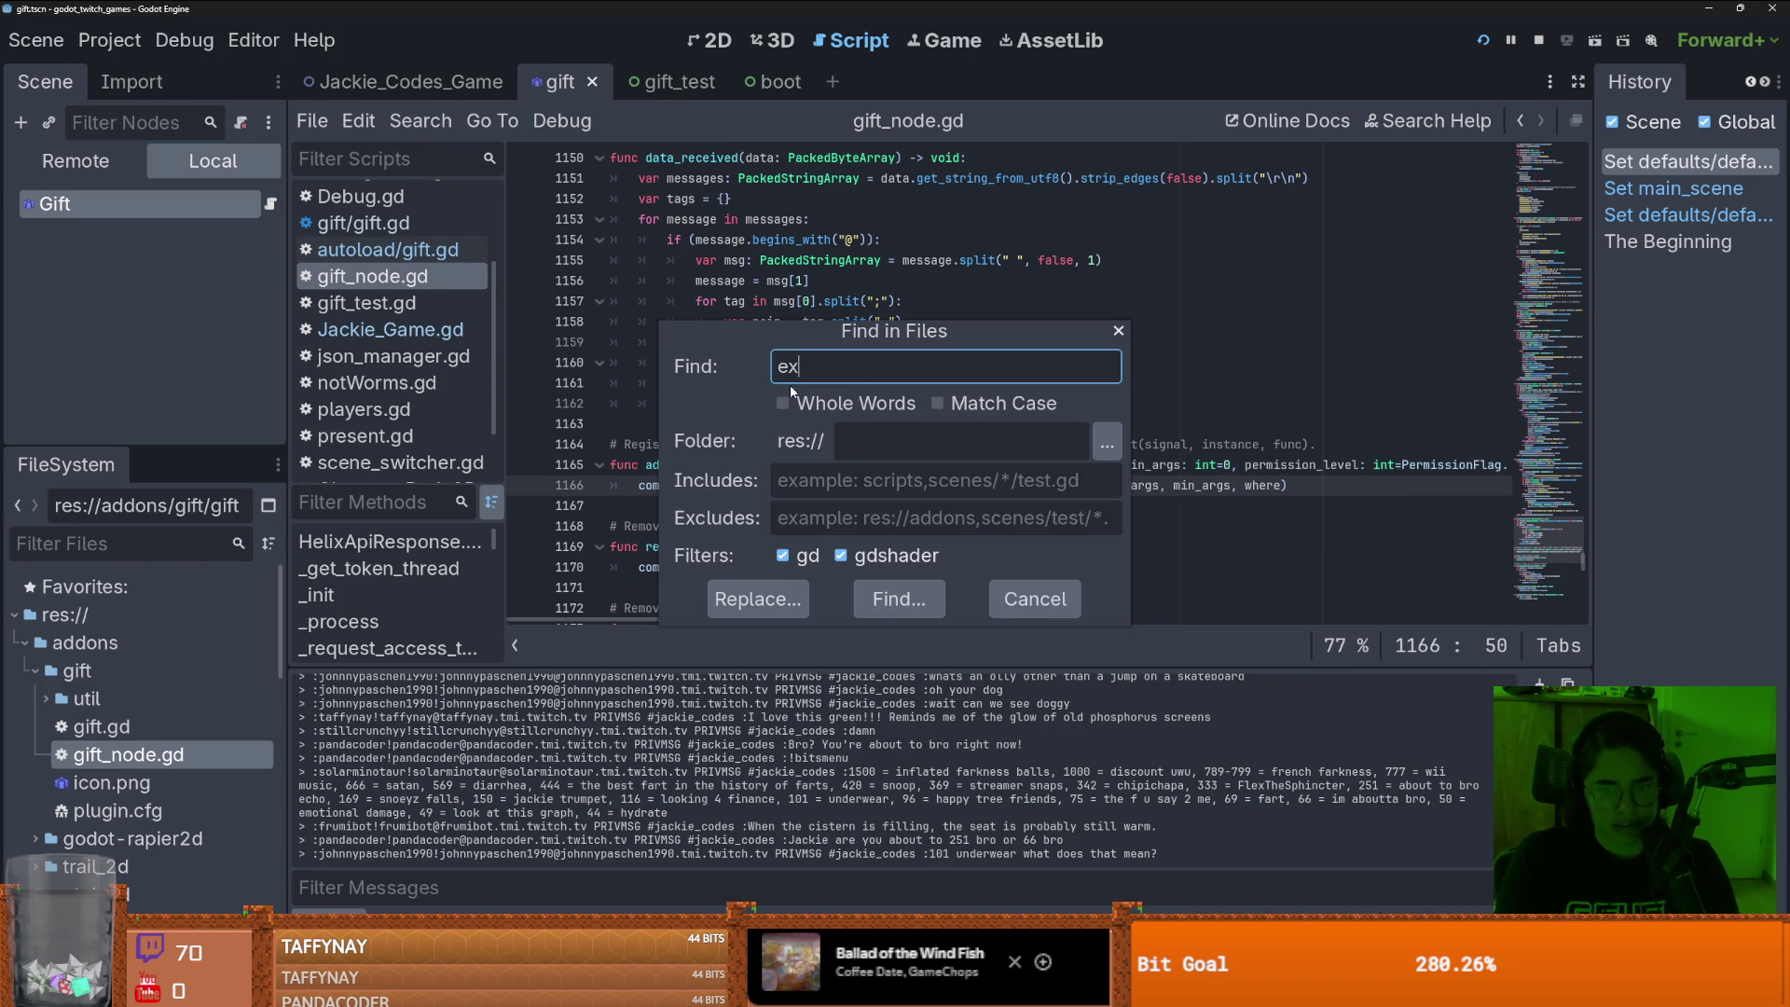
type("tends refcounted")
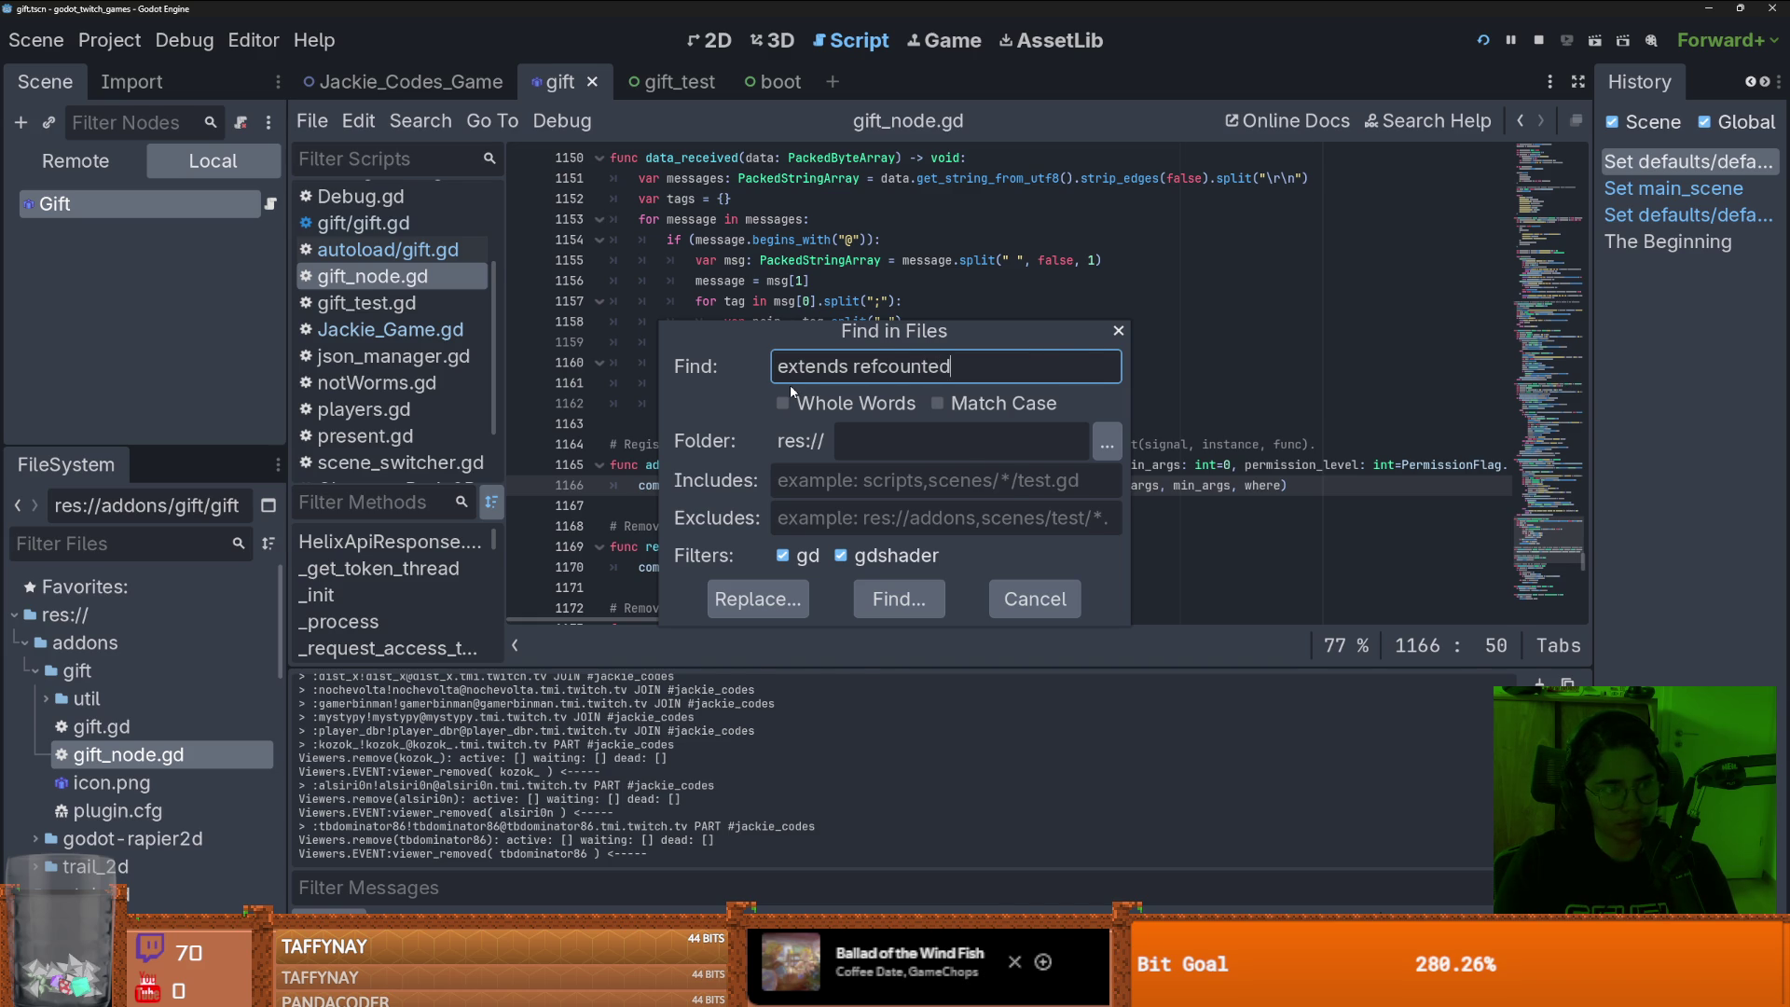
key("Return")
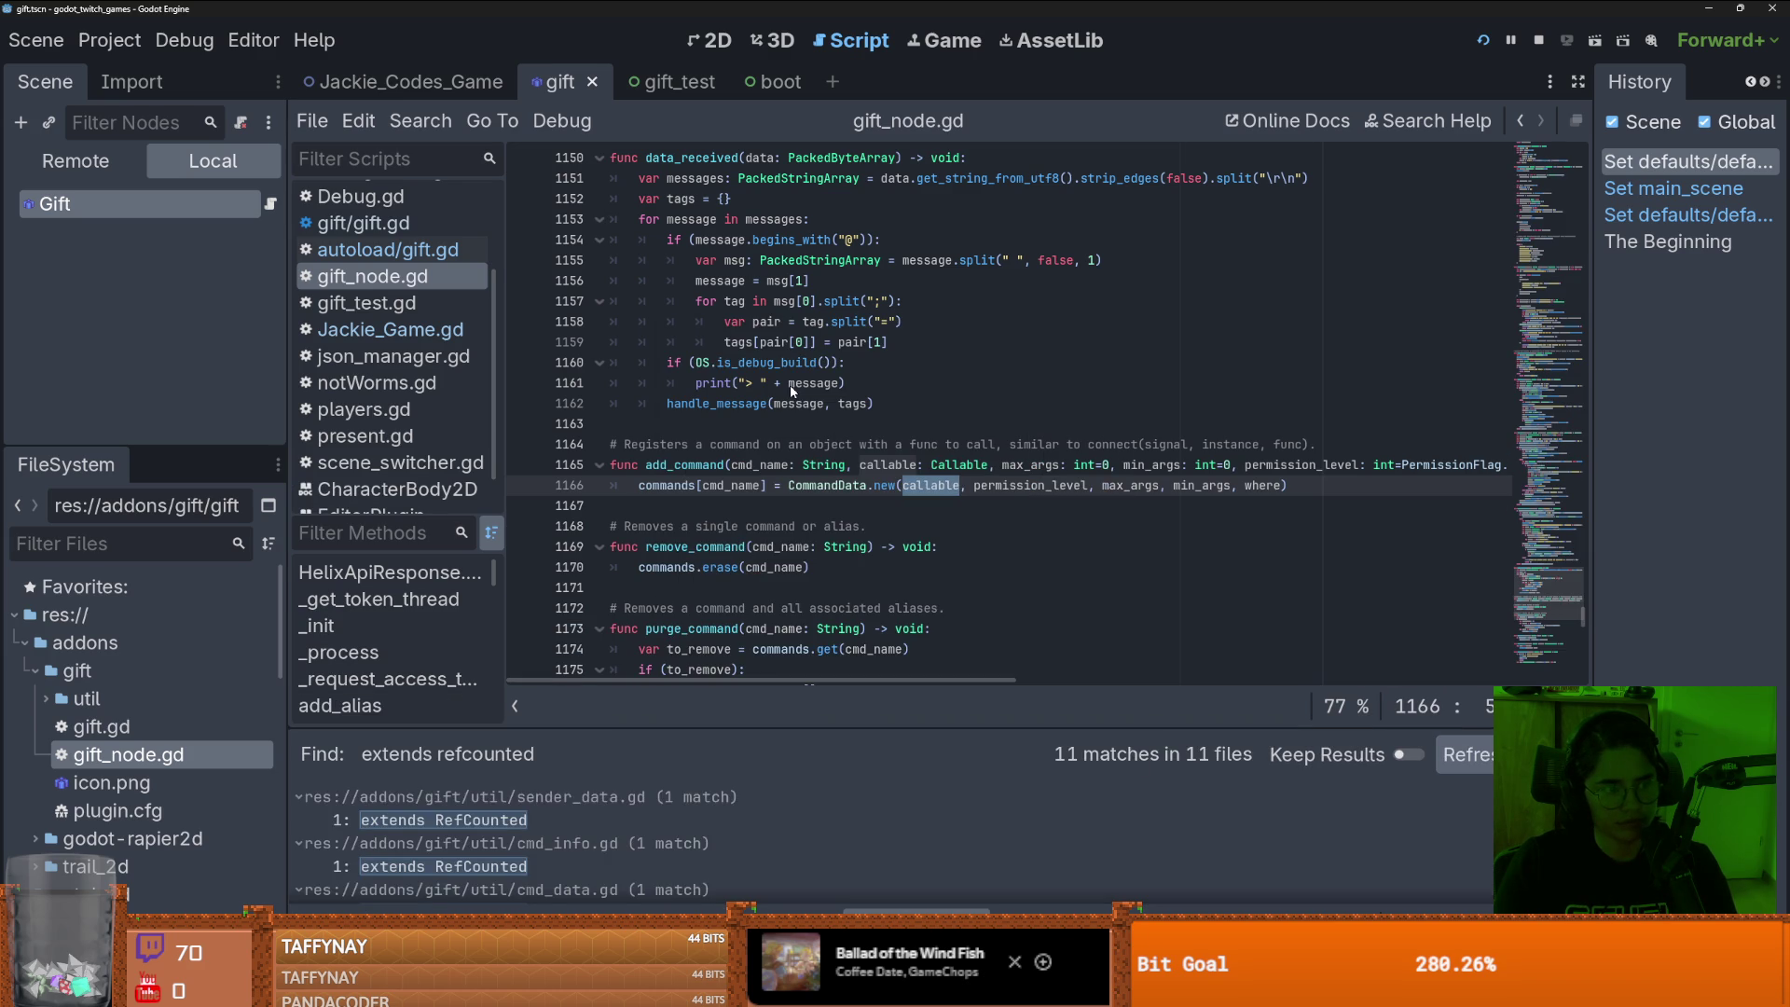
left_click(540, 824)
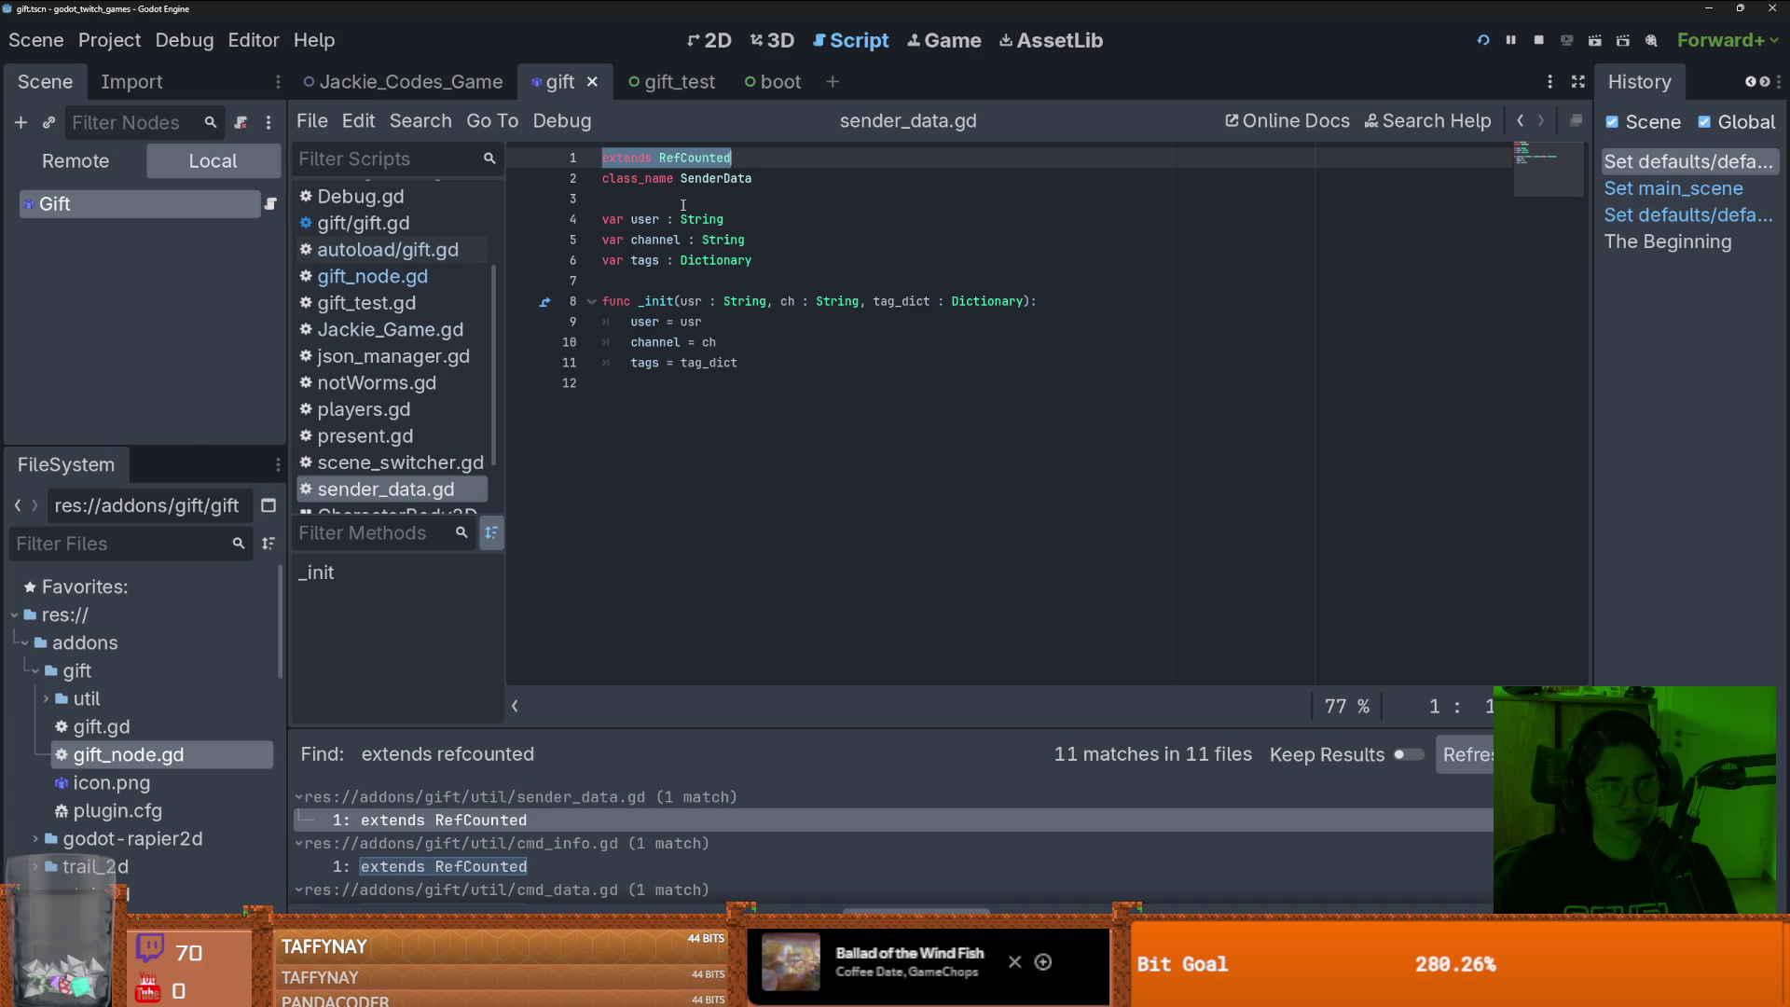
- Rerun the 'extends RefCounted' project search and enlarge the results panel
left_click(436, 122)
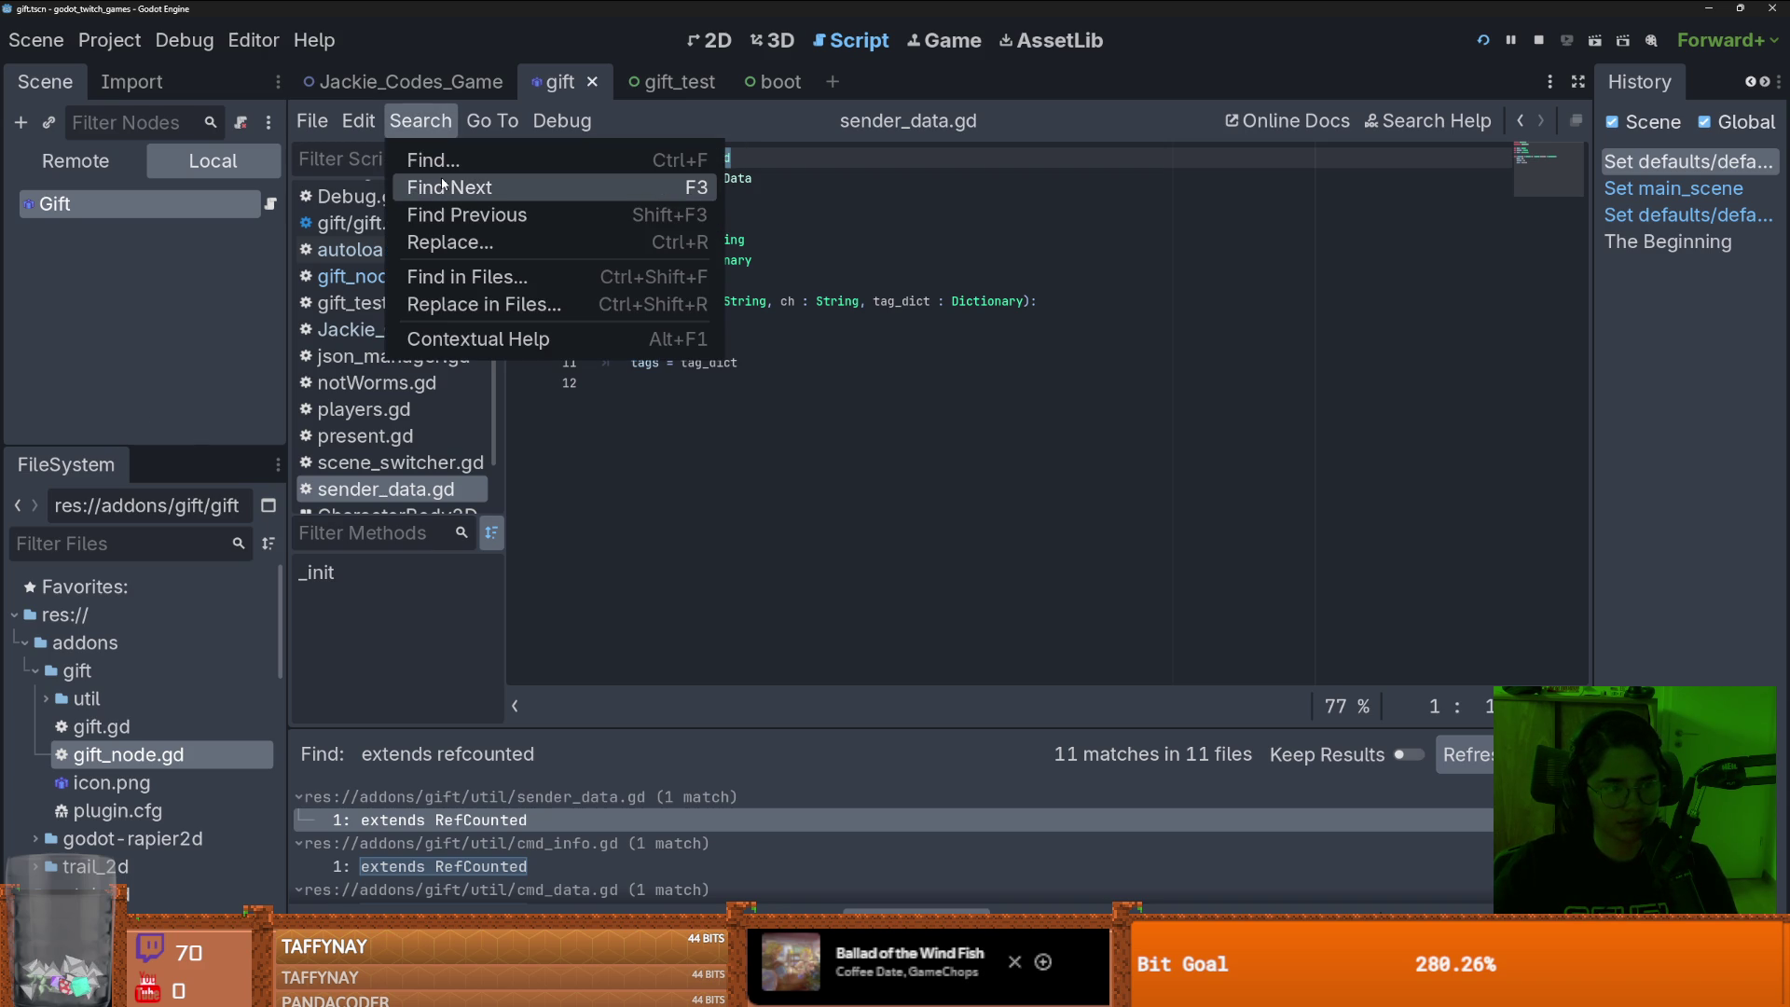
left_click(500, 275)
type("boot")
key("ctrl+a")
type("extends RefCounted")
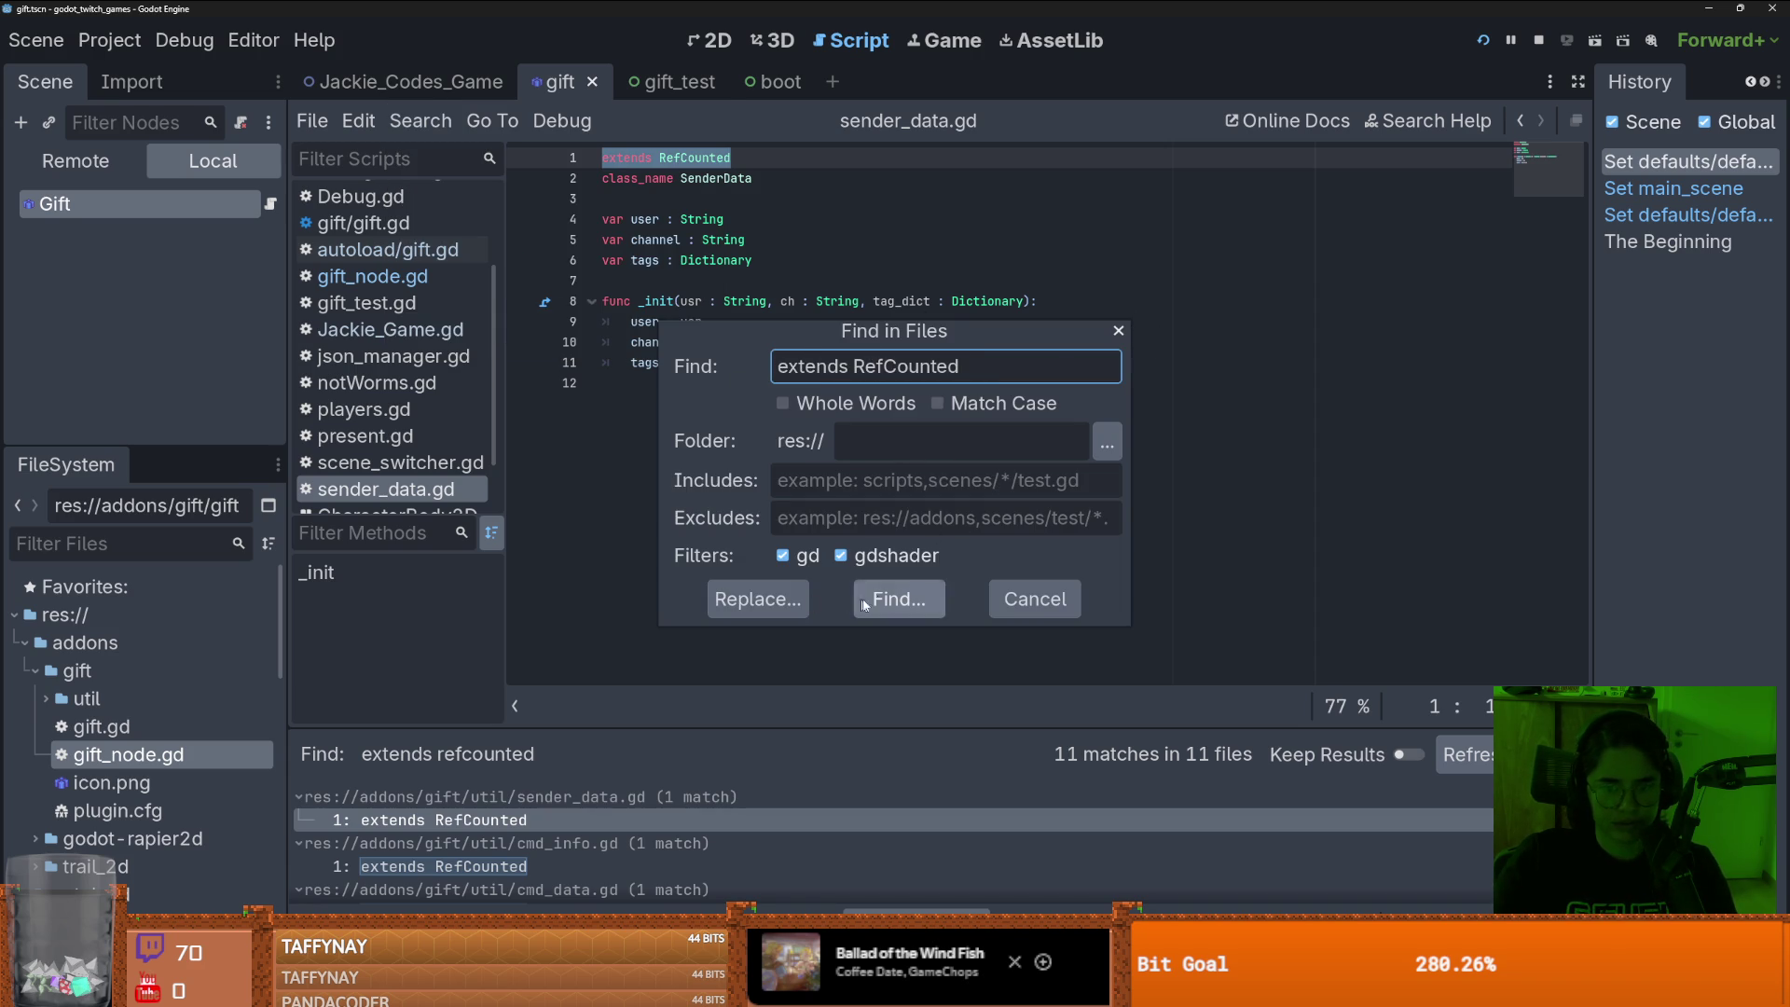
key("Return")
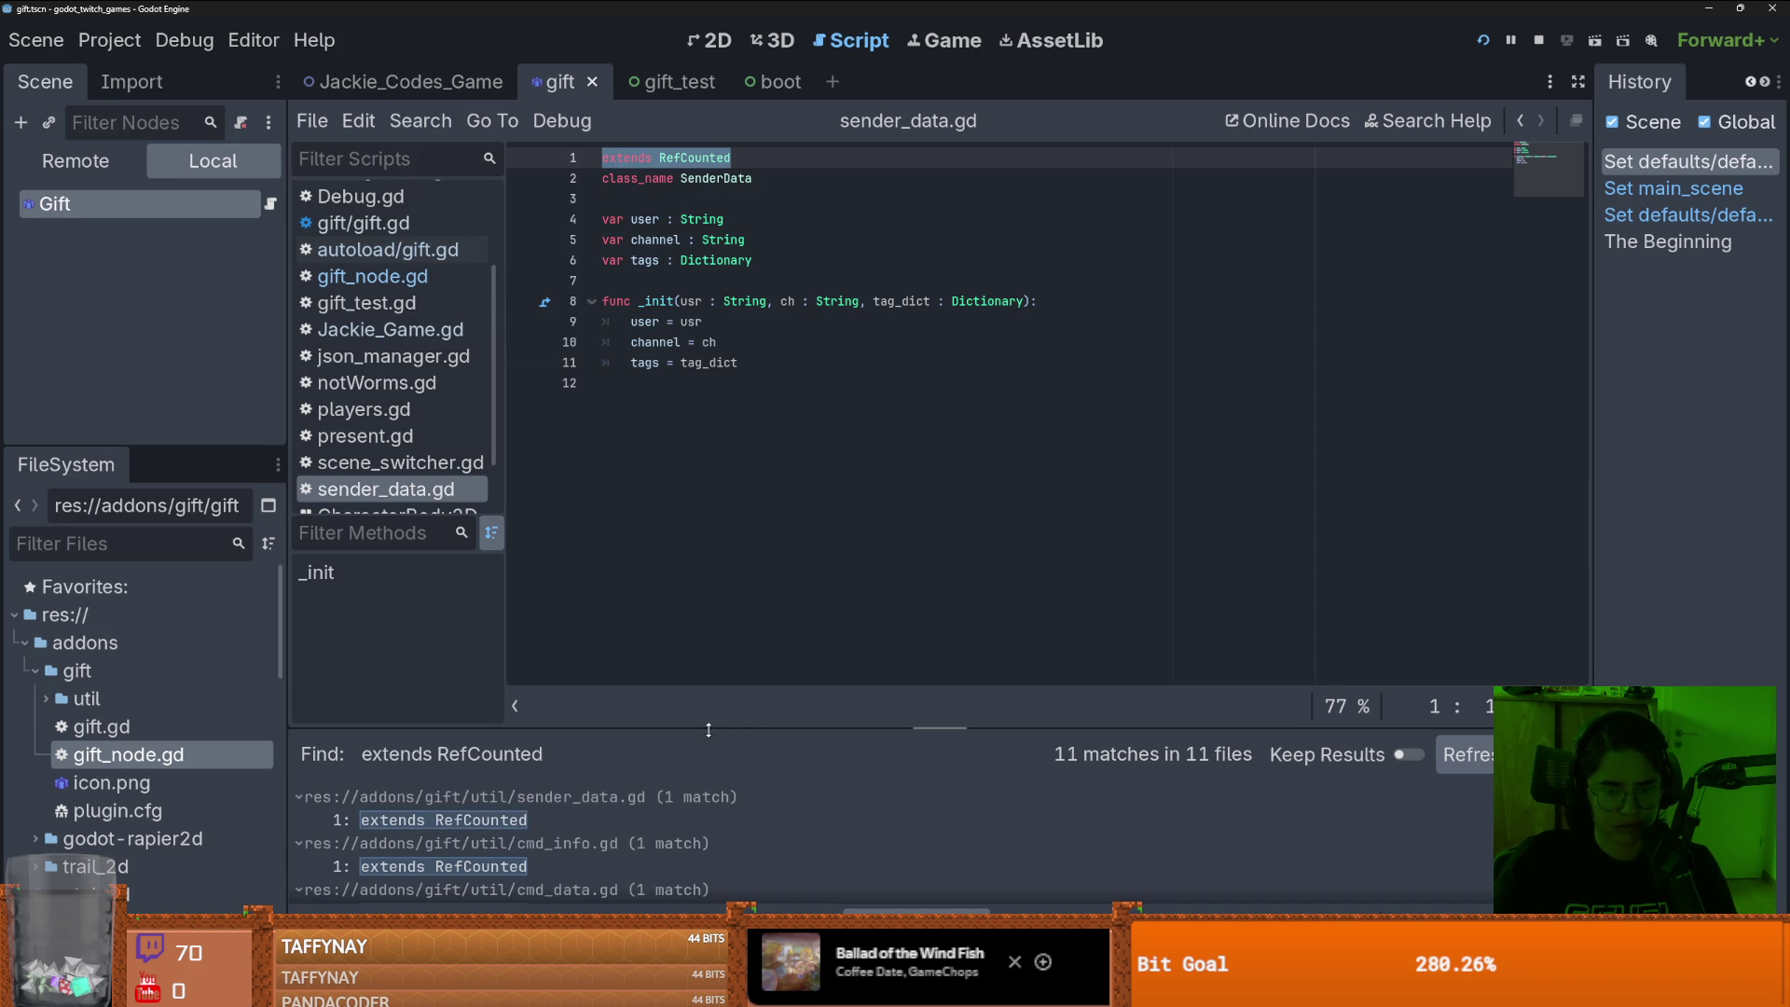
key("shift+F12")
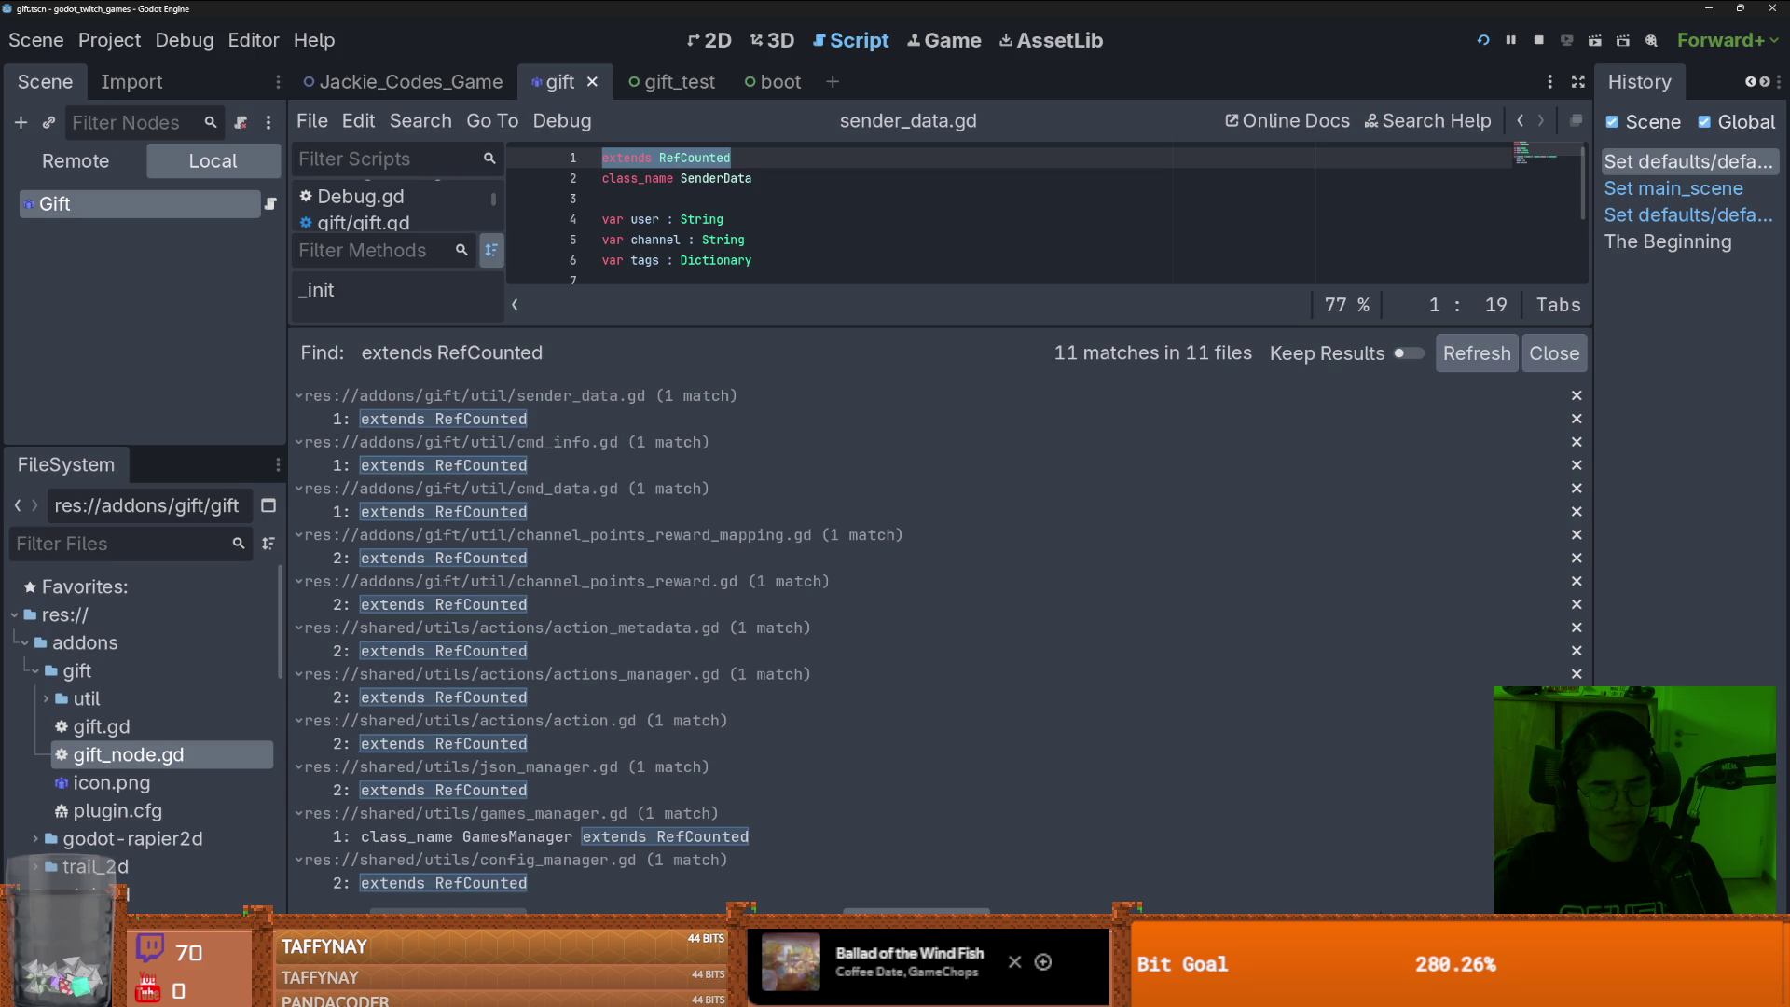
mouse_move(536, 909)
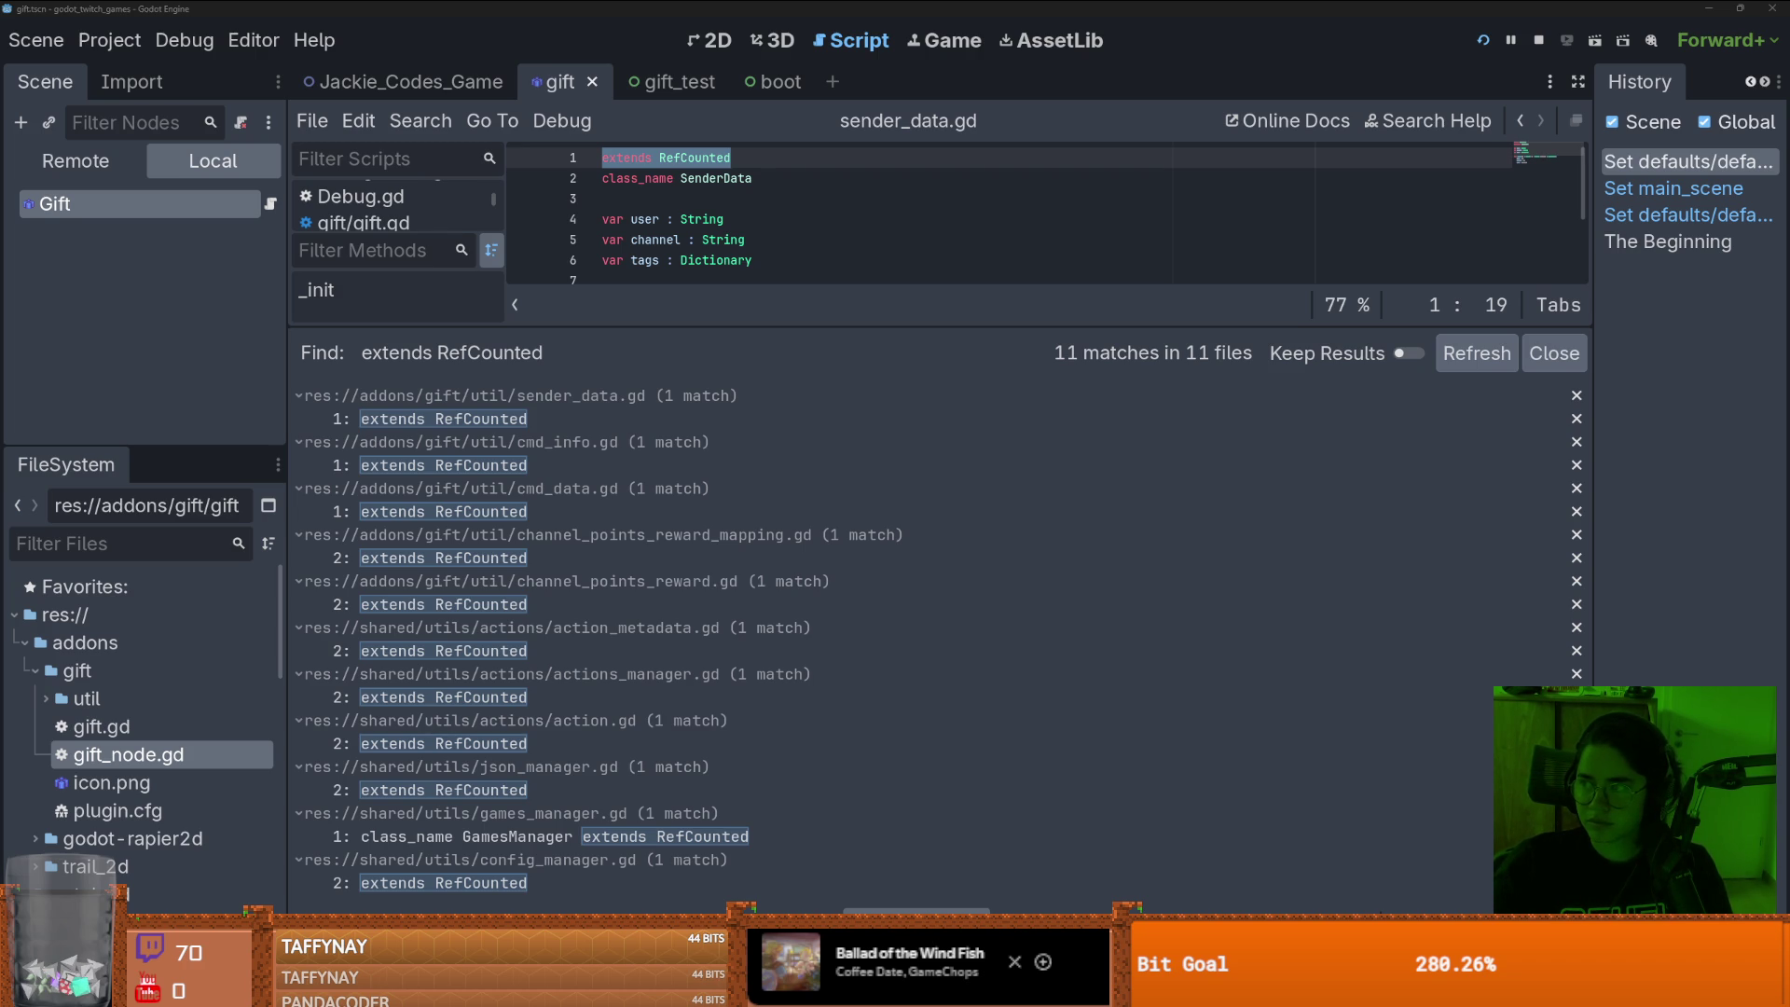
key("alt+Tab")
- Open the 'An overlooked alternative to nodes in Godot 4' video and play it full screen
left_click(438, 403)
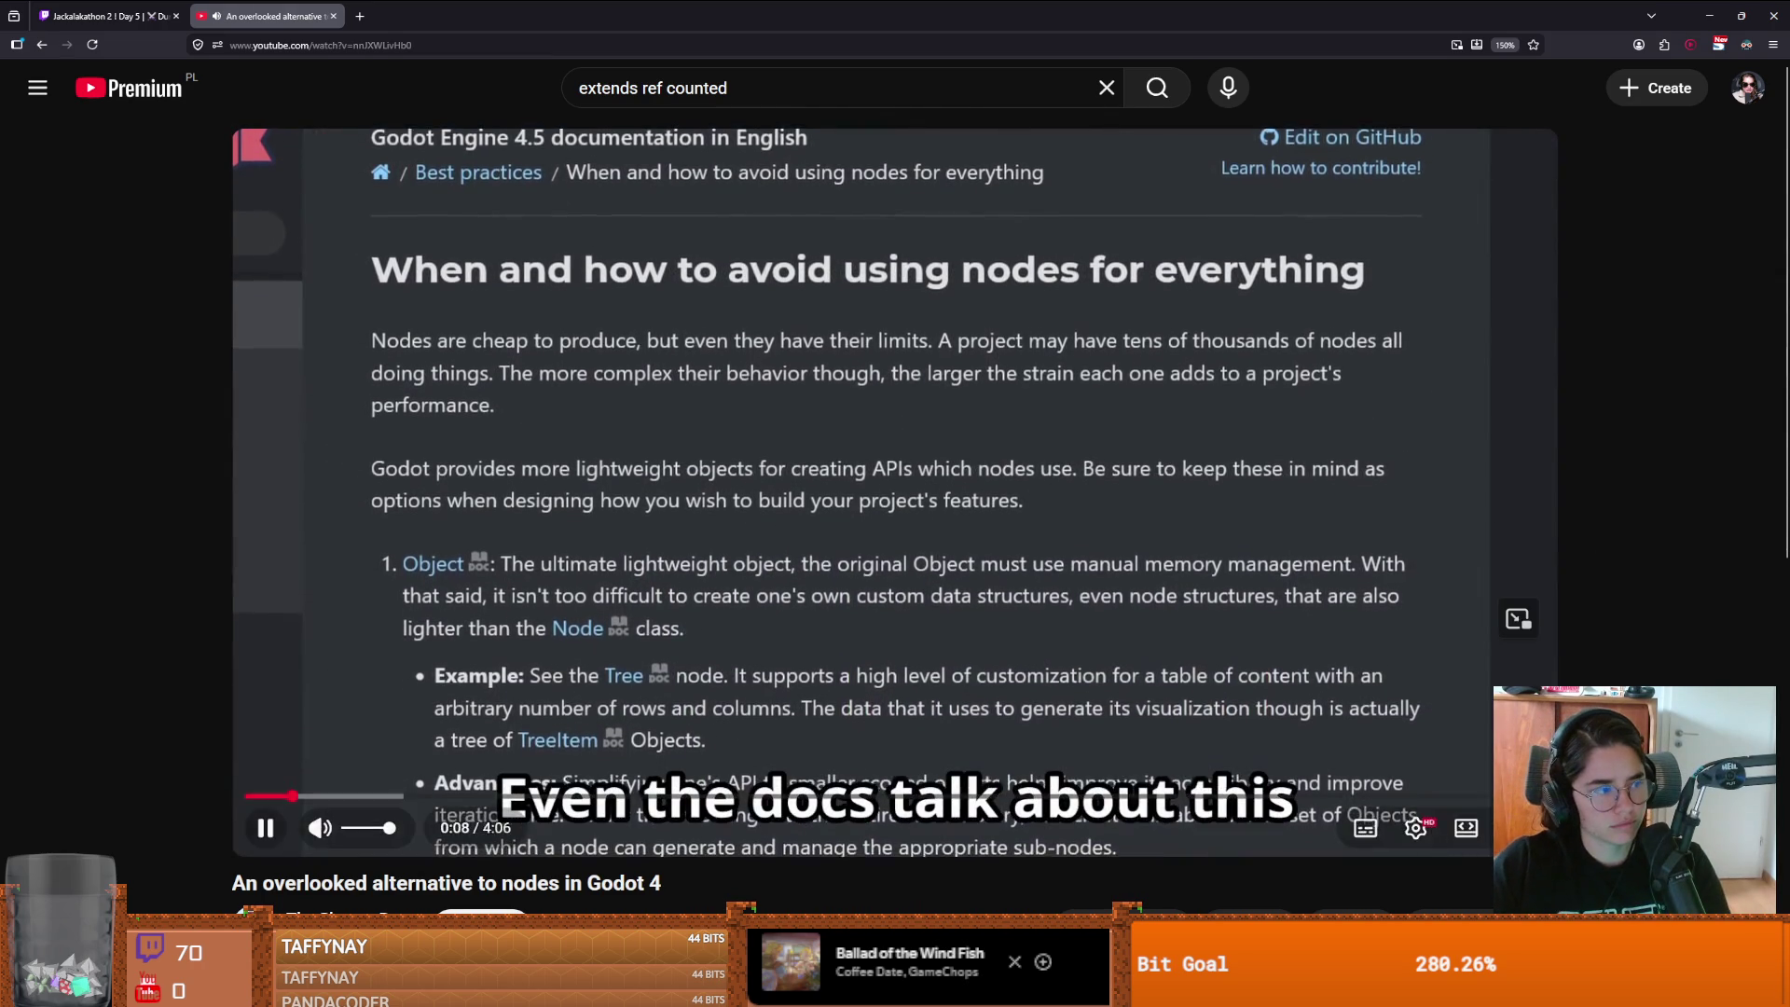
mouse_move(802, 595)
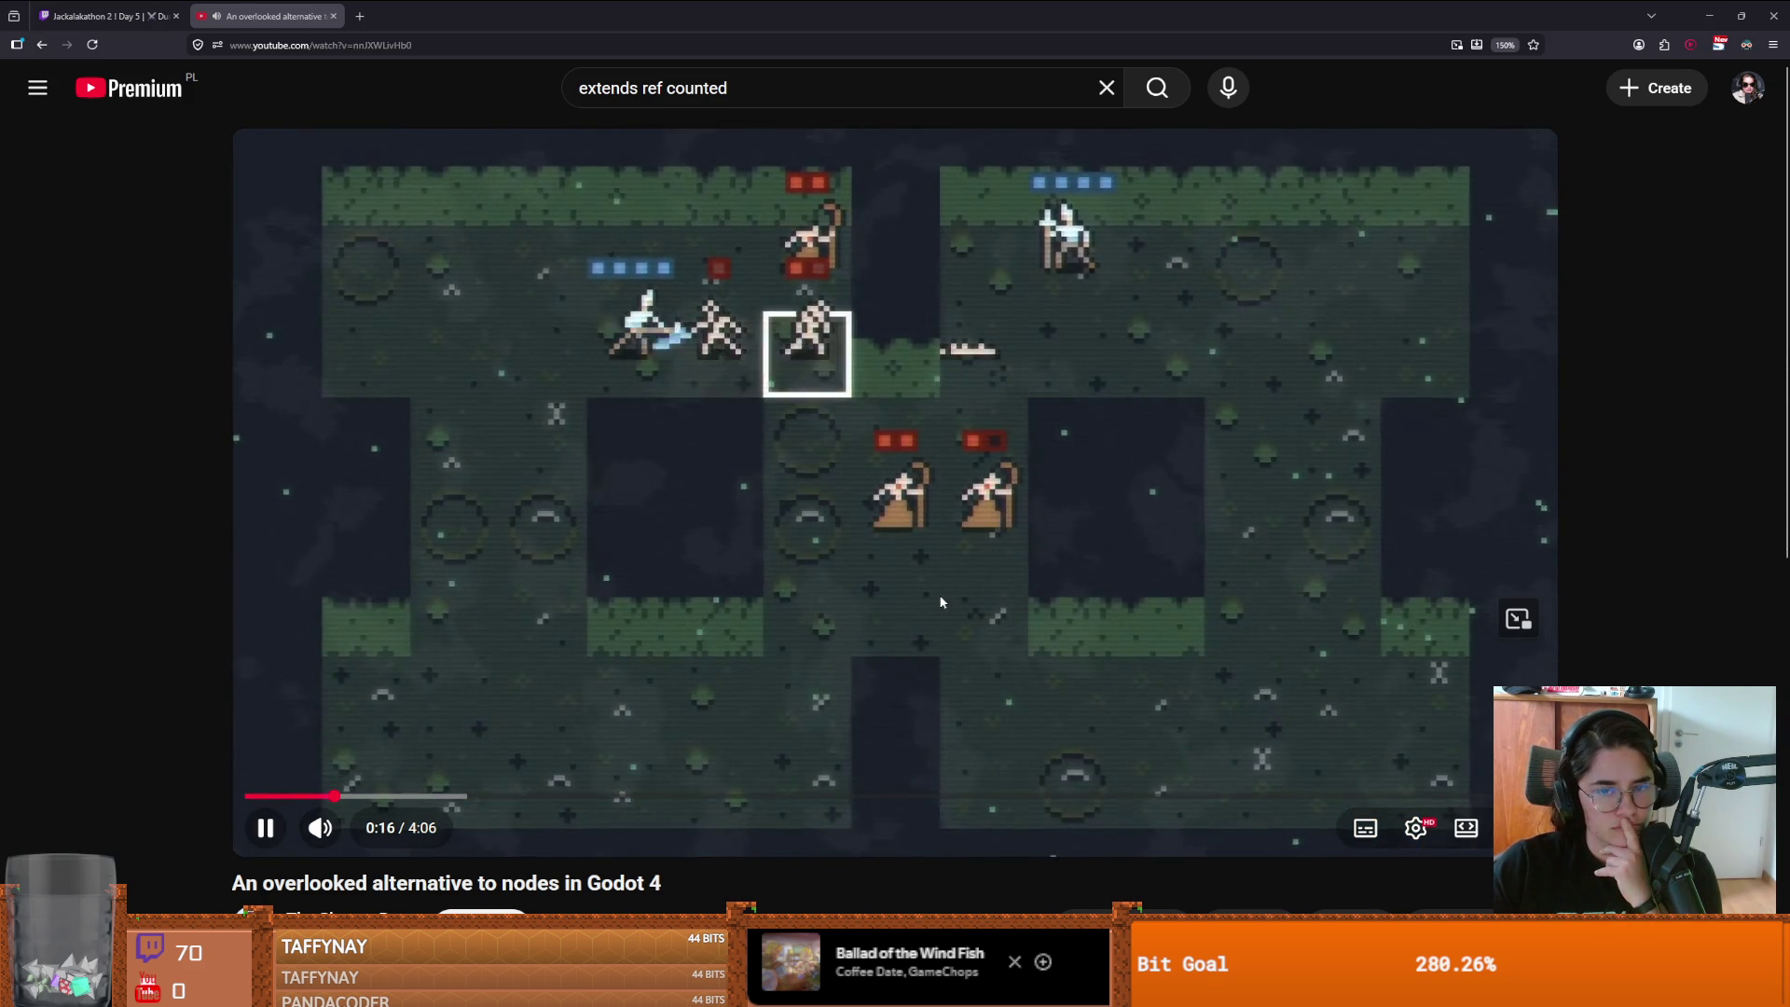
scroll(406, 820, "down", 1)
scroll(406, 821, "up", 1)
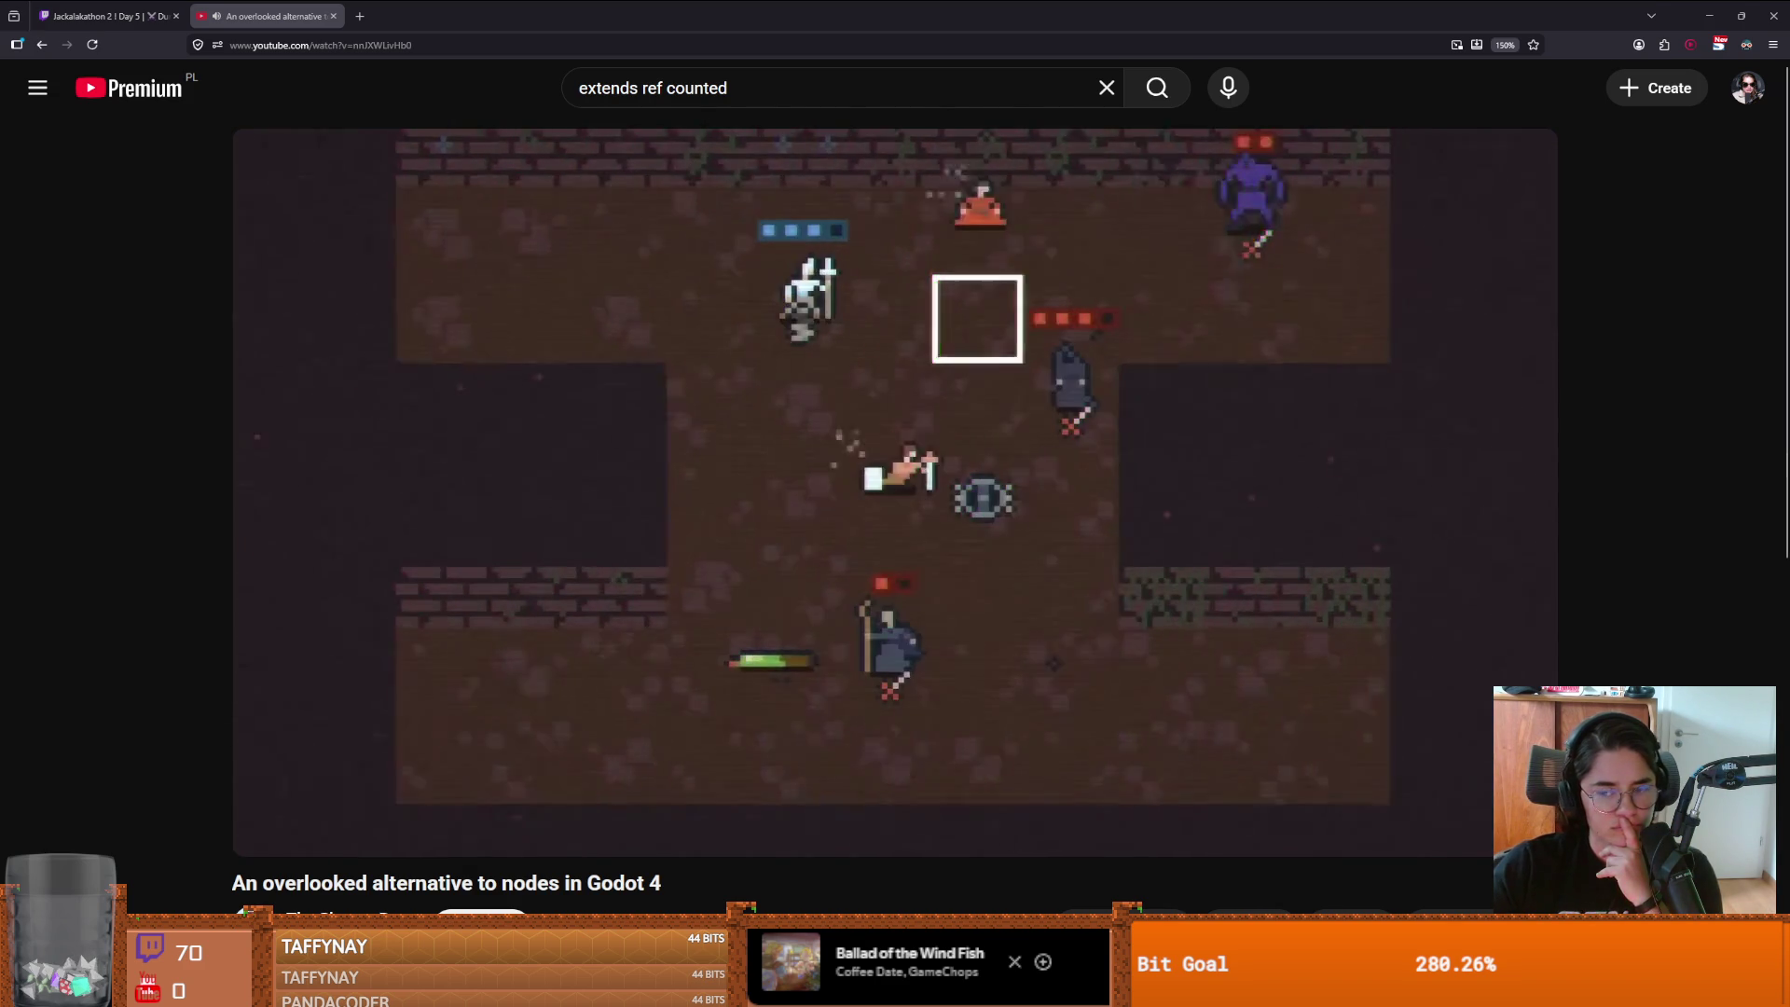
key("f")
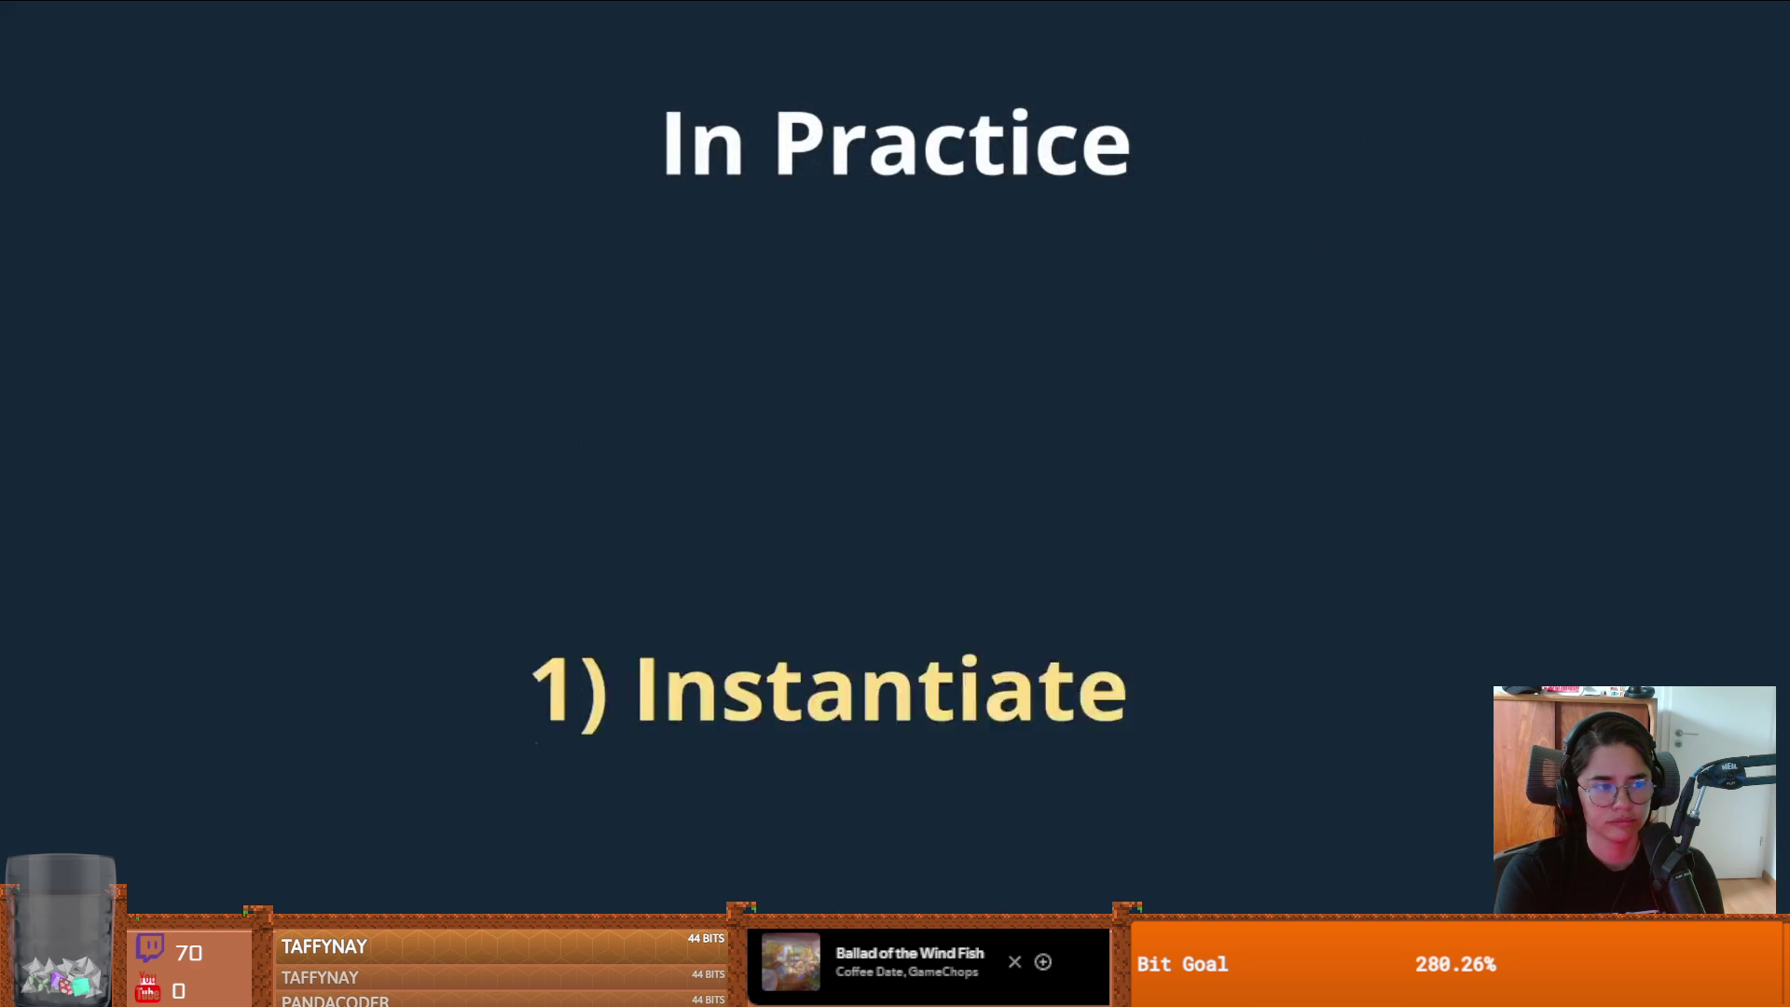
- Pause and resume the video twice while it plays through the opening slides and gameplay
left_click(1019, 619)
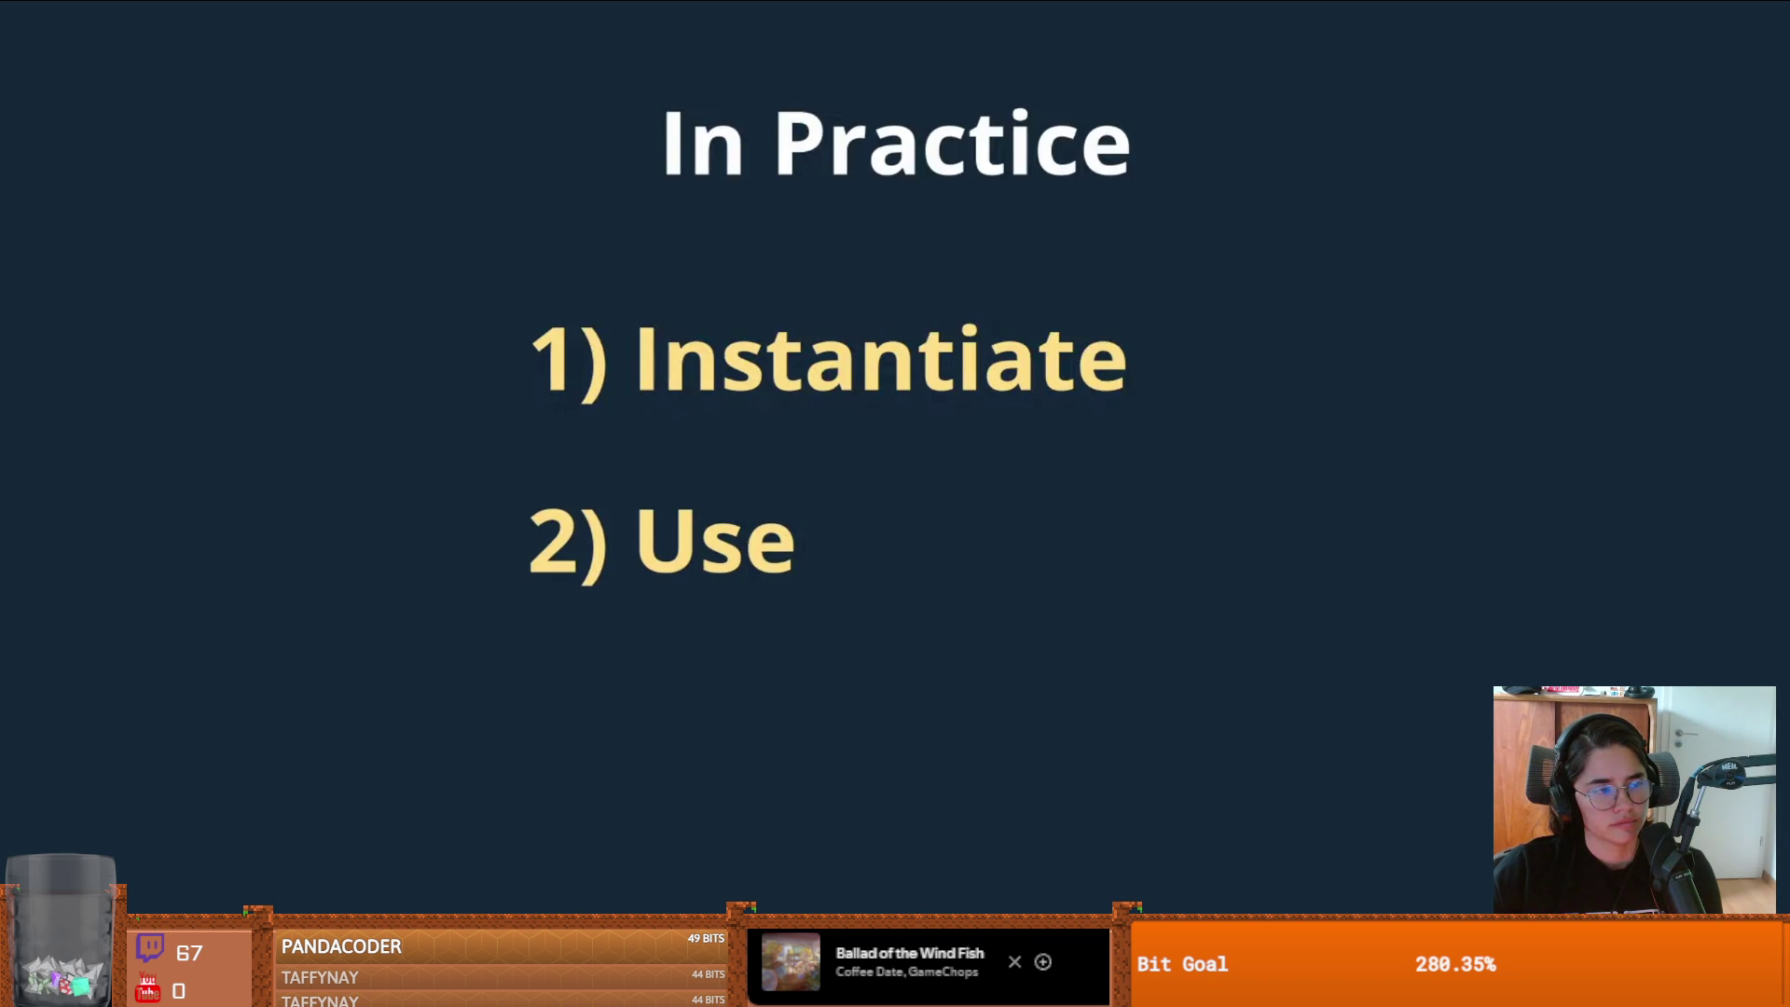
left_click(1036, 594)
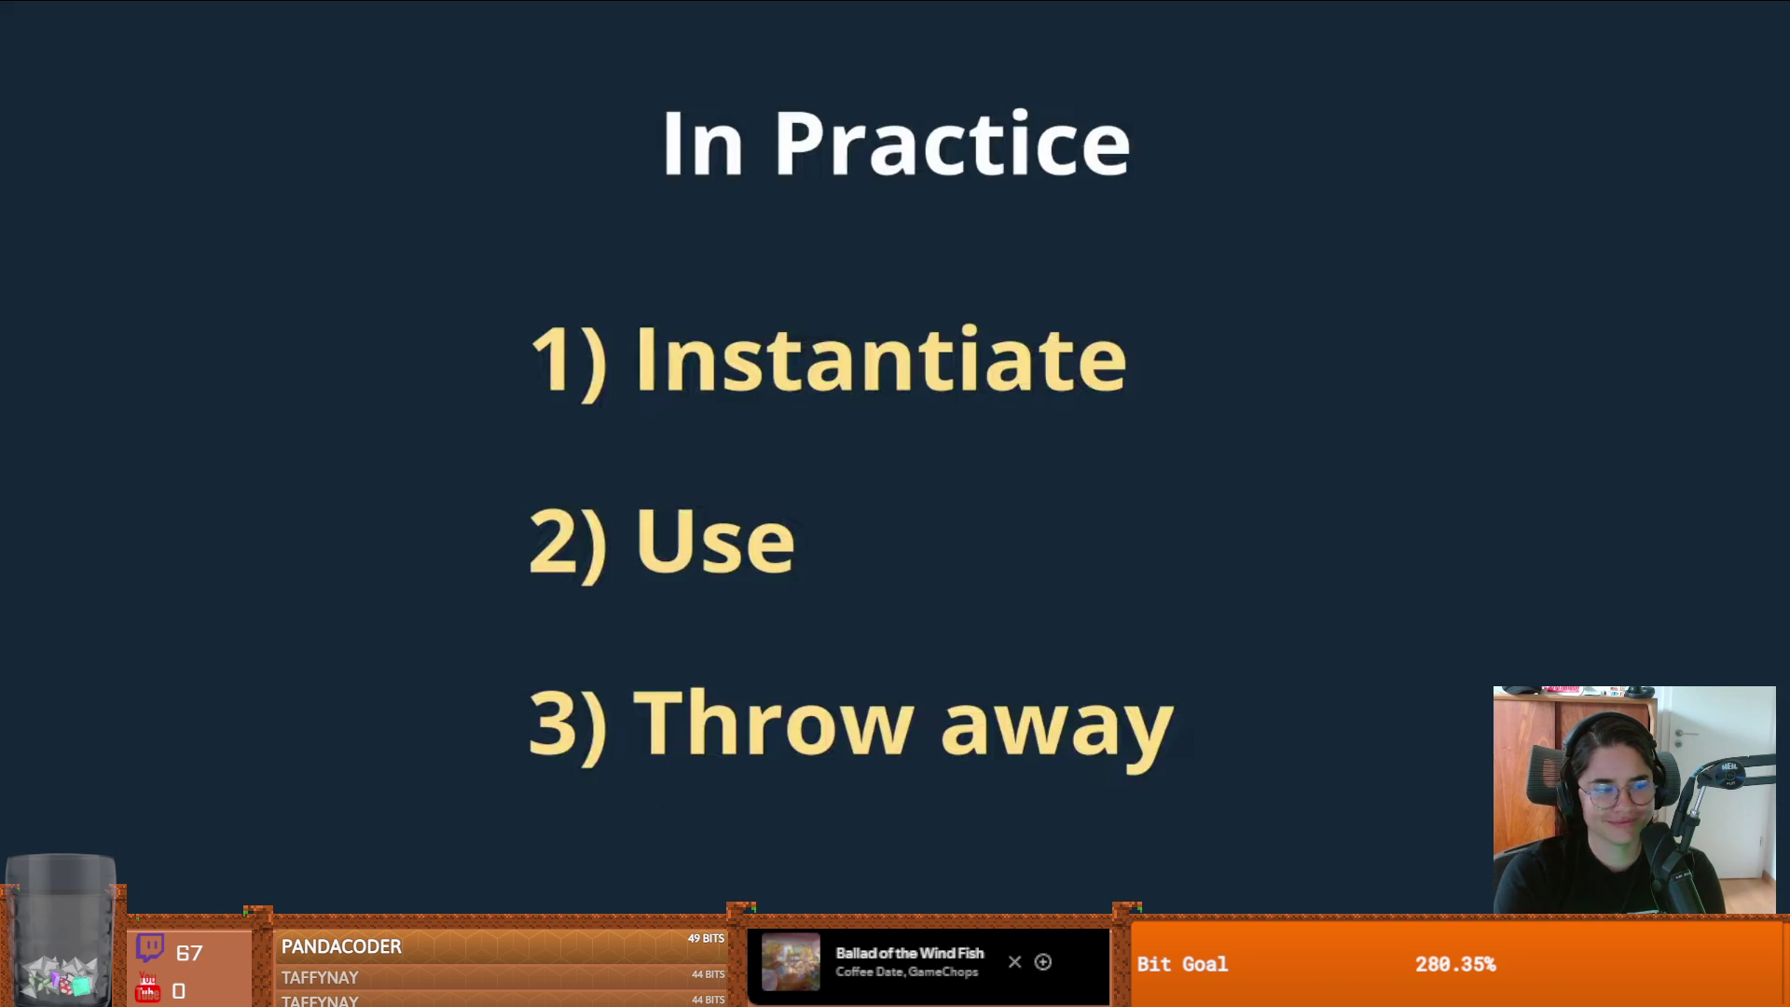
left_click(1039, 599)
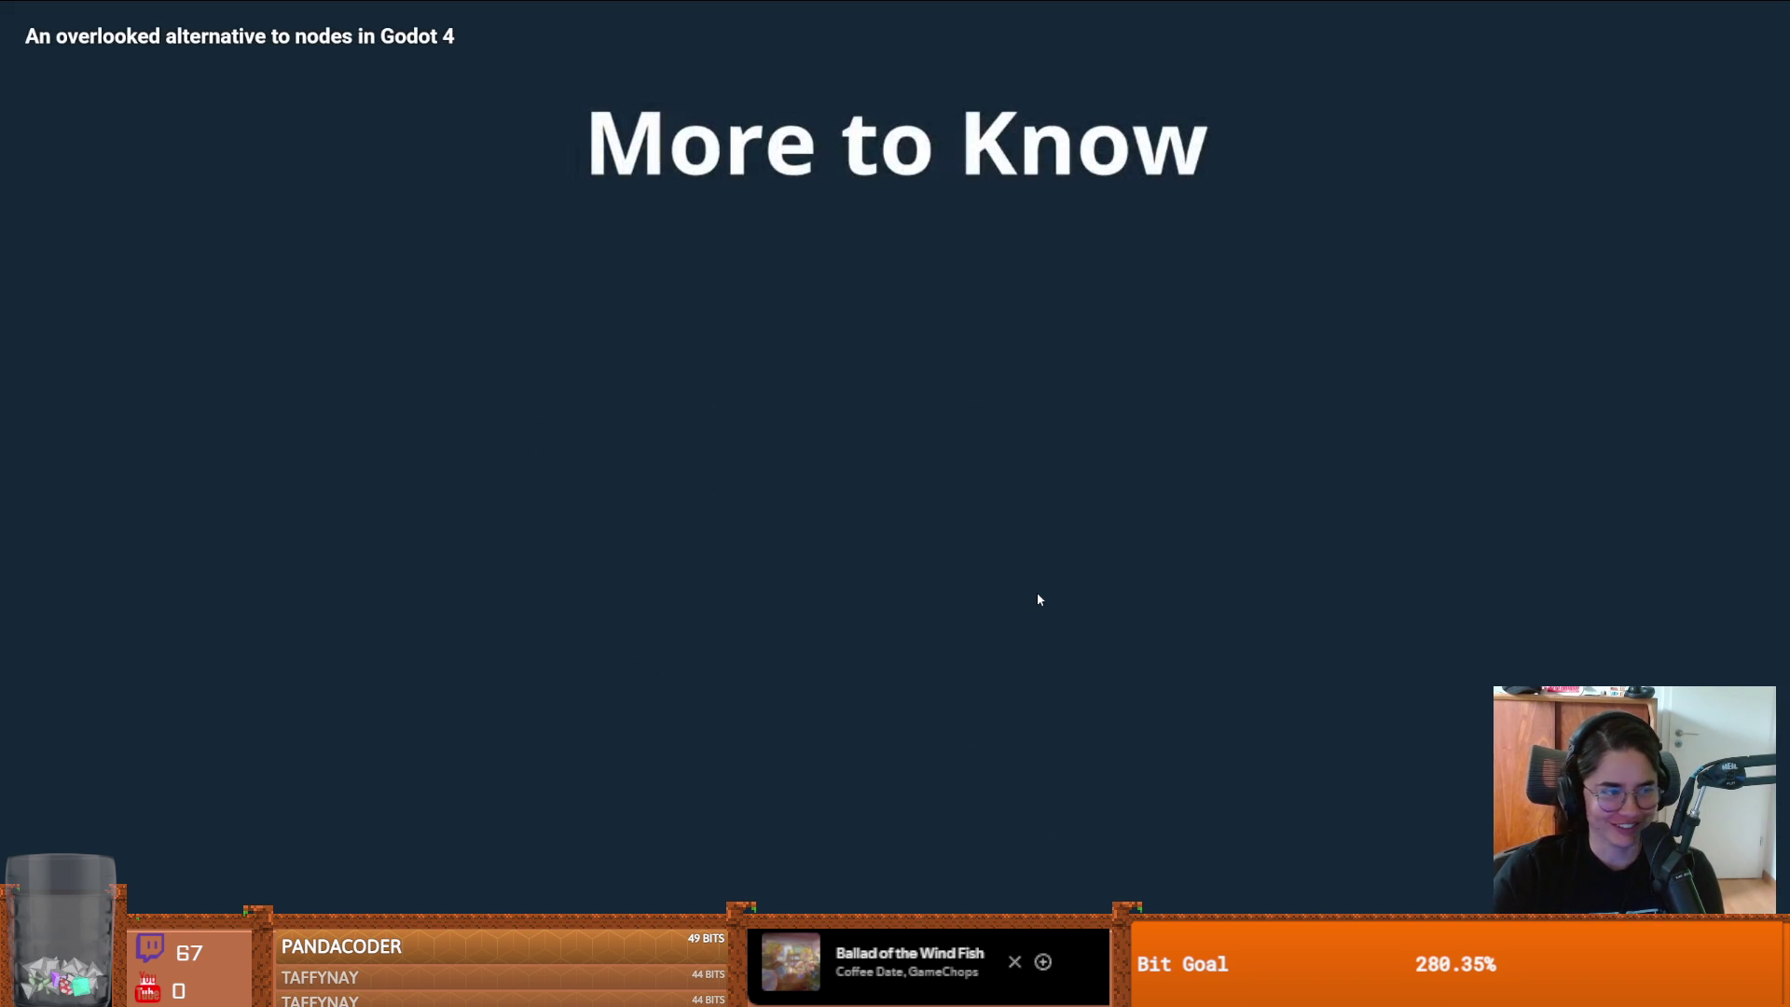
left_click(1038, 598)
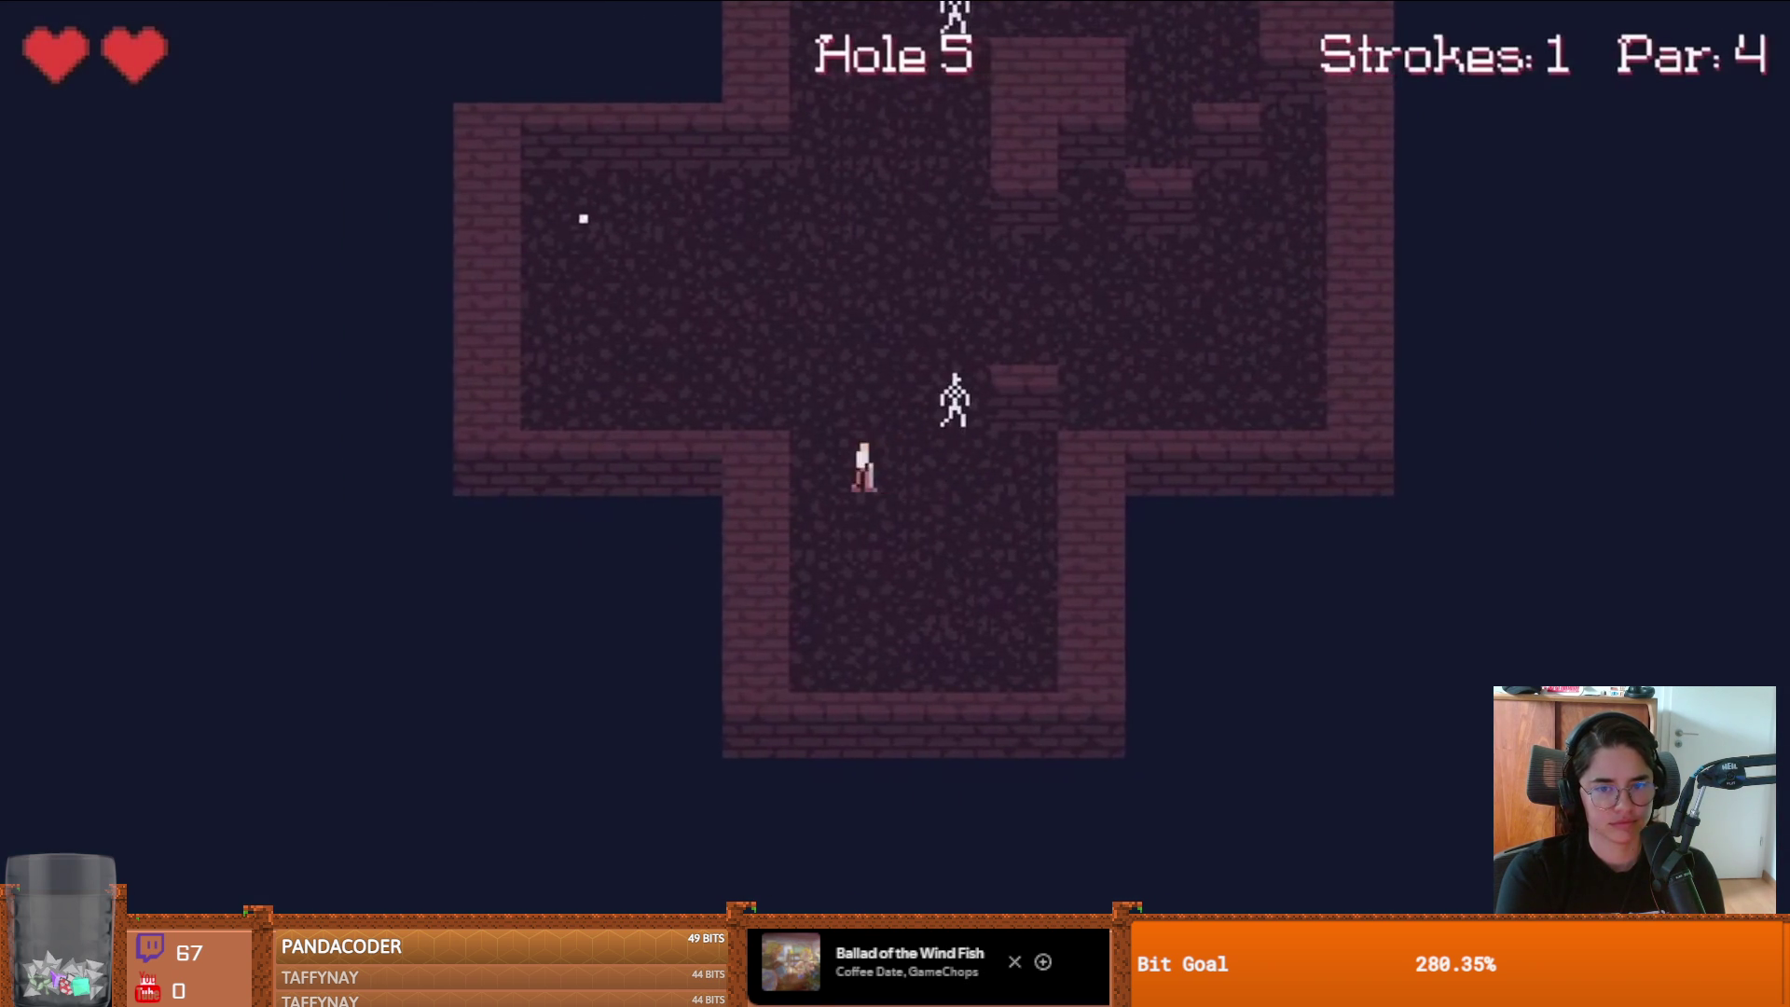
key("a")
key("w")
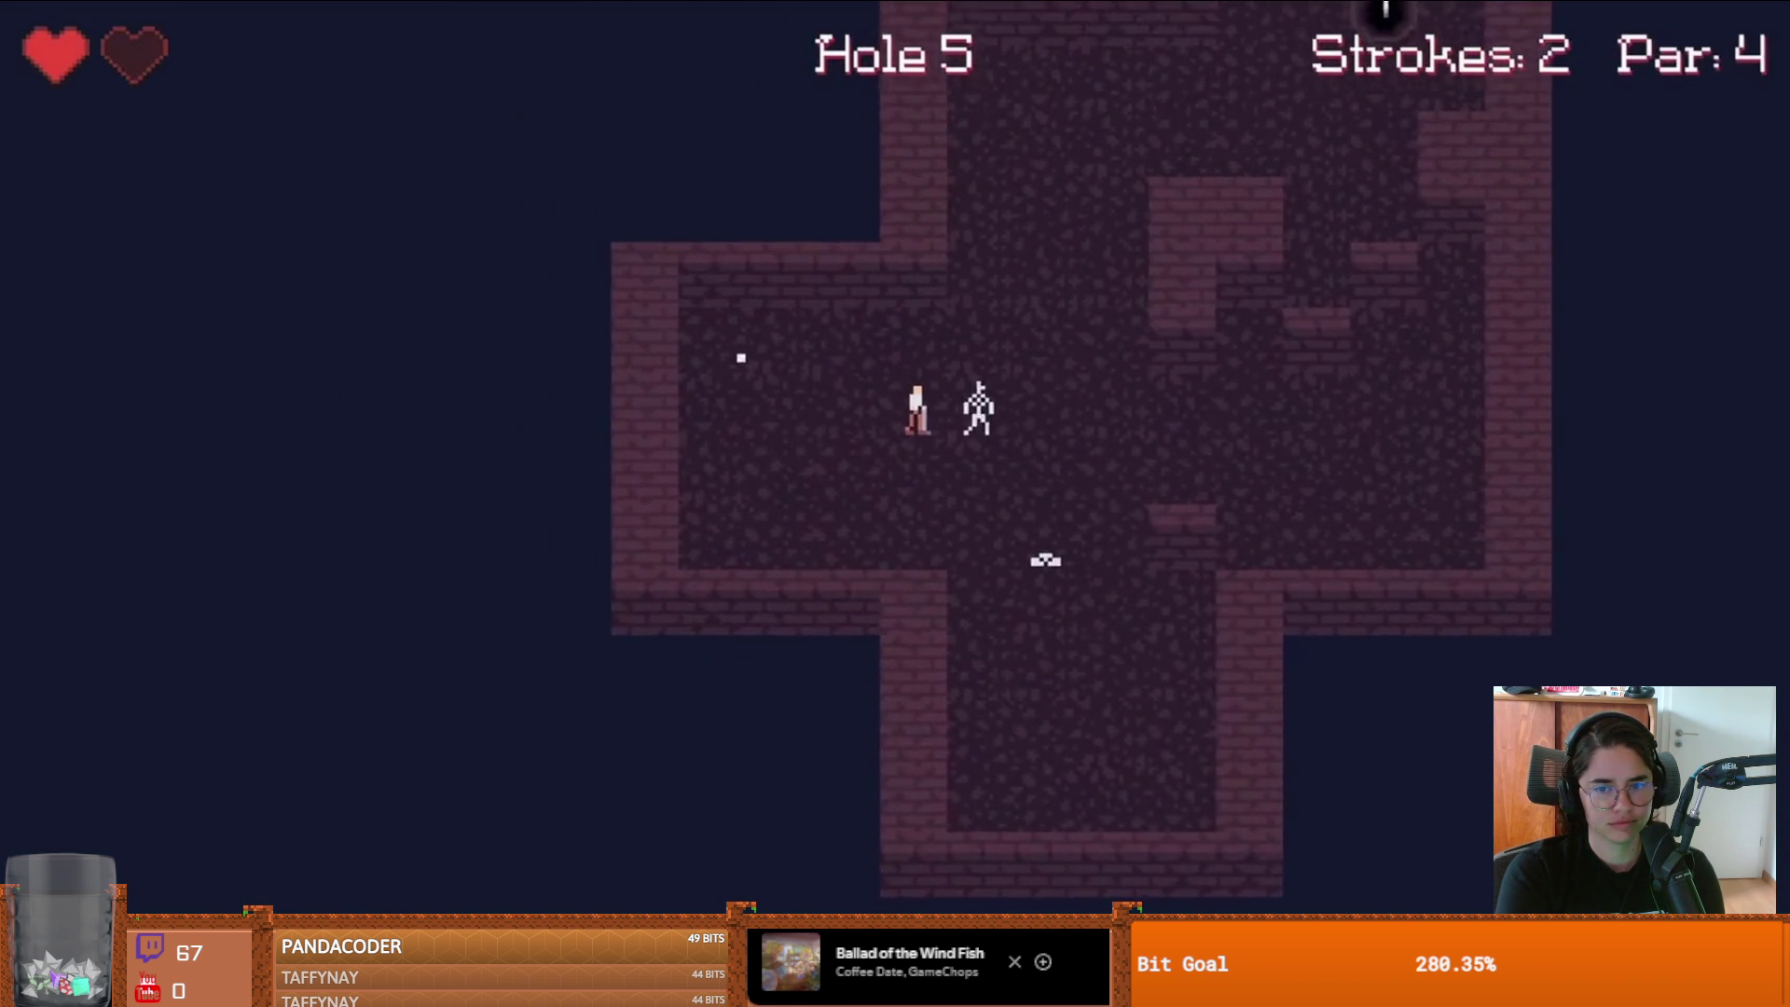
key("space")
key("a")
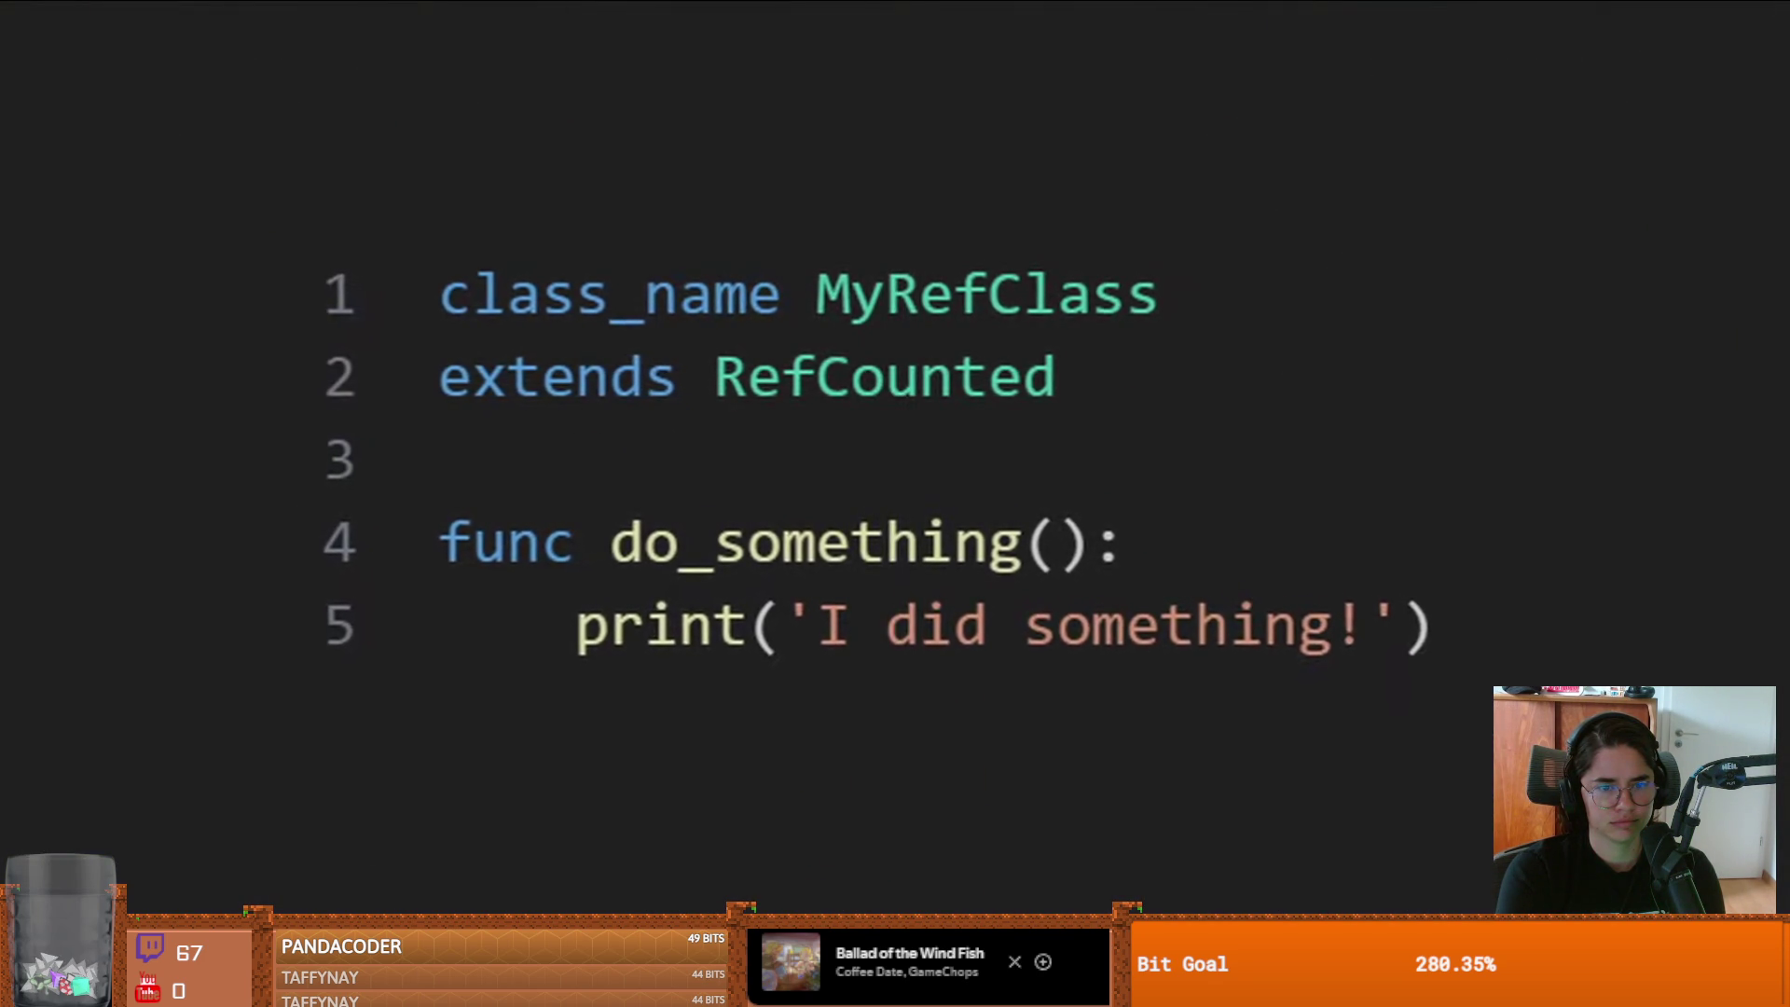
- Pause on the MyRefClass.new() example, resume, and play on to 'Something to Watch For'
left_click(1038, 598)
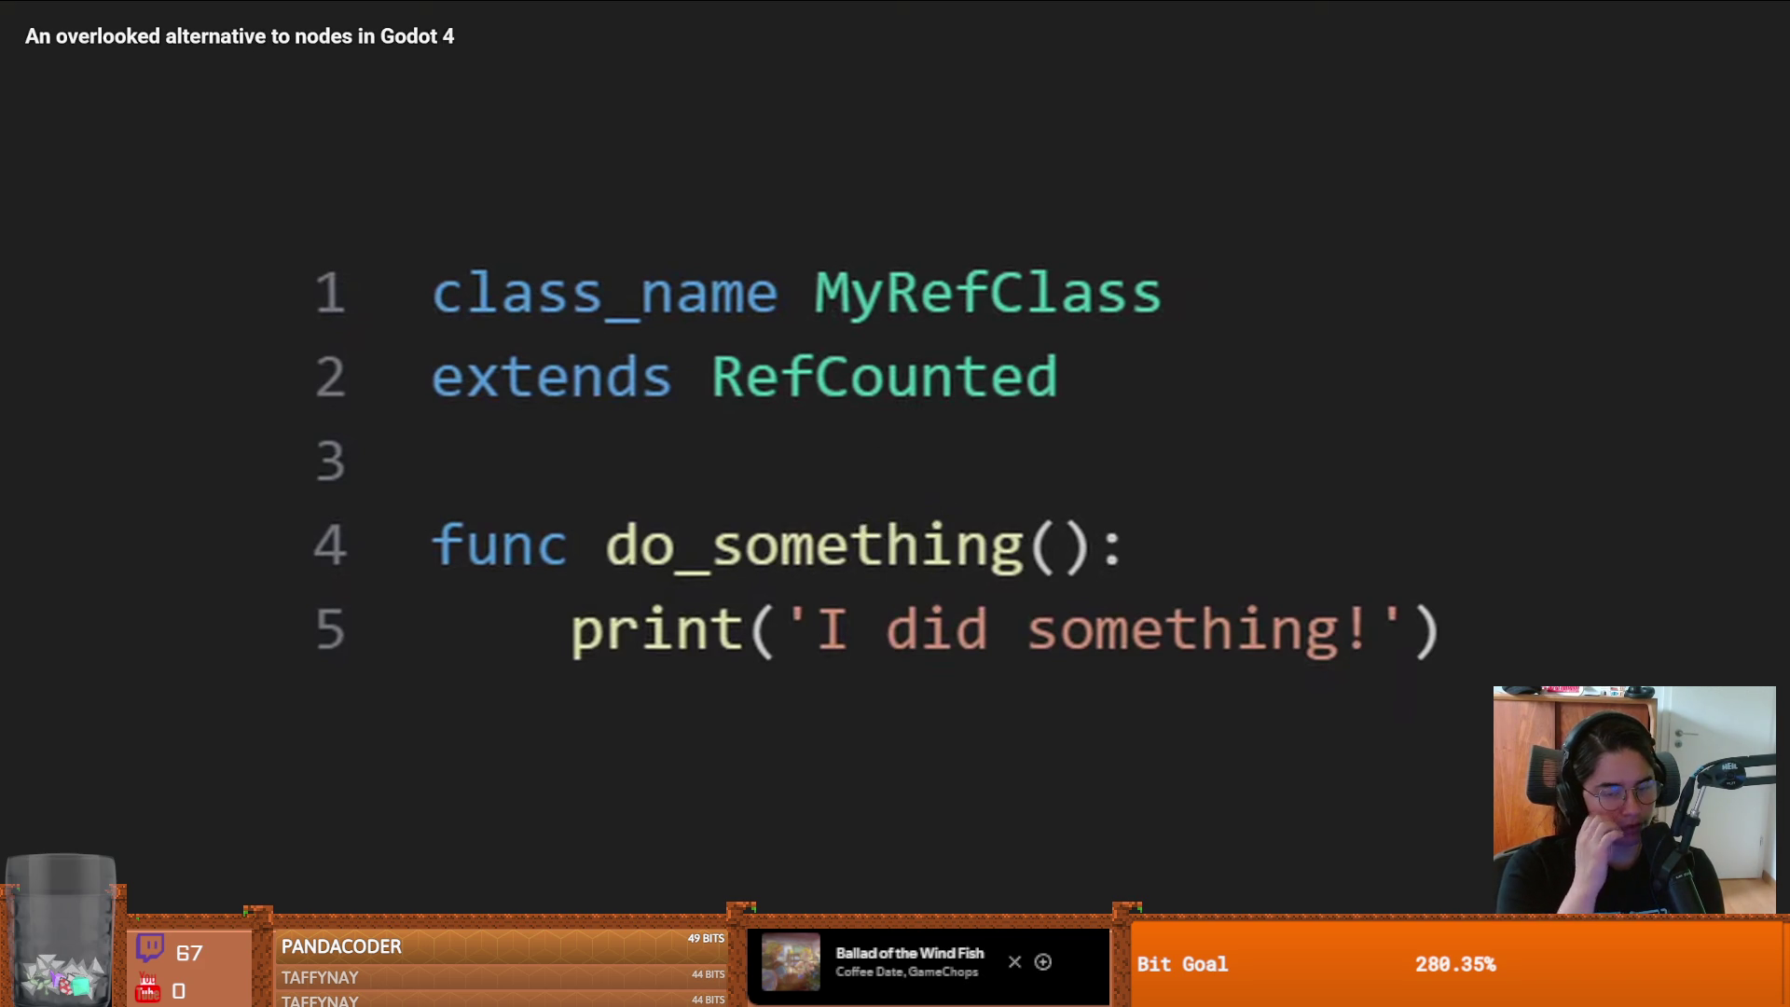
left_click(1038, 595)
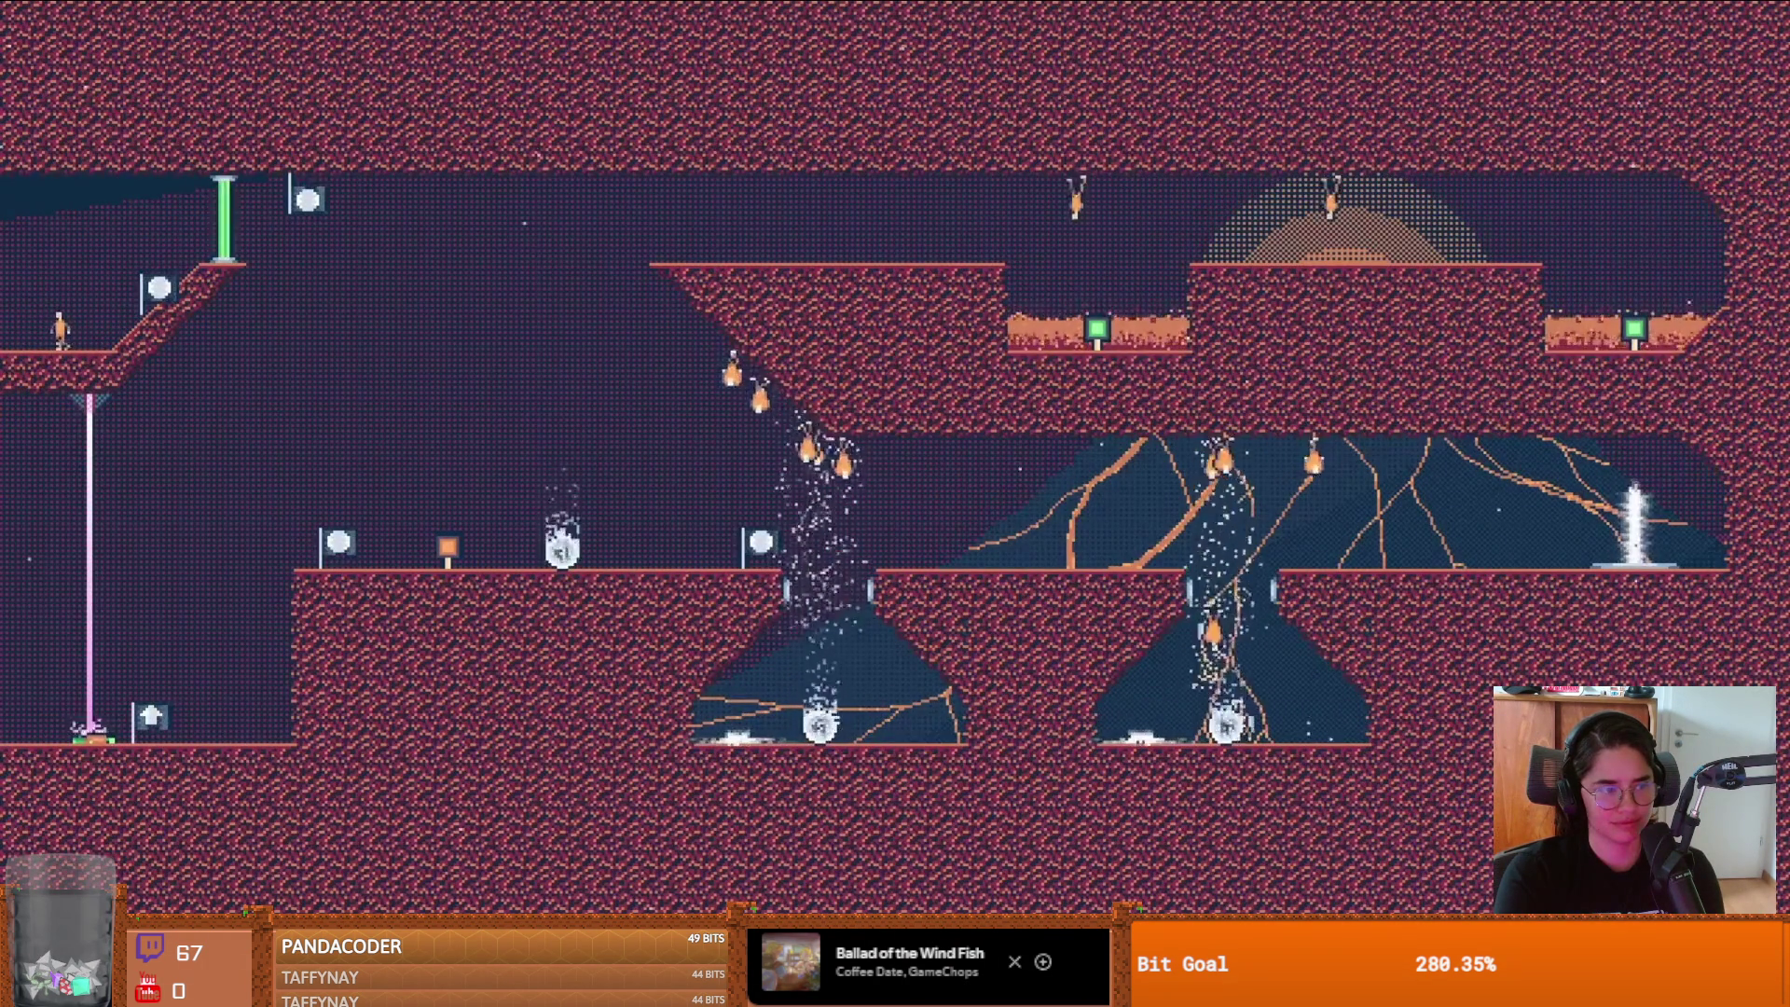
left_click(1038, 598)
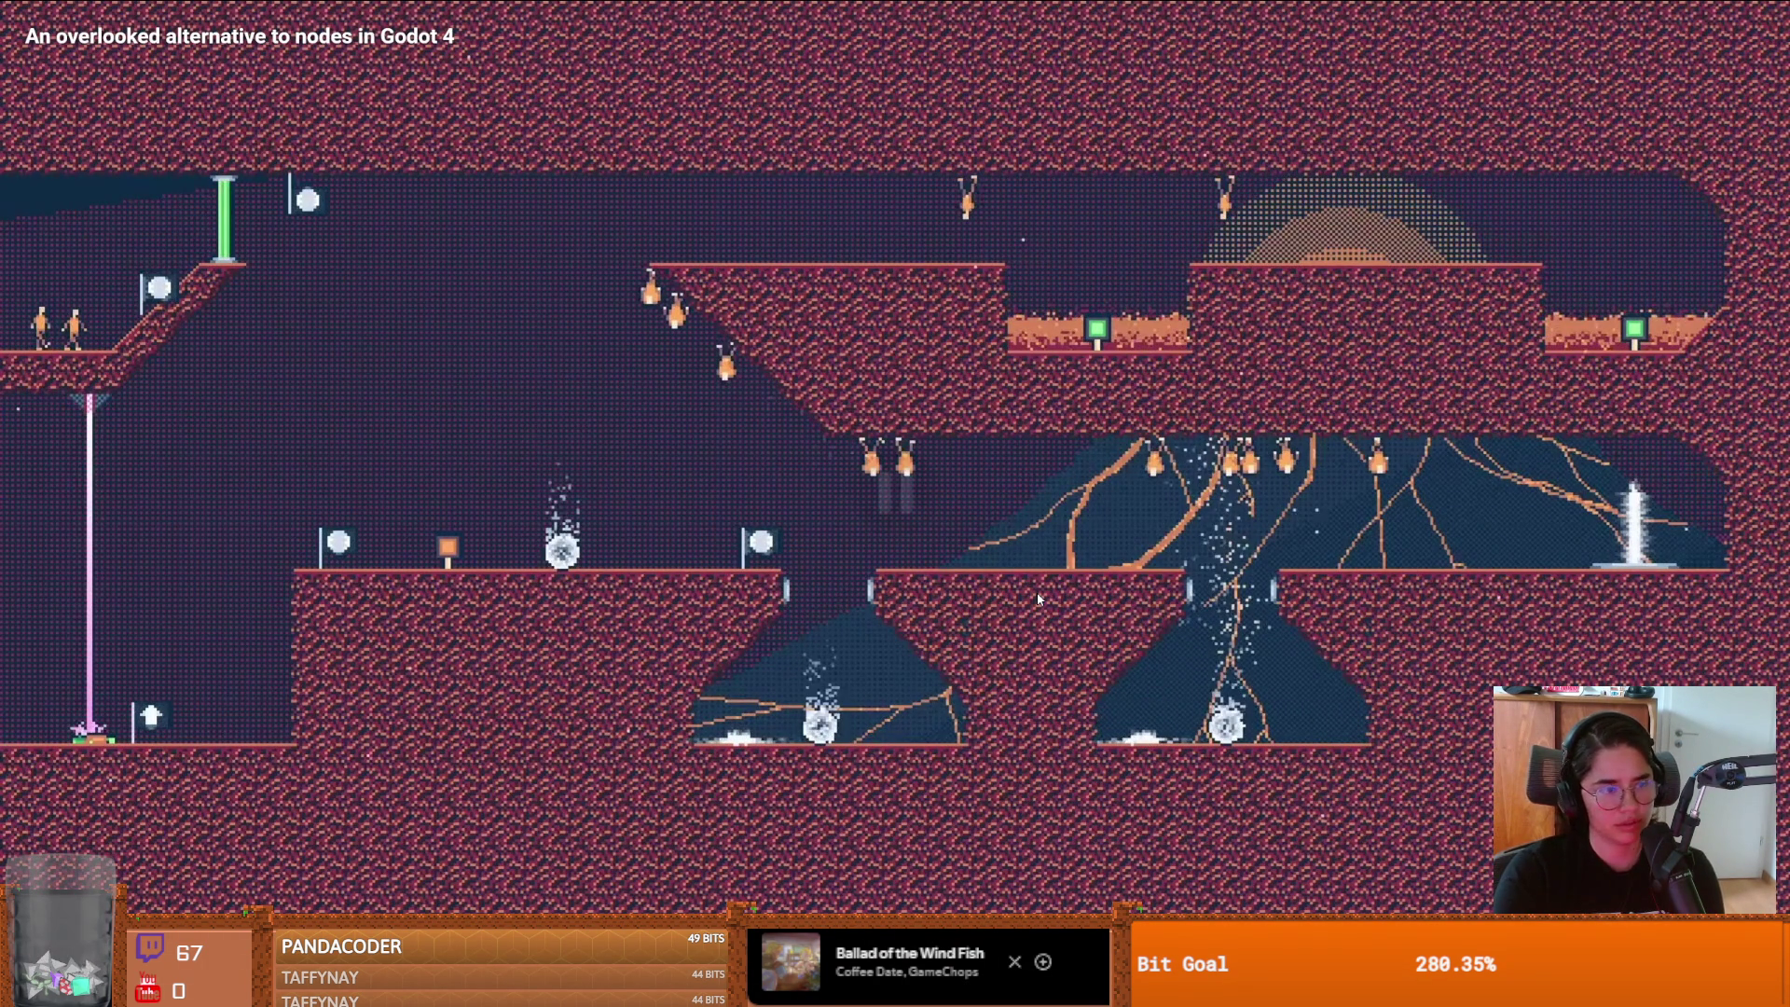
left_click(1037, 599)
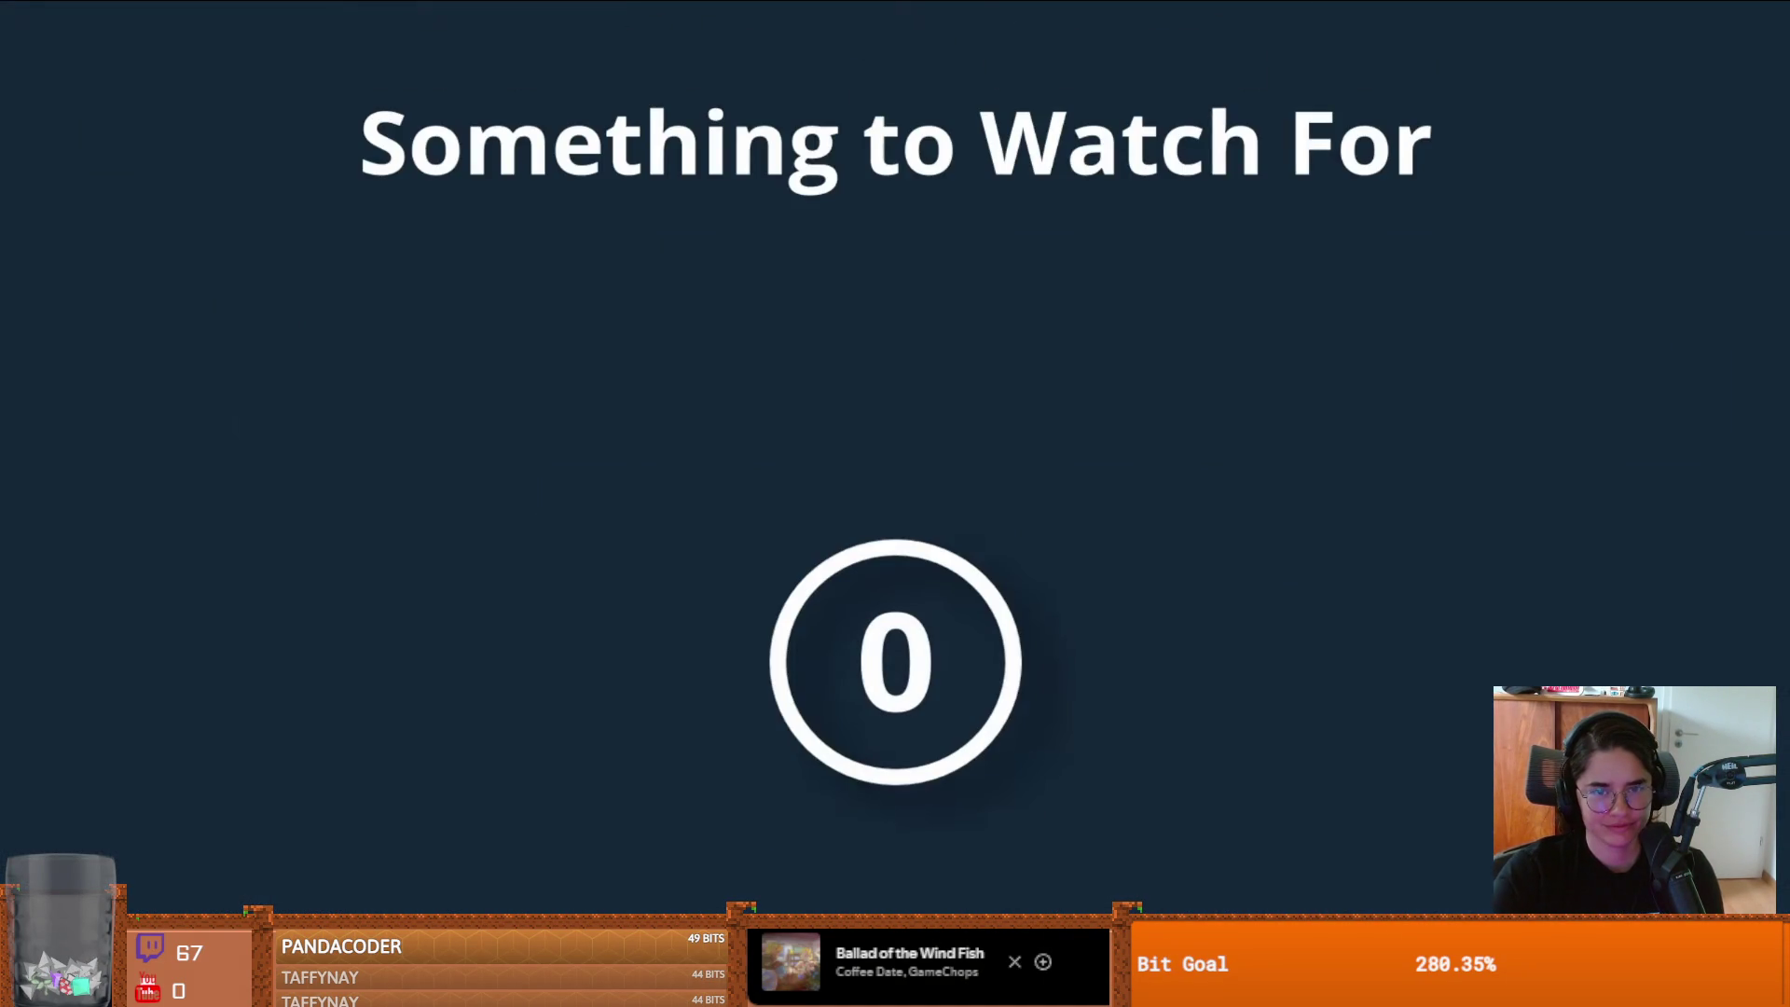
- Pause and resume three times as the diagram builds to boxes with counts 2 and 1
left_click(1037, 592)
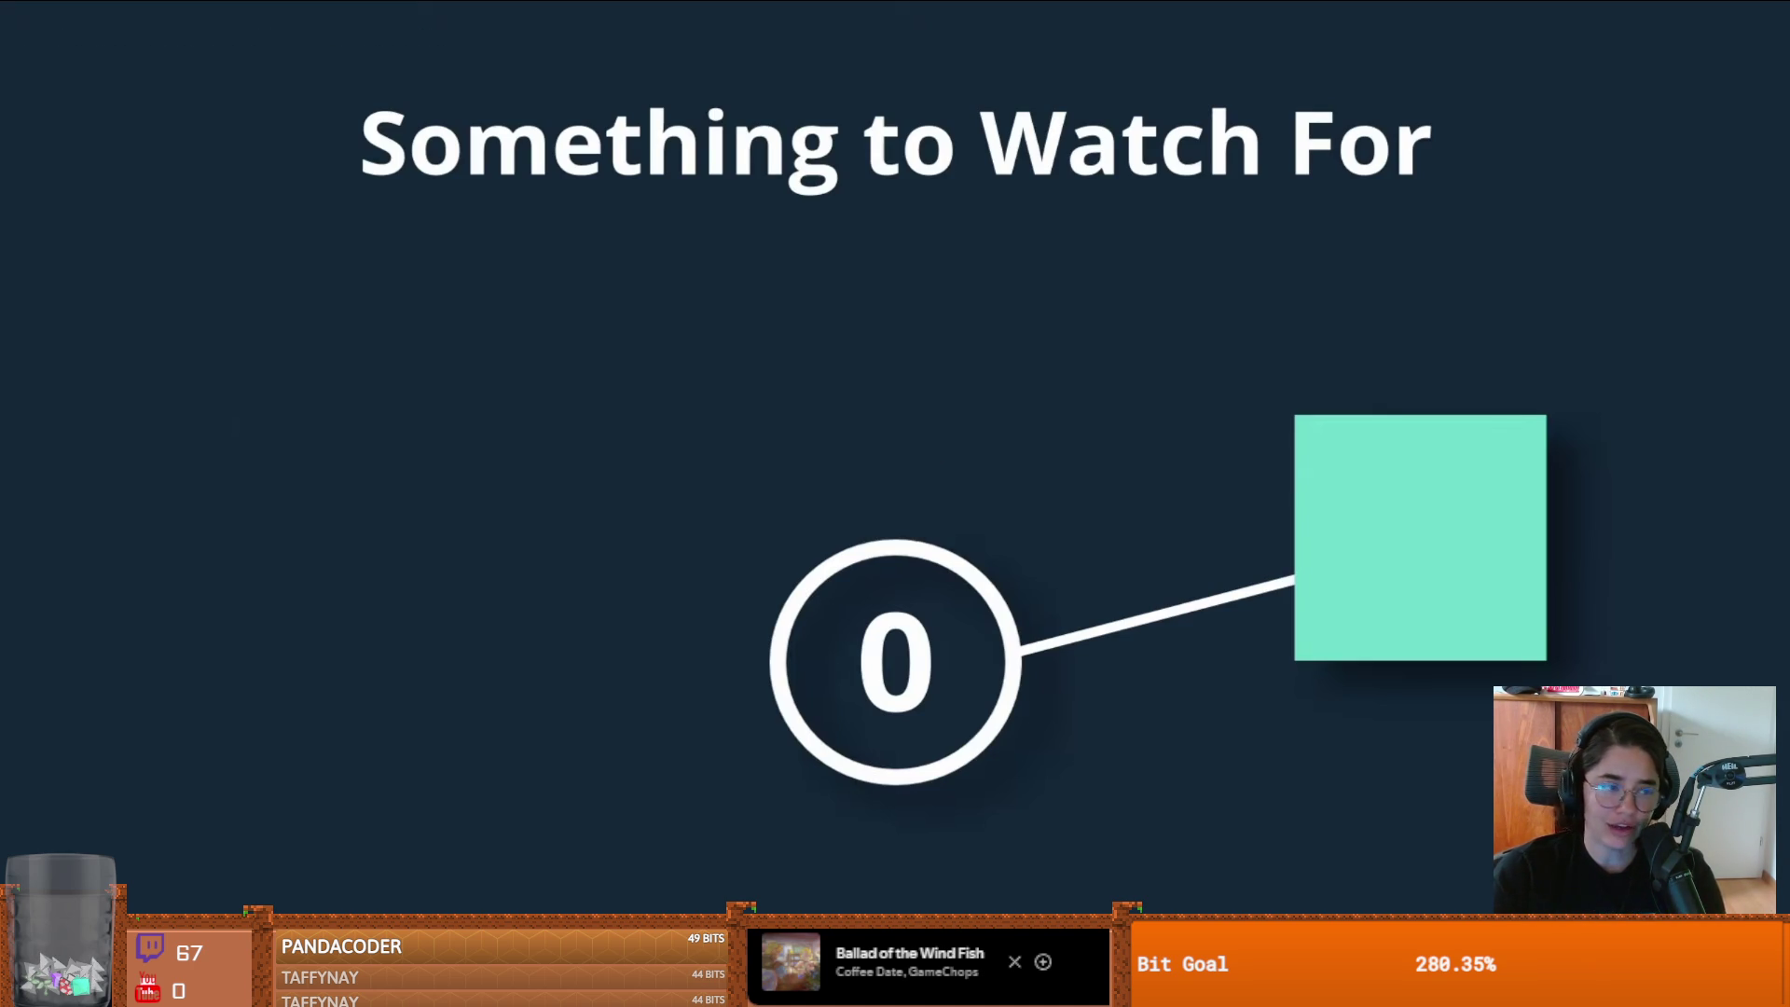
left_click(1037, 591)
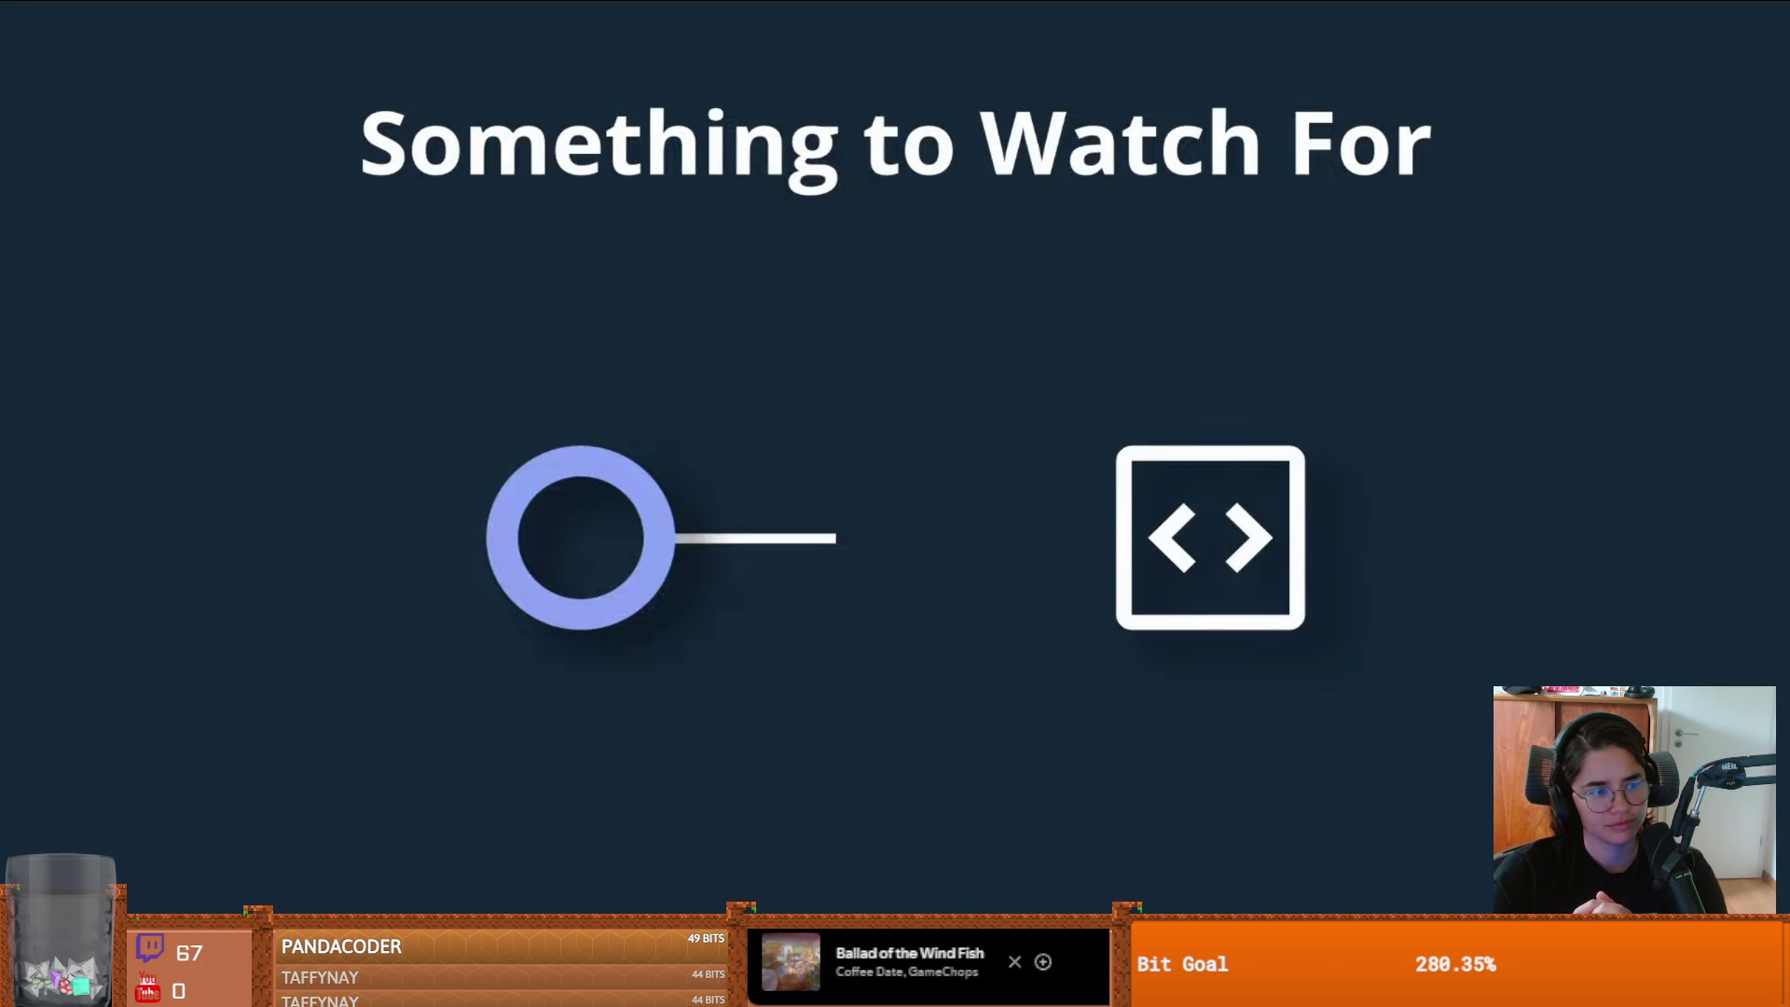
left_click(1037, 591)
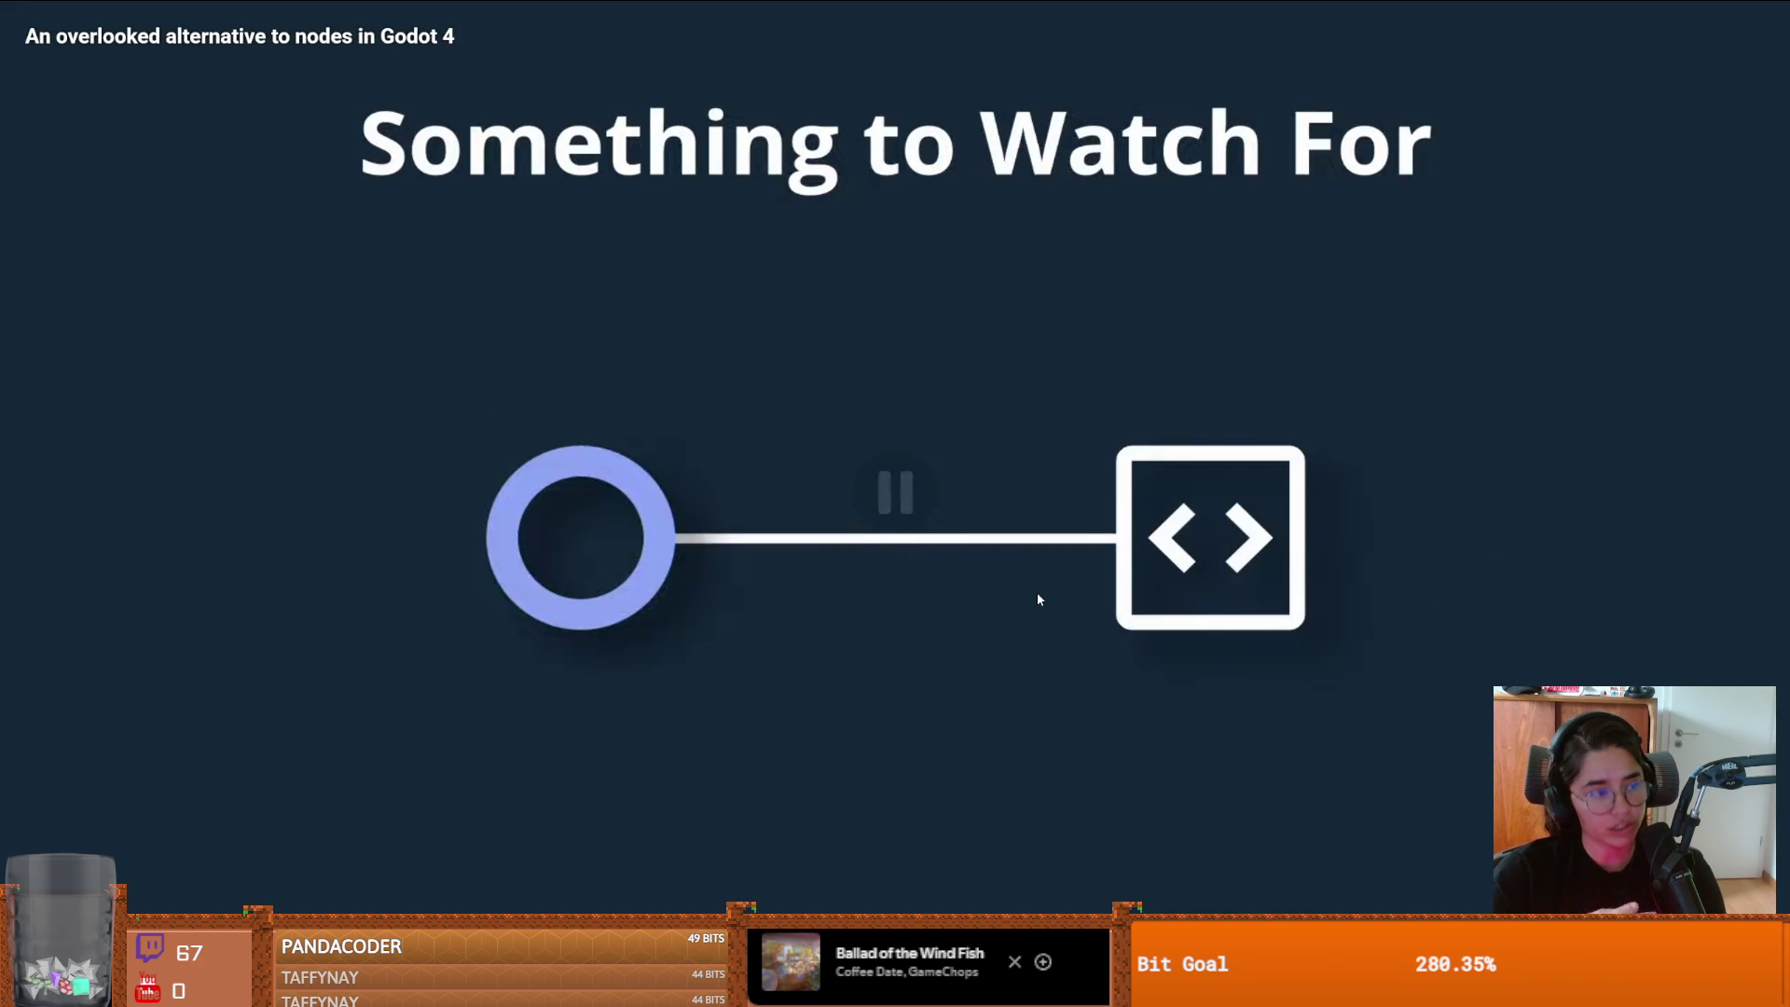
left_click(1037, 591)
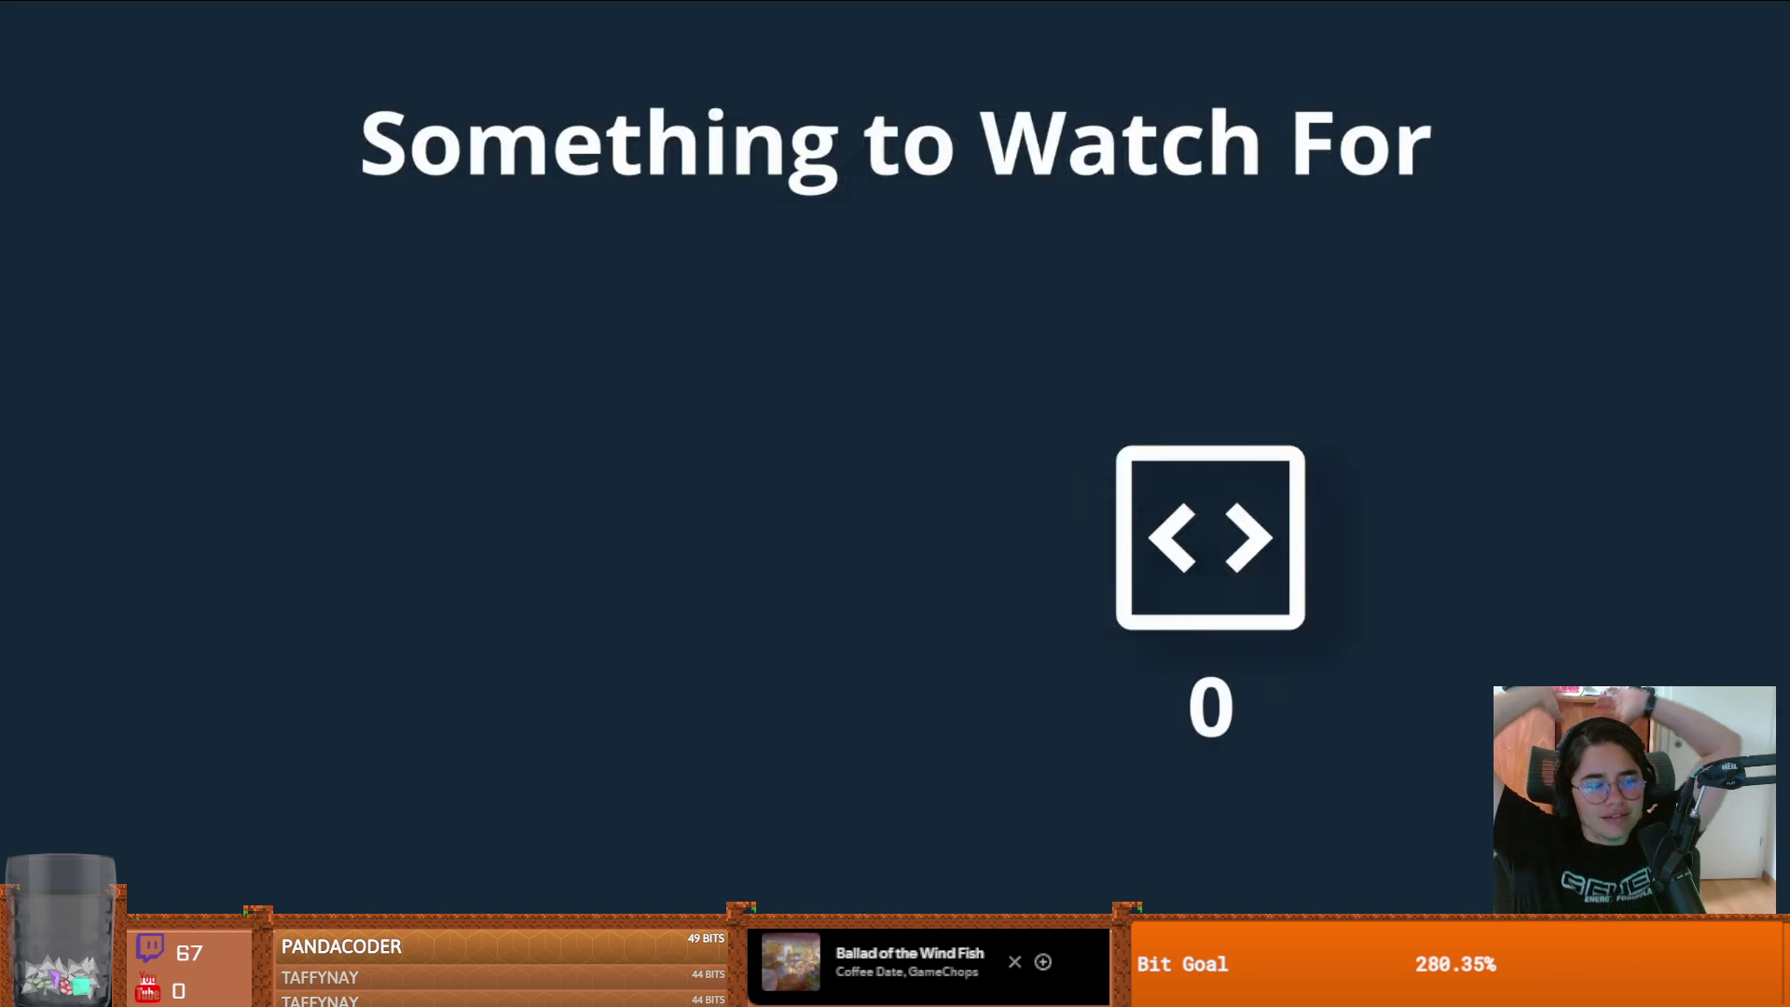
left_click(1037, 591)
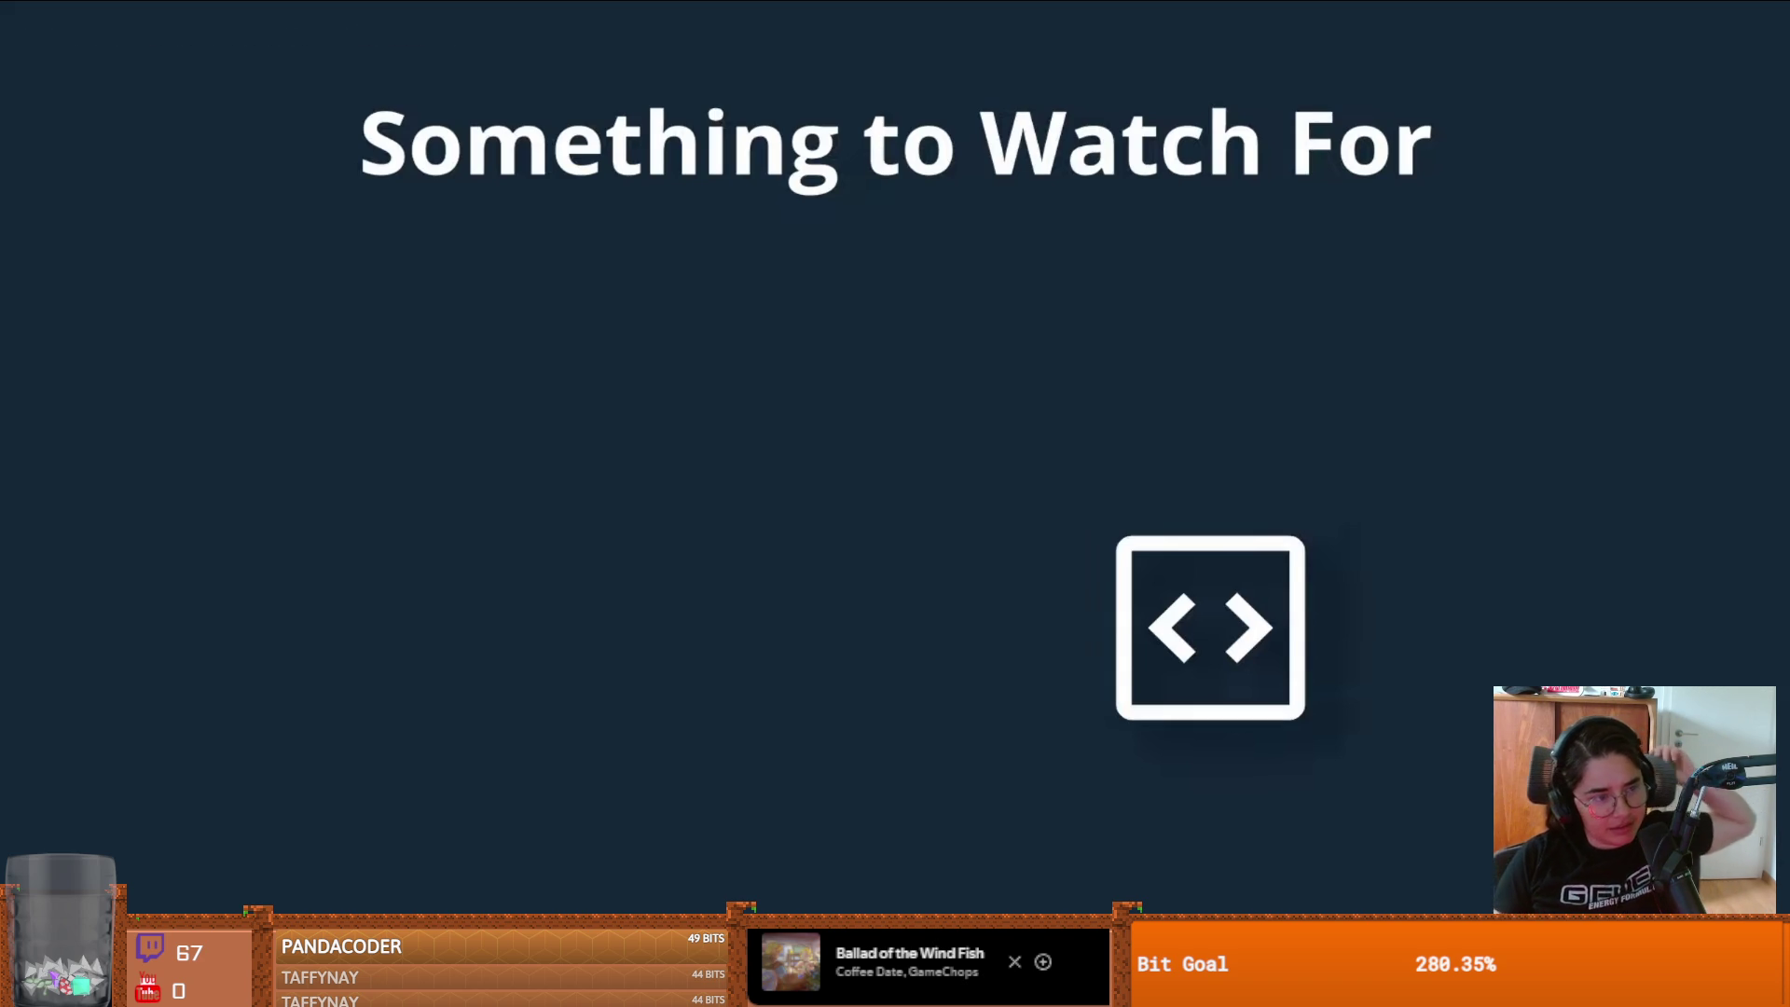
left_click(1037, 597)
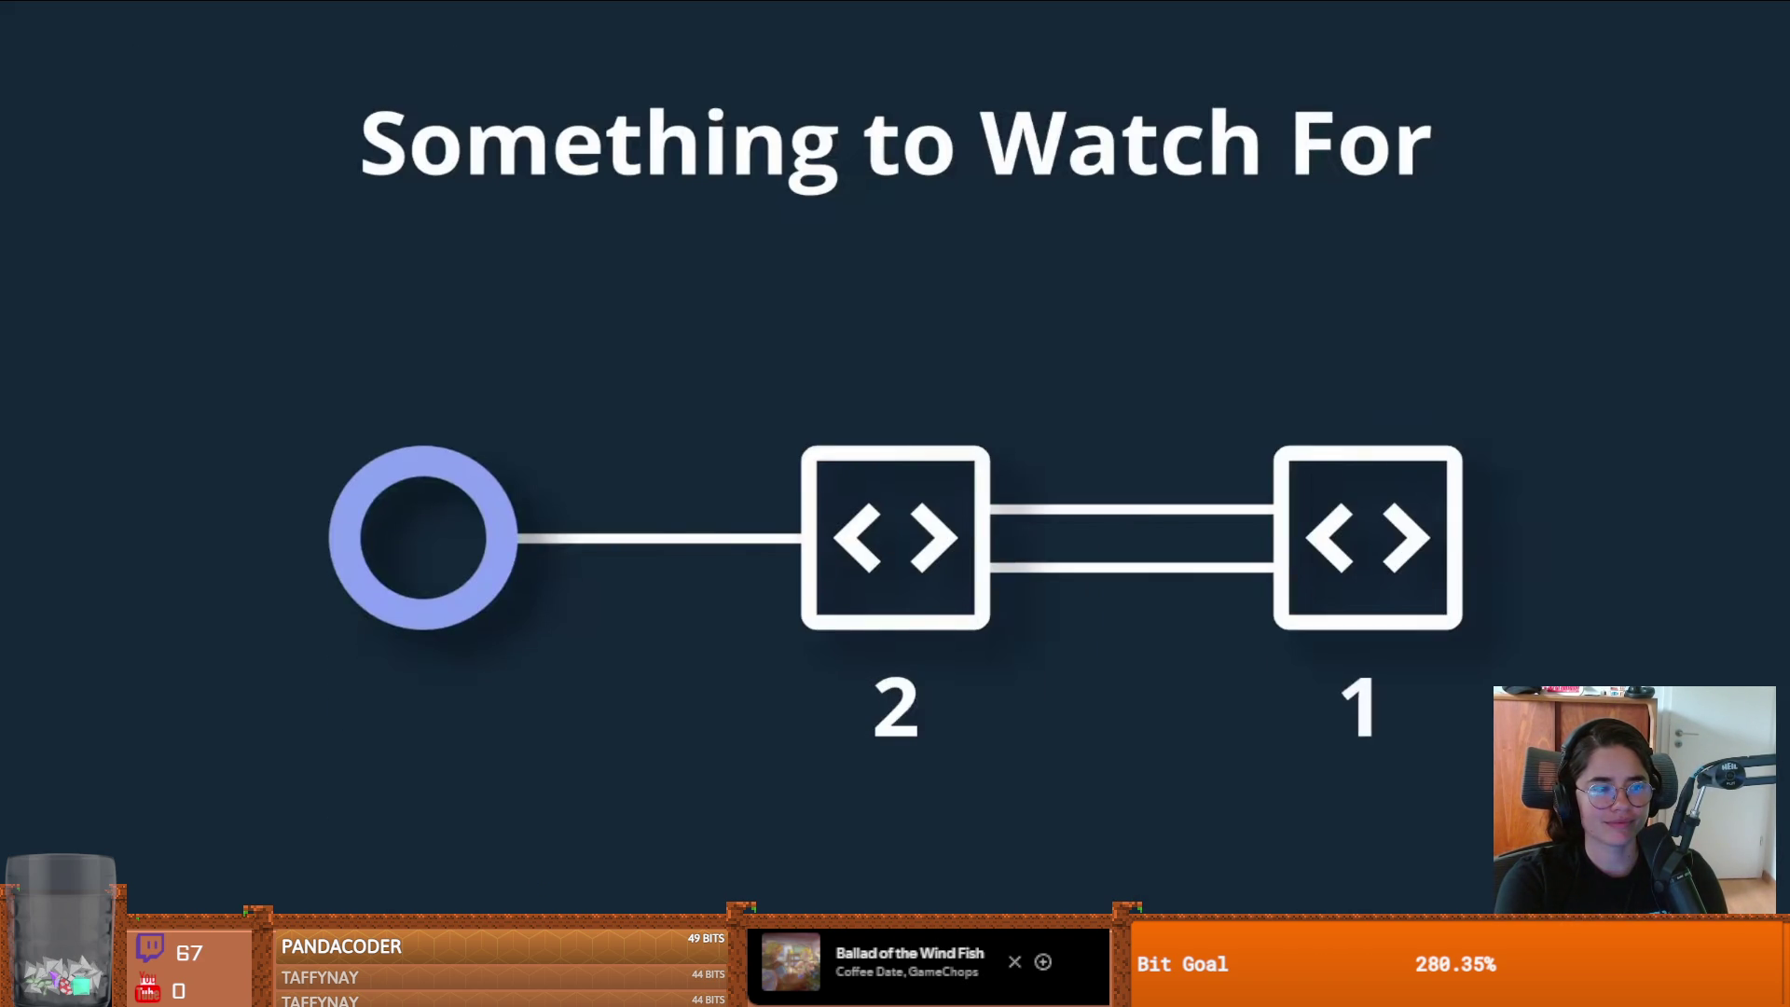
- Pause on the two-box diagram, then on the three-object cycle, and play on to the weakref docs
left_click(1037, 599)
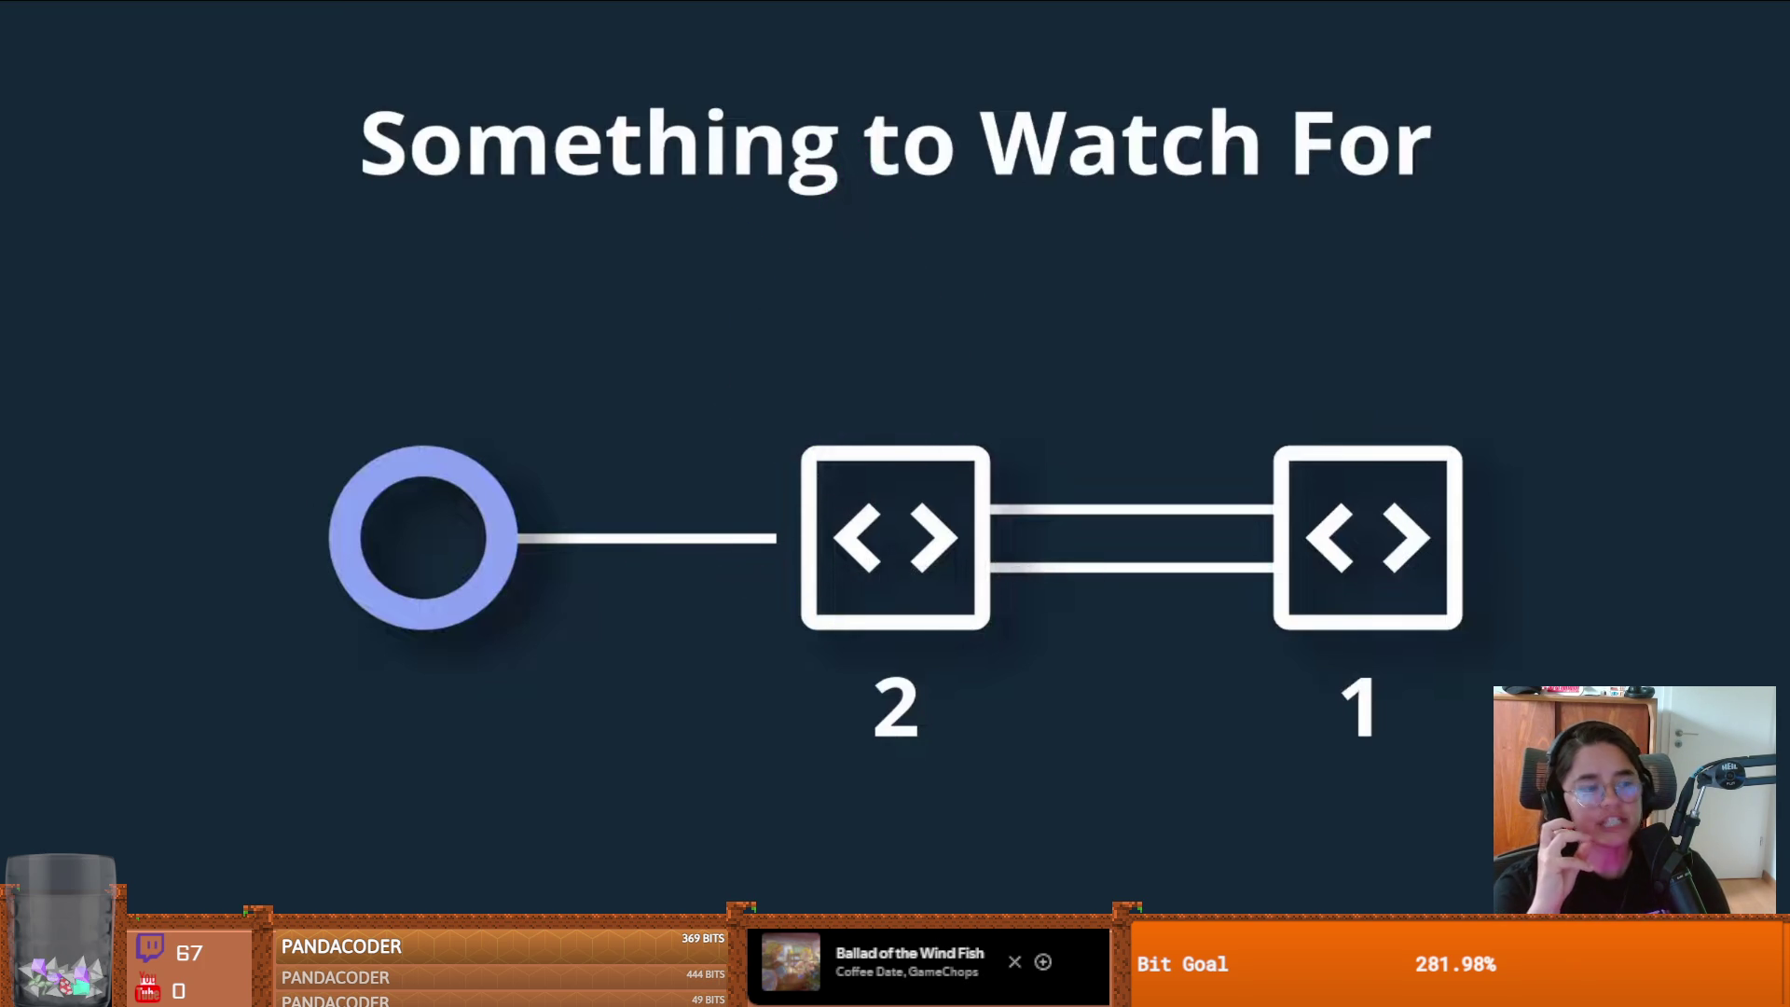
left_click(1038, 597)
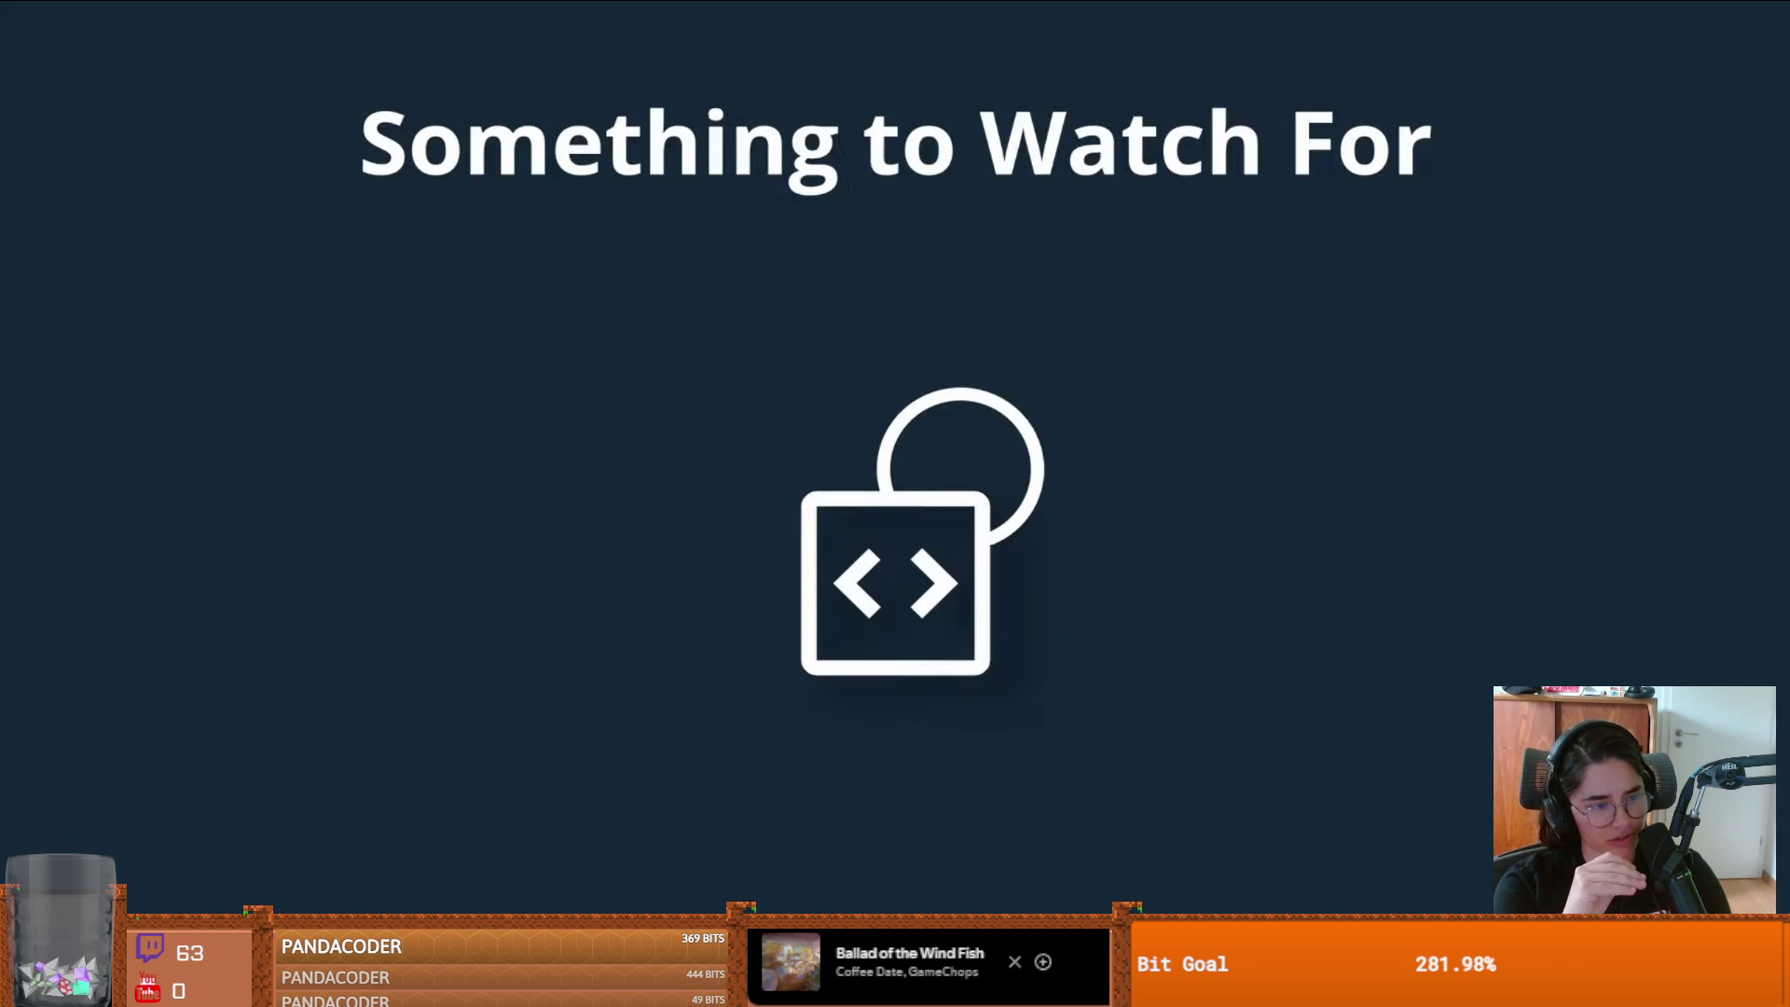
left_click(1037, 591)
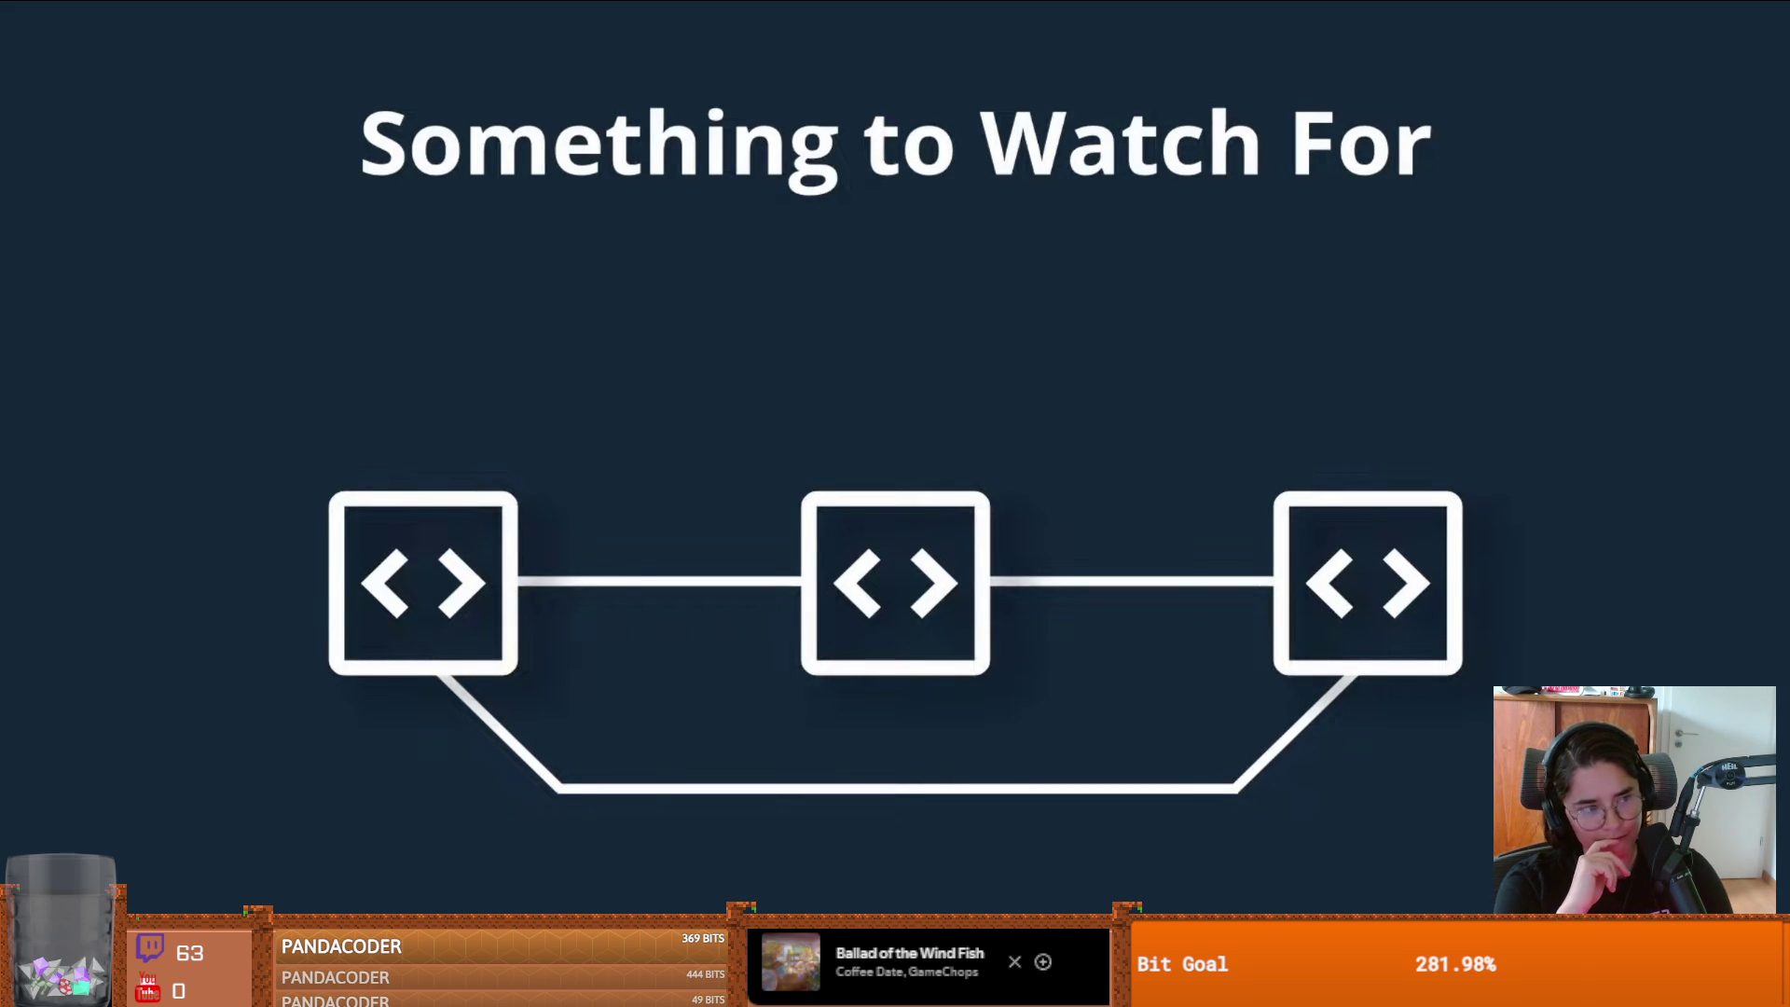
left_click(1037, 591)
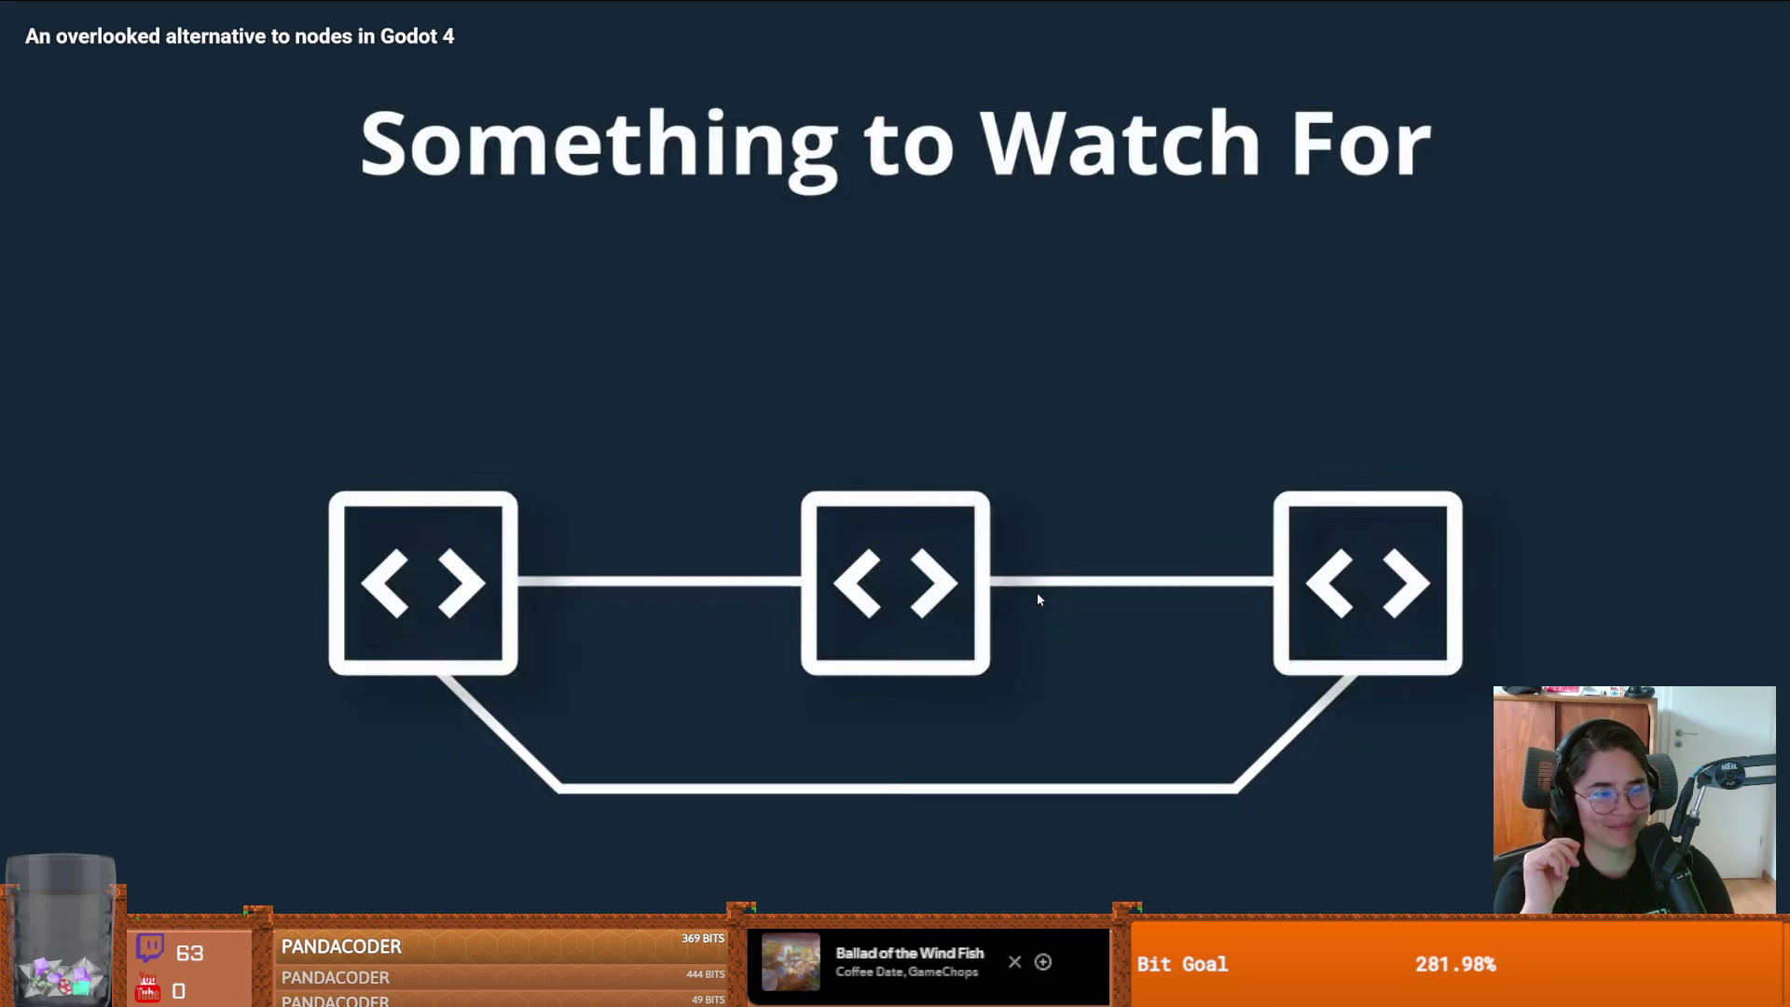
left_click(1037, 591)
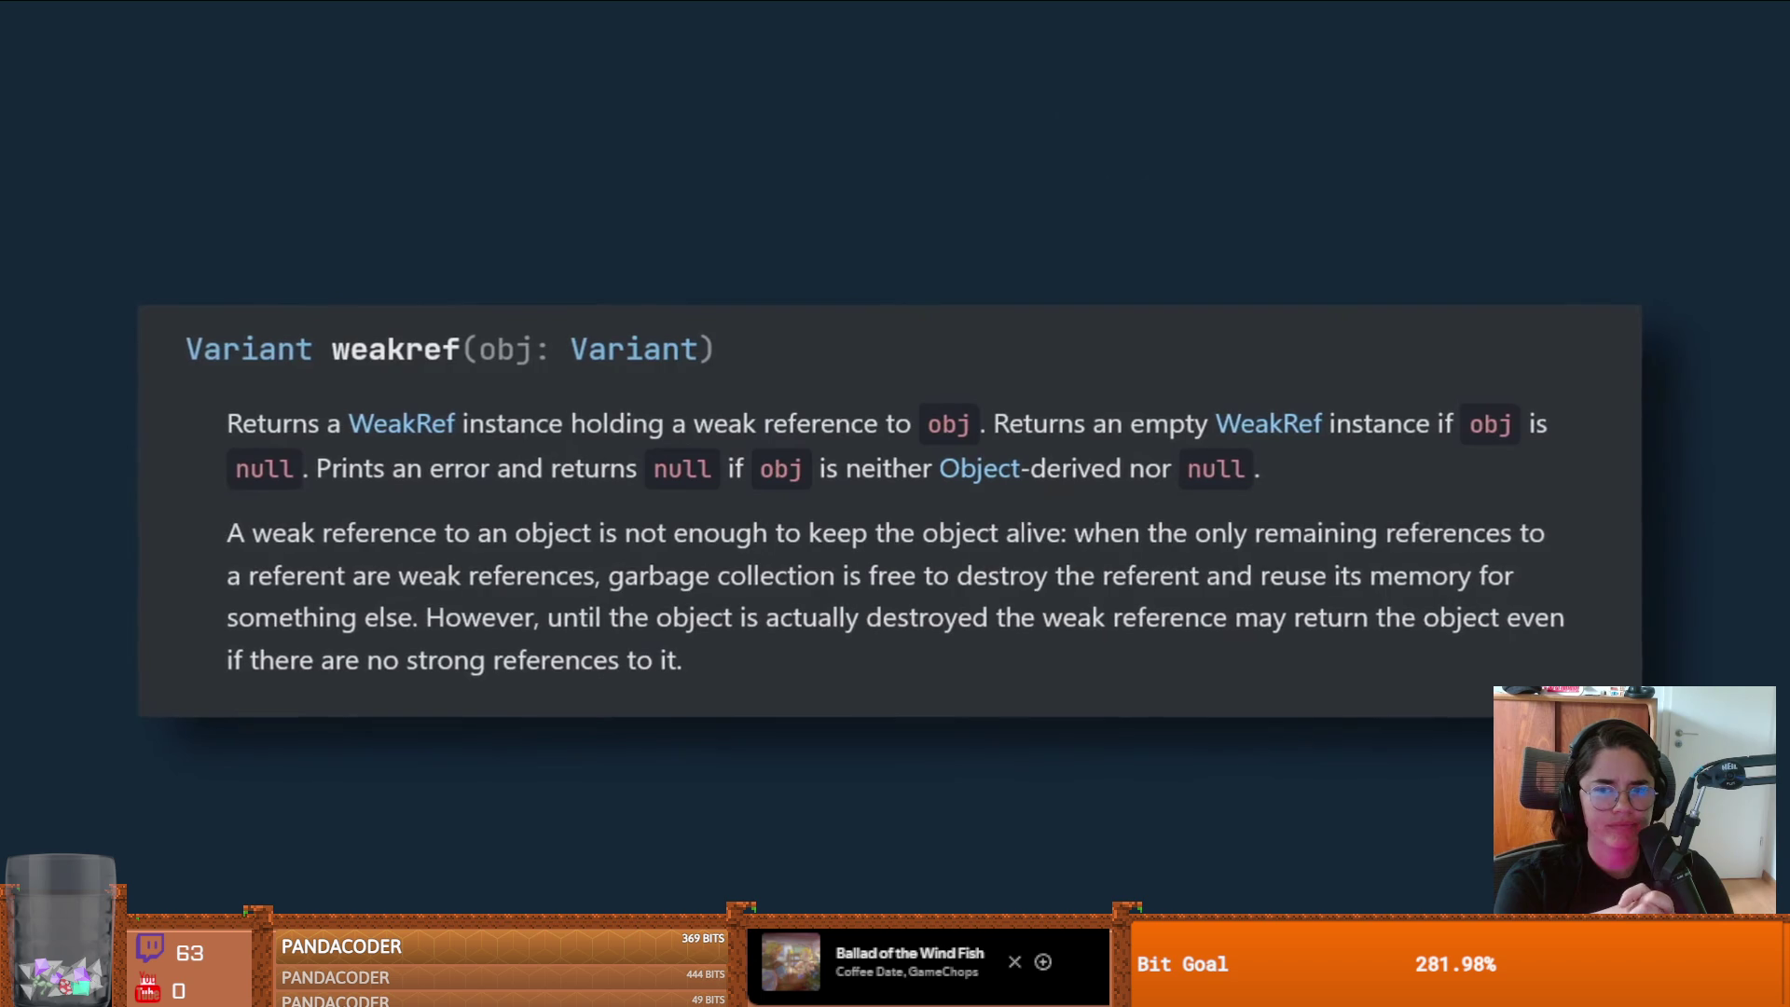
- Pause and exit the fullscreen video, enlarge the script editor, then bring up the project manager
key("space")
key("Escape")
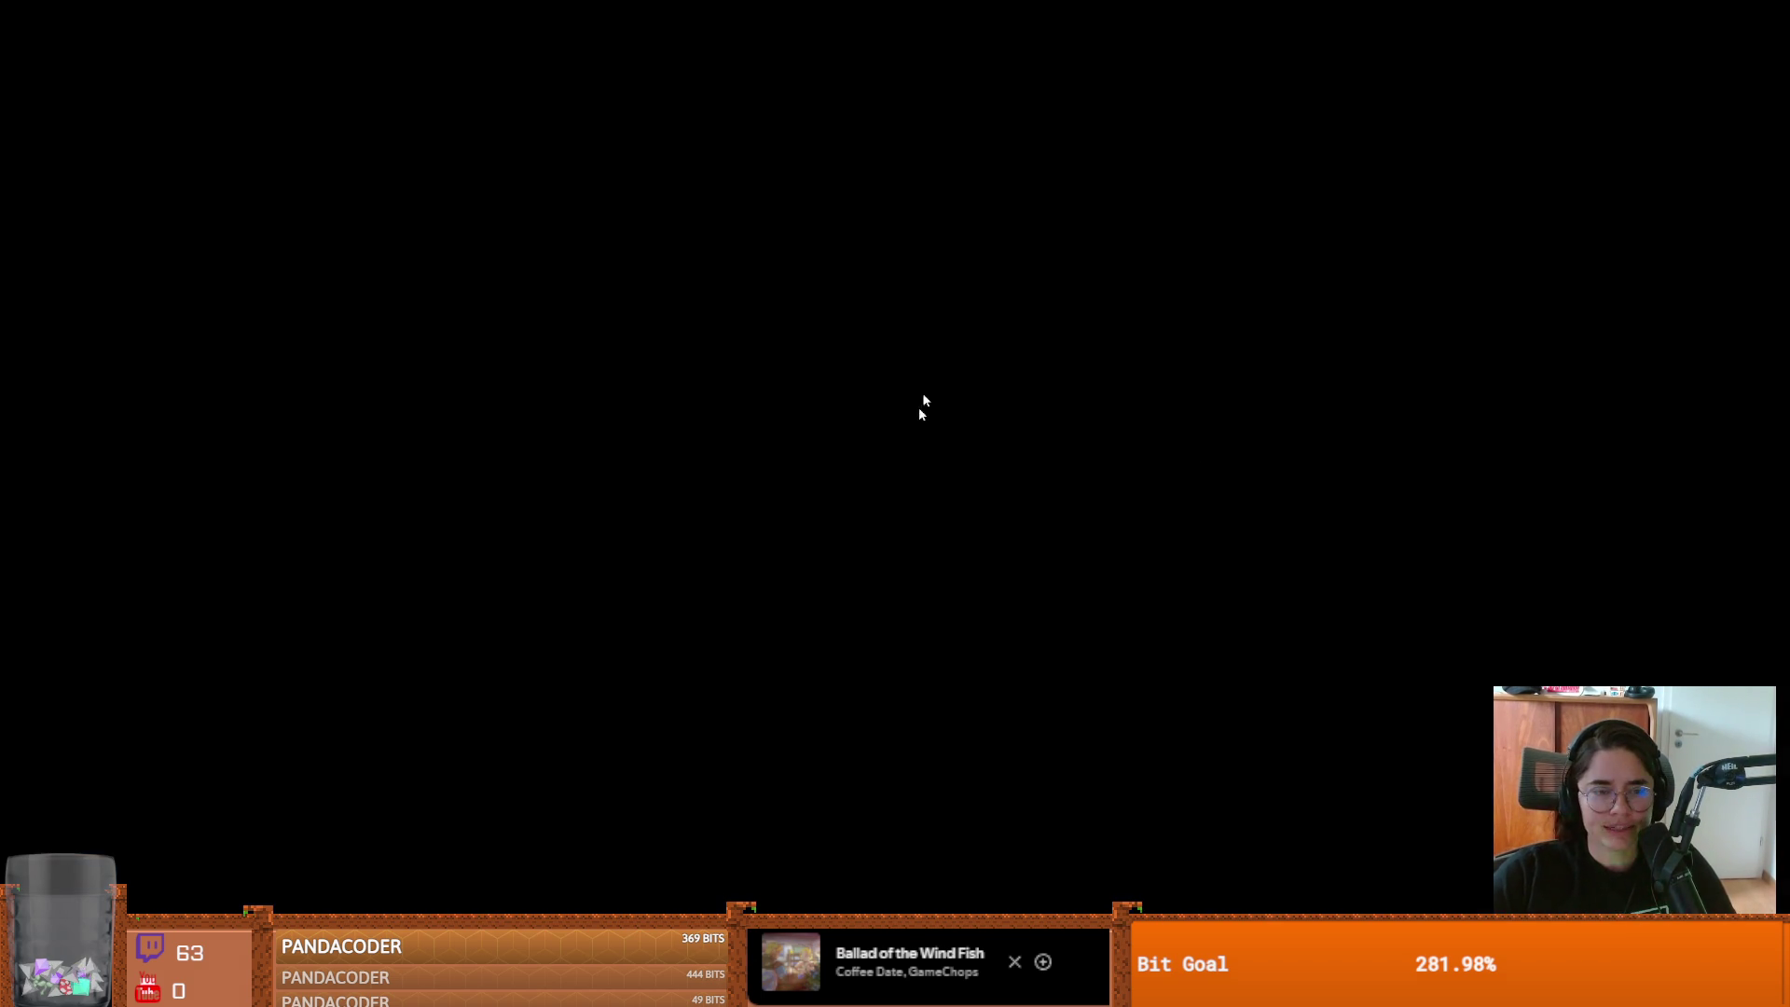
key("alt+Tab")
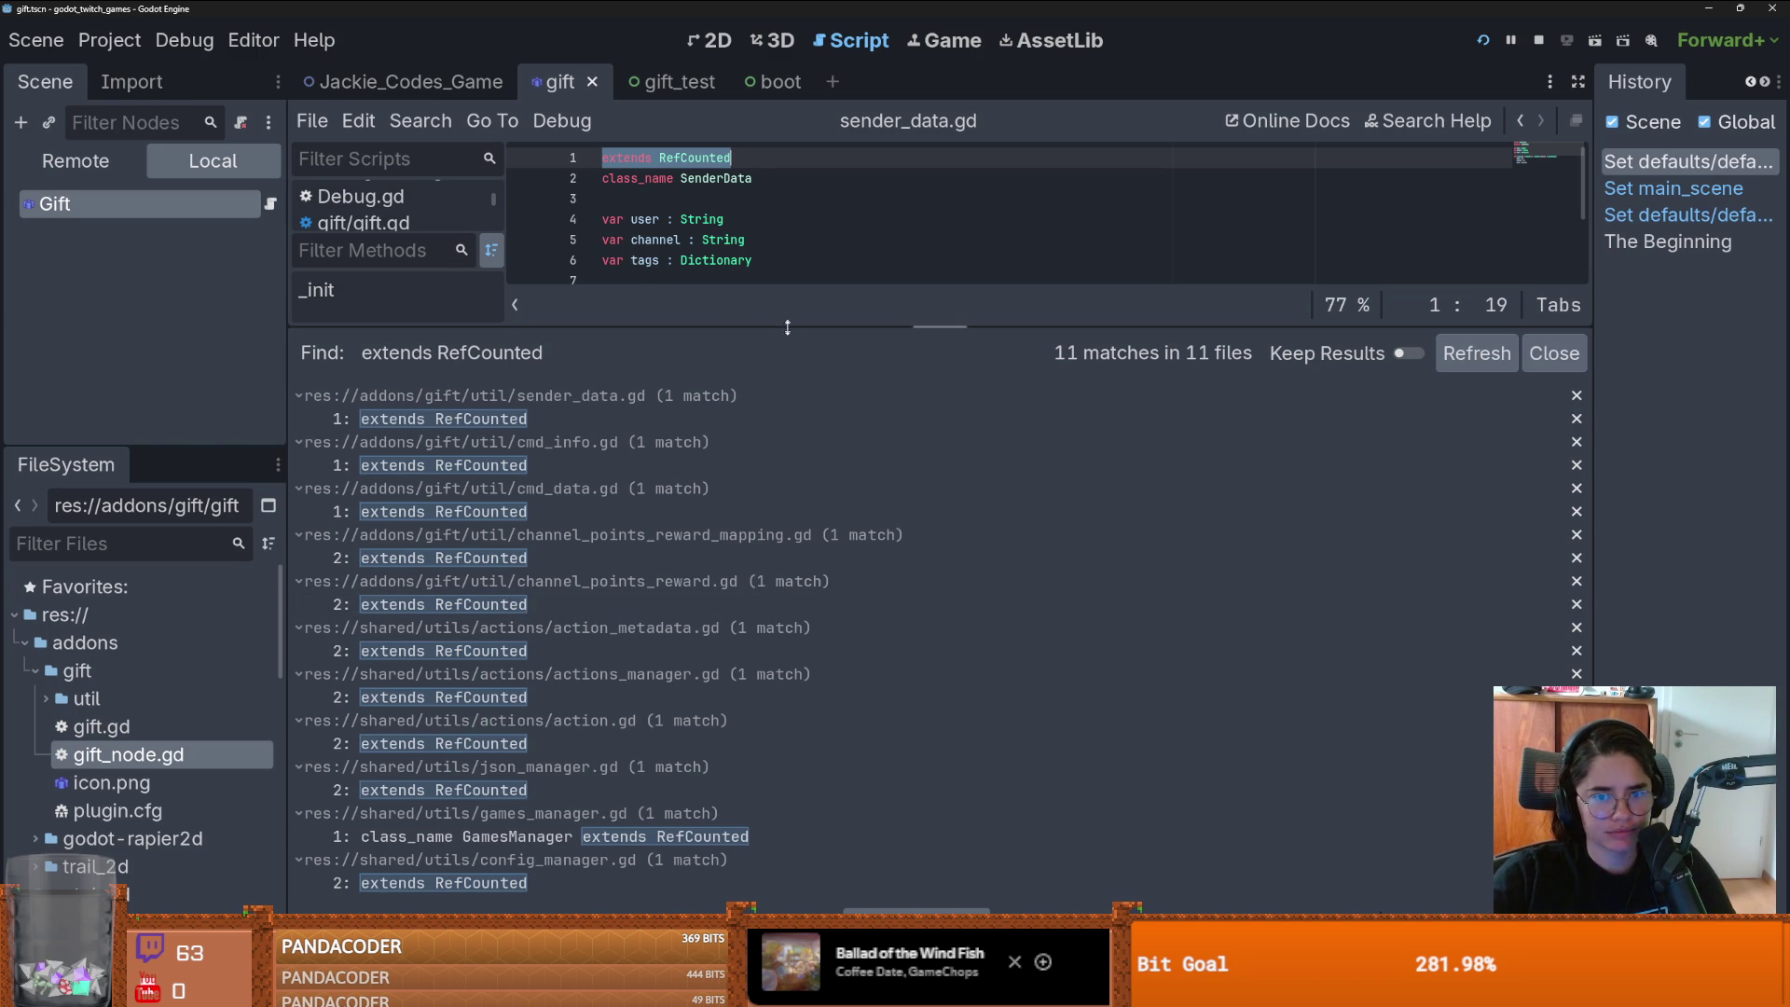
left_click_drag(788, 327, 938, 714)
key("alt+Tab")
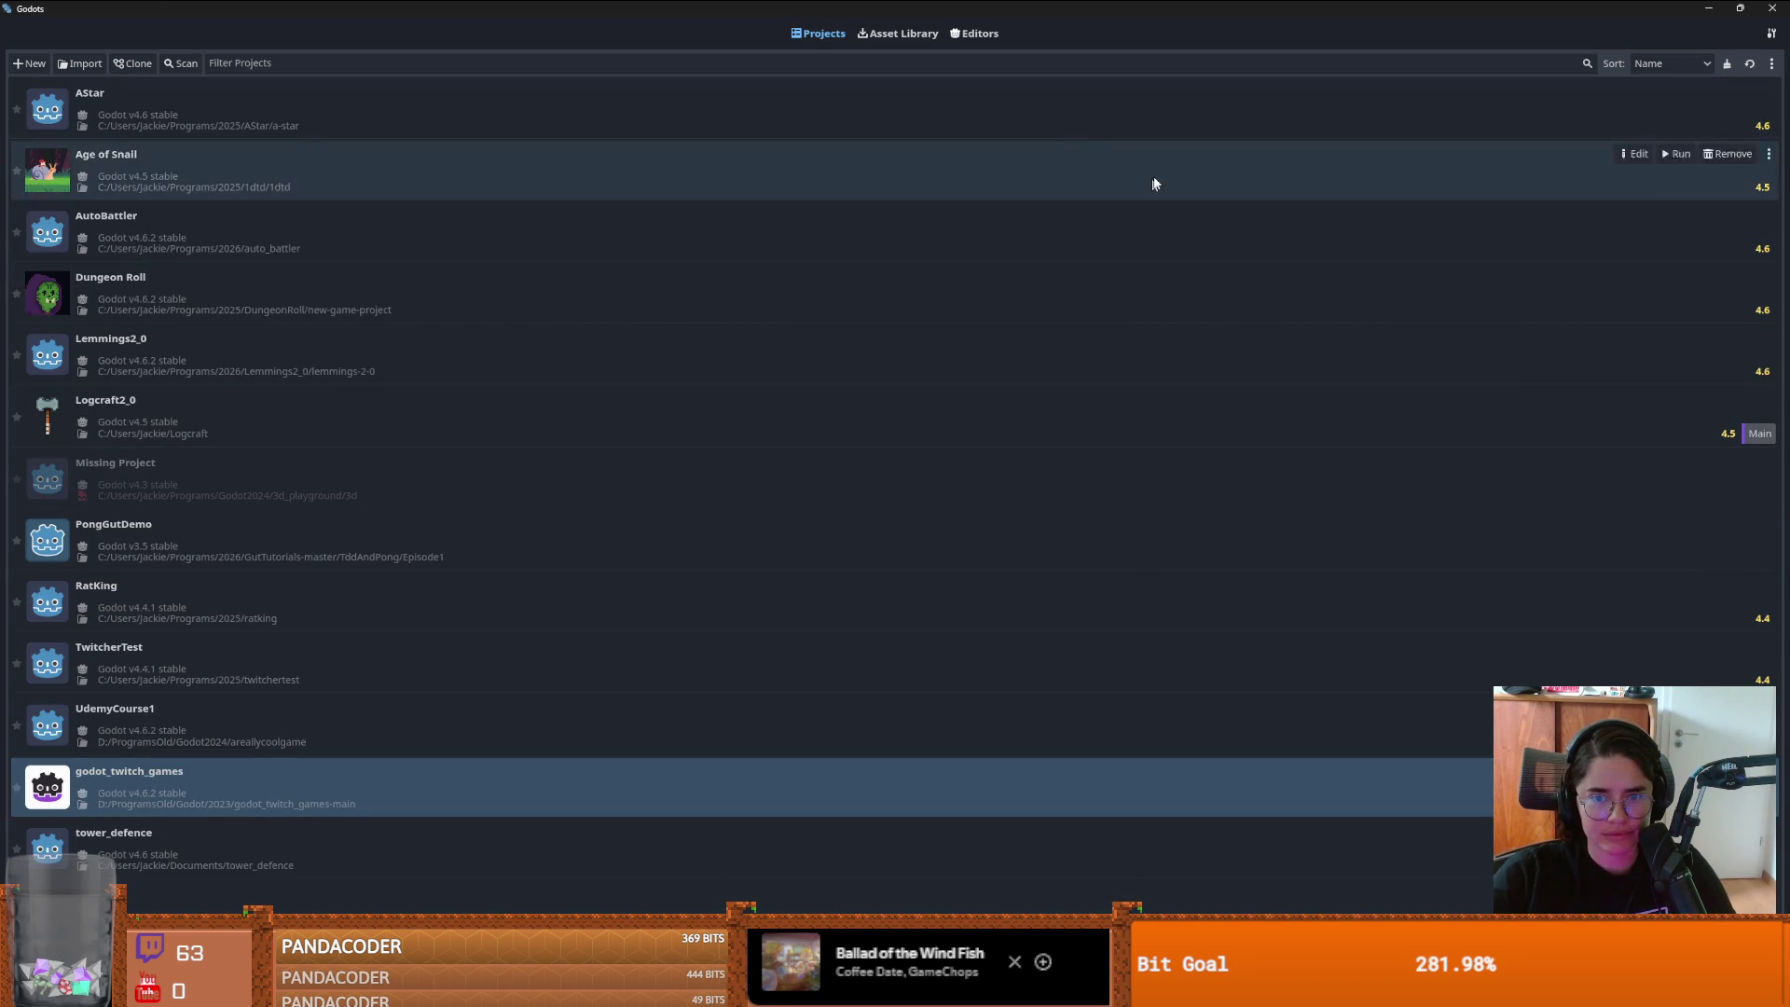
- Start a new project and browse for its location, going up to the Program Files folder
left_click(181, 566)
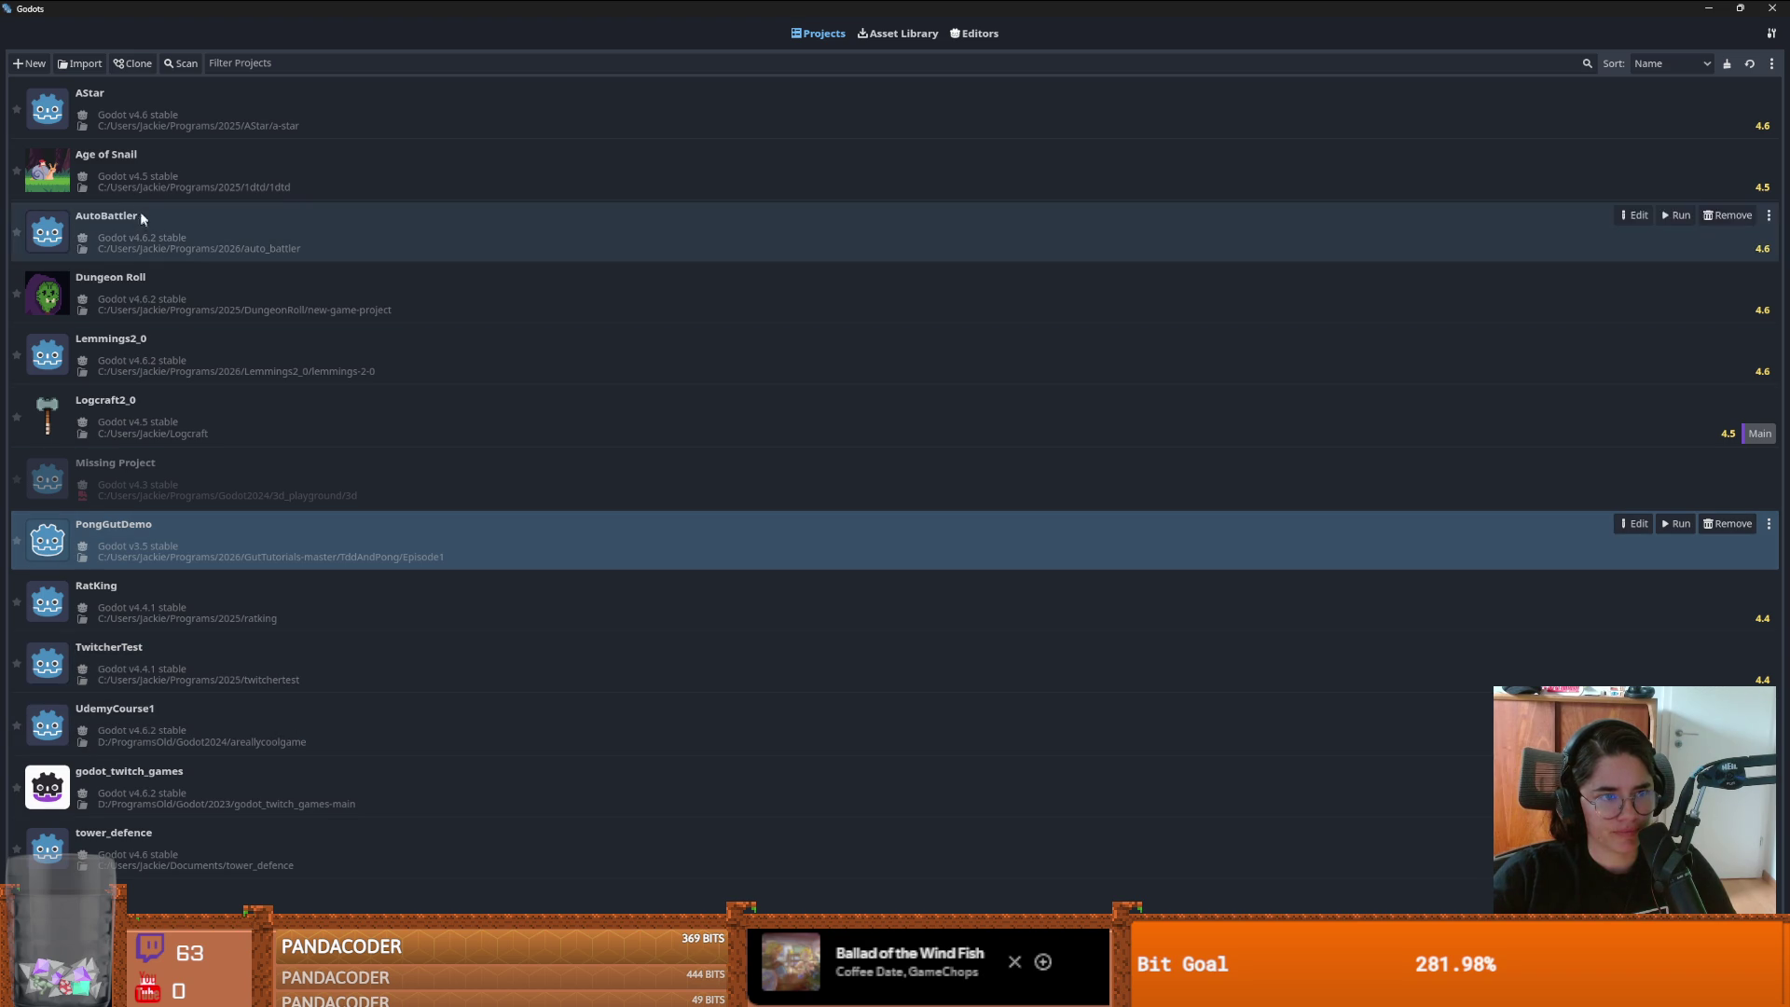
left_click(34, 63)
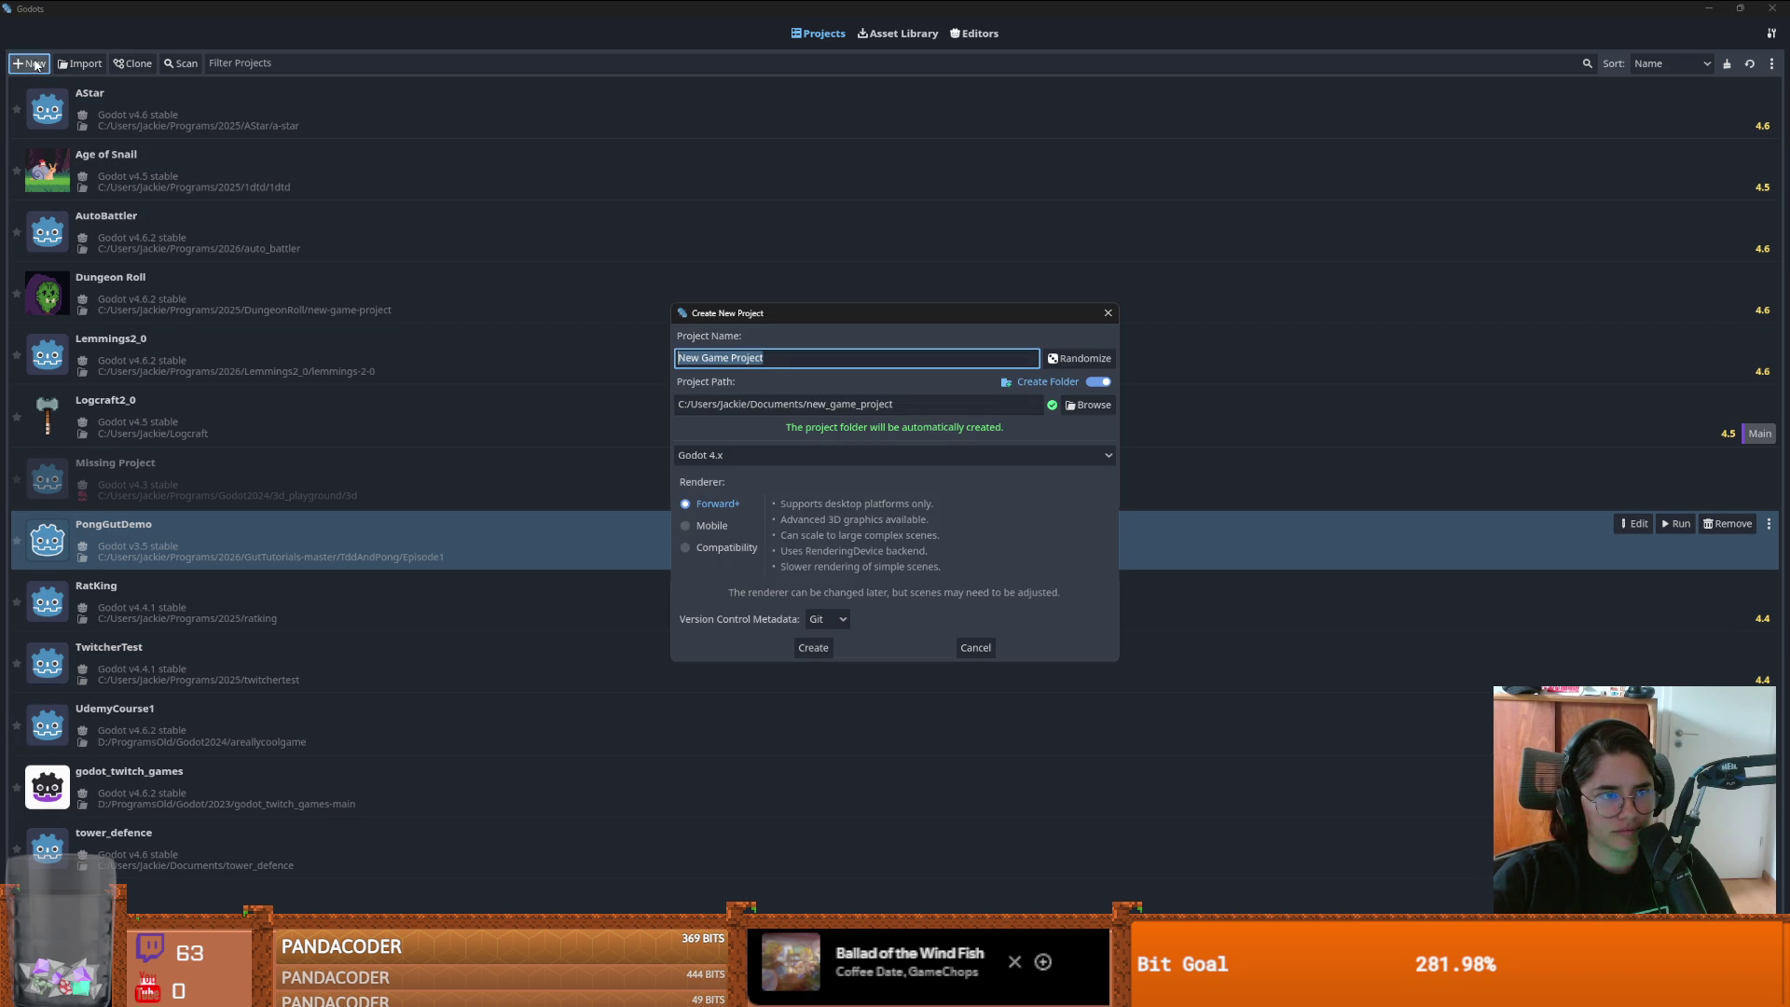
left_click(1092, 405)
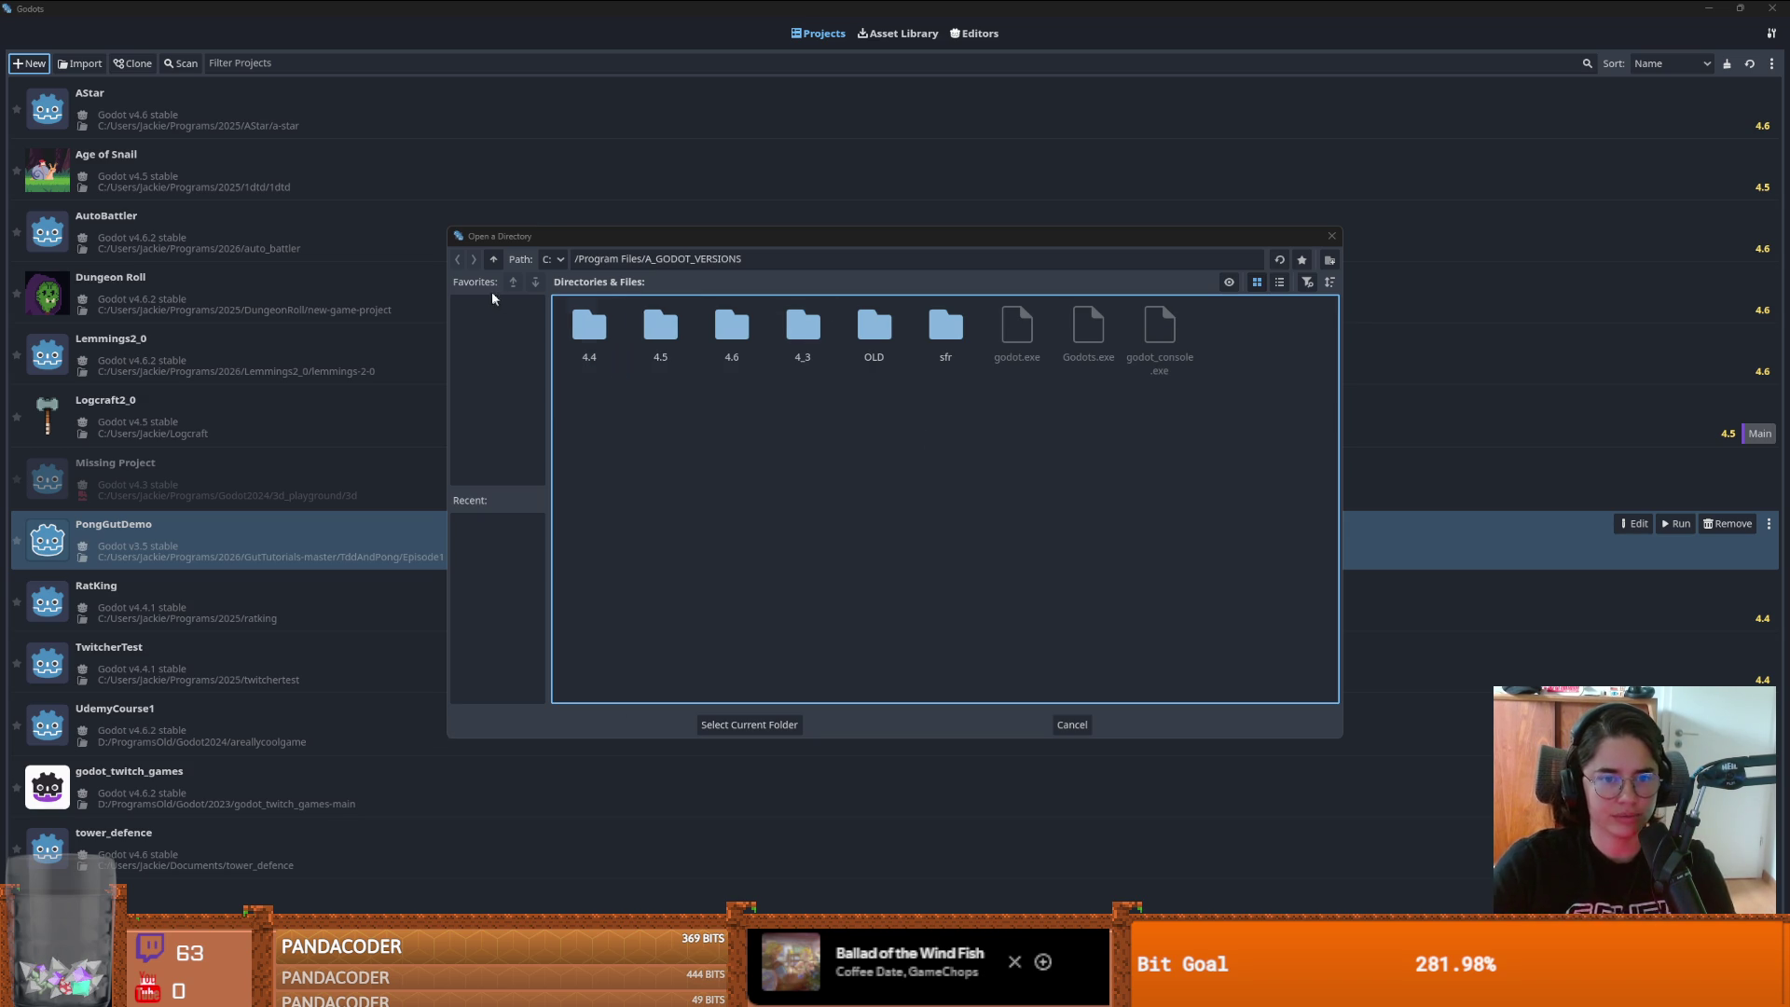
left_click(495, 261)
- Navigate from C: through Users and the home folder to Programs/2026 and select it as the project path
scroll(1047, 532, "down", 5)
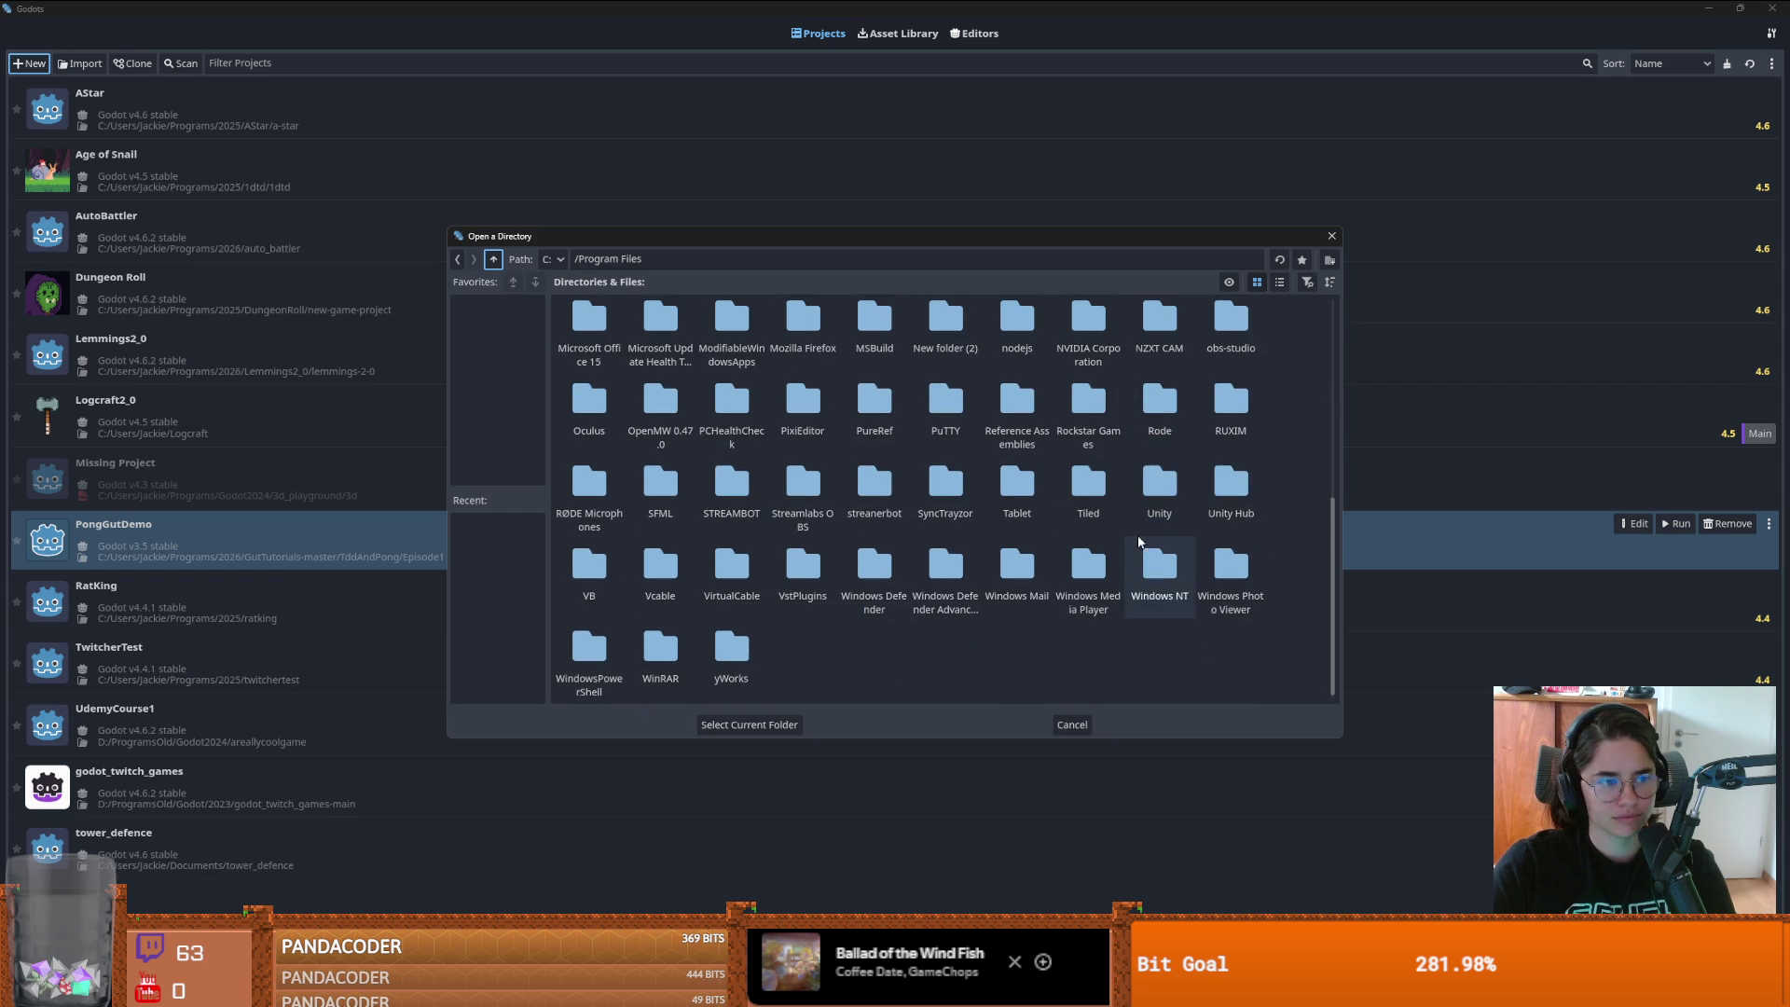
scroll(1128, 538, "up", 1)
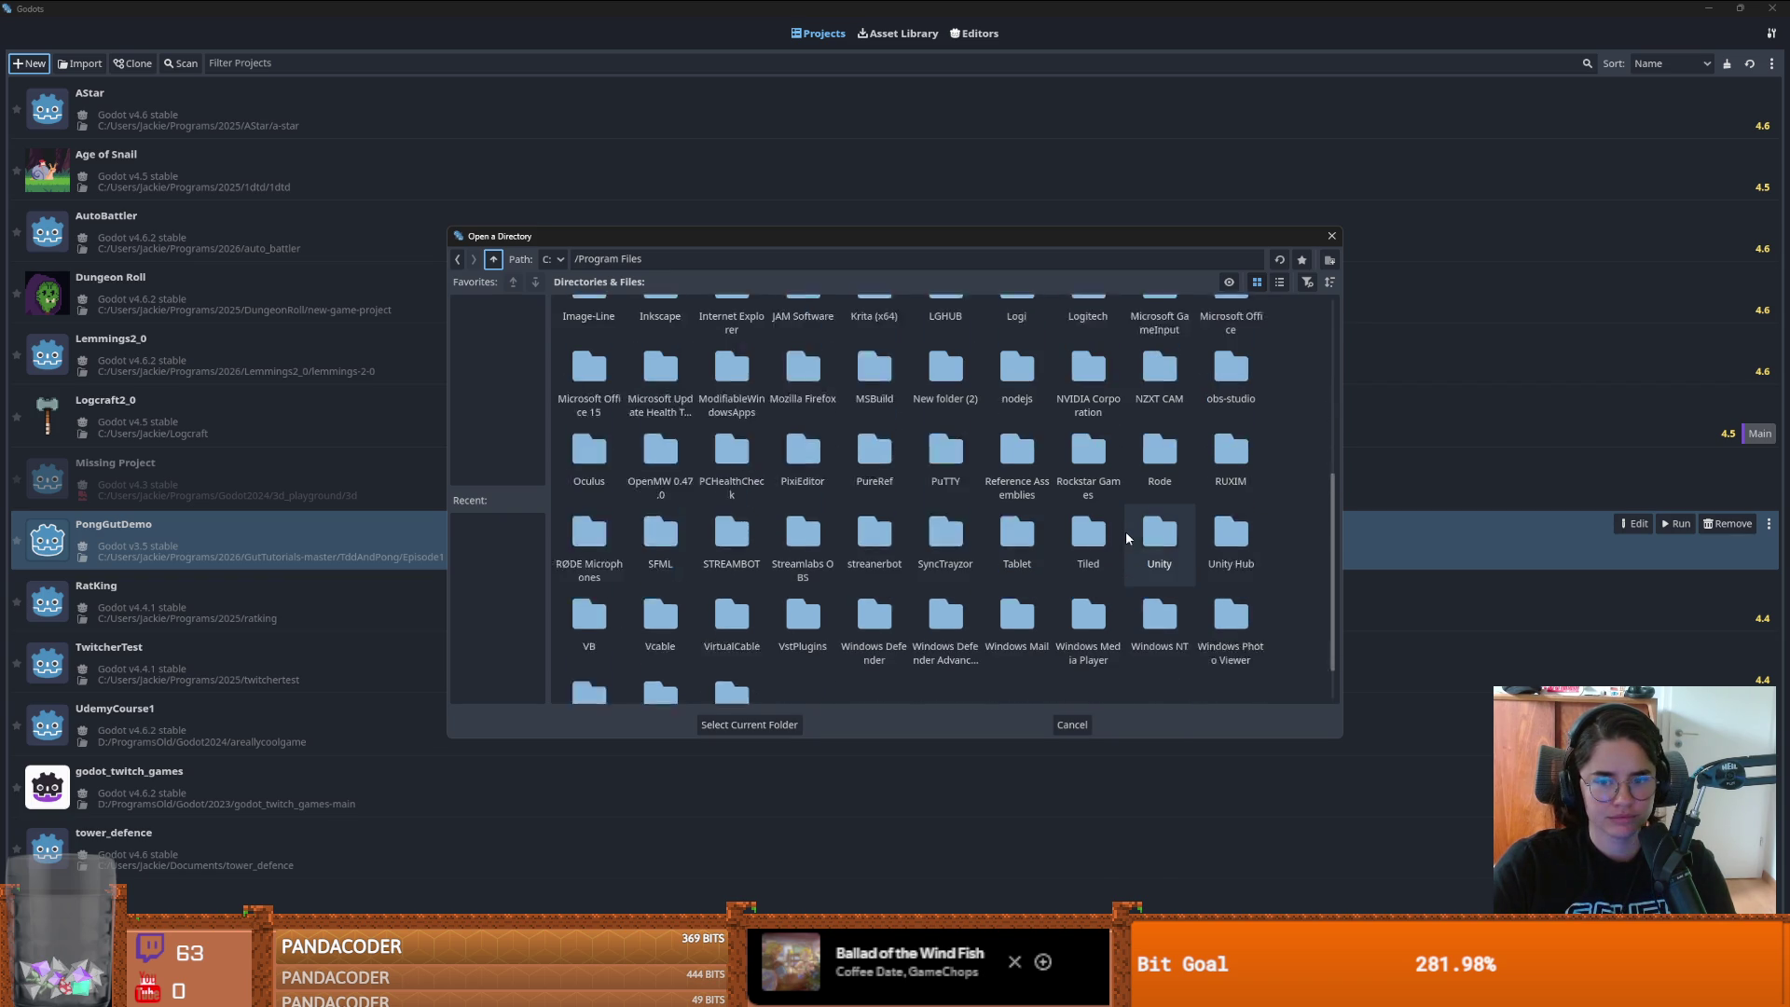
scroll(1129, 539, "down", 1)
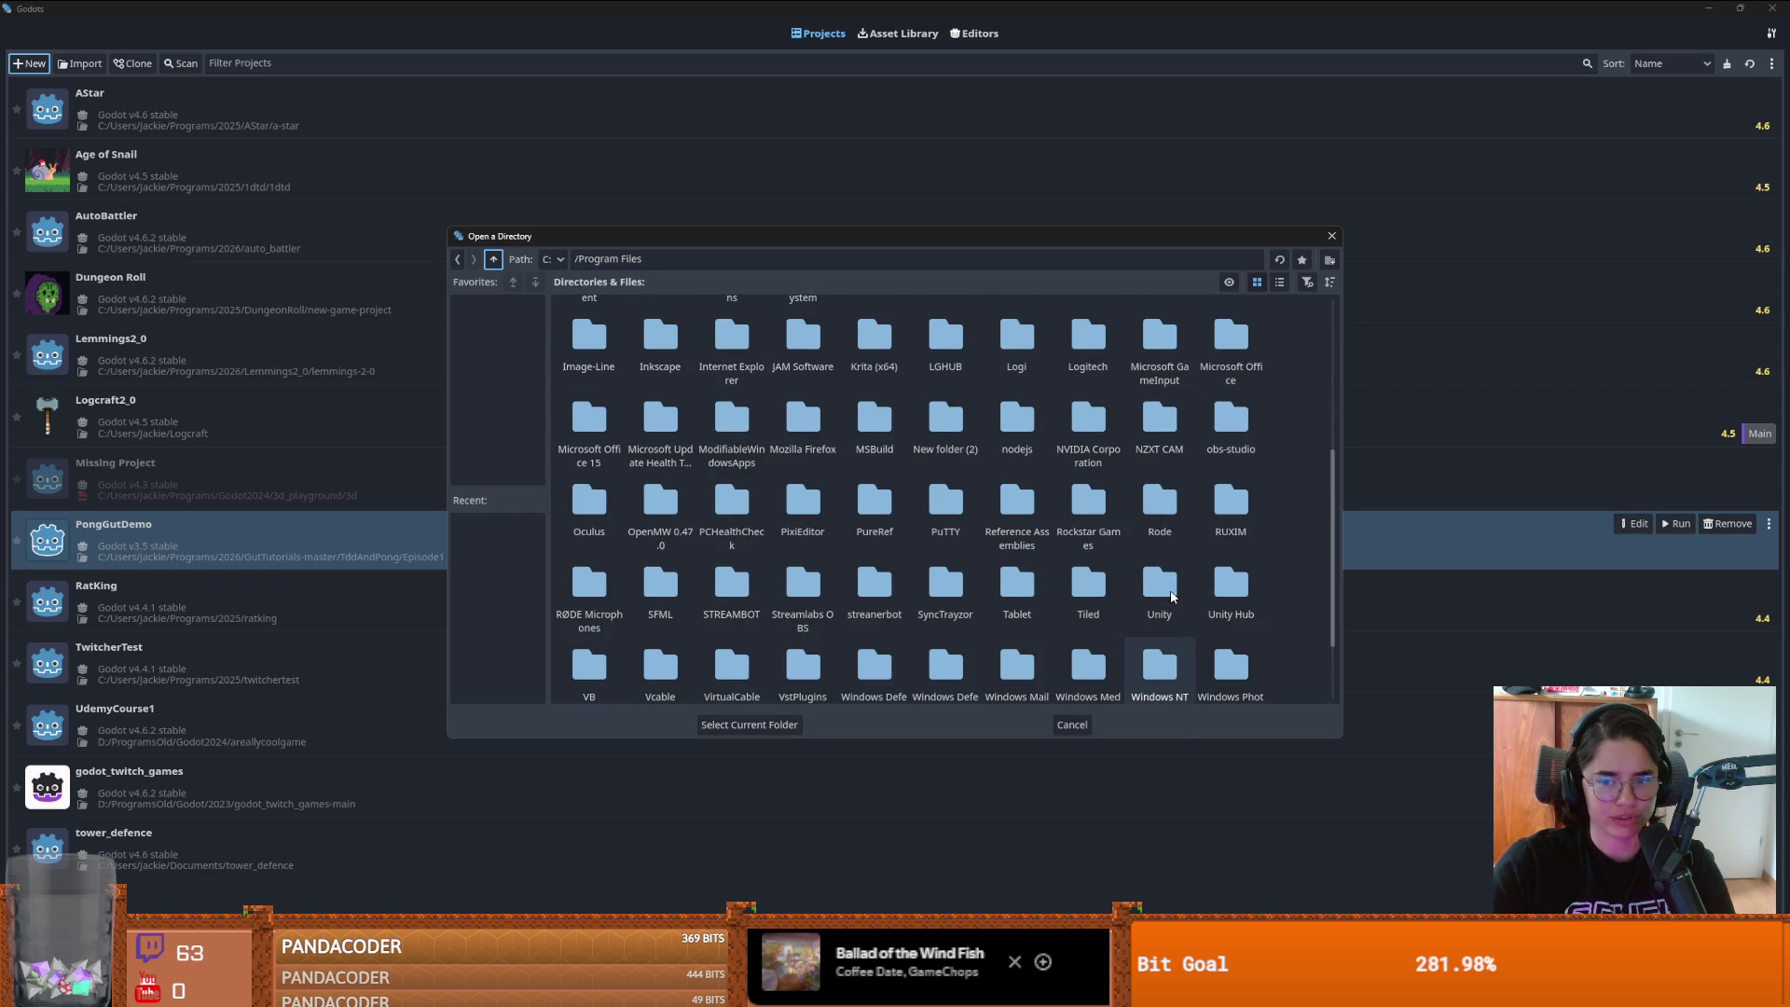
left_click(494, 260)
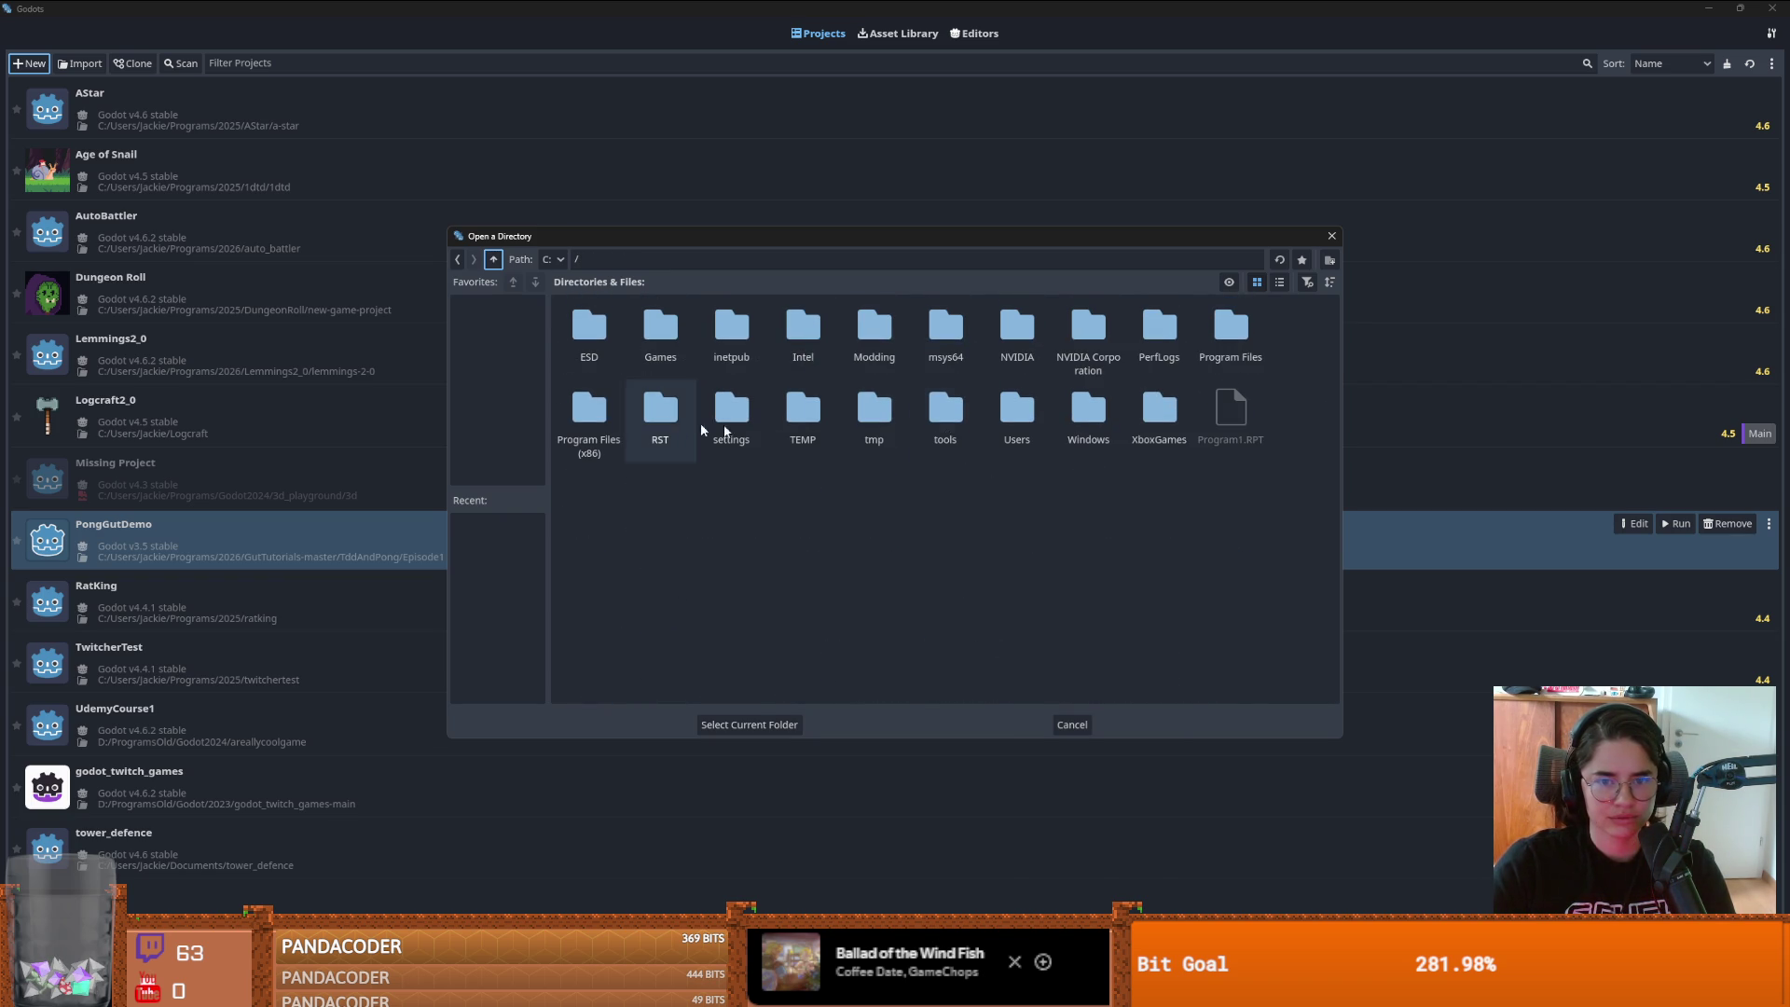
double_click(997, 415)
double_click(587, 331)
scroll(1072, 545, "down", 4)
scroll(1073, 546, "up", 2)
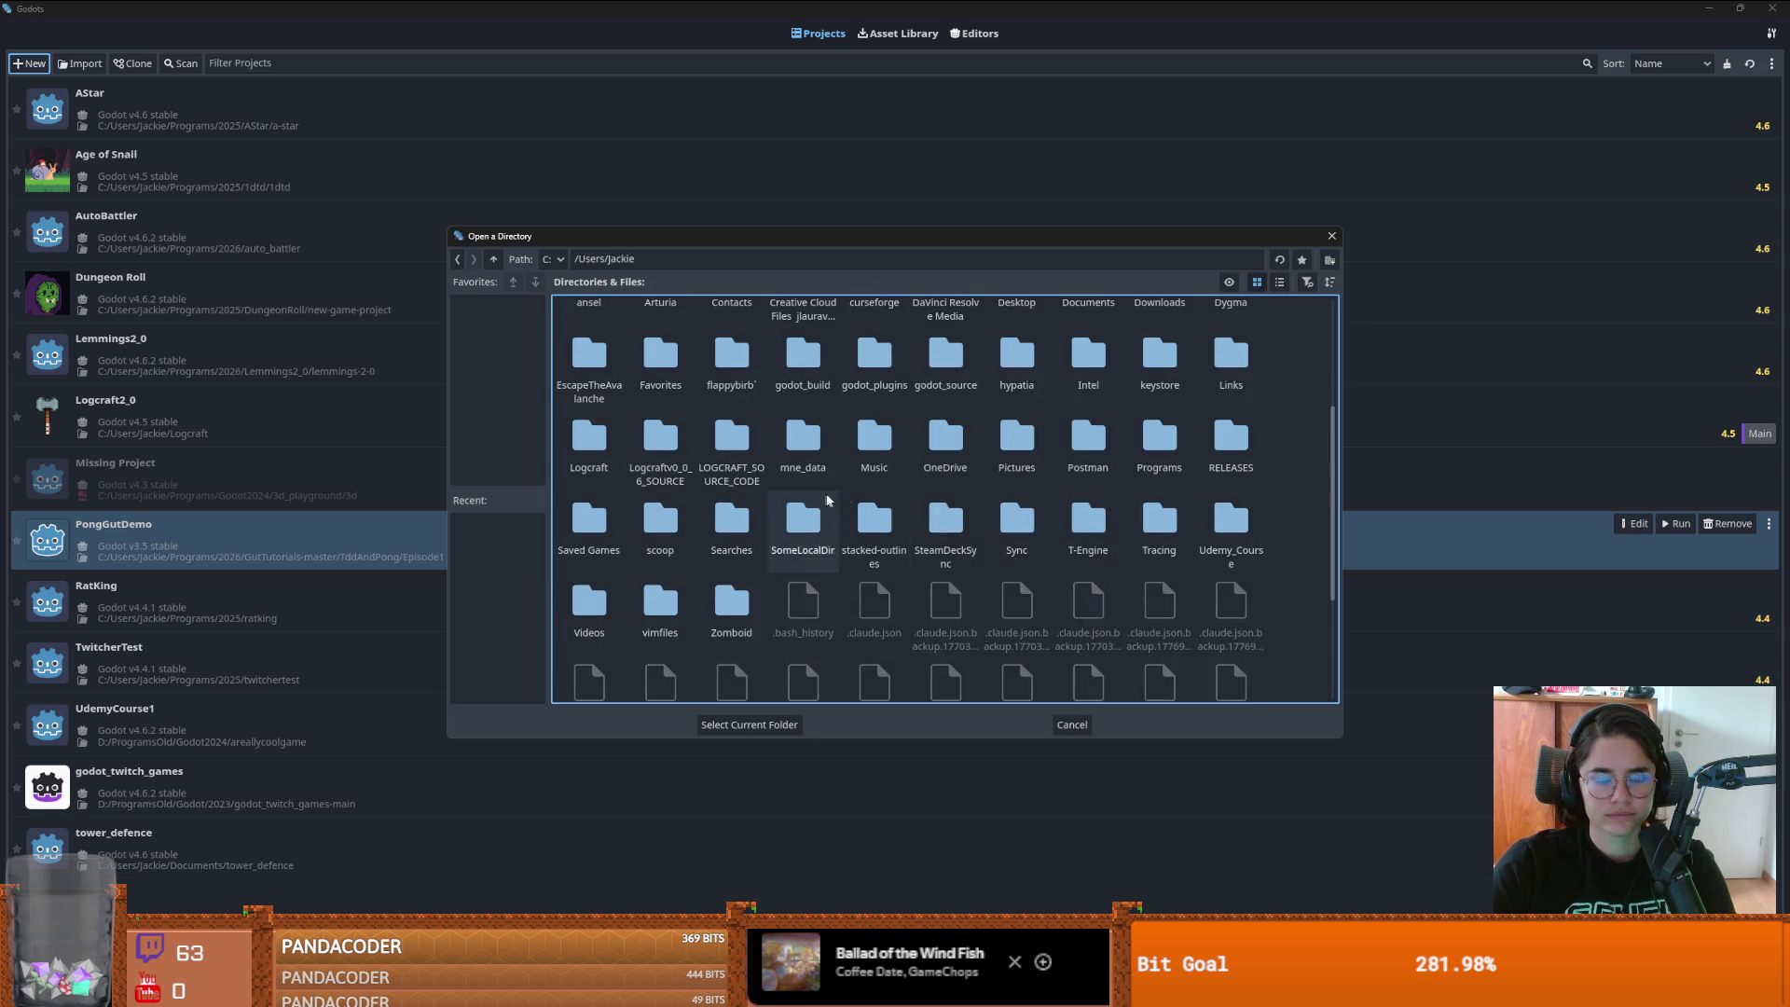
double_click(1173, 451)
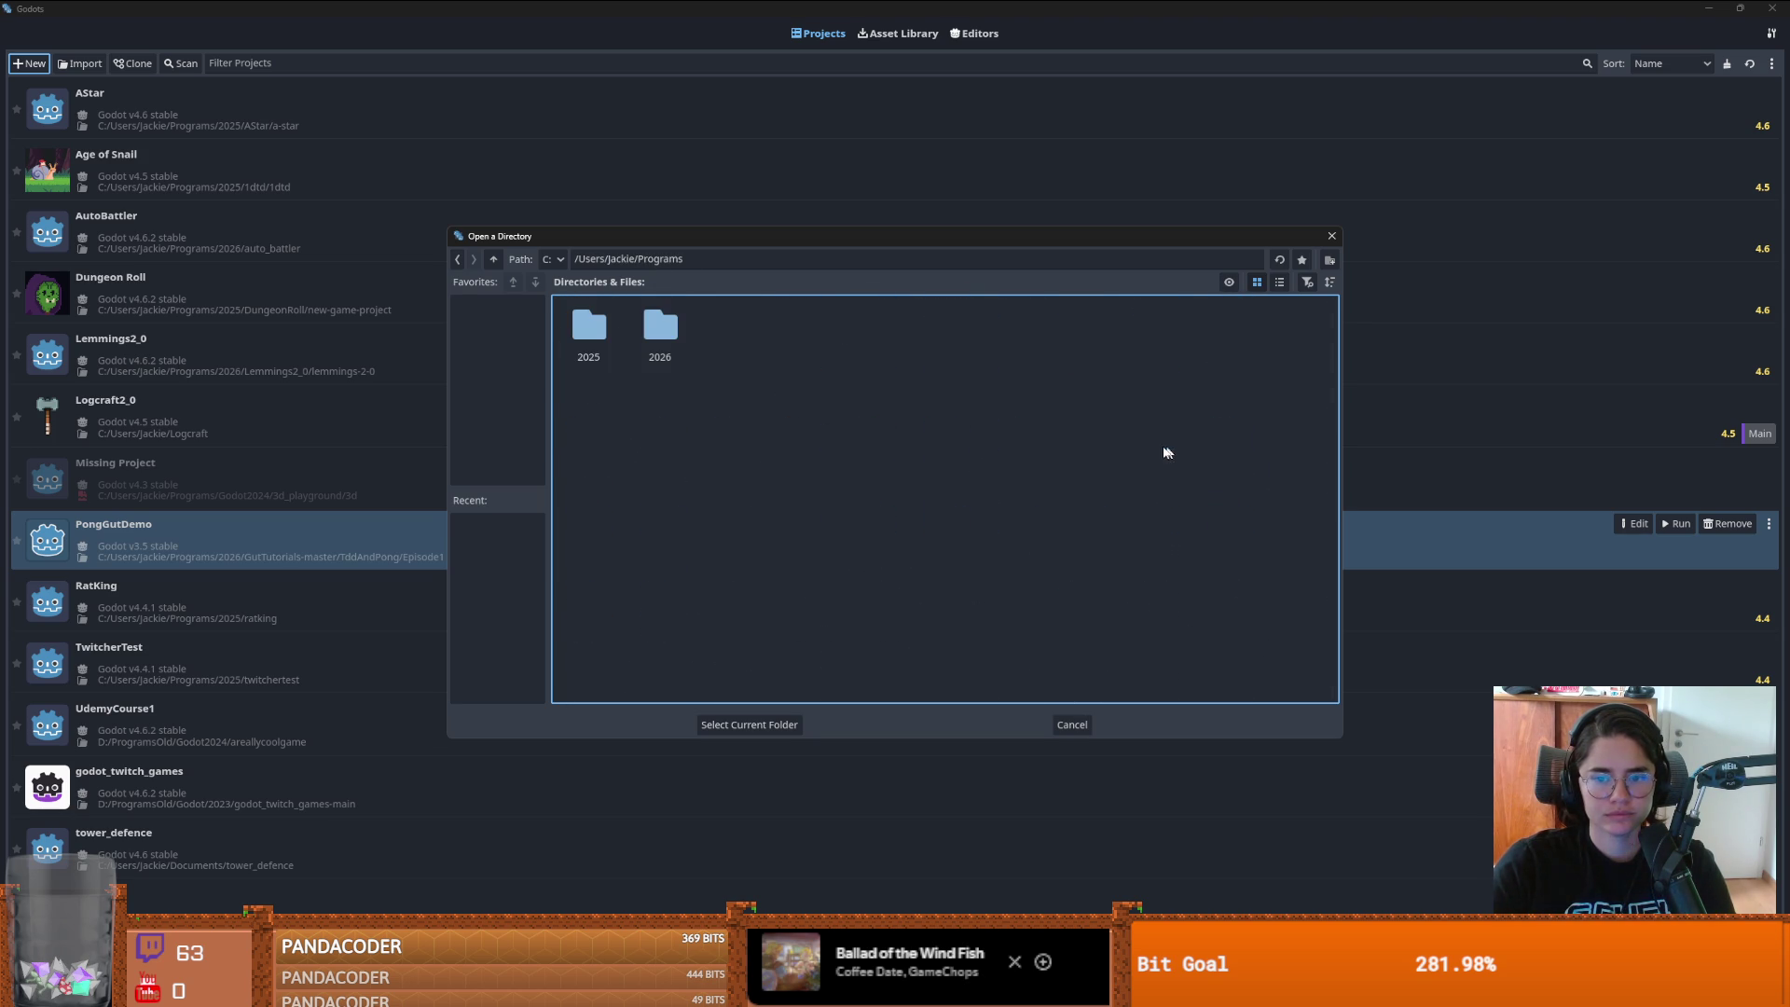
double_click(660, 331)
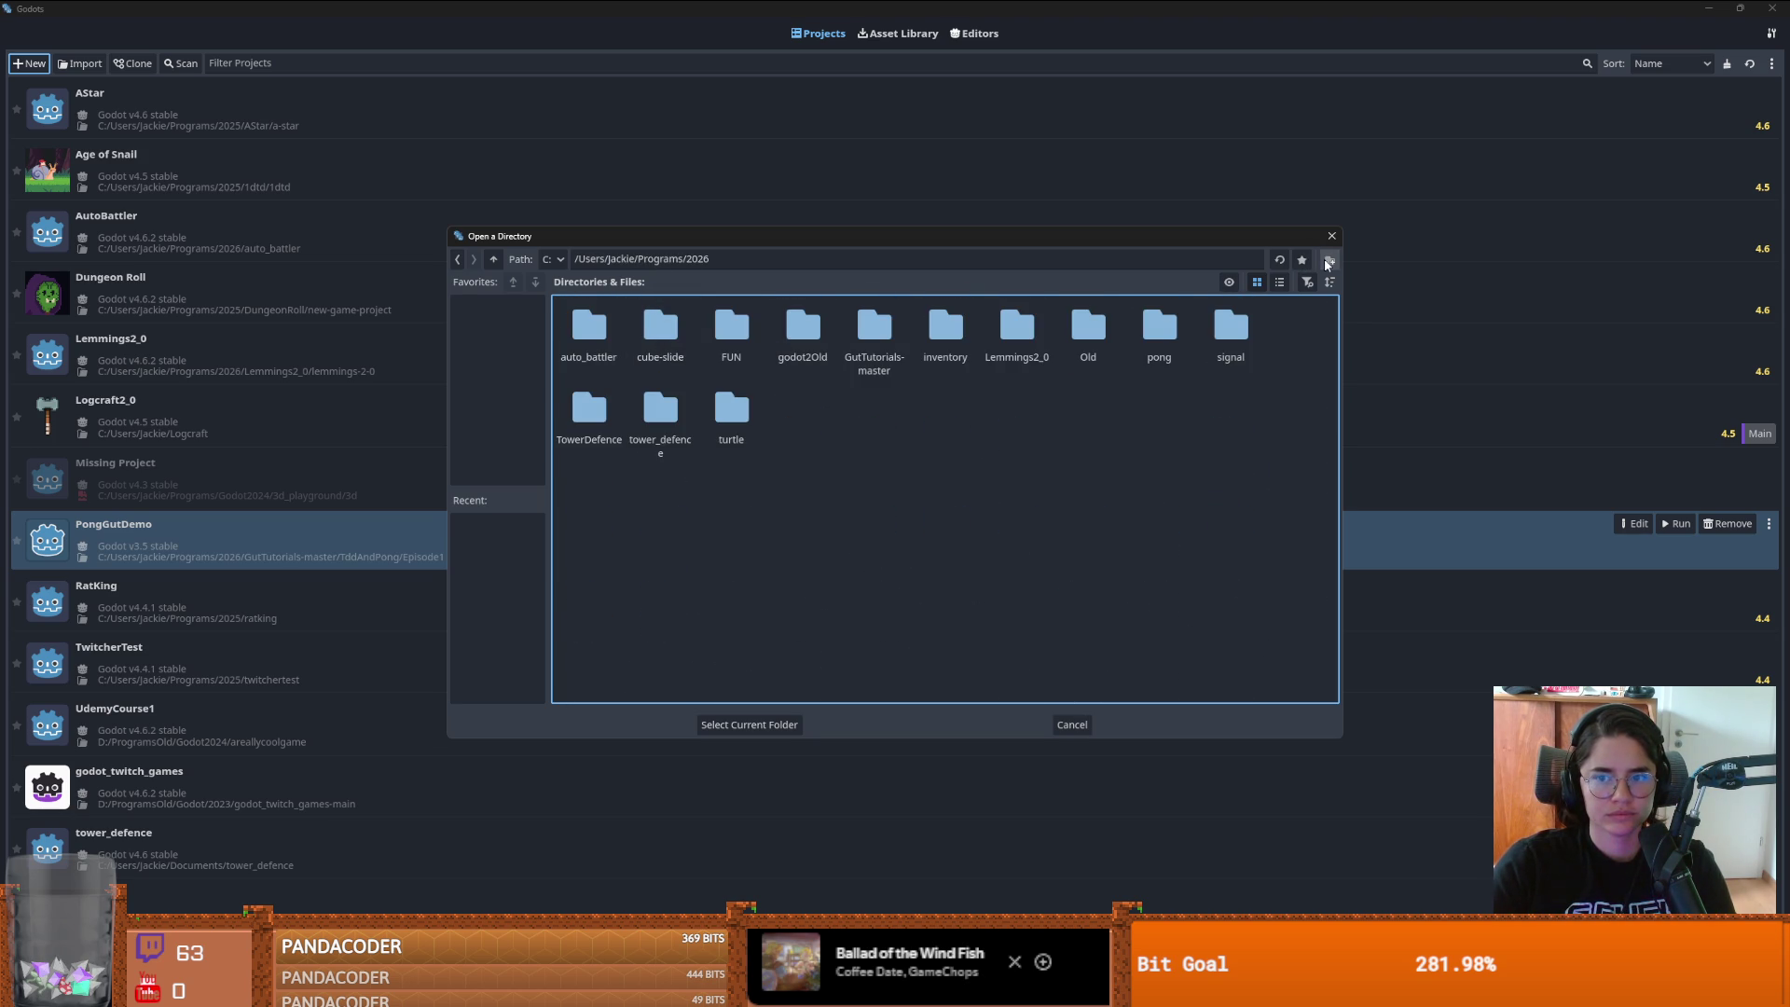
left_click(746, 726)
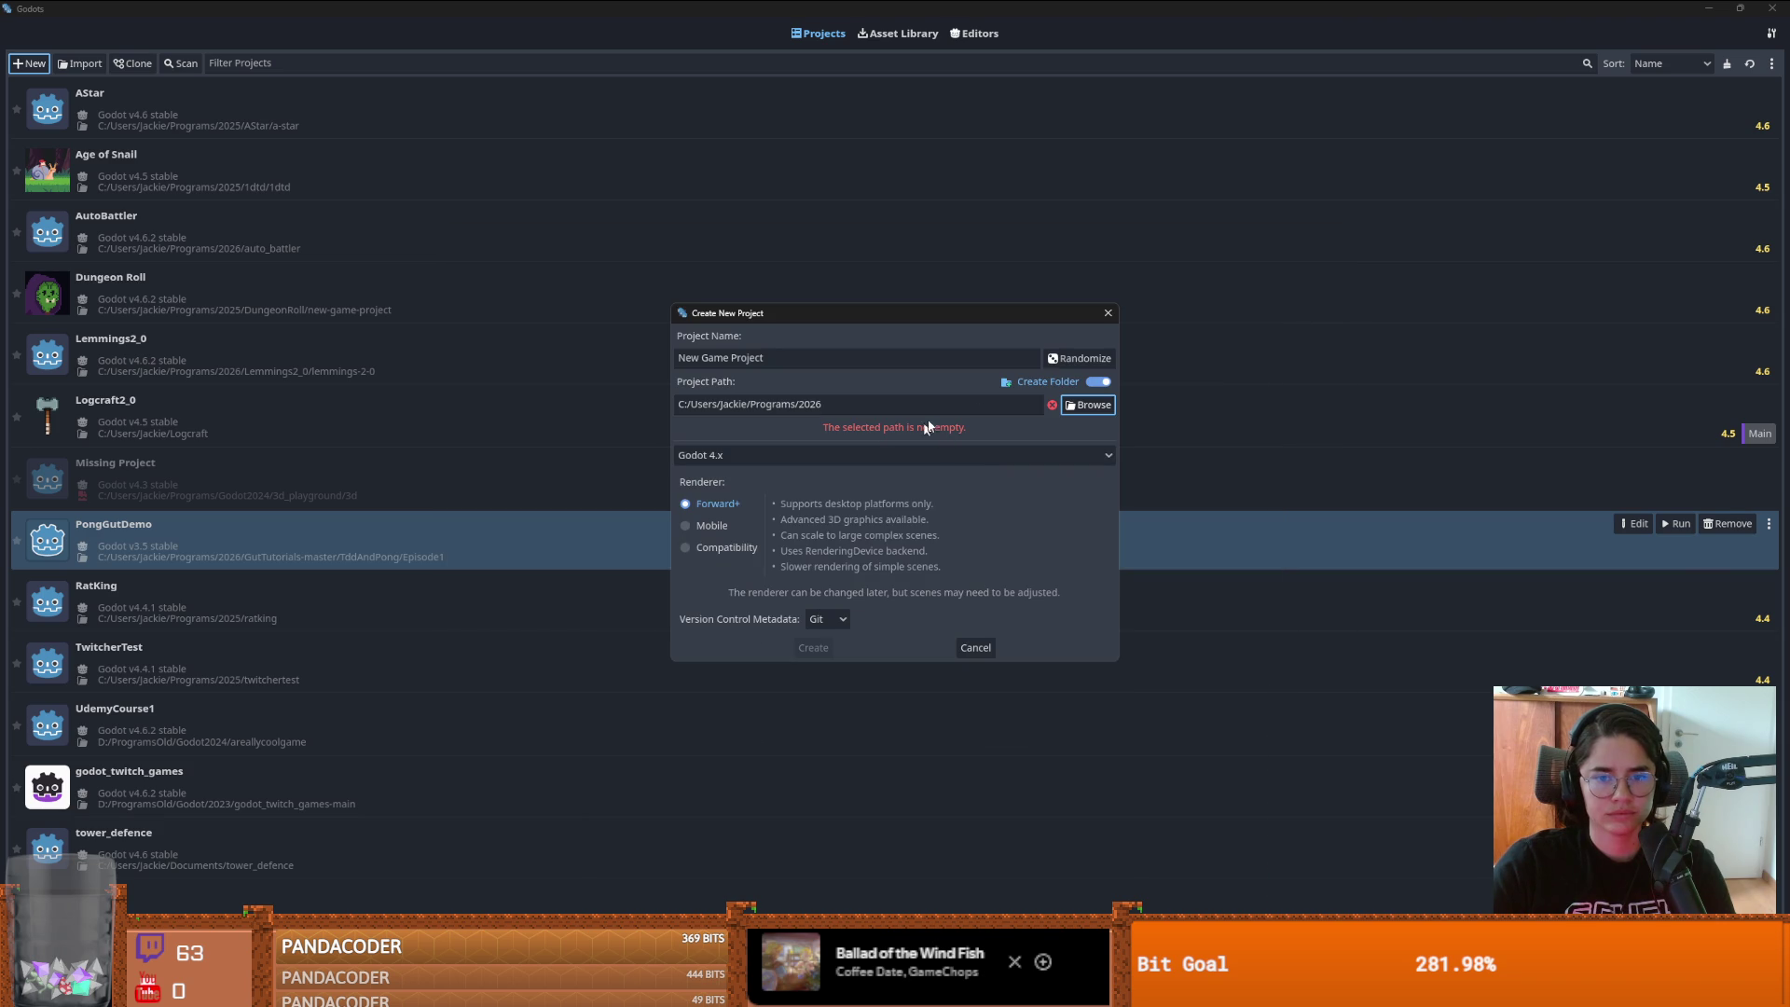
- Replace the default project name with 'GodotPlayground'
left_click_drag(851, 362, 569, 337)
type("GodotPlay")
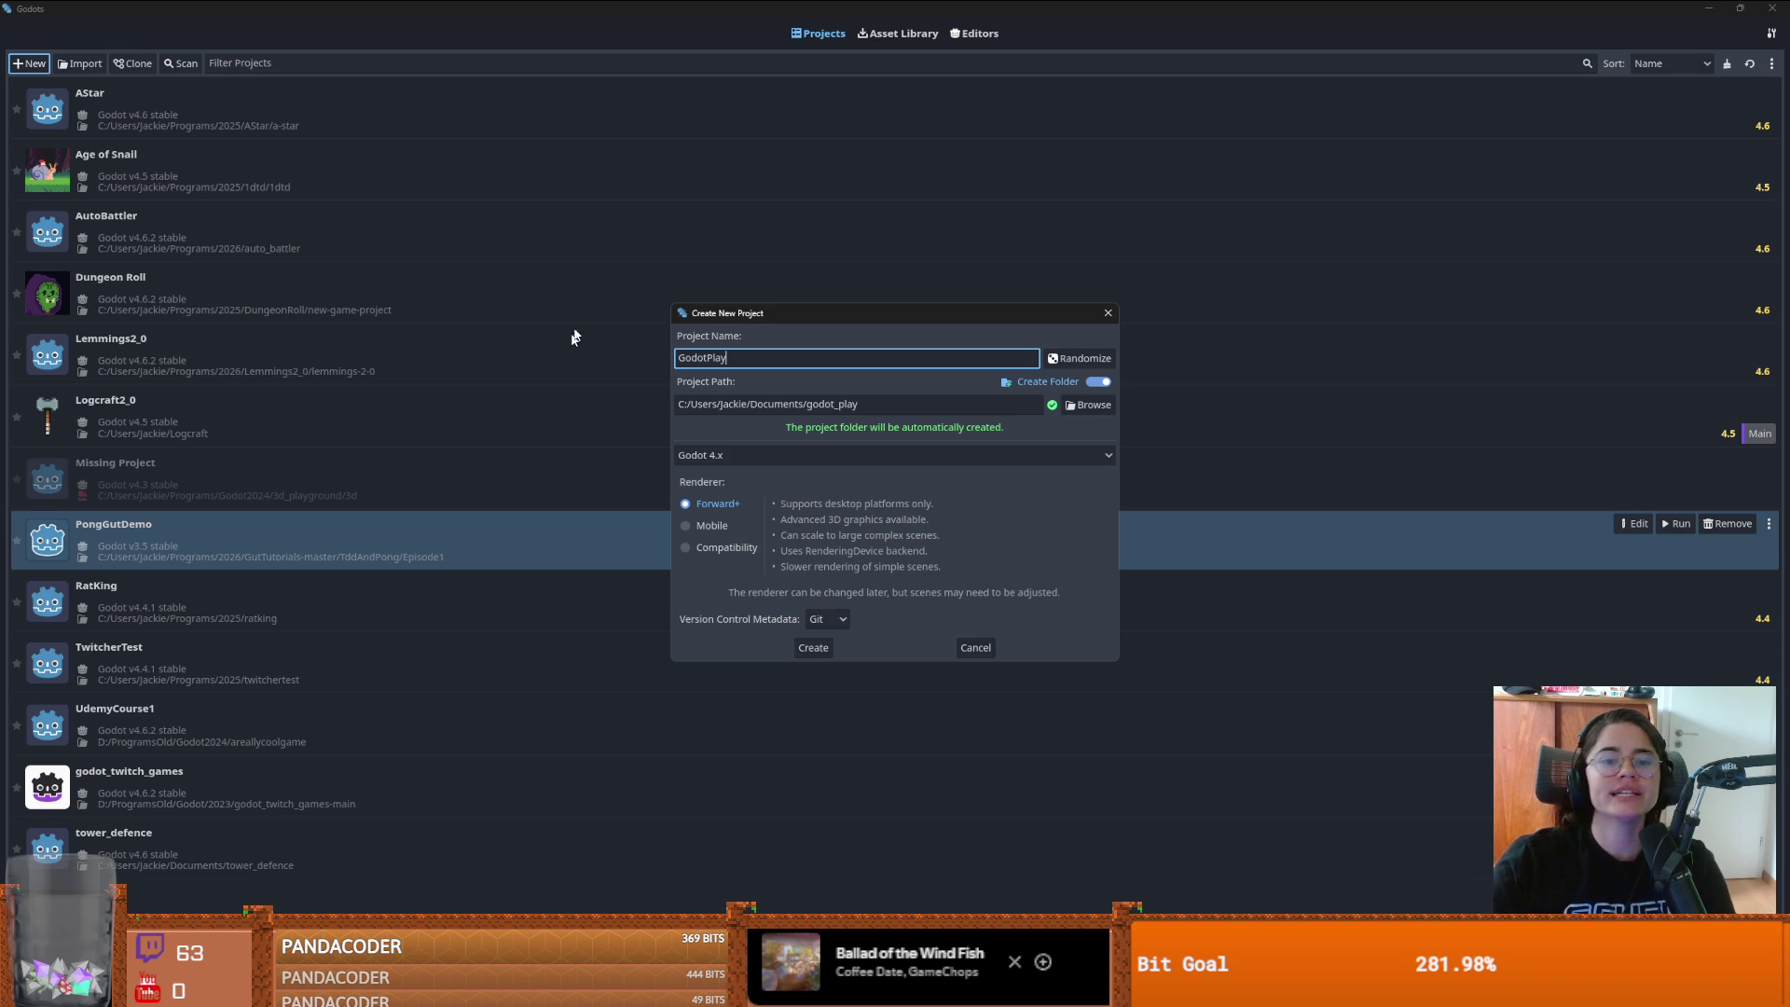
type("ground")
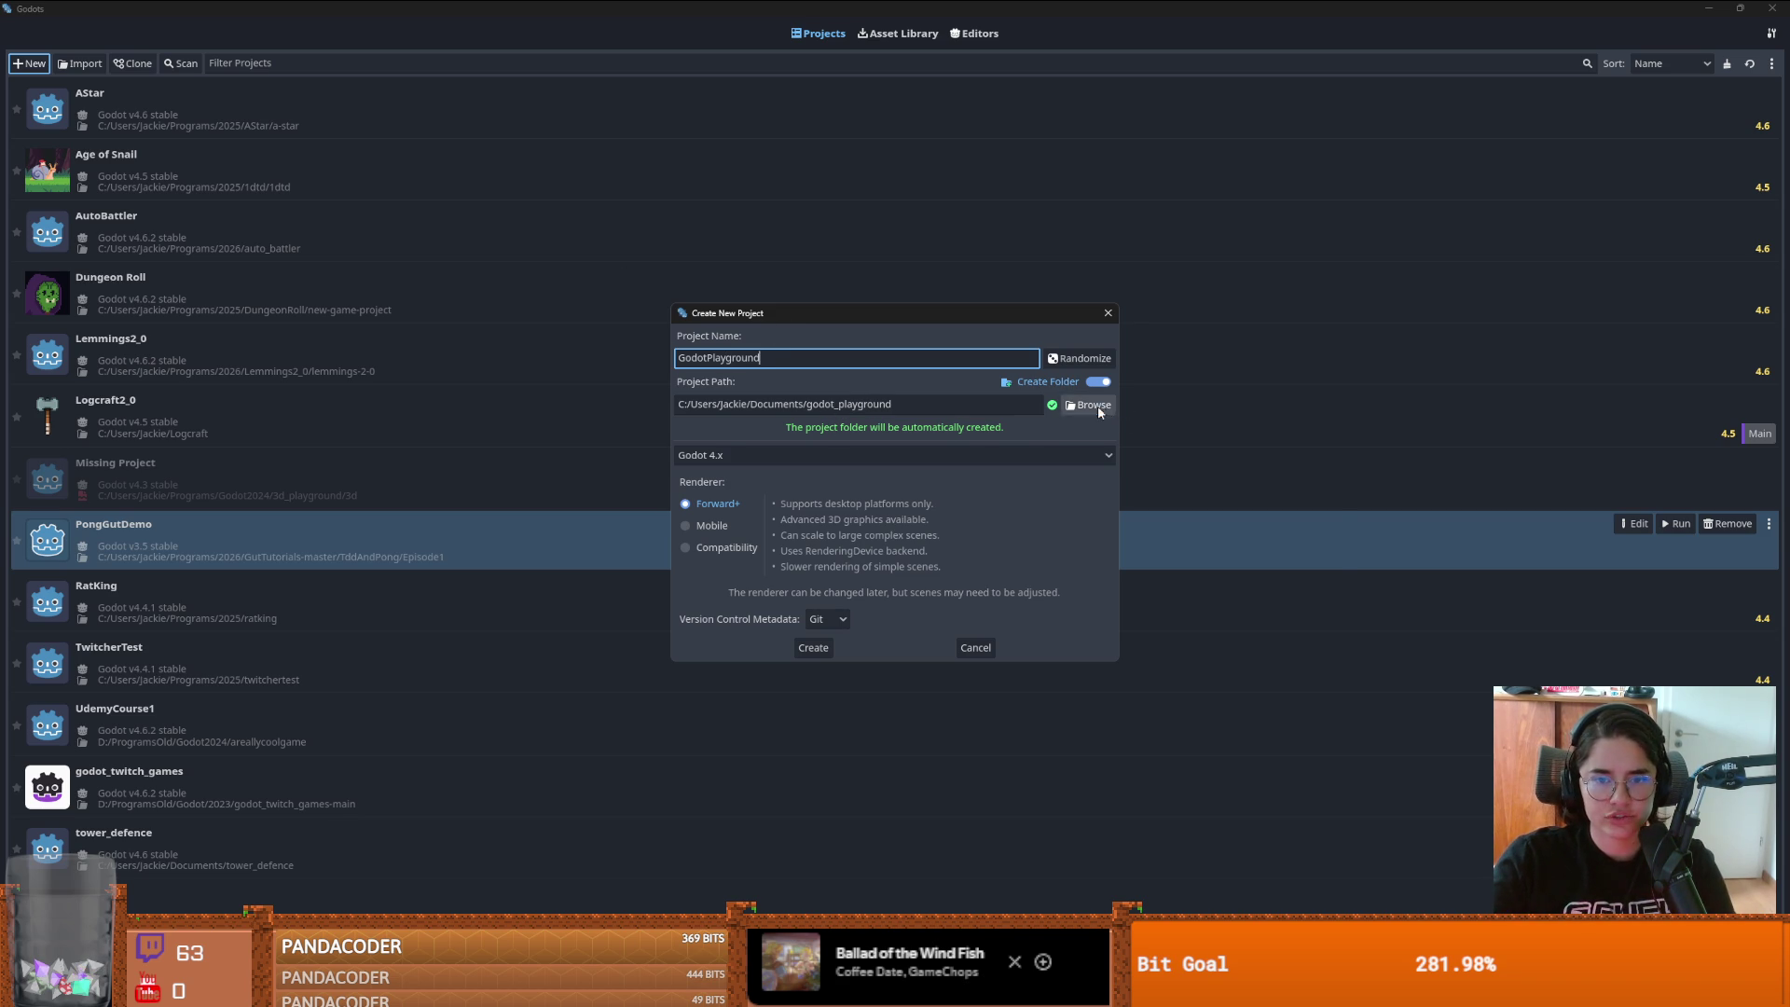
- Reselect Programs/2026 as the project path and place the cursor in the path field
left_click(1067, 411)
left_click(495, 261)
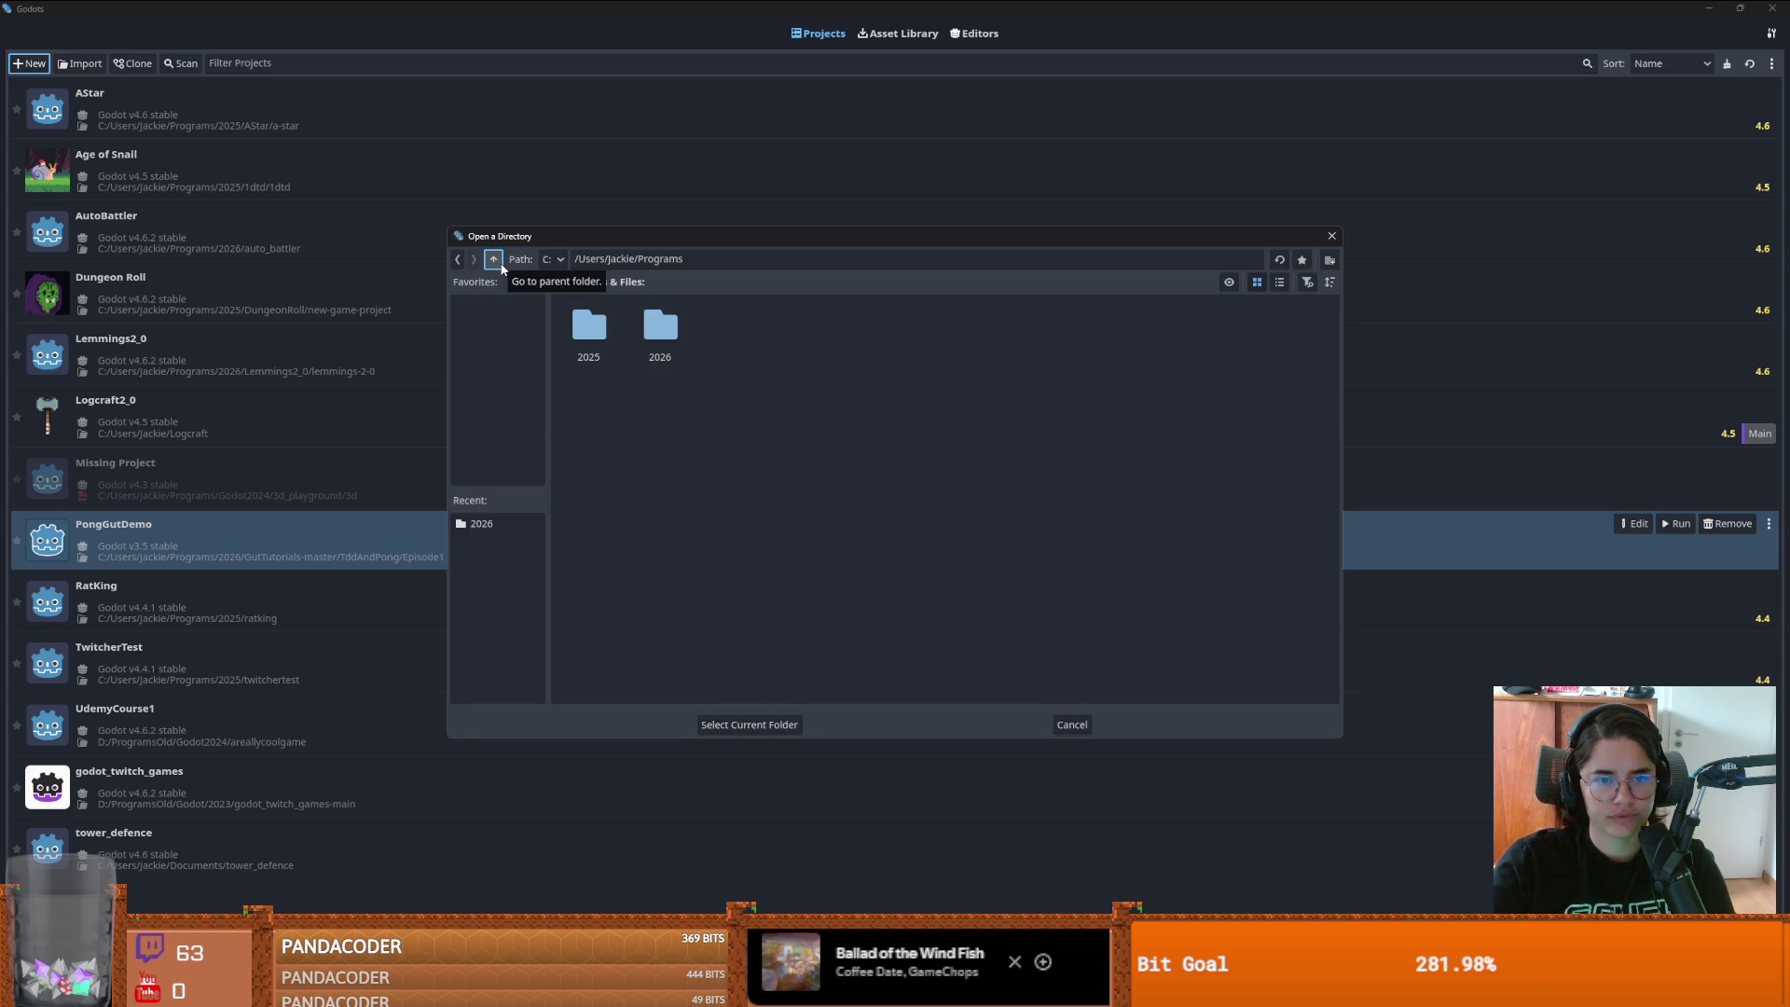
double_click(661, 331)
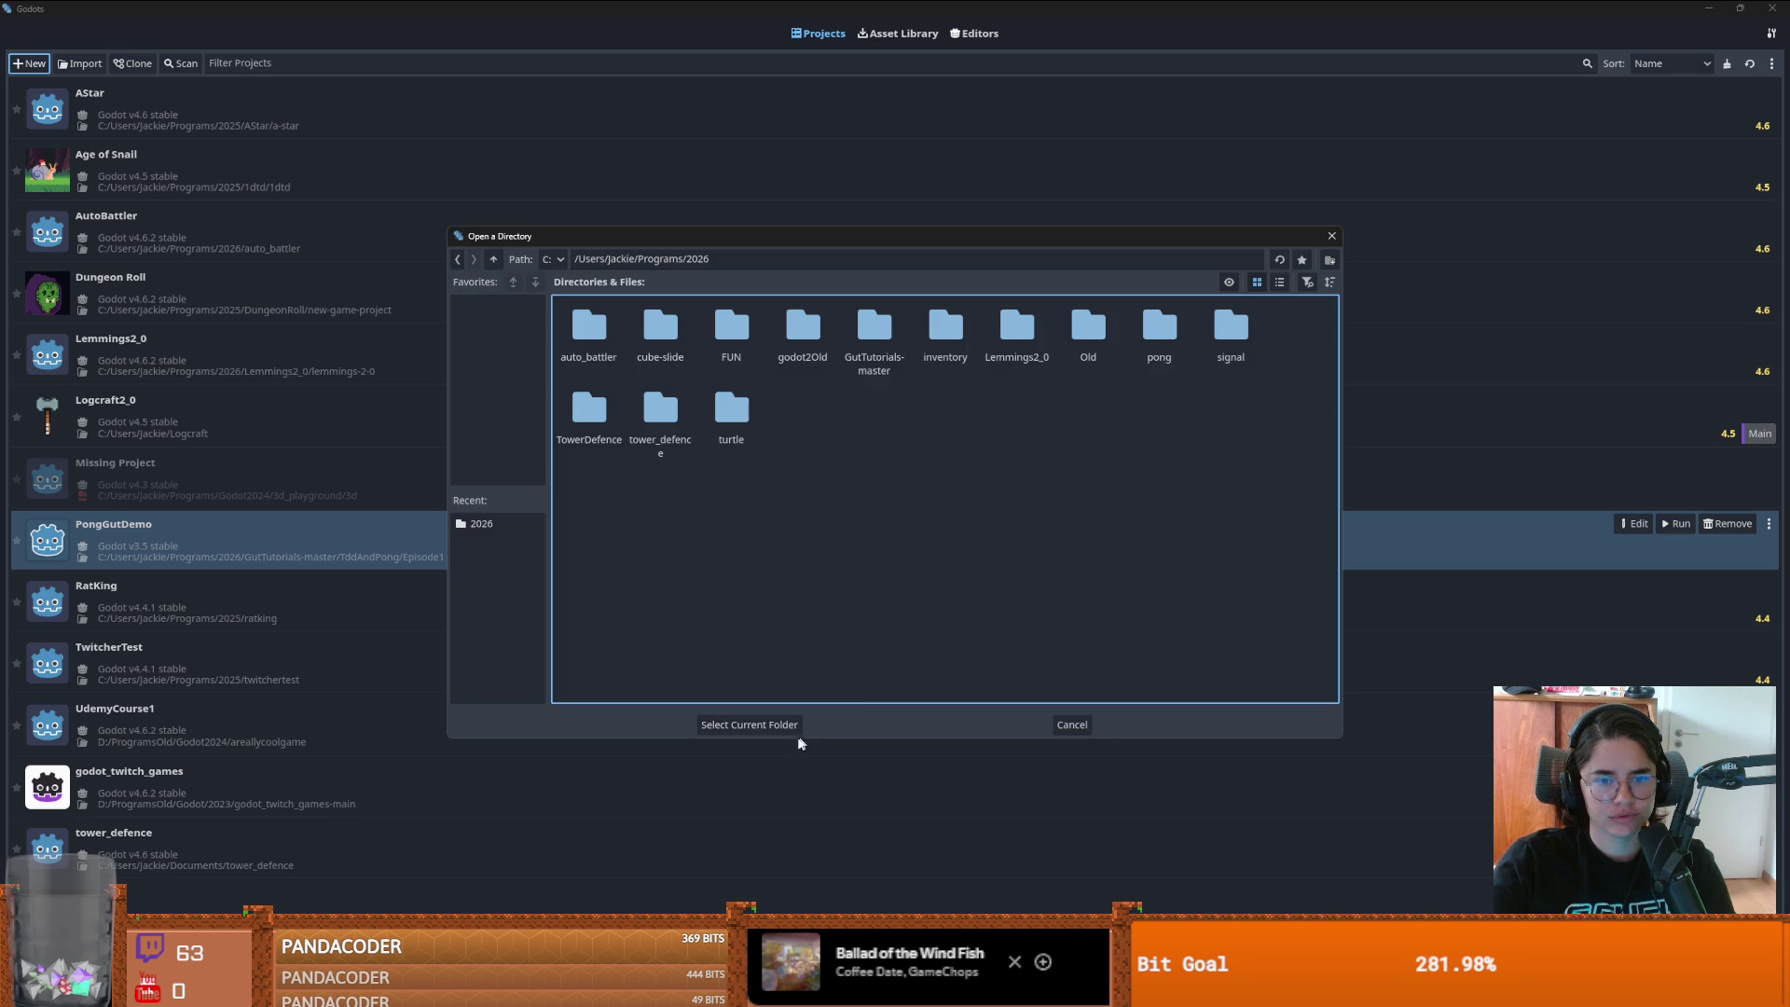
left_click(762, 725)
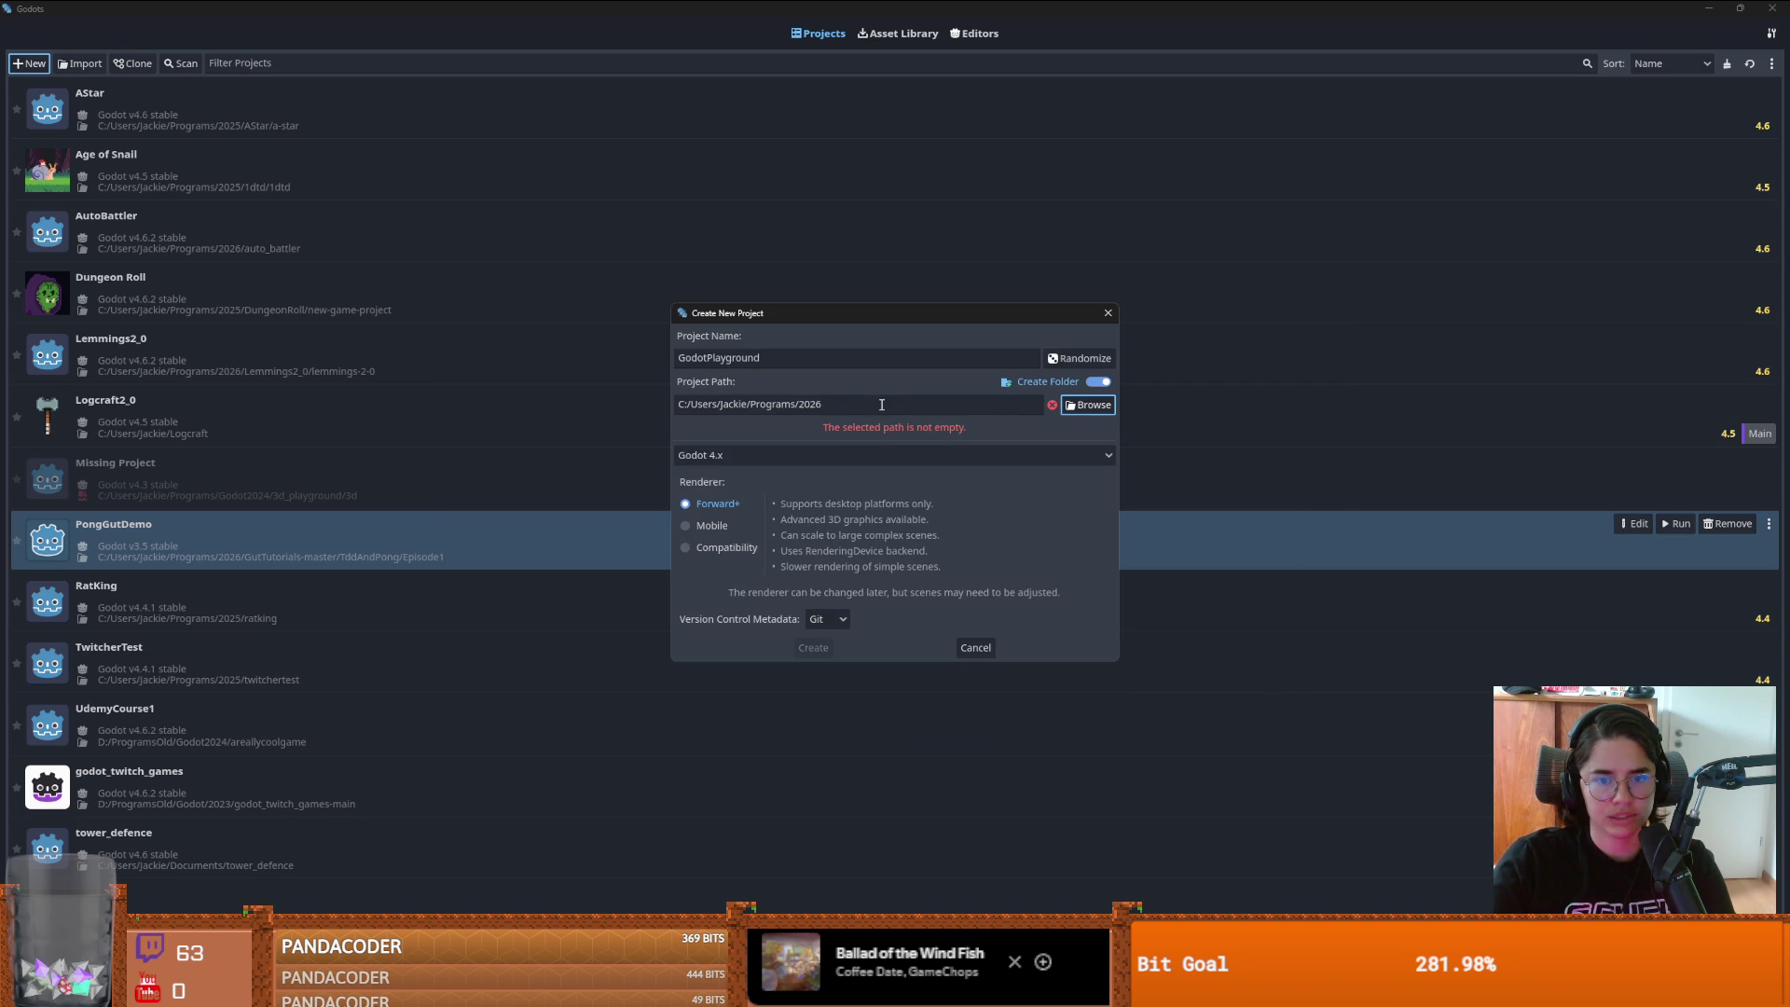
left_click(930, 406)
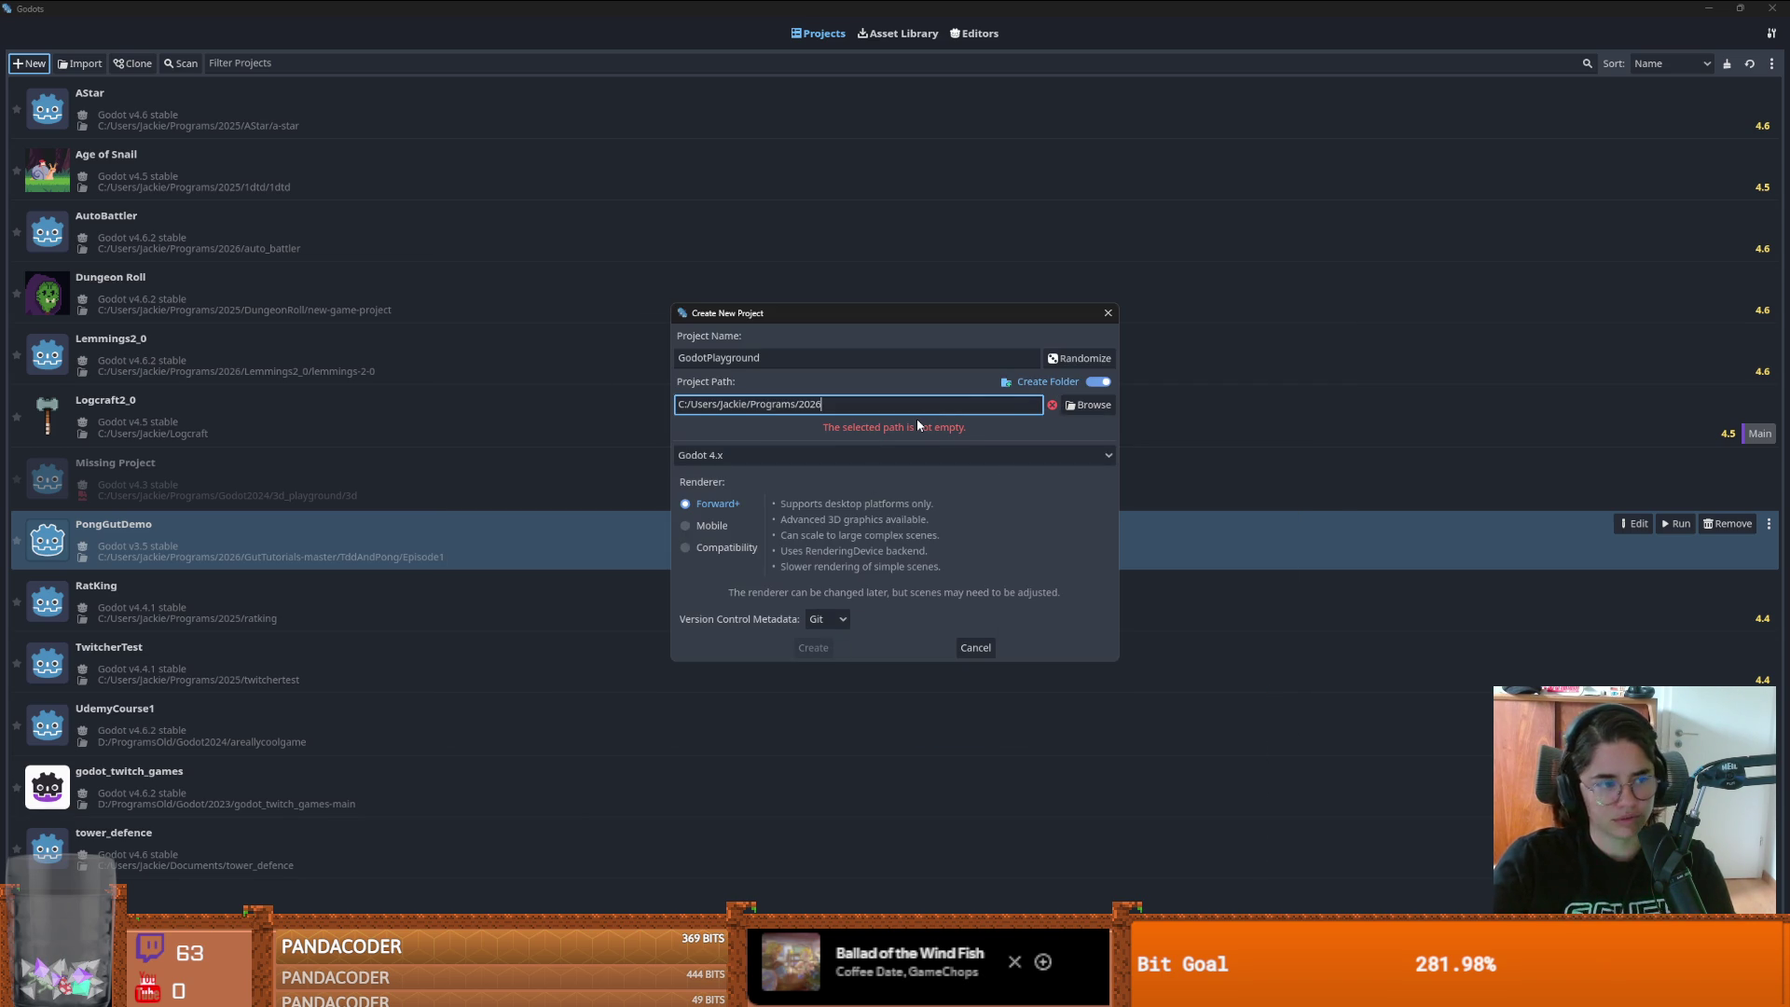
- Create a new 'GodotPlayground' folder inside 2026 and choose it as the project path
left_click(1089, 405)
left_click(1330, 260)
type("playground")
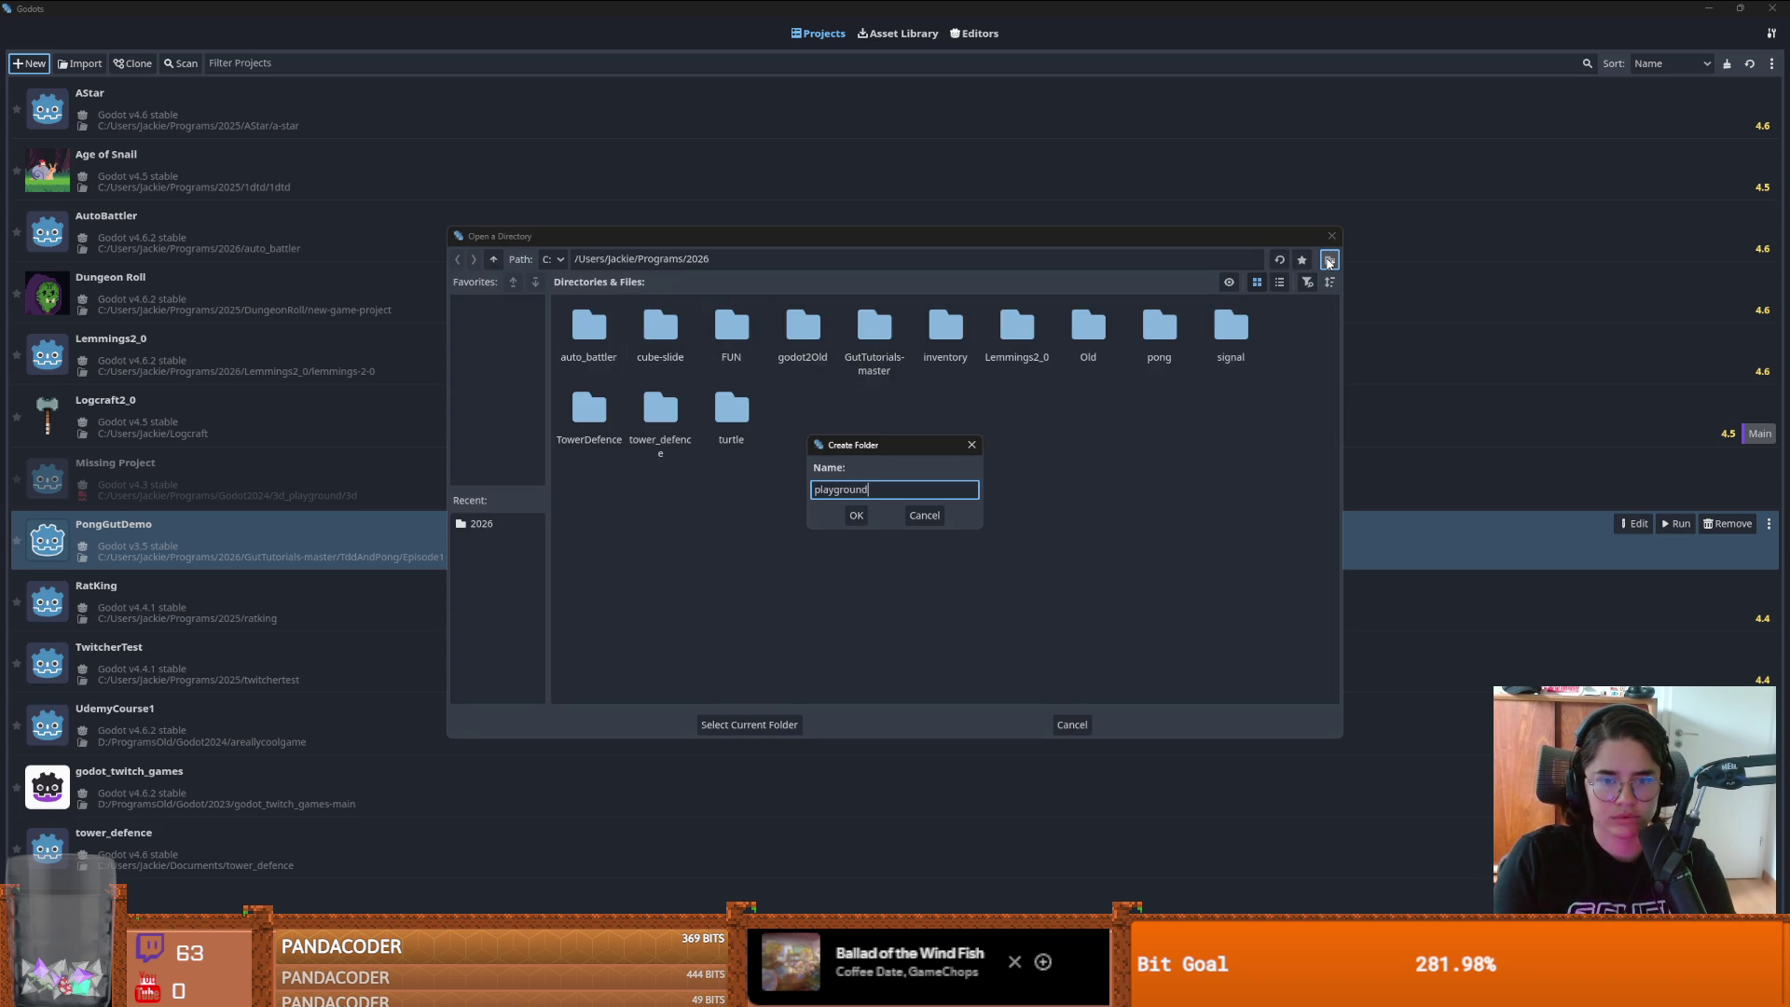
key("ctrl+a")
type("Go")
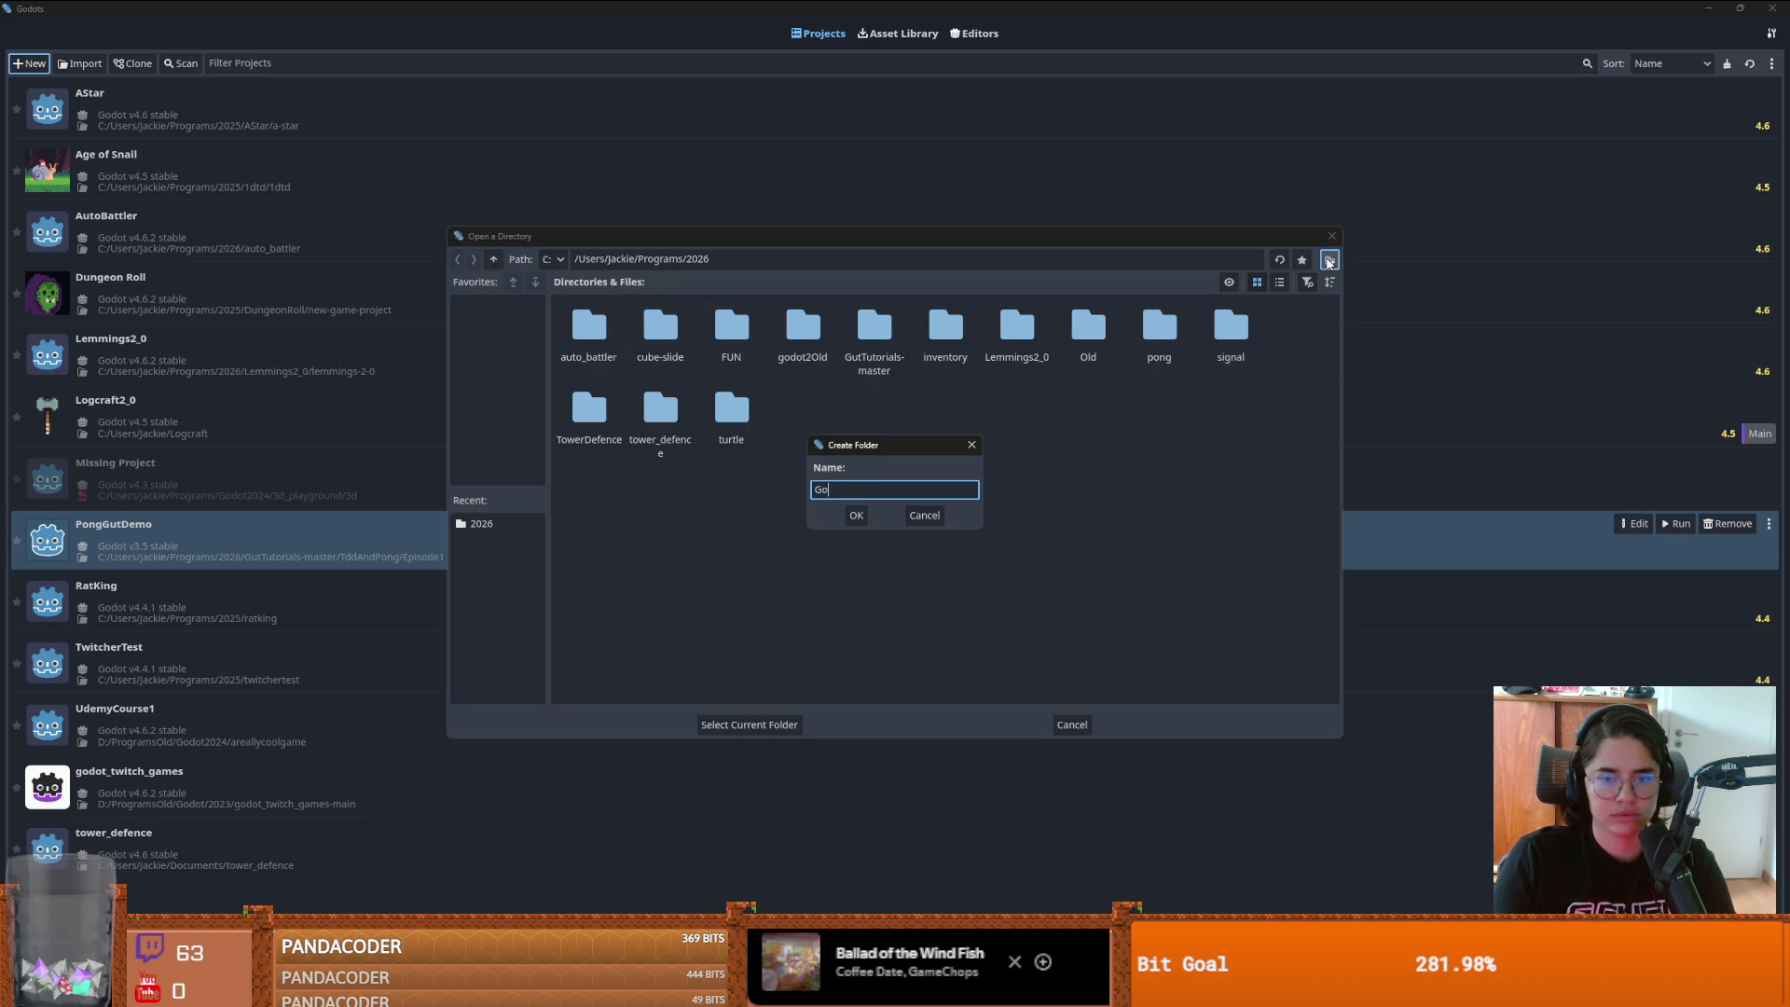
type("dotPlayground")
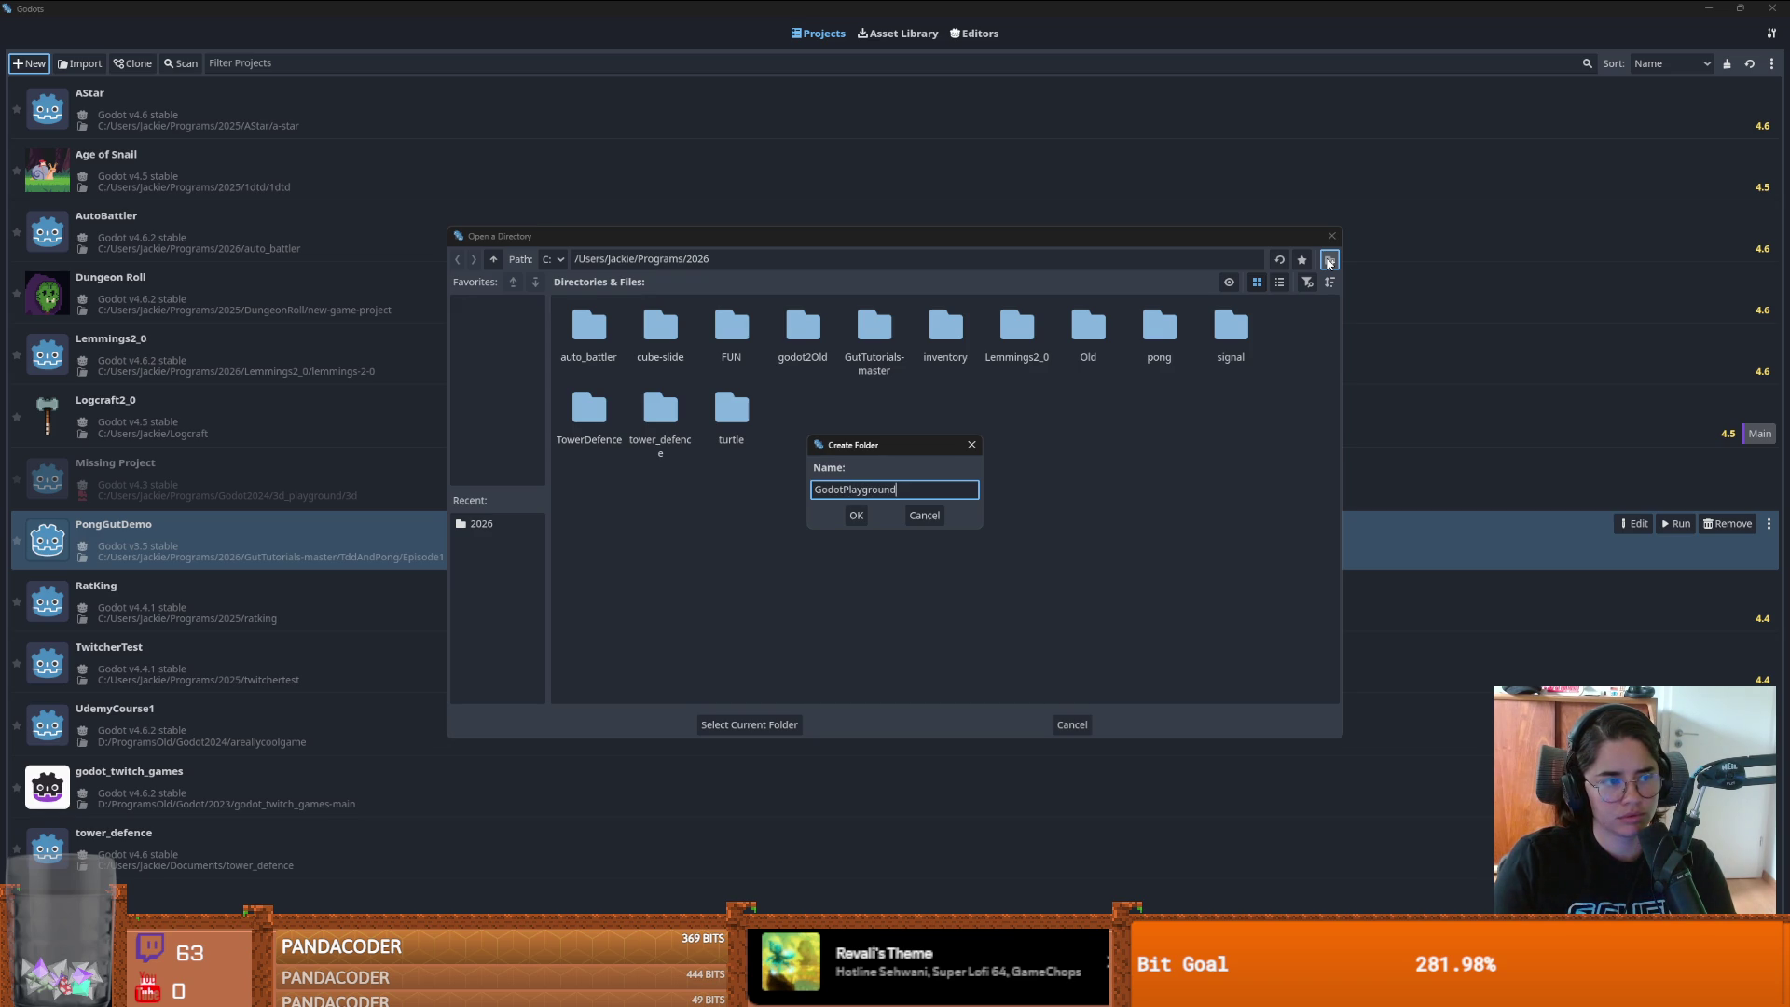
key("Return")
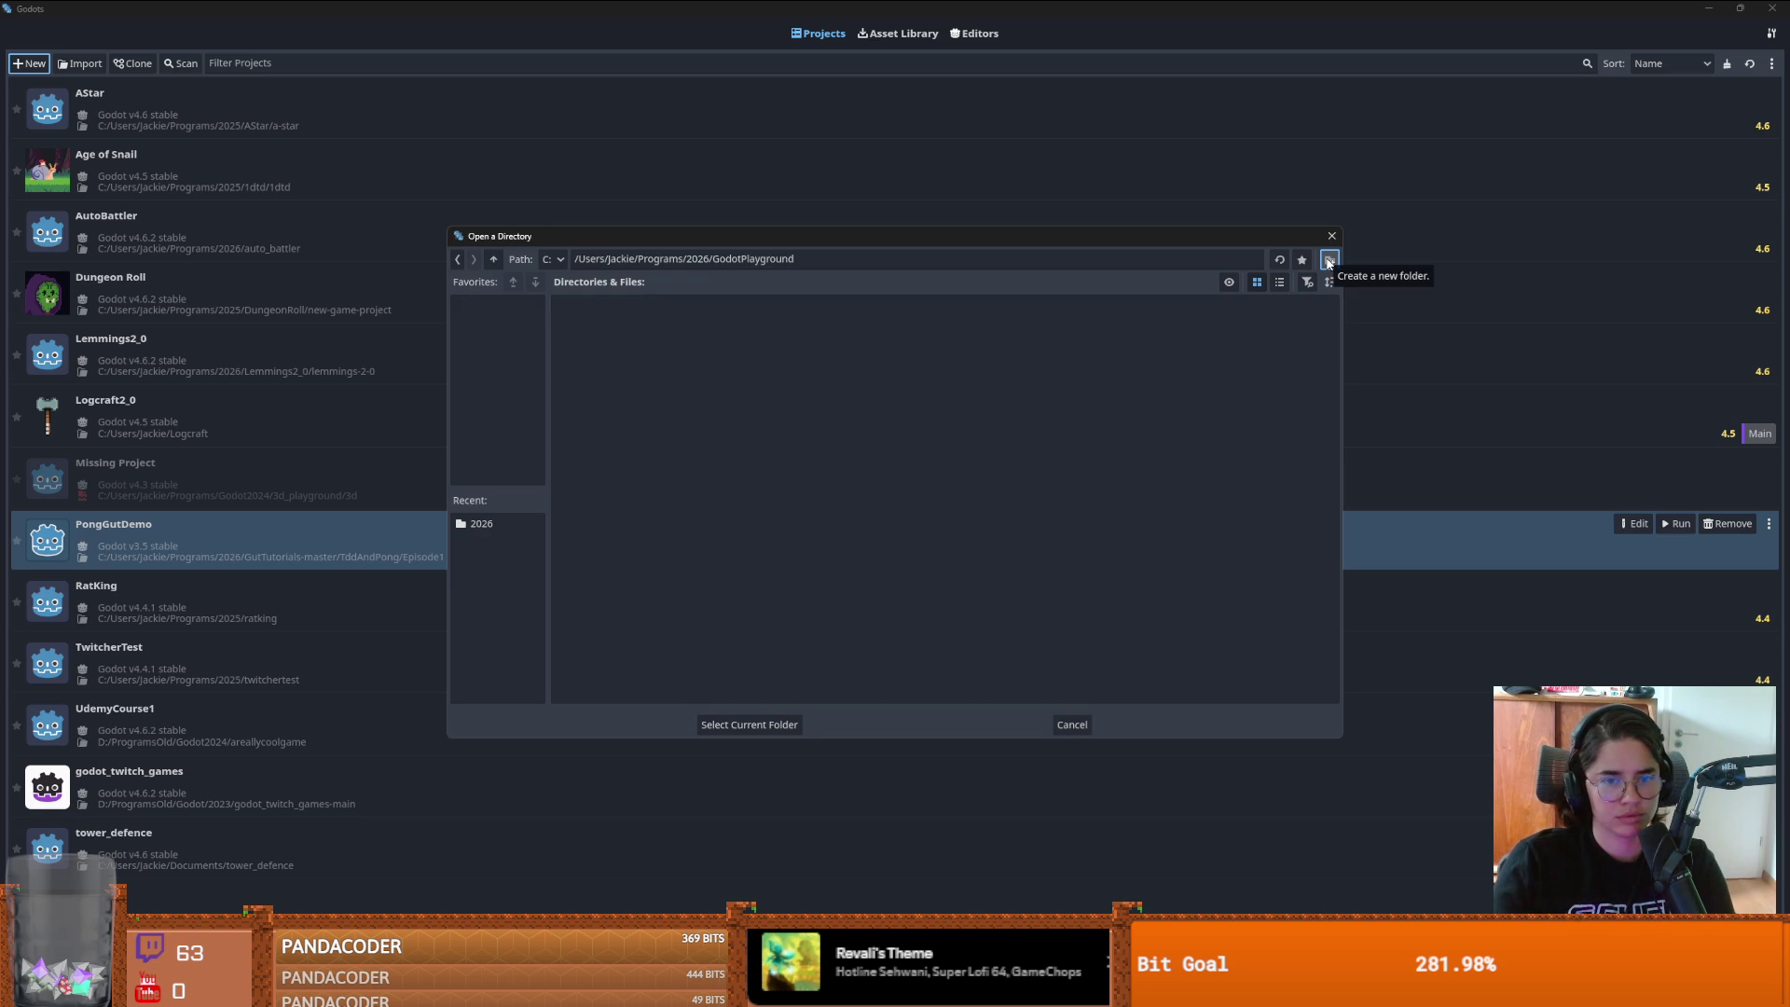
left_click(718, 727)
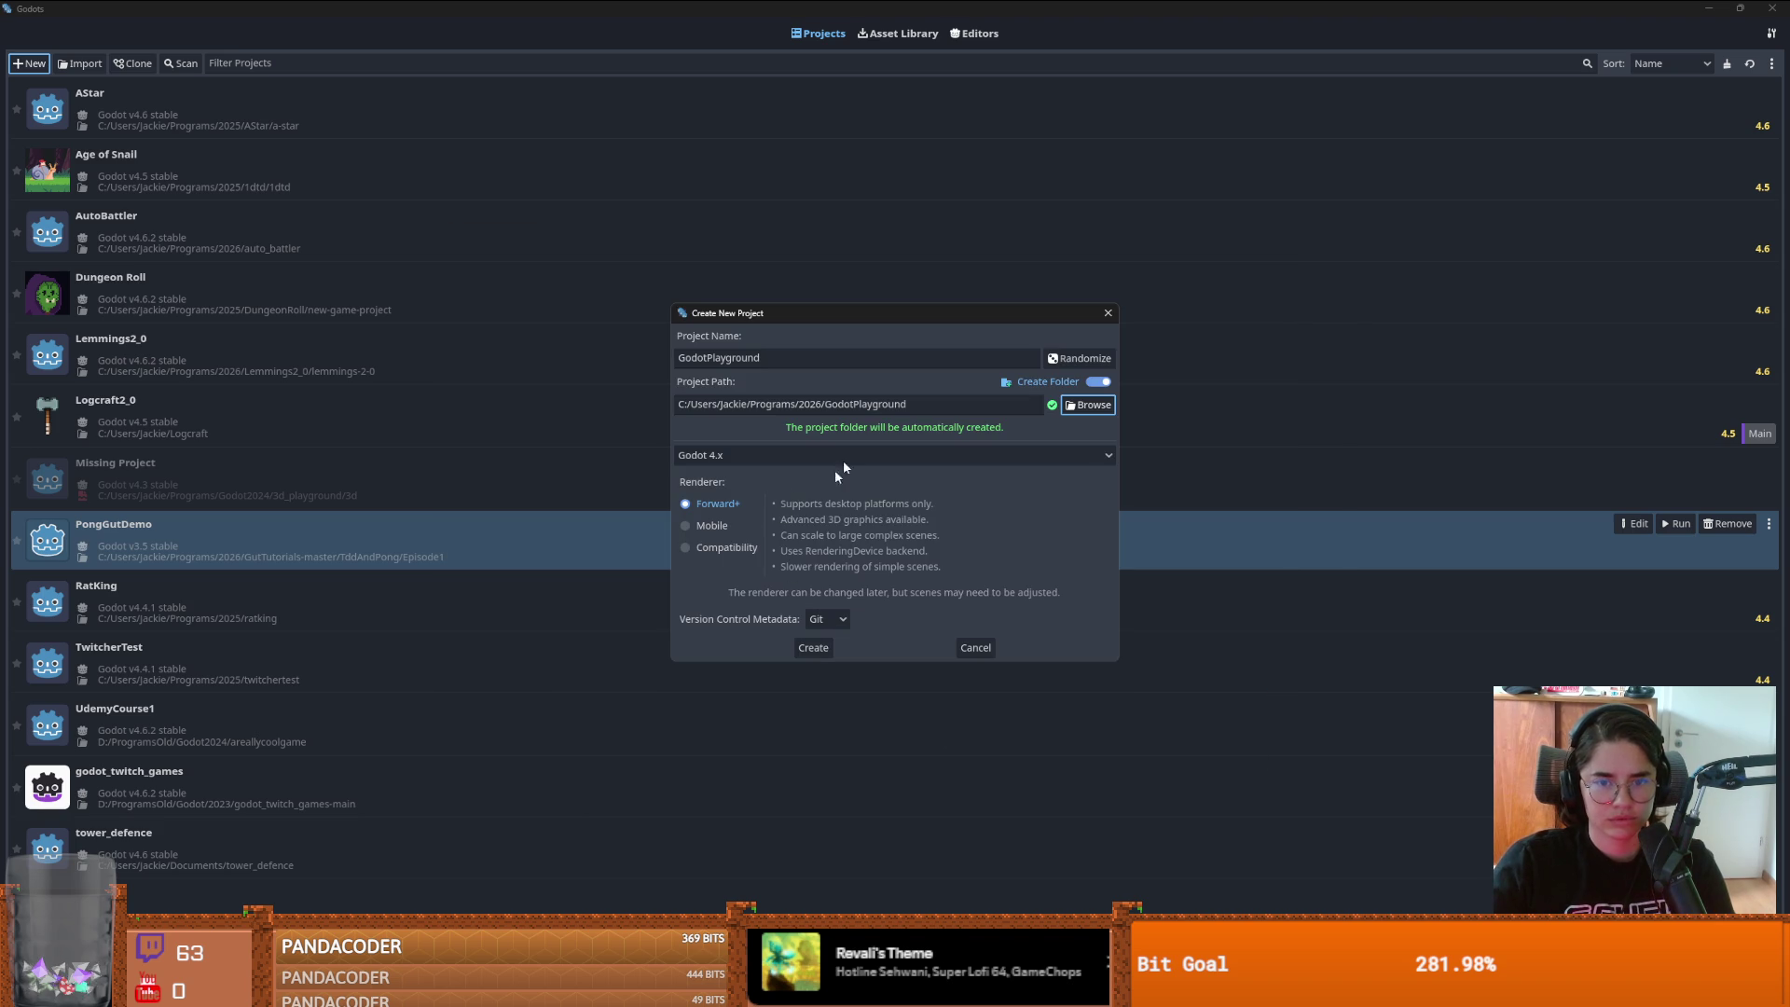
- Create the GodotPlayground project with Create Folder left on, then import and open it for editing
left_click(1098, 383)
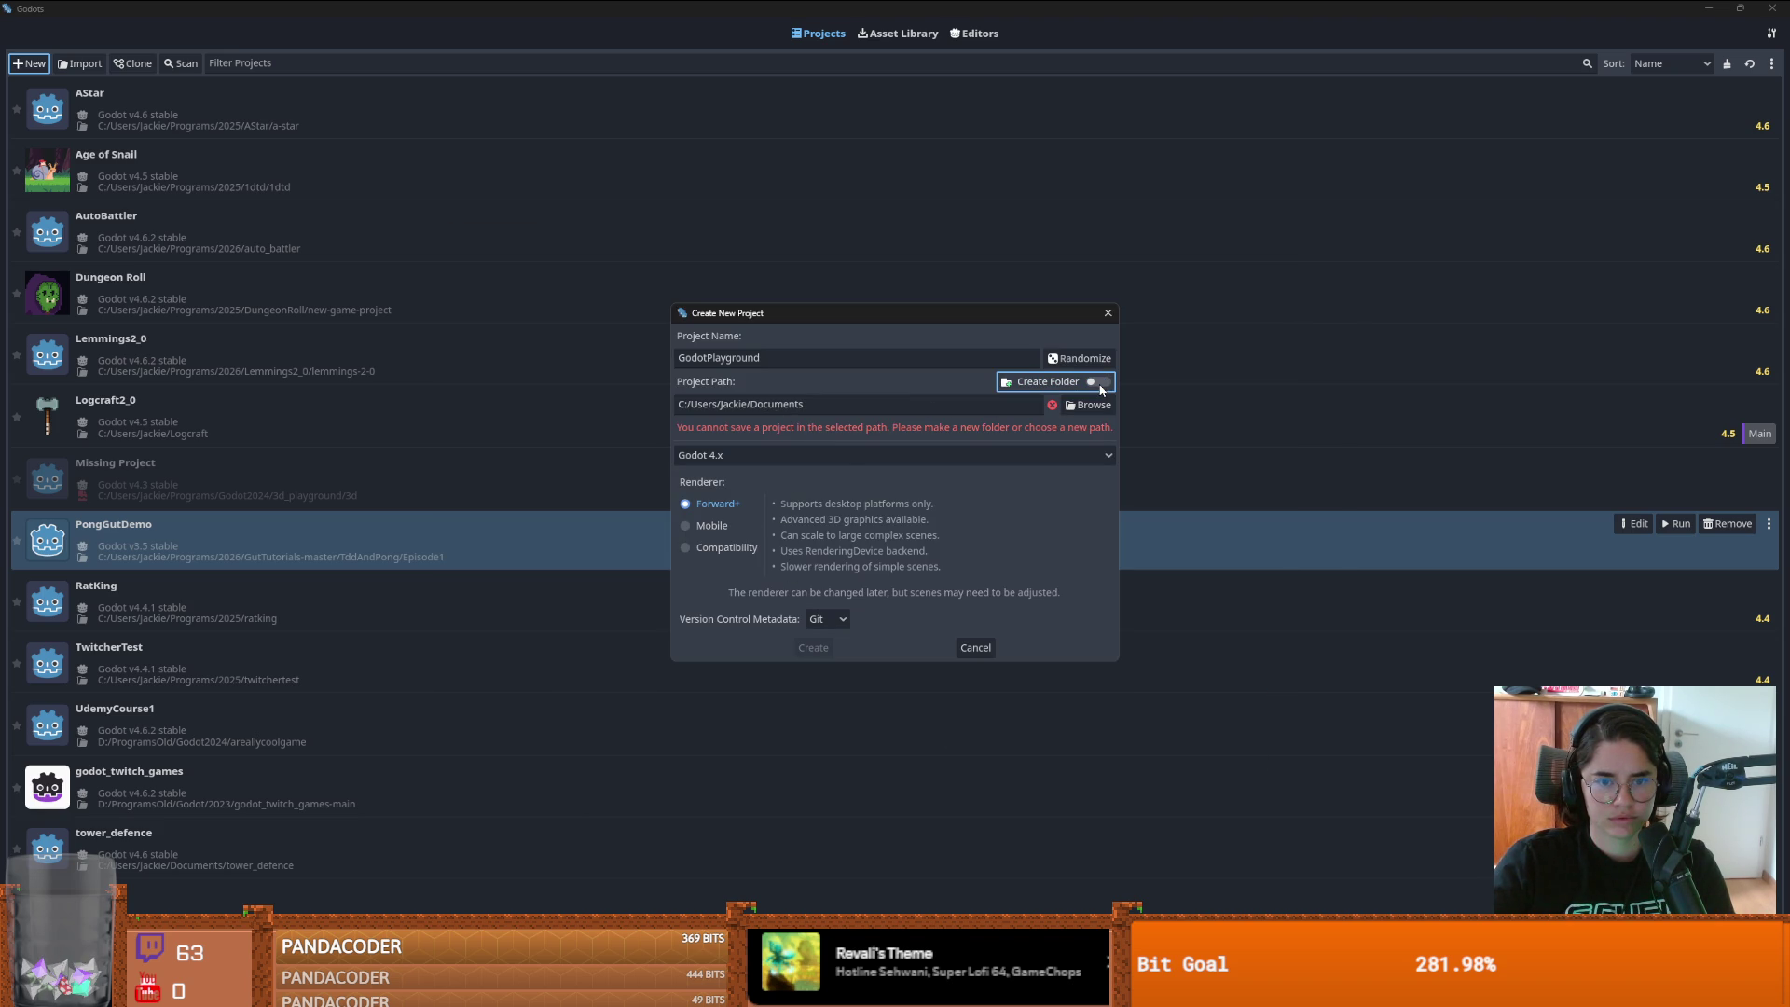
left_click(1099, 383)
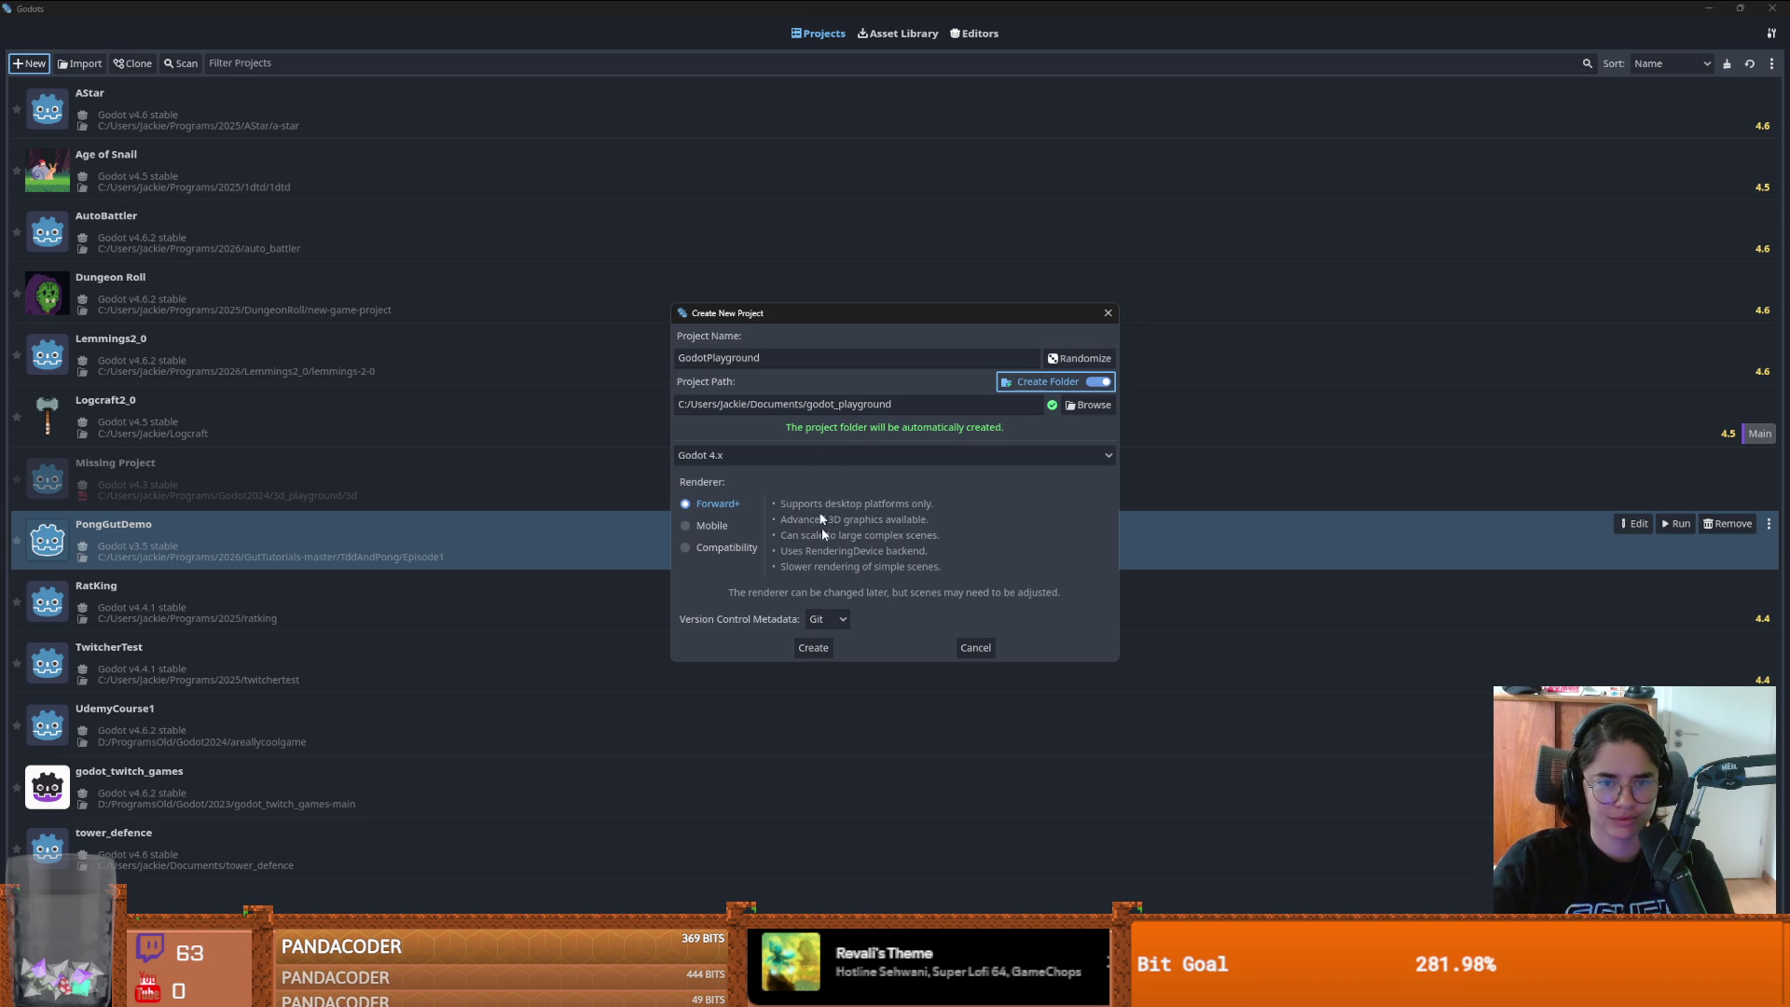
left_click(813, 647)
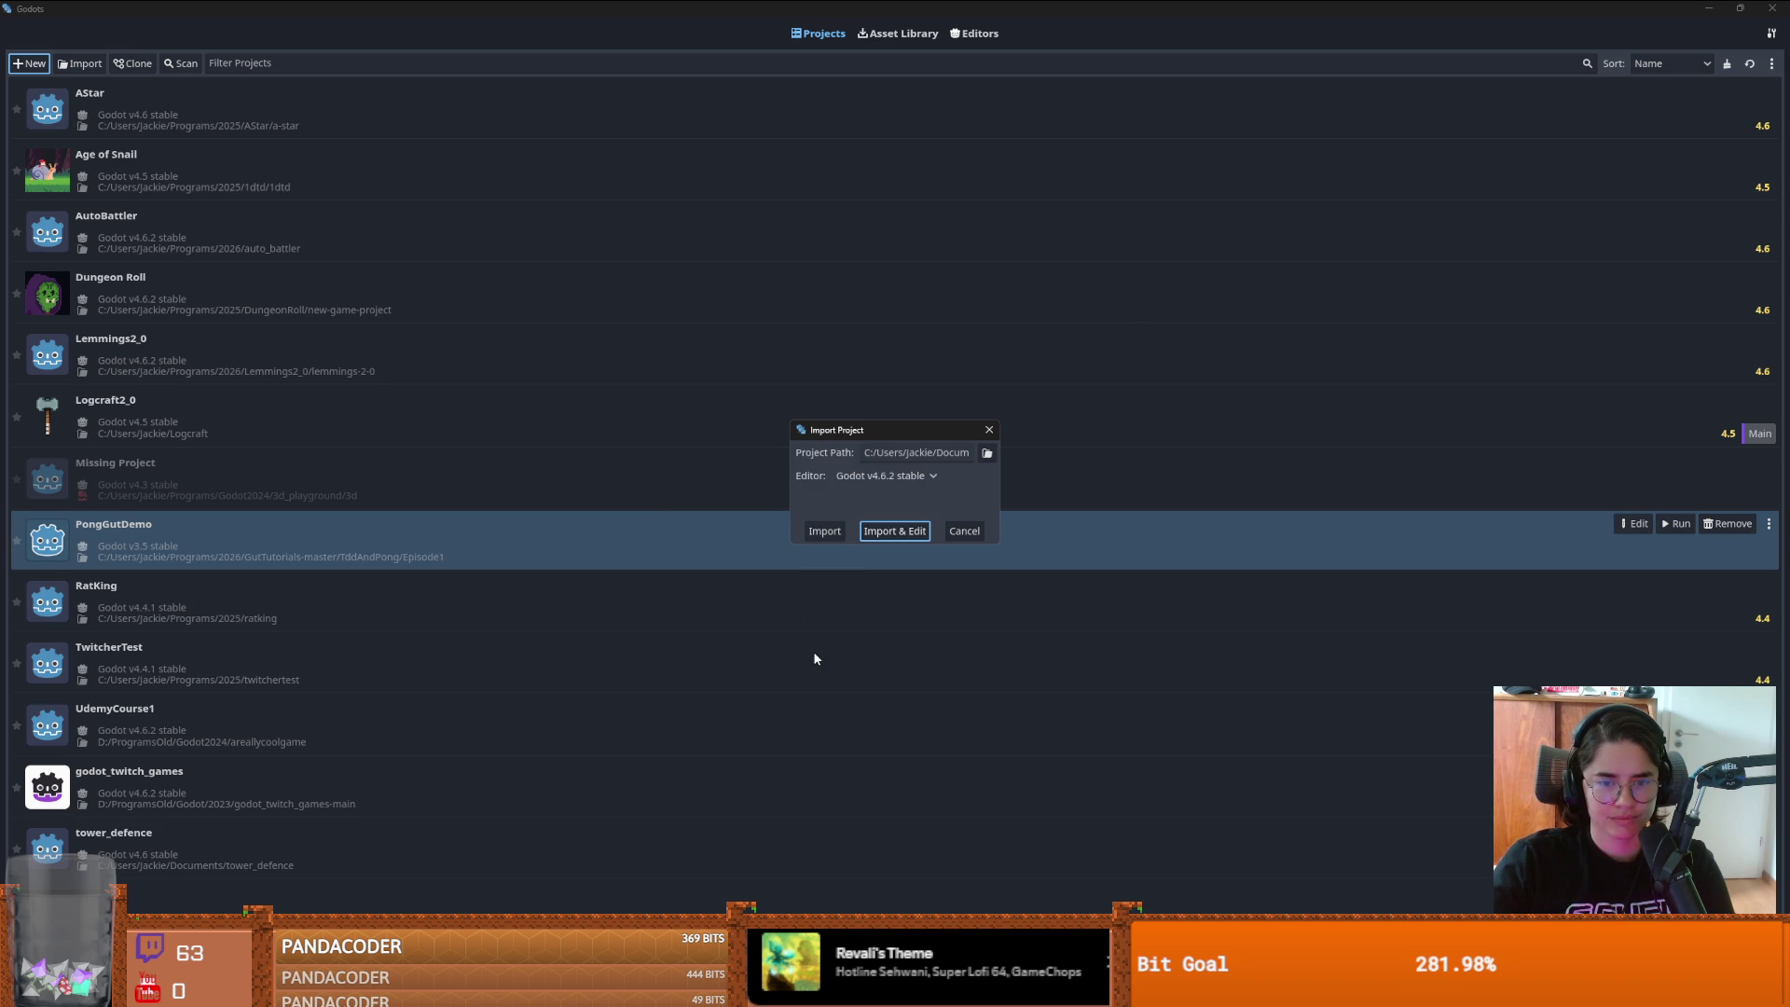
left_click(884, 536)
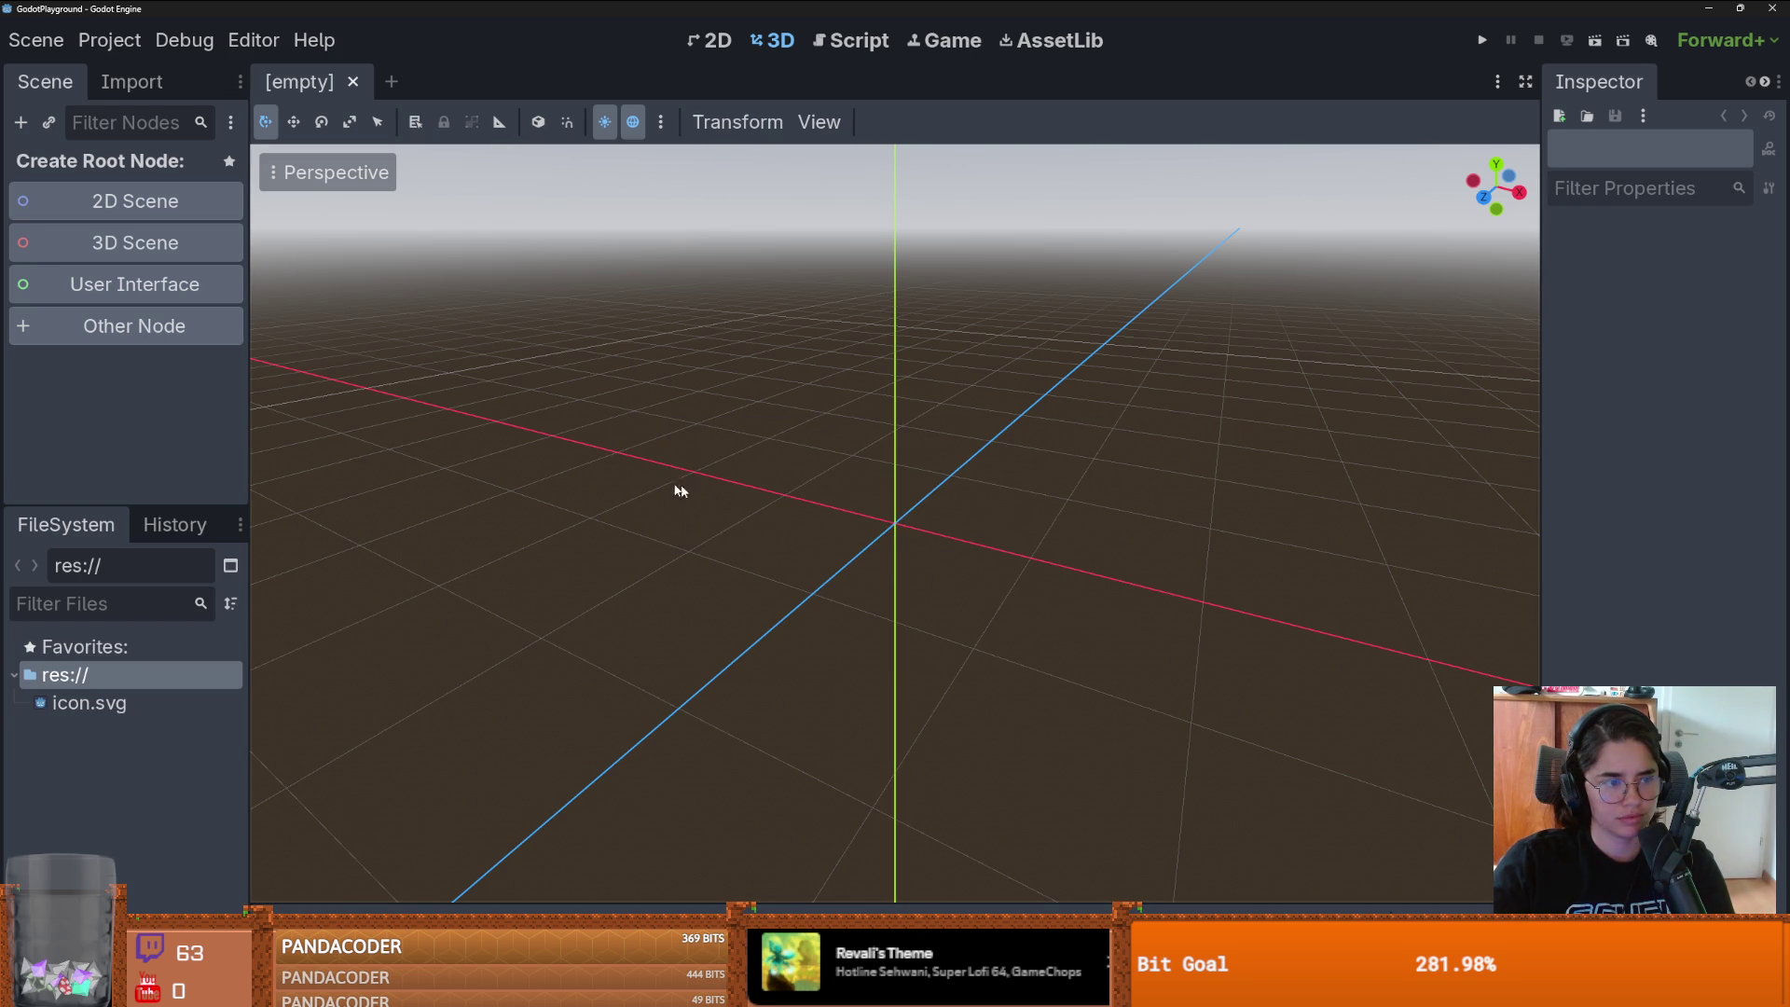
- Check the res:// folder options, move the file explorer aside, and close the GodotPlayground editor
right_click(131, 676)
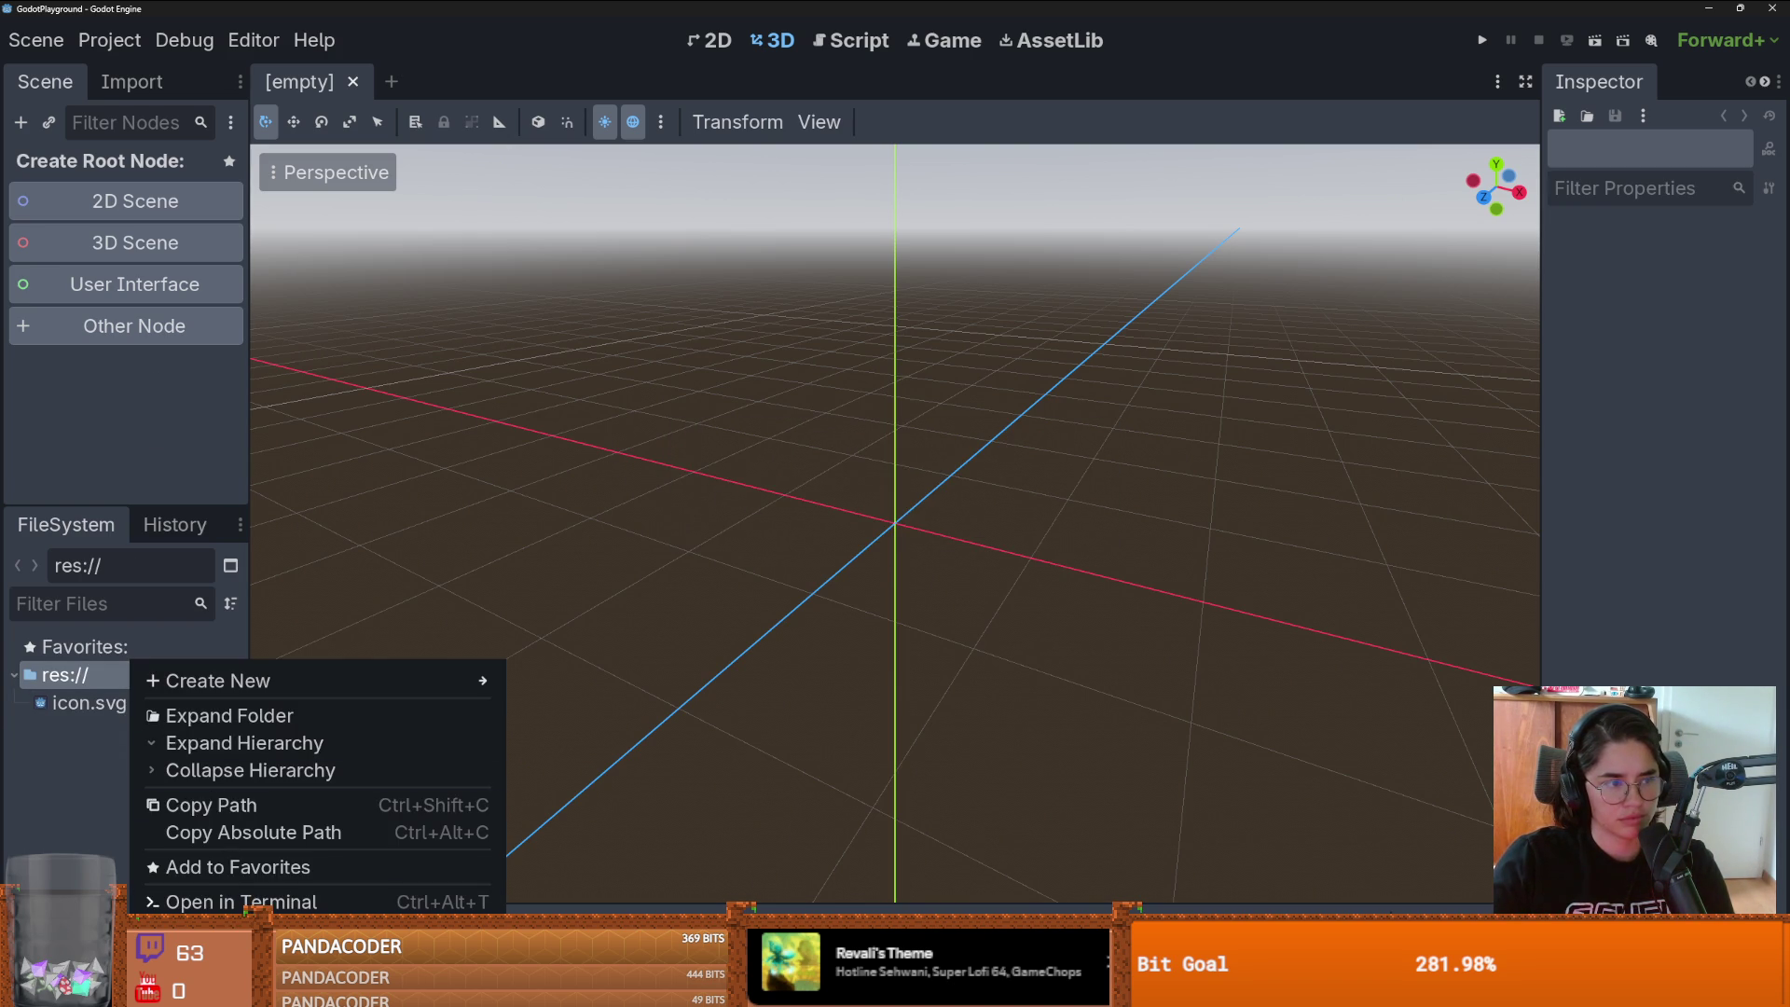
key("Escape")
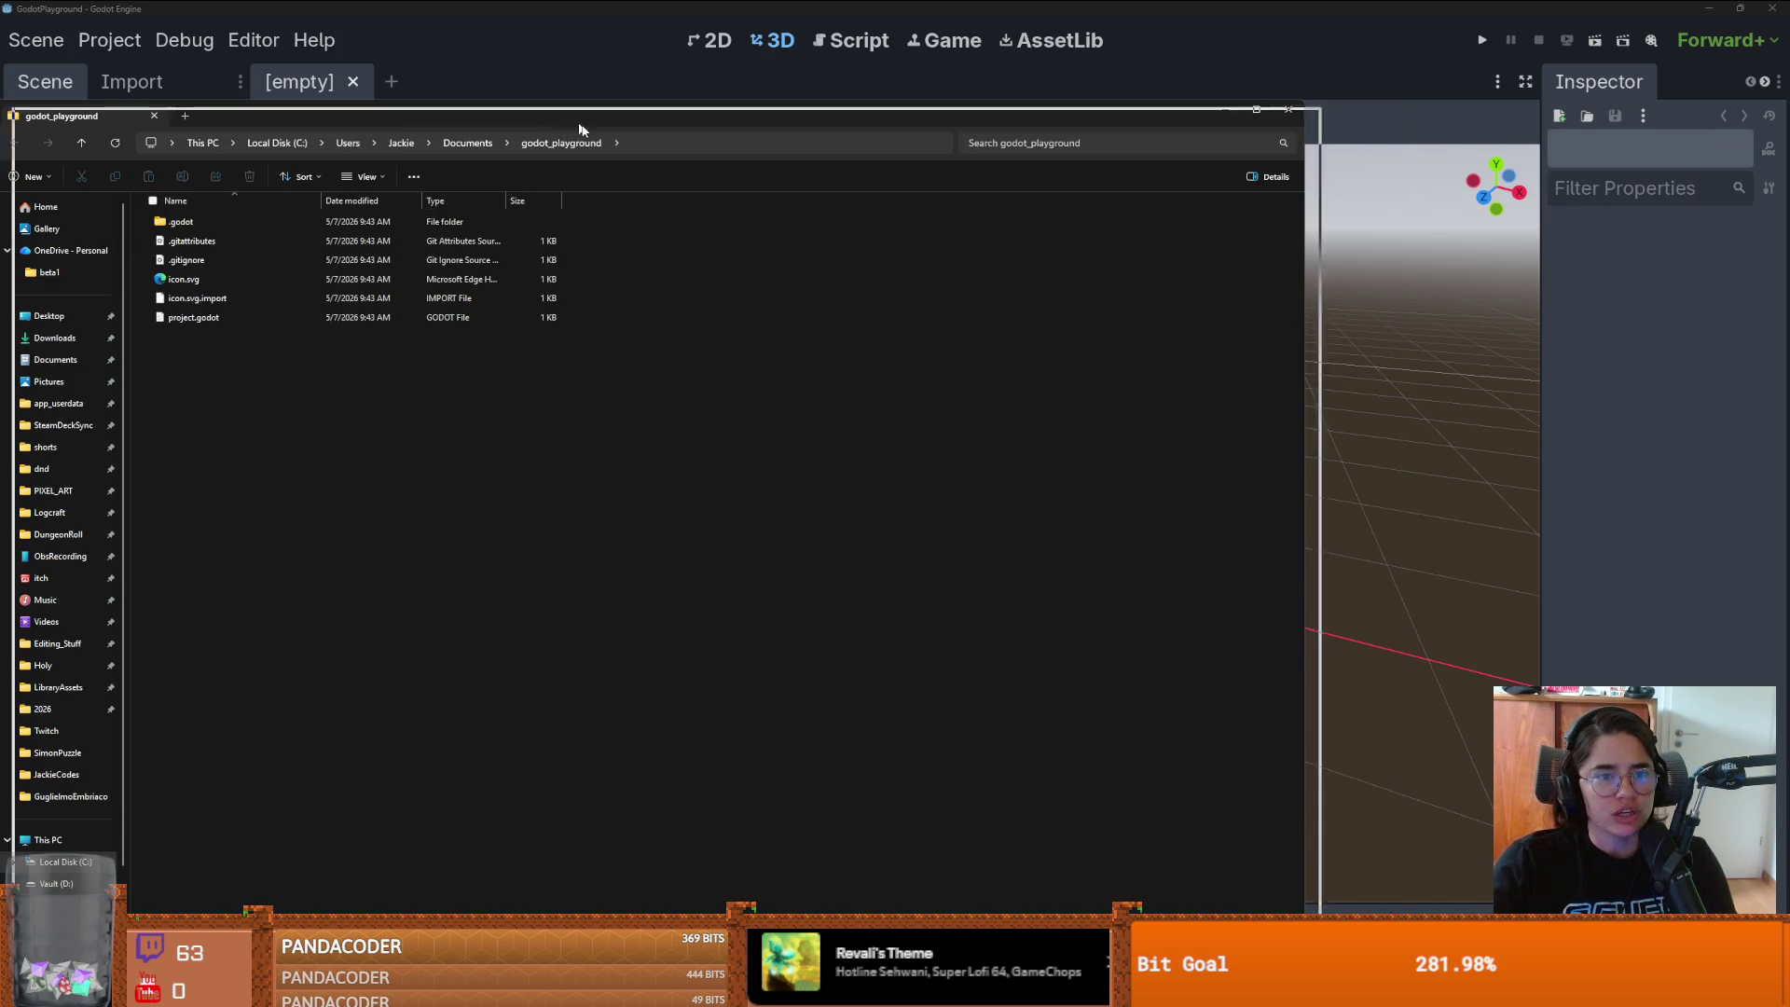
mouse_move(583, 124)
left_mouse_down()
mouse_move(761, 248)
mouse_move(1789, 227)
left_mouse_up()
left_click(647, 267)
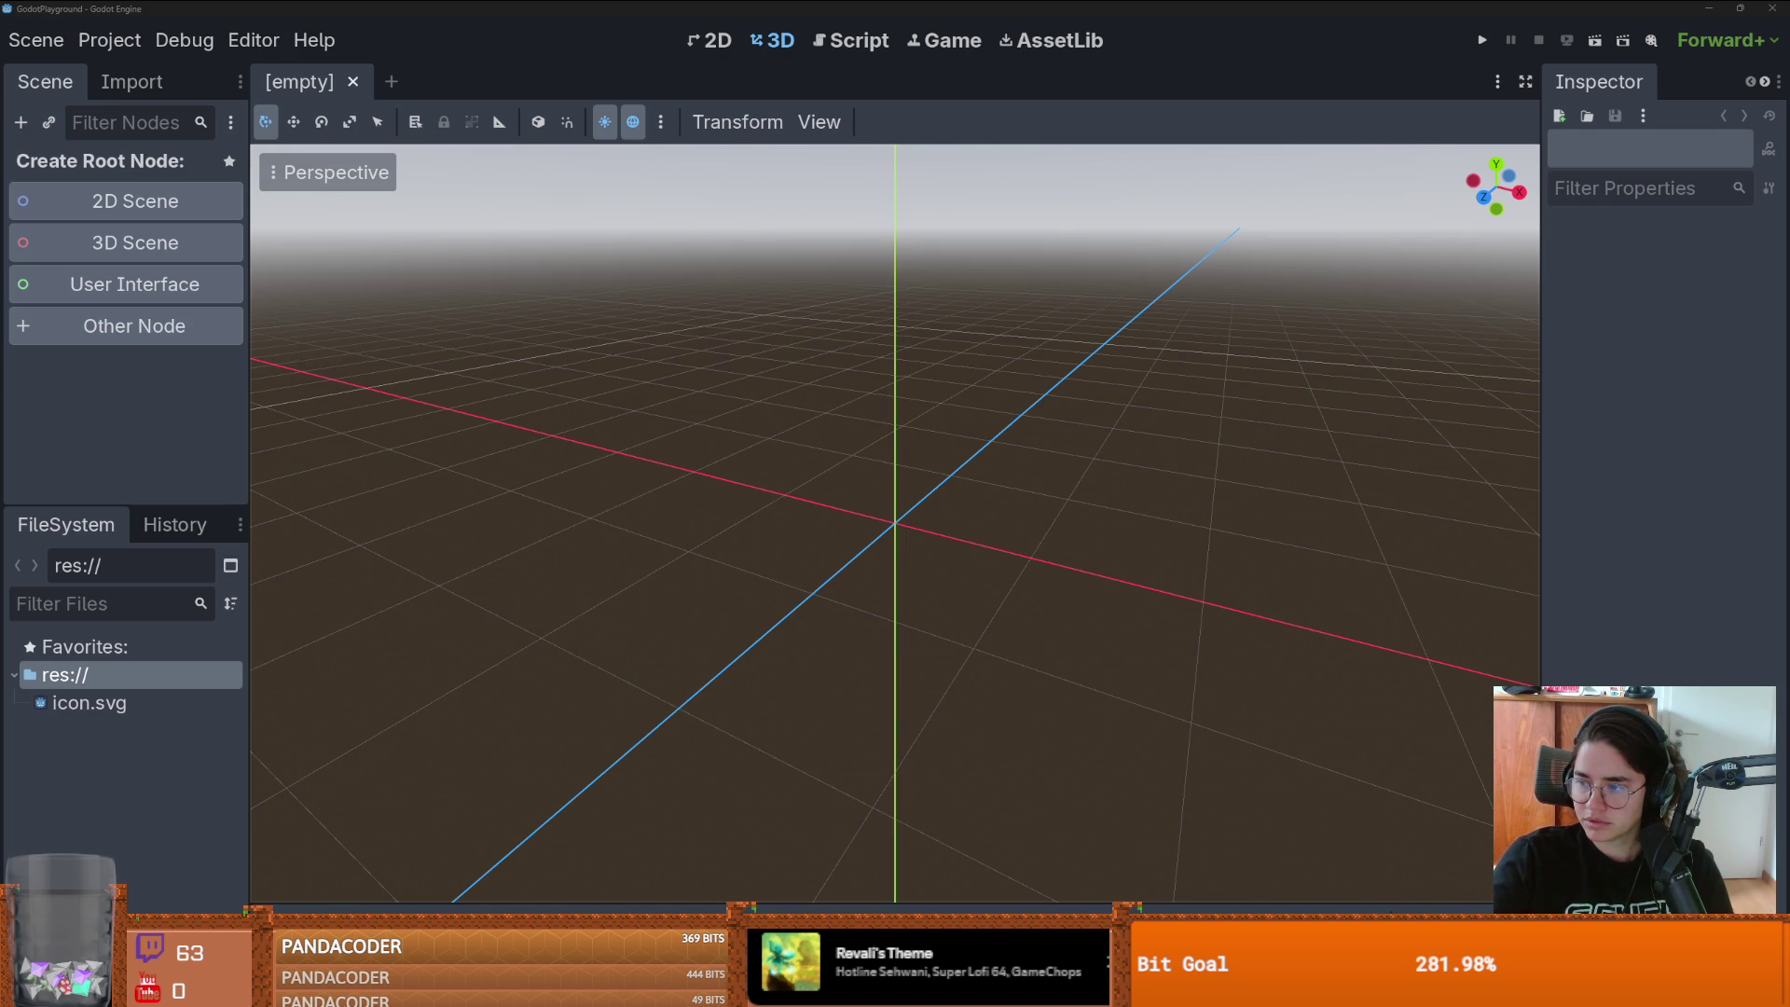
left_click(1773, 8)
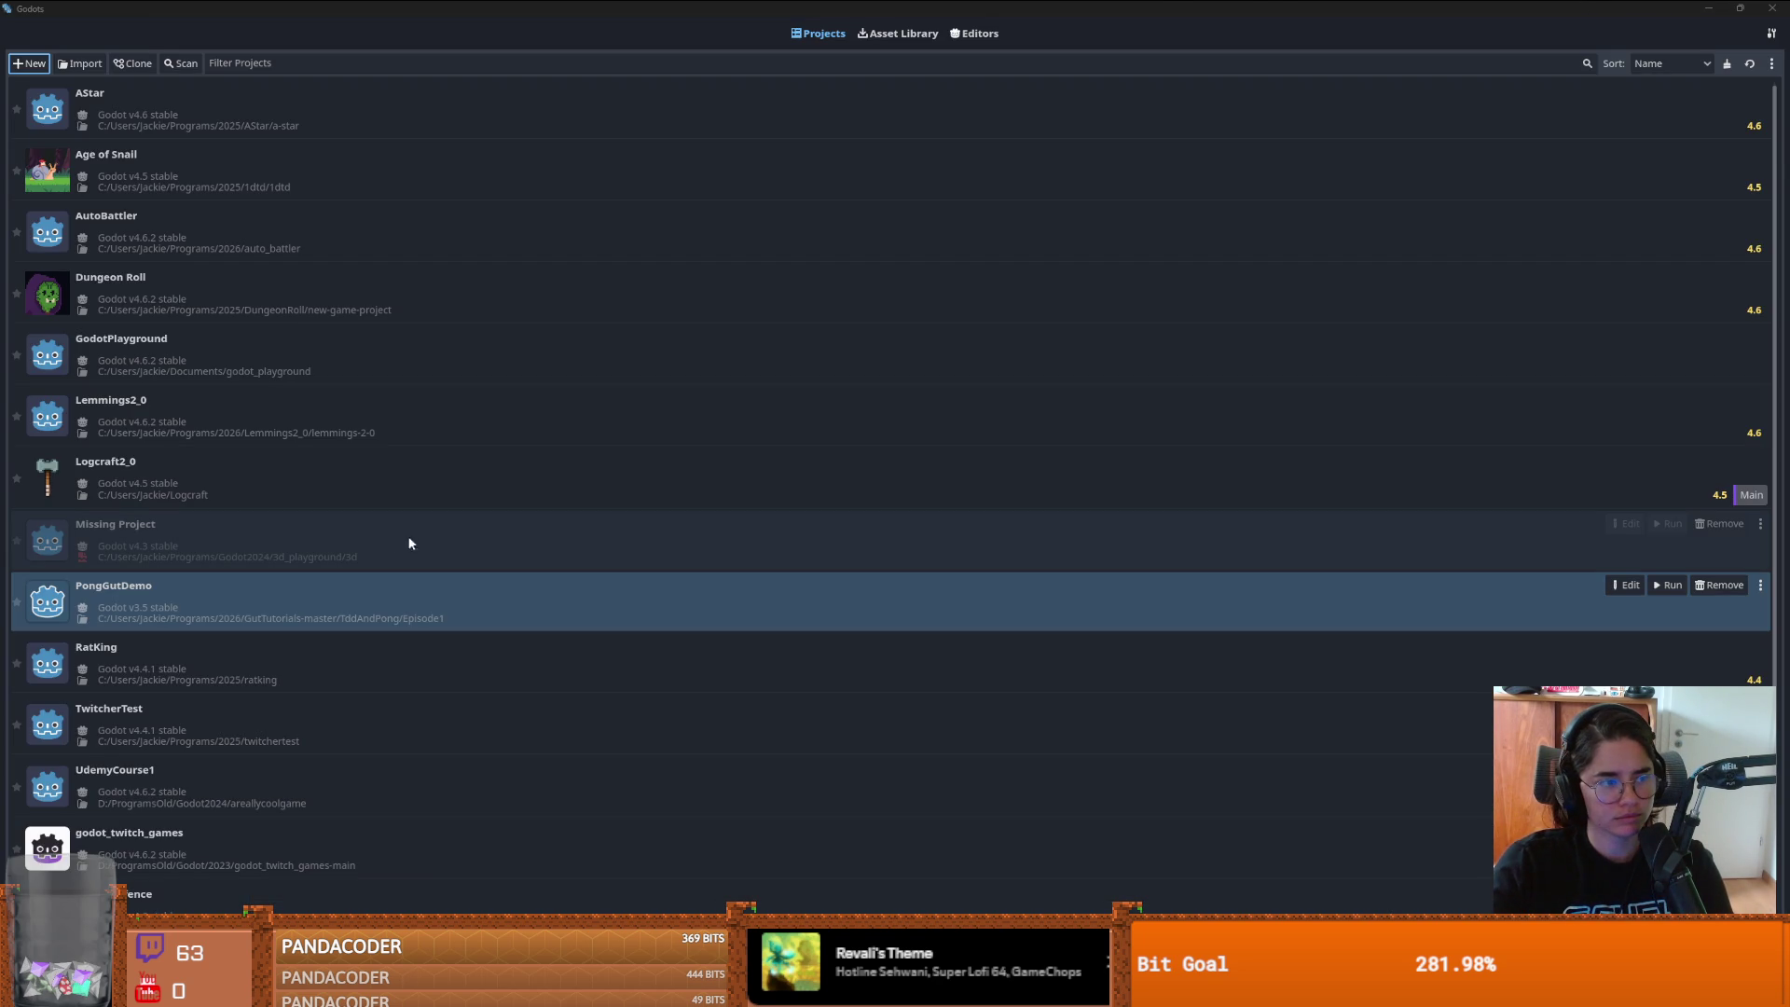
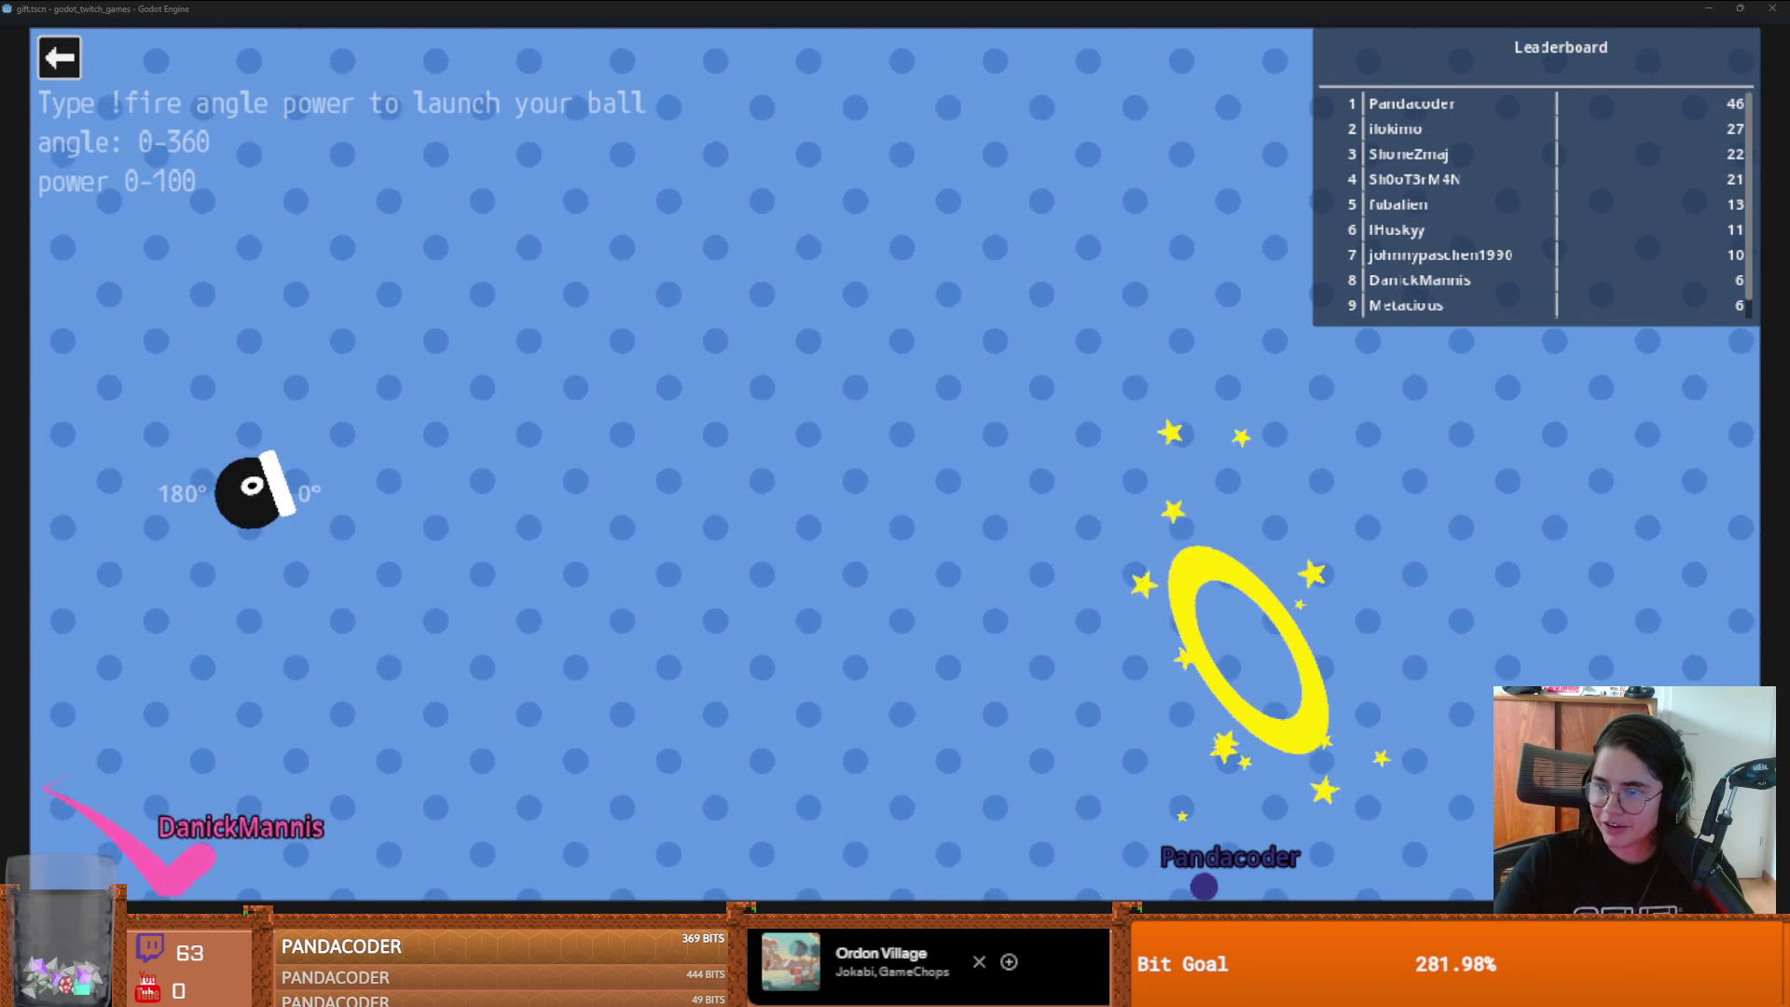
- Quit the Cannon game, launch Lemmings, and return to the Godot script editor
left_click(54, 59)
left_click(476, 495)
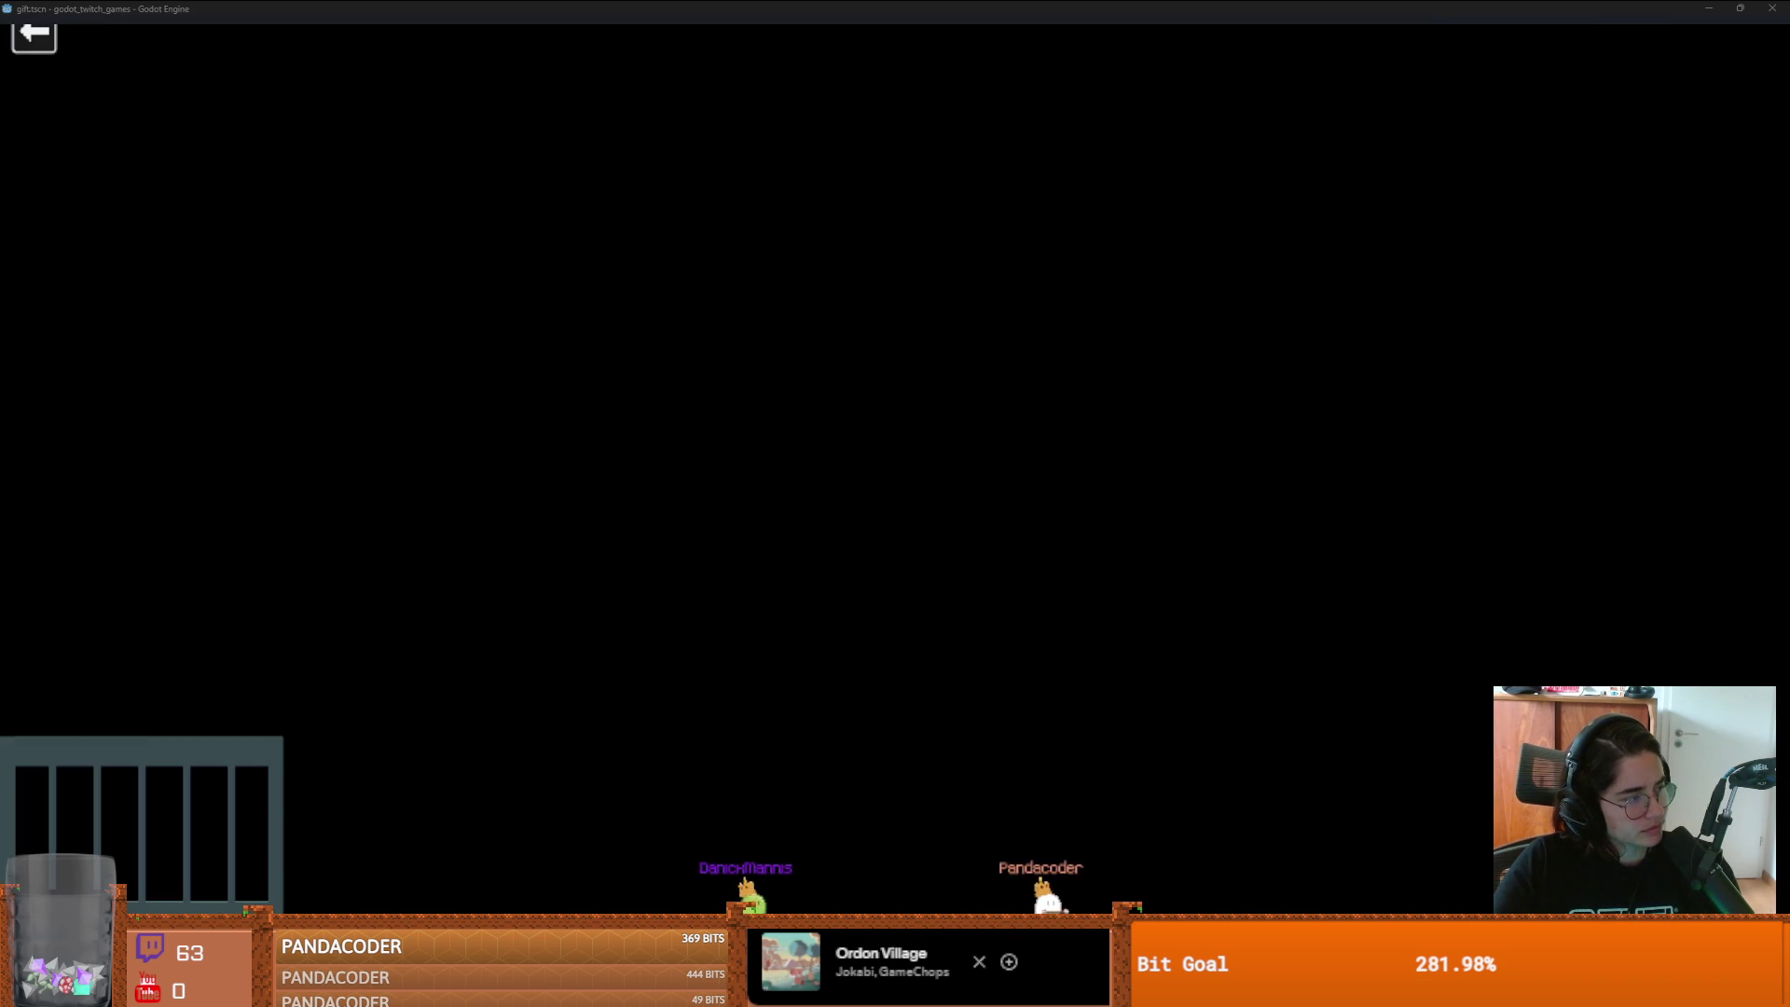
key("alt+Tab")
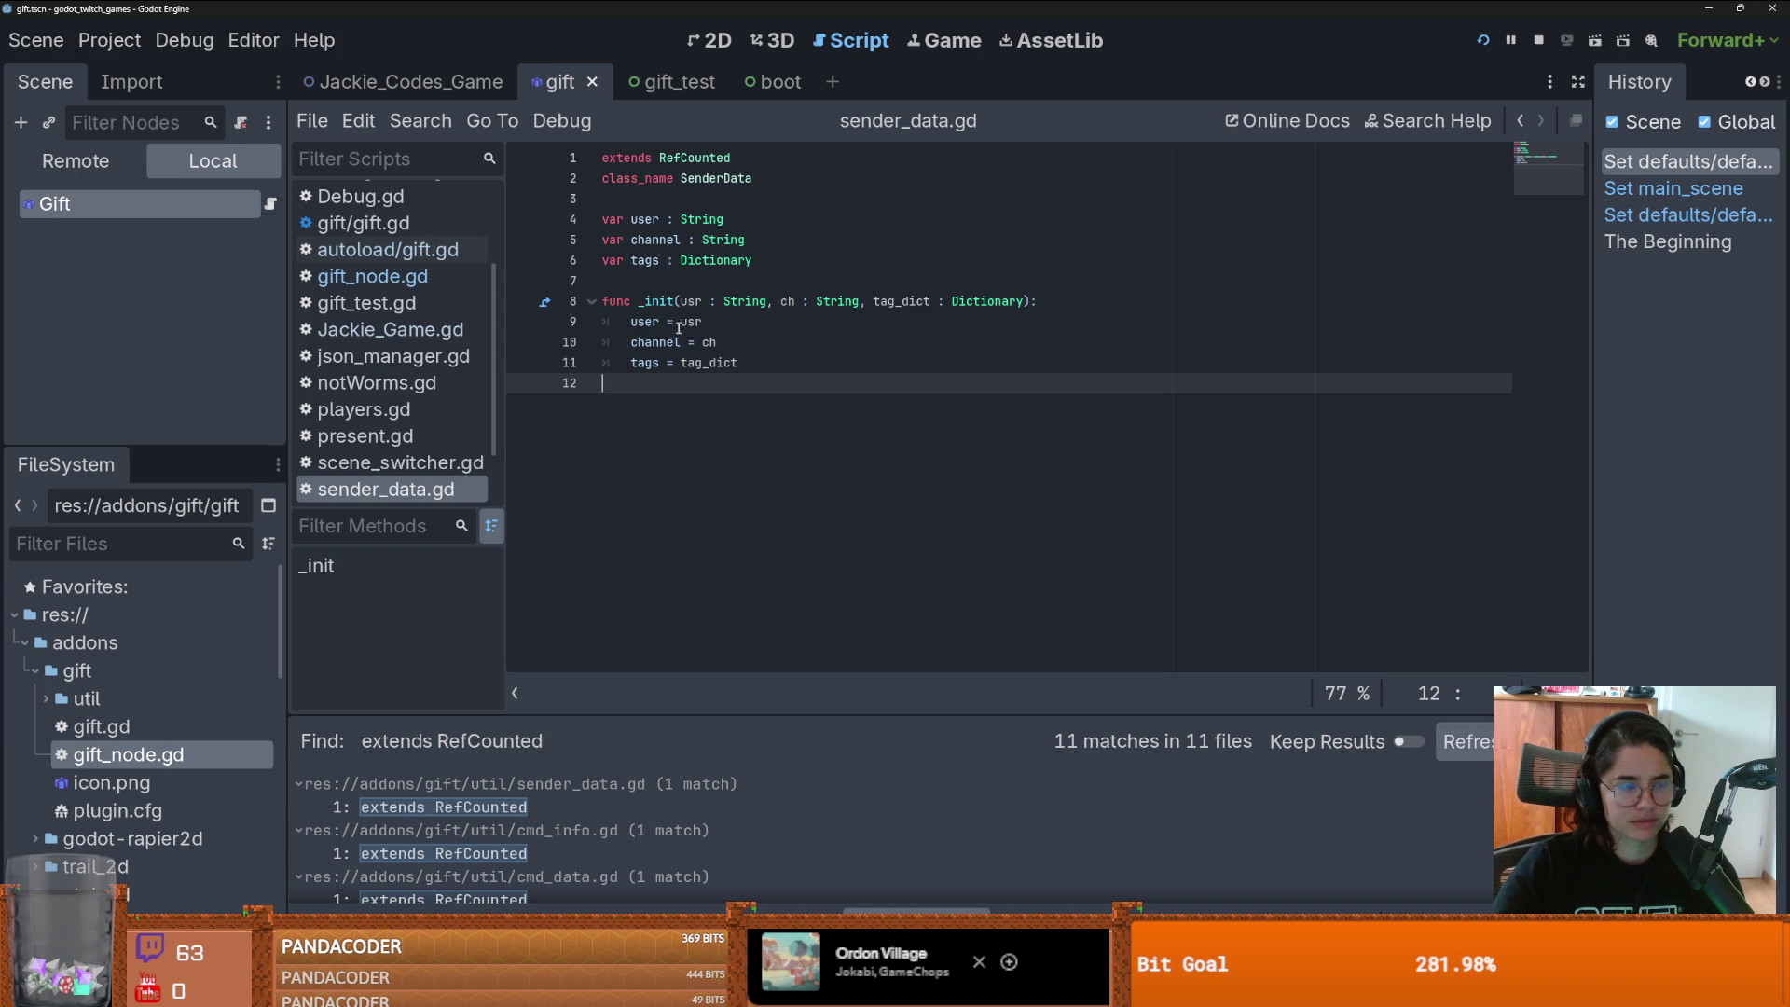
- Review the user, channel and tags assignments in SenderData's _init function
left_click(668, 300)
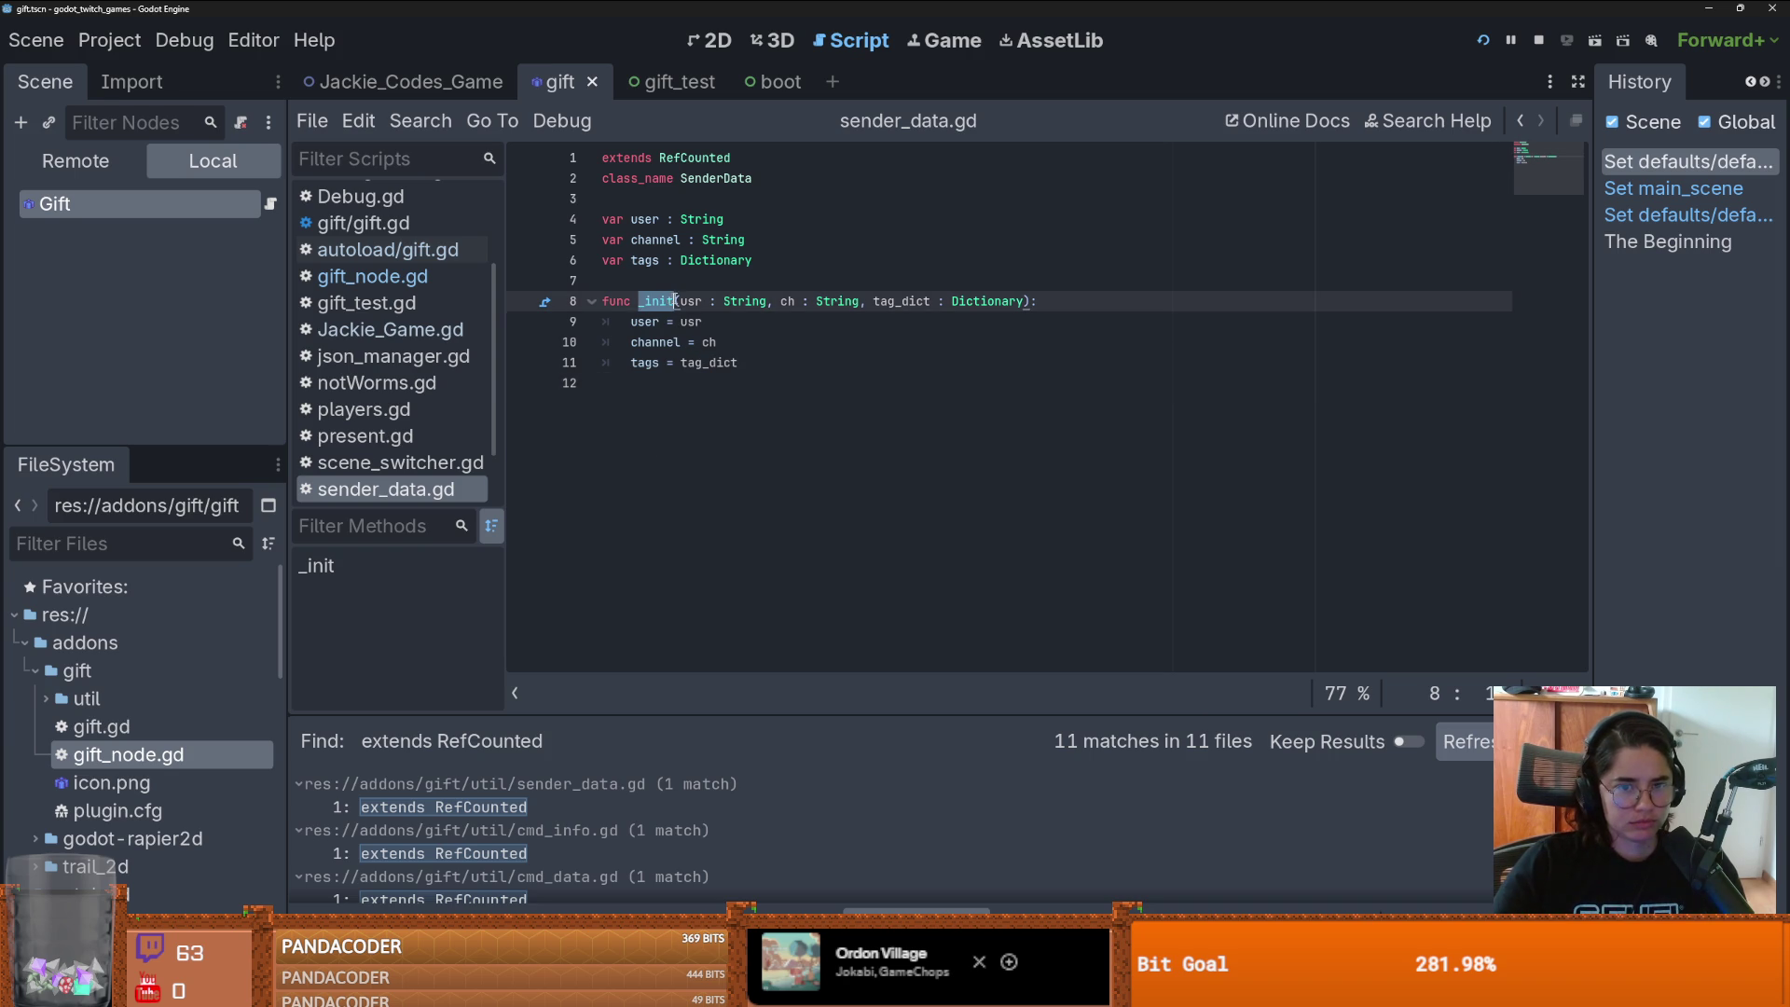
left_click(781, 343)
left_click(777, 357)
left_click(777, 342)
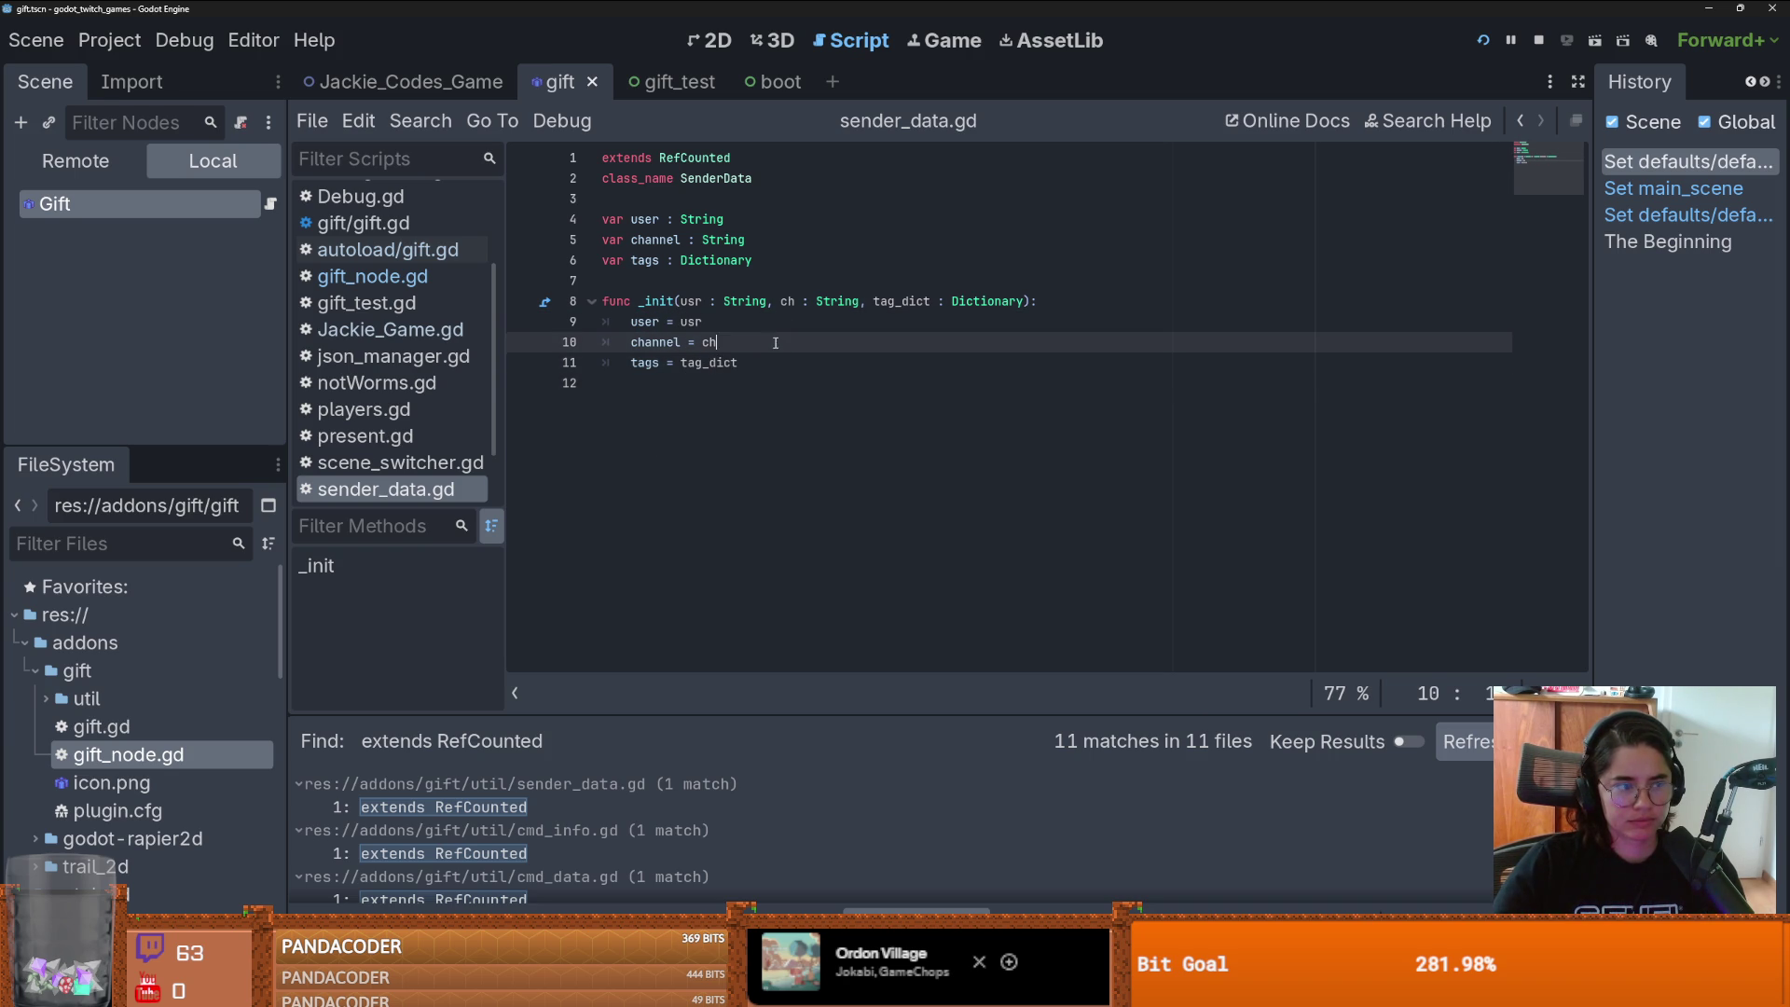
left_click(779, 326)
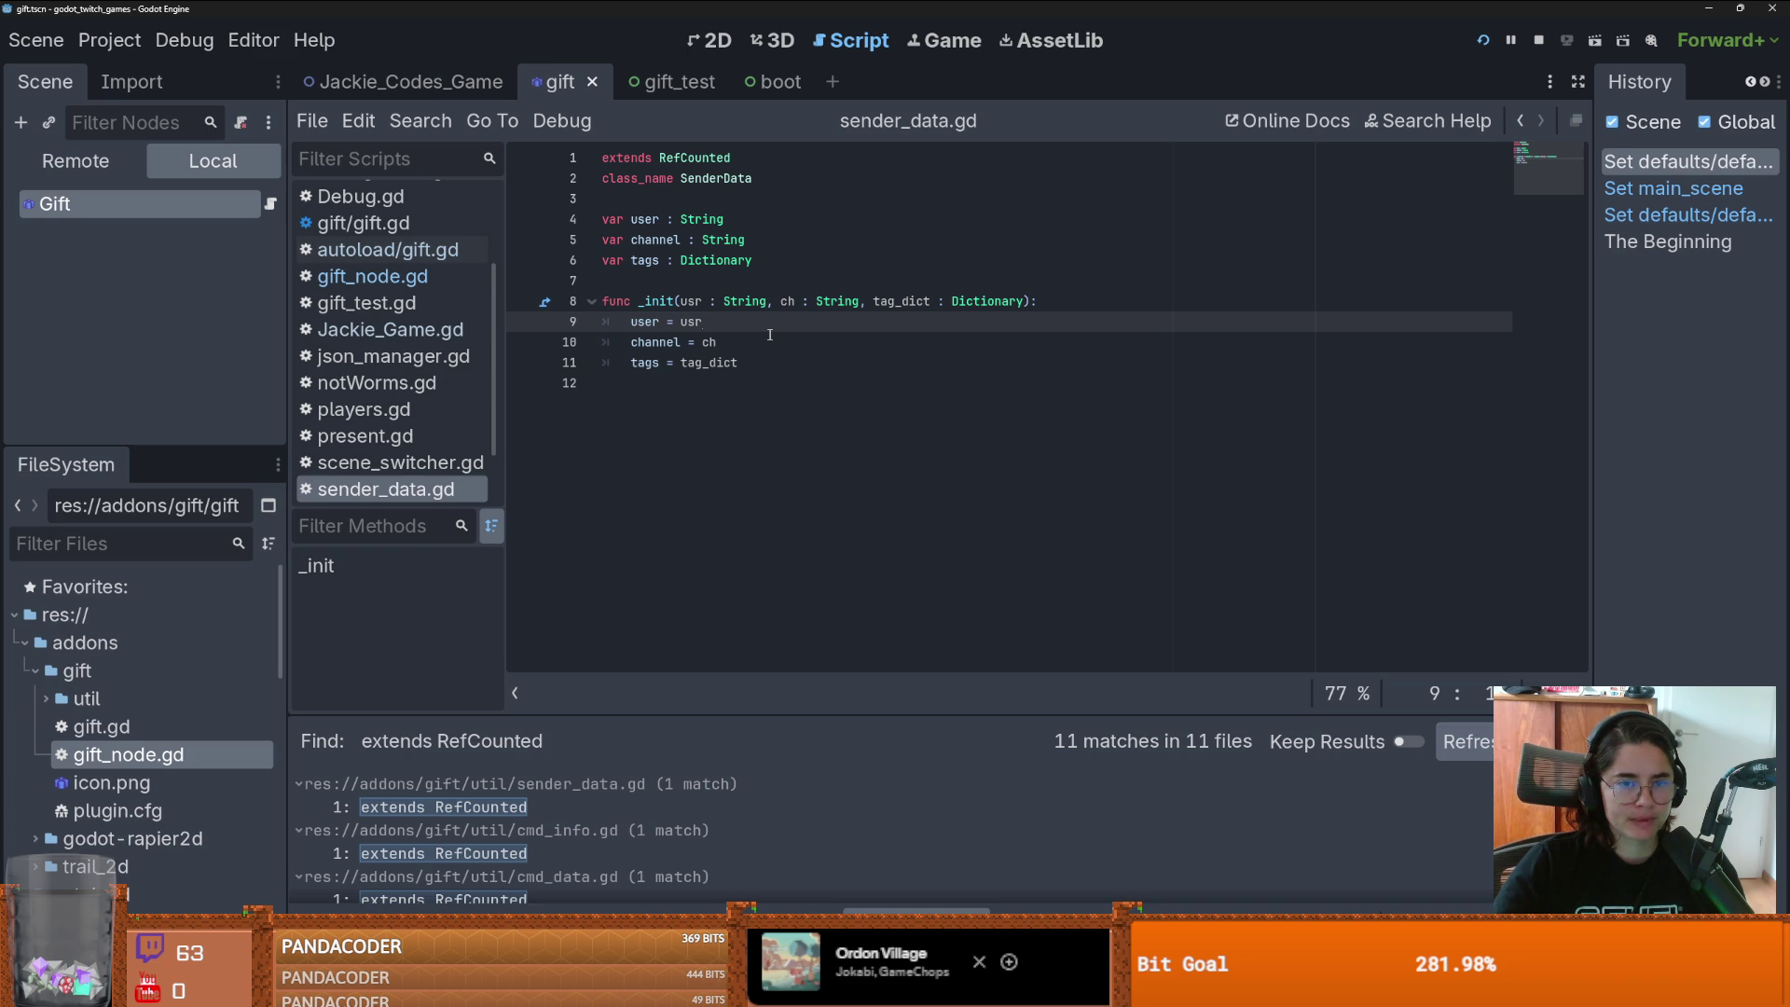
- Abandon an _init file search and open Find in Files prefilled with SenderData
double_click(658, 301)
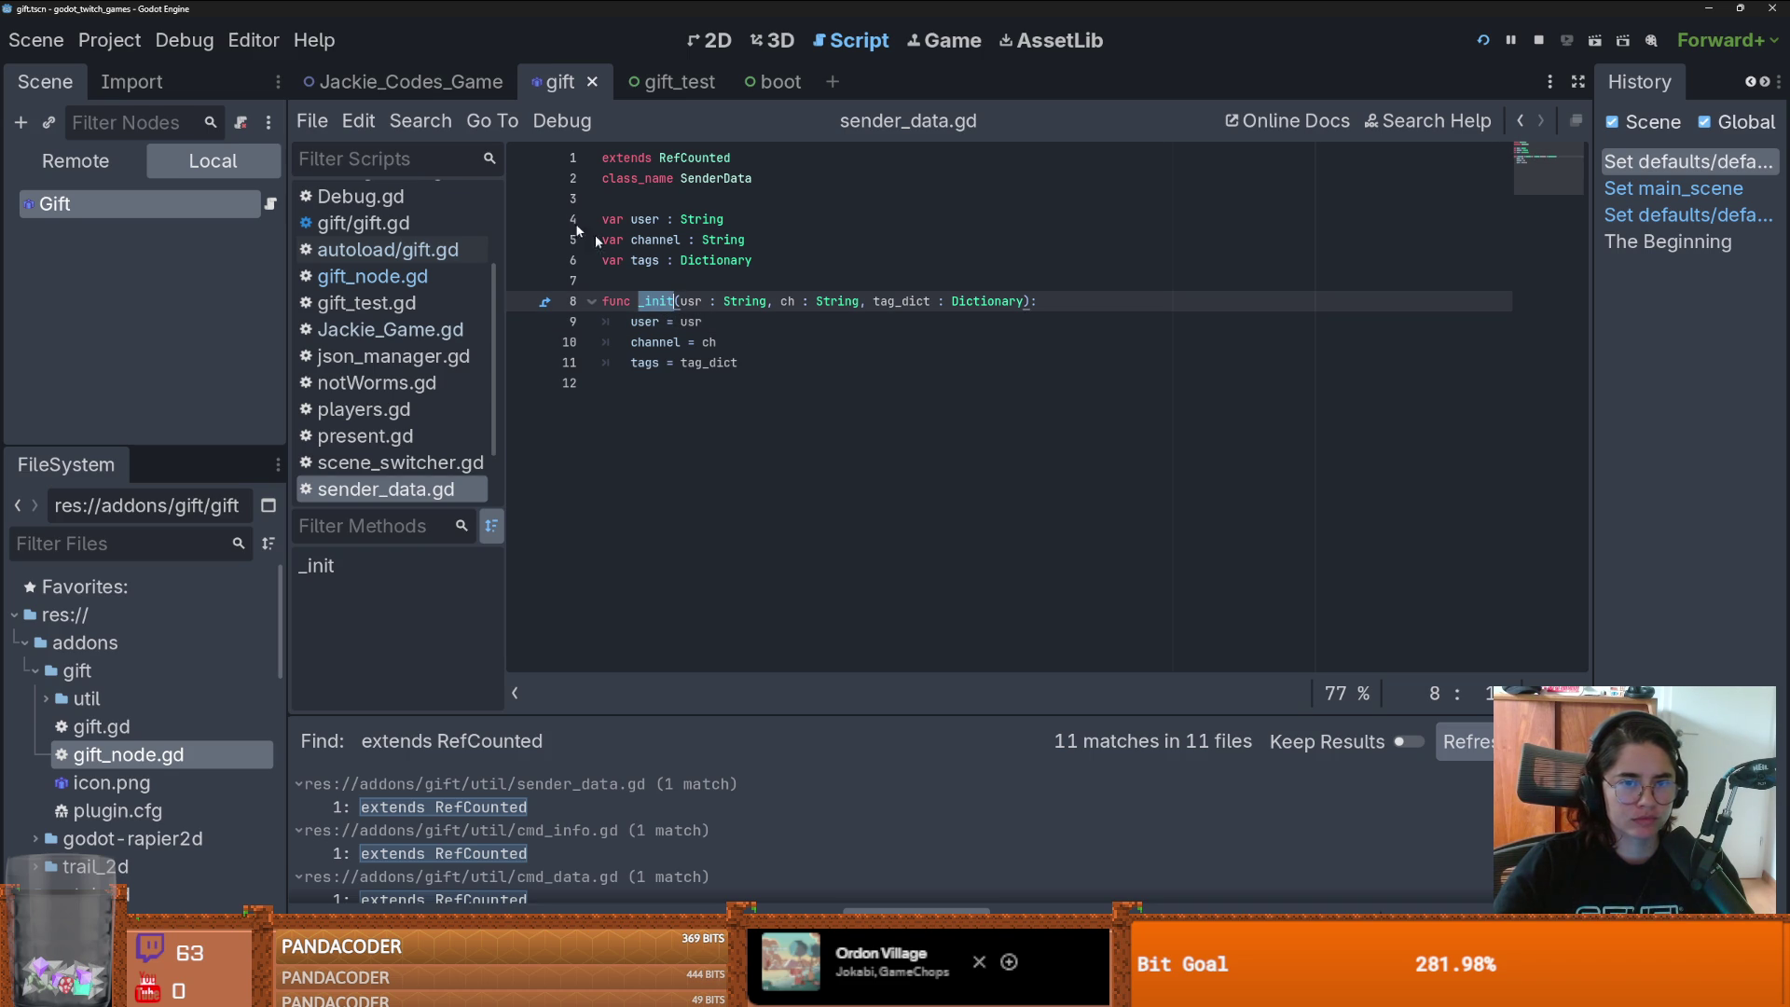
left_click(420, 120)
left_click(447, 265)
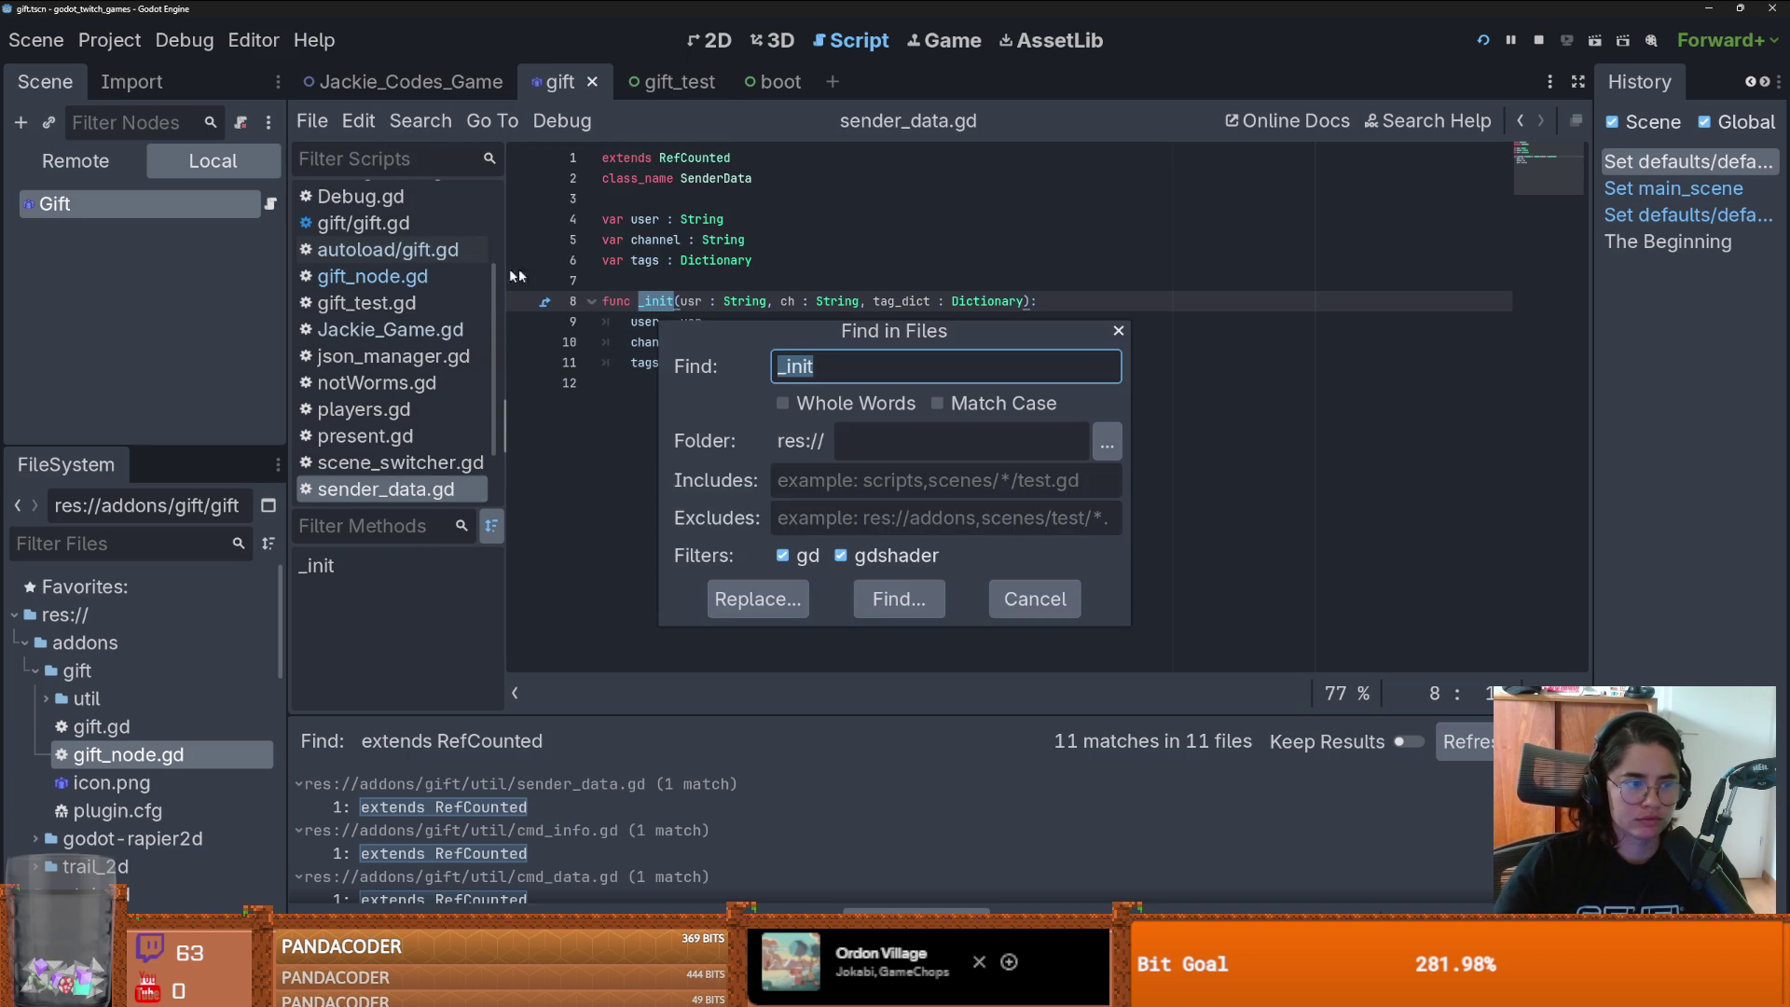
left_click(1118, 331)
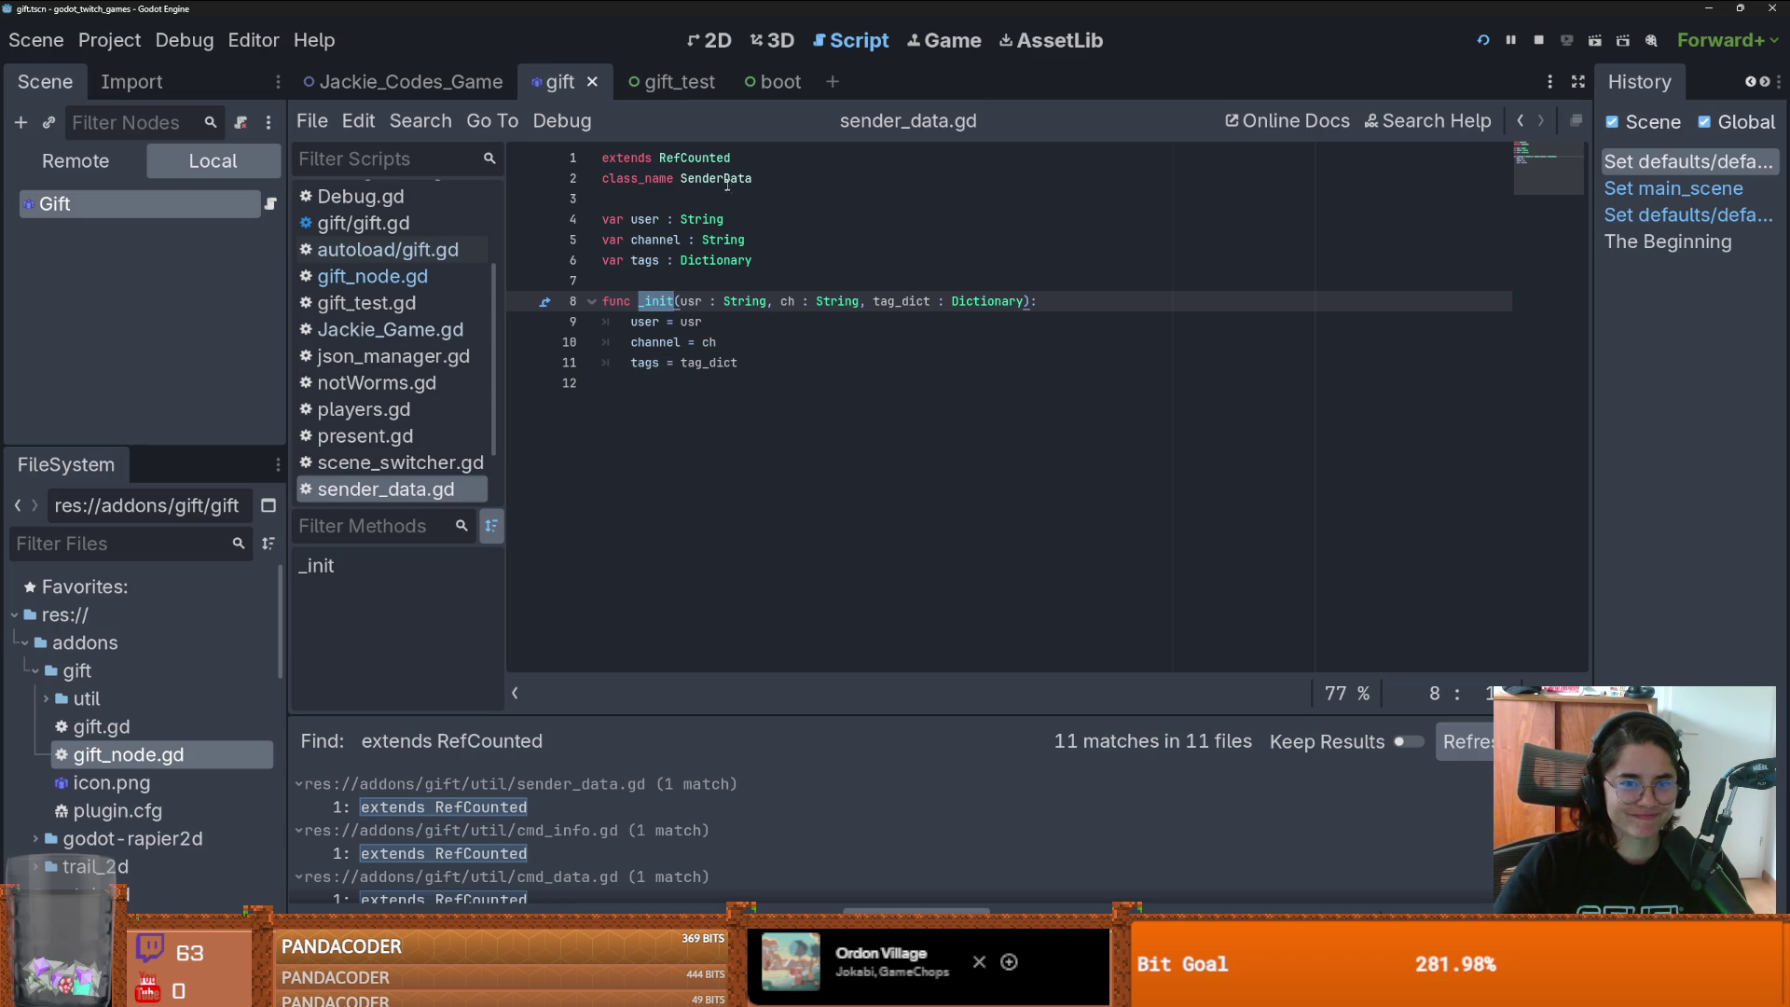
double_click(740, 182)
left_click(445, 125)
left_click(466, 278)
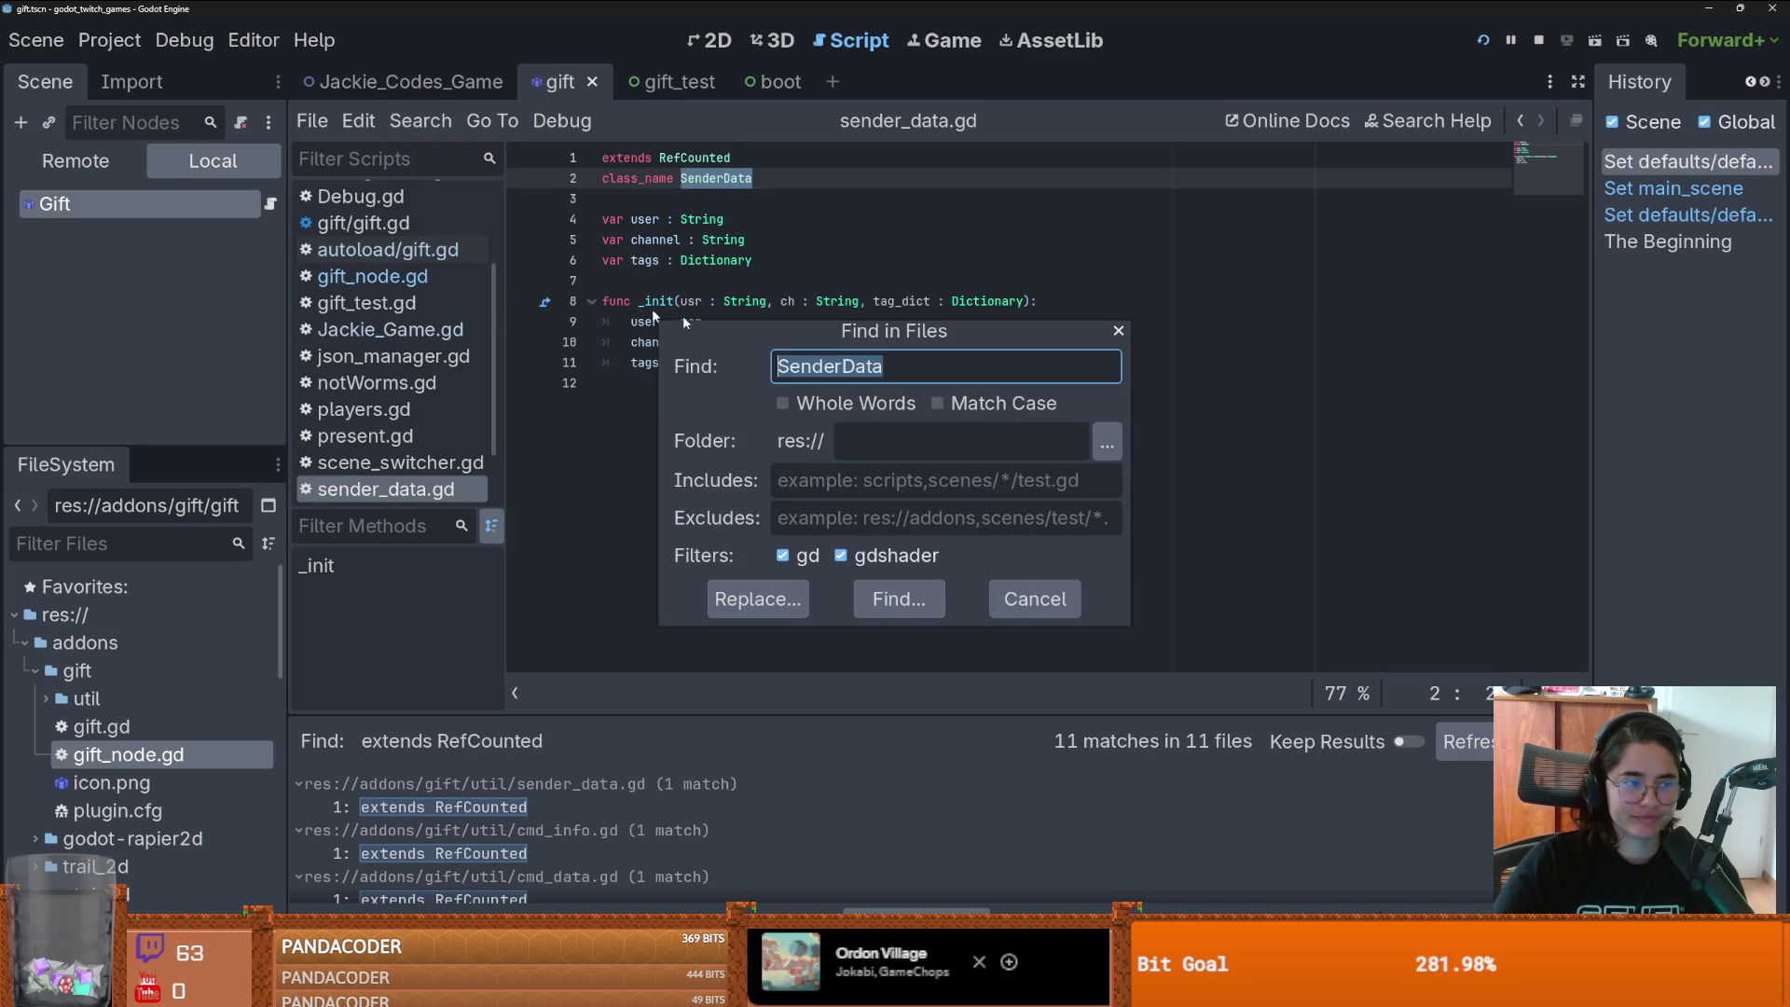
- Run the SenderData search and open the gift_node.gd line 1213 match
key("Return")
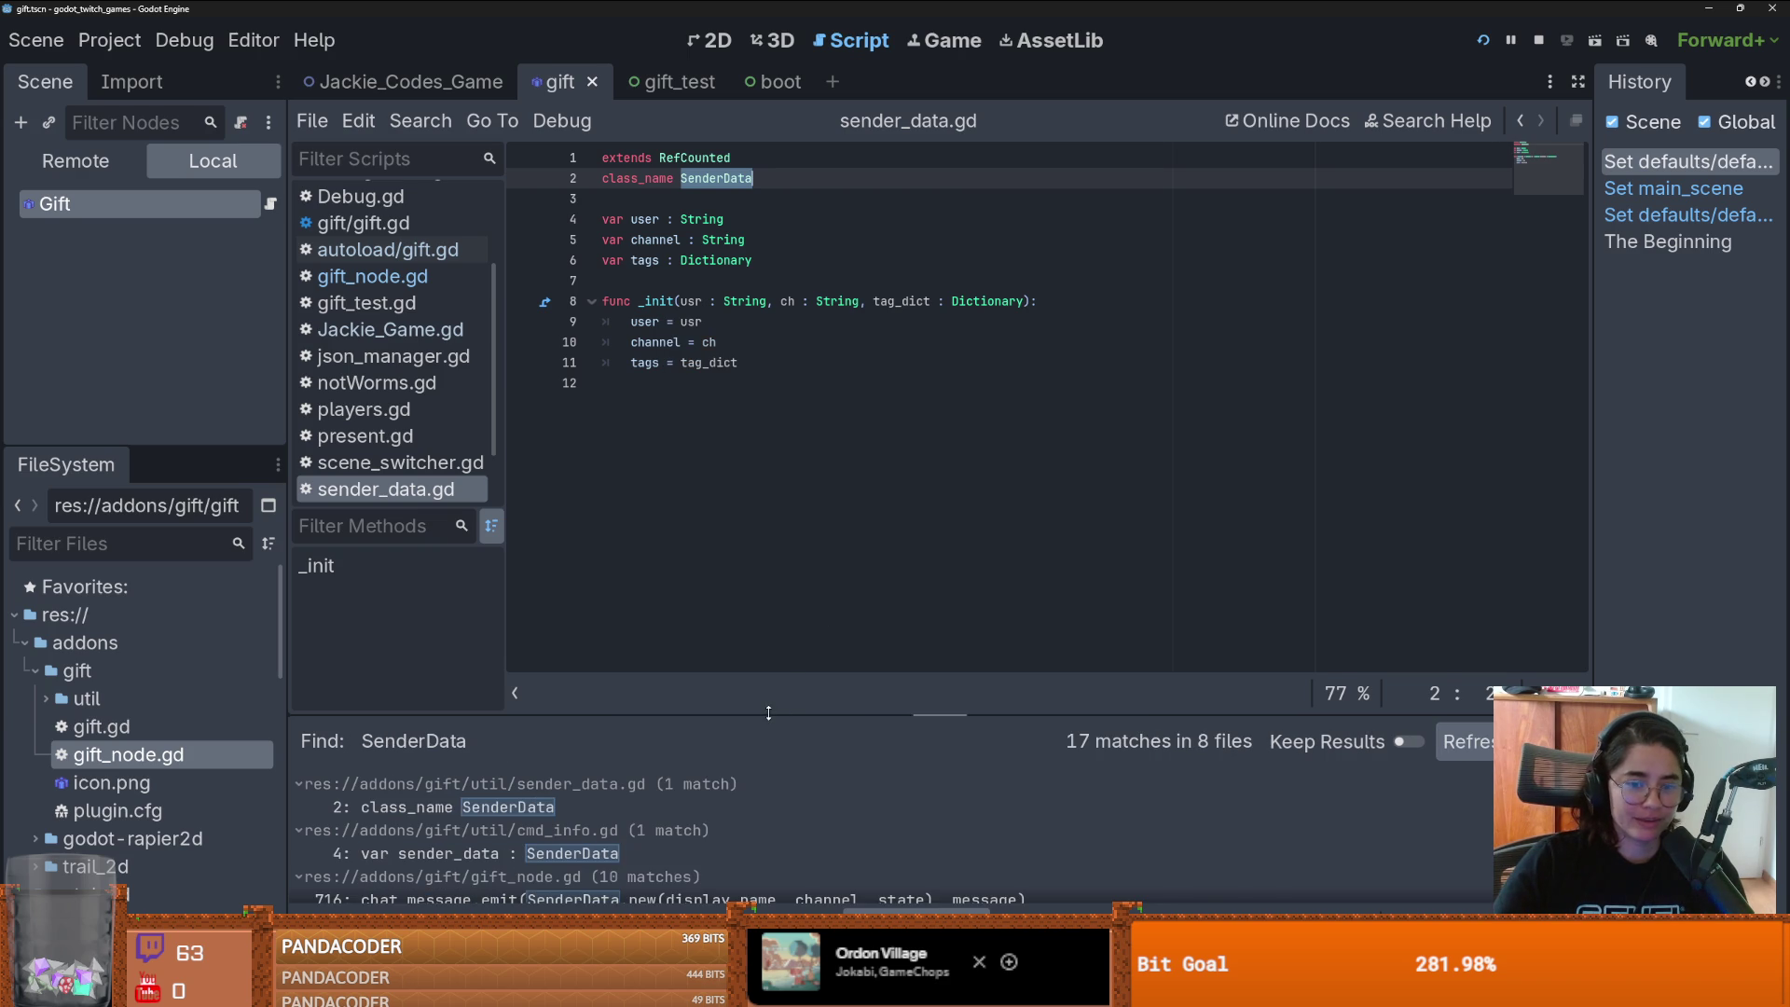
left_click_drag(838, 716, 837, 320)
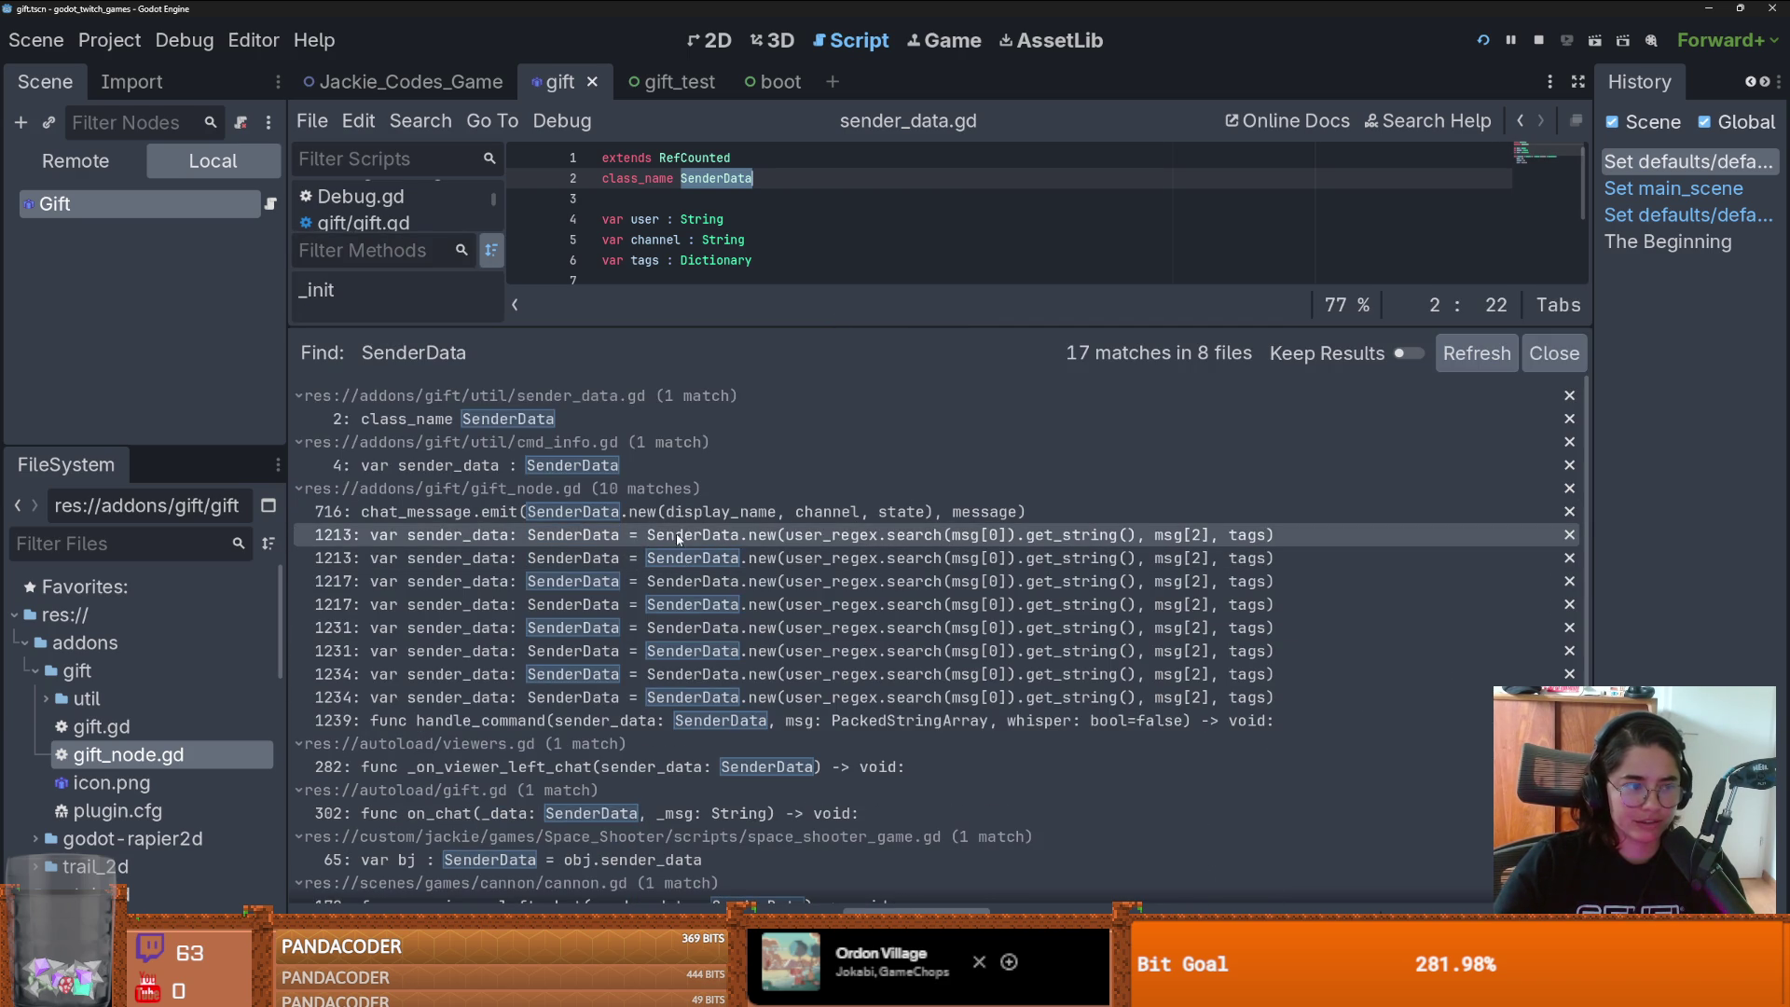
scroll(737, 698, "down", 1)
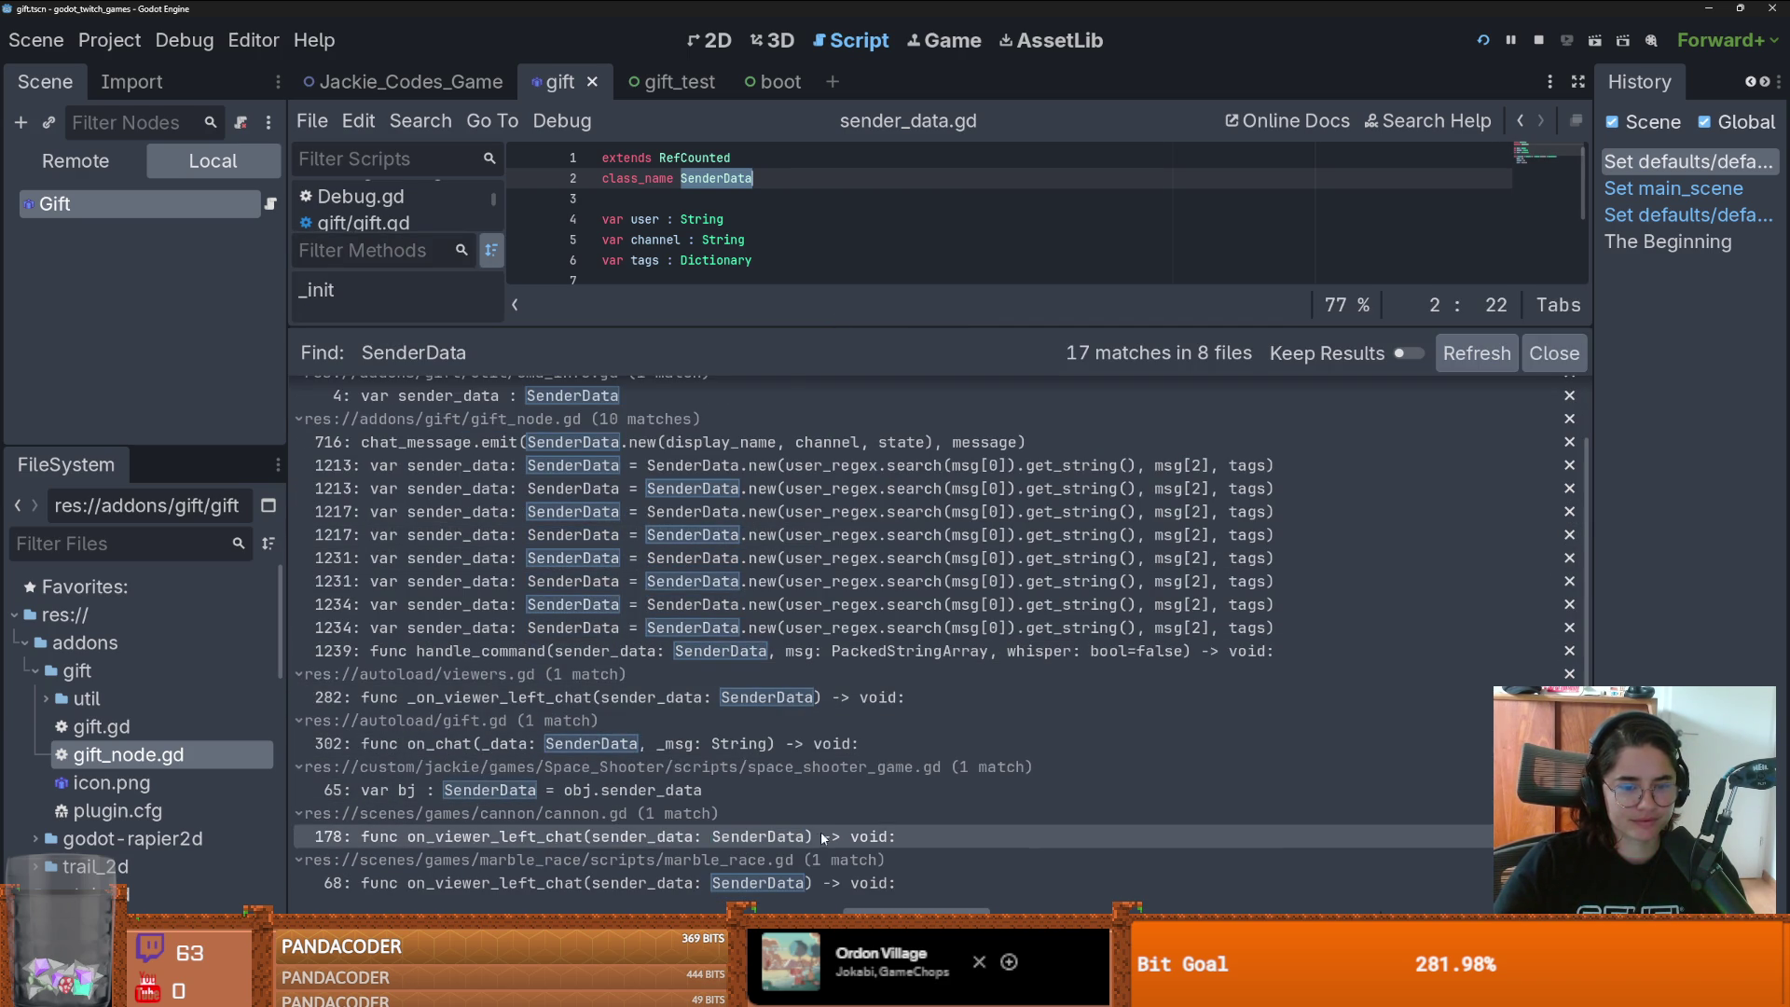
scroll(690, 560, "up", 1)
left_click(708, 529)
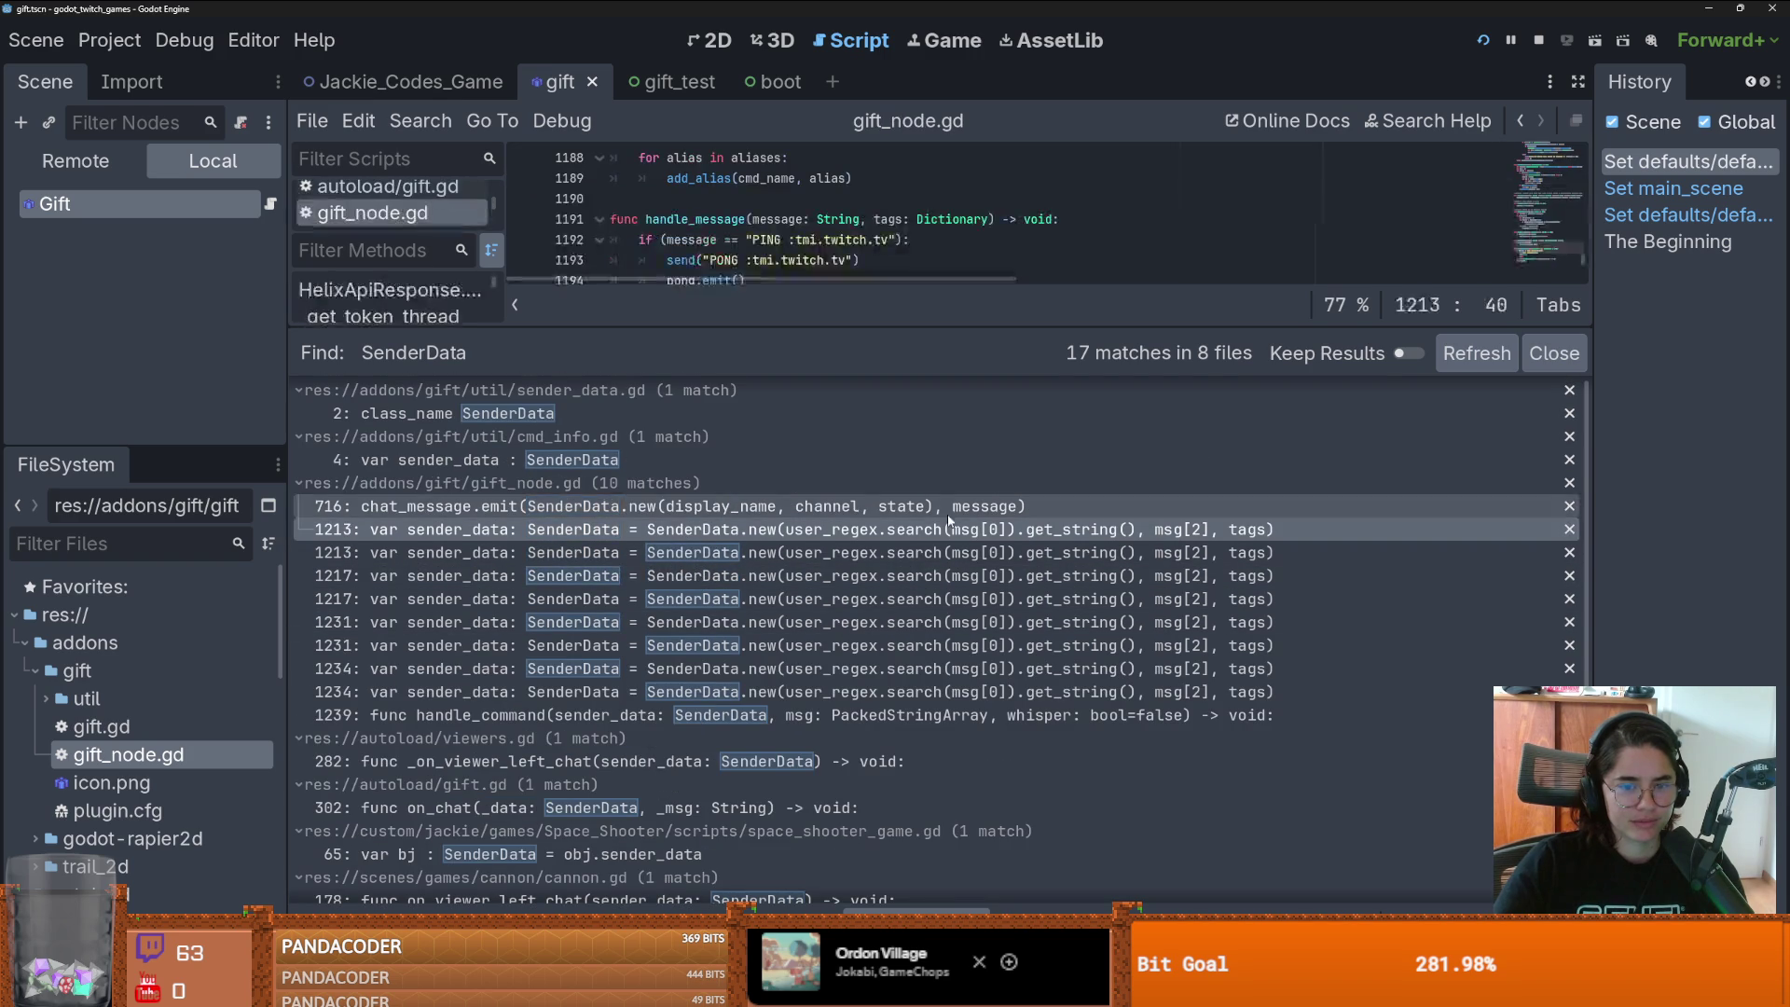
left_click_drag(813, 332, 833, 746)
- Unindent line 1201 in gift_node.gd, then undo to restore its indentation
left_click(725, 423)
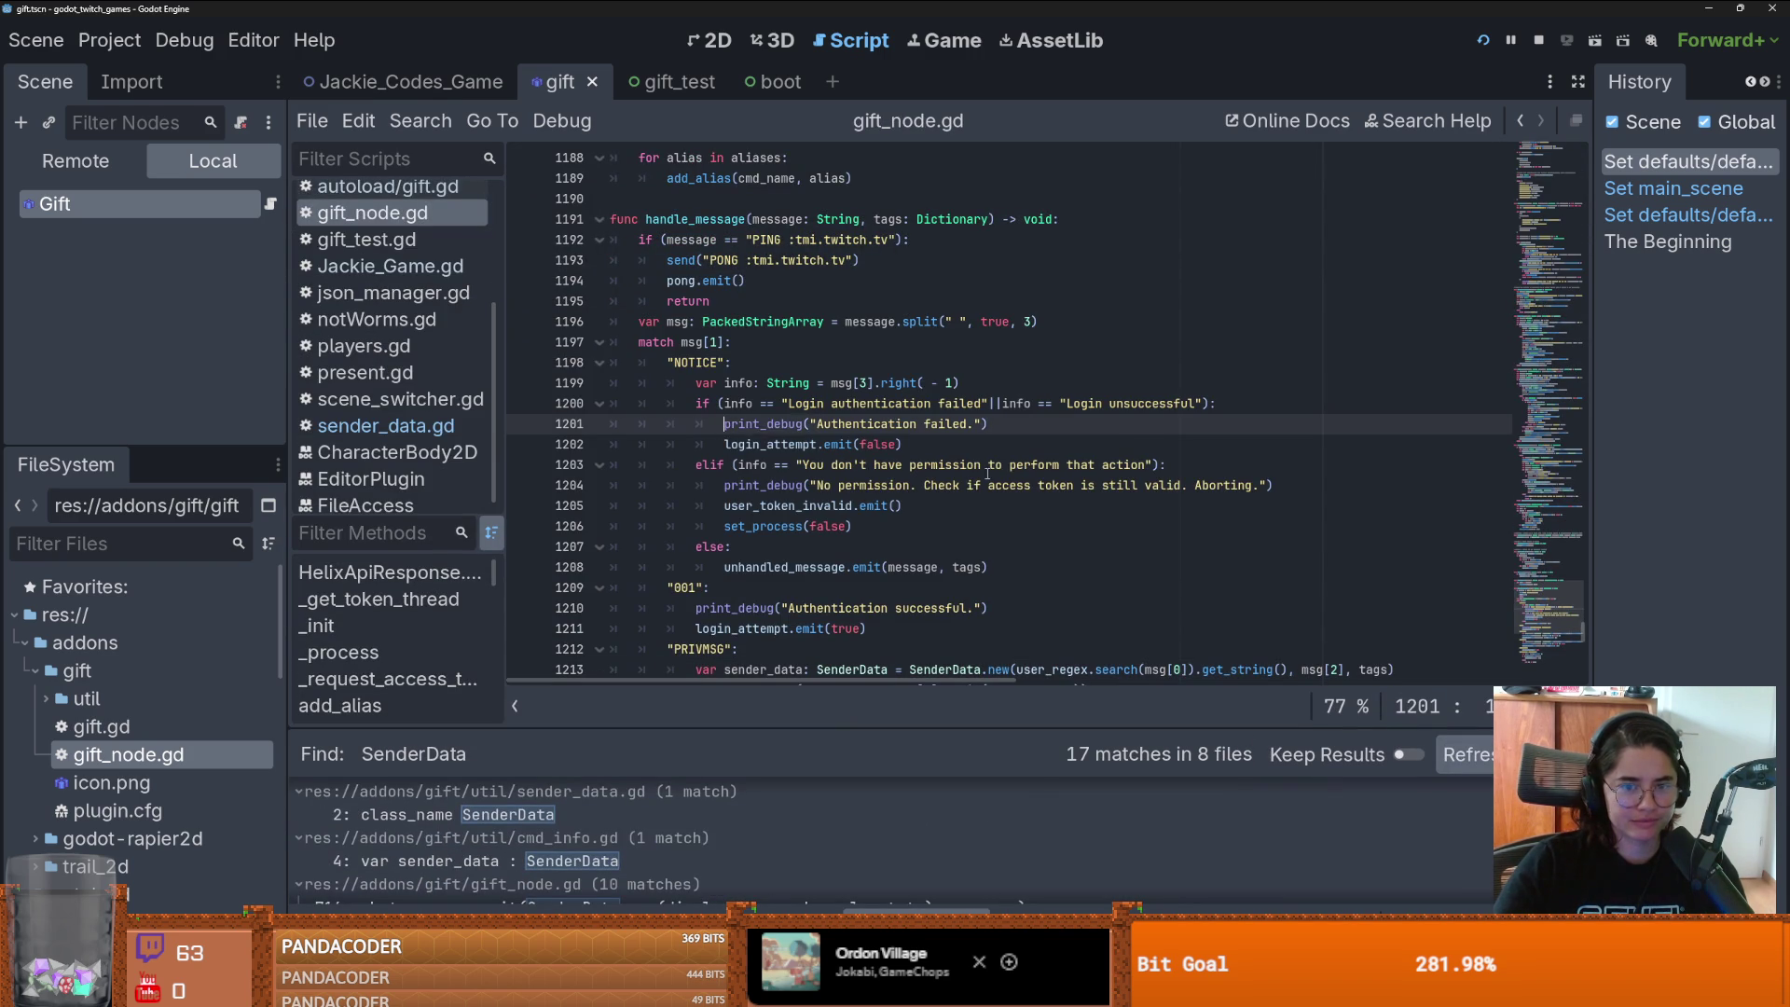
key("BackSpace")
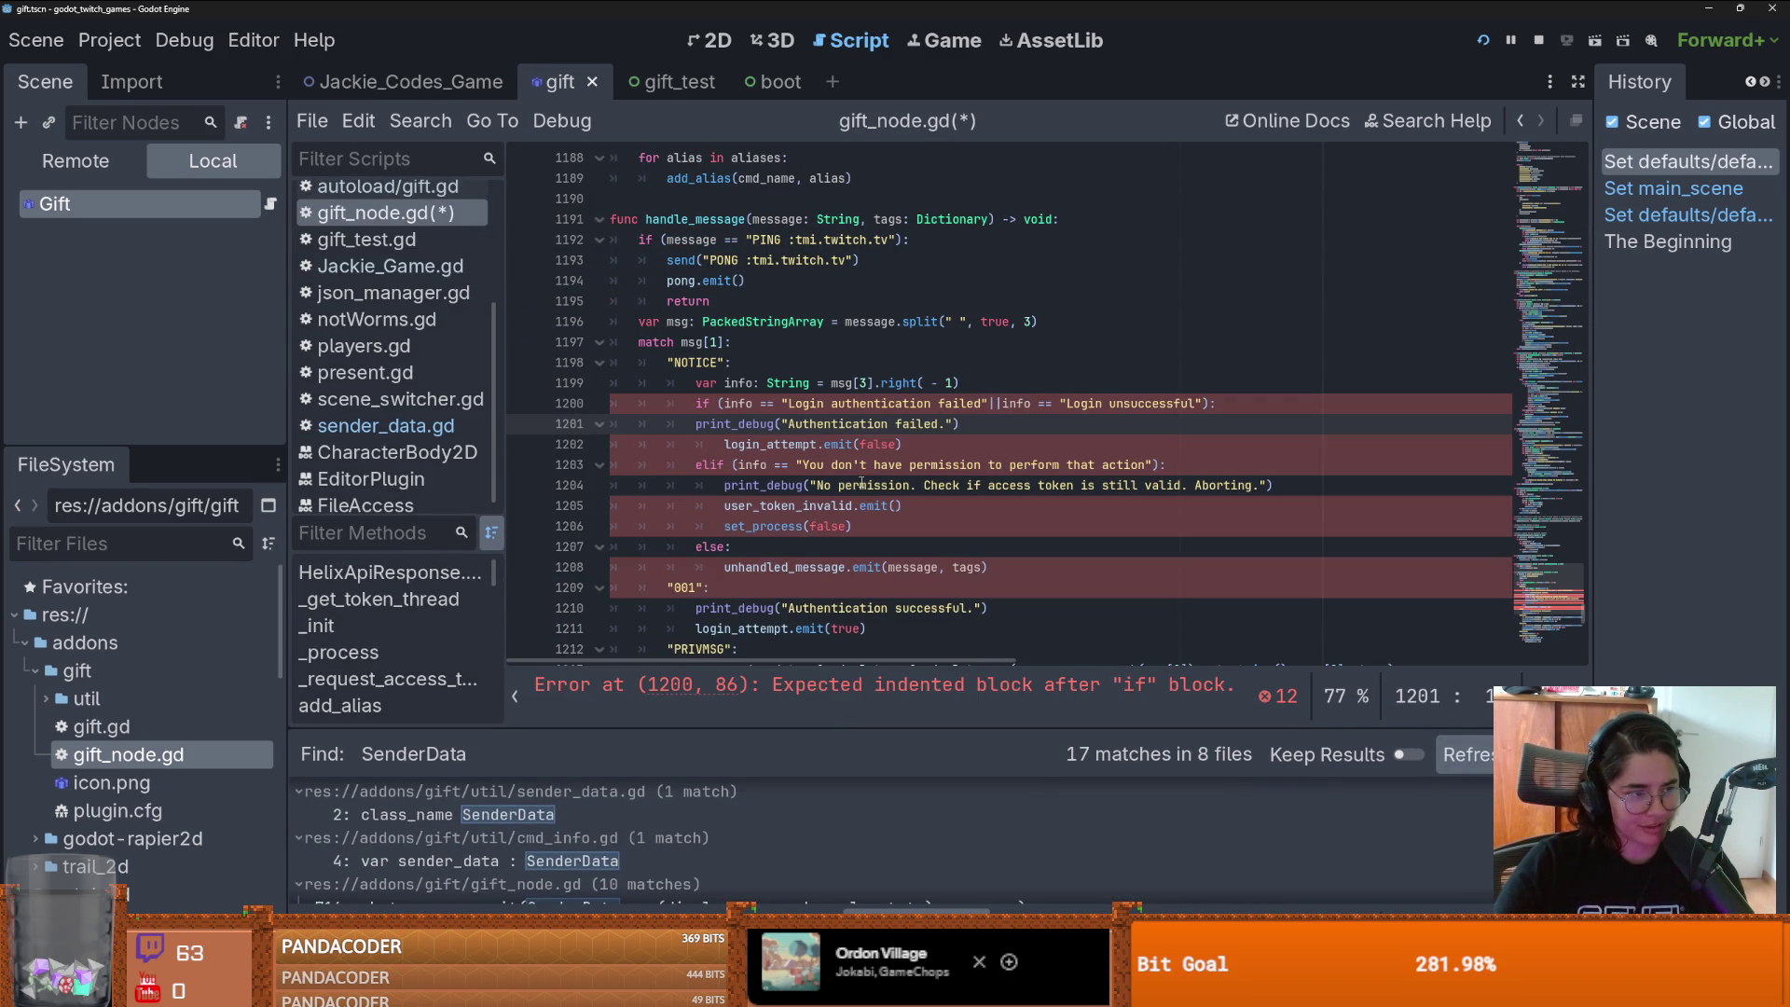
key("ctrl+z")
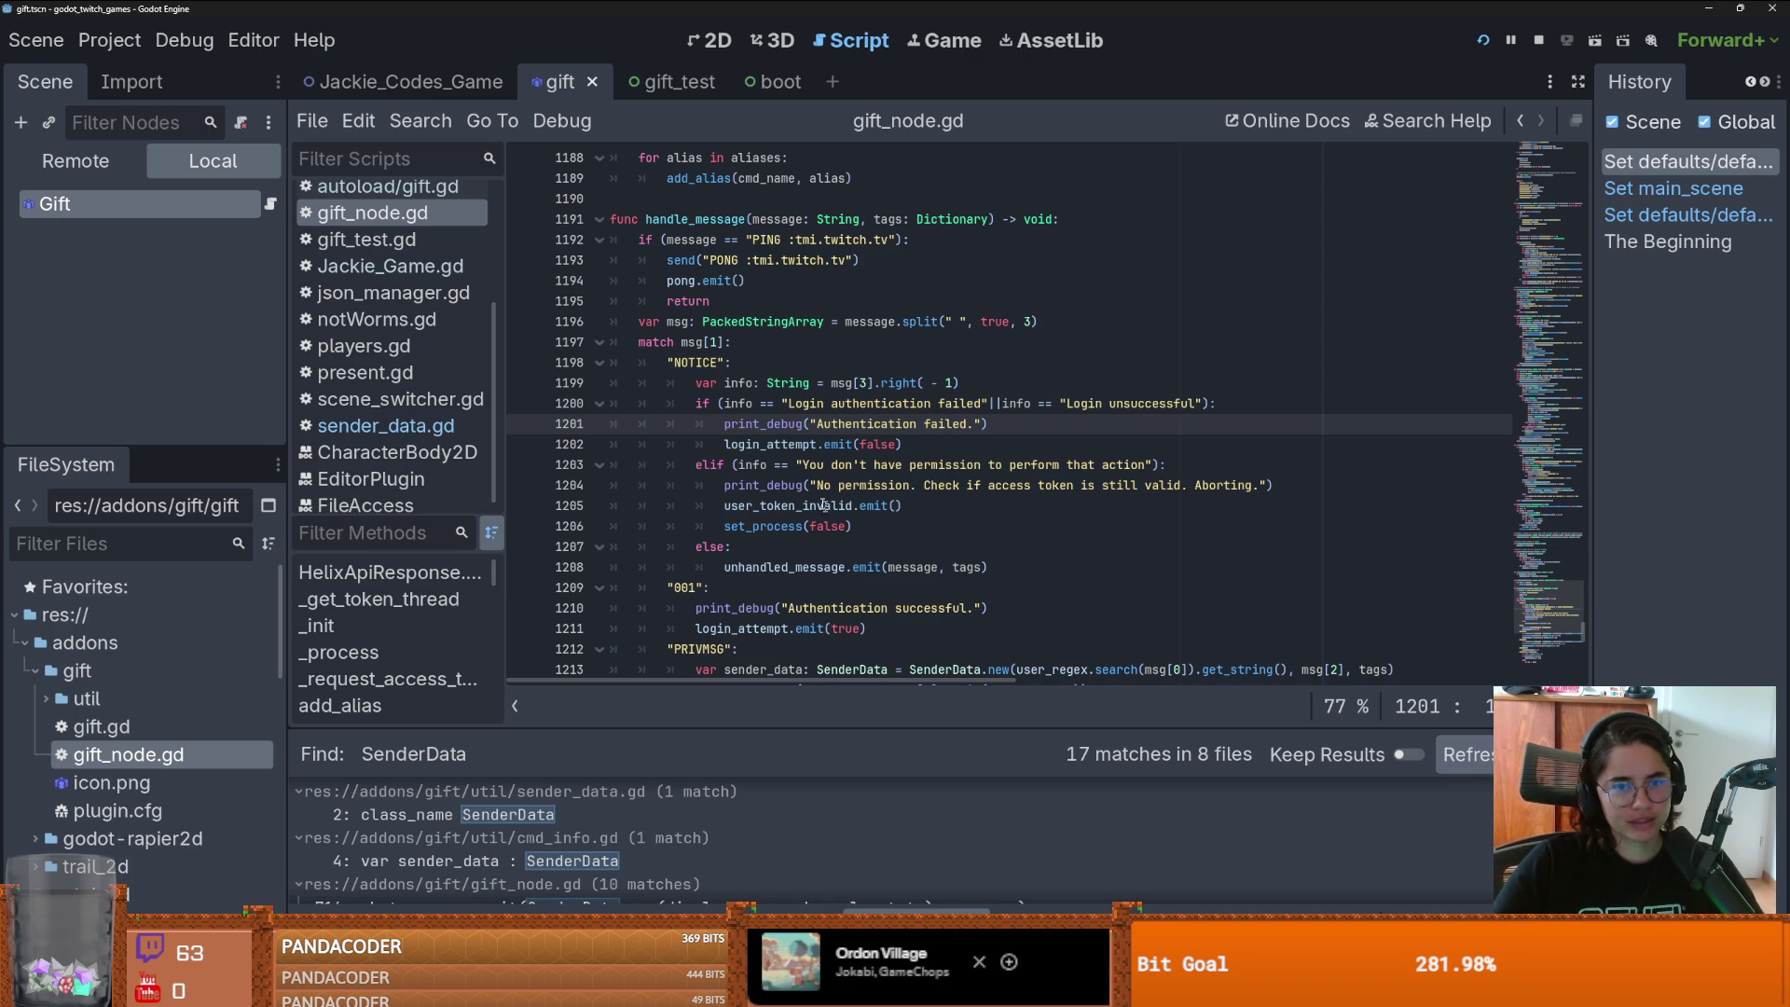
scroll(775, 548, "up", 1)
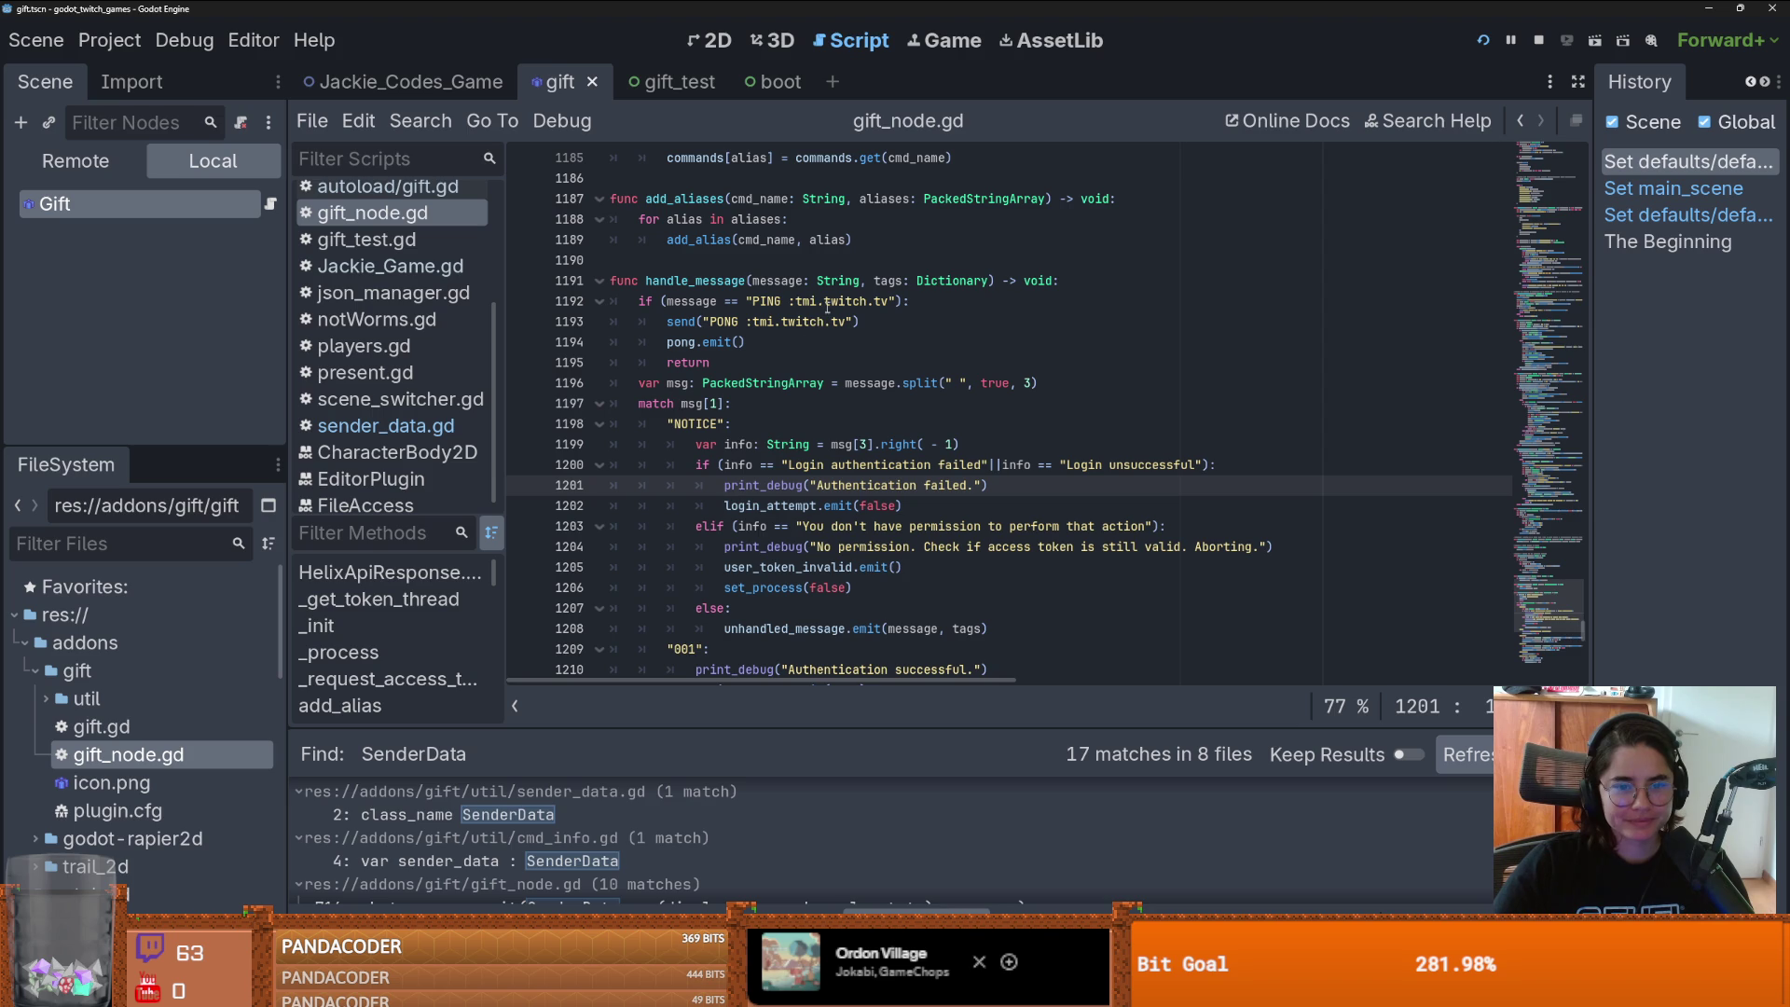
- Rerun the SenderData project search and open the line 716 match
left_click(442, 124)
left_click(466, 277)
left_click(897, 599)
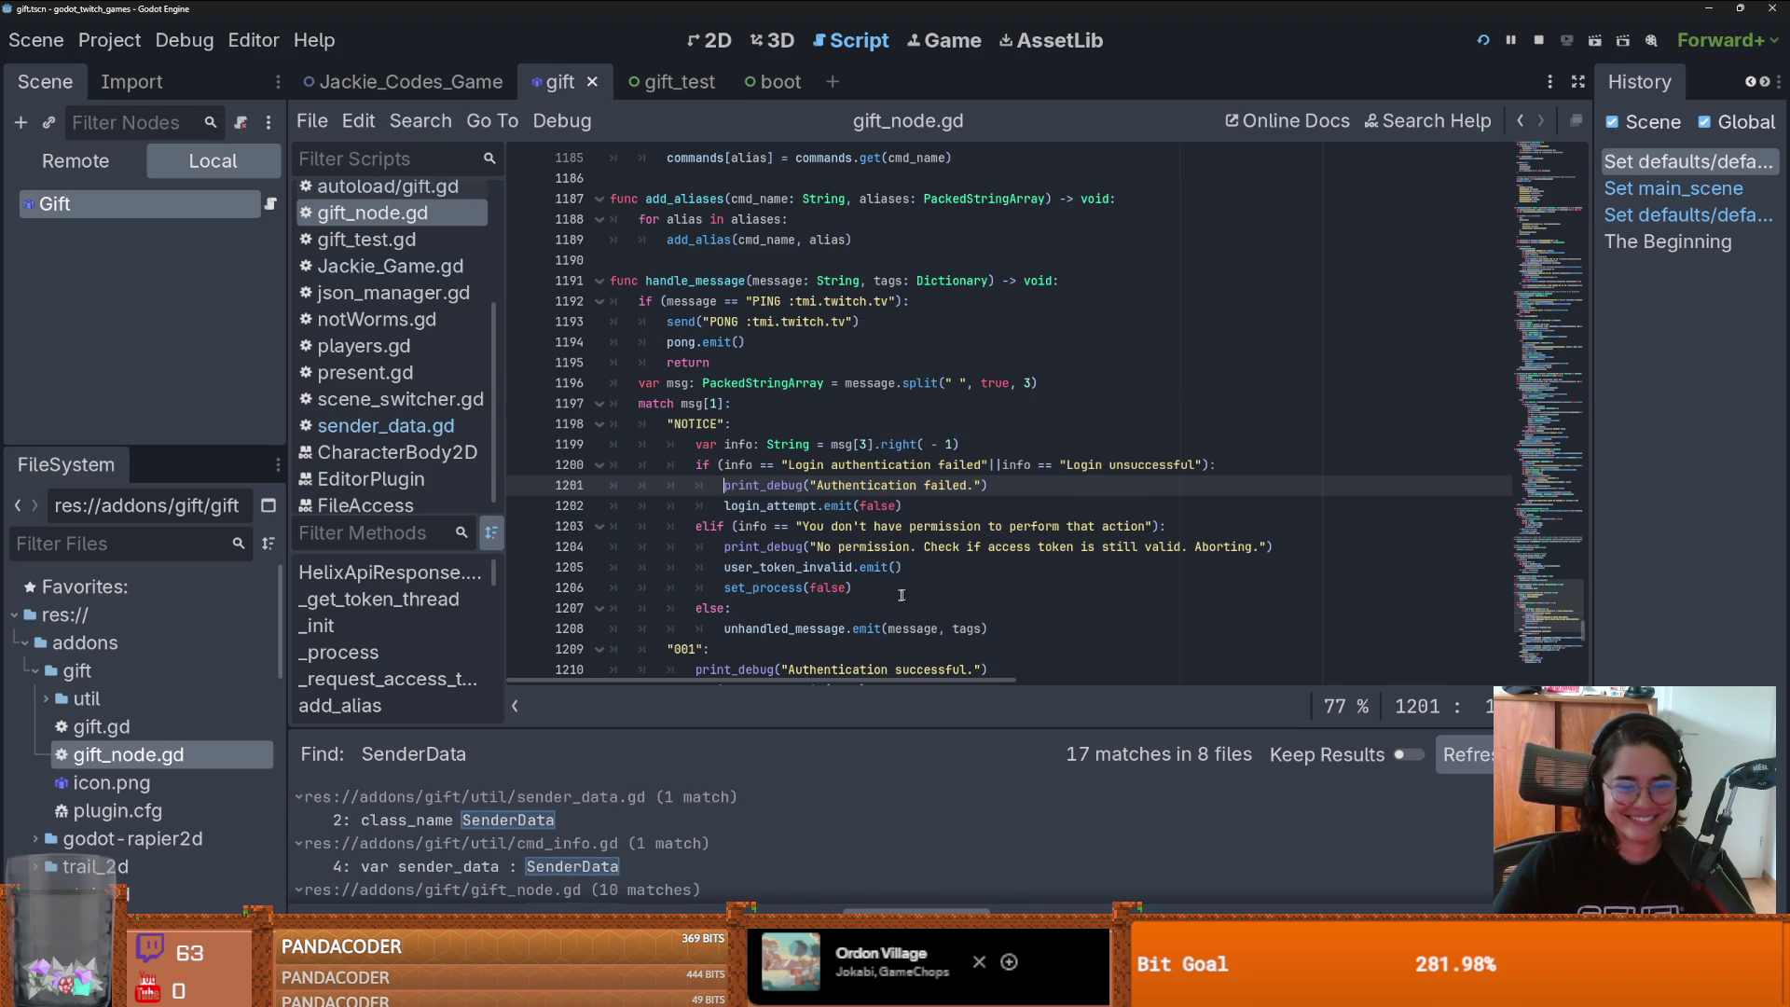
scroll(559, 832, "down", 3)
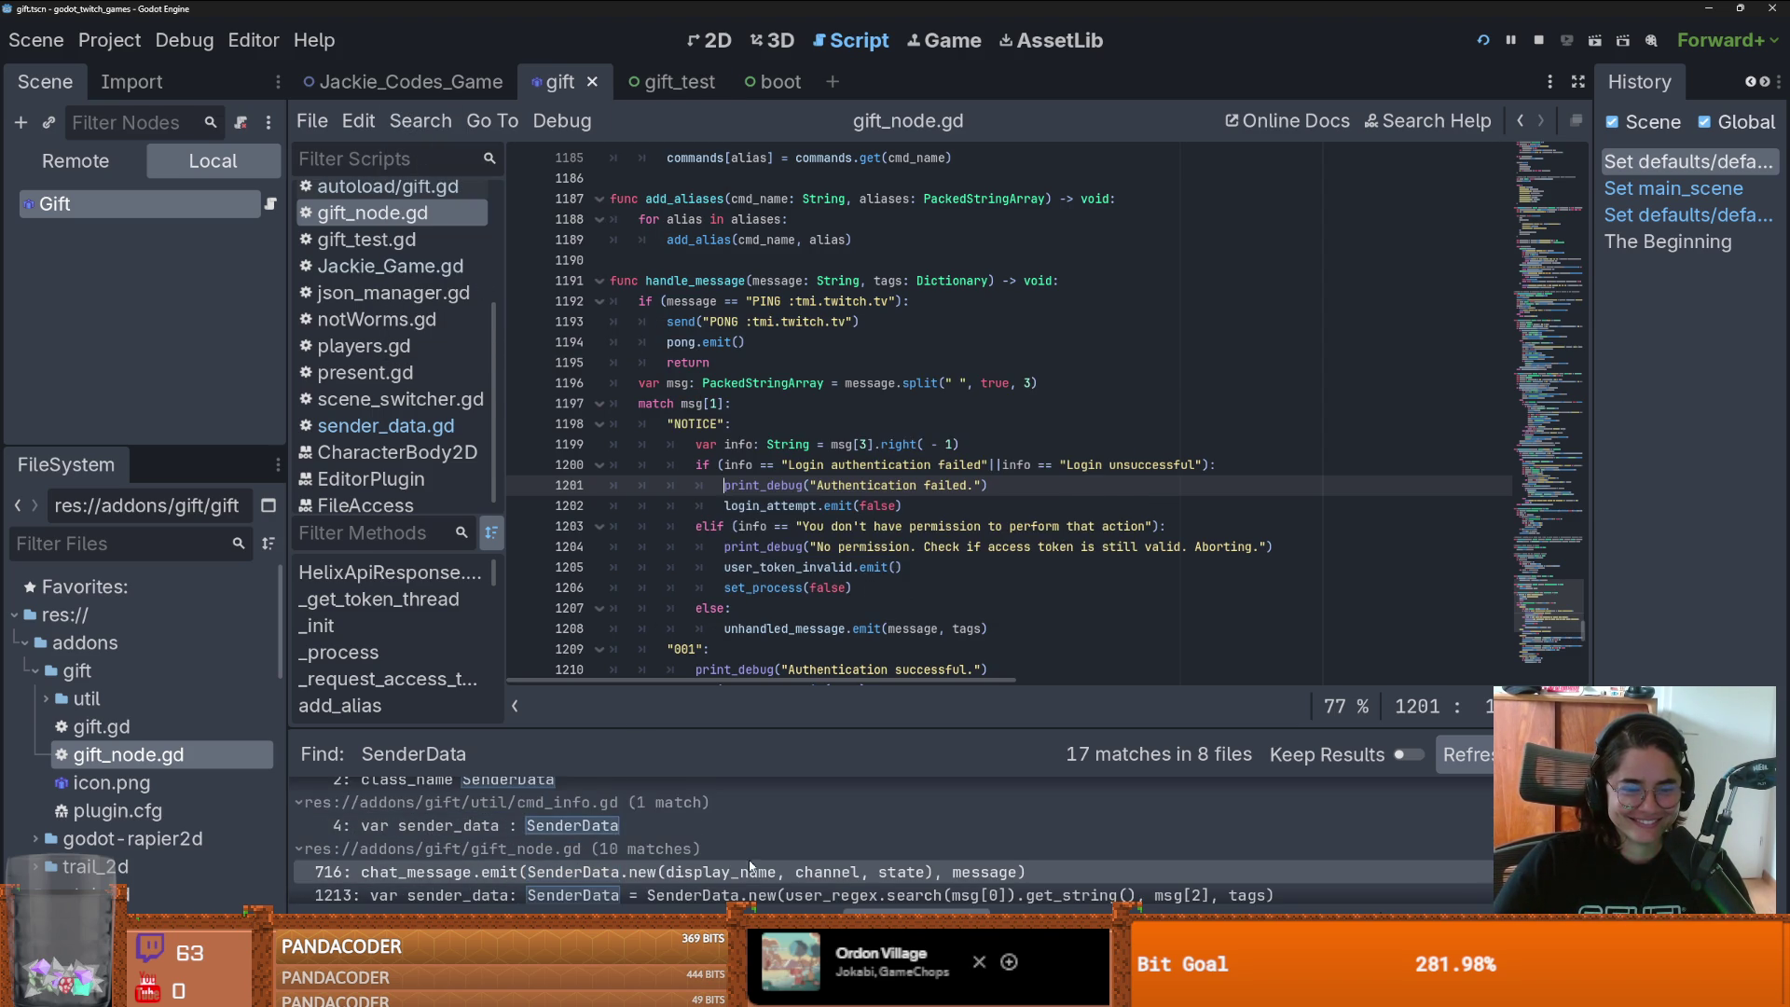
left_click(743, 862)
scroll(802, 419, "up", 3)
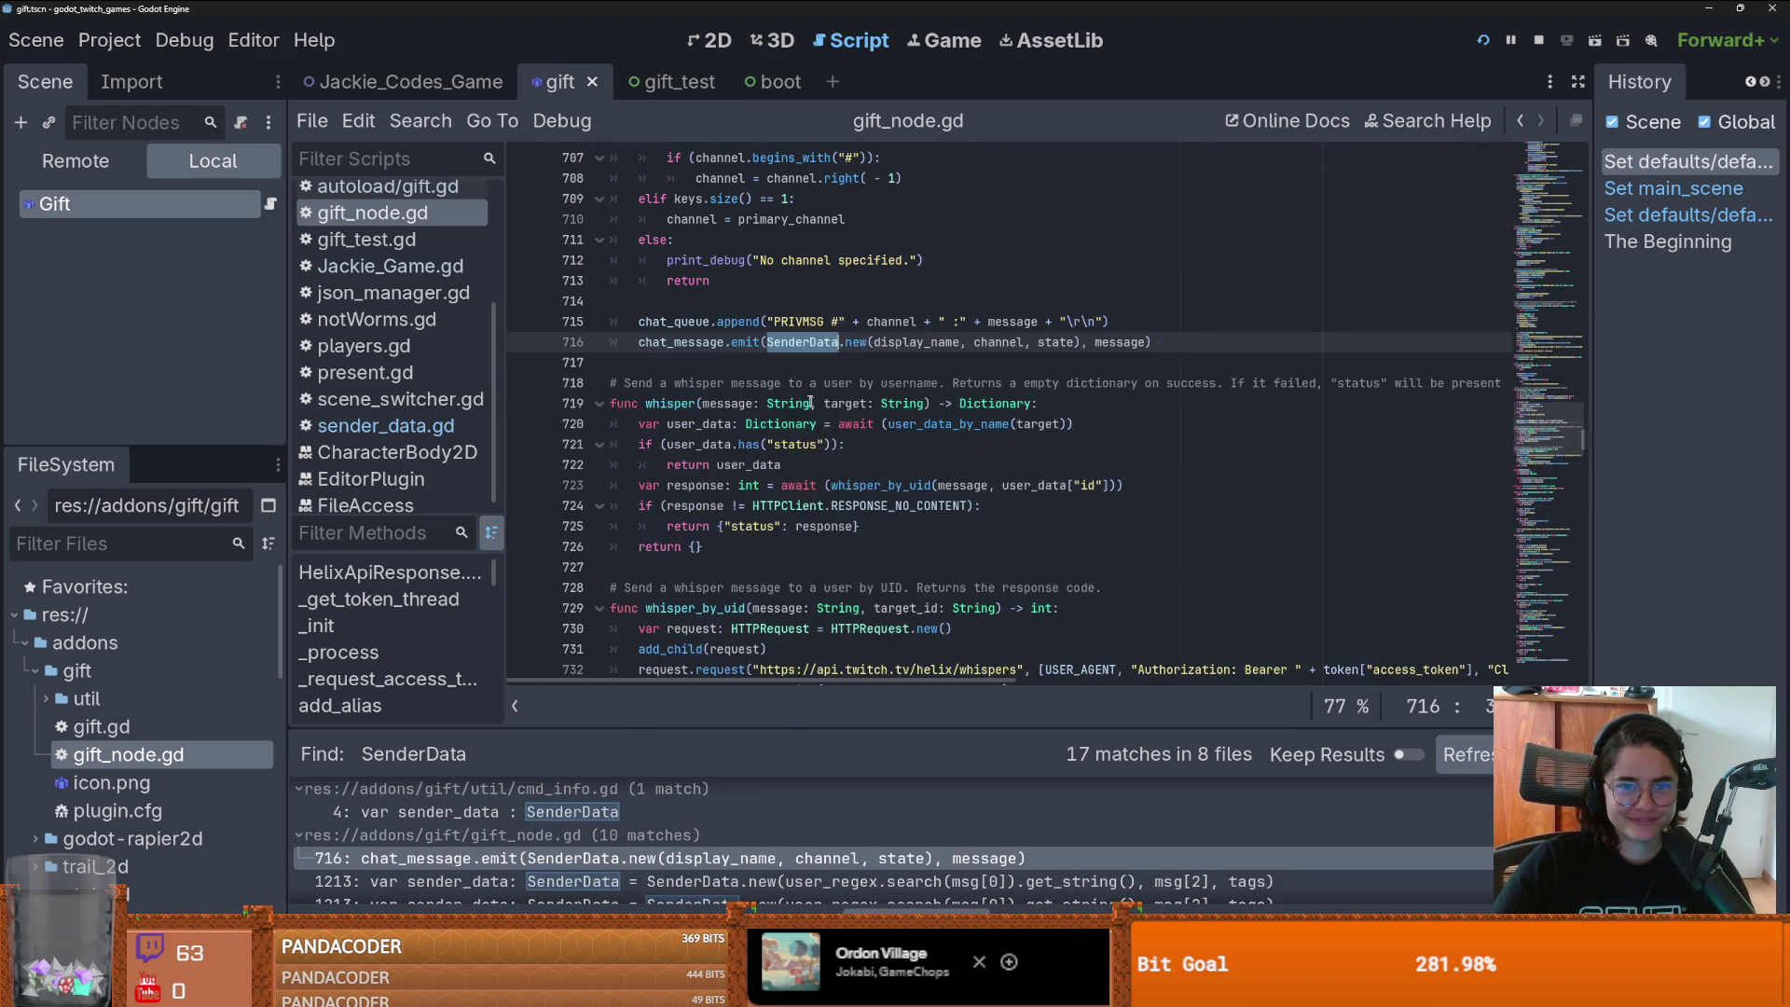
- Check the SenderData and new docs on line 716, visit SenderData's definition, and return
double_click(706, 341)
left_click(800, 343)
double_click(802, 342)
double_click(860, 343)
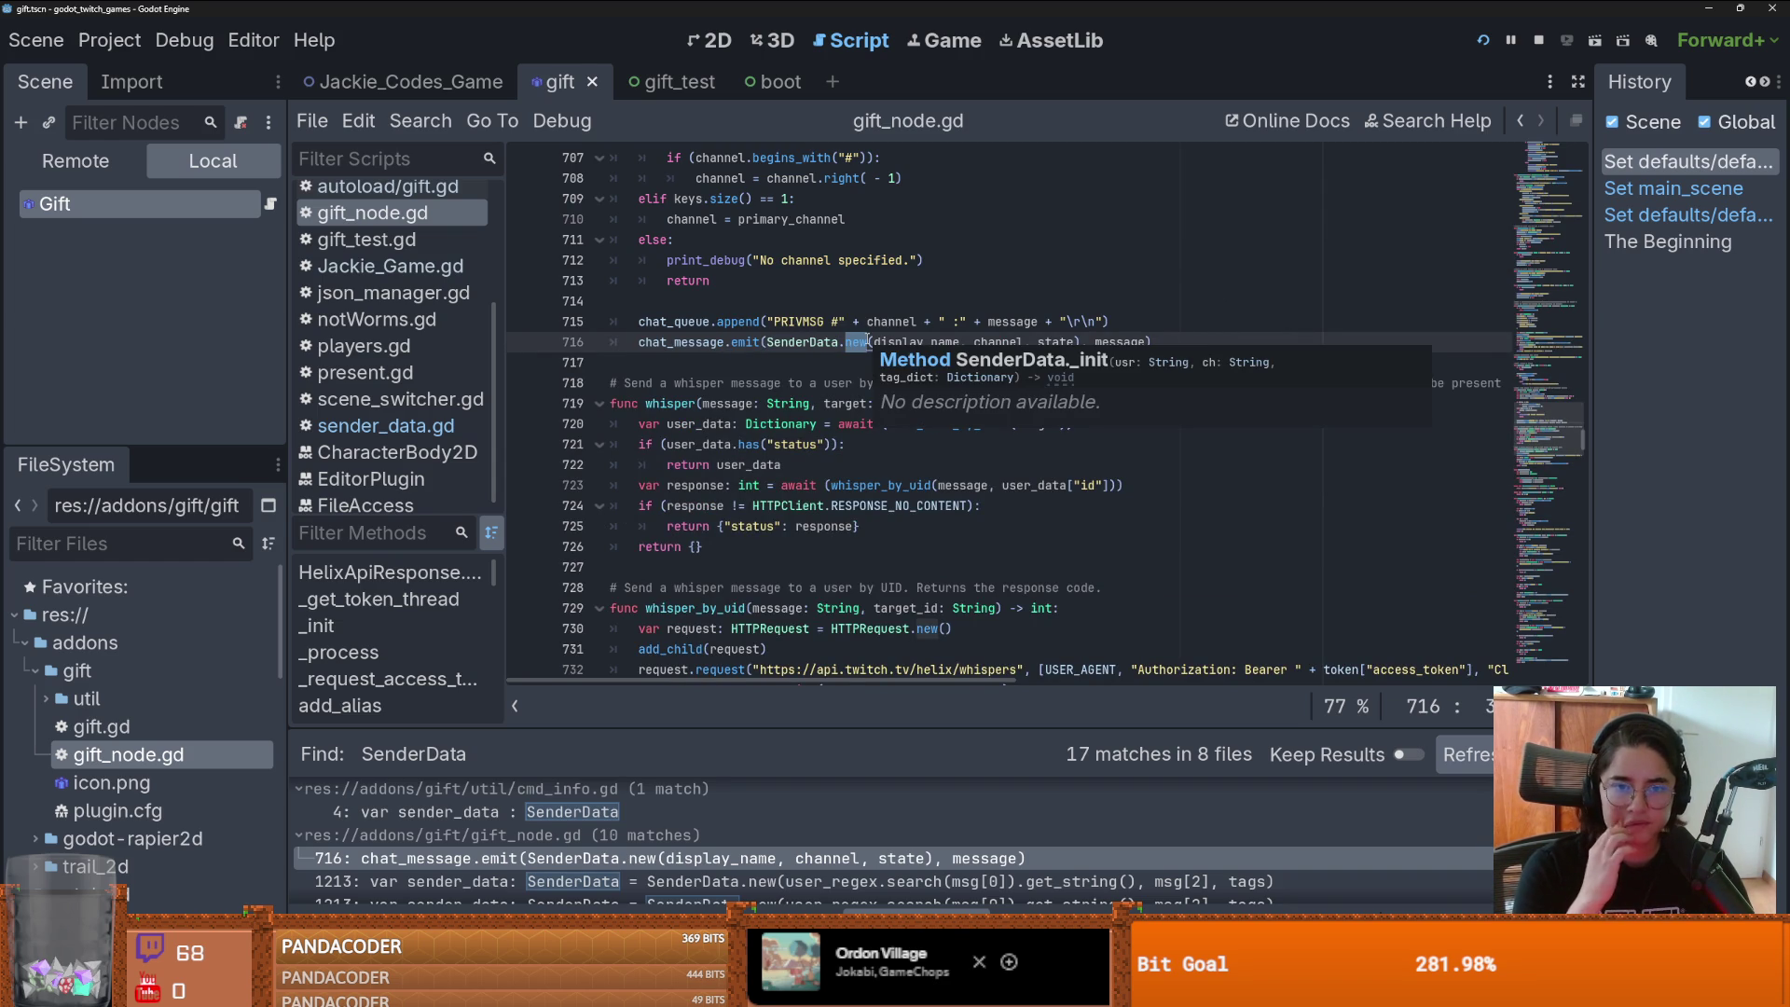
double_click(783, 345)
left_click(785, 345, "ctrl")
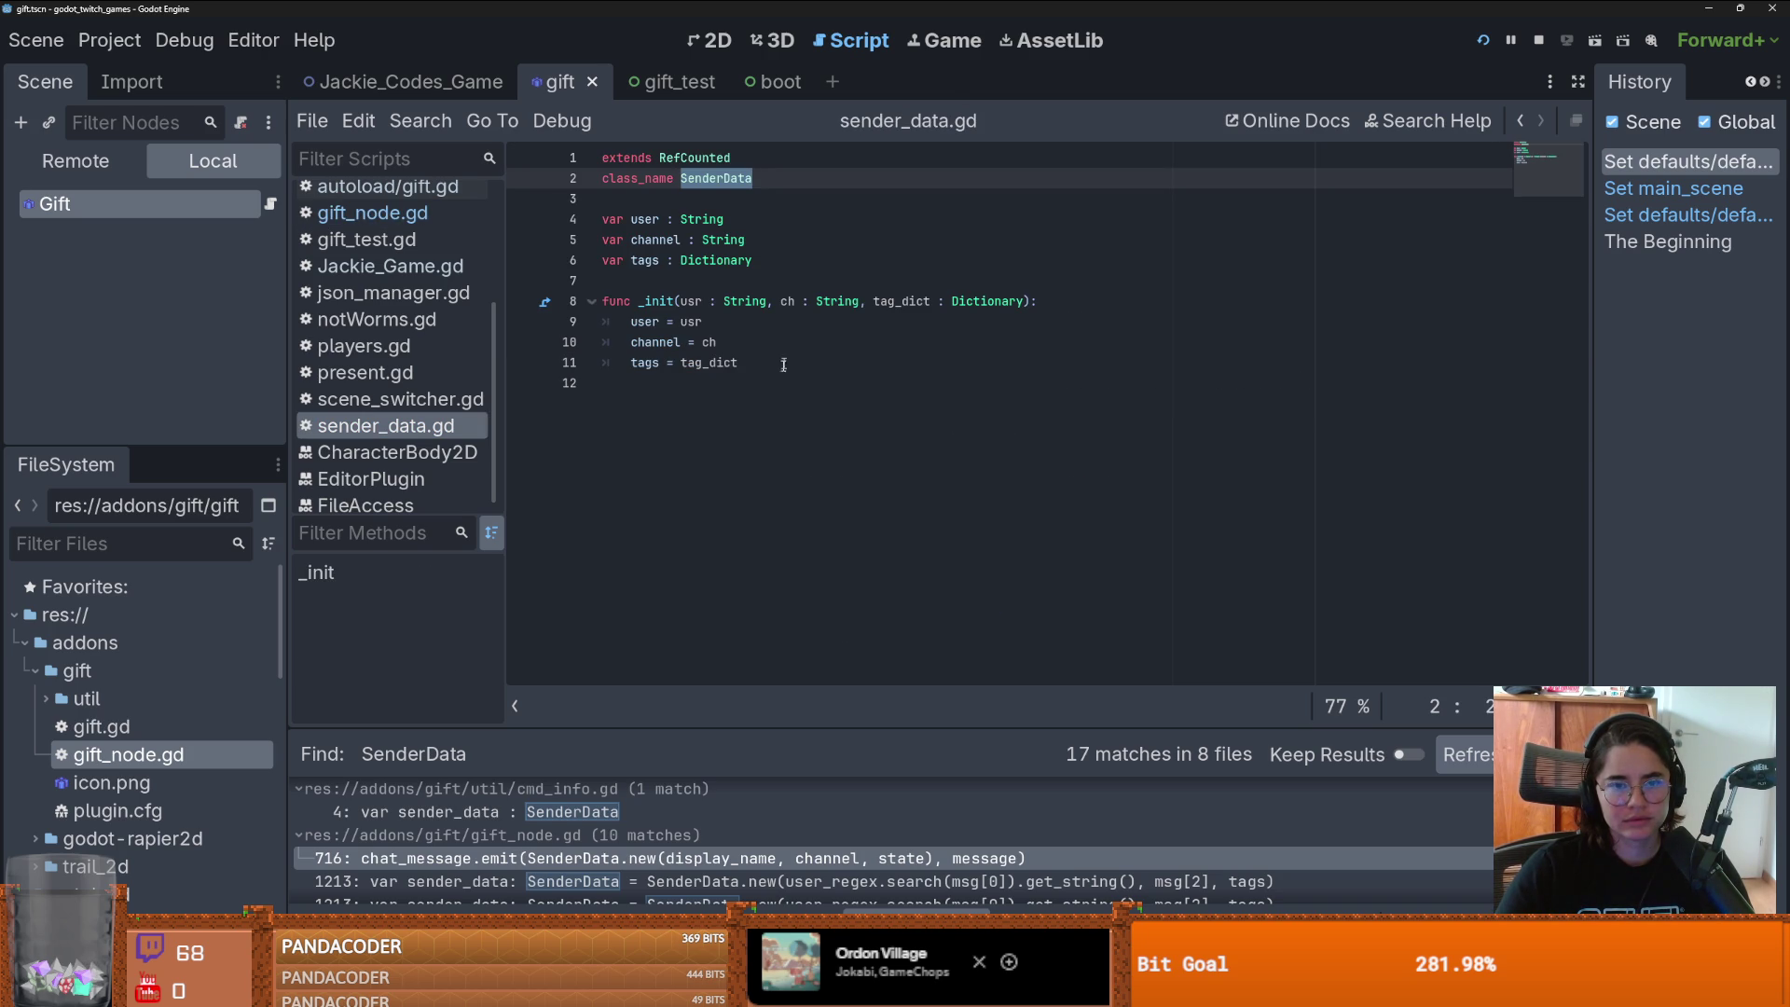
left_click(1521, 121)
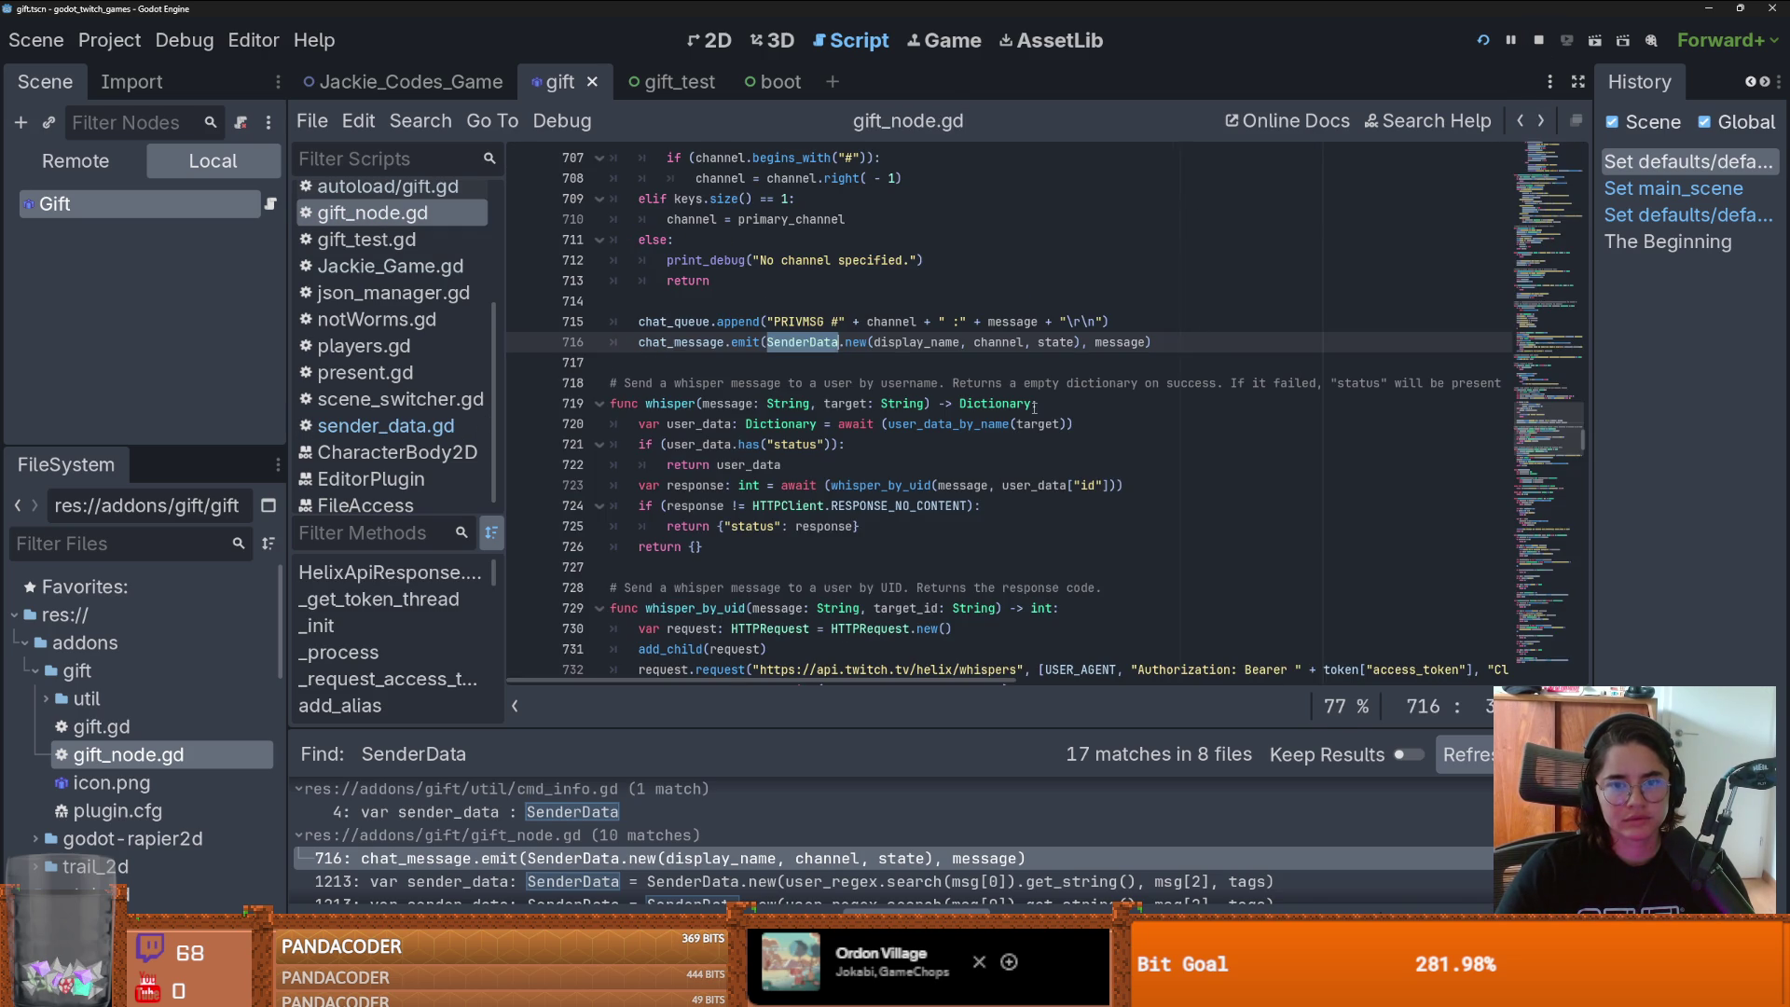
left_click(951, 361)
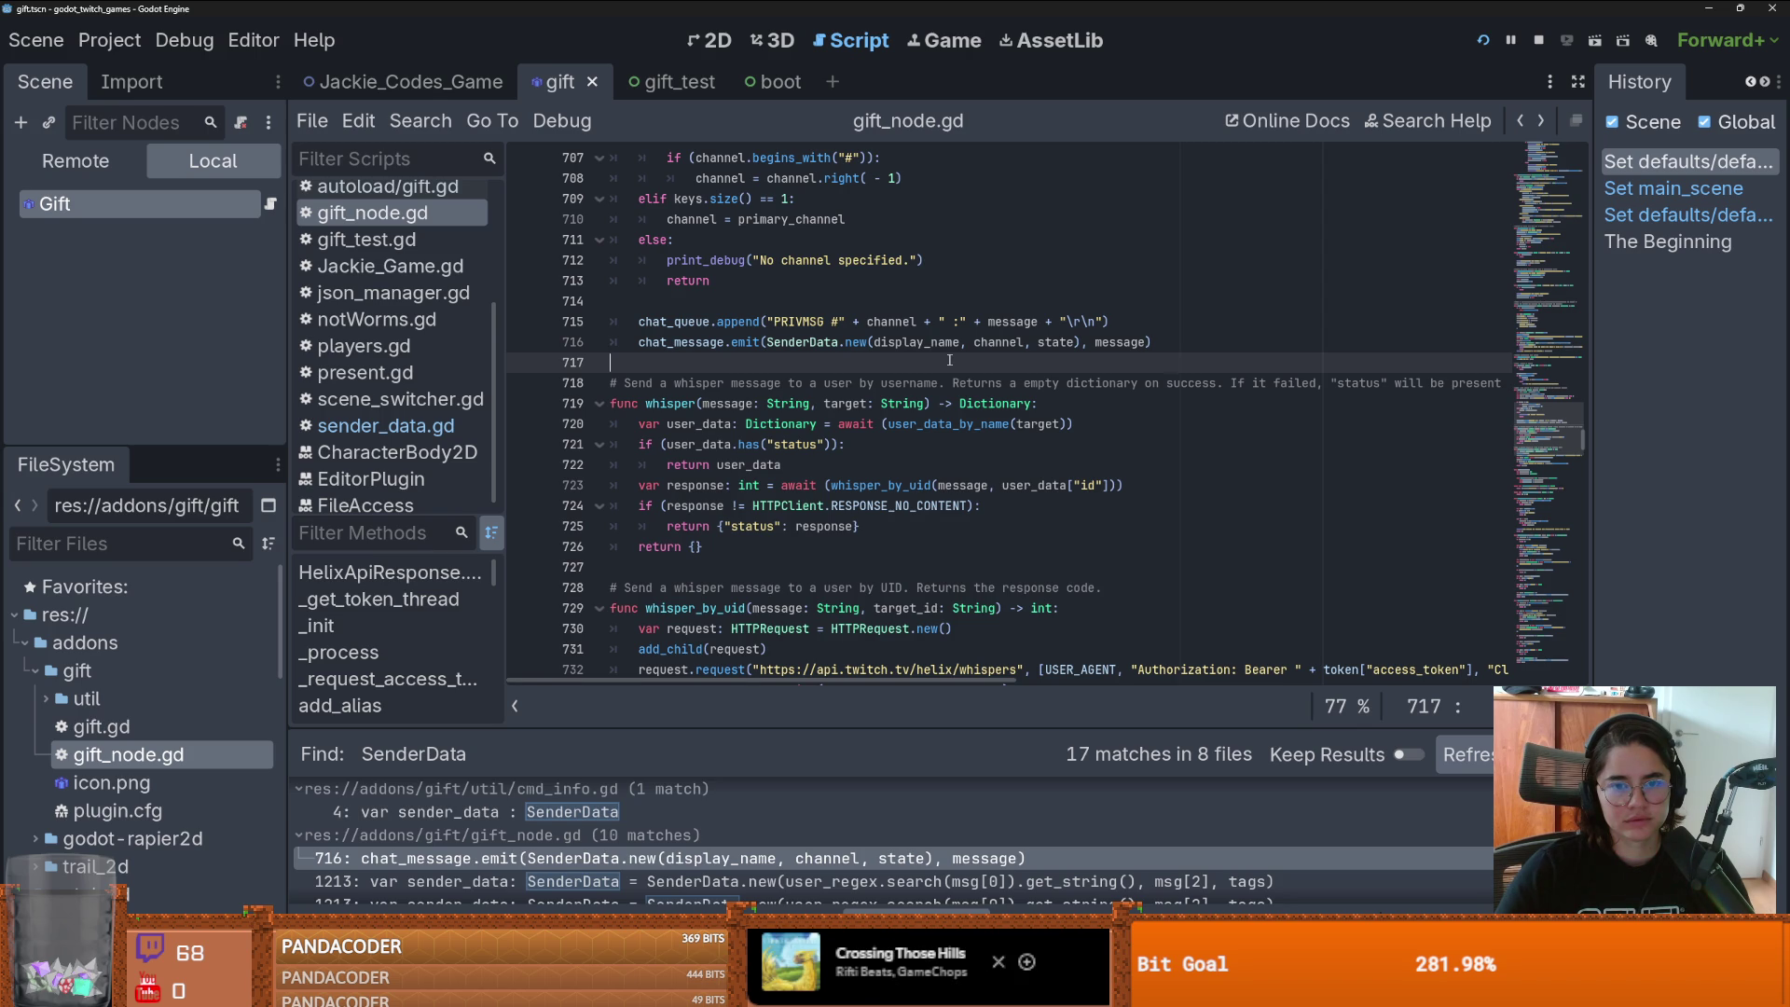
- Follow chat_message on line 716 to its signal declaration at line 21
left_click(717, 340)
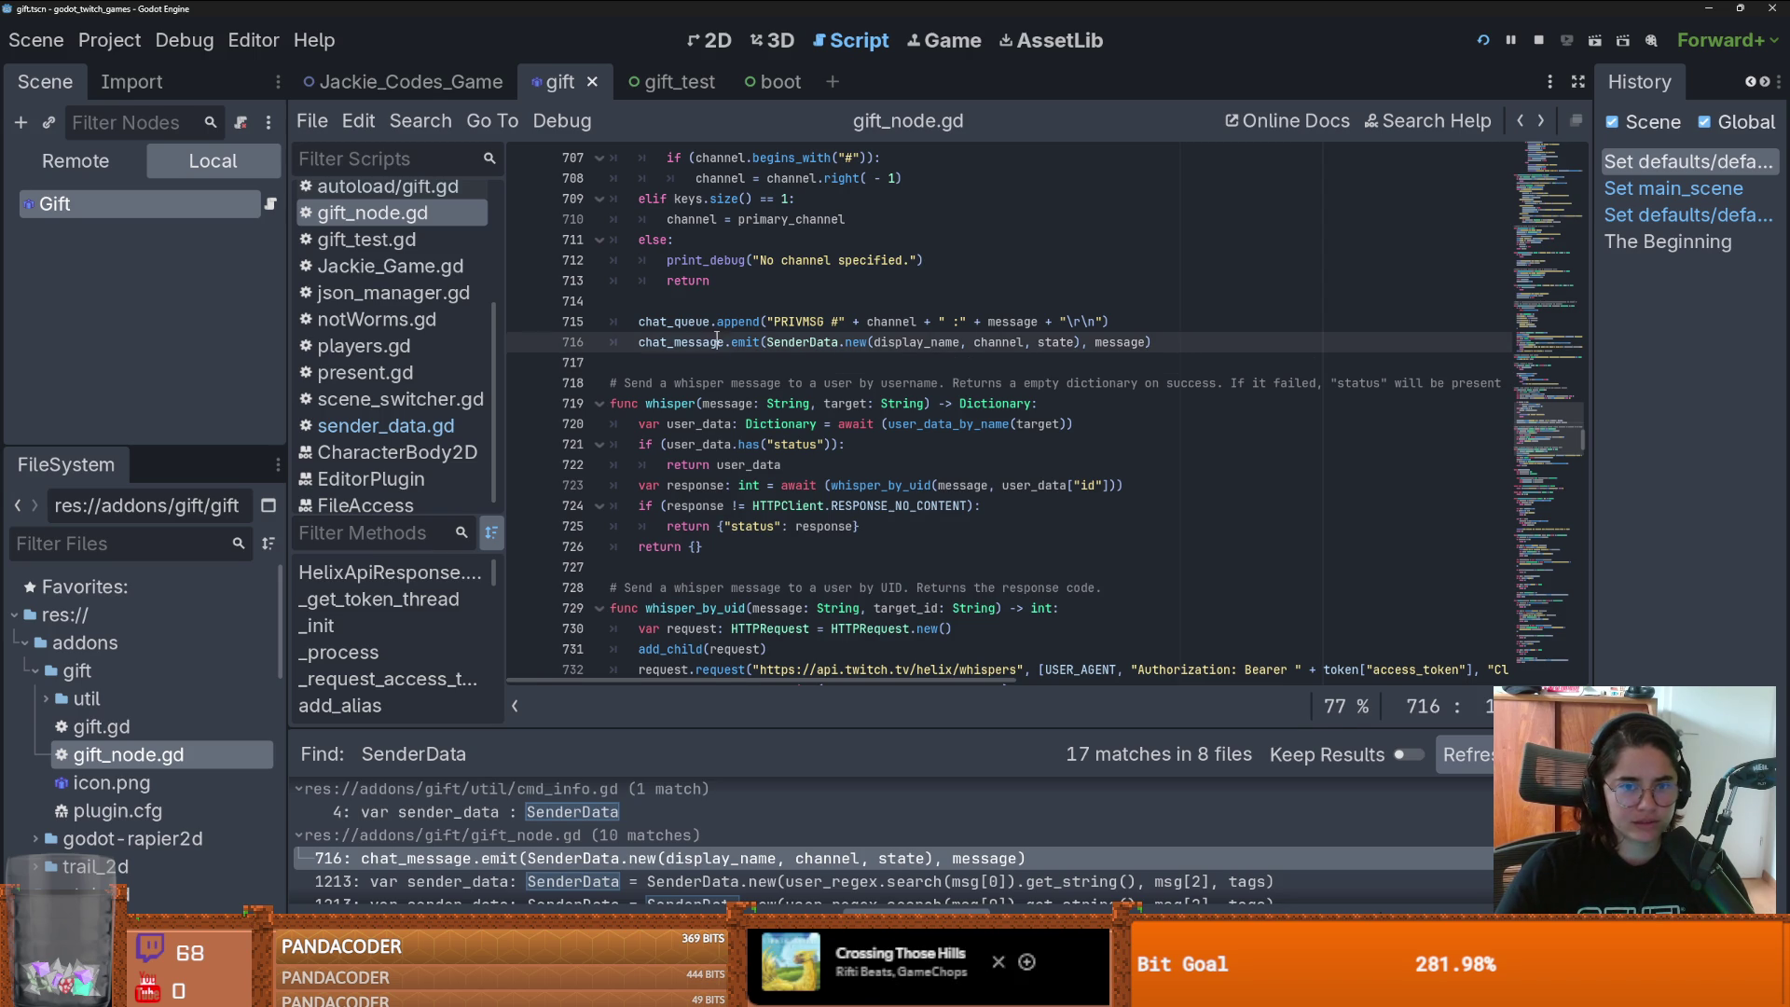
double_click(811, 342)
mouse_move(811, 342)
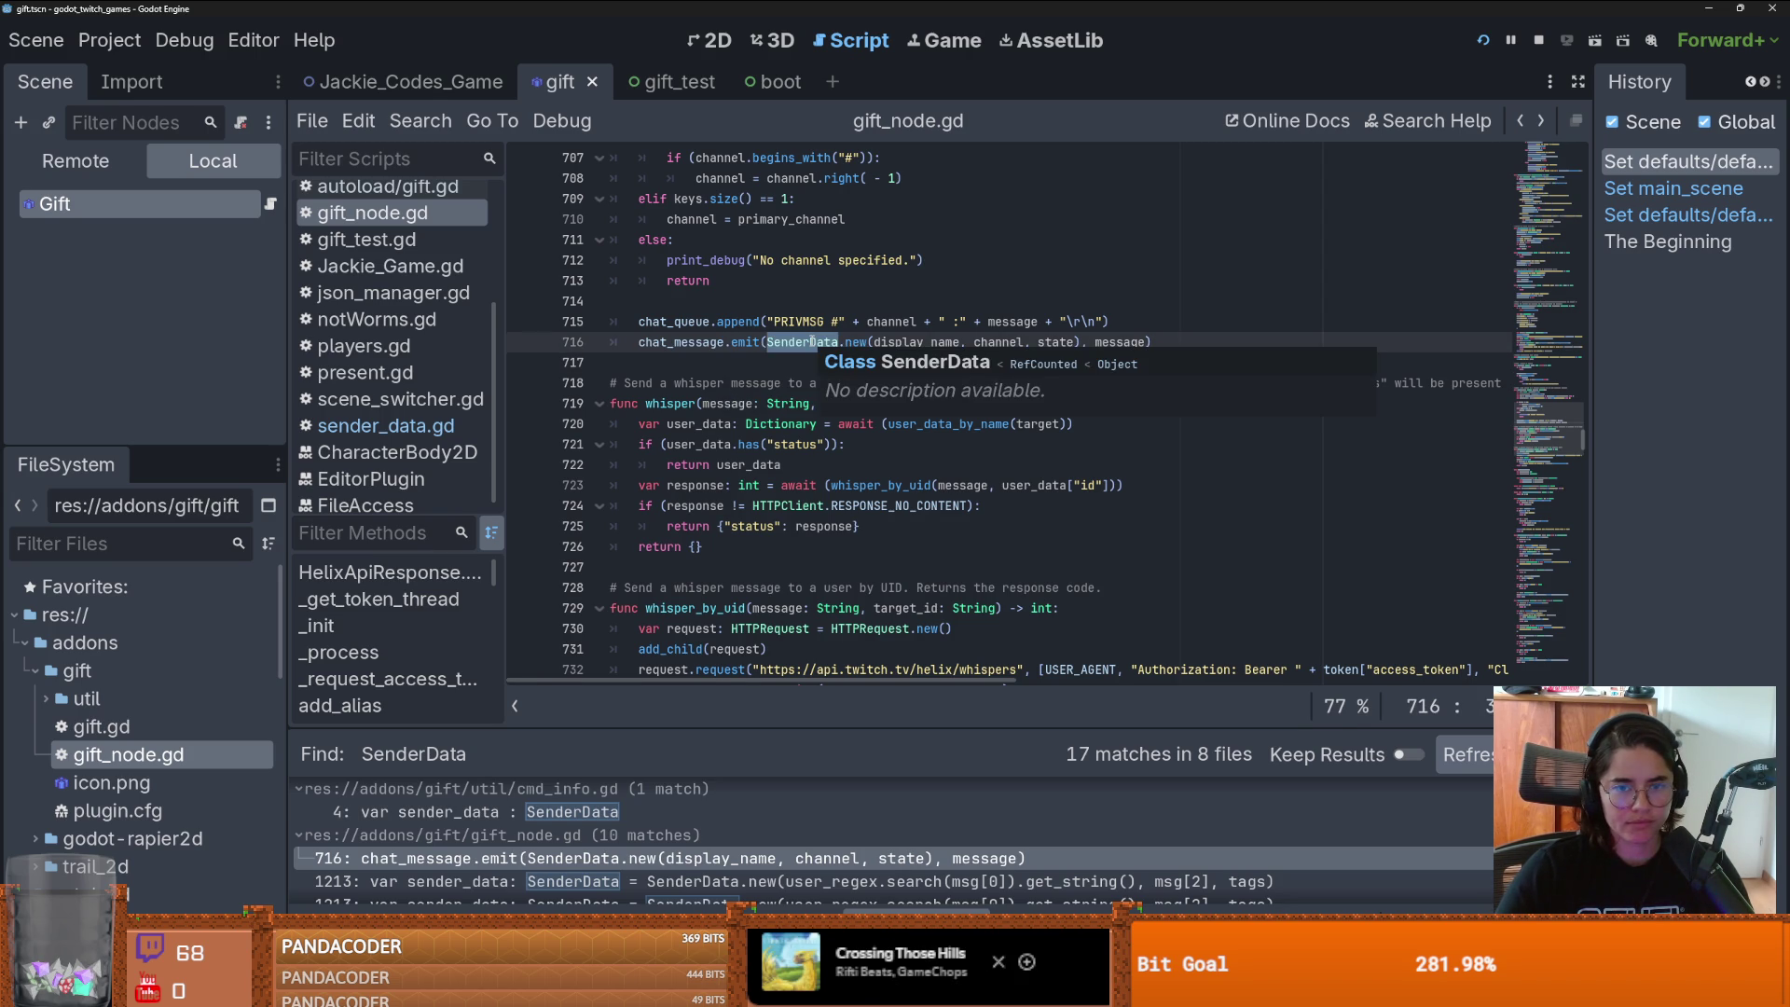
left_click(682, 343, "ctrl")
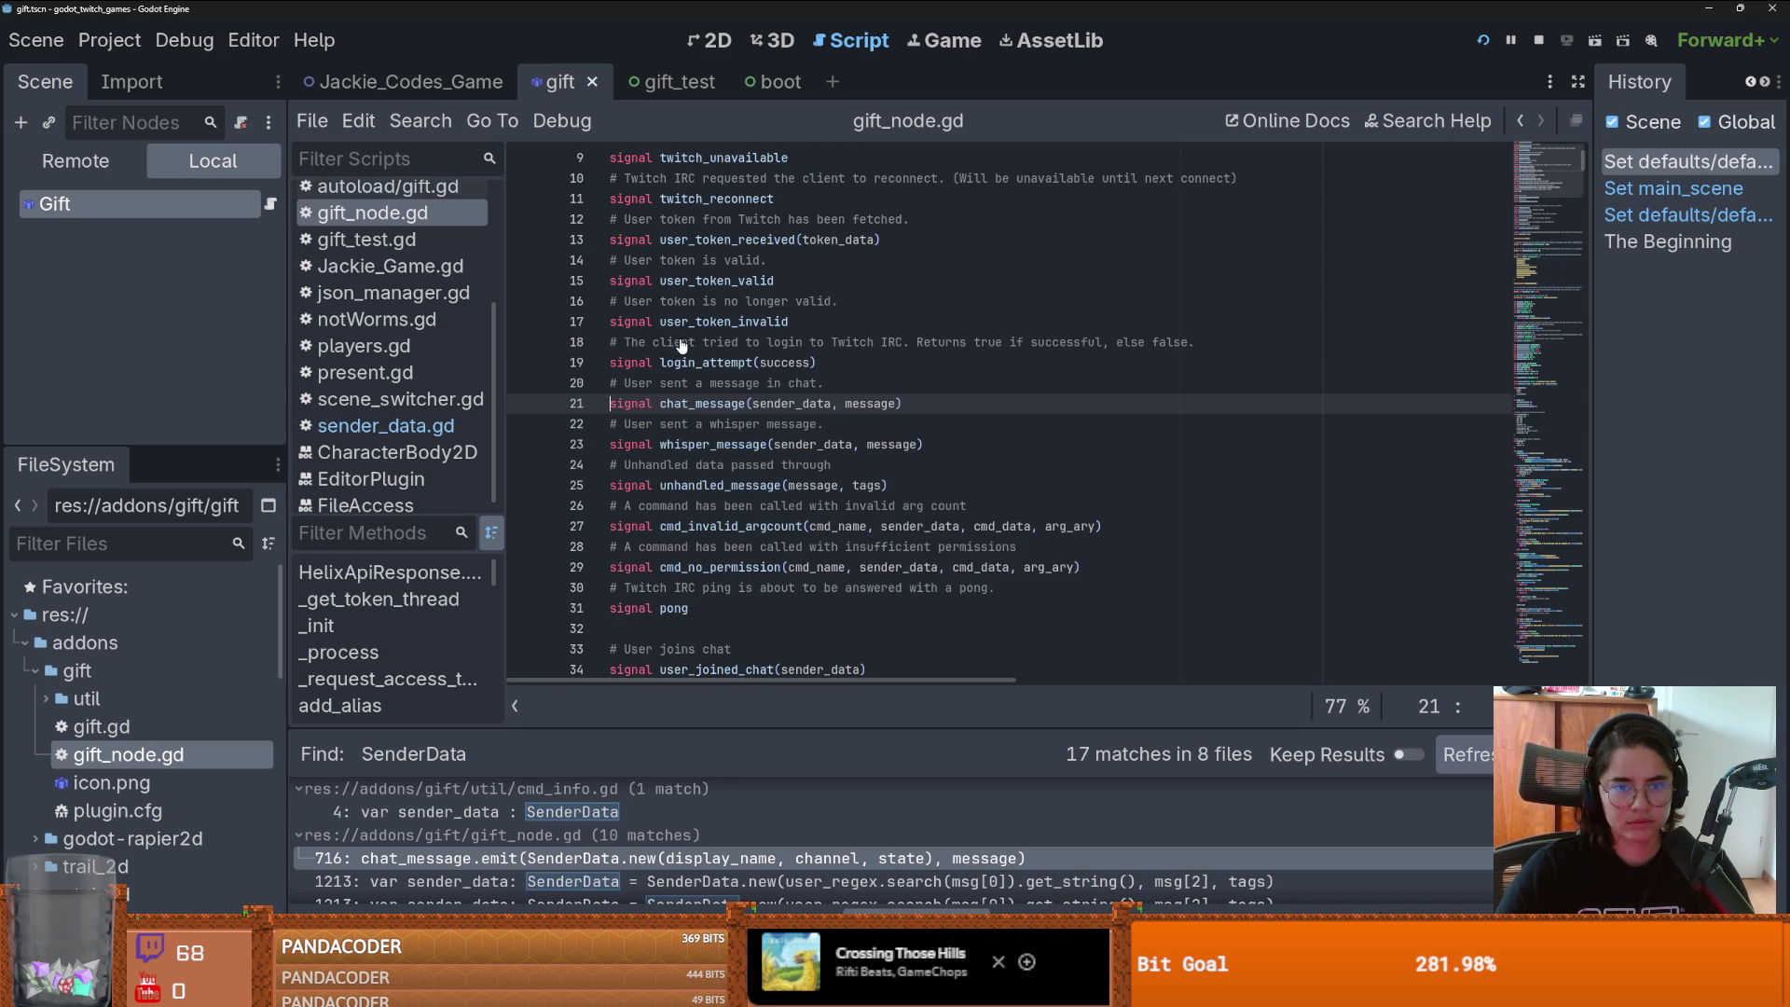
- Search the project for chat_message and open the autoload/gift.gd line 119 connect match
double_click(789, 403)
double_click(701, 403)
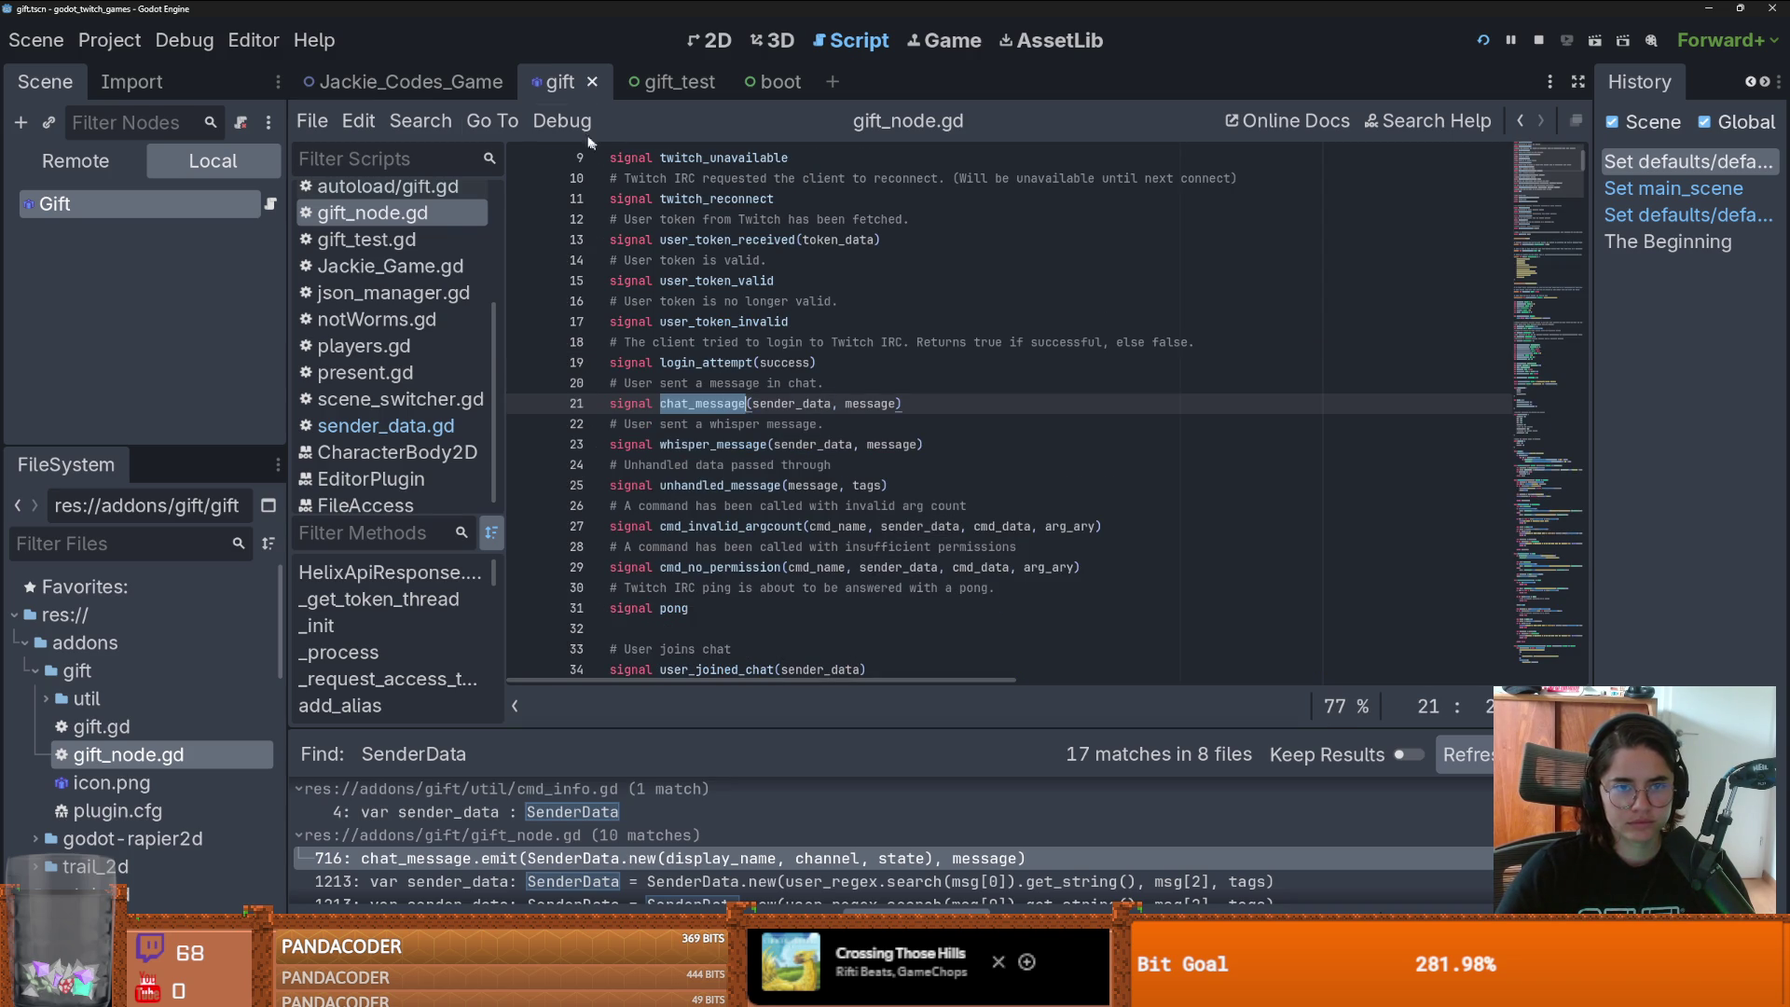
left_click(421, 120)
left_click(466, 277)
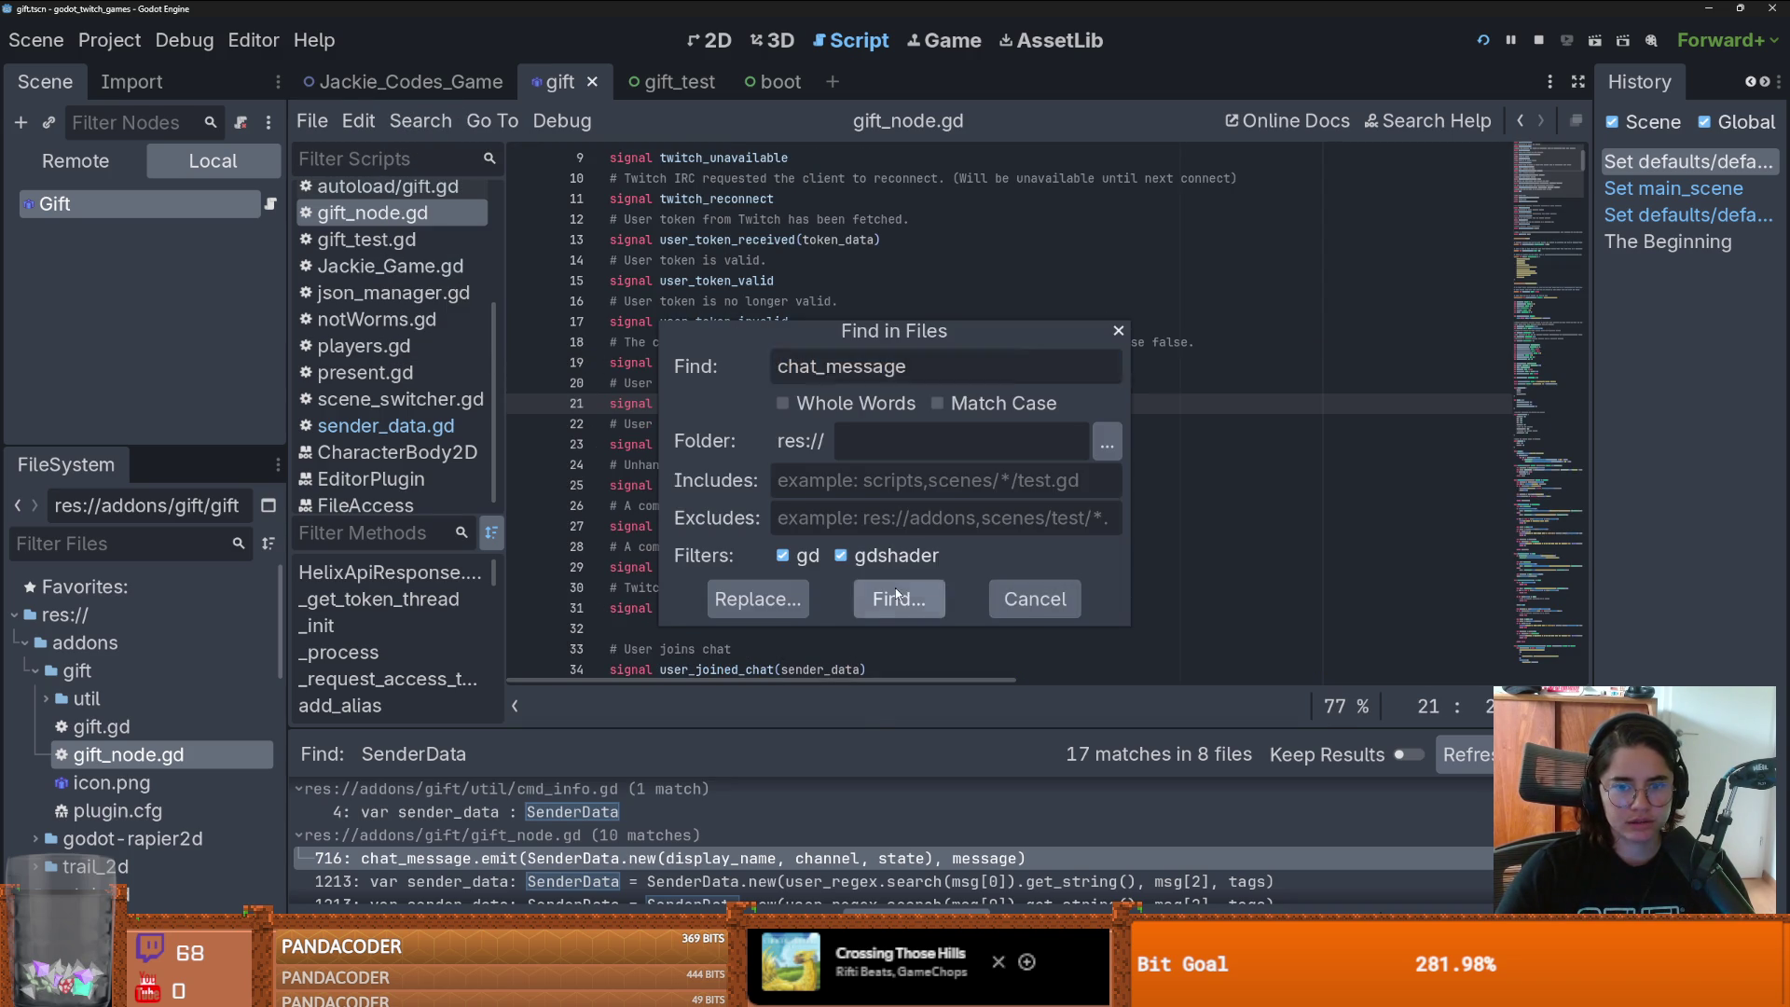
left_click(899, 598)
left_click_drag(796, 731, 708, 447)
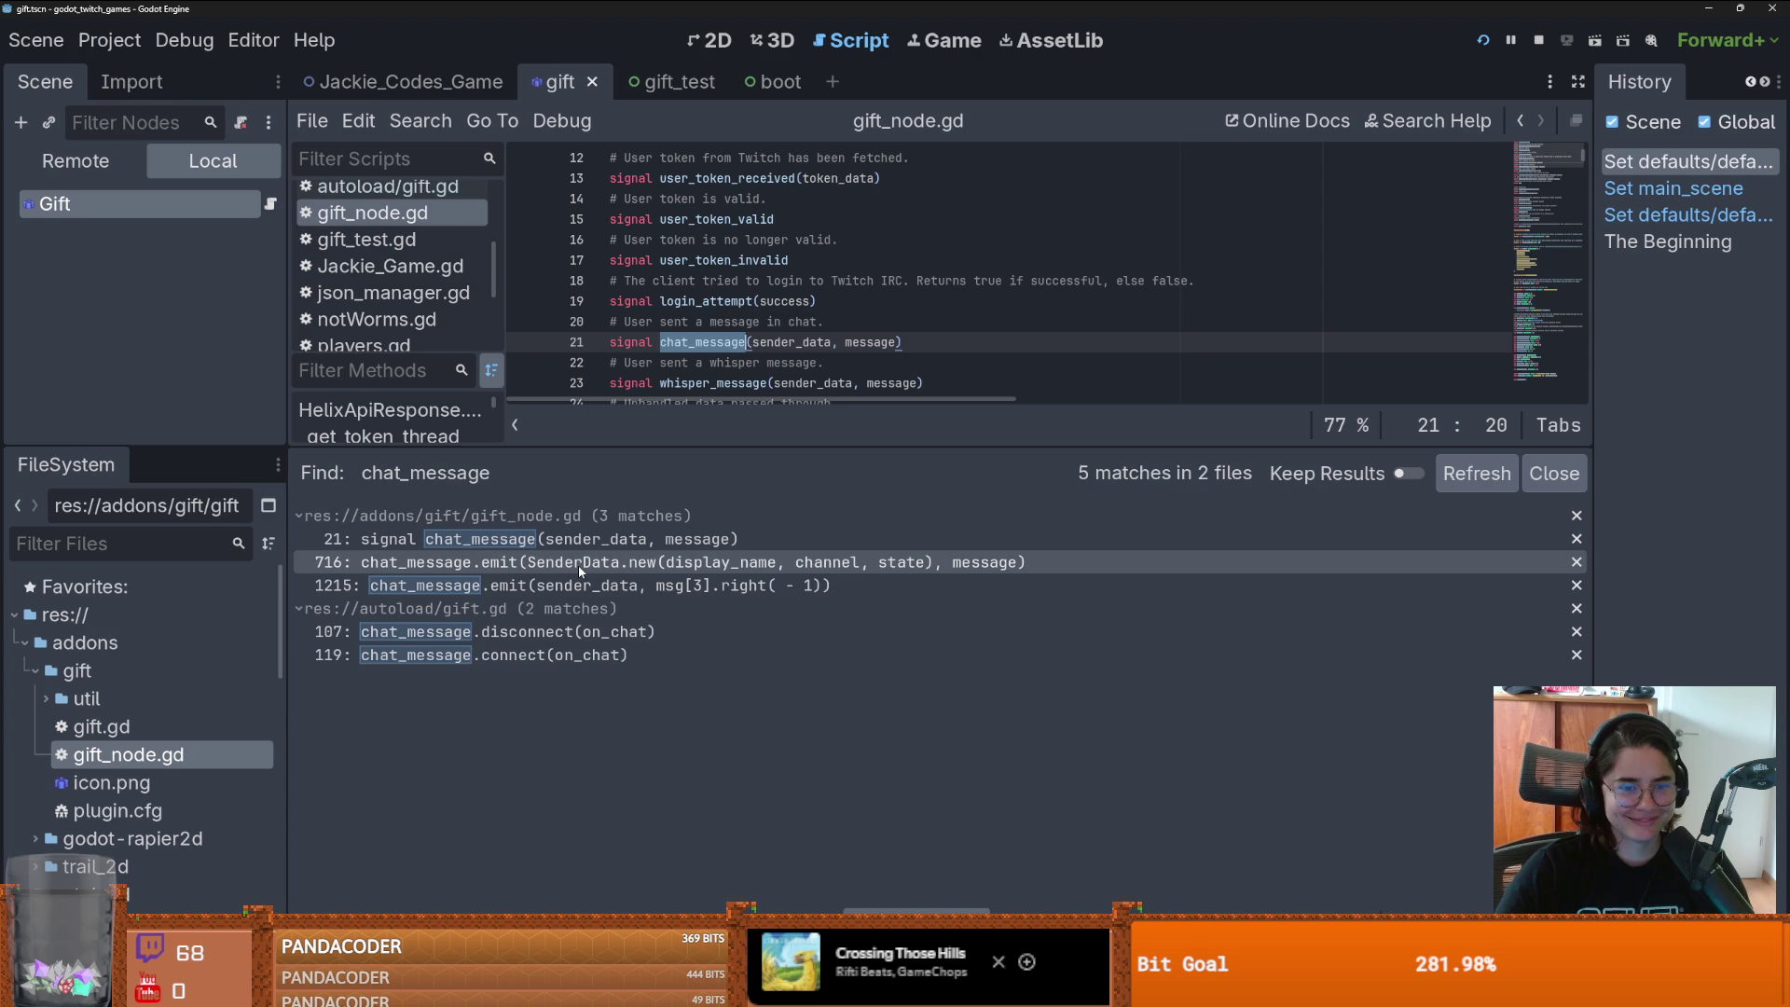
left_click(562, 657)
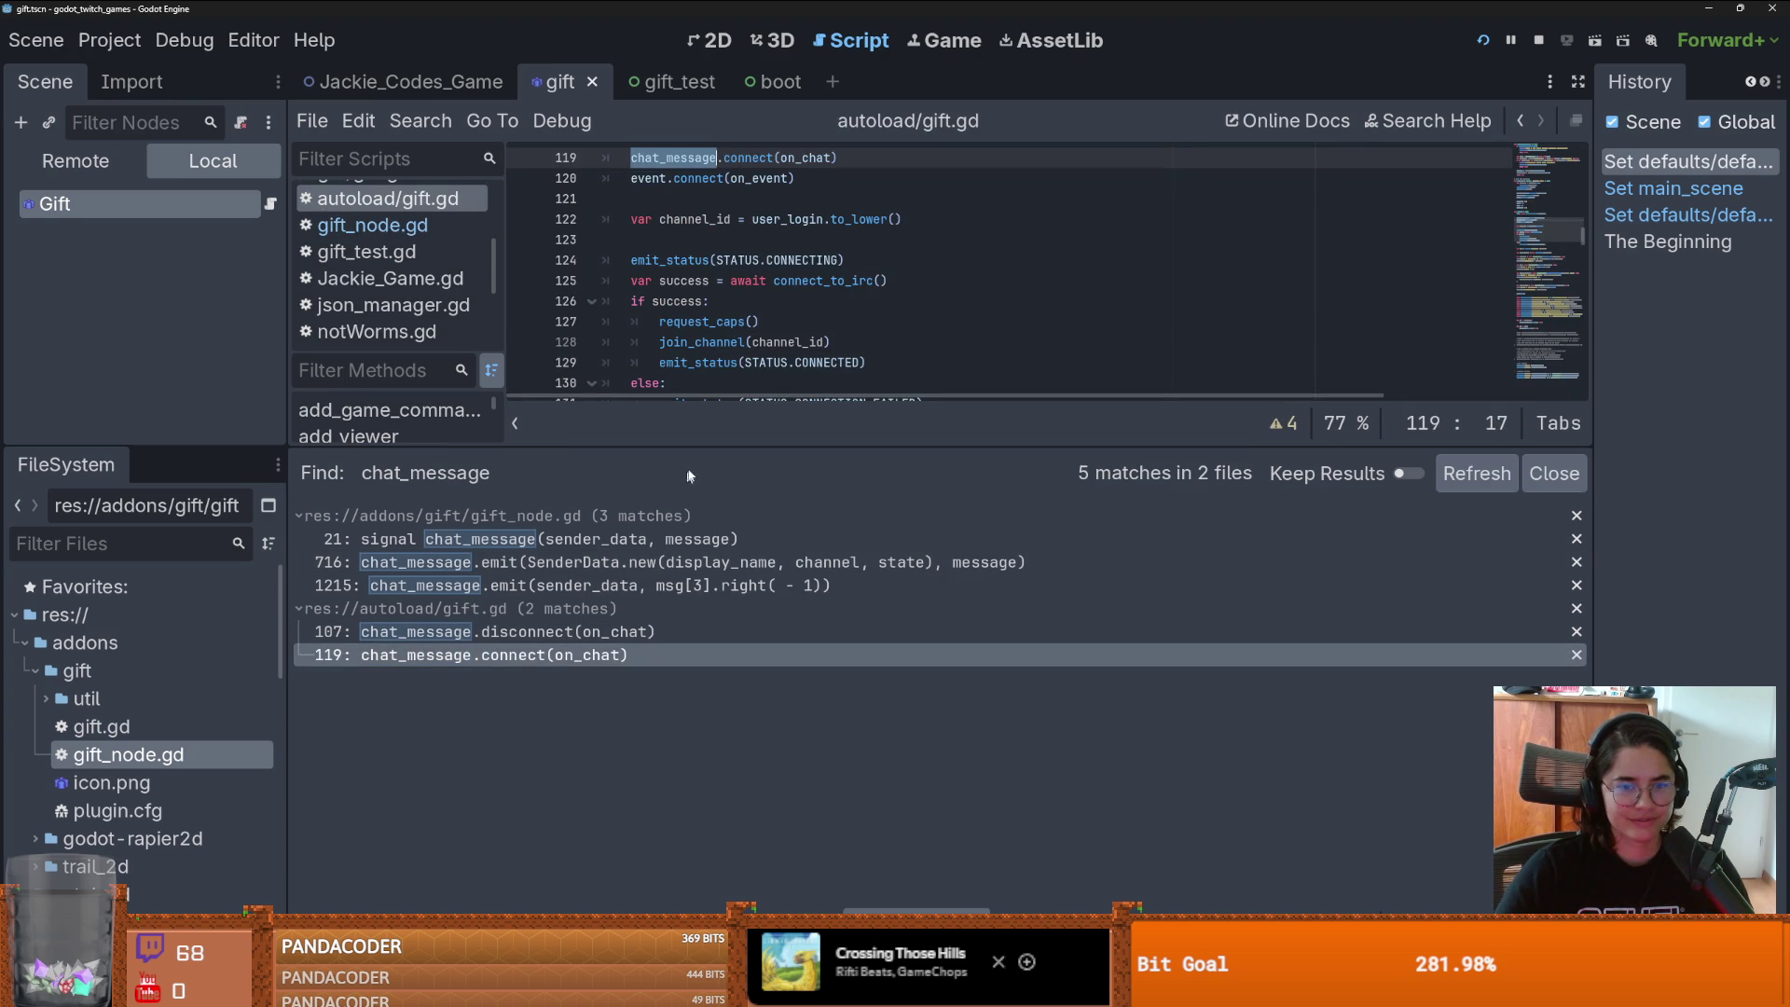
left_click_drag(699, 454, 708, 645)
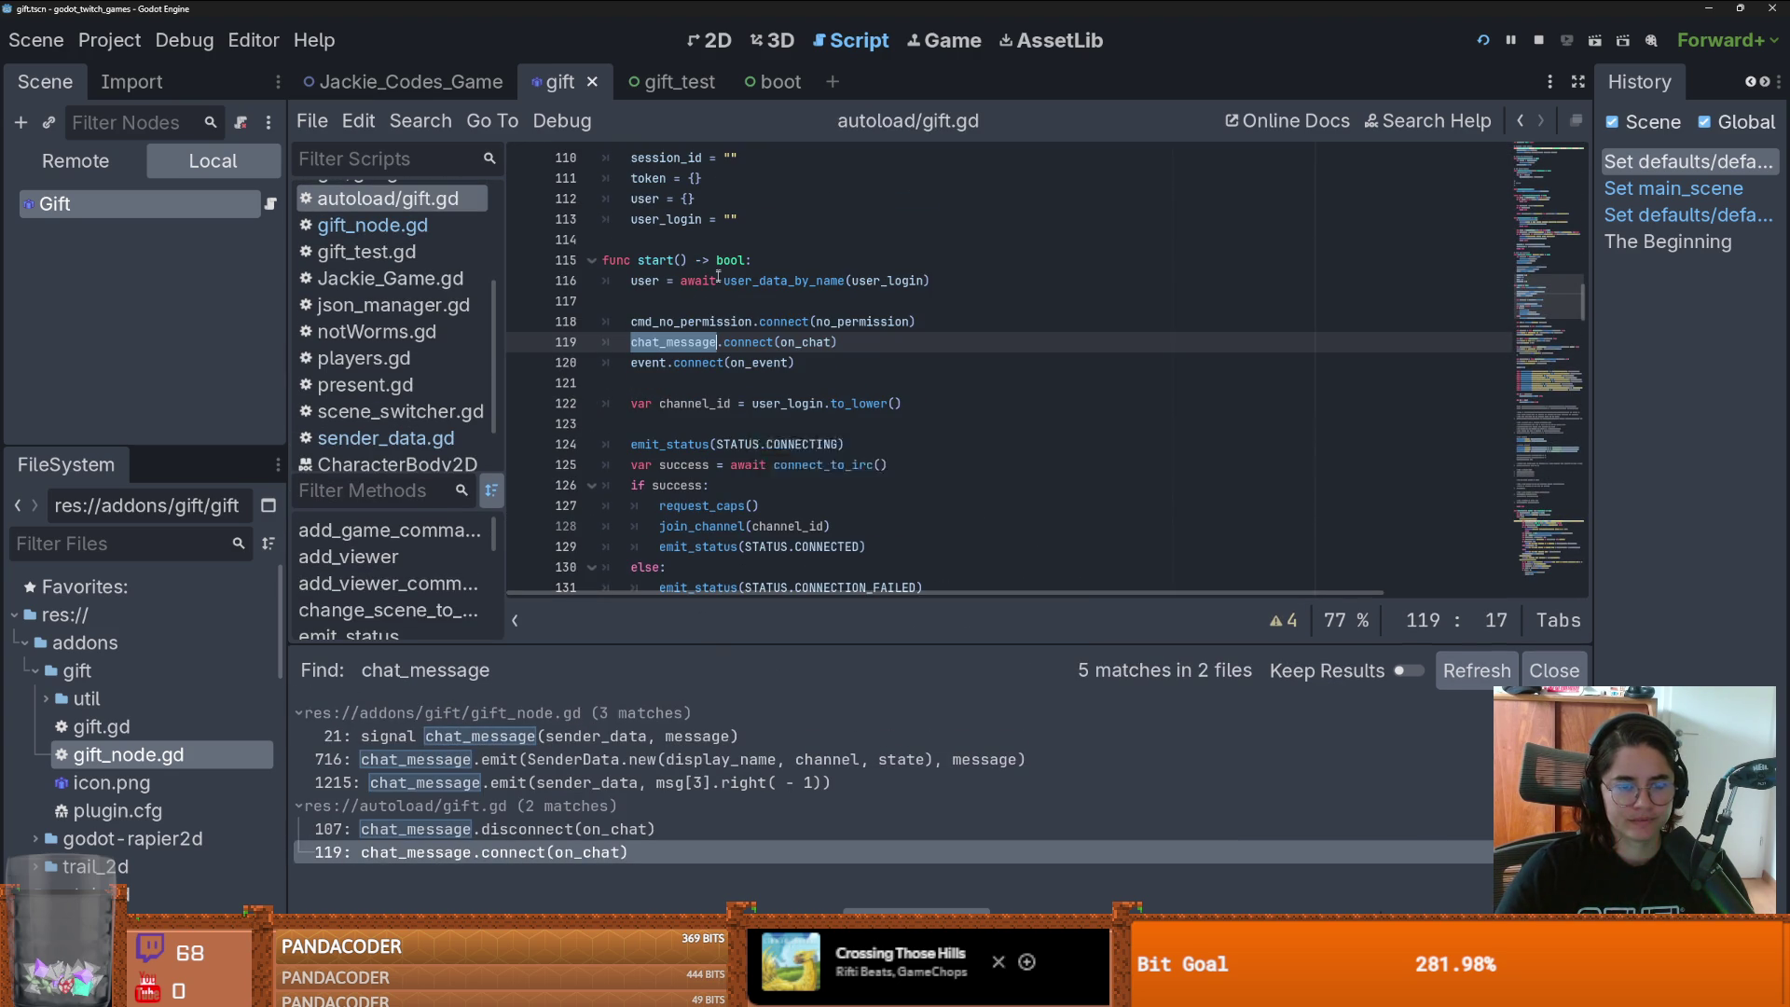
left_click(793, 342, "ctrl")
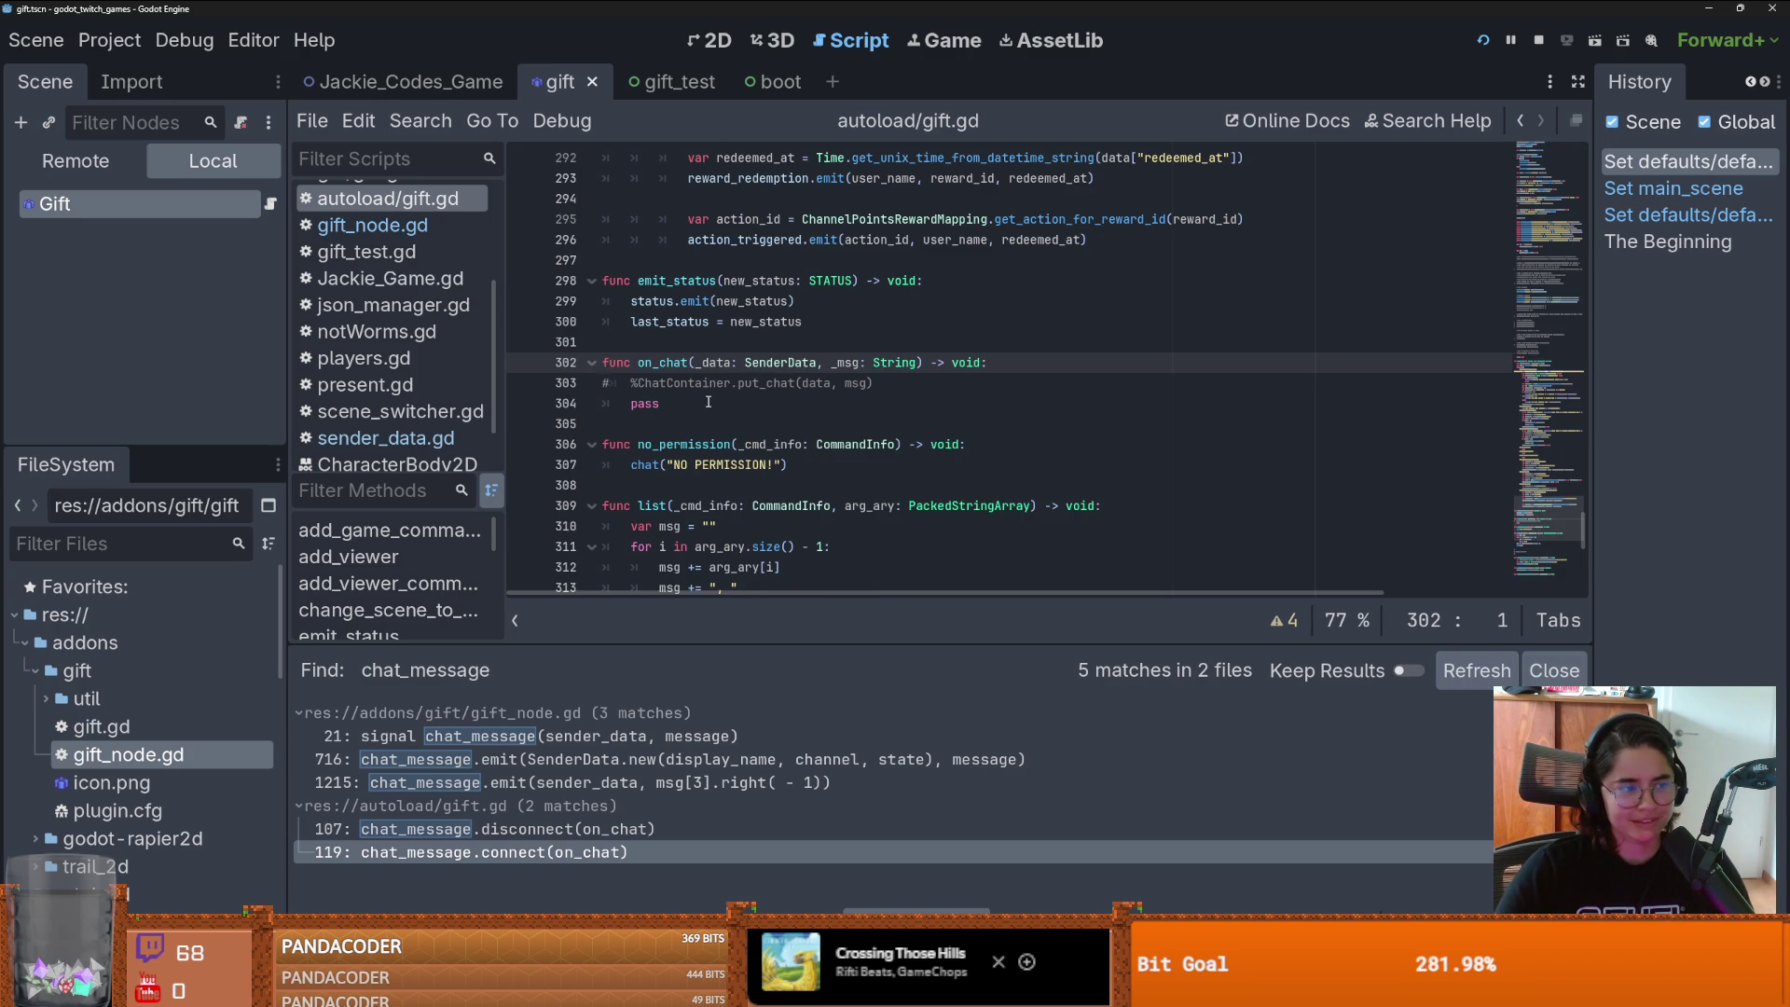
left_click(709, 402)
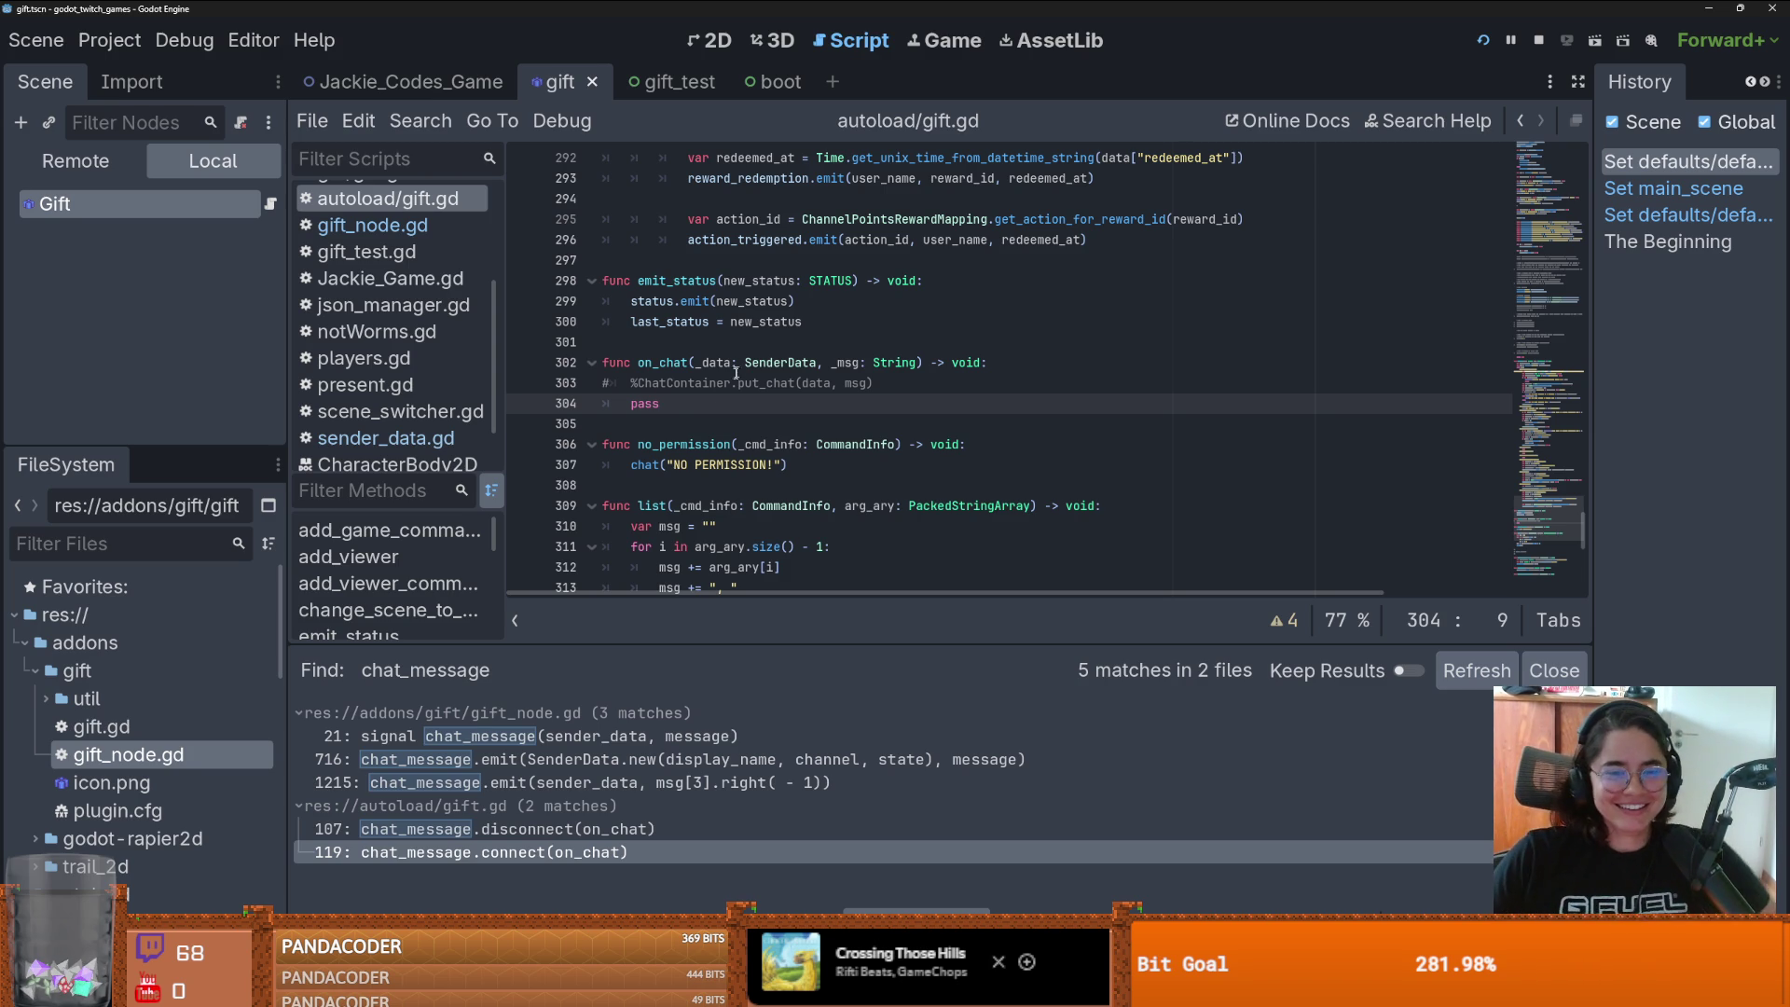
scroll(738, 468, "down", 2)
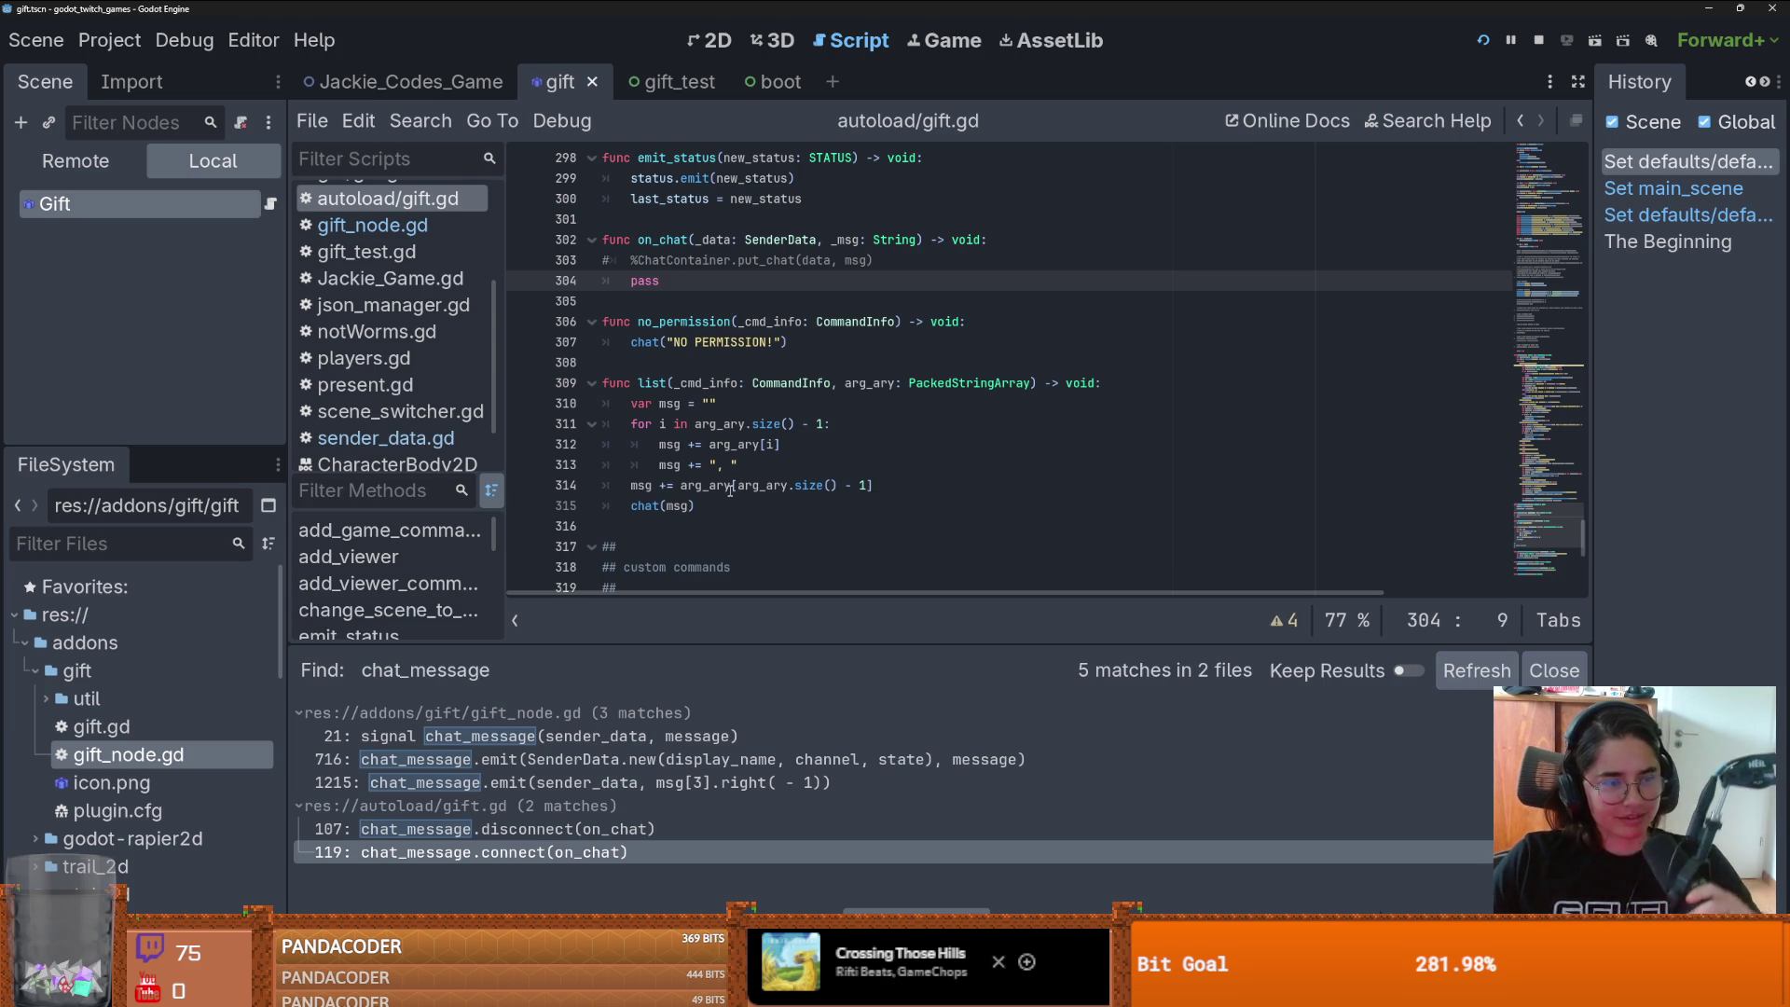
left_click(689, 368)
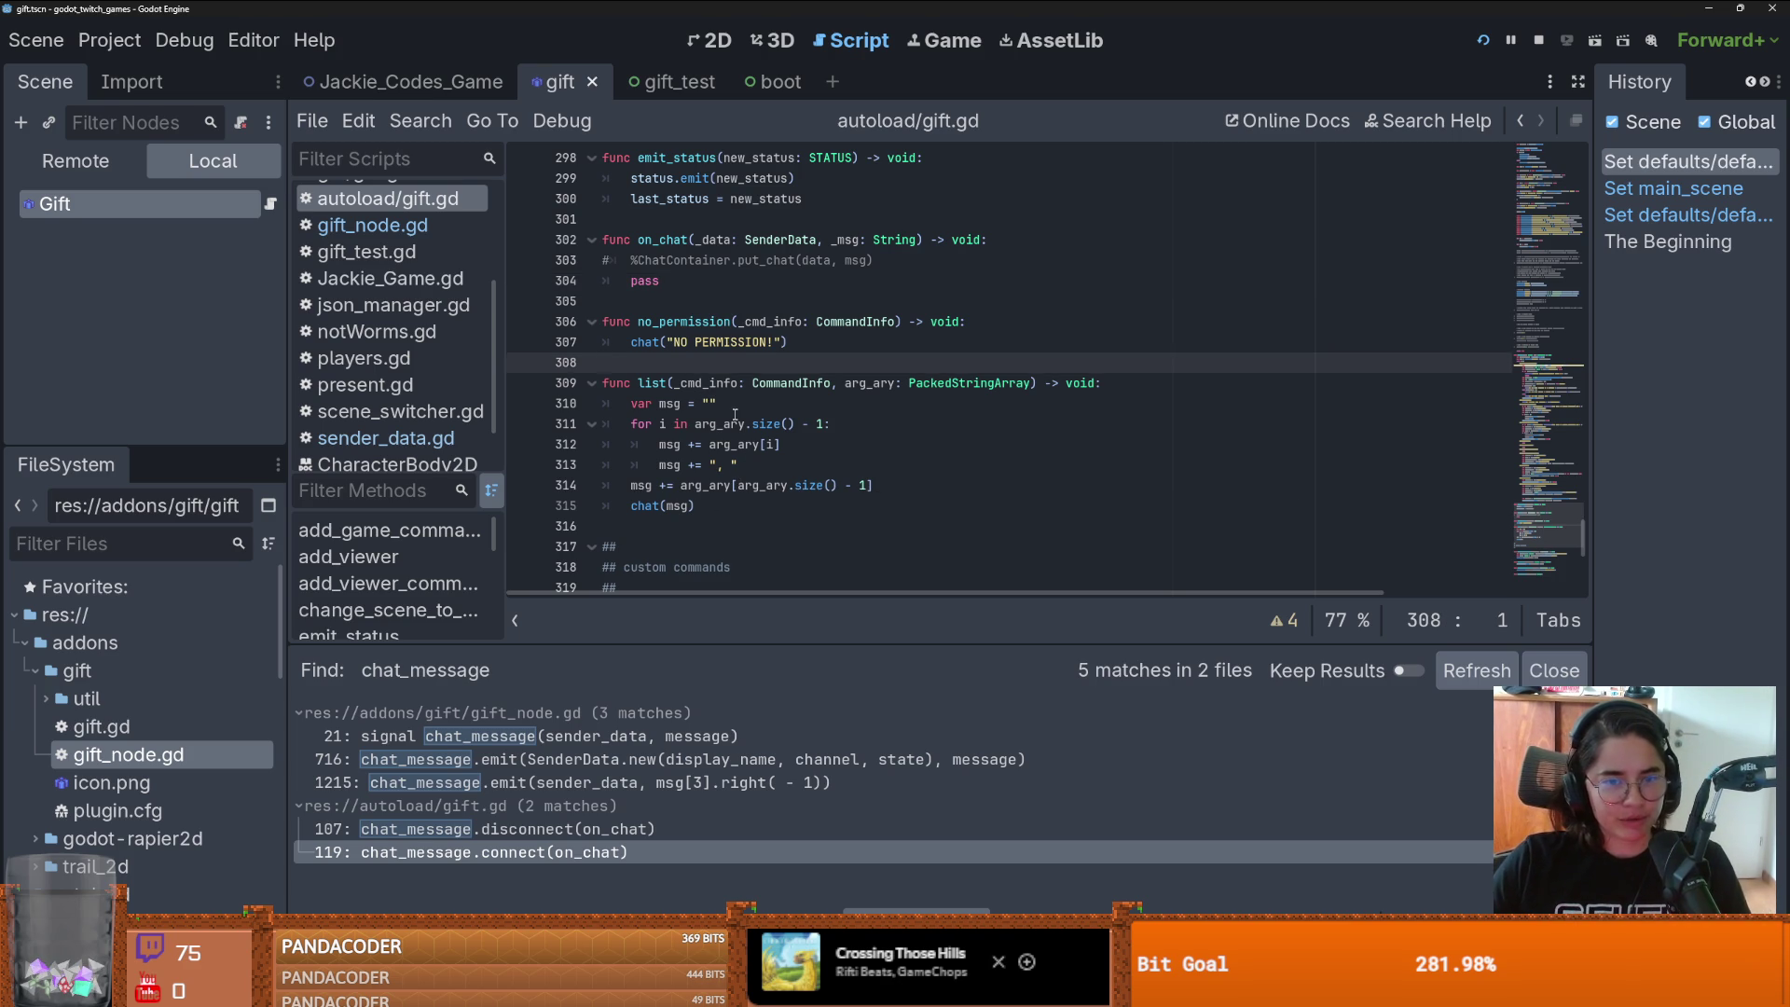
scroll(703, 427, "up", 2)
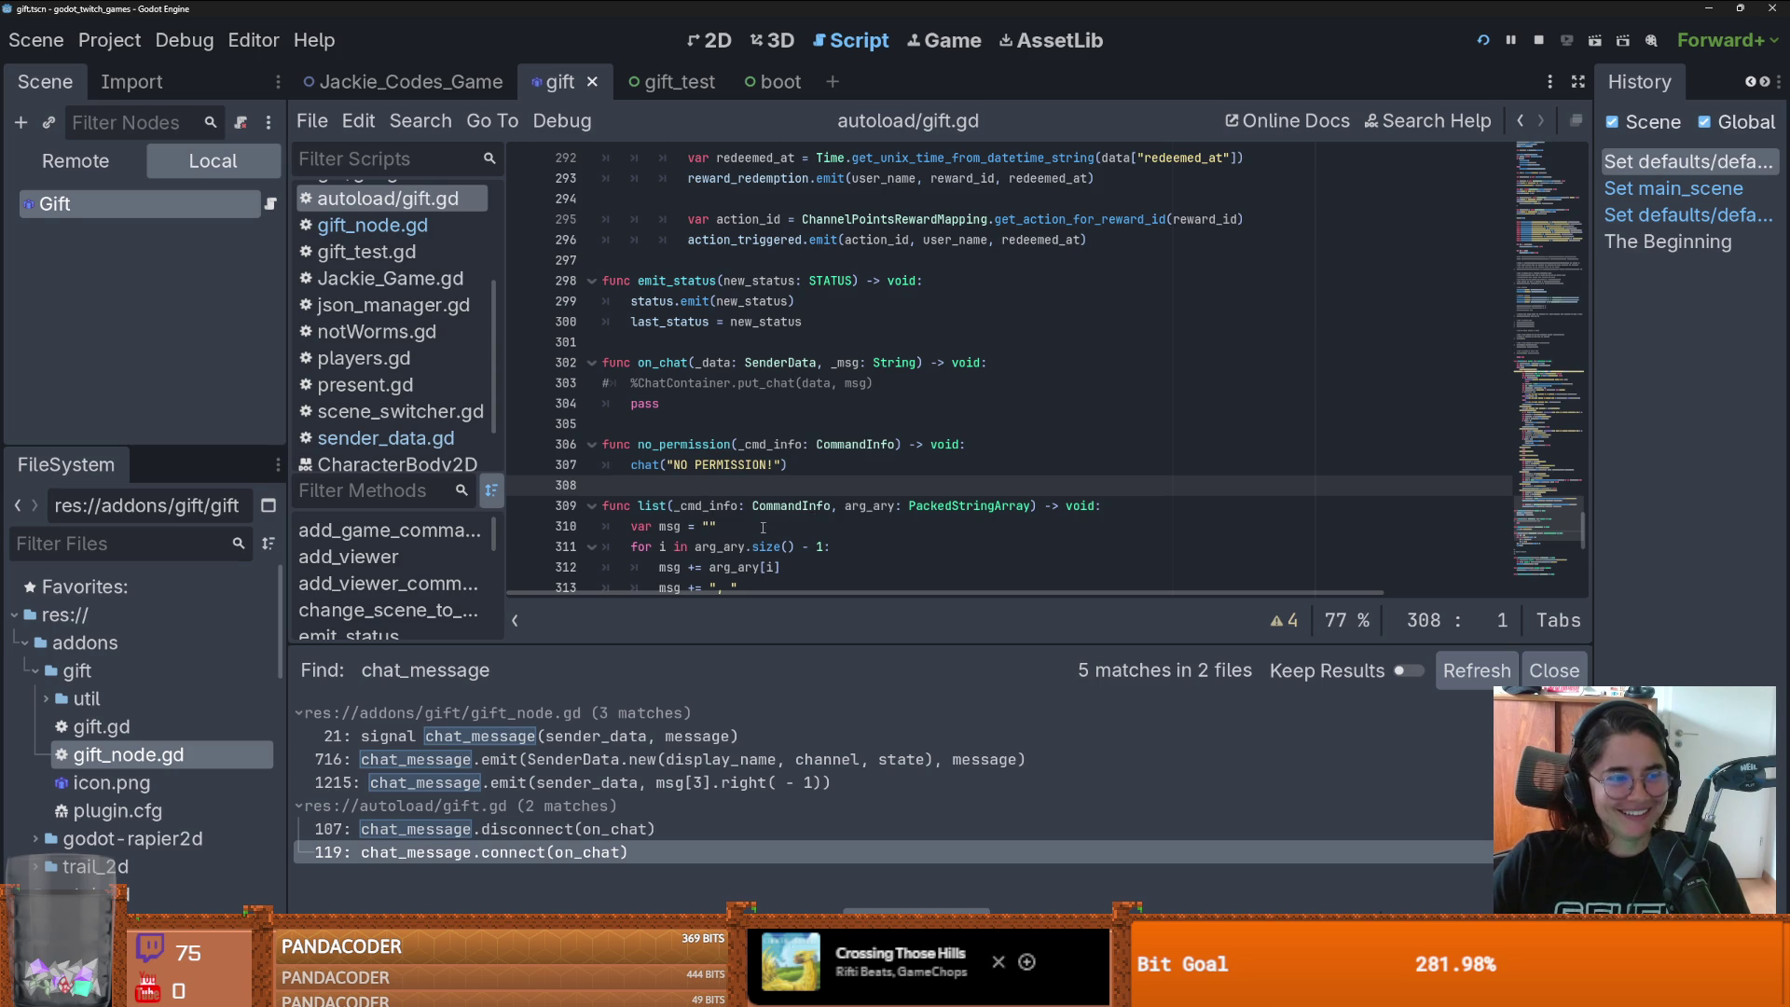
scroll(764, 528, "up", 10)
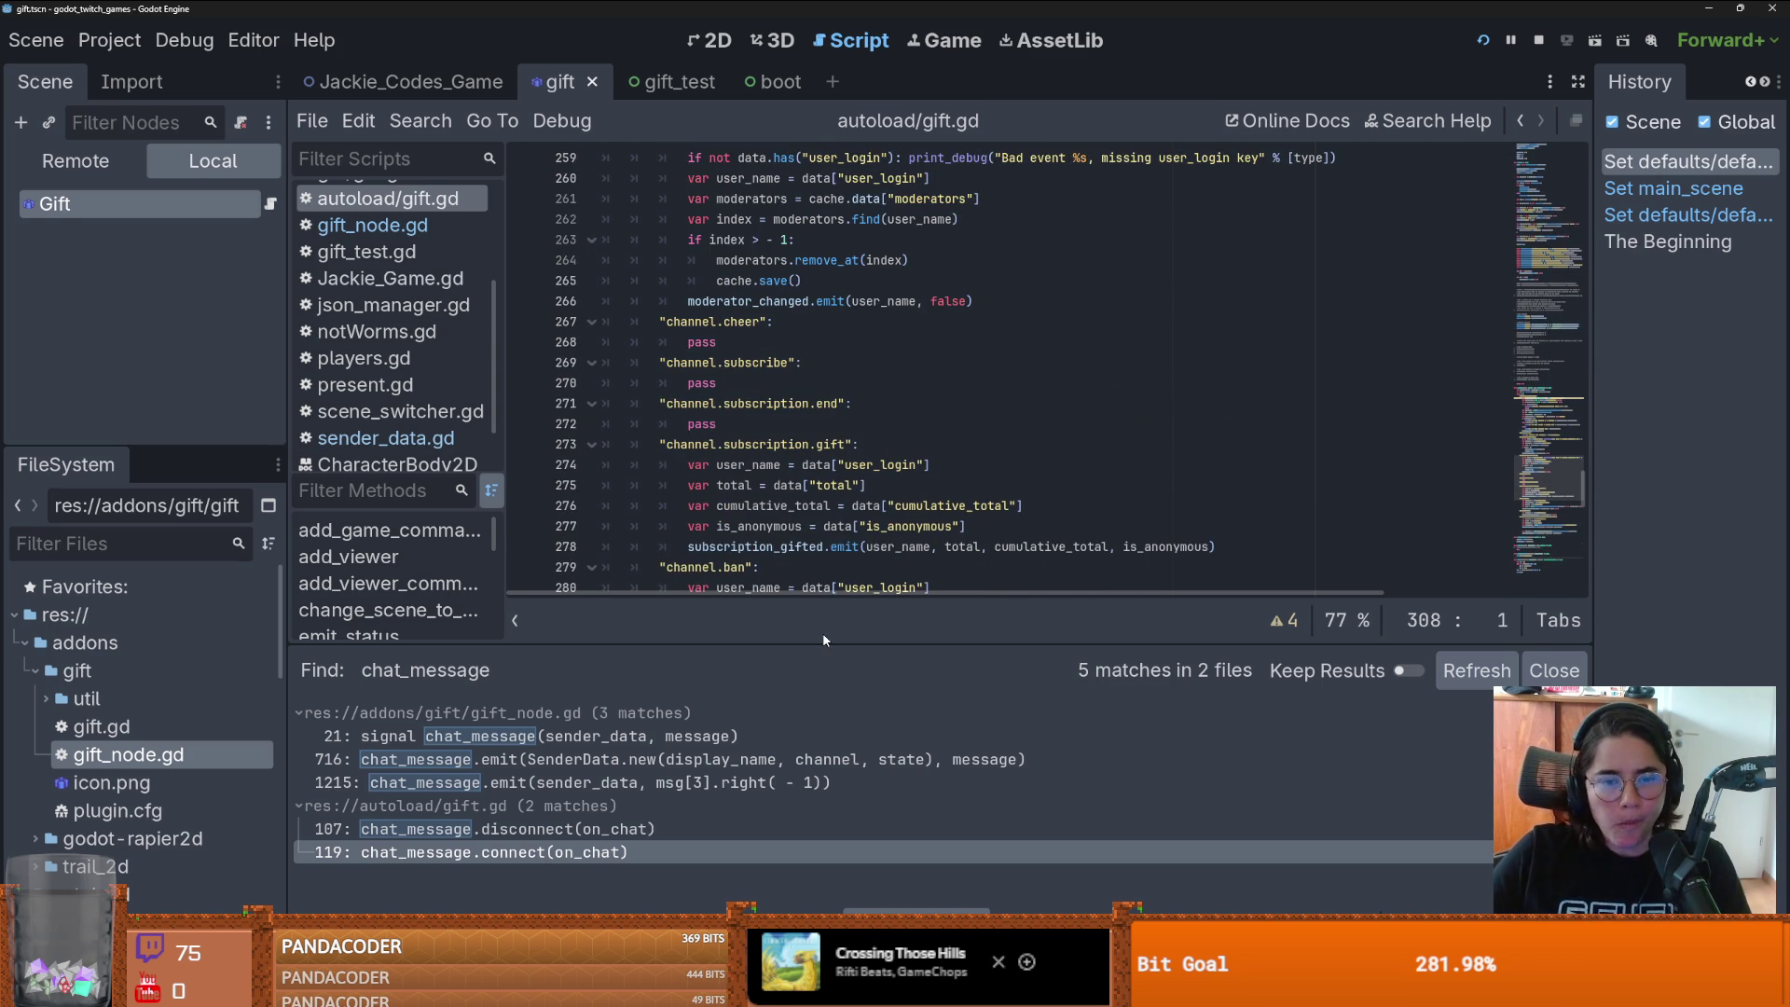
scroll(823, 469, "up", 12)
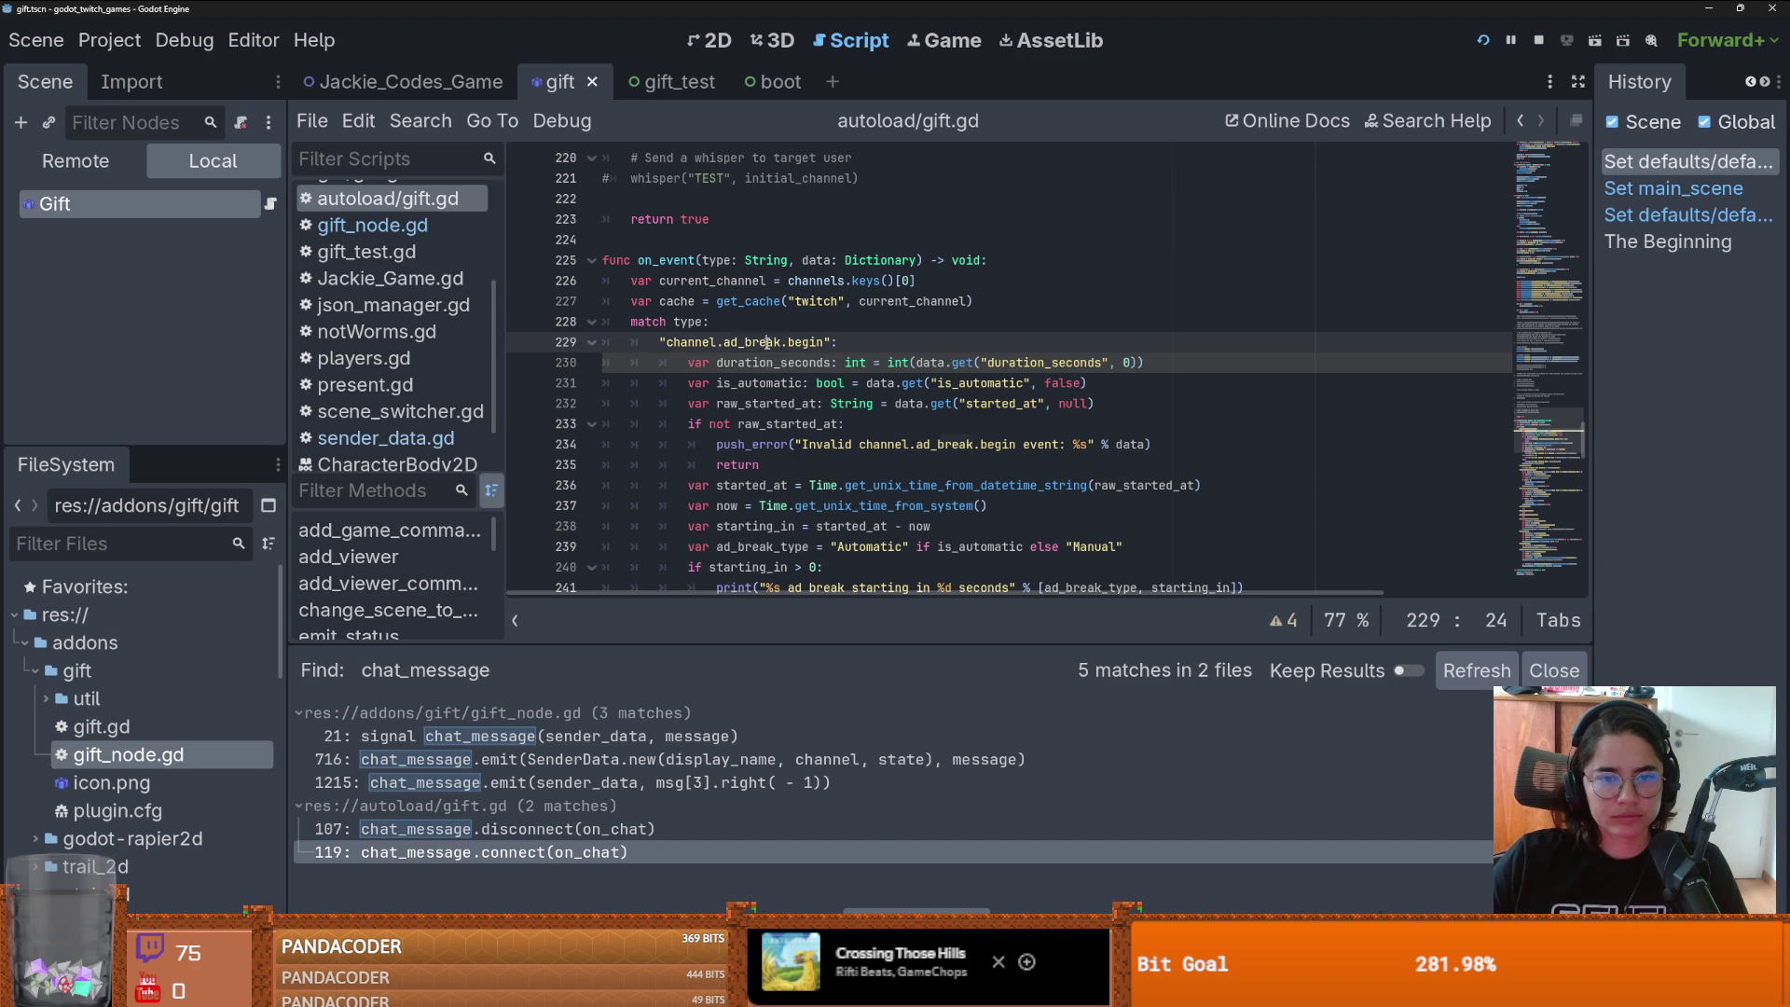
double_click(691, 342)
scroll(695, 438, "up", 13)
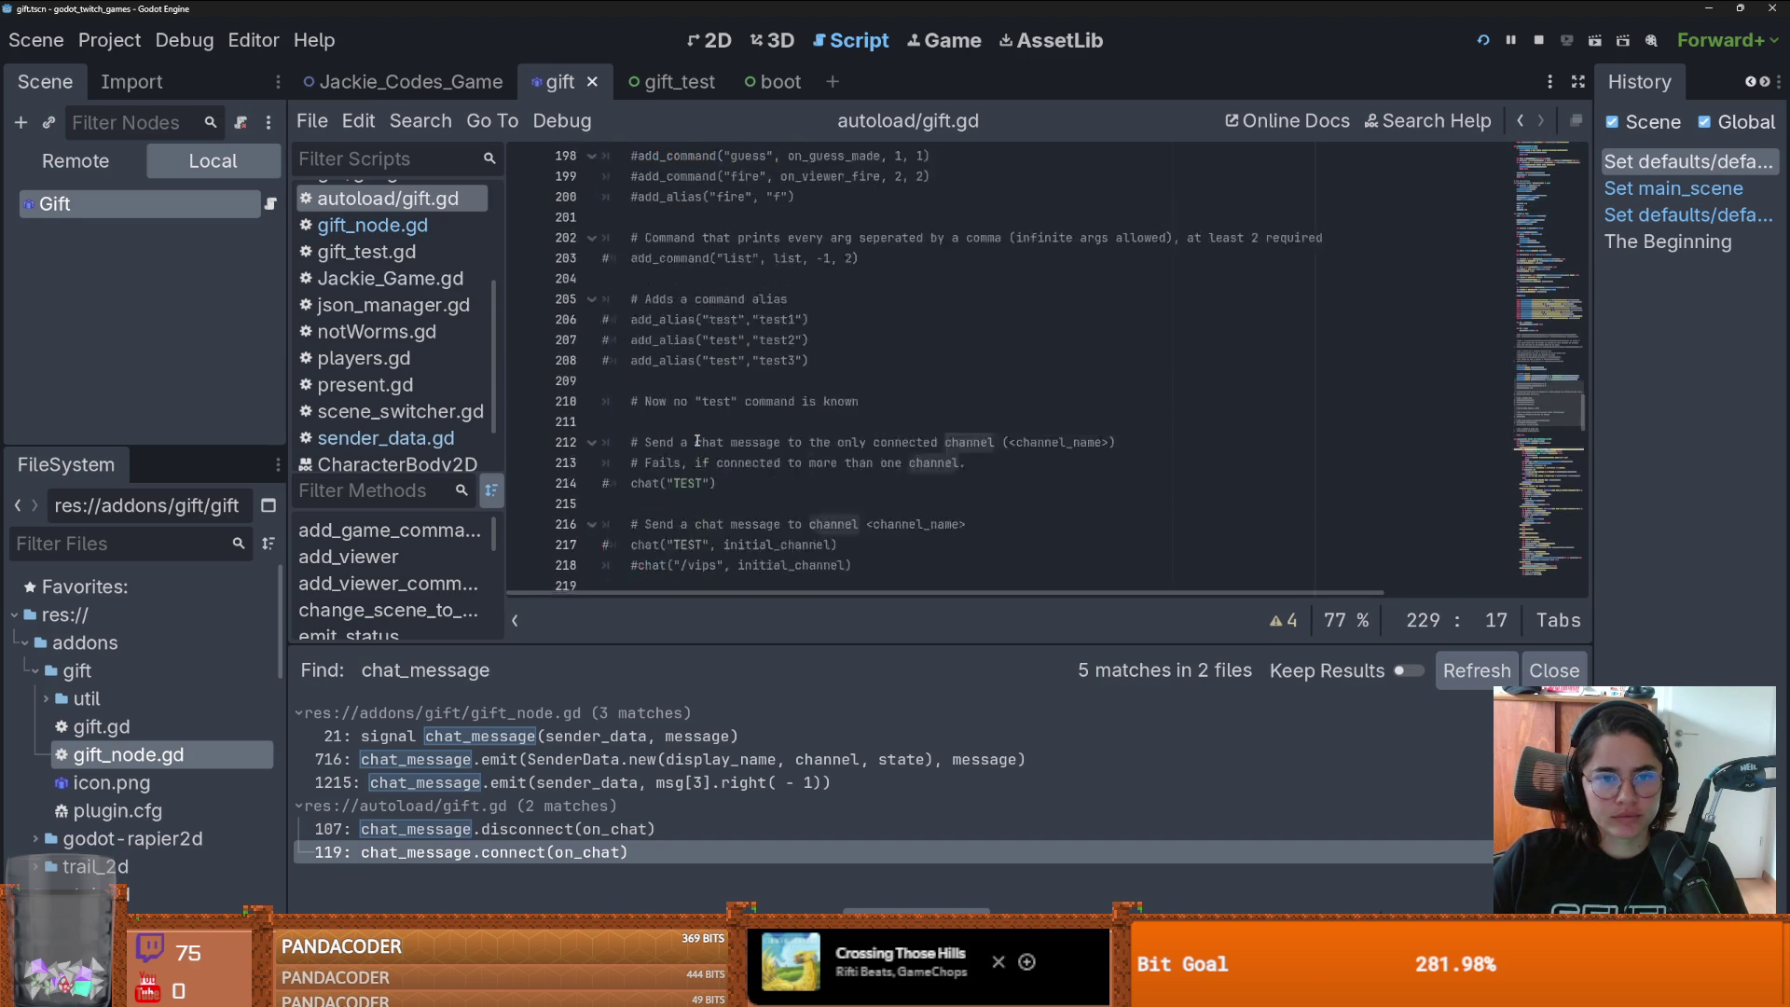
- Jump to the add_command definition, inspect the CommandData script, and return
double_click(686, 403)
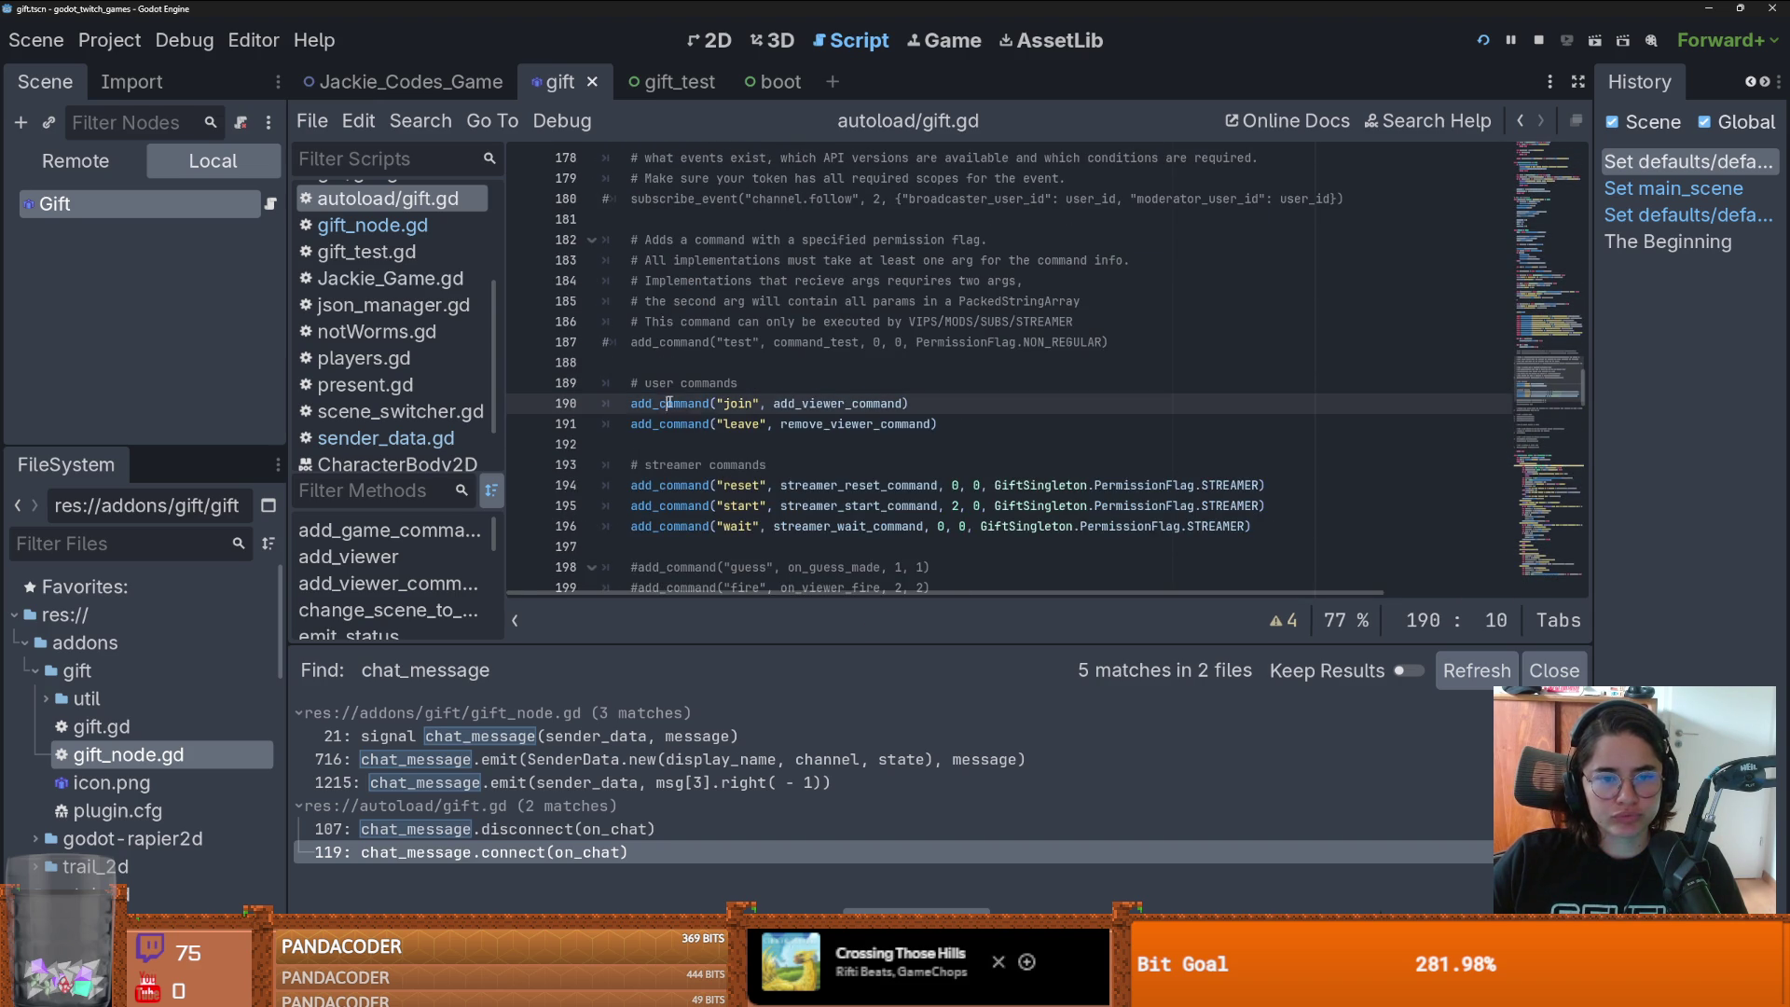
left_click(686, 402, "ctrl")
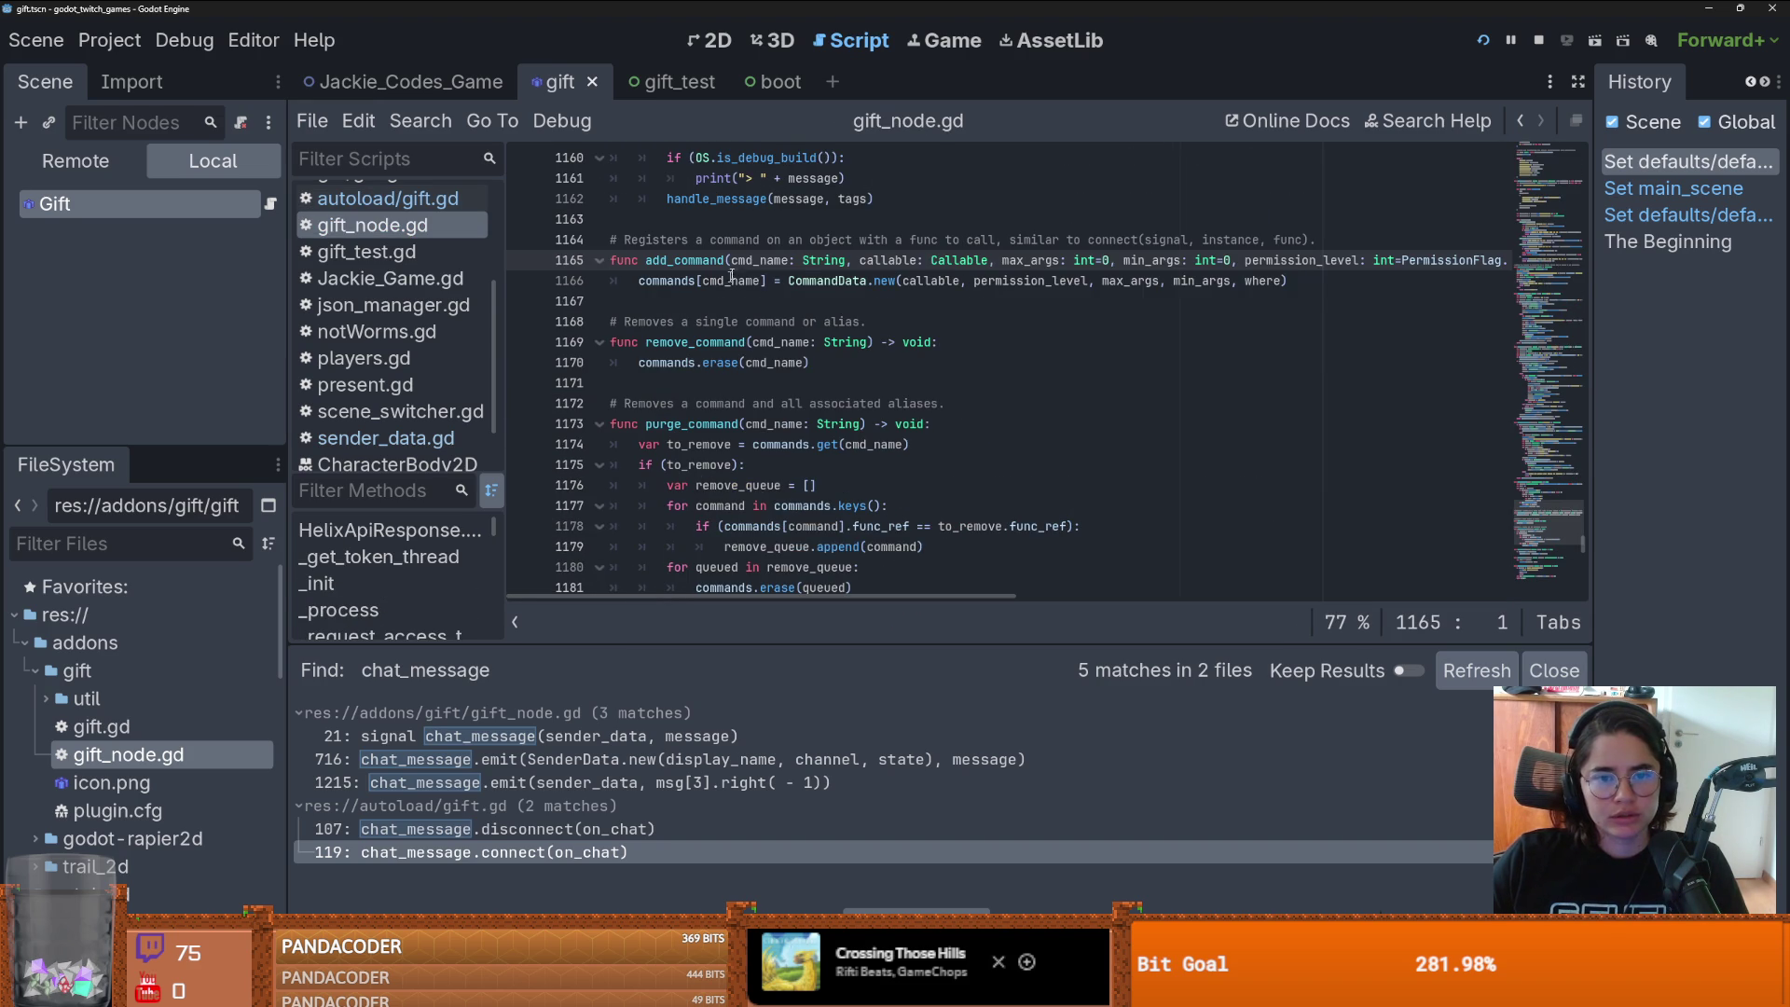
double_click(763, 261)
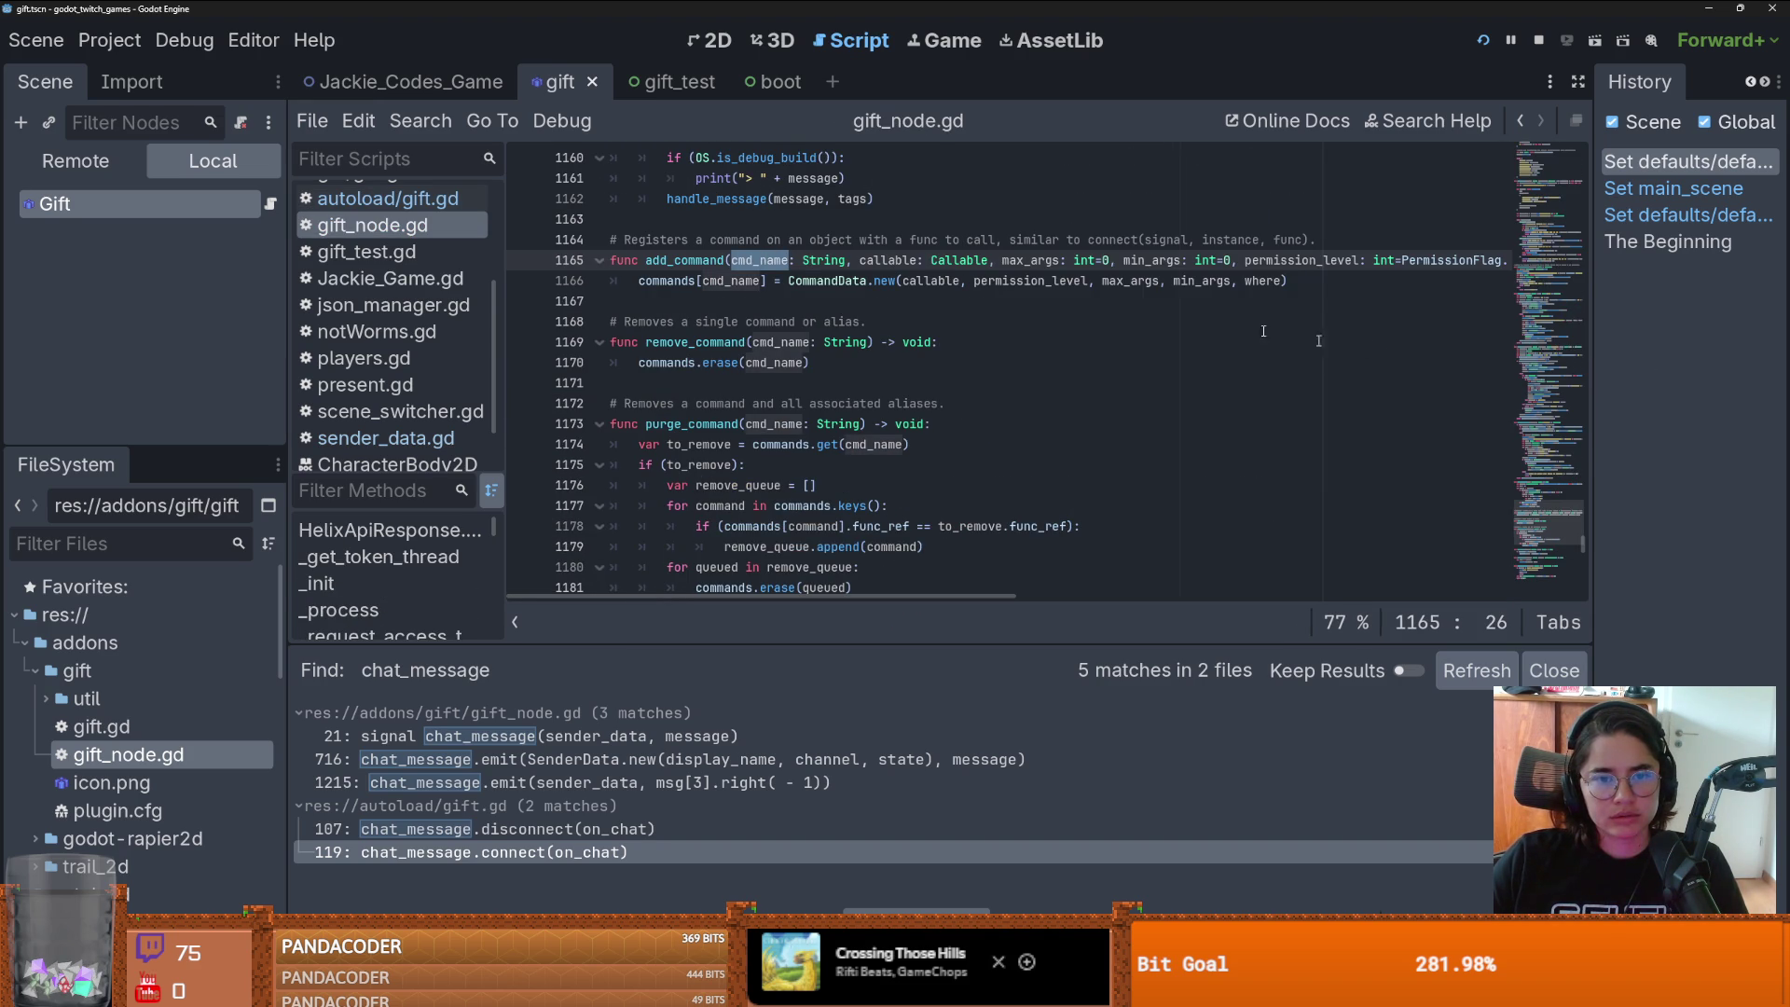
left_click(819, 281, "ctrl")
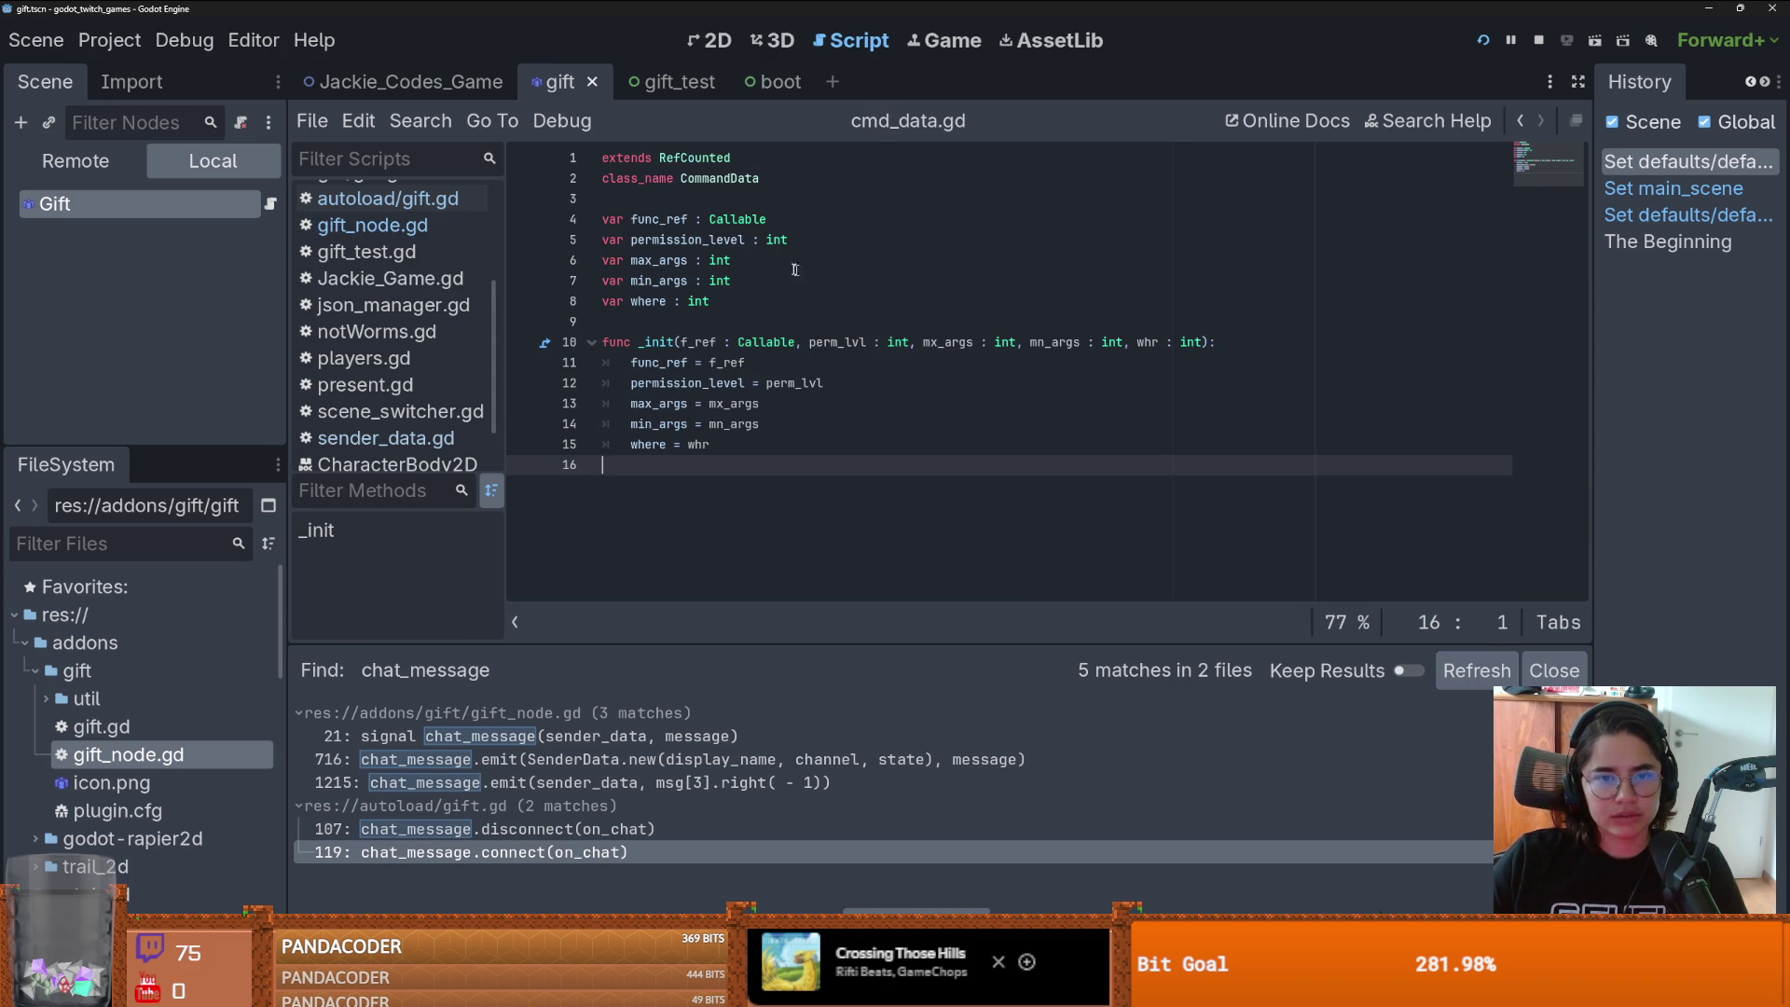
left_click(709, 220)
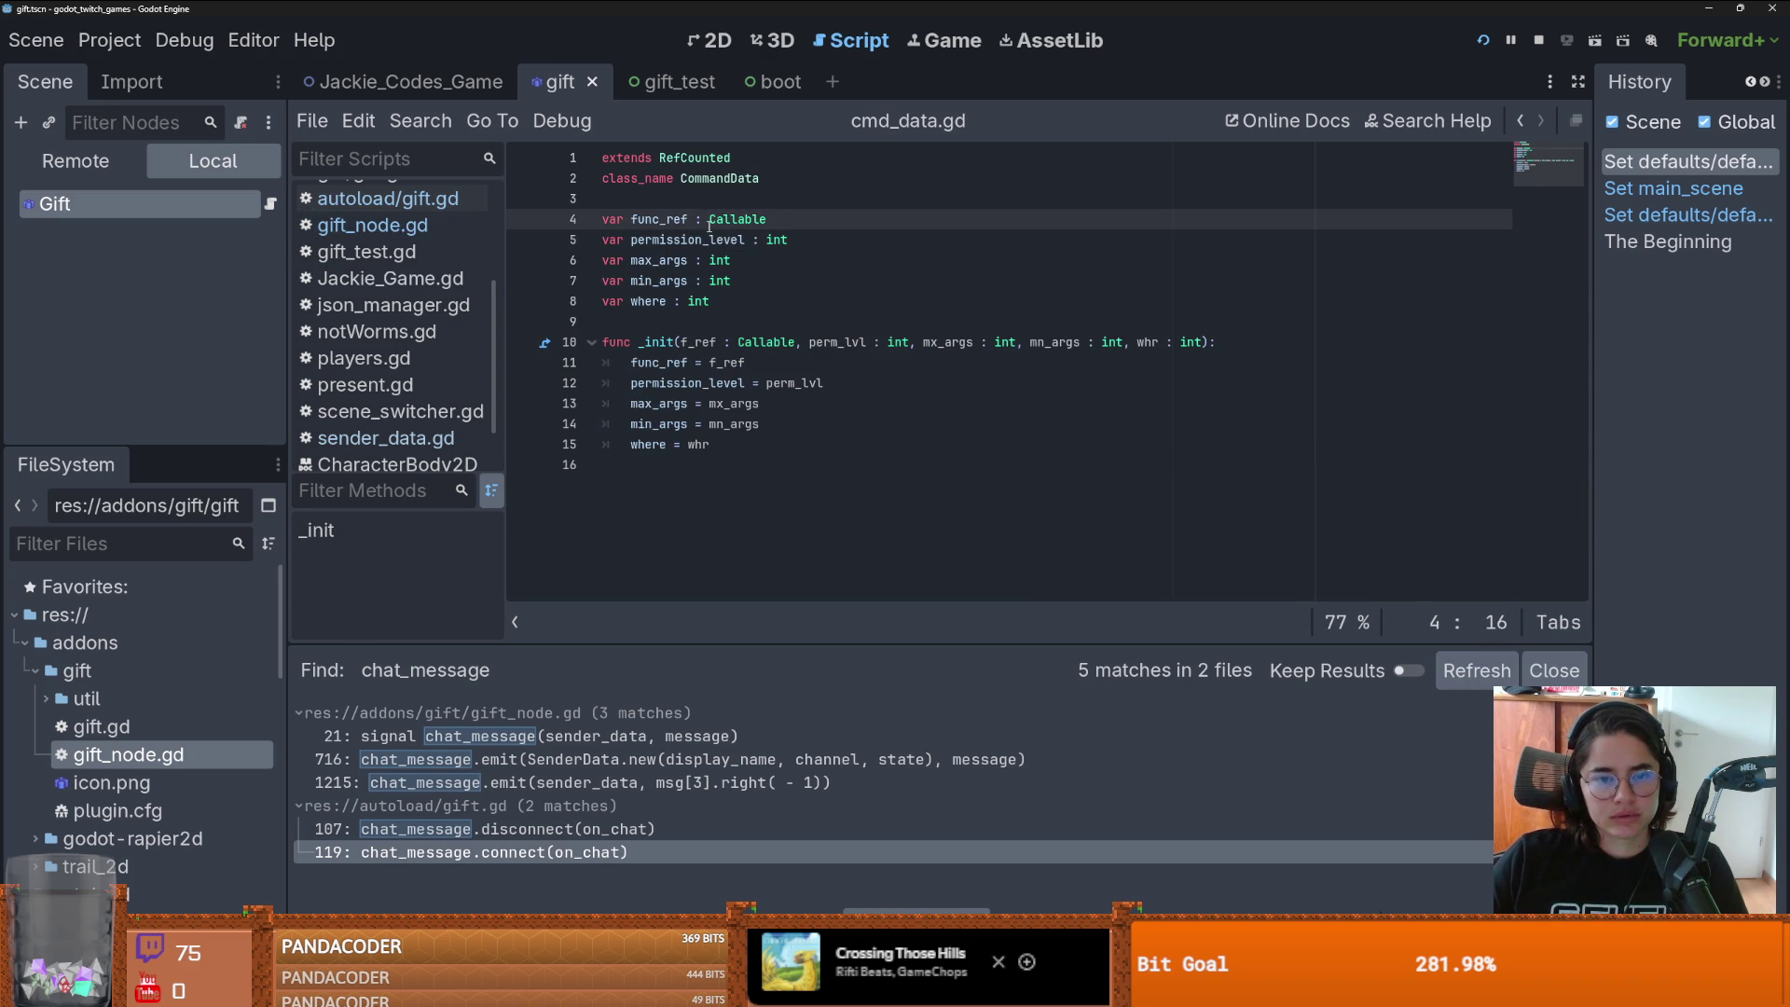
left_click(1521, 121)
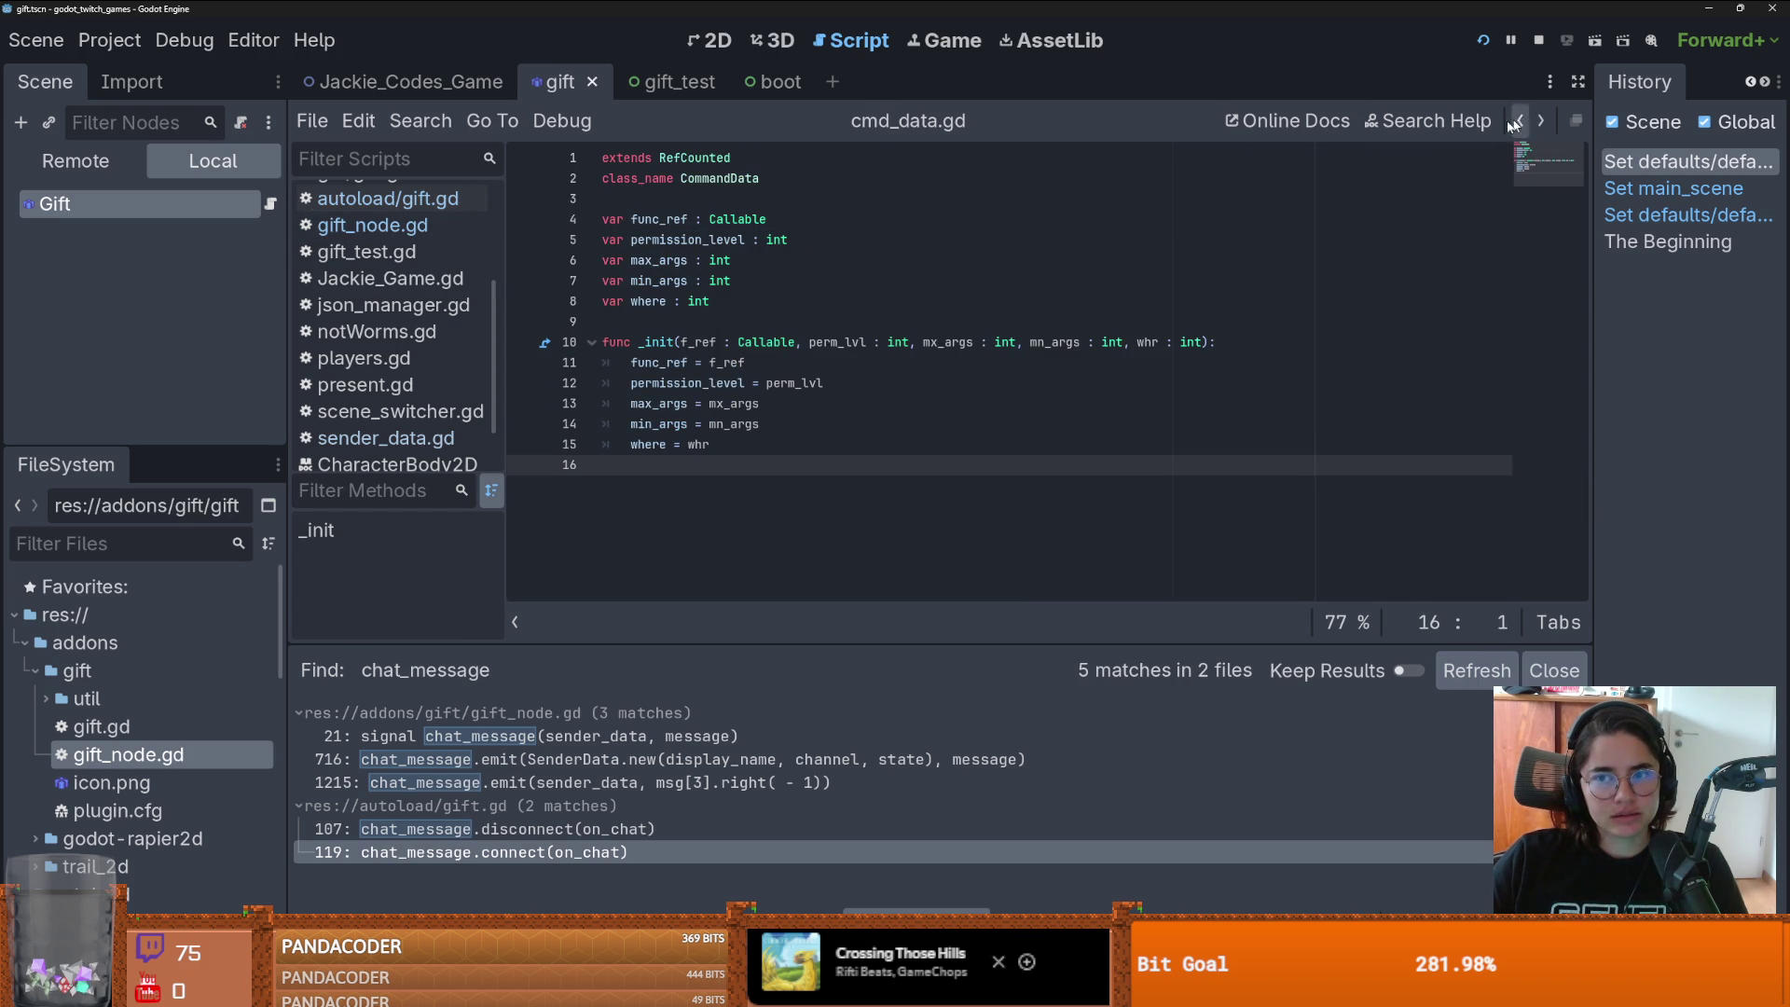
left_click(1522, 120)
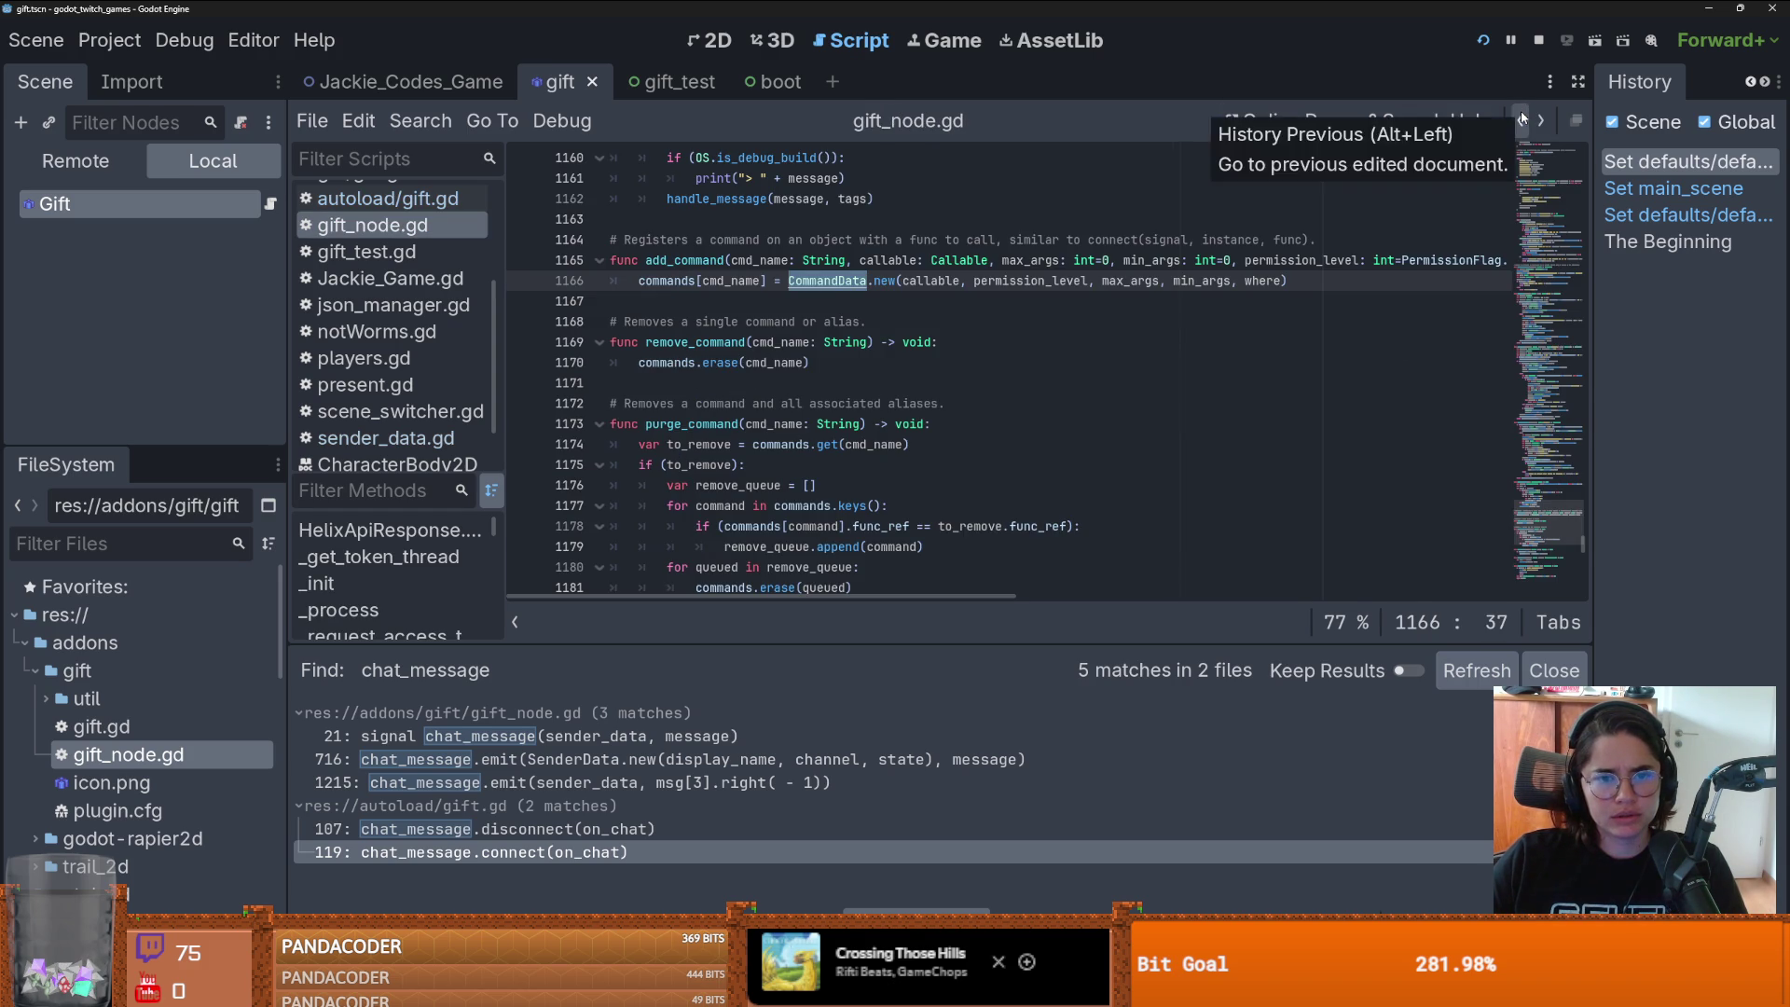
- Search all scripts for add_command and open the line 190 call in gift.gd
left_click_drag(624, 240, 984, 238)
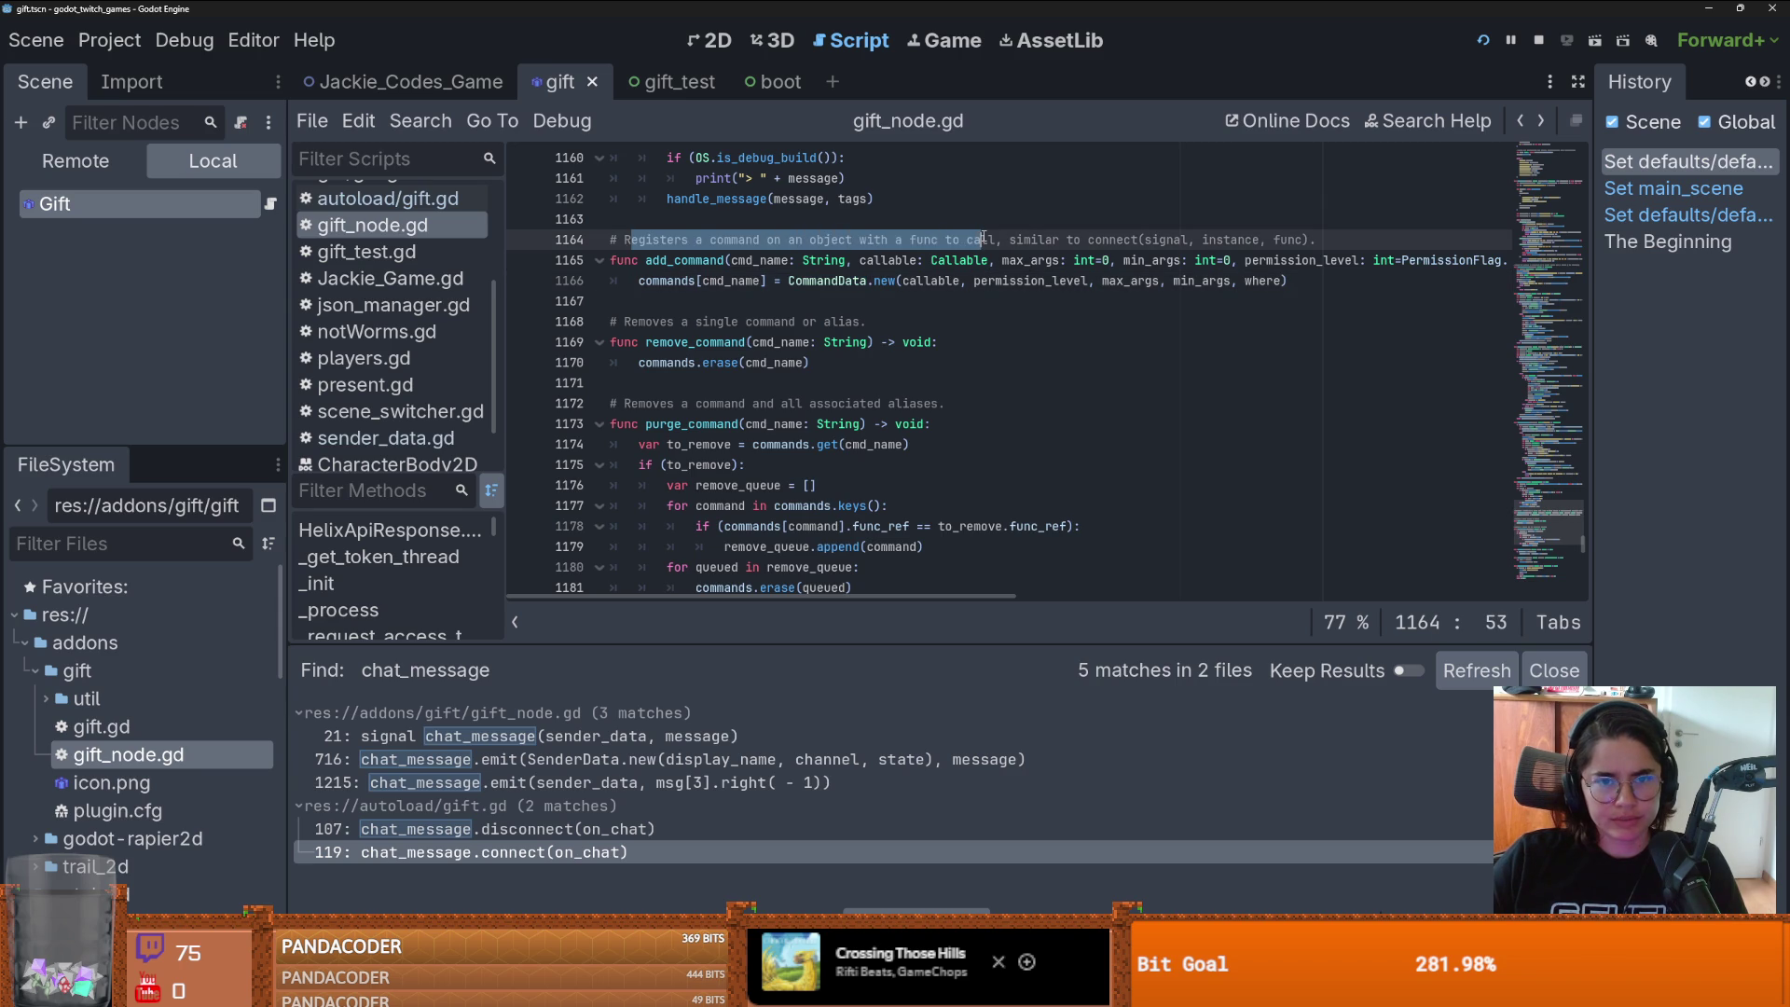
double_click(685, 260)
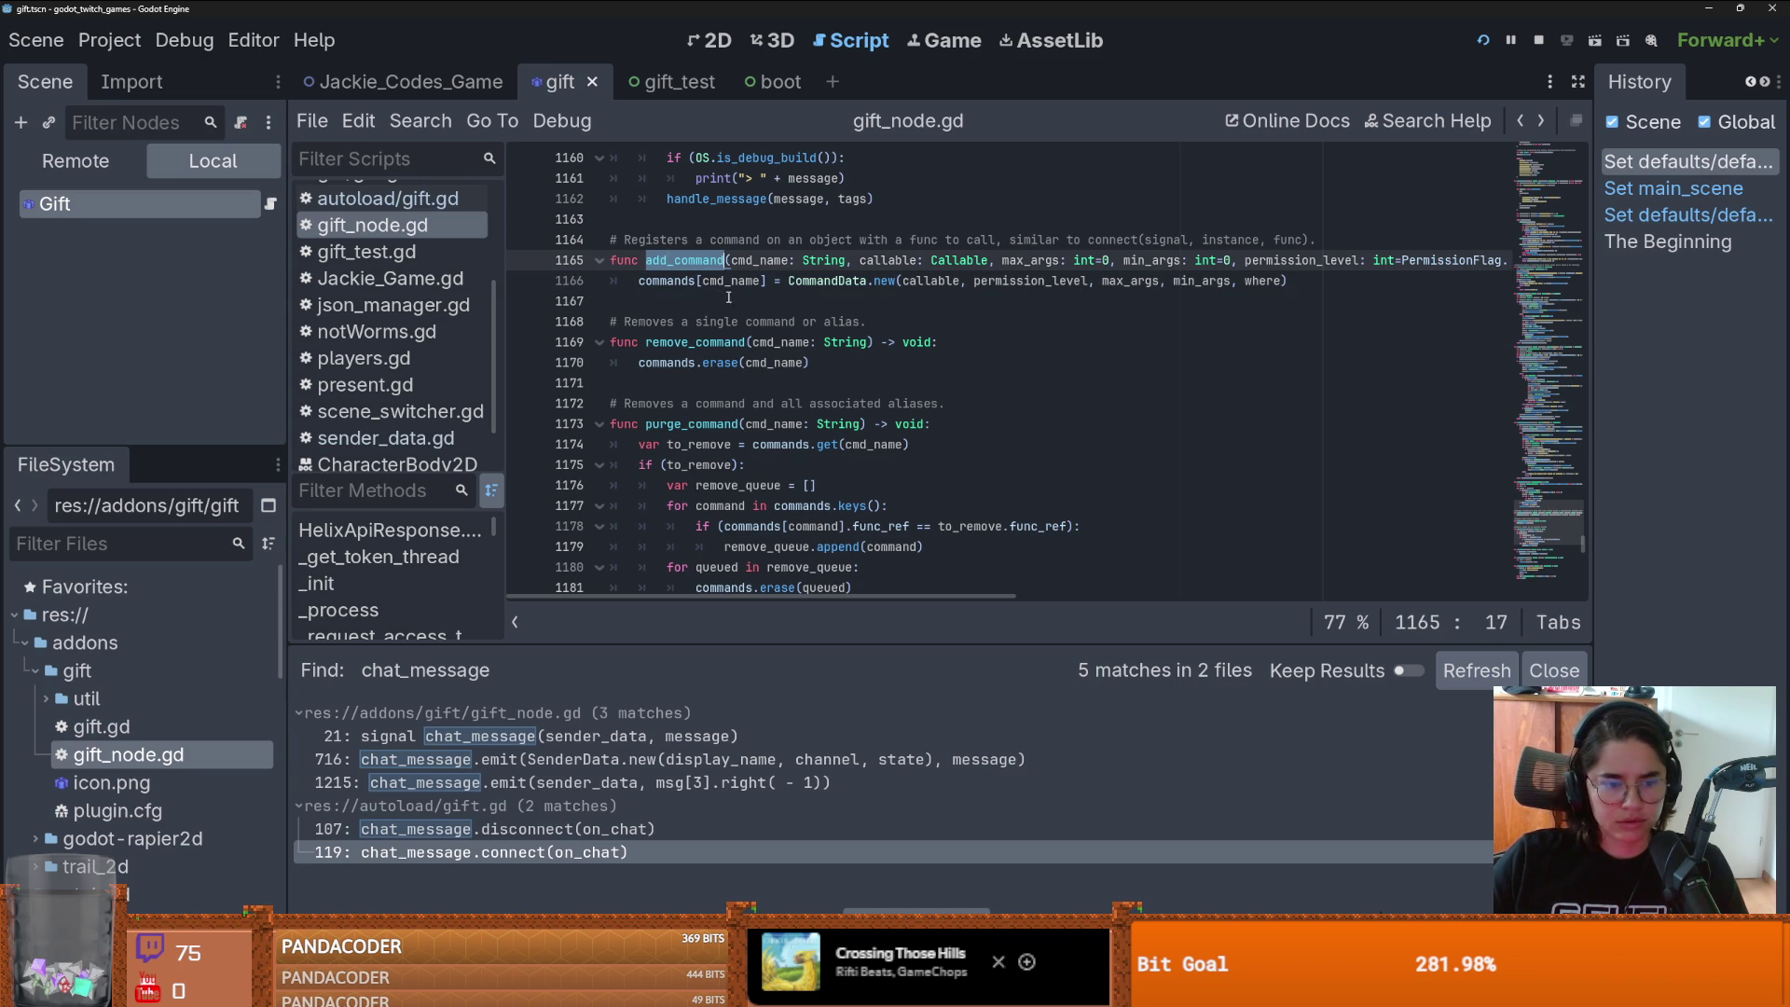
left_click(421, 120)
left_click(439, 272)
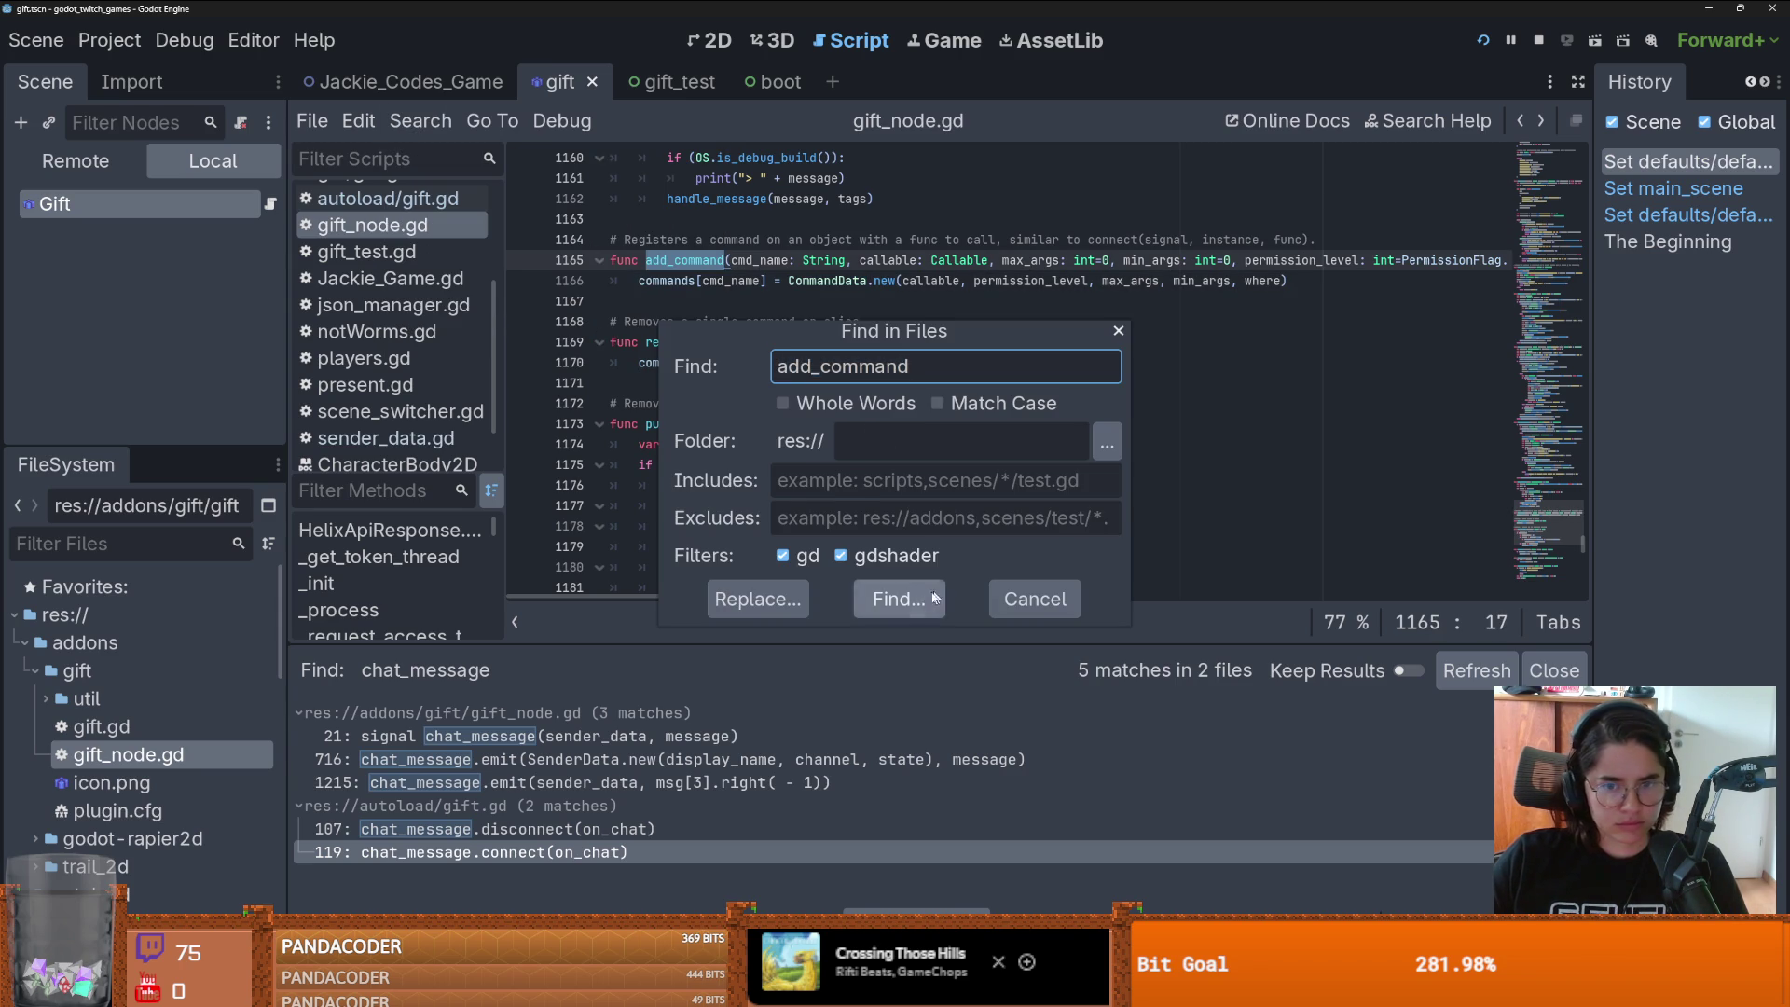
left_click(931, 598)
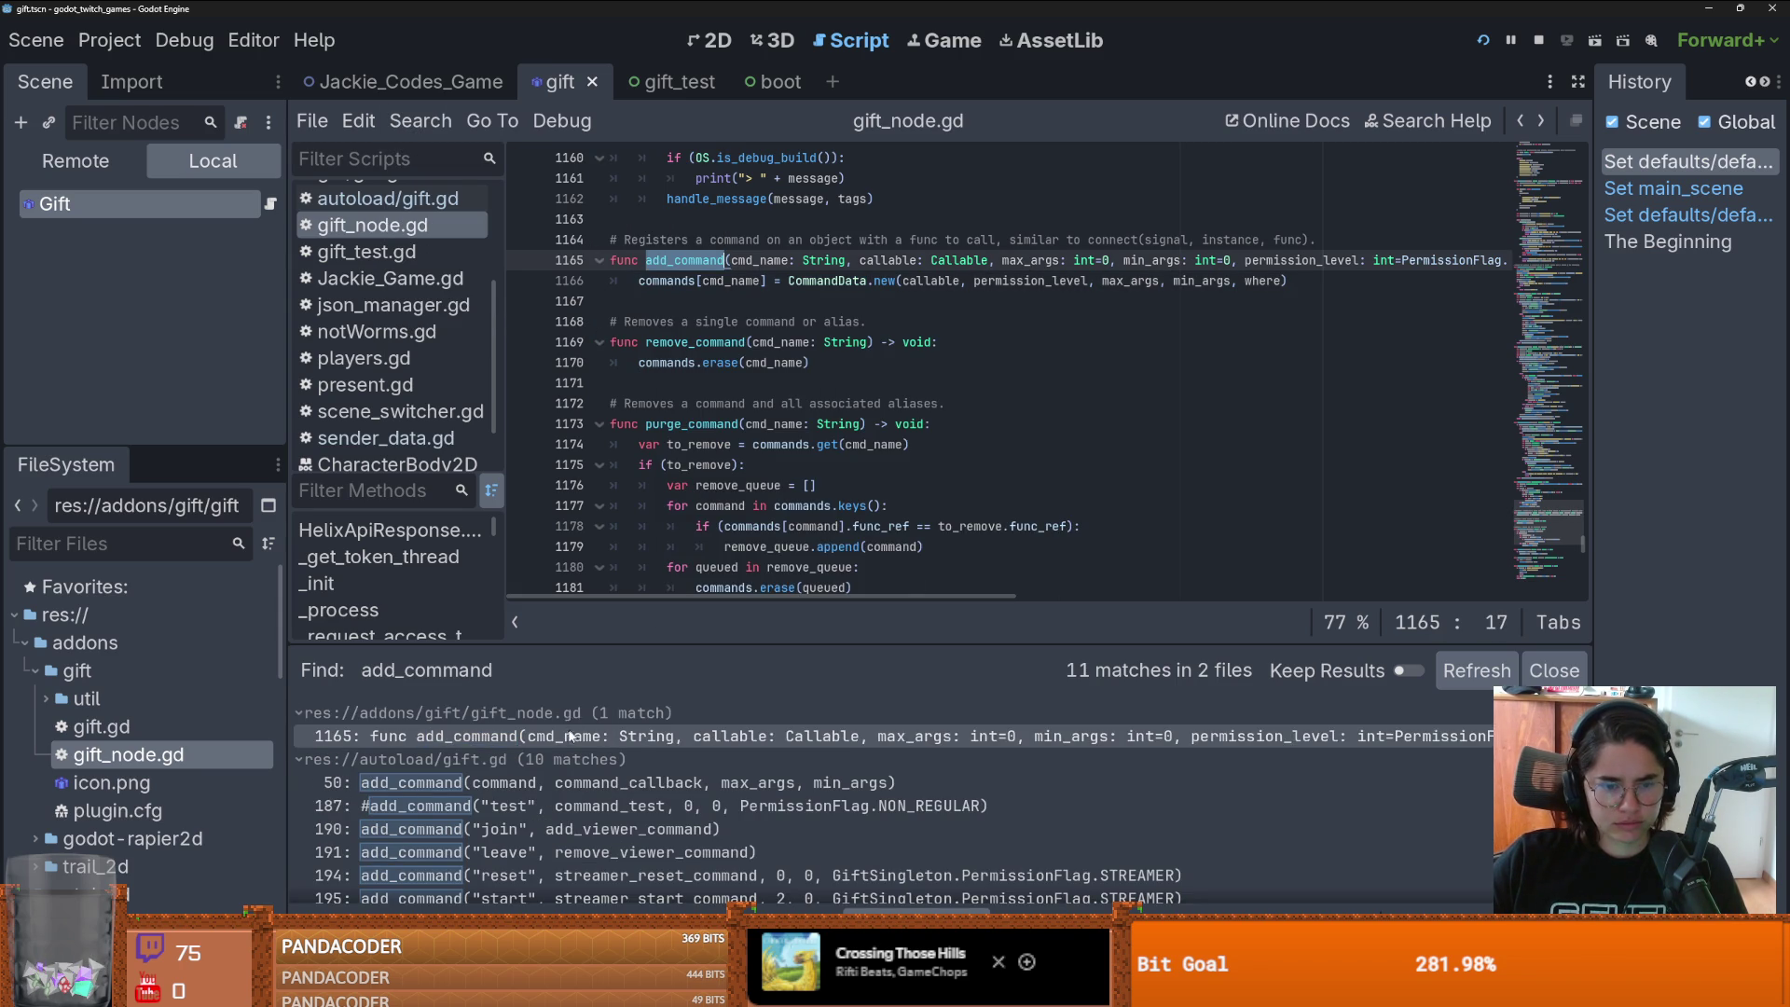
scroll(572, 735, "down", 1)
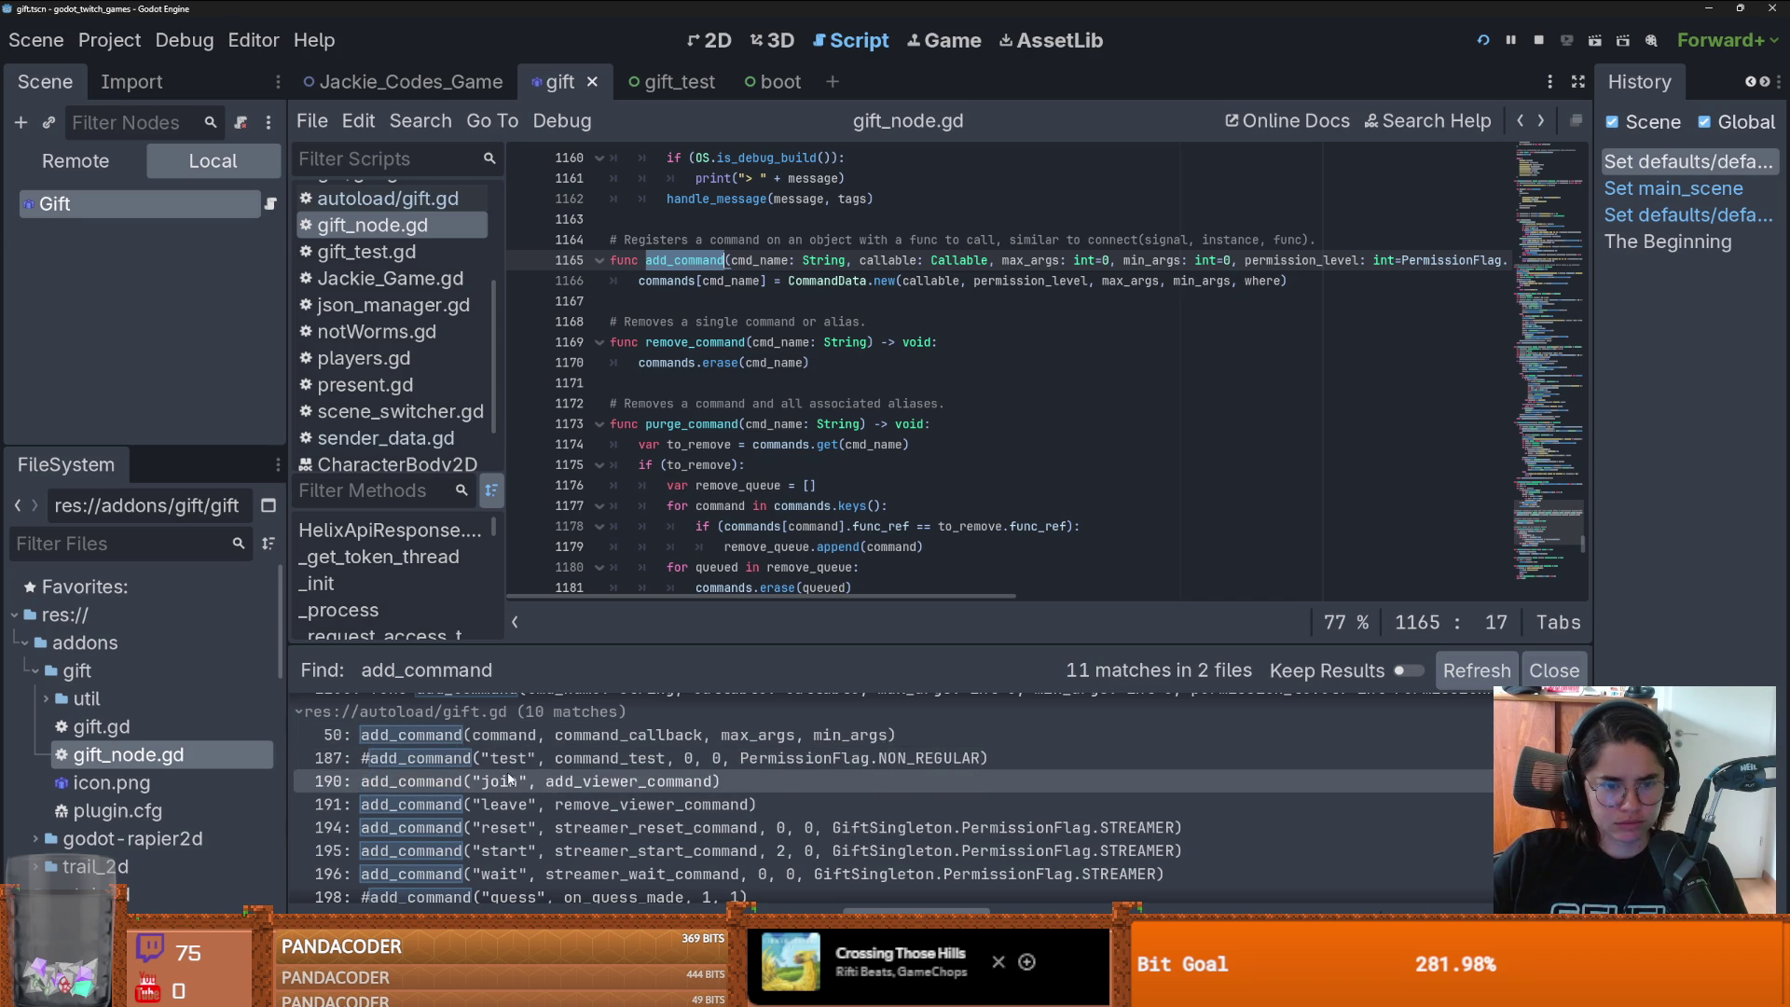
left_click(574, 781)
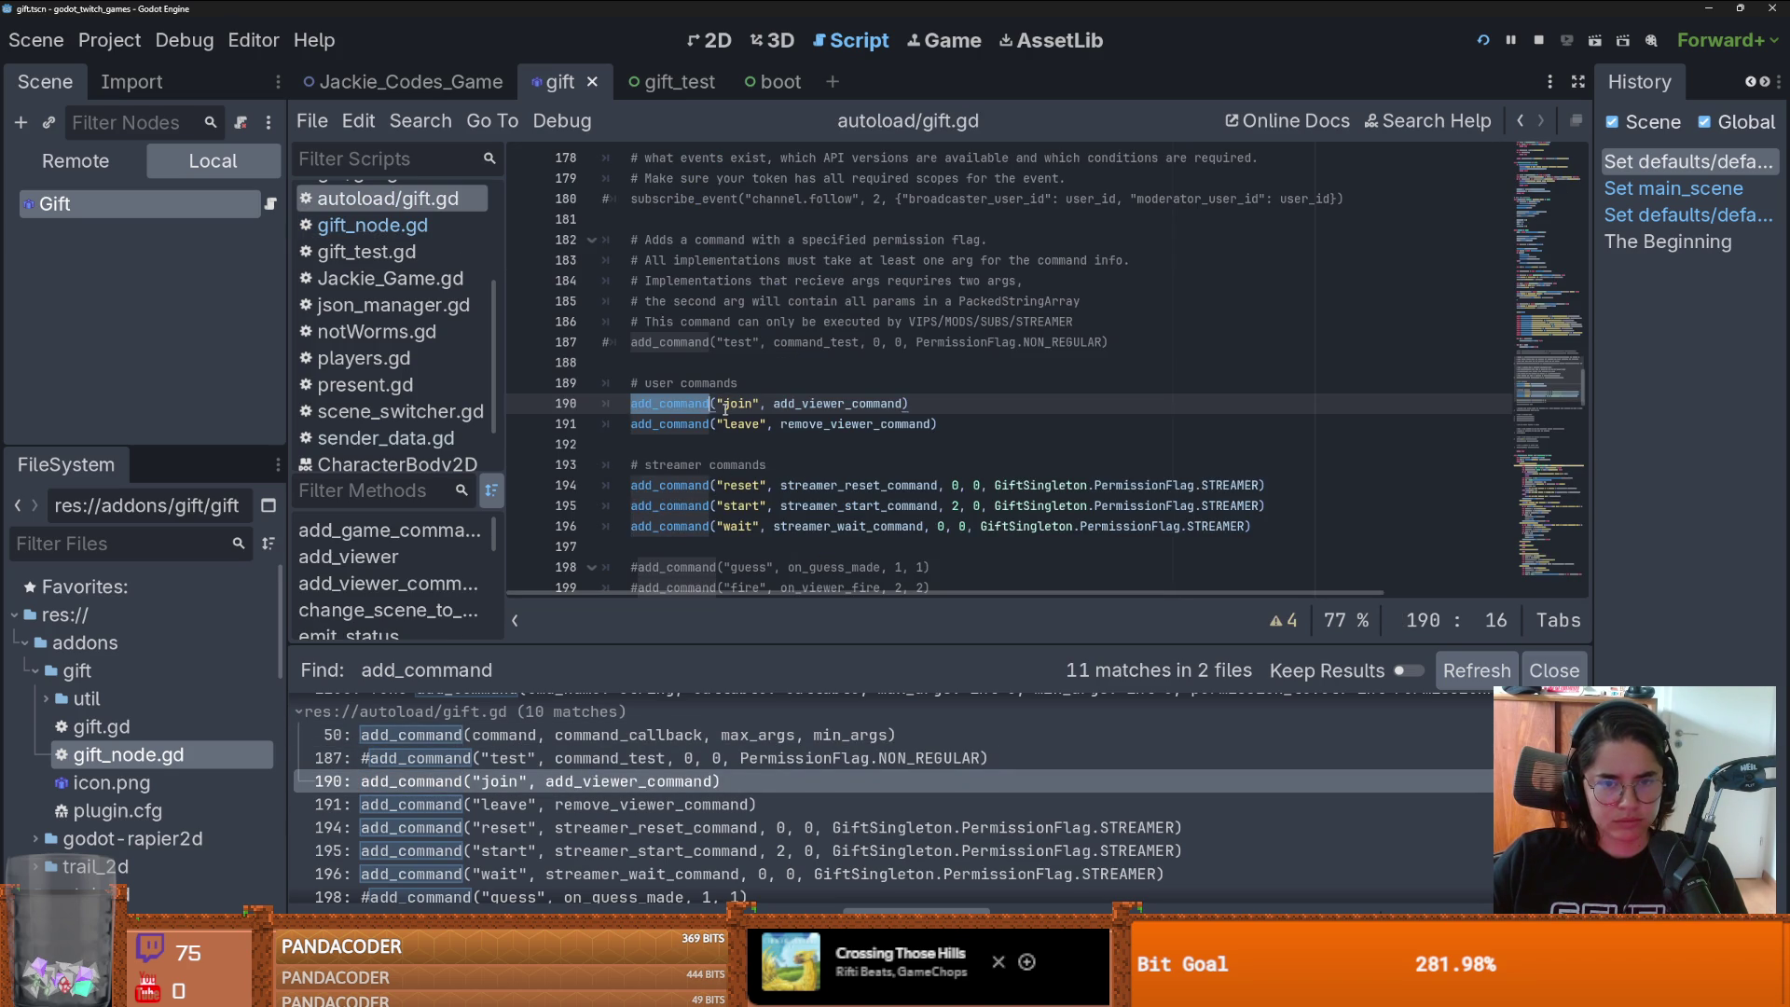
- Jump to the add_viewer_command definition, then switch to the Godot docs browser
left_click(800, 410, "ctrl")
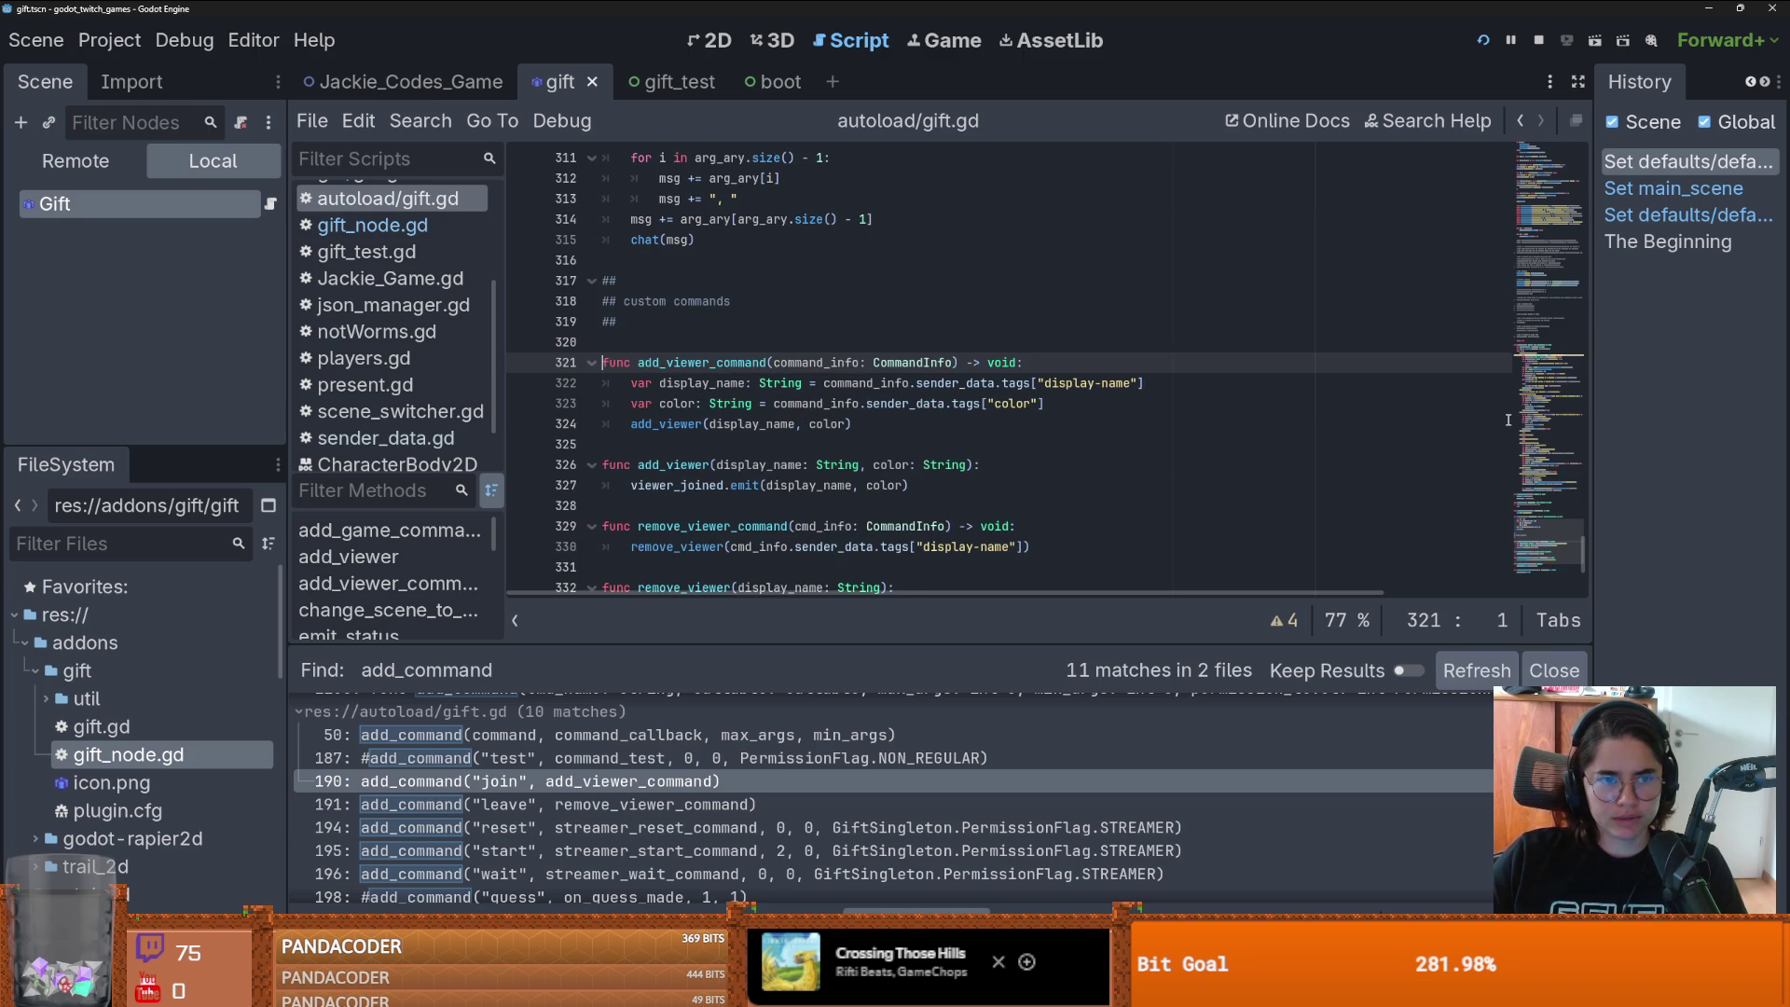
left_click_drag(1550, 541, 1549, 163)
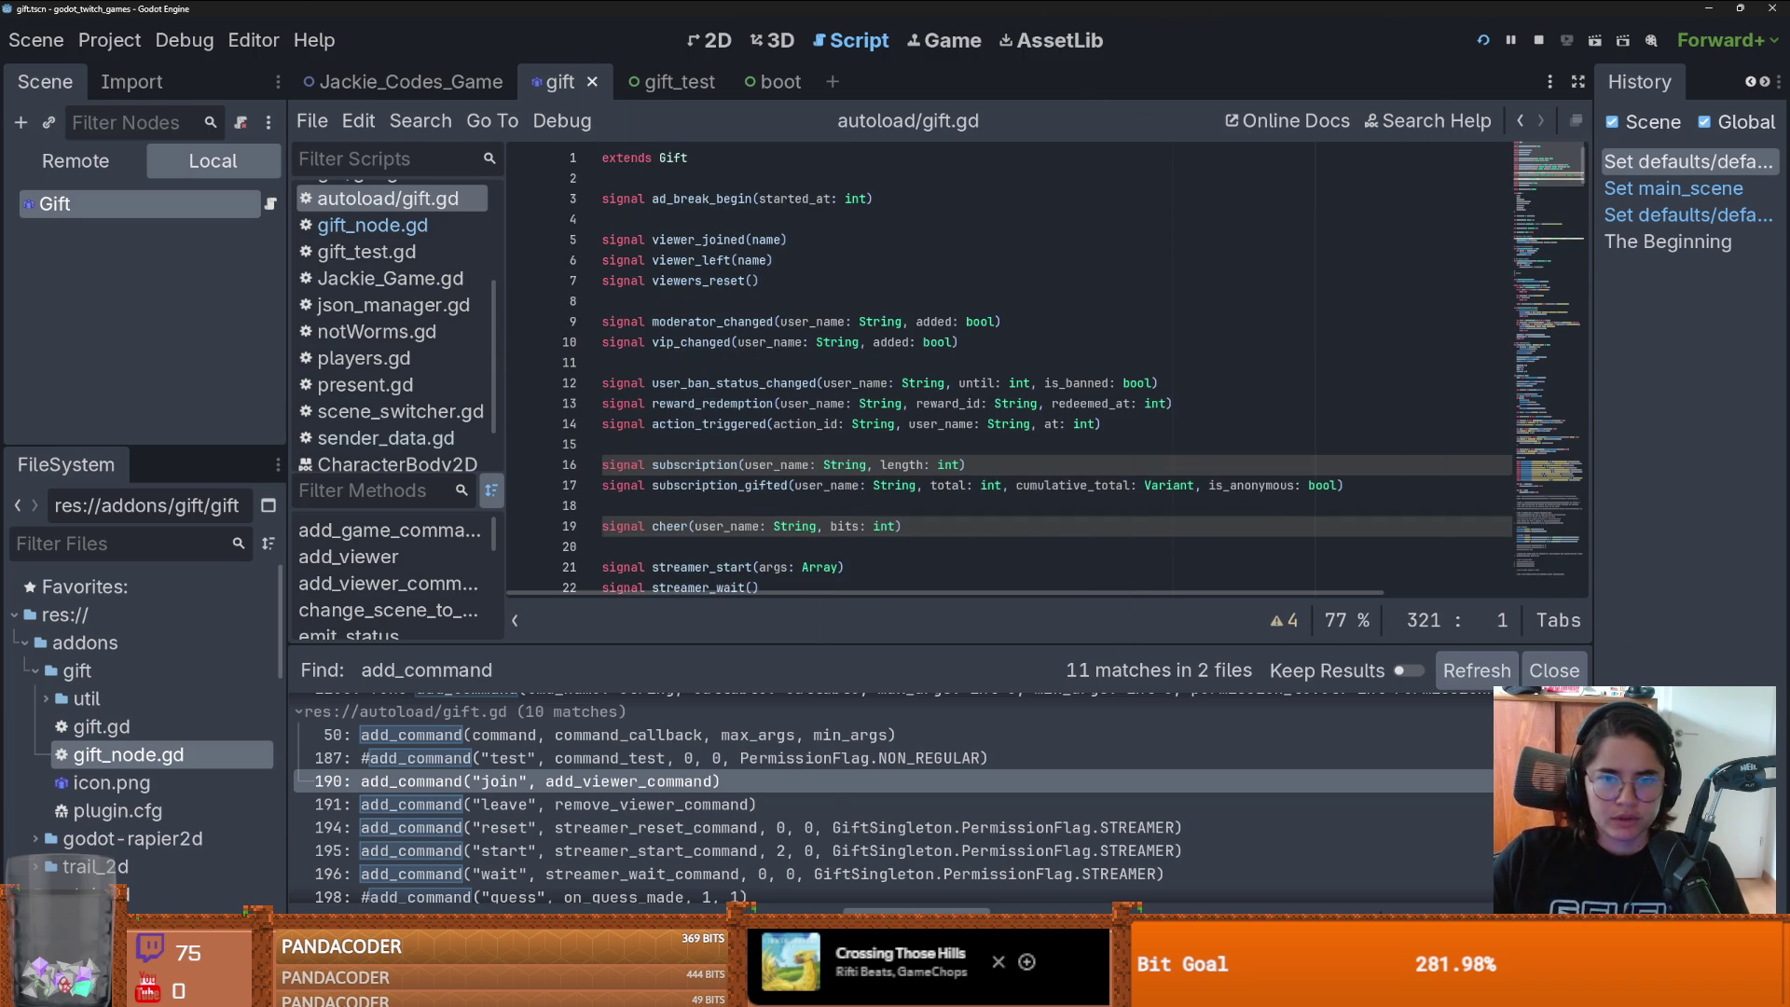
key("alt+Tab")
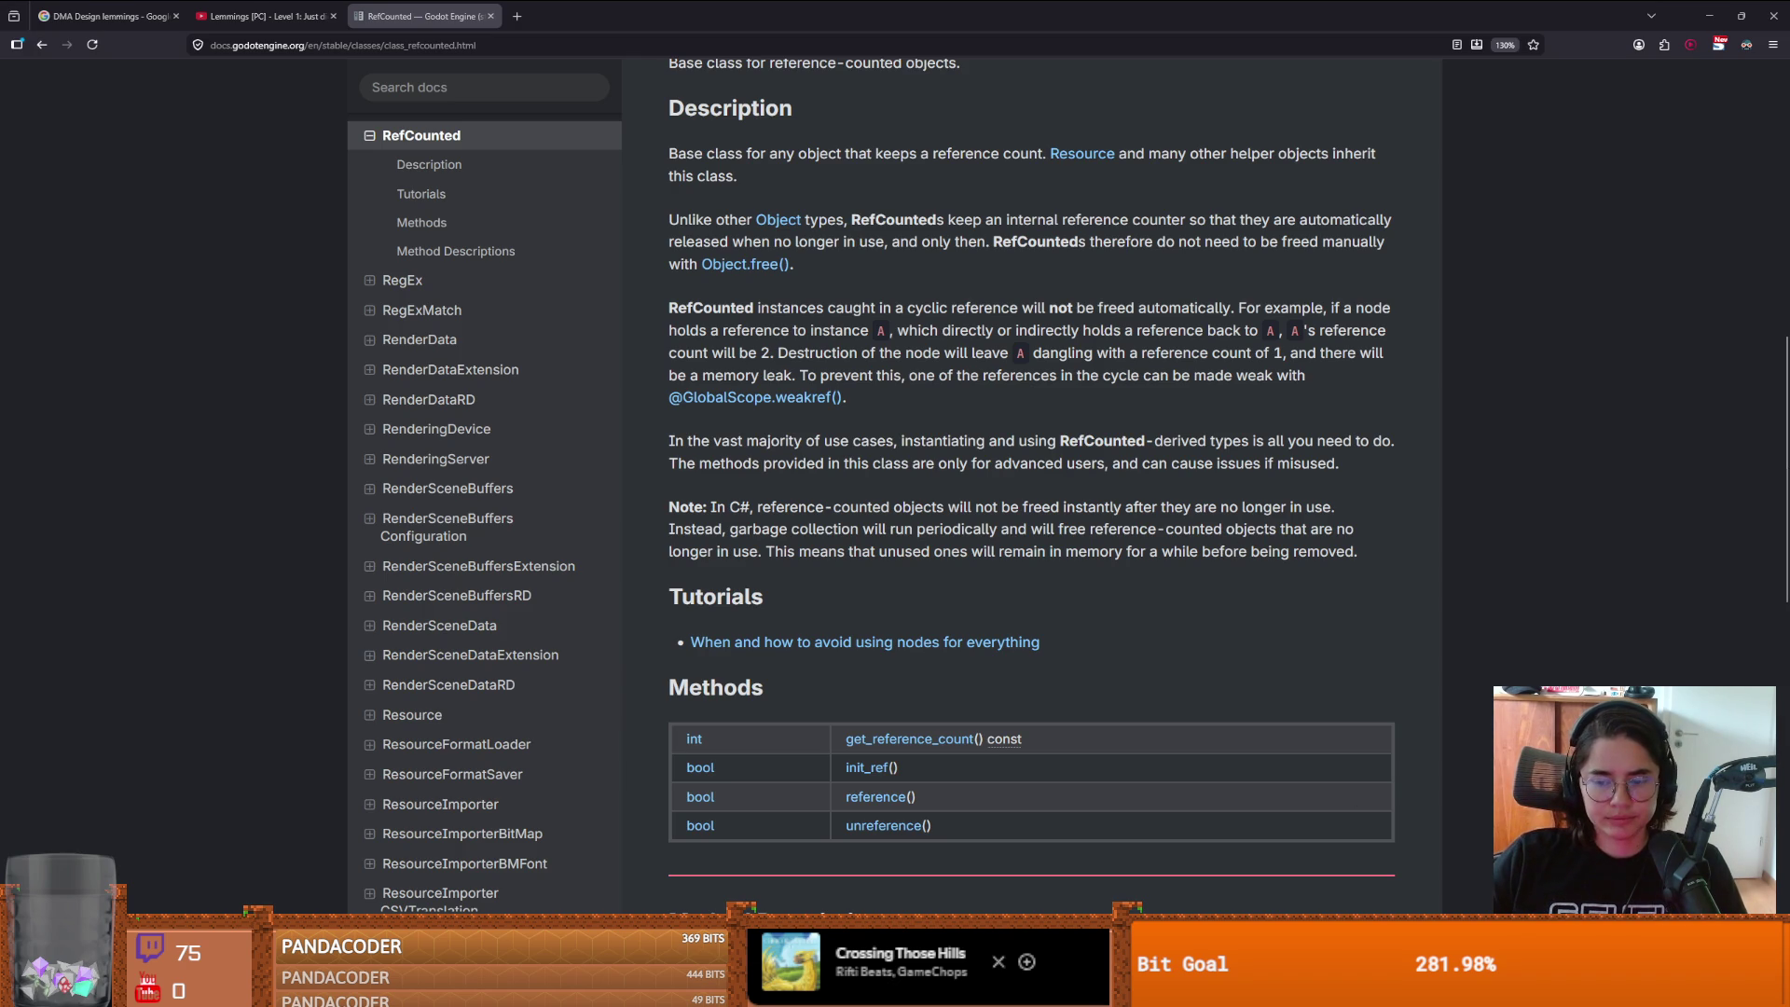
- Launch Godot from the taskbar and maximise the Project Manager window
mouse_move(1446, 988)
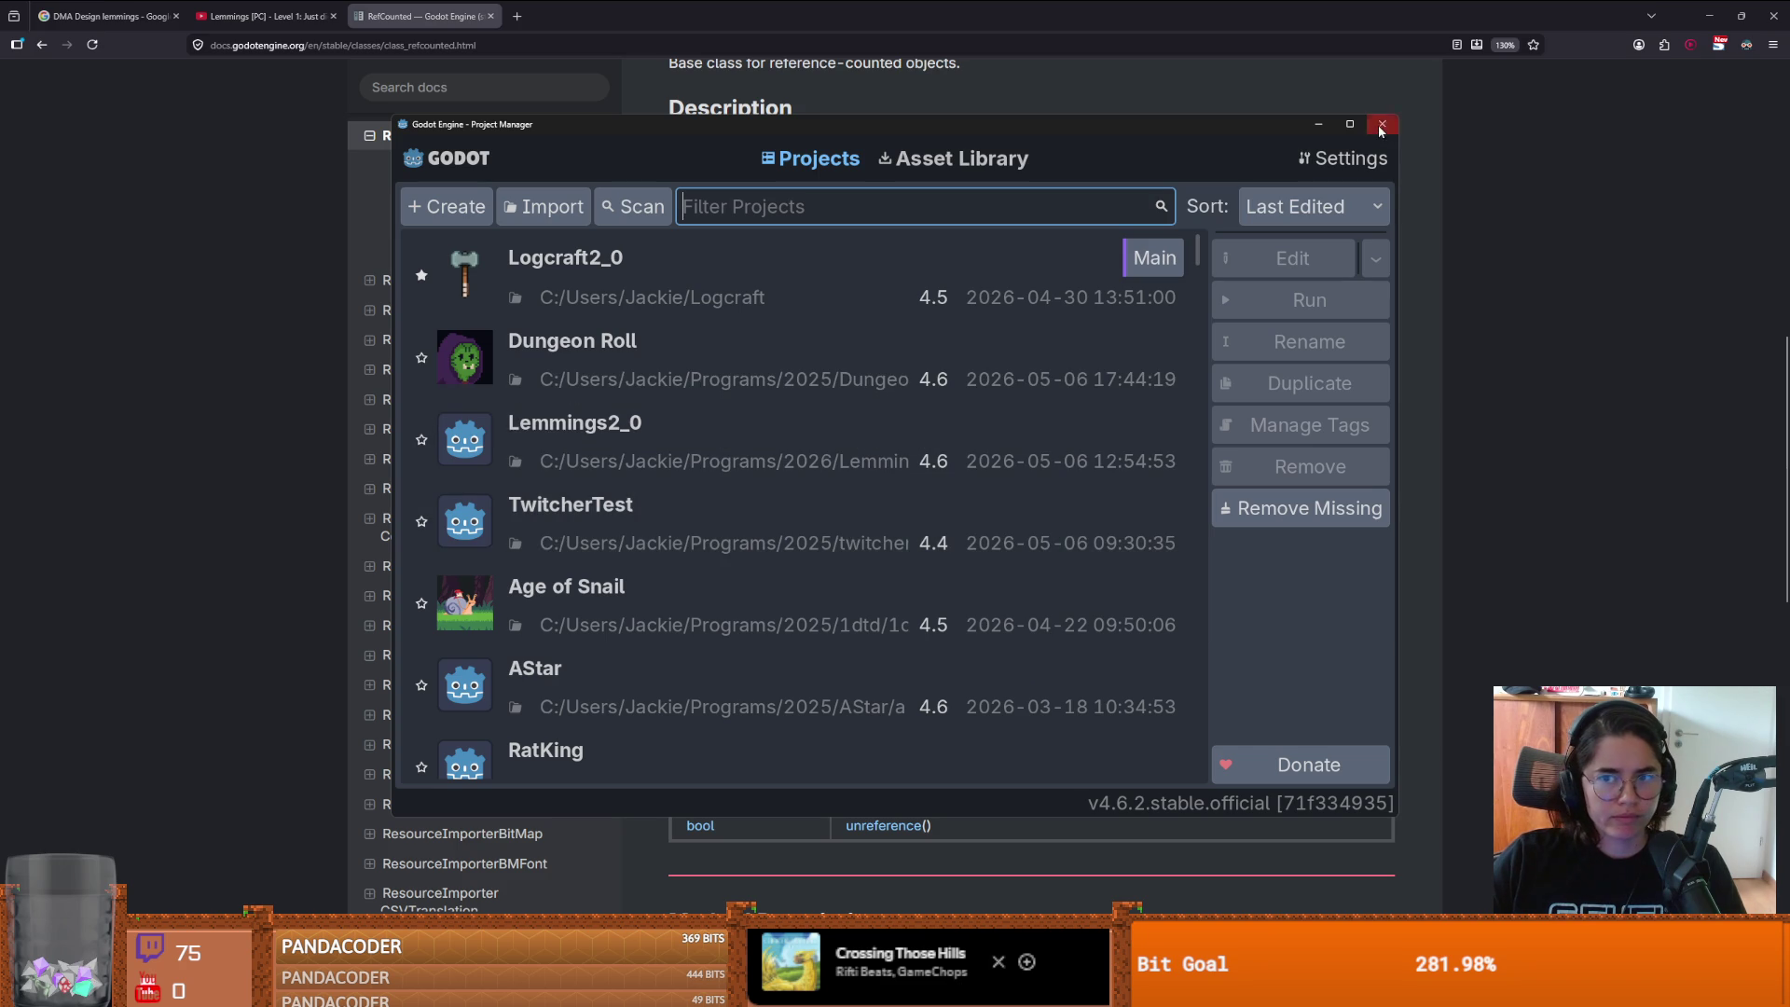
left_click(1349, 124)
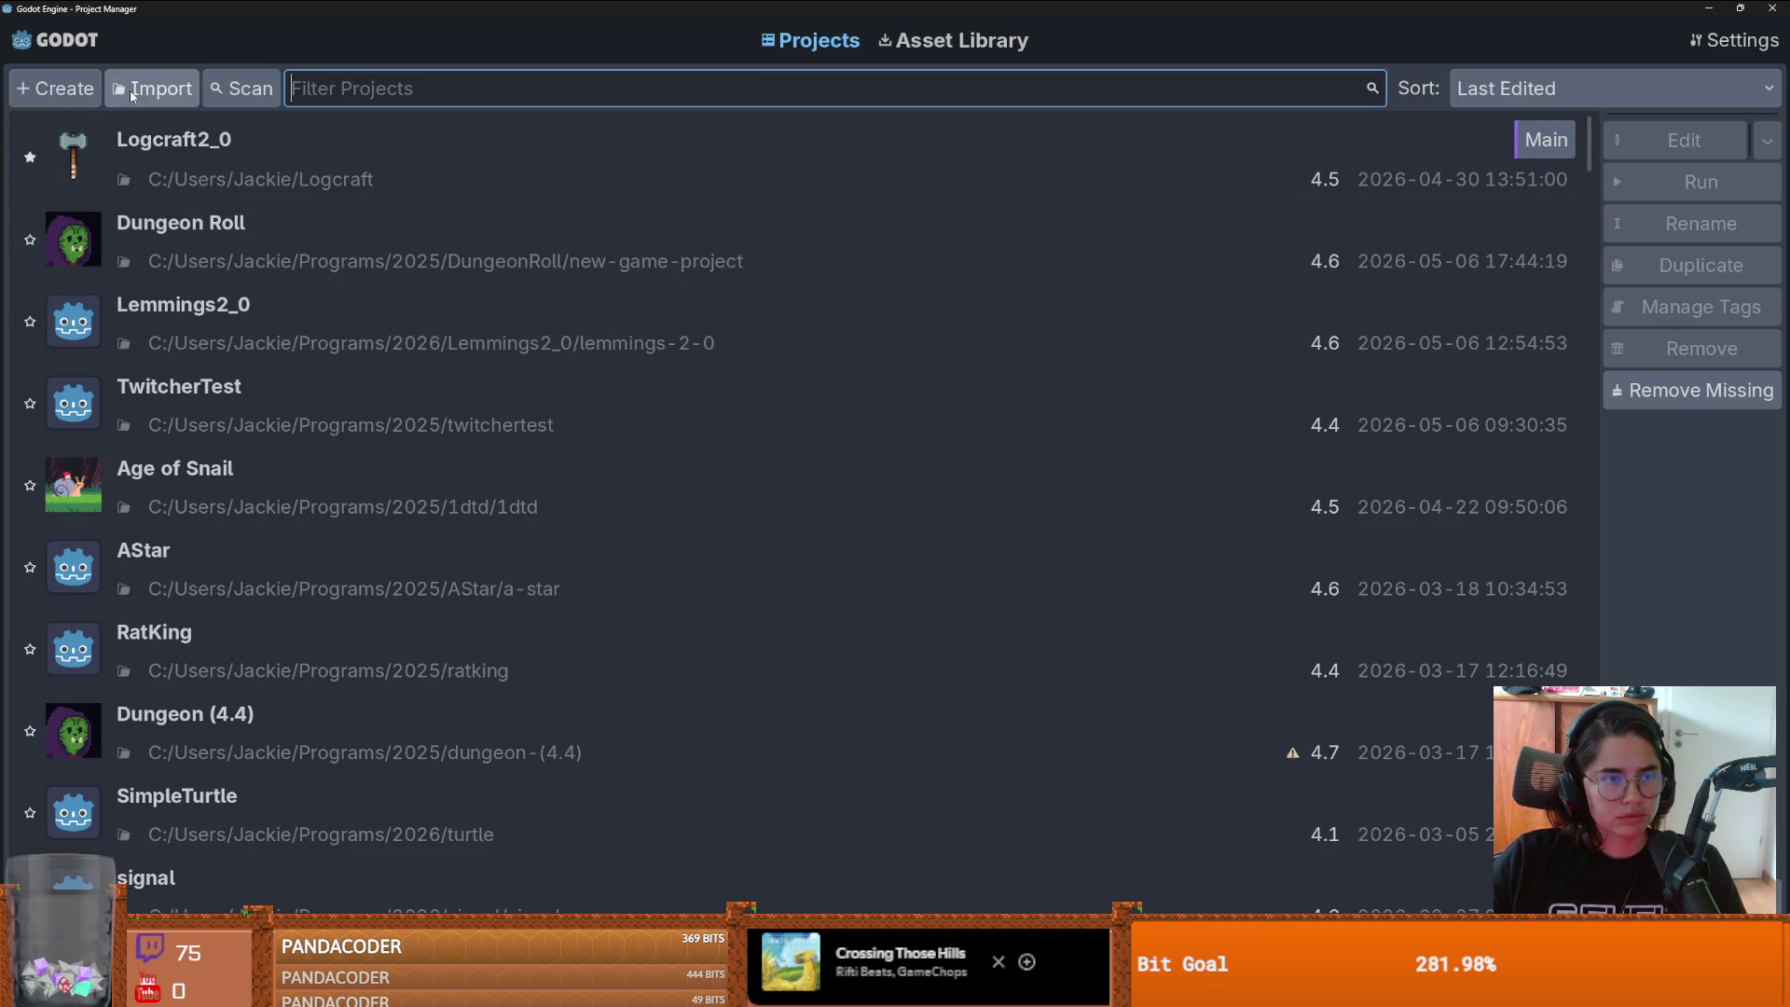
- Start a new project located in the Programs/2026/GodotPlayground folder
scroll(269, 506, "down", 10)
scroll(276, 525, "down", 15)
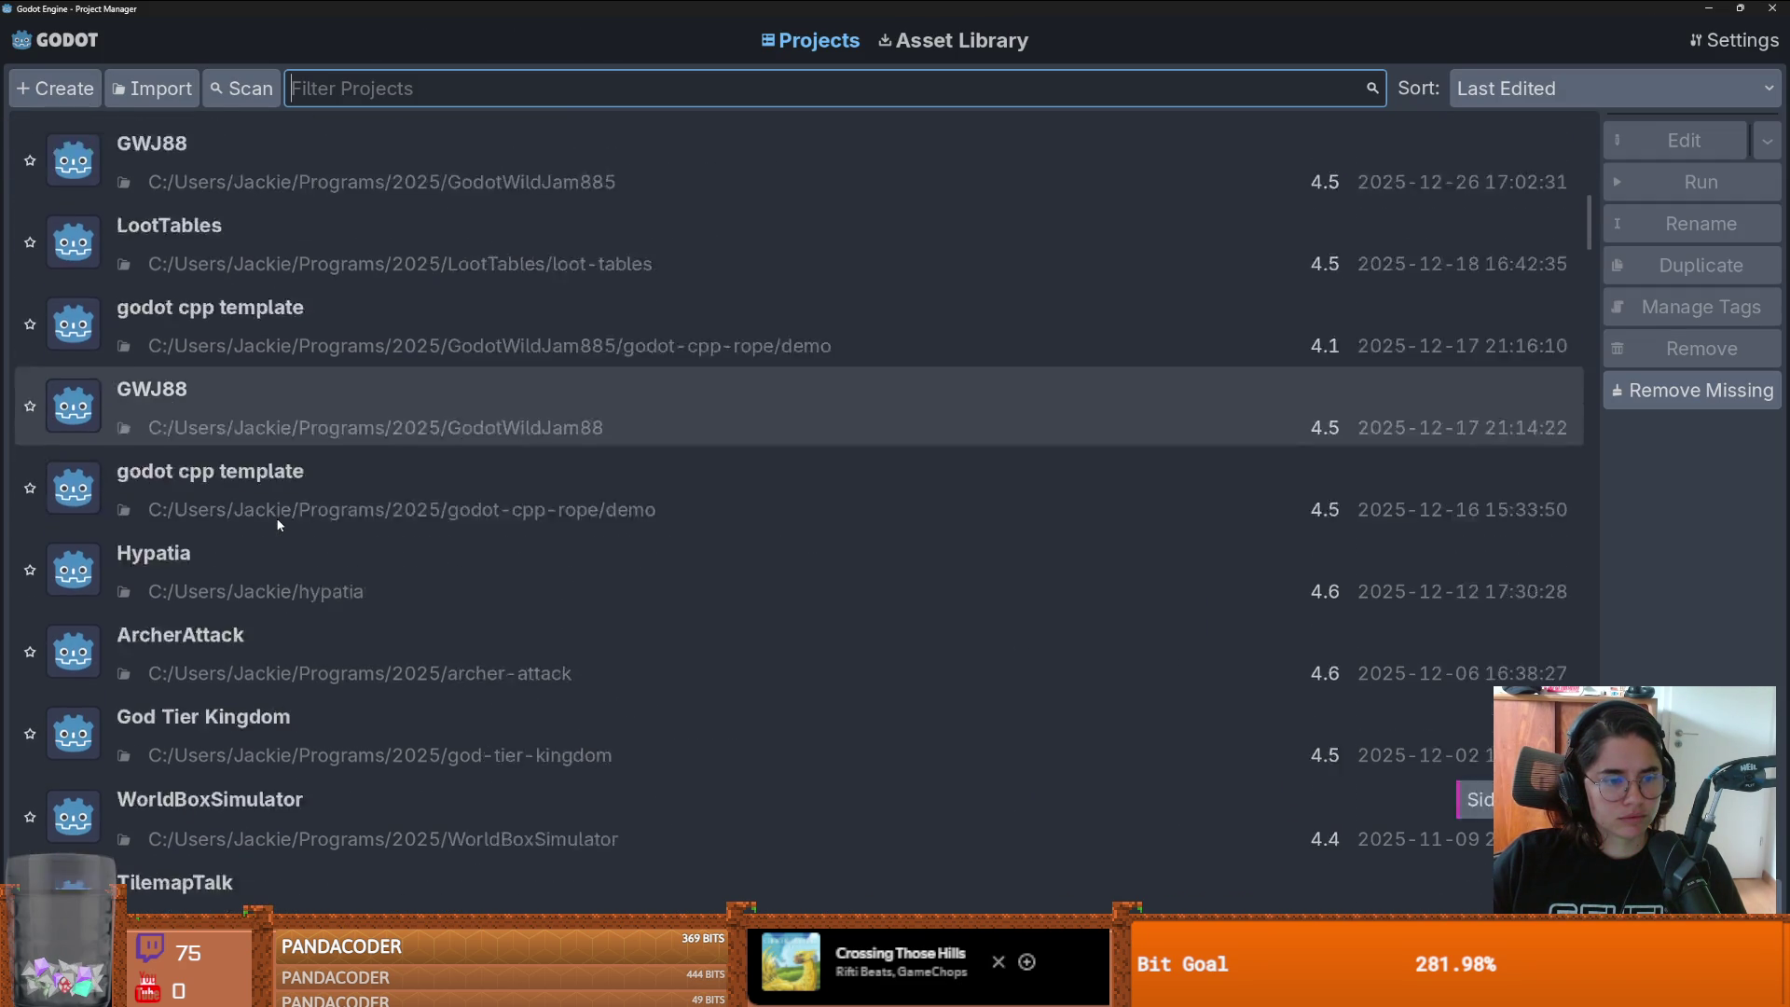
scroll(277, 525, "up", 7)
scroll(277, 525, "up", 15)
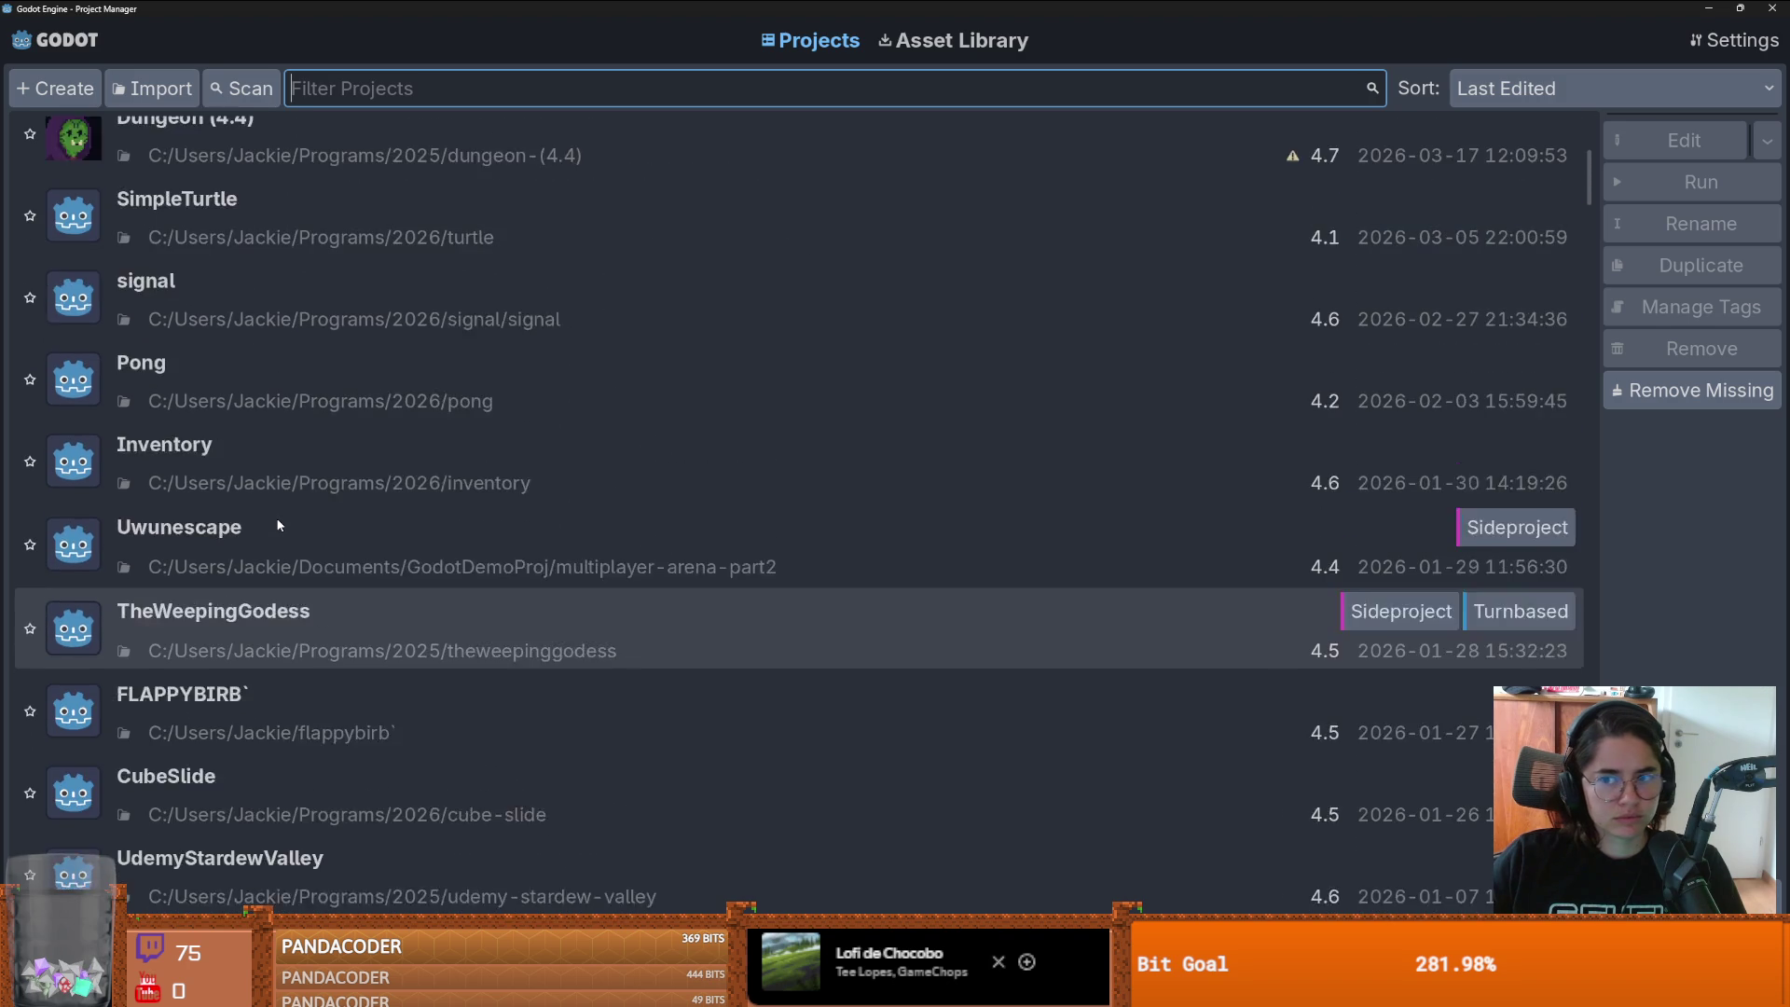
left_click(68, 98)
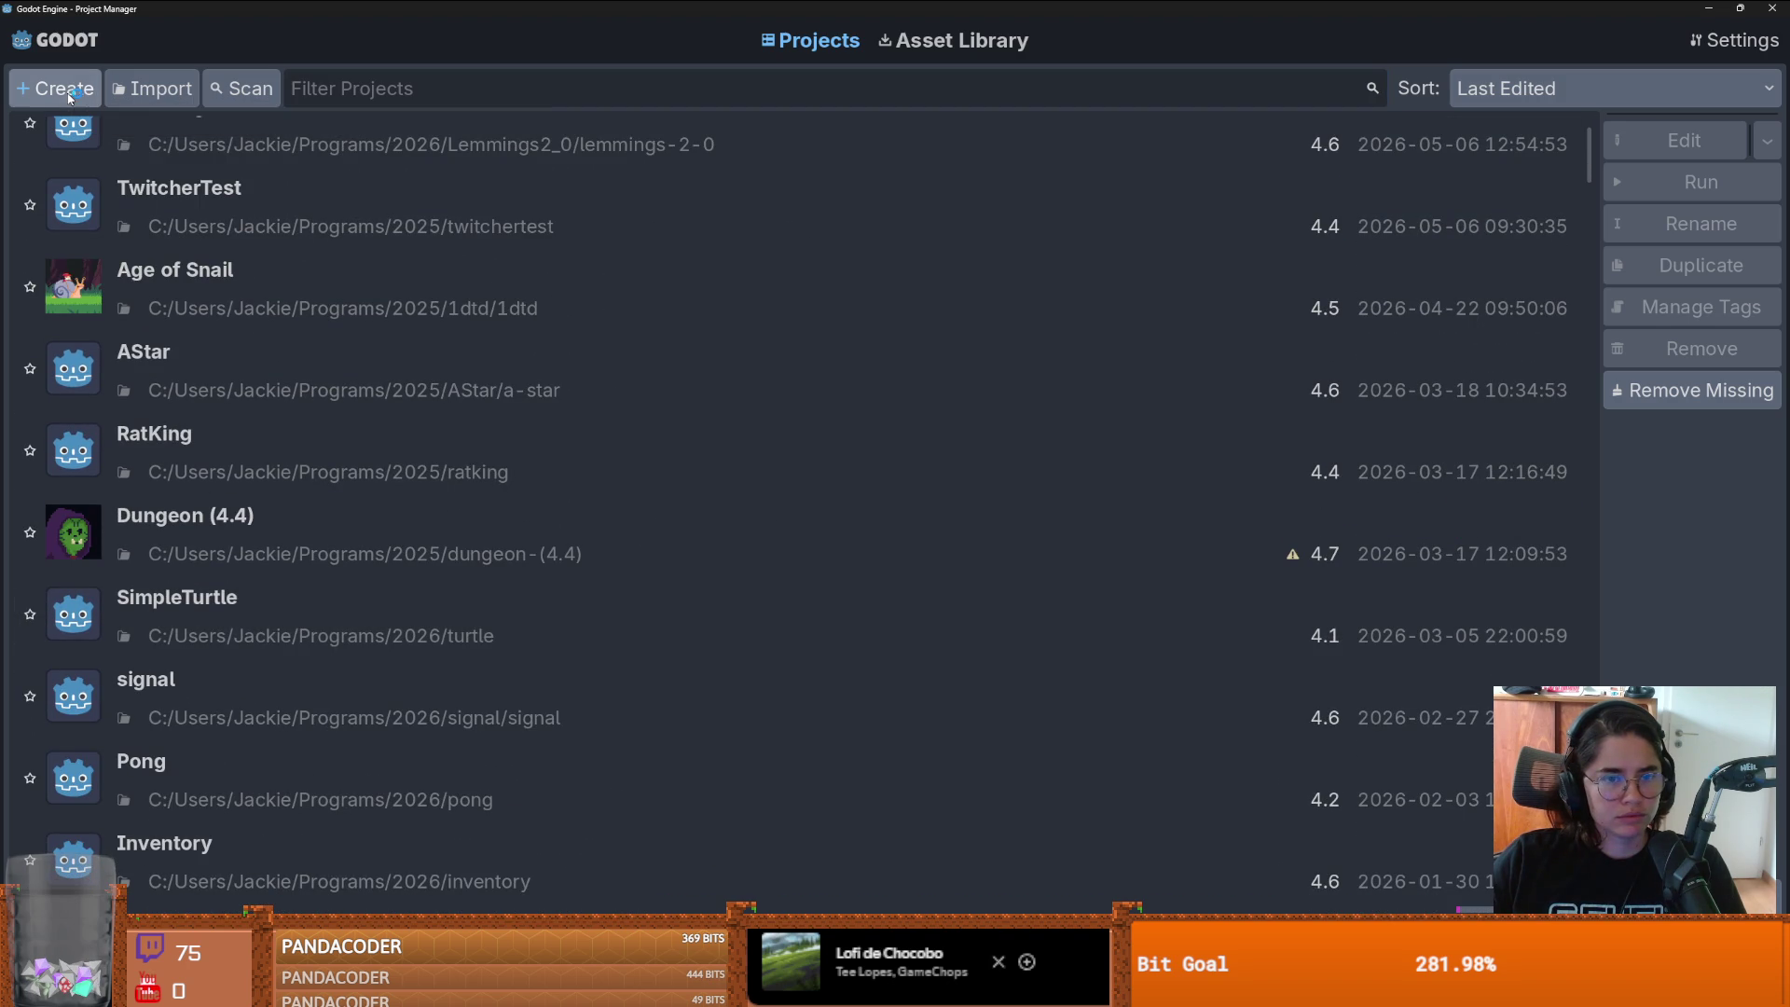
left_click(1184, 305)
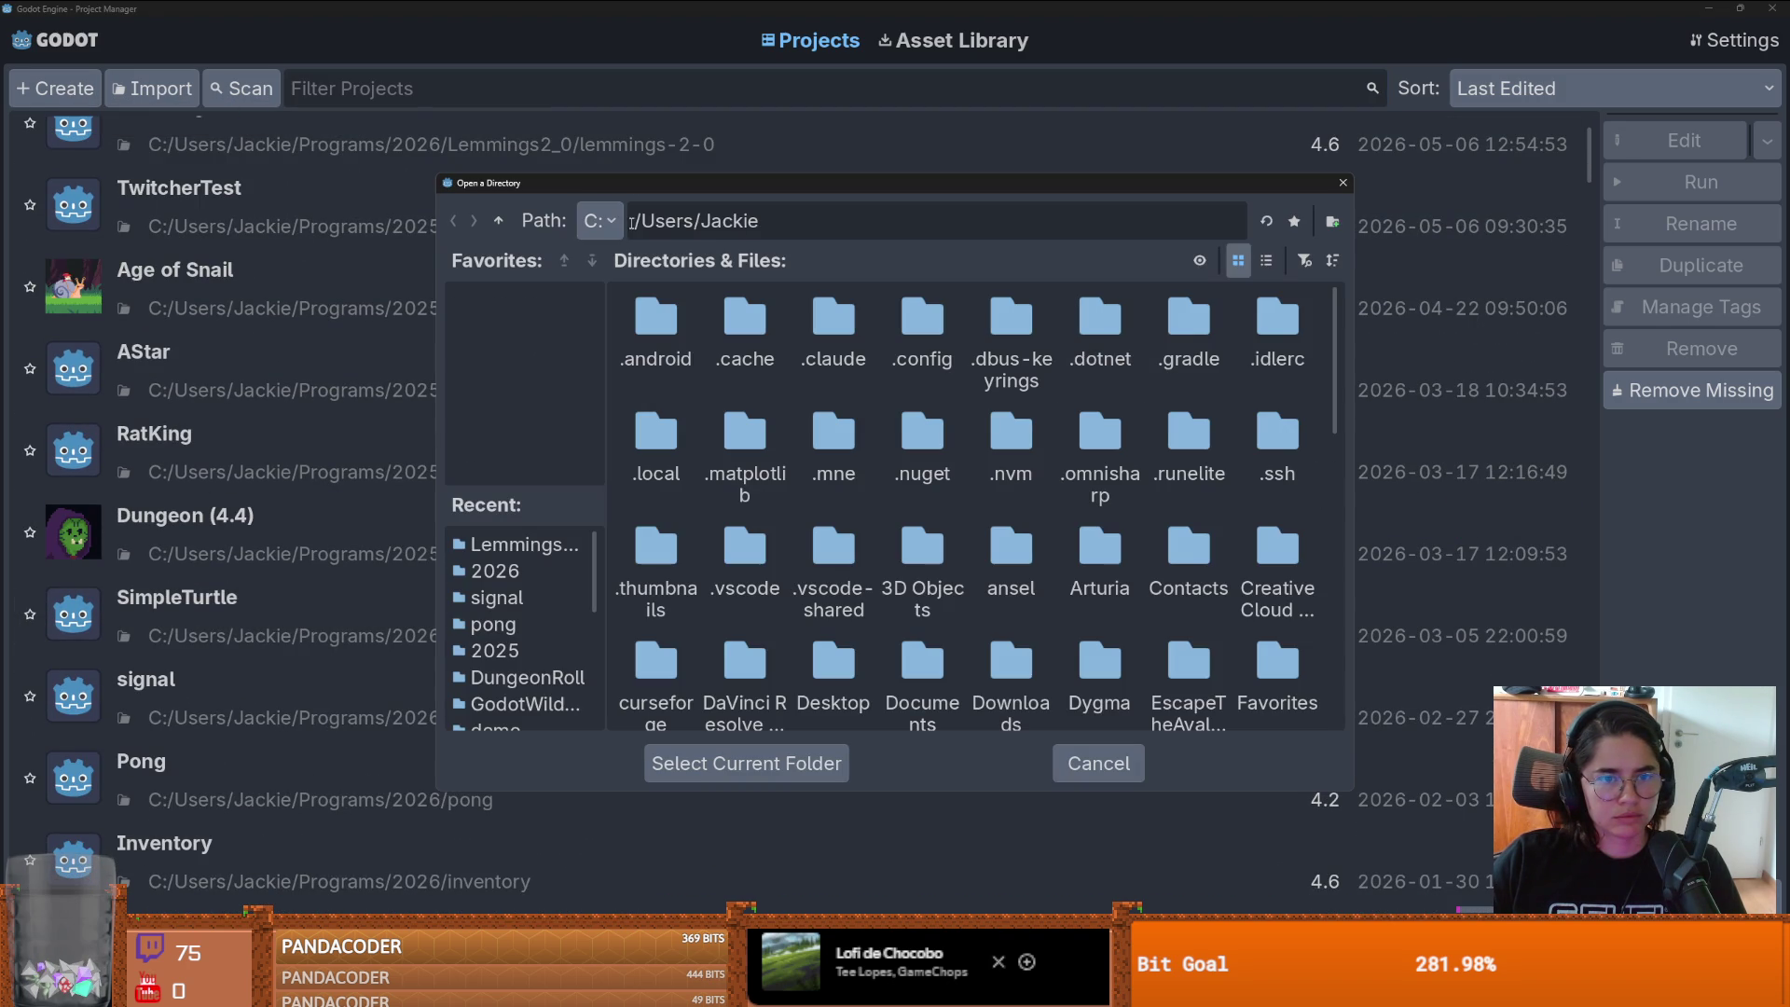
scroll(1071, 575, "down", 4)
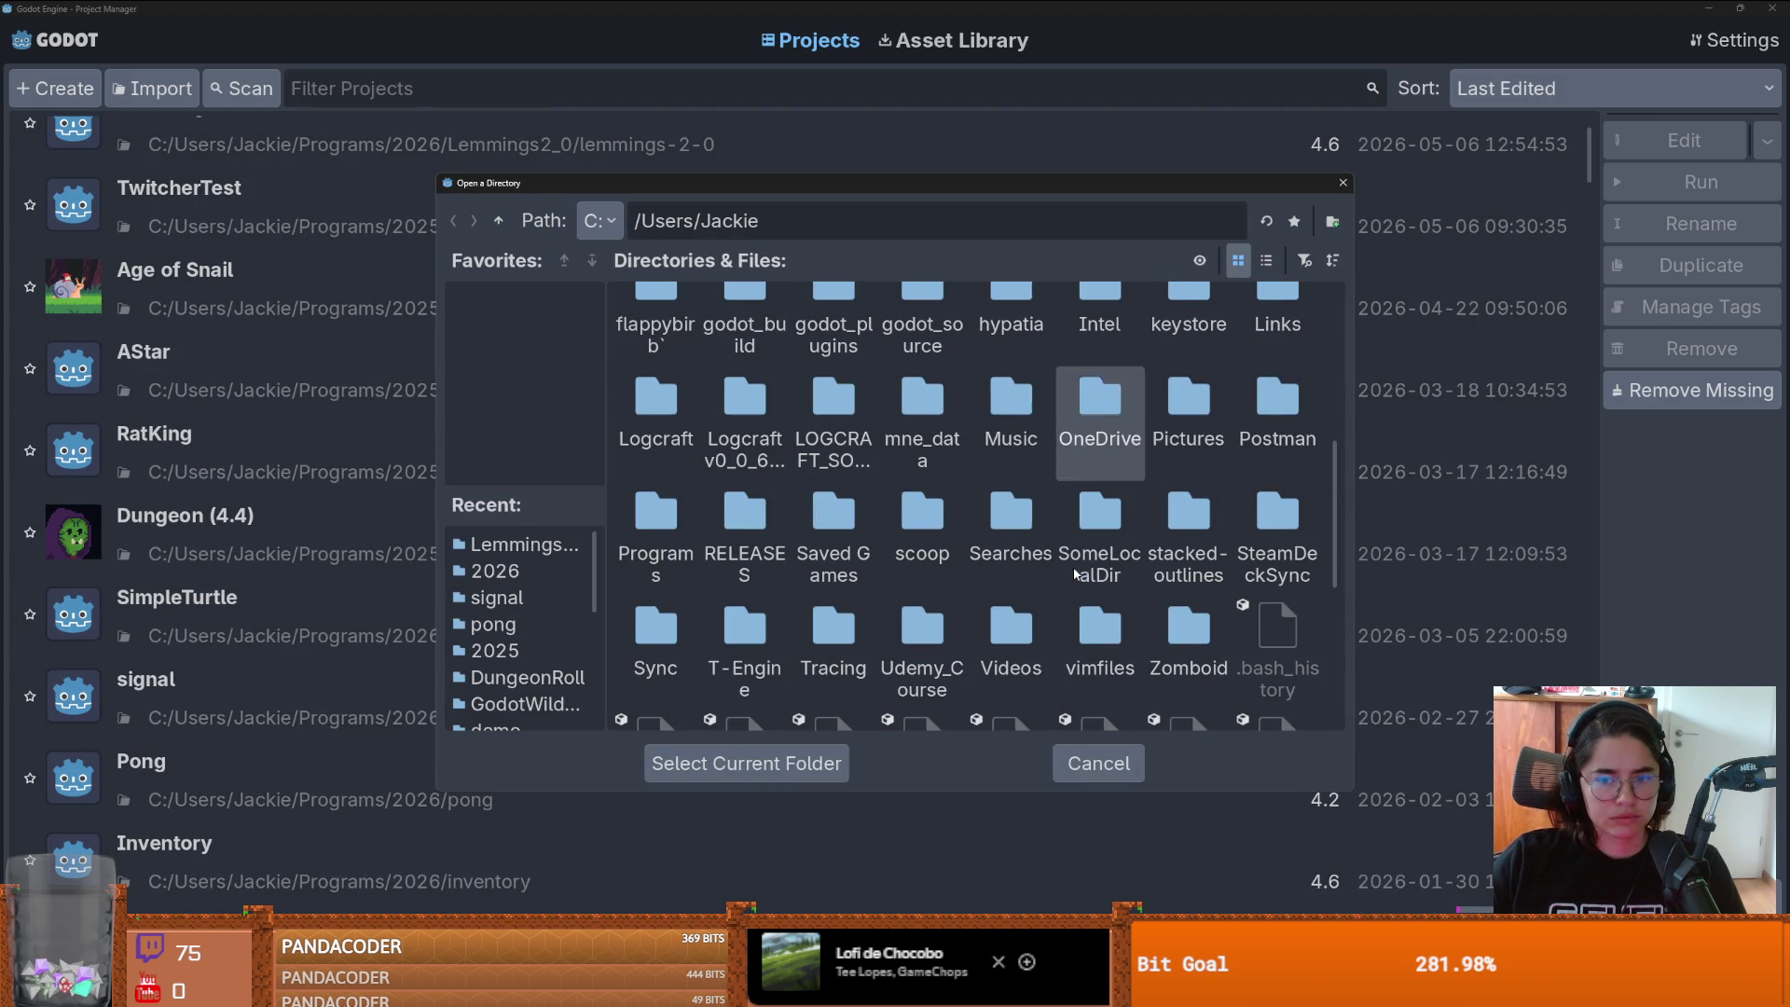
double_click(695, 522)
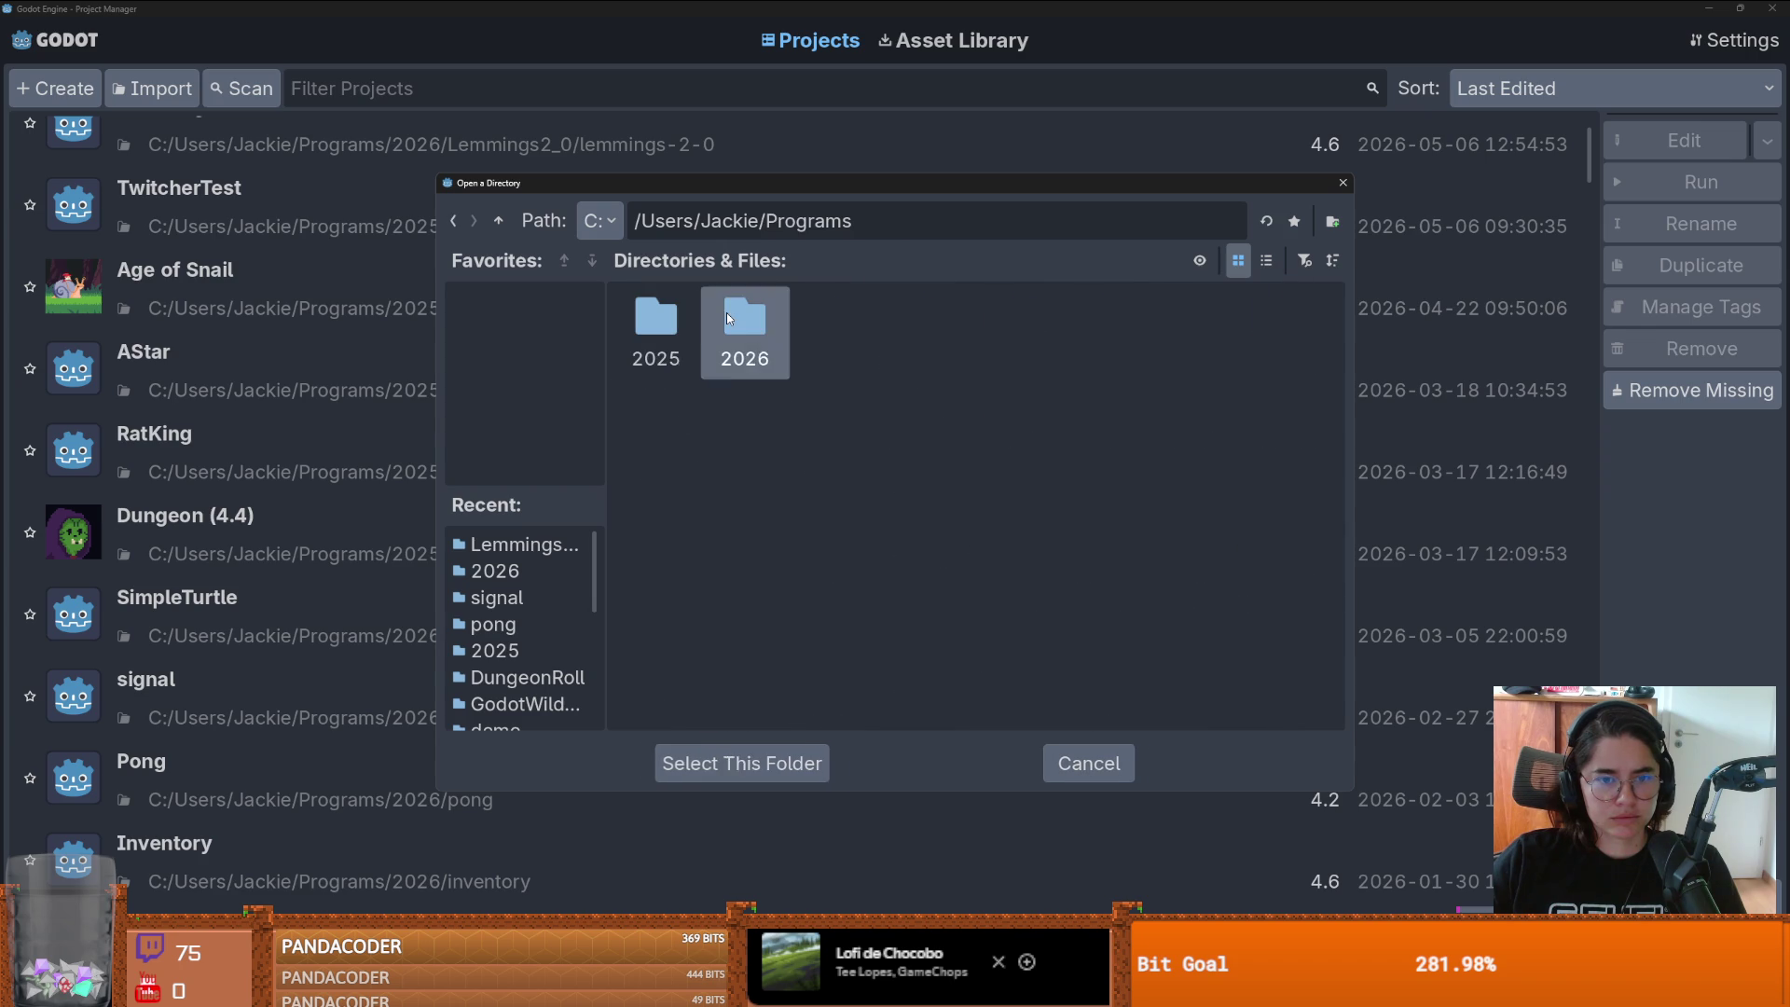
double_click(725, 317)
double_click(1007, 342)
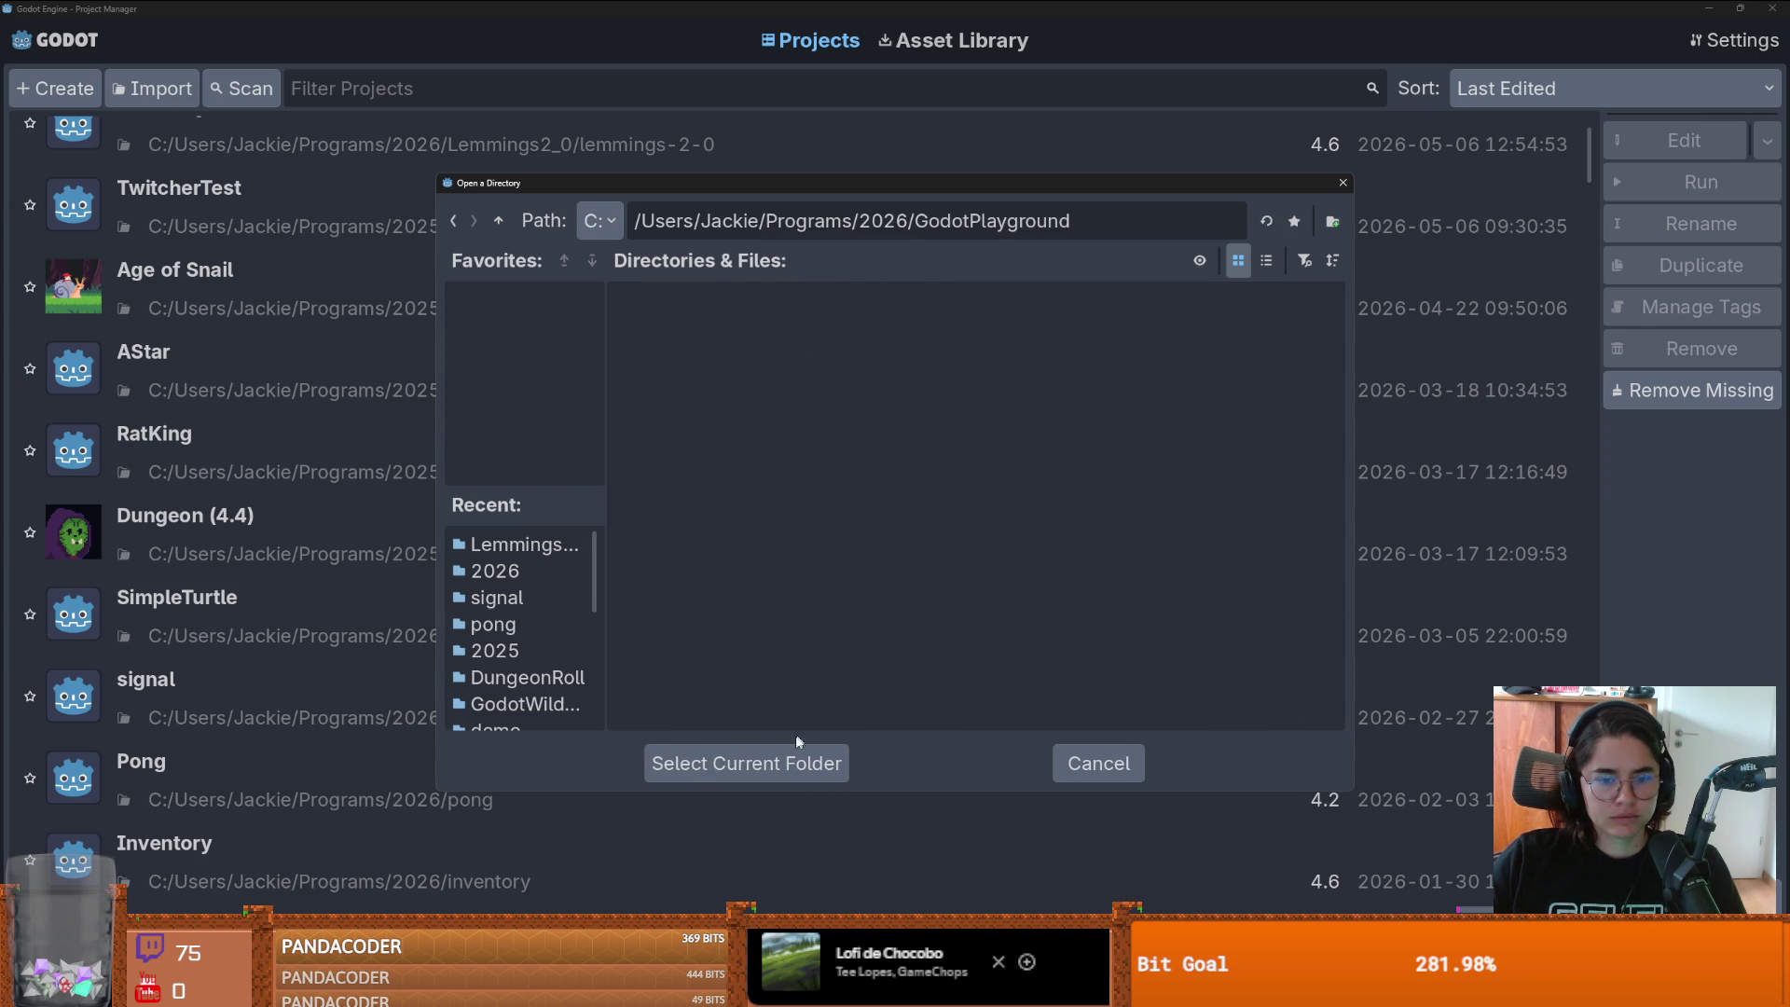
left_click(794, 757)
- Turn off Create Folder, name the project GodotPlayground, and create it
left_click(1200, 310)
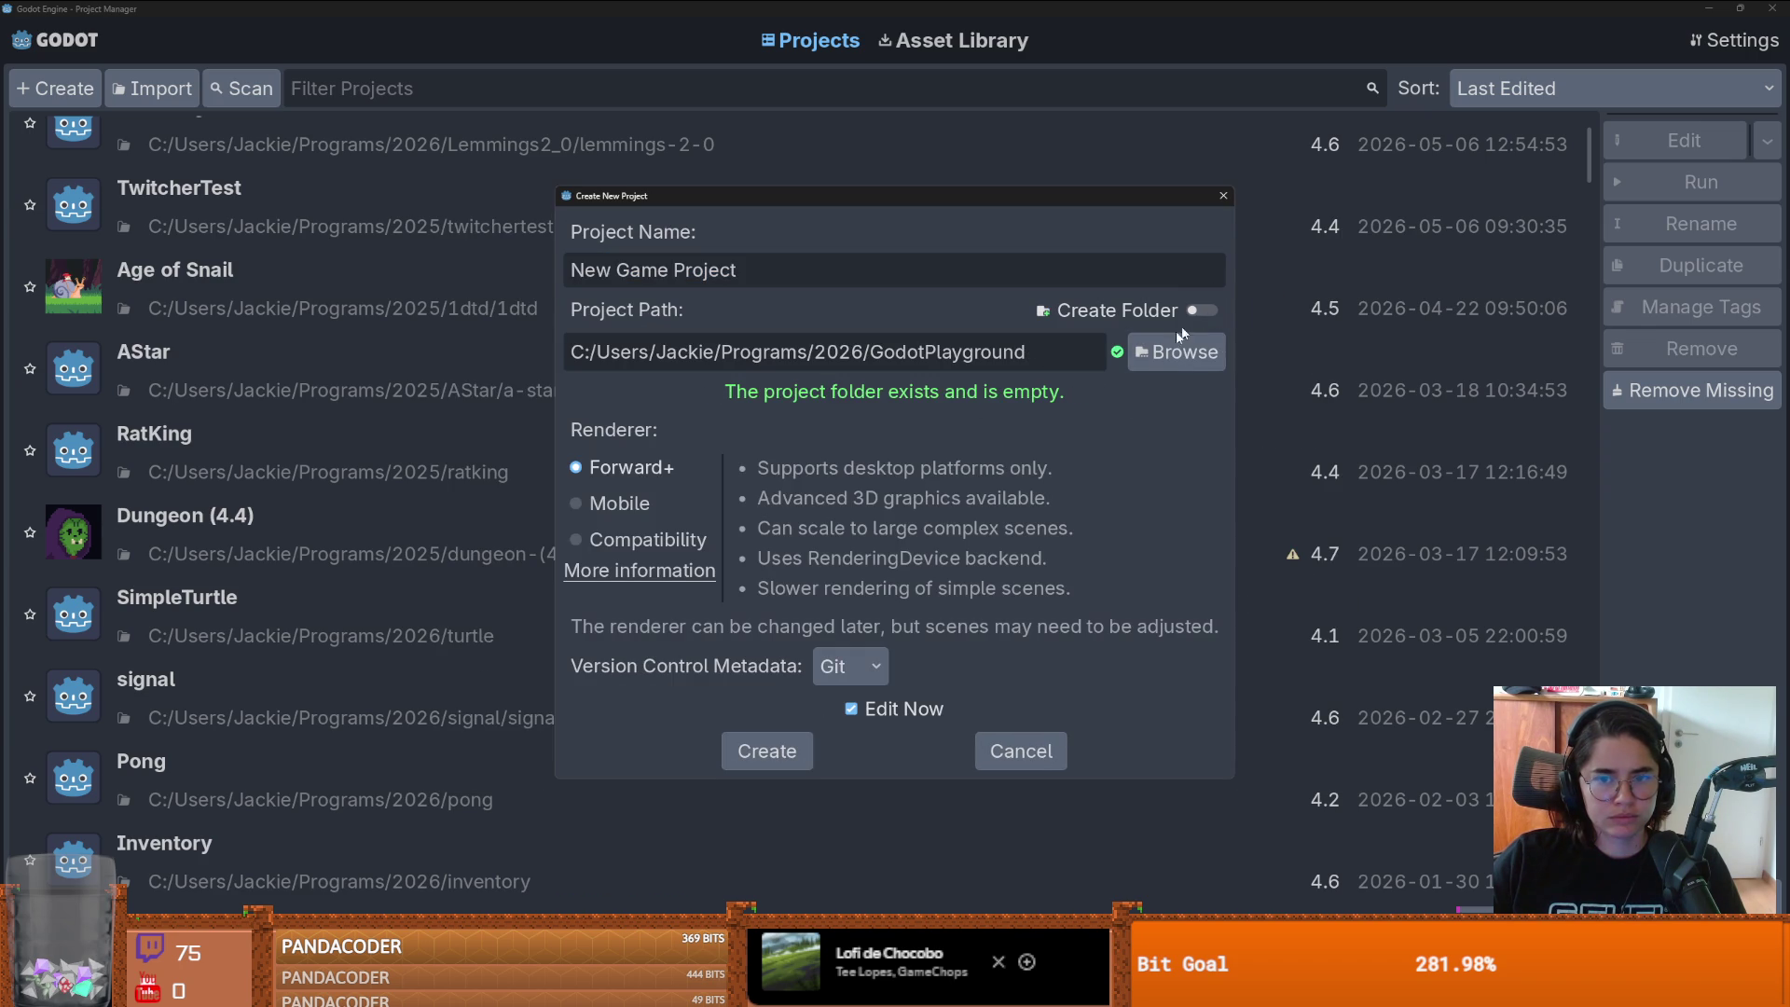
left_click(755, 285)
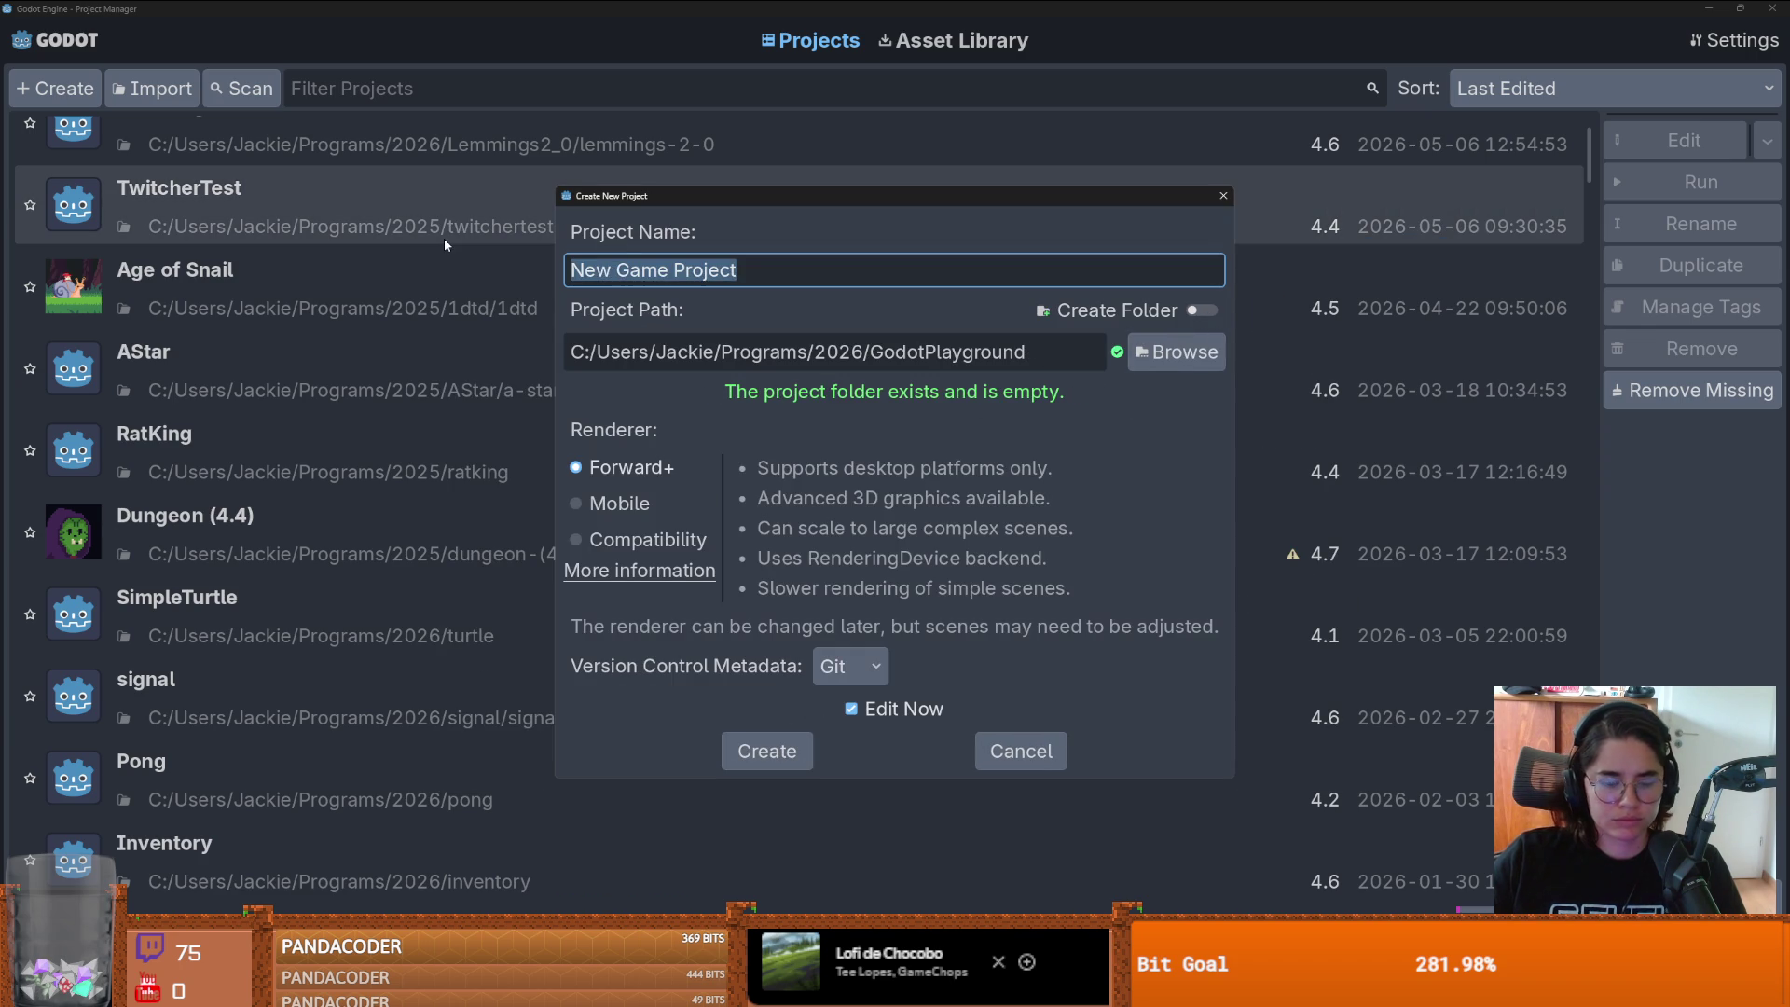
type("GodotPlayground")
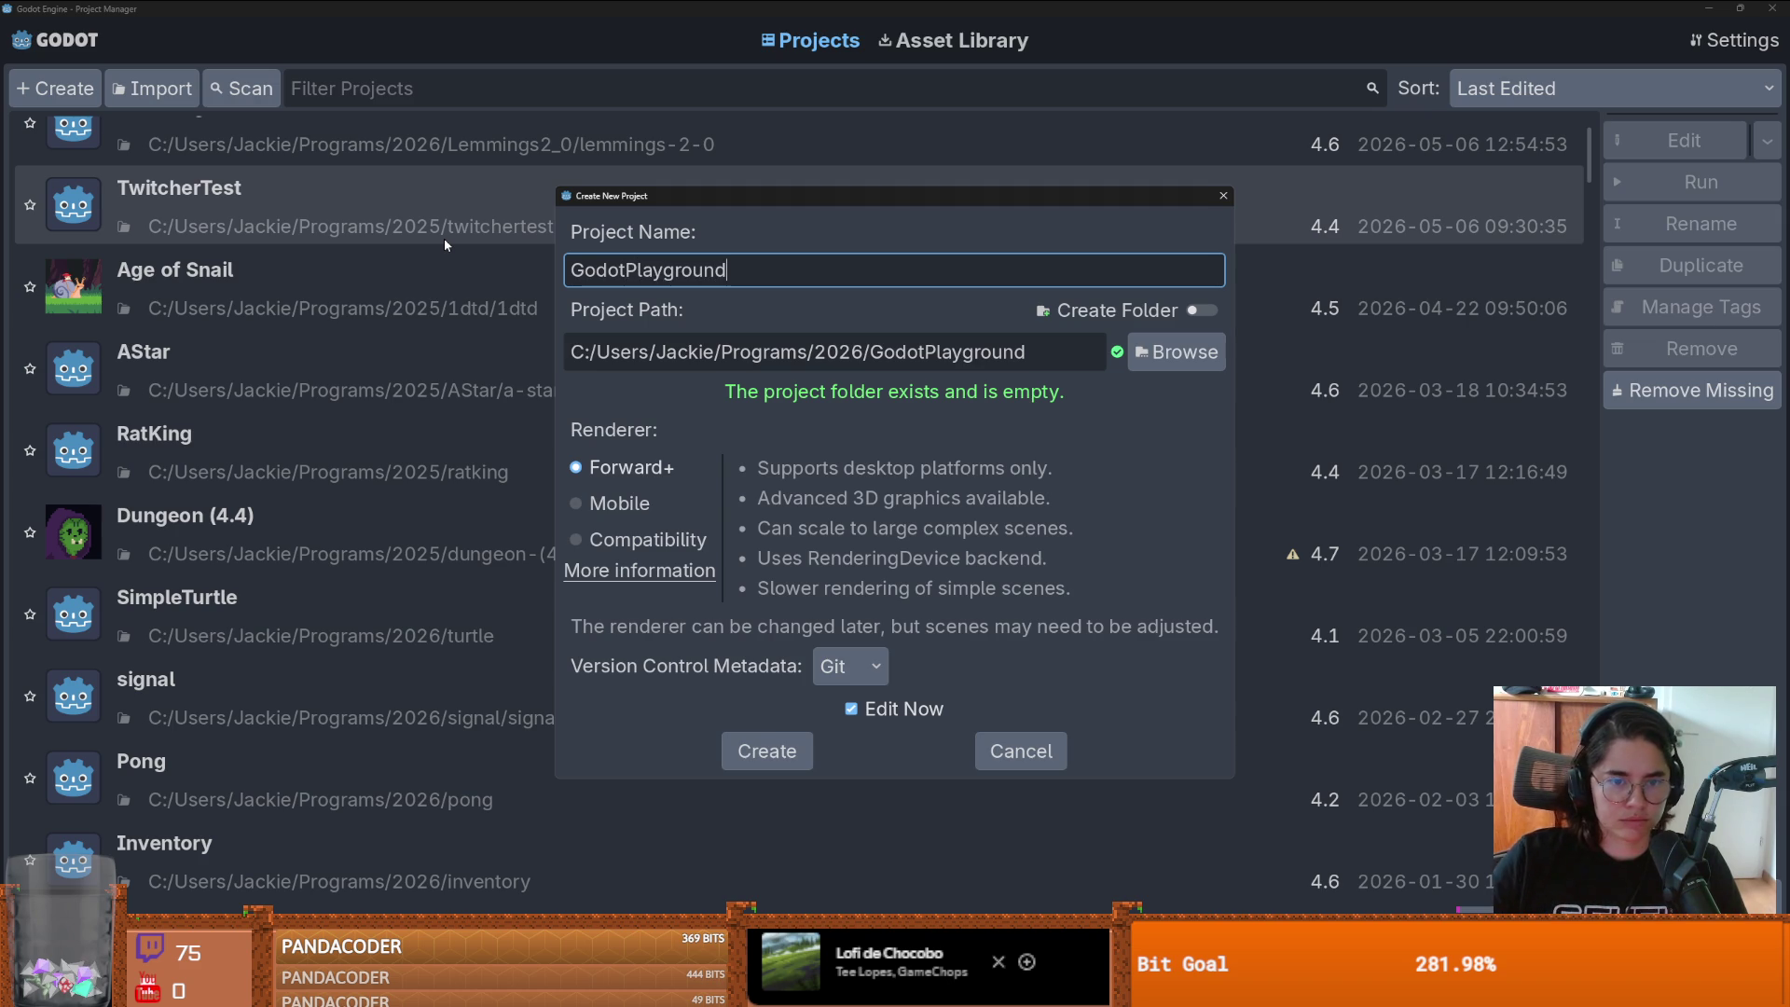
left_click(760, 750)
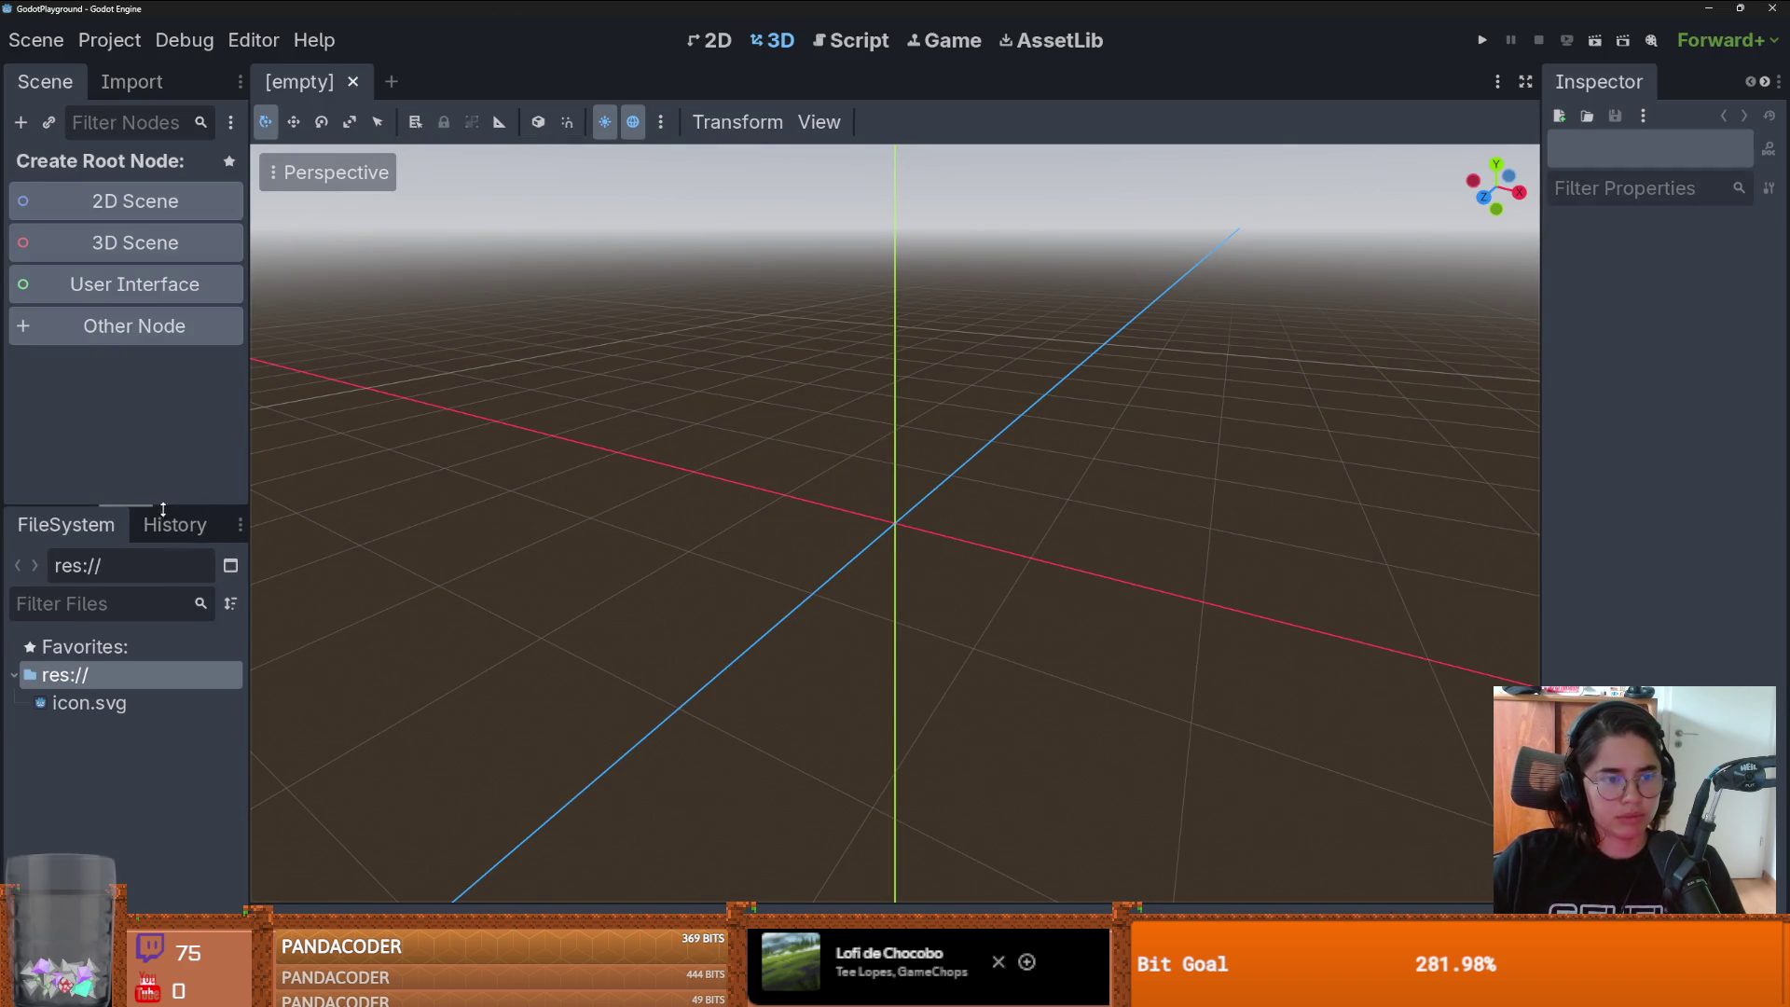
- Enlarge the Scene and FileSystem docks and create res://chat_message.gd from the root folder
left_click_drag(152, 508, 154, 420)
mouse_move(248, 388)
left_mouse_down()
mouse_move(232, 401)
mouse_move(317, 412)
left_mouse_up()
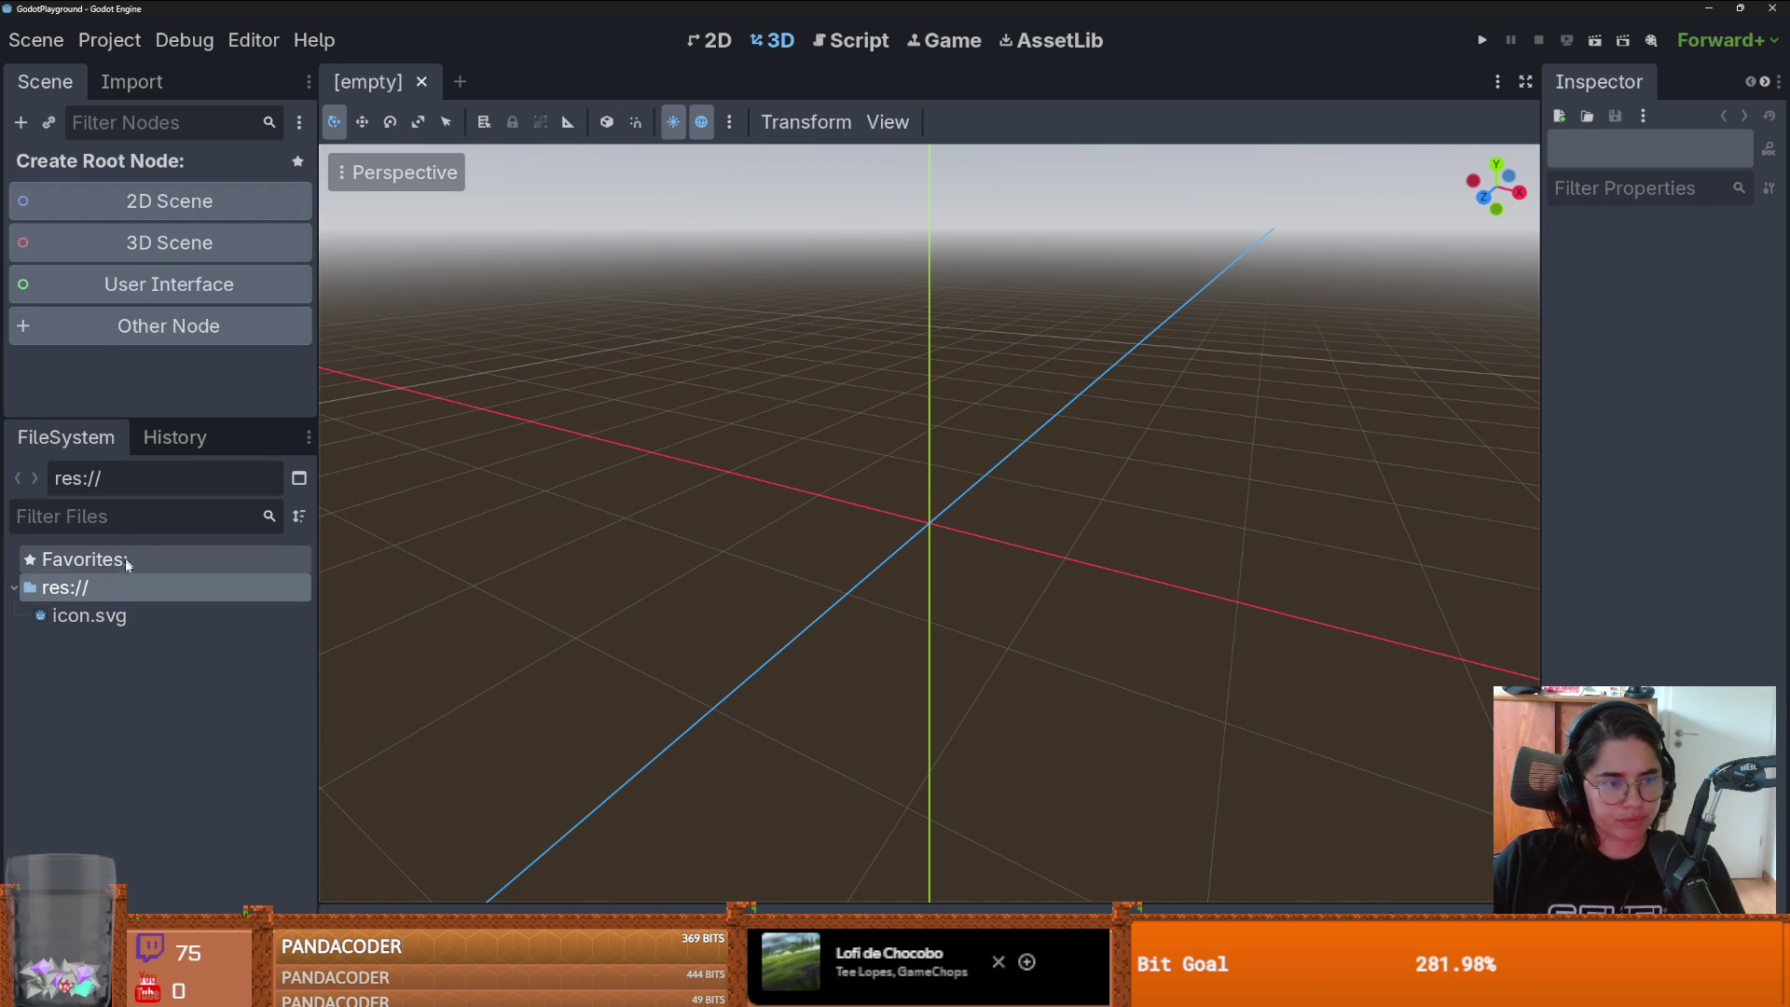
right_click(152, 589)
mouse_move(233, 605)
left_click(578, 662)
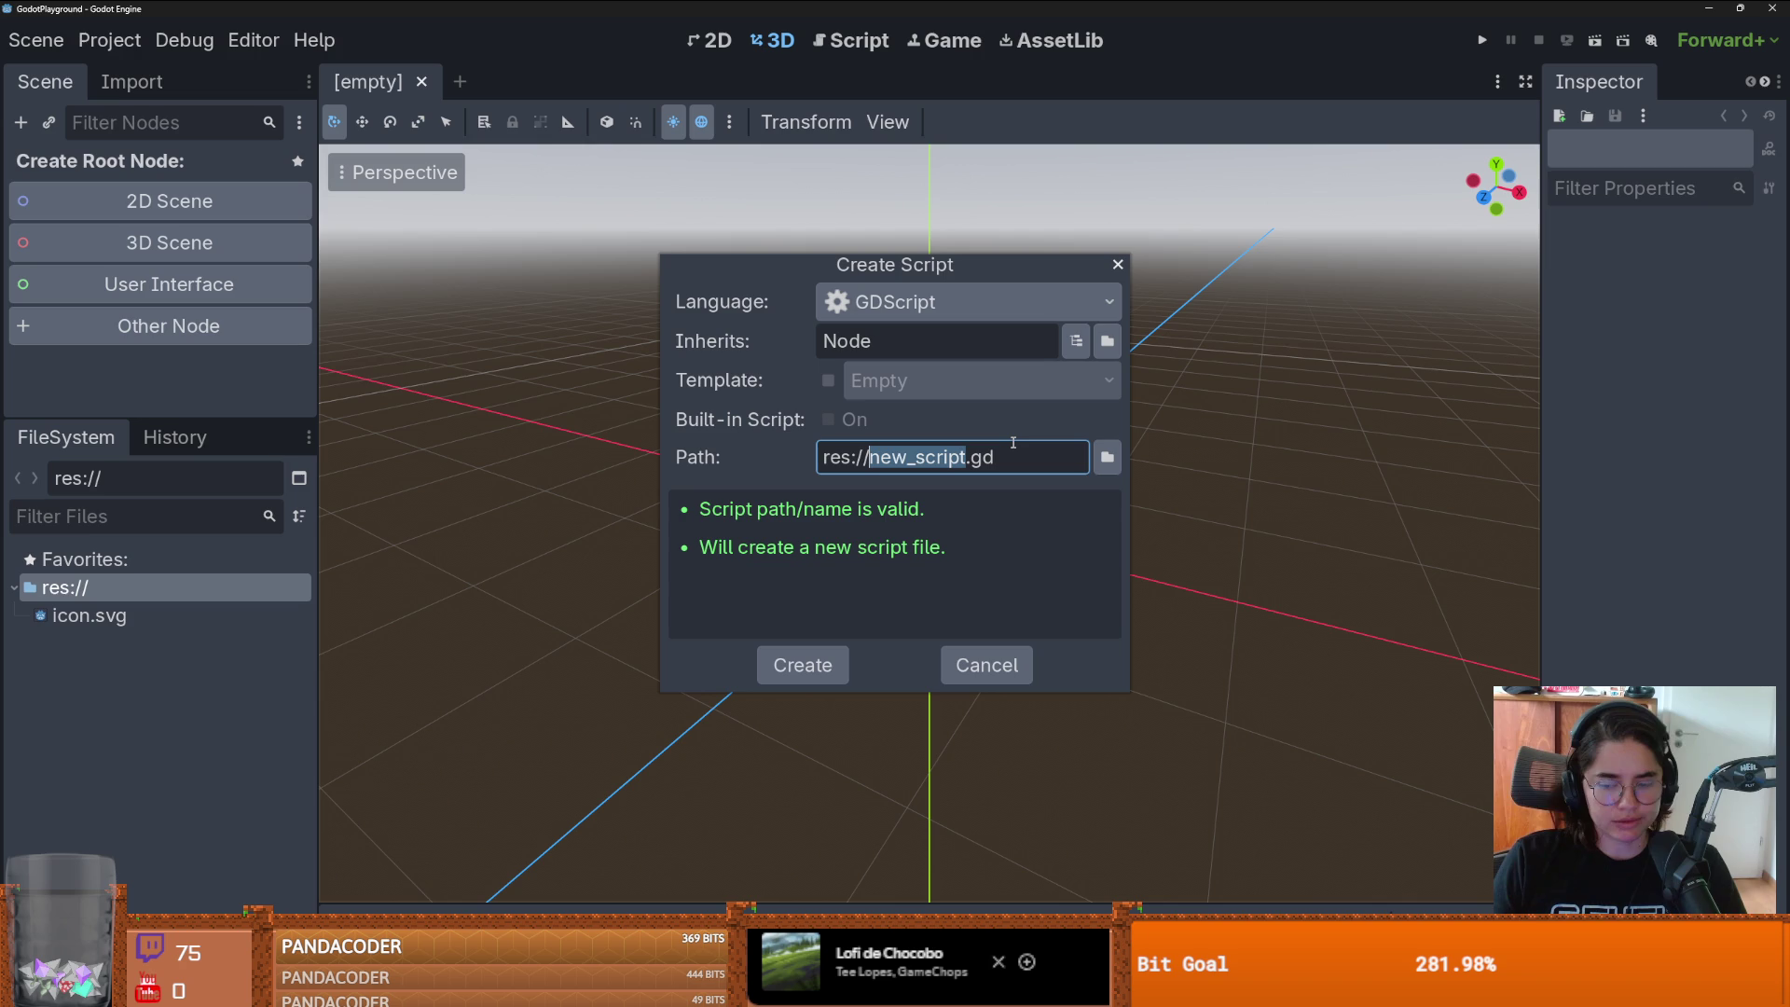
type("chat_mess")
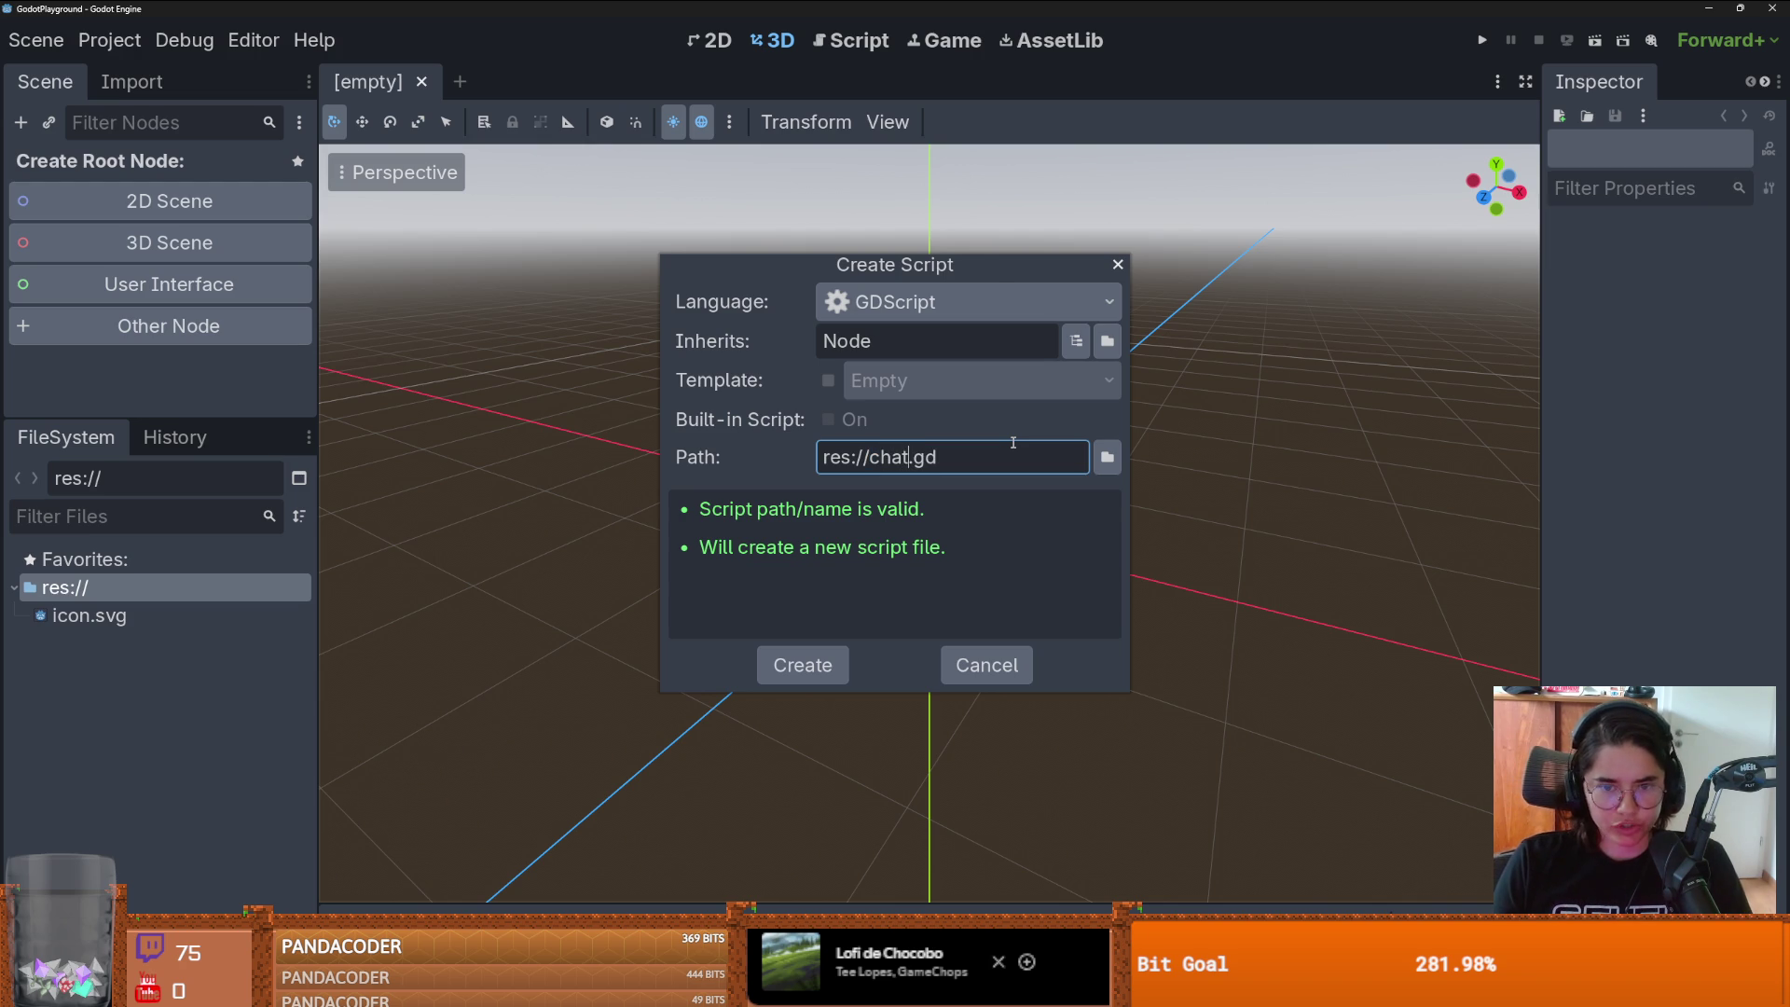
type("age")
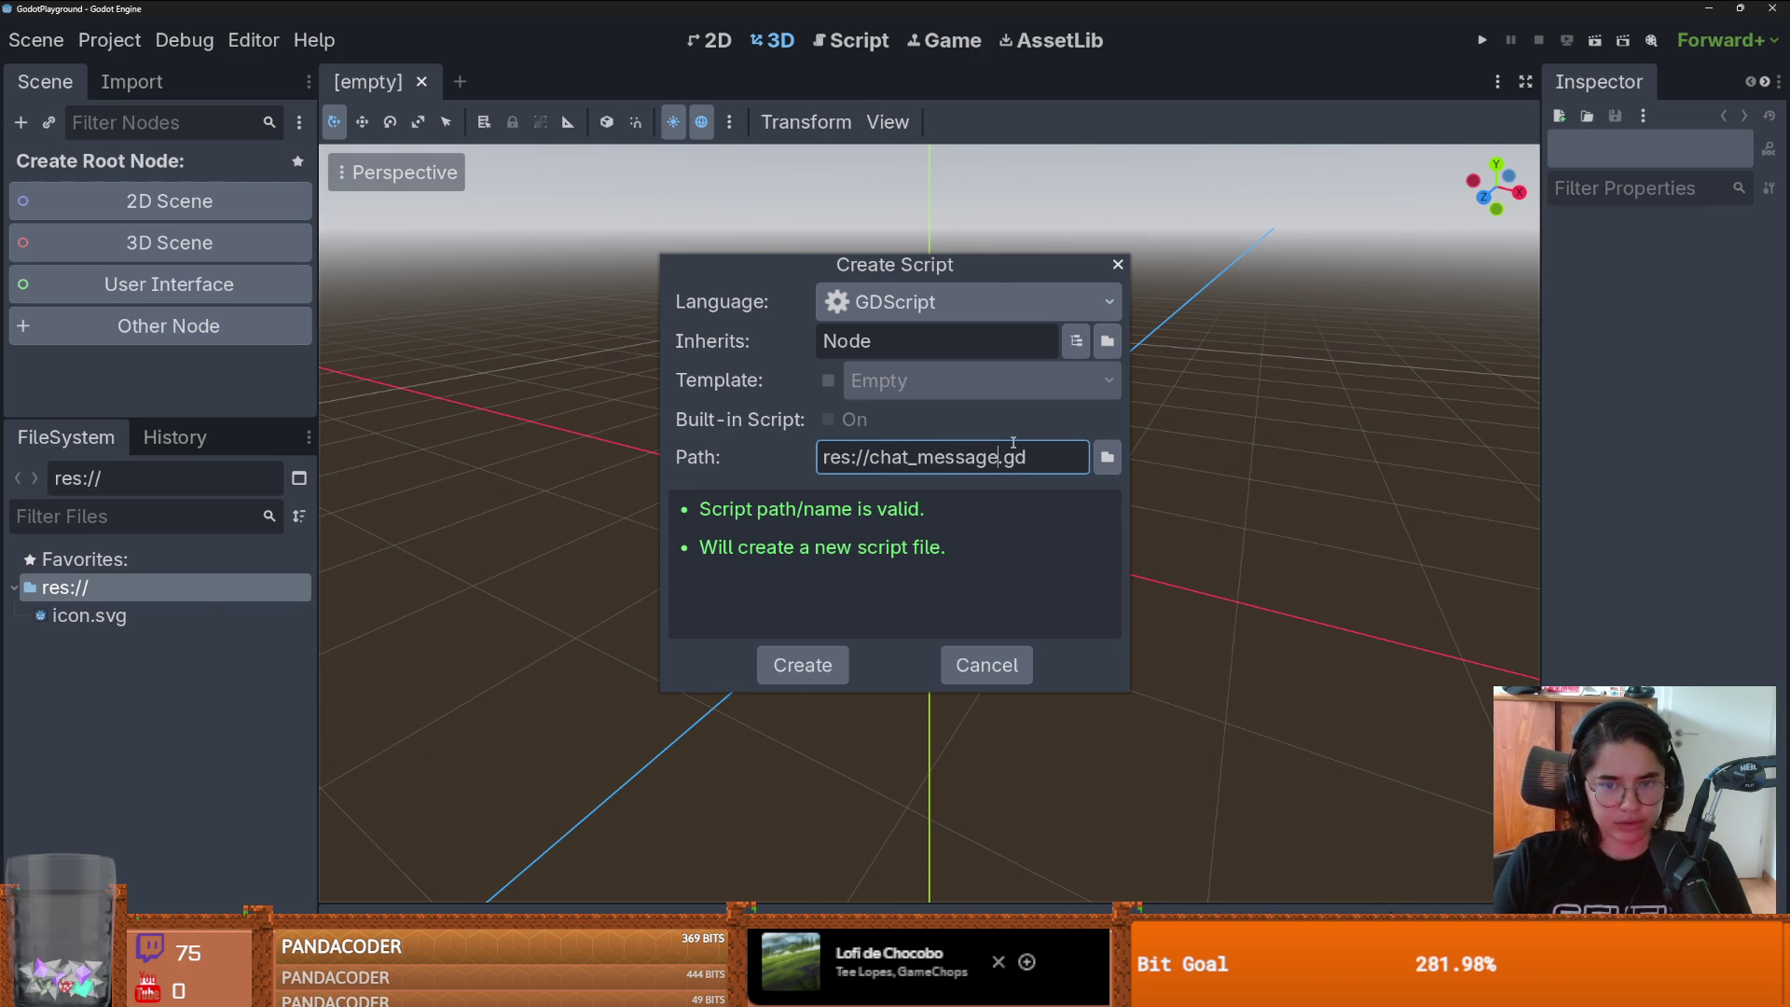
key("Return")
double_click(702, 159)
- Change the base class to RefCounted, add 'class_name Chatmessage' on line 2, and save
type("Re")
key("Return")
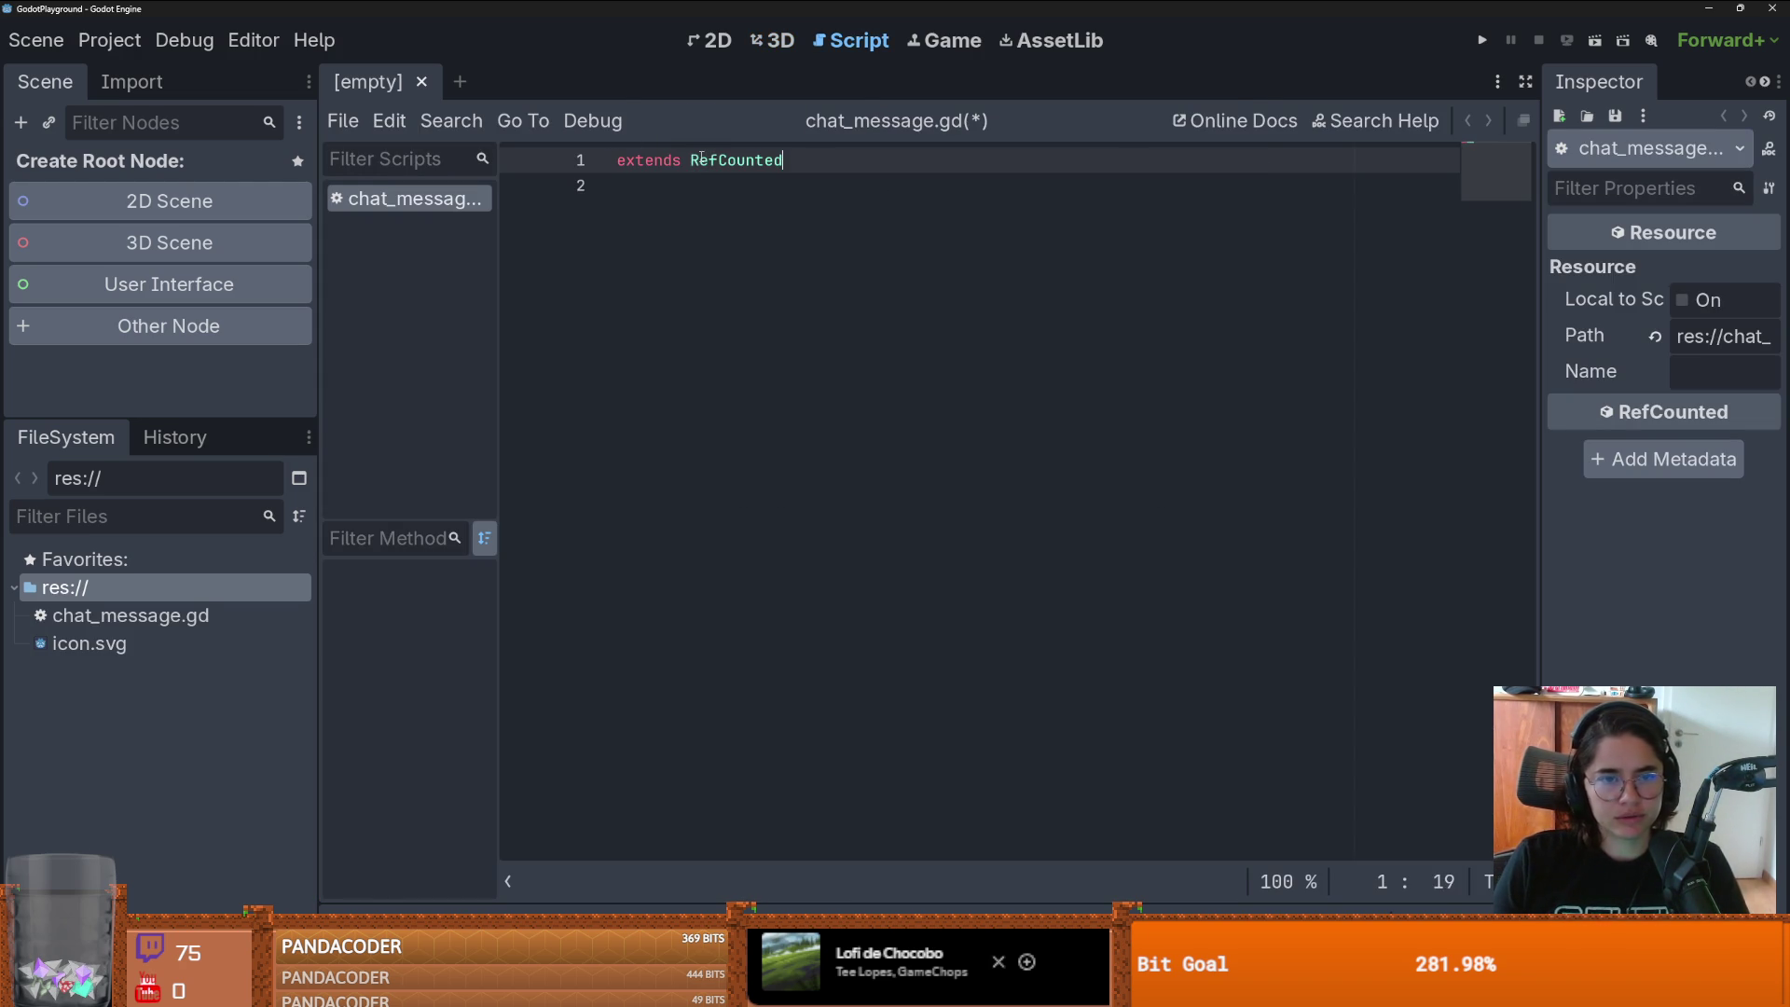
key("Return")
type("class_-m")
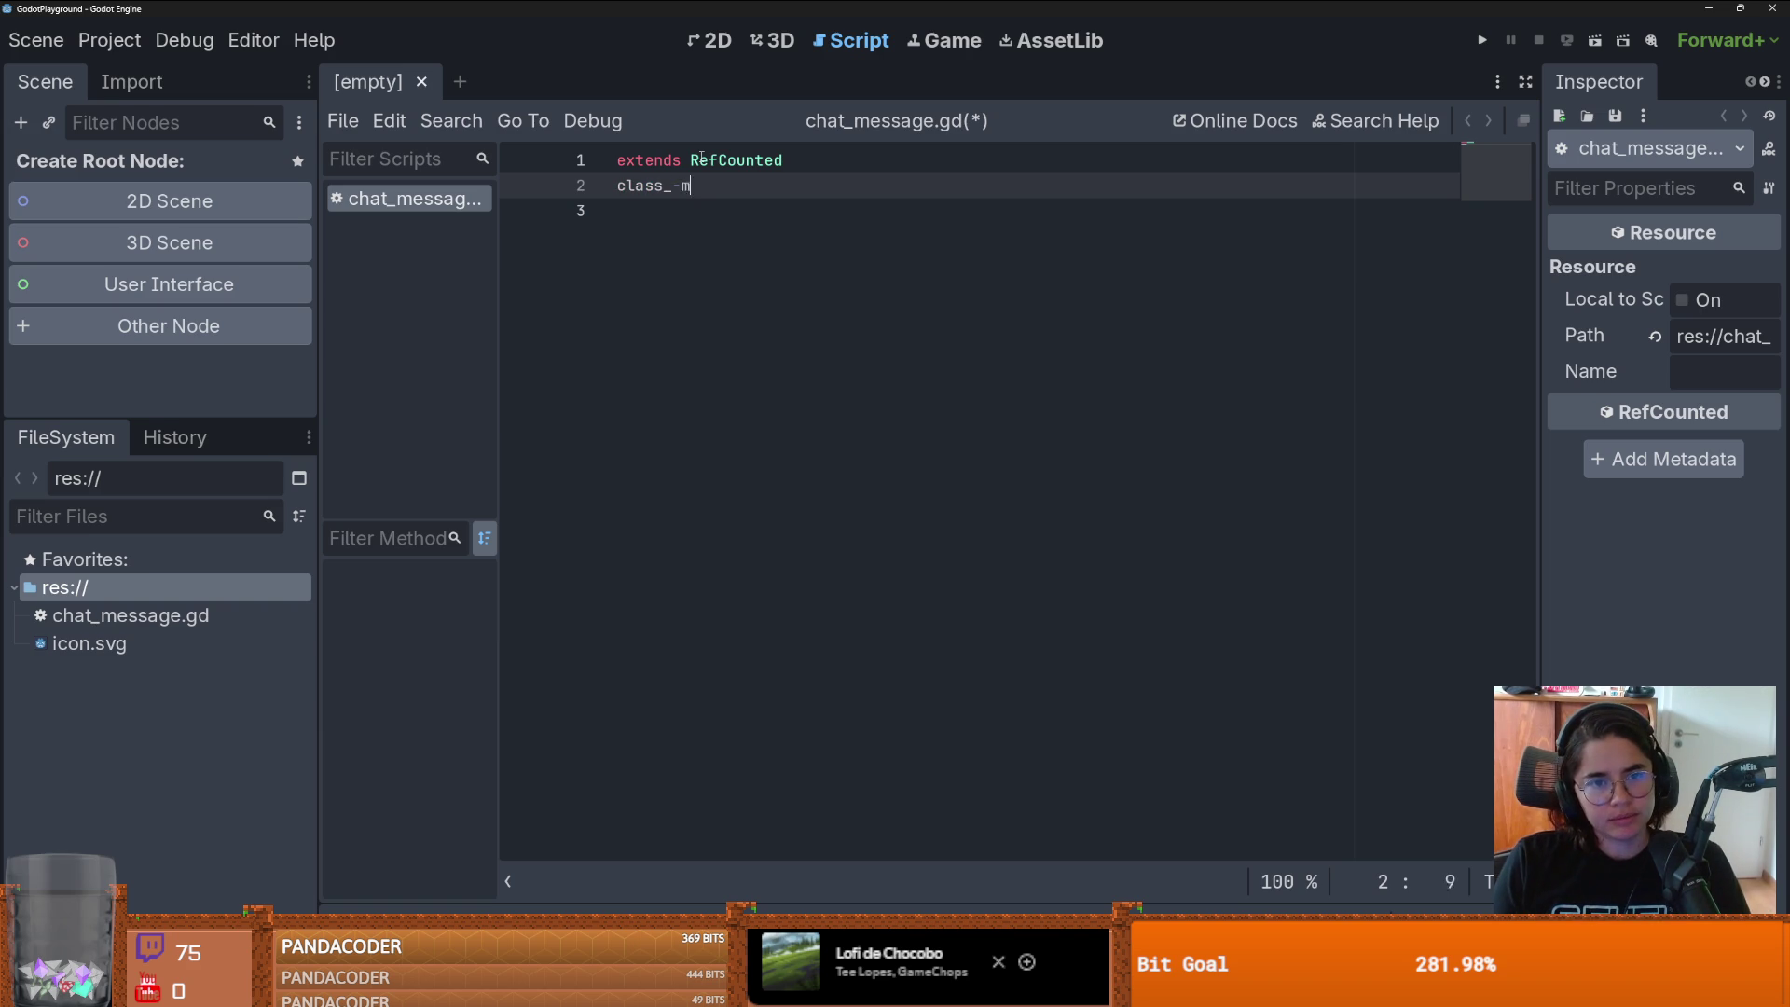
key("BackSpace")
key("BackSpace")
type("name C")
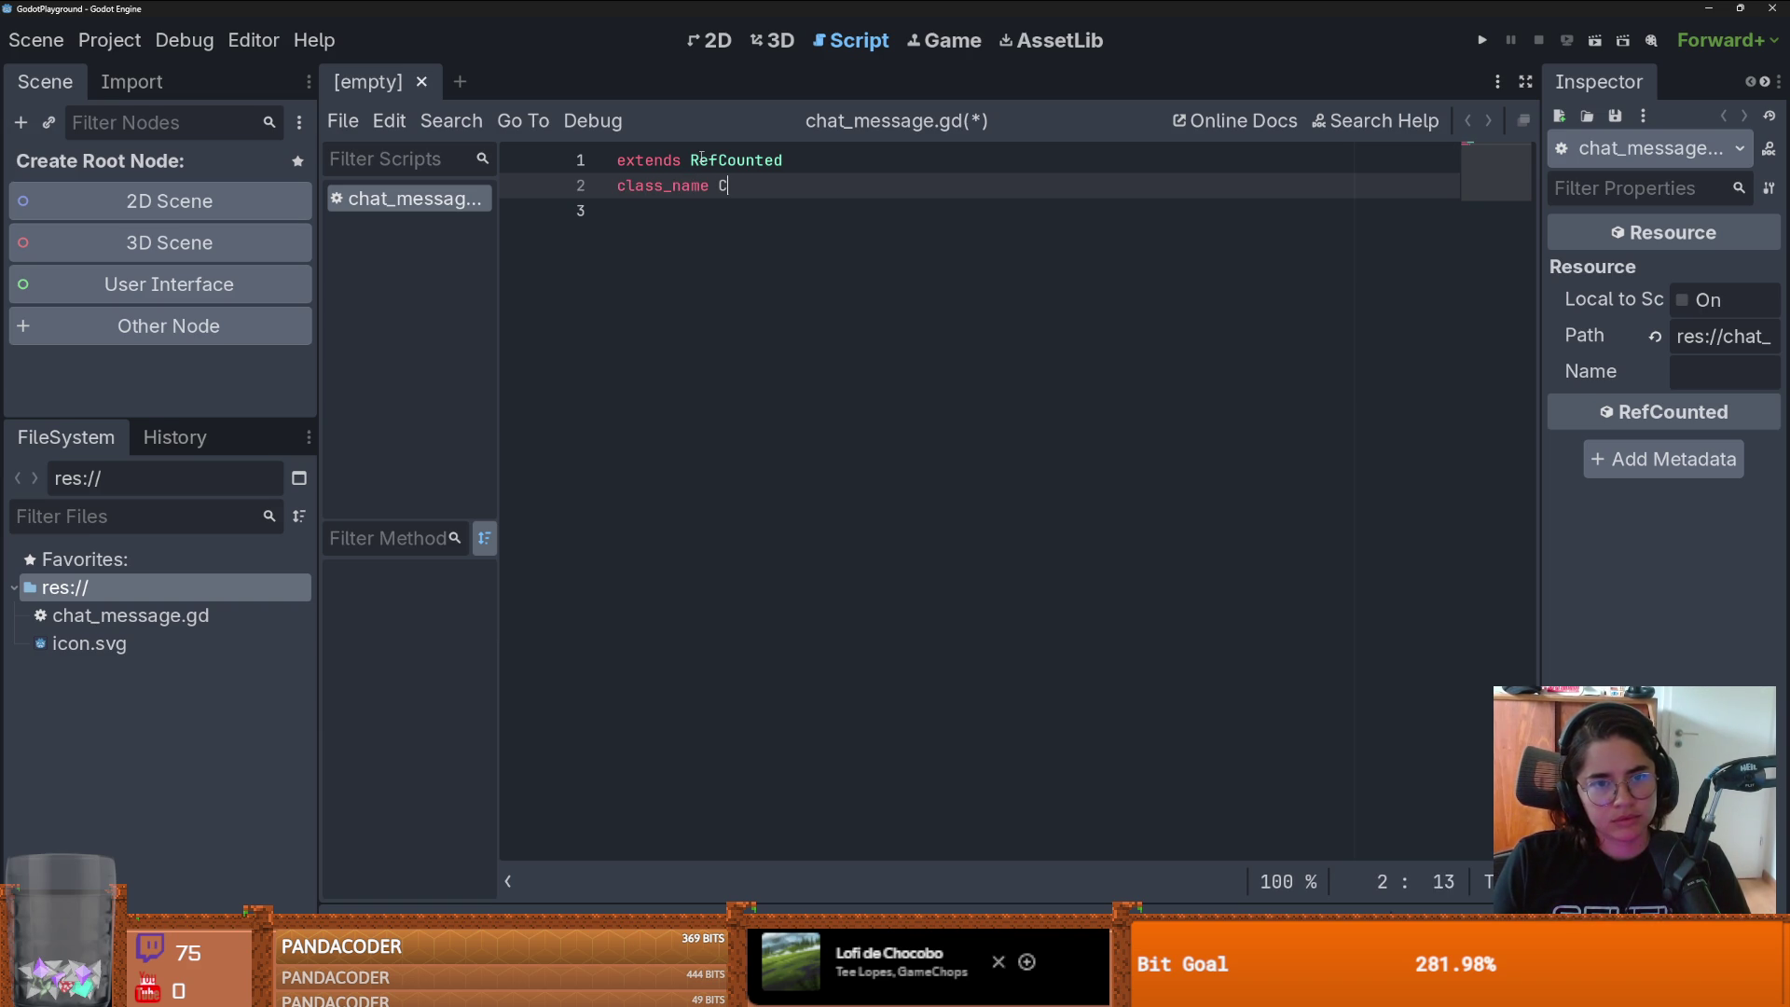
type("hatmessage")
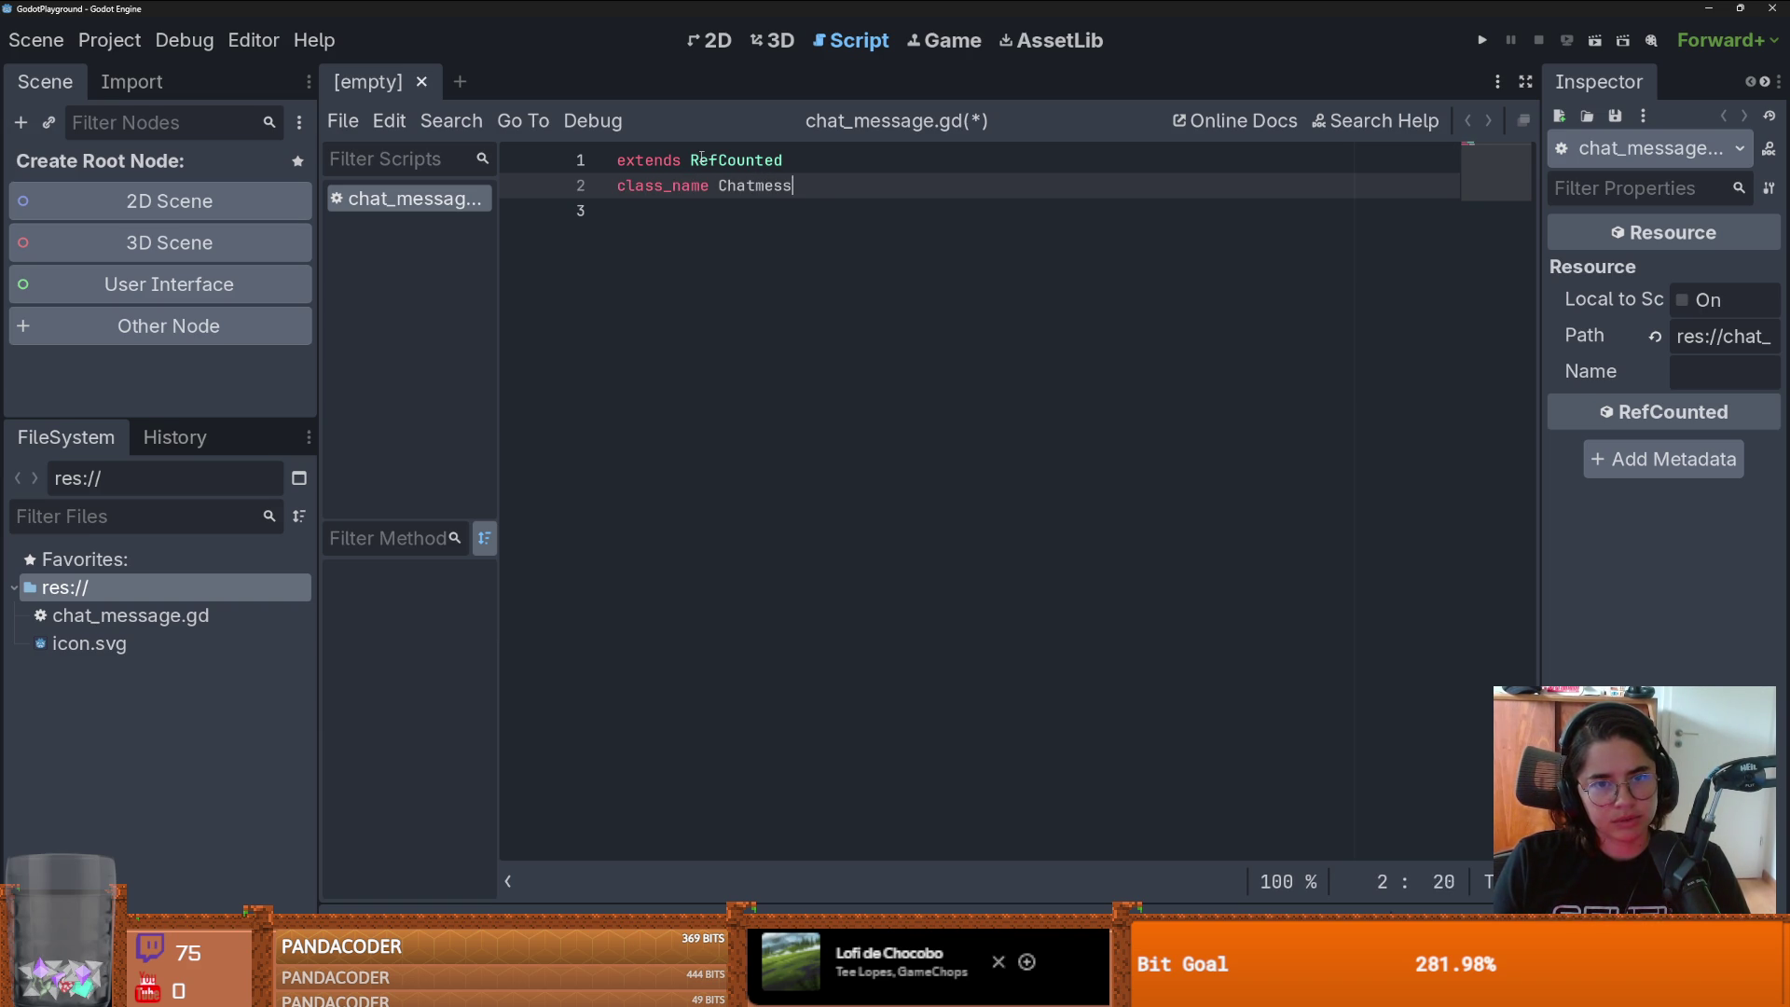
key("Return")
key("Return")
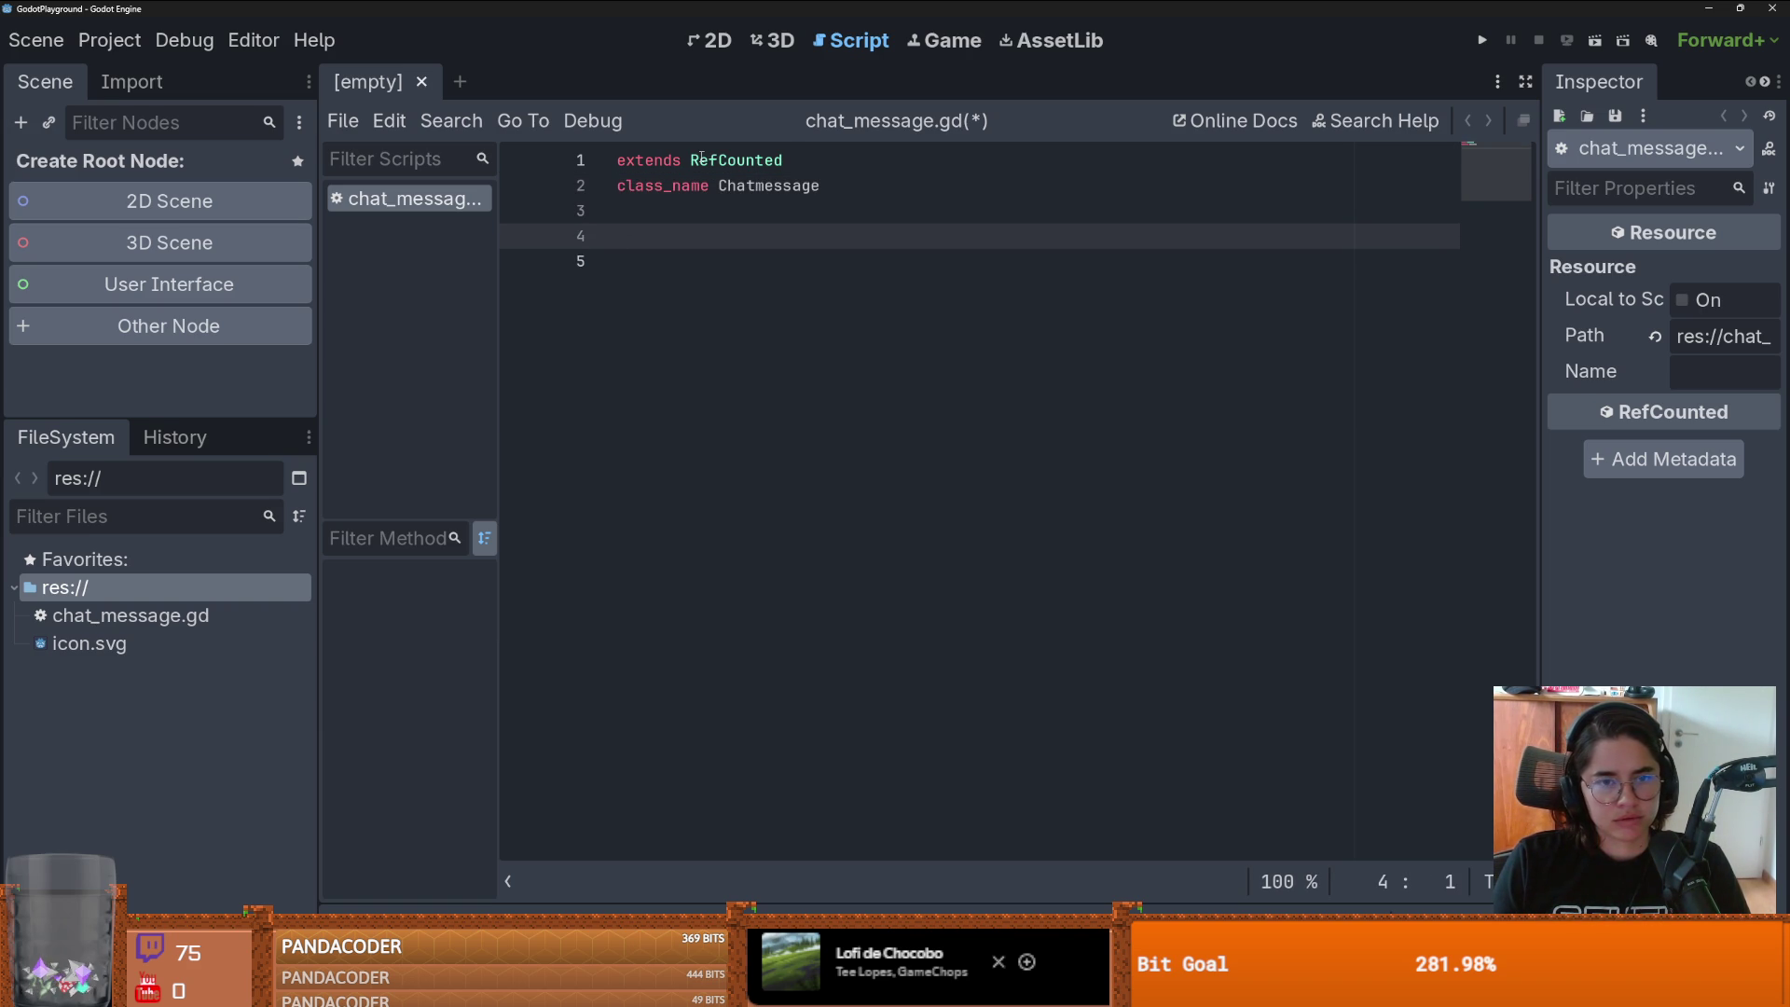
key("ctrl+a")
key("BackSpace")
key("ctrl+z")
key("ctrl+z")
key("ctrl+z")
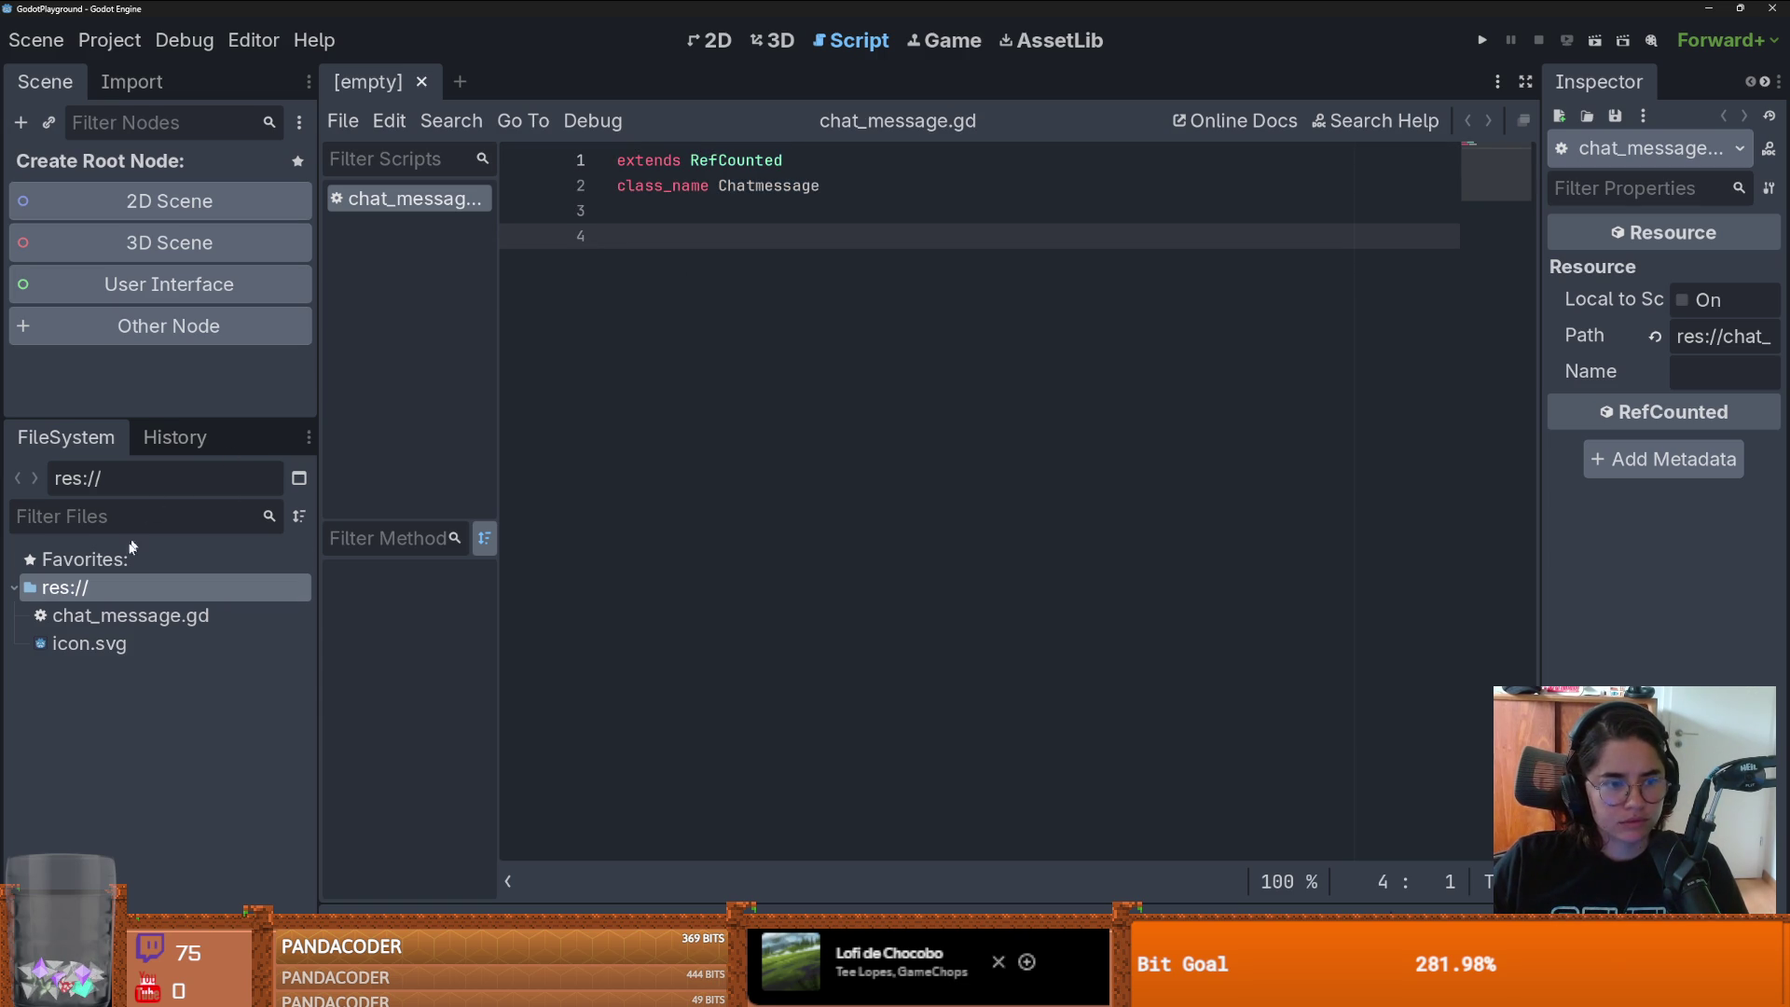
right_click(131, 583)
mouse_move(202, 591)
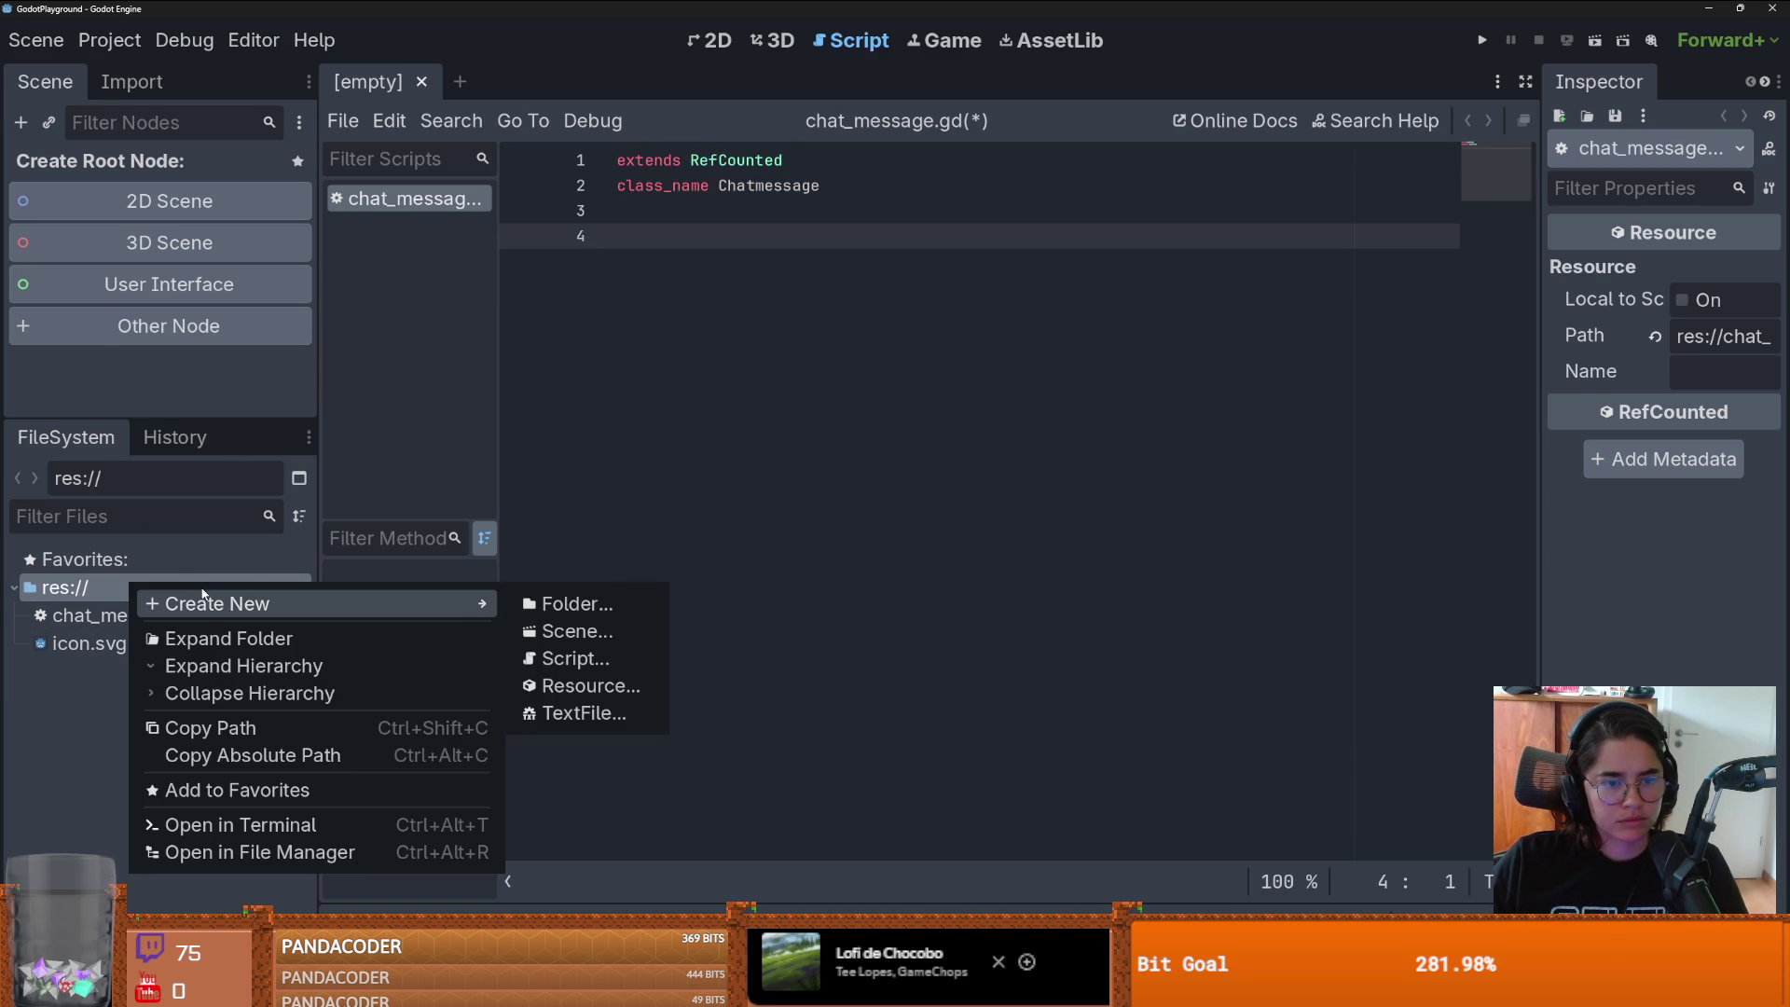
- In the 2D view, create a new scene with a Node2D root node
left_click(718, 40)
scroll(616, 387, "up", 1)
scroll(503, 376, "up", 1)
right_click(156, 586)
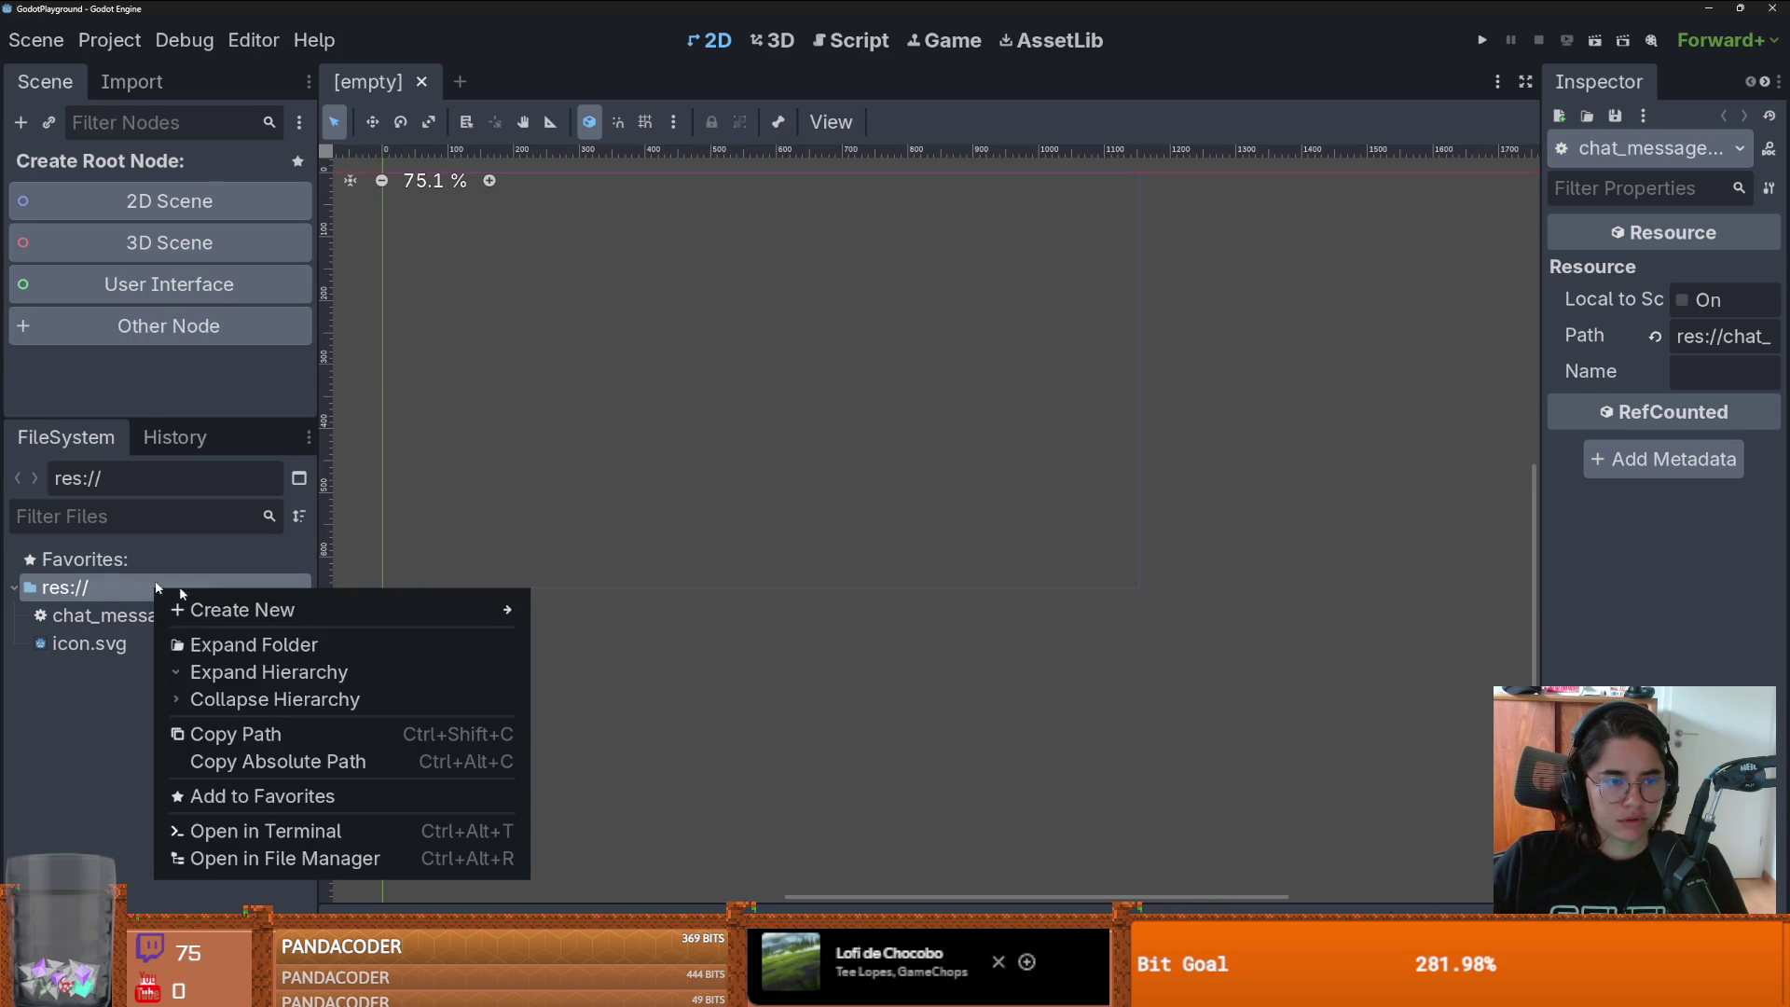
left_click(168, 201)
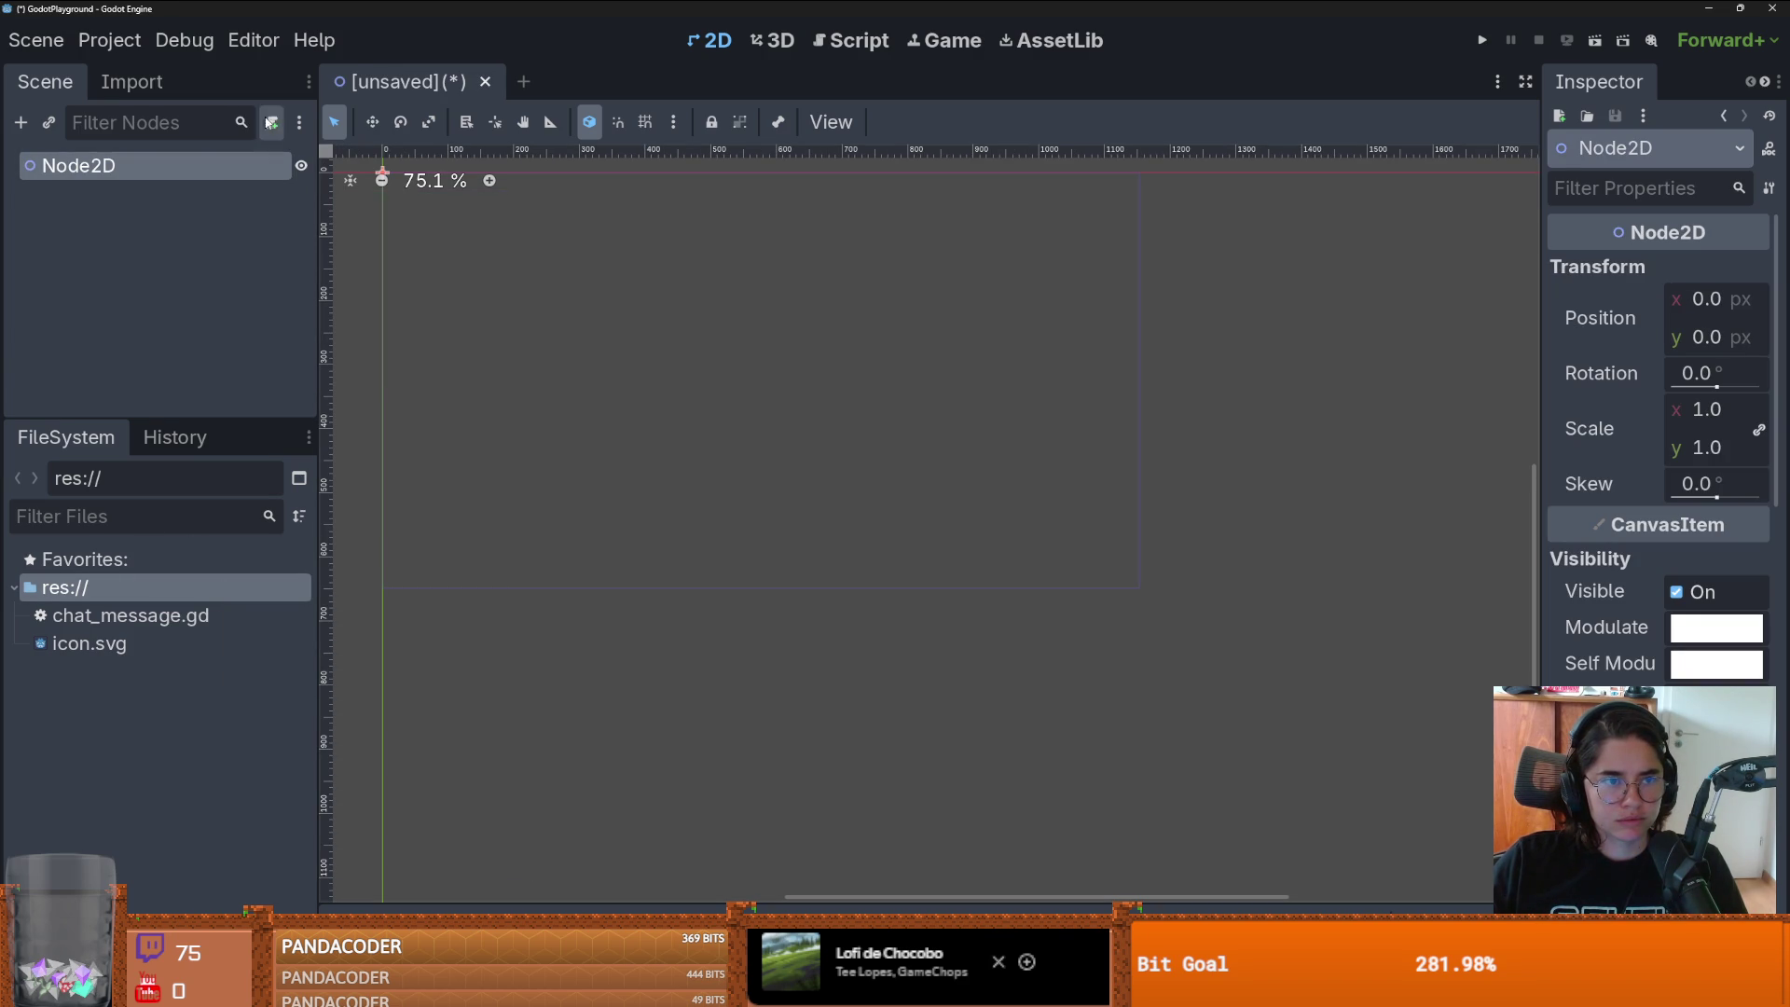
- Attach a new node_2d.gd script to the Node2D root and place the caret below extends
left_click(269, 122)
left_click(820, 665)
left_click(783, 317)
left_click(110, 40)
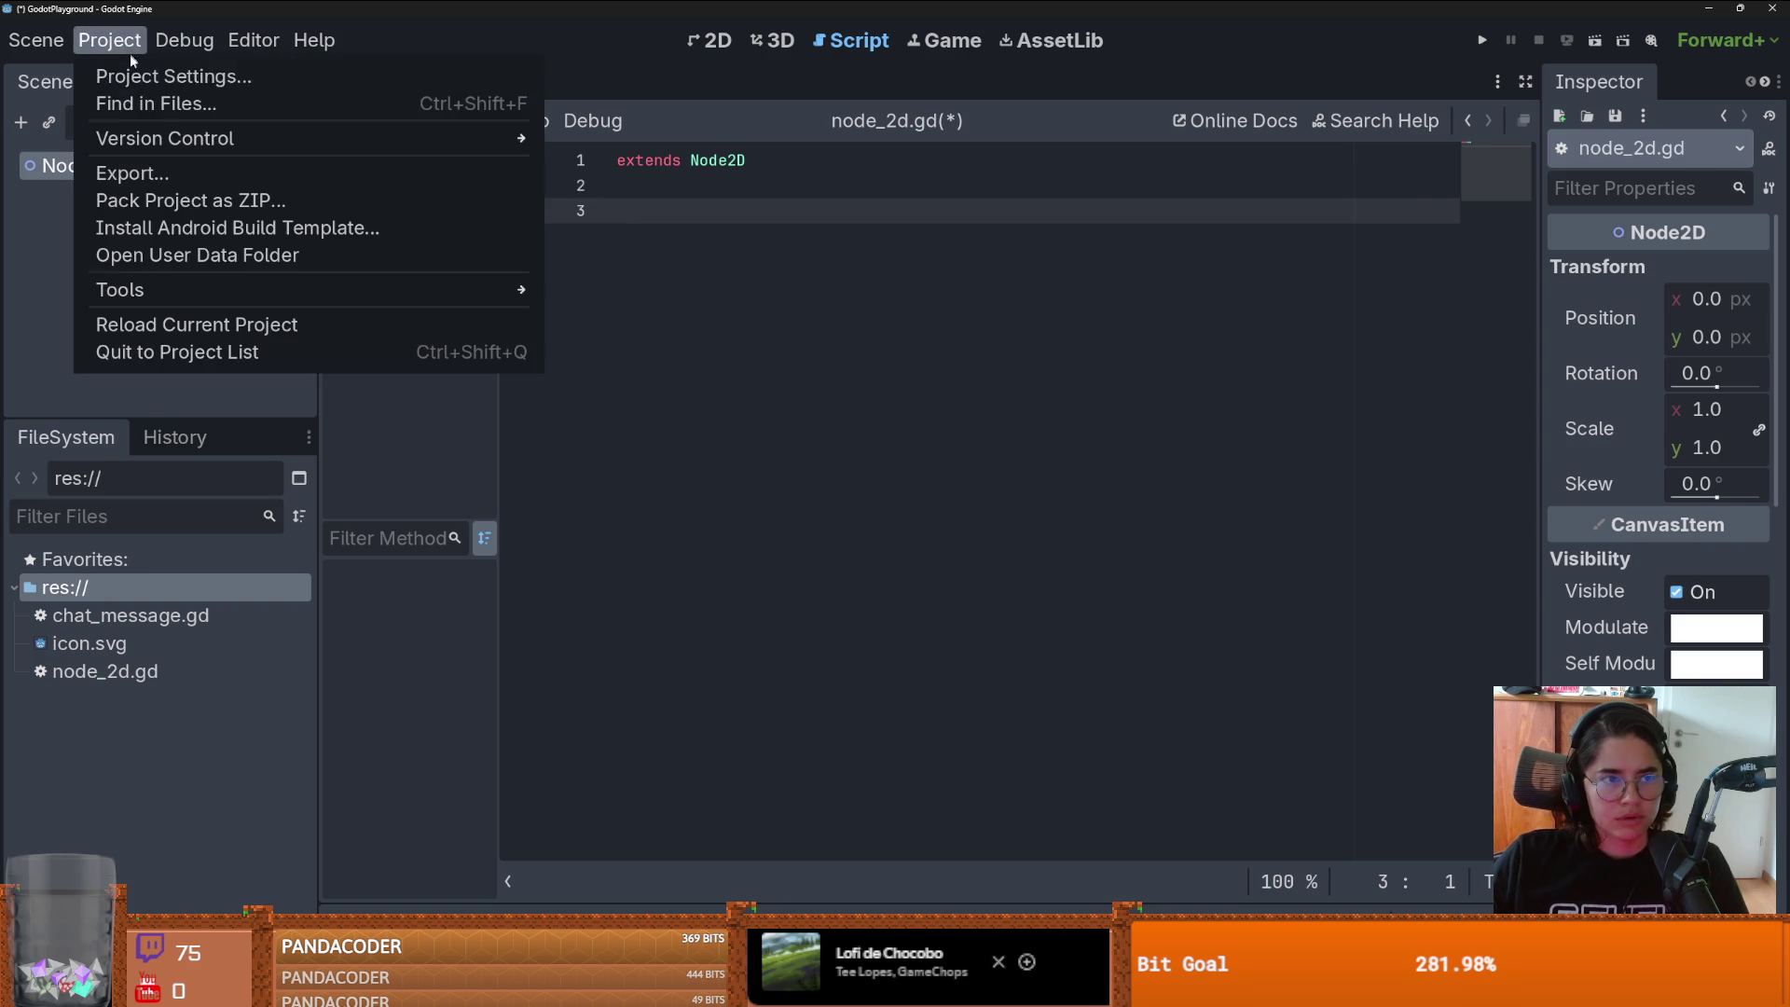
- Add a 'chat' input action bound to physical Enter, then start typing func _in in node_2d.gd
left_click(149, 71)
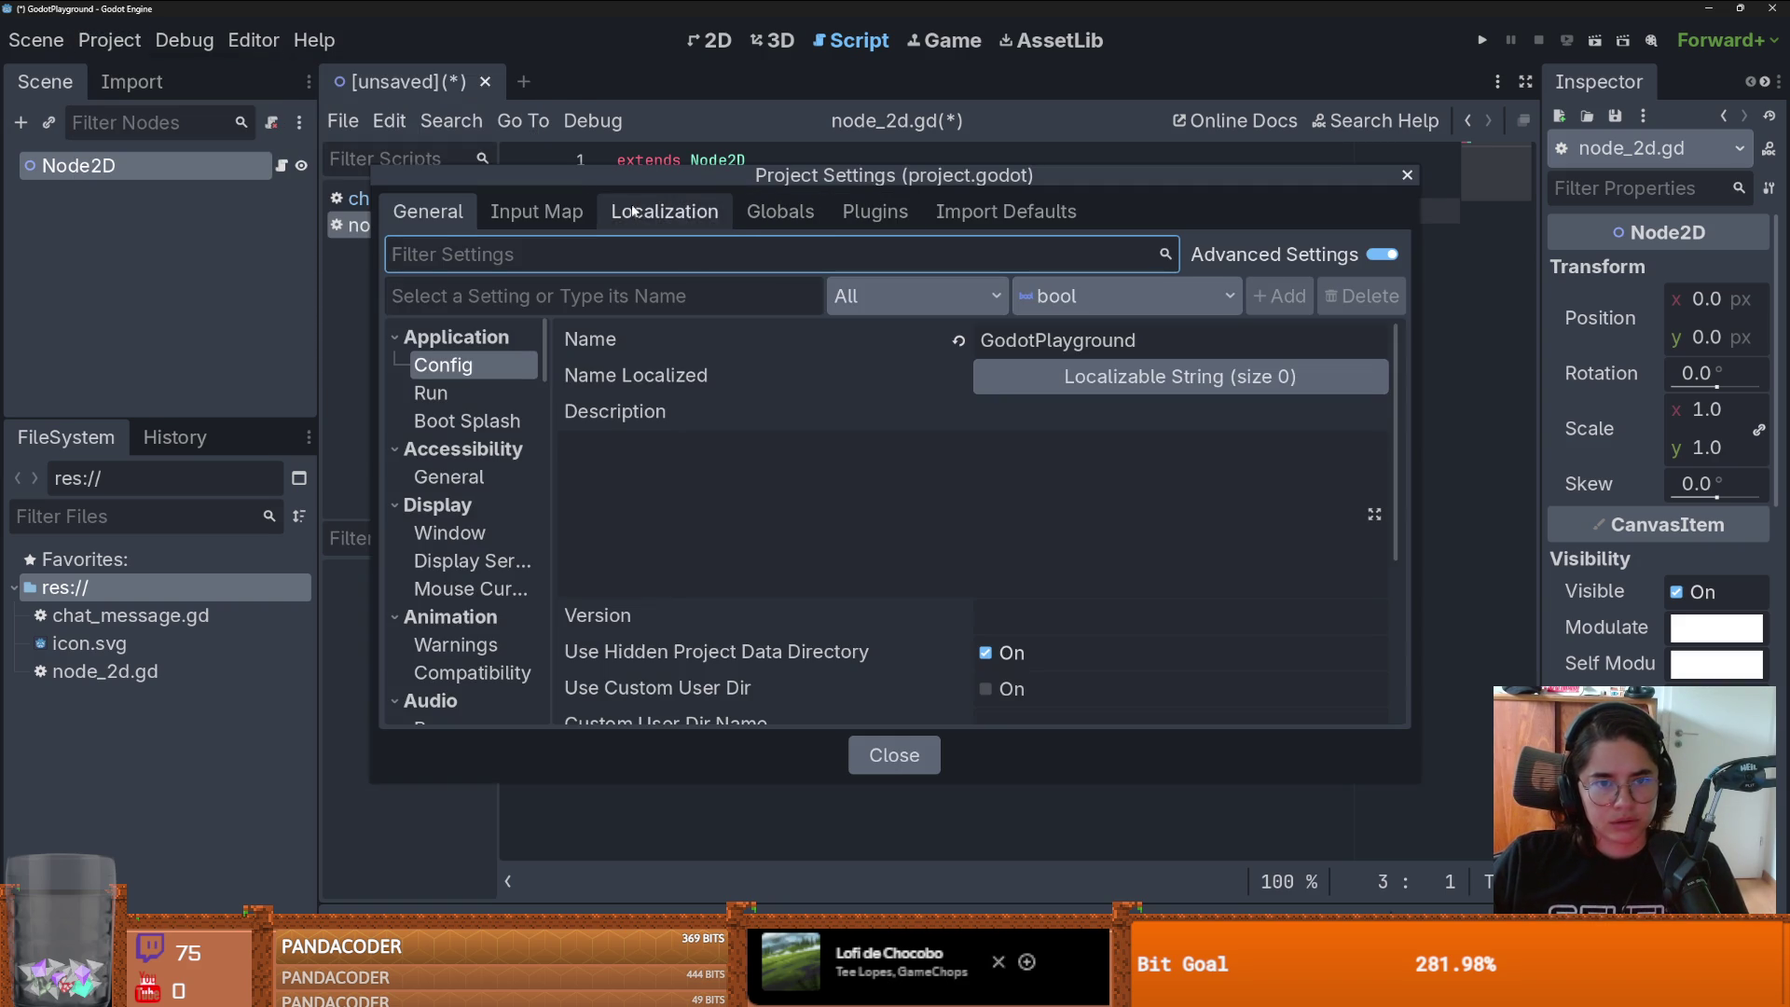
left_click(527, 213)
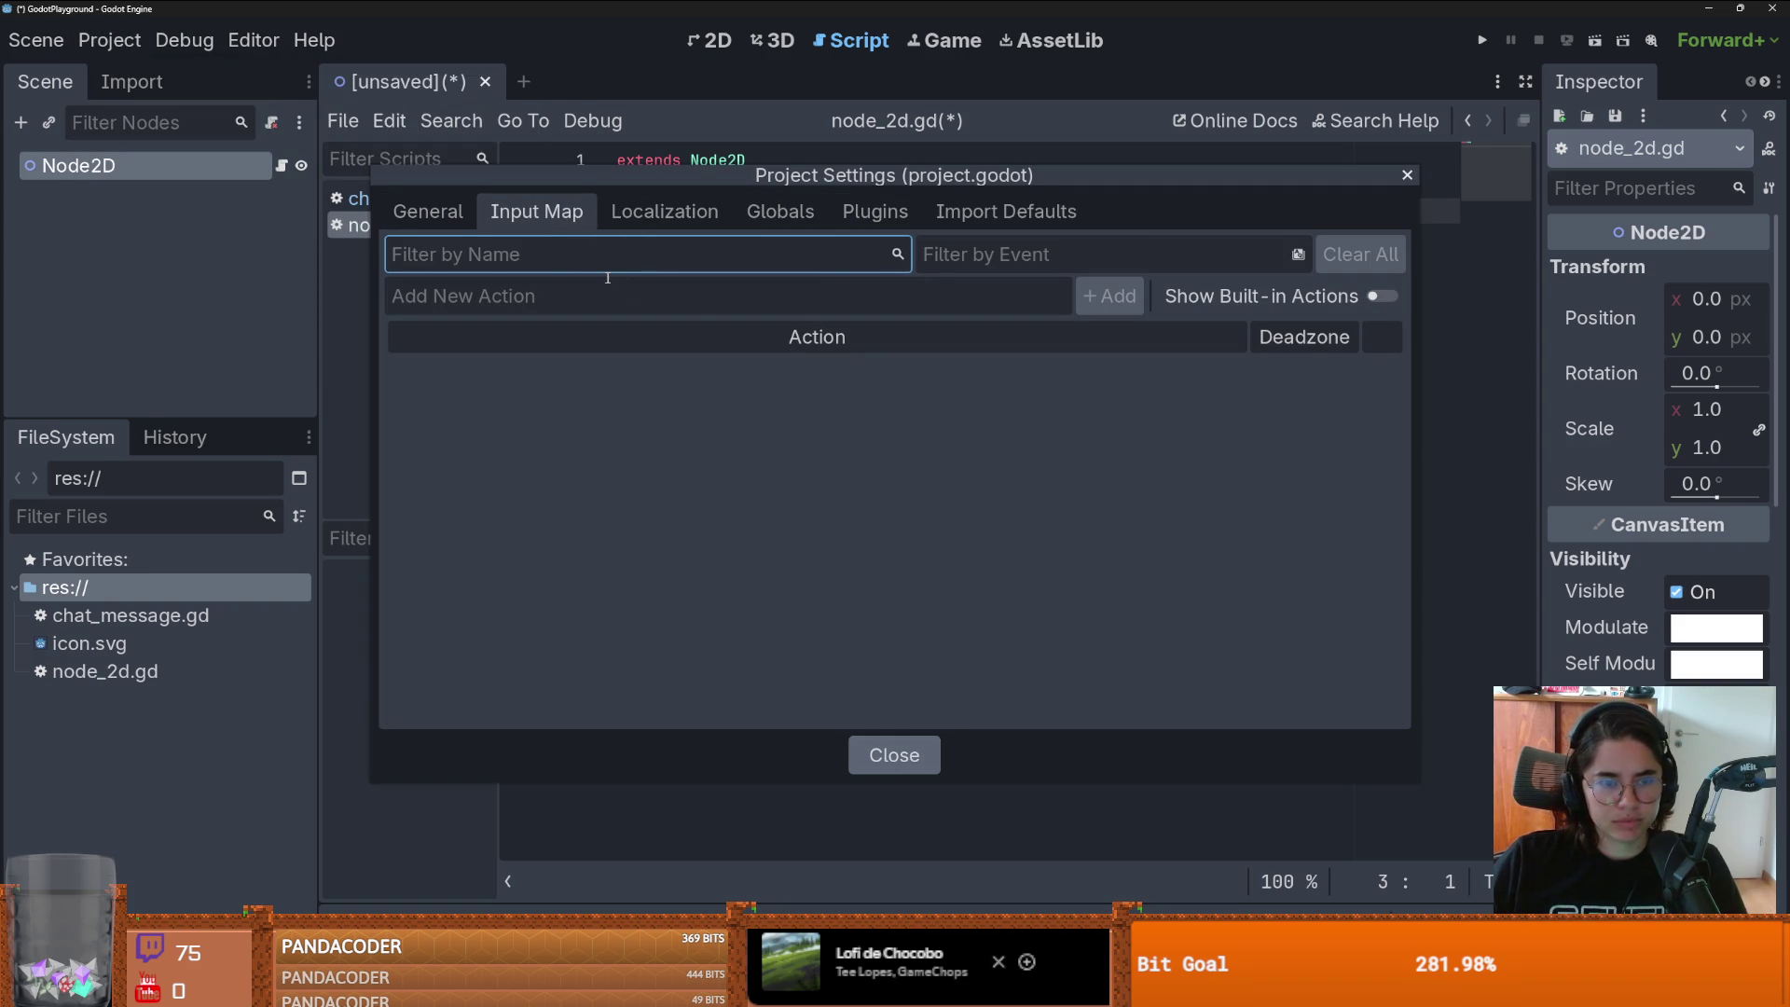
left_click(611, 299)
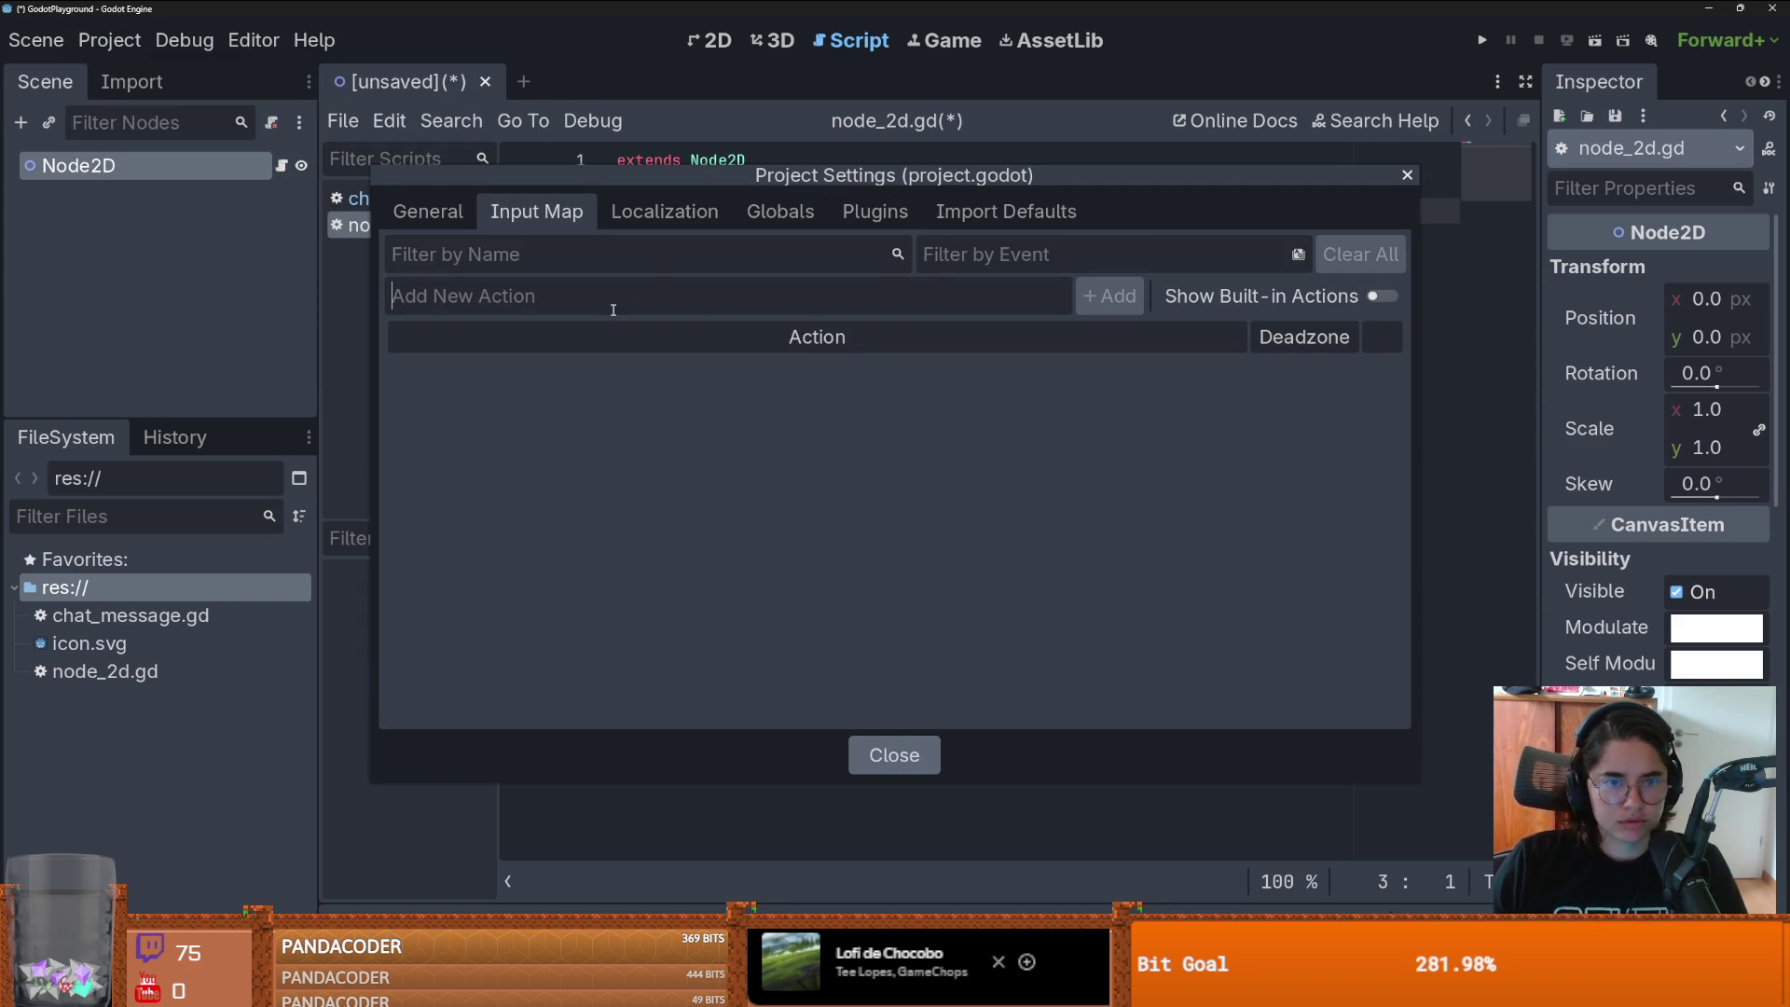
type("chat")
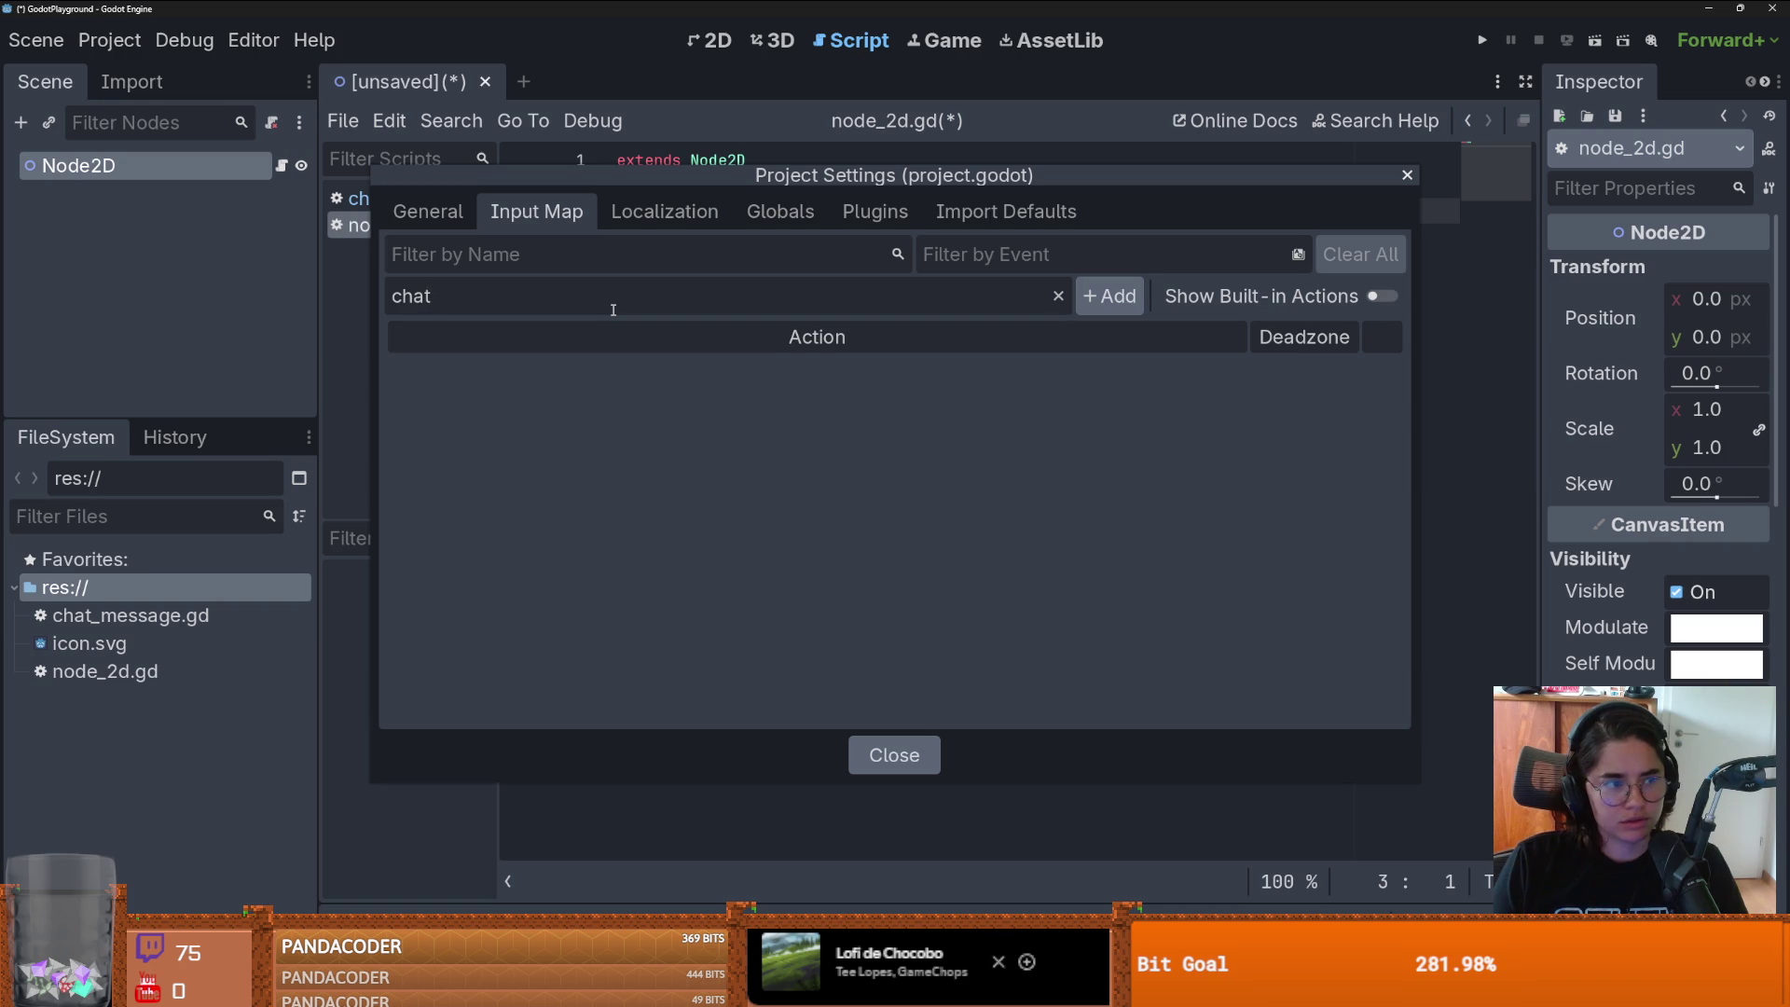
left_click(1109, 295)
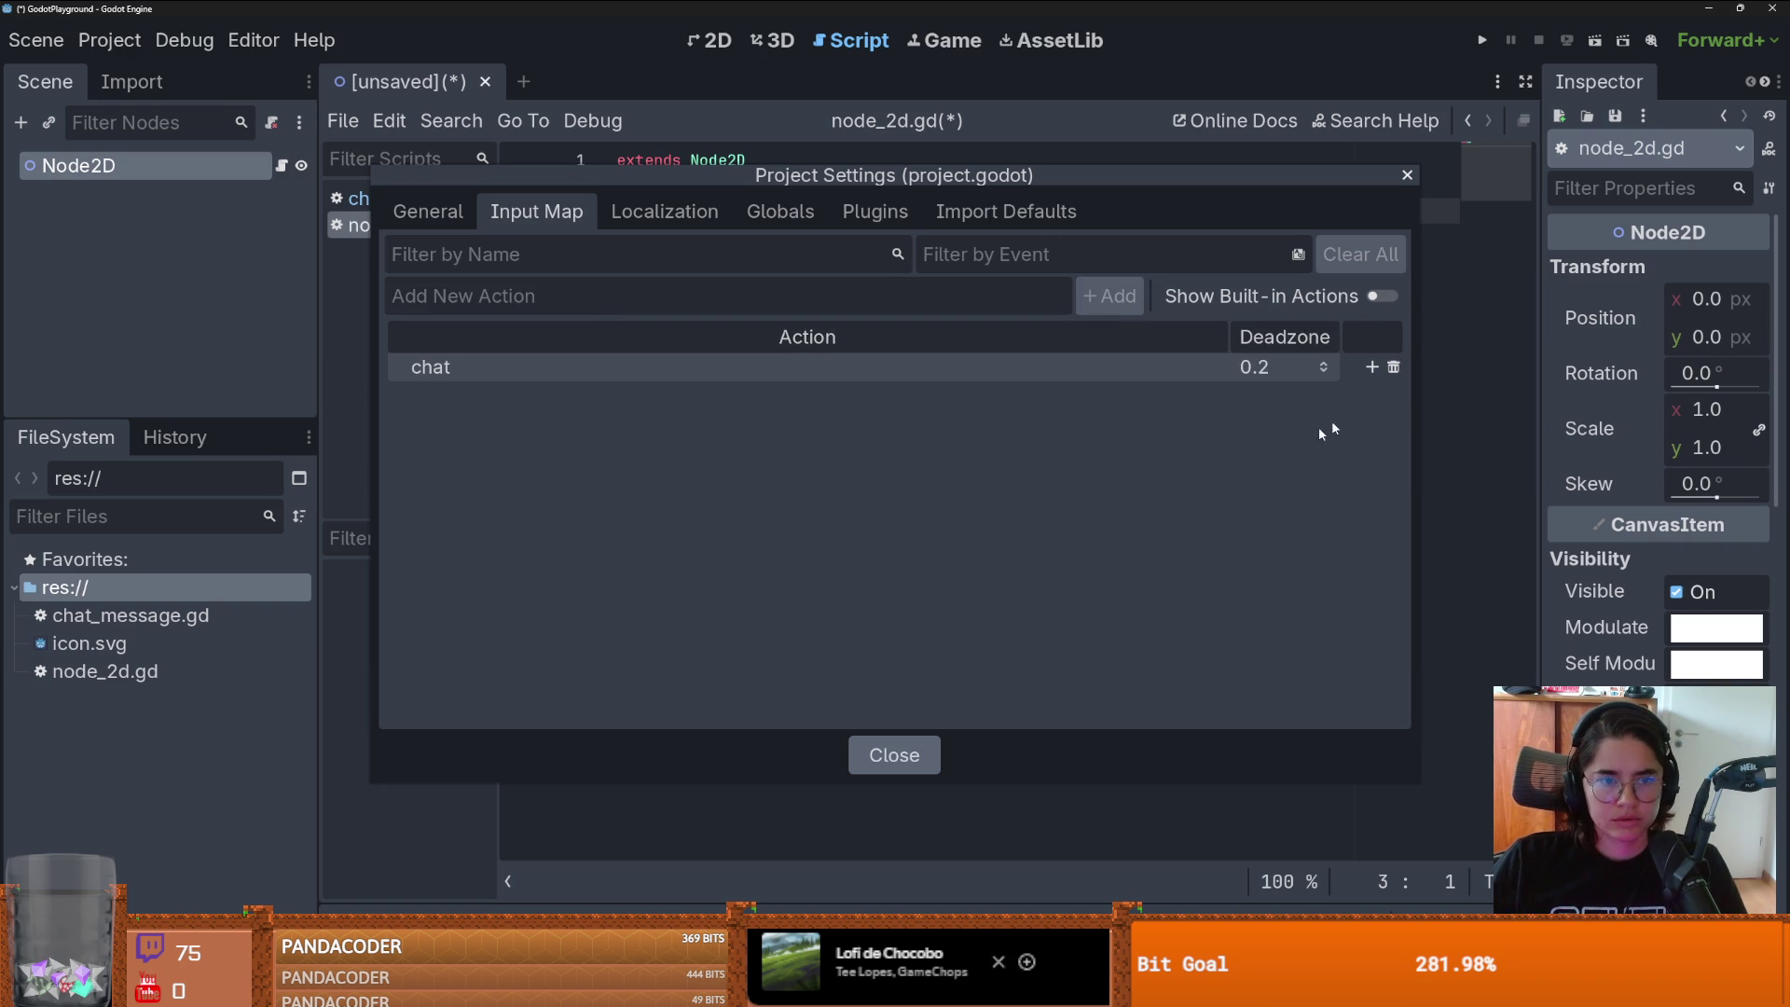
left_click(1369, 368)
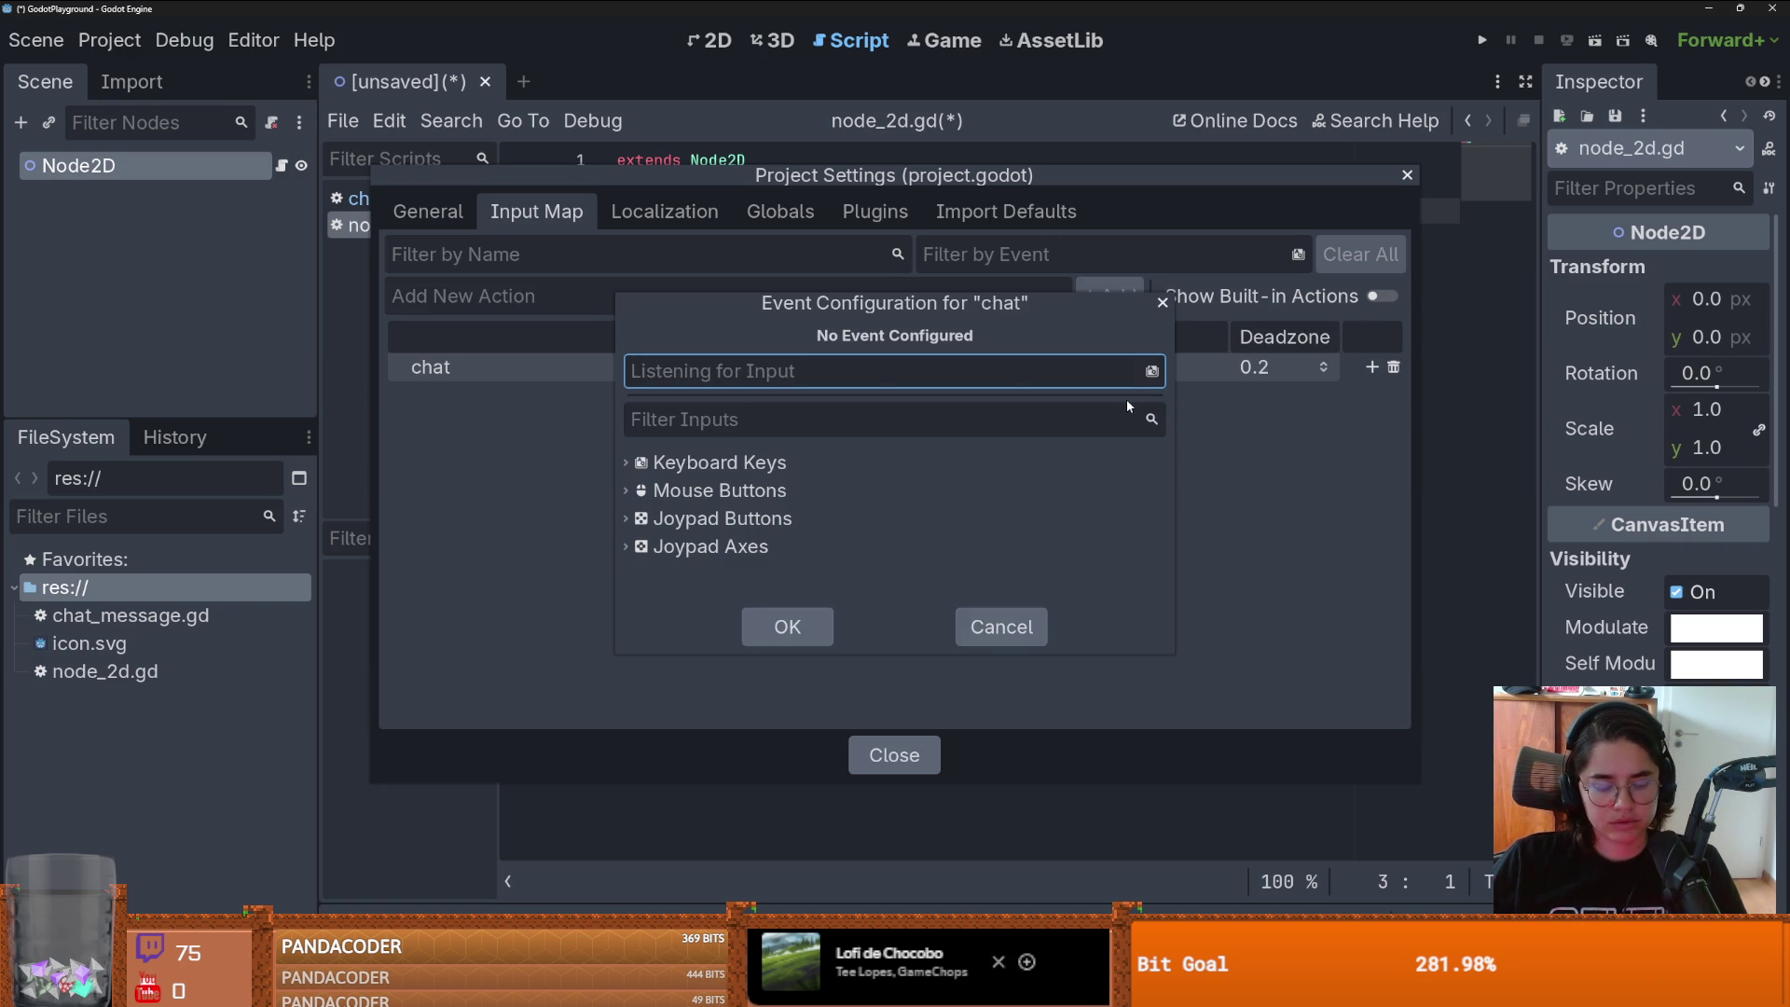
key("Return")
left_click(804, 623)
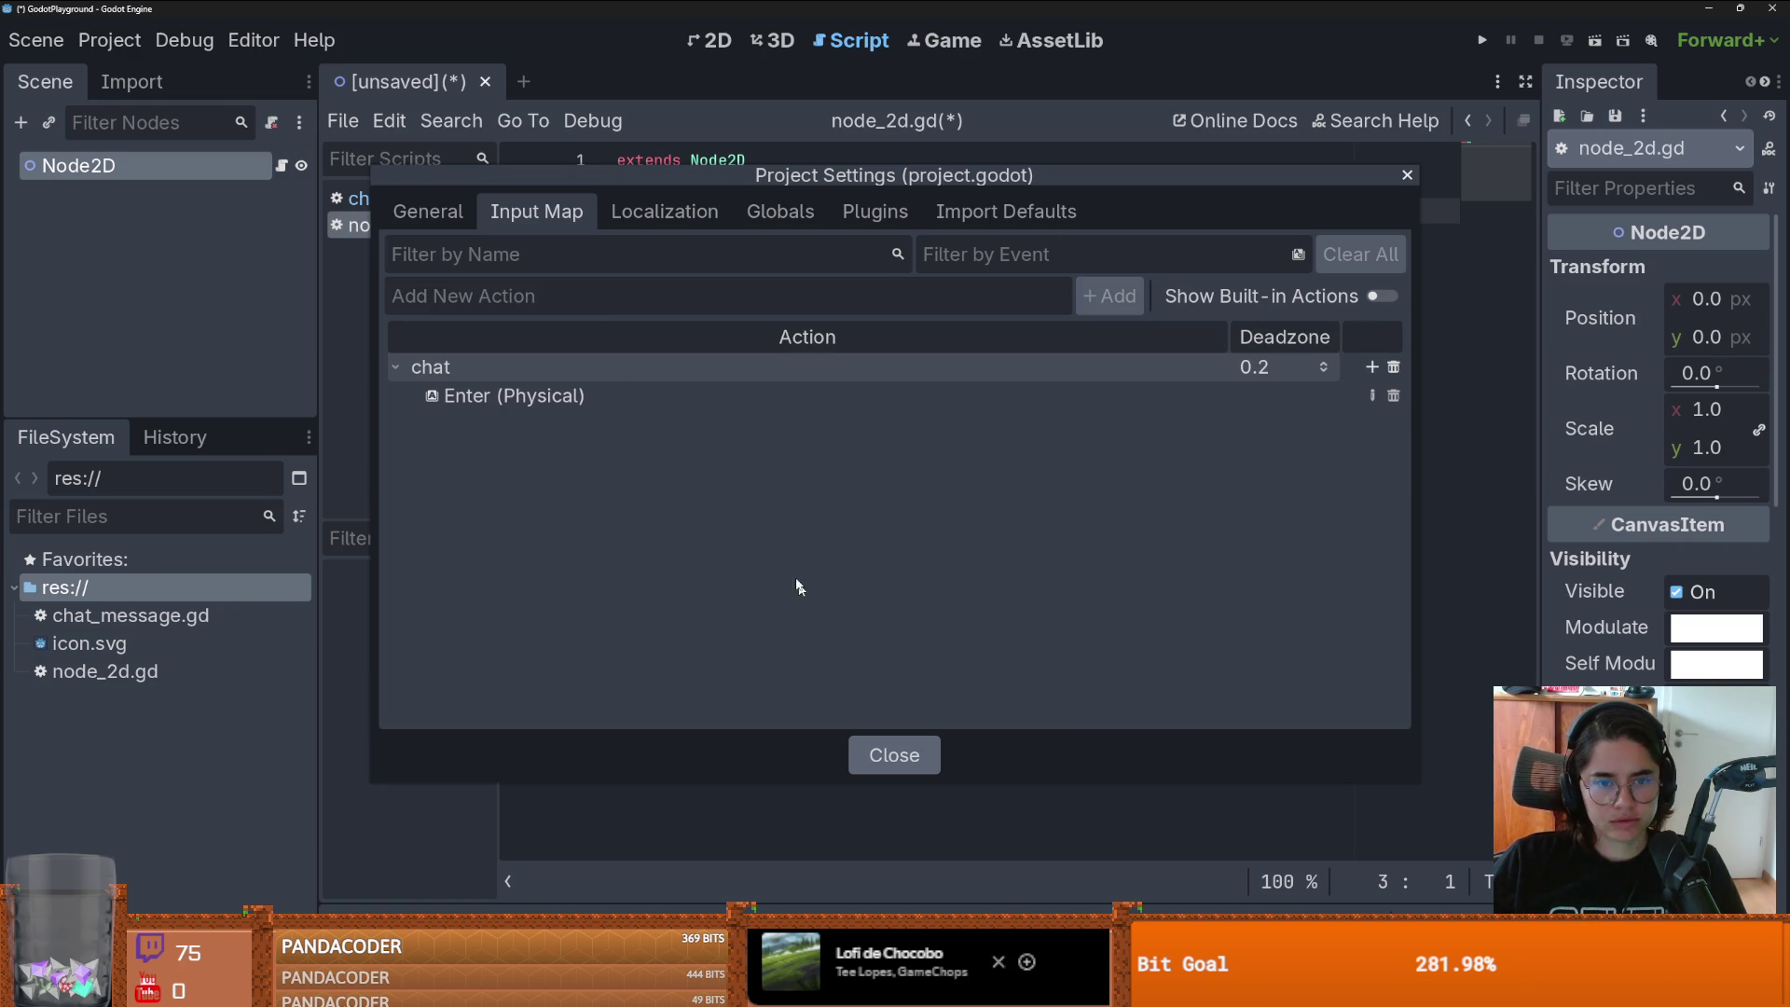
key("Escape")
key("Return")
type("func _in")
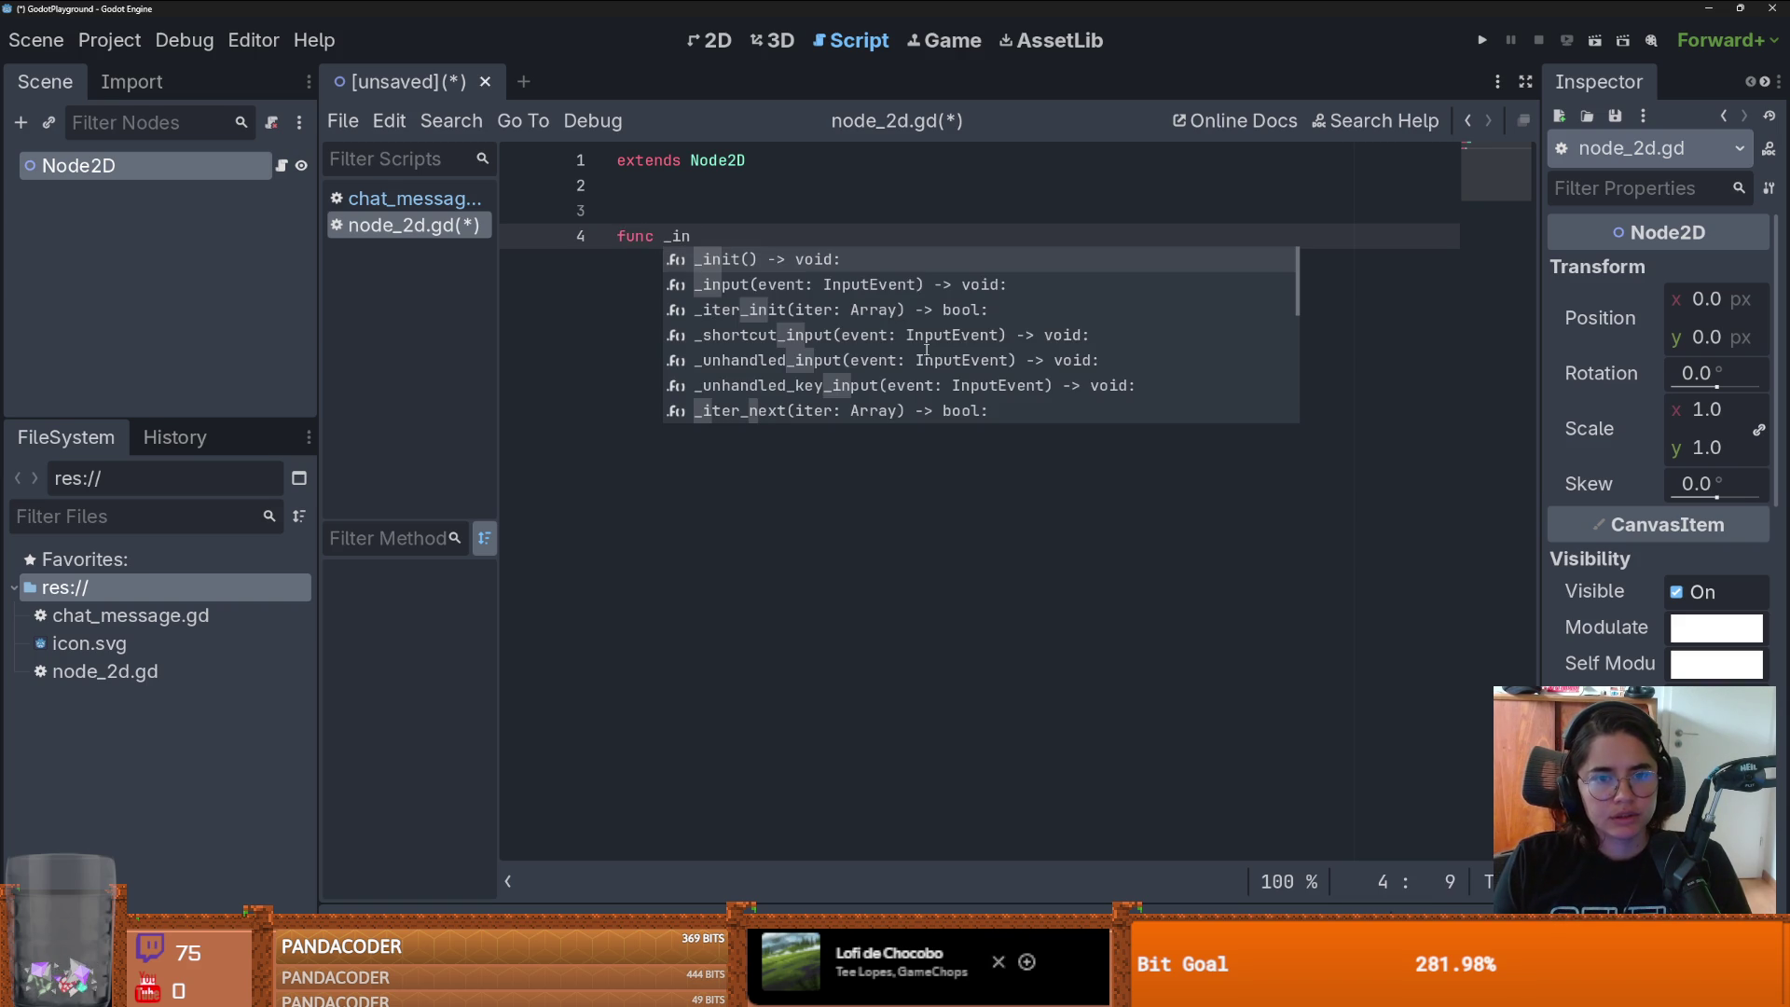
- Write the _input function with if Input.is_action_just_pressed("chat"): and an empty body
key("Down")
key("Return")
key("Return")
type("if Input")
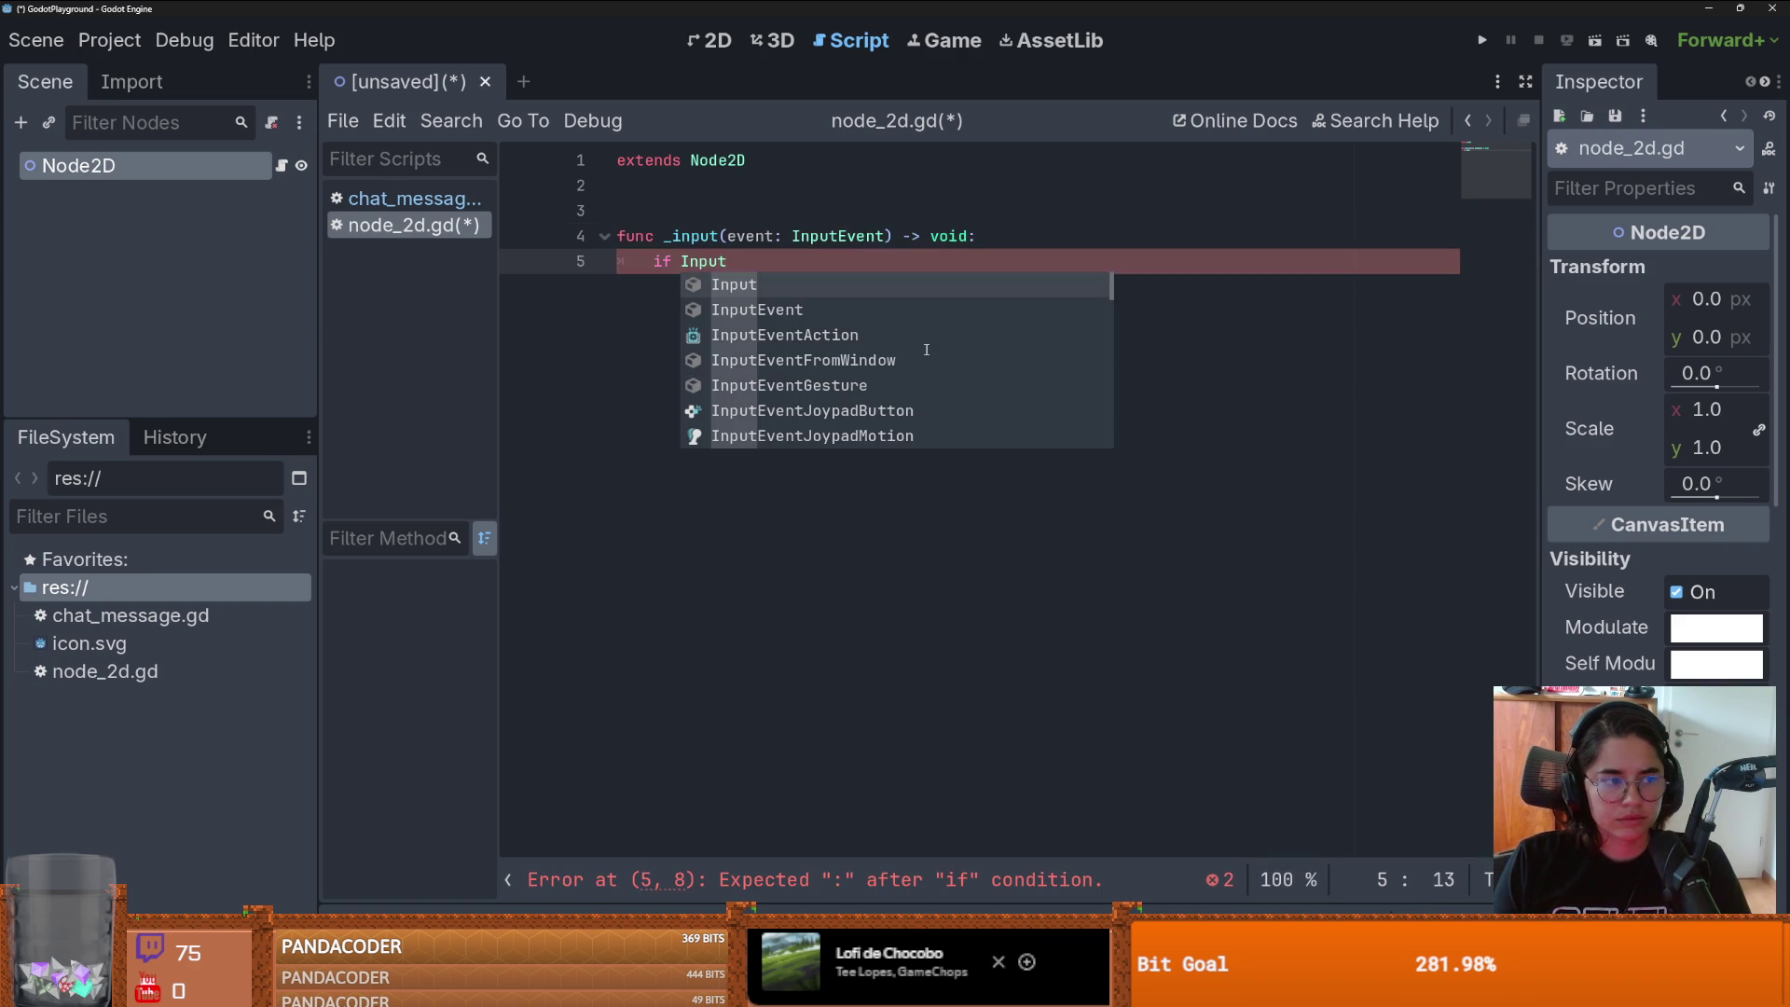
type(".is_action")
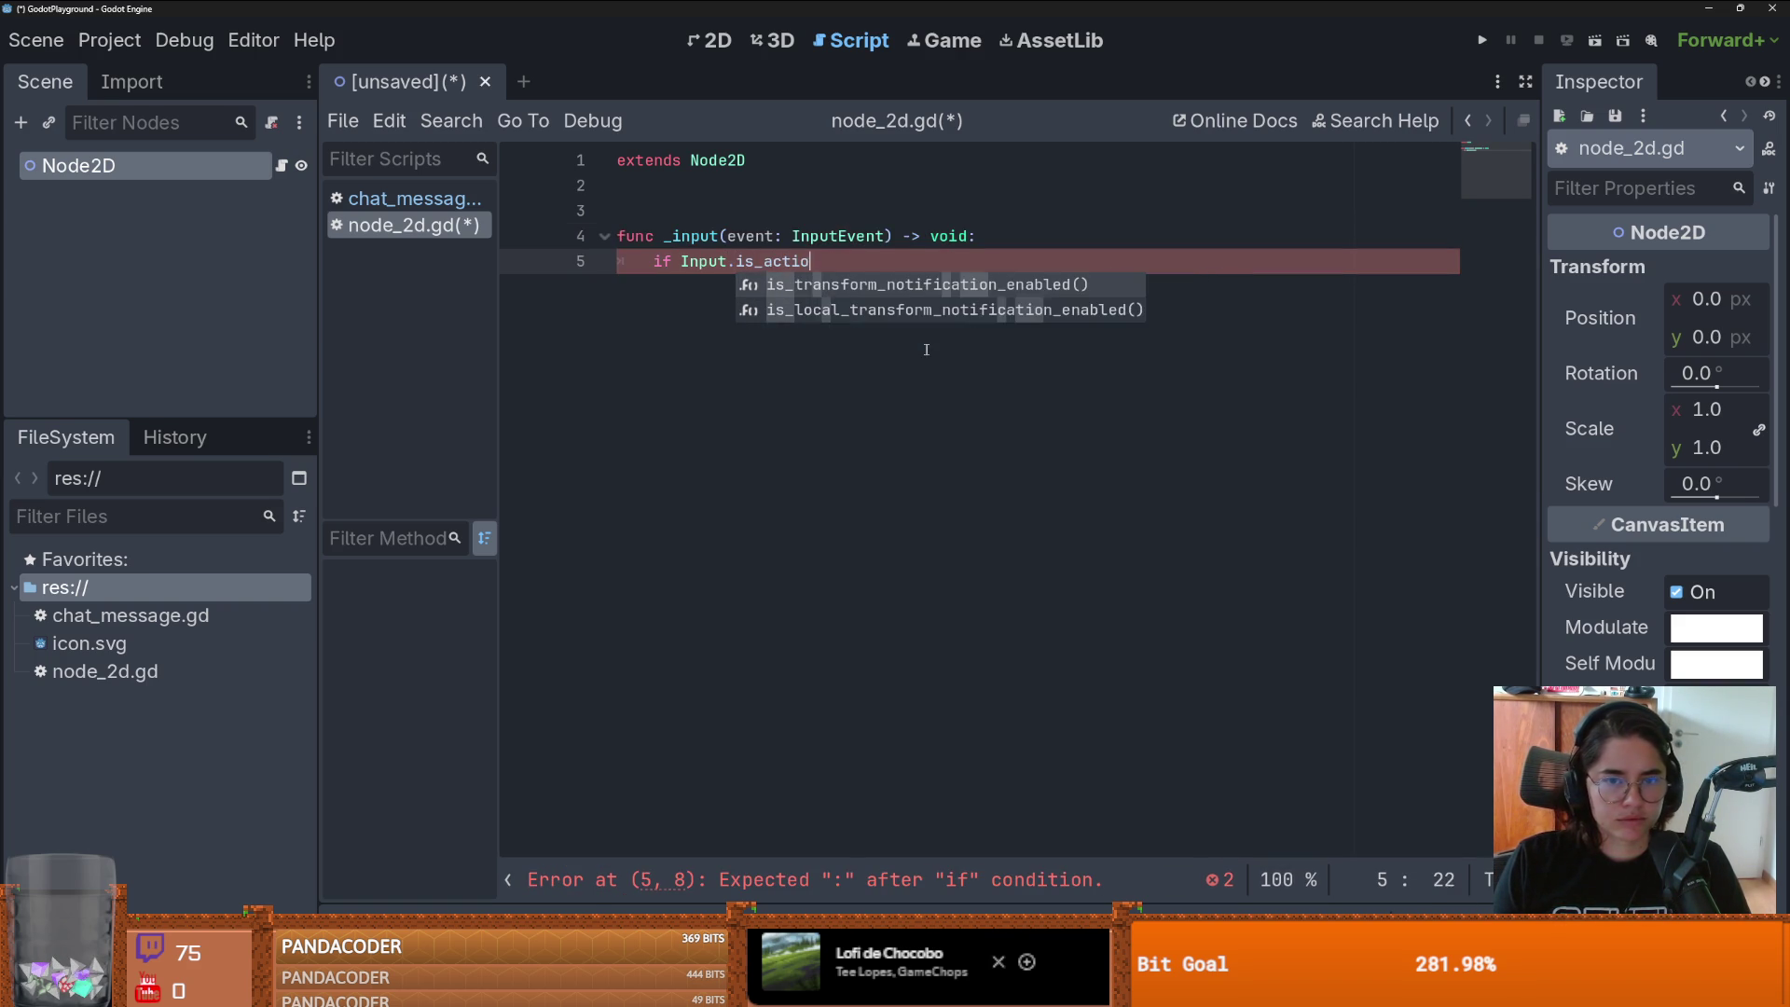
key("Return")
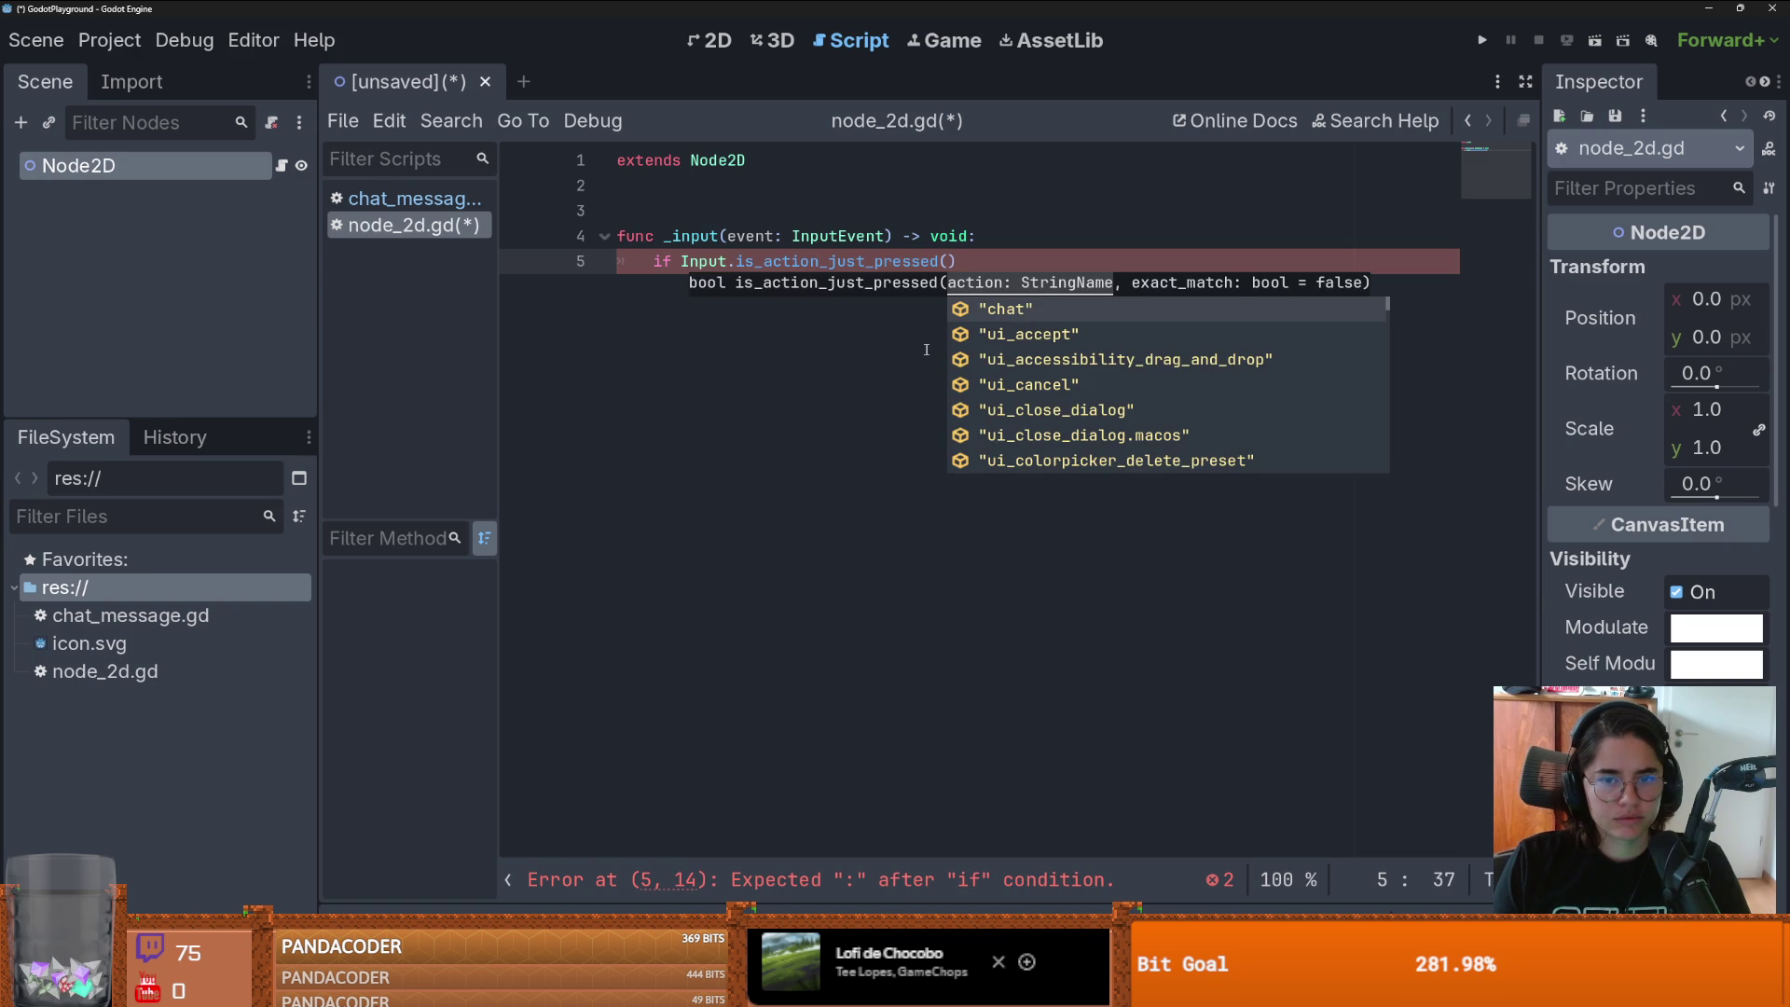
key("Return")
type("):")
key("Return")
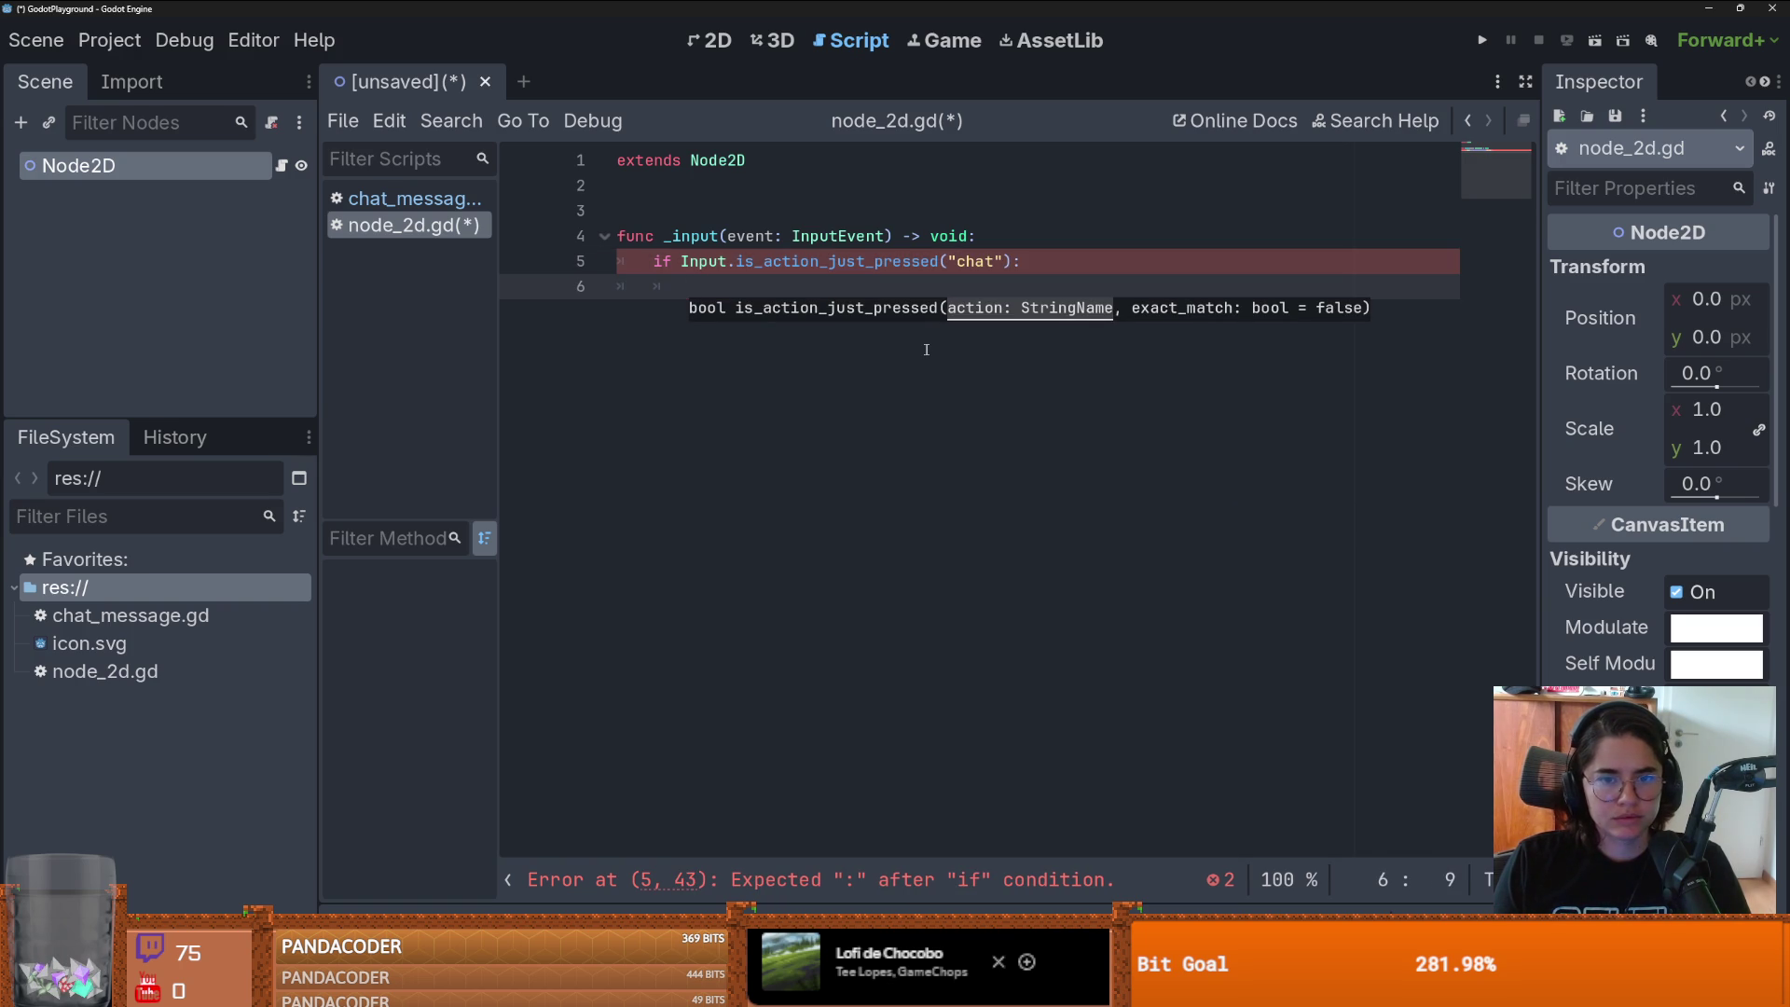
type("pass")
key("BackSpace")
key("BackSpace")
key("BackSpace")
- Declare var chat_msg = Chatmessage. in the if block, then enlarge the add_command search results
type("var chat_msg = ")
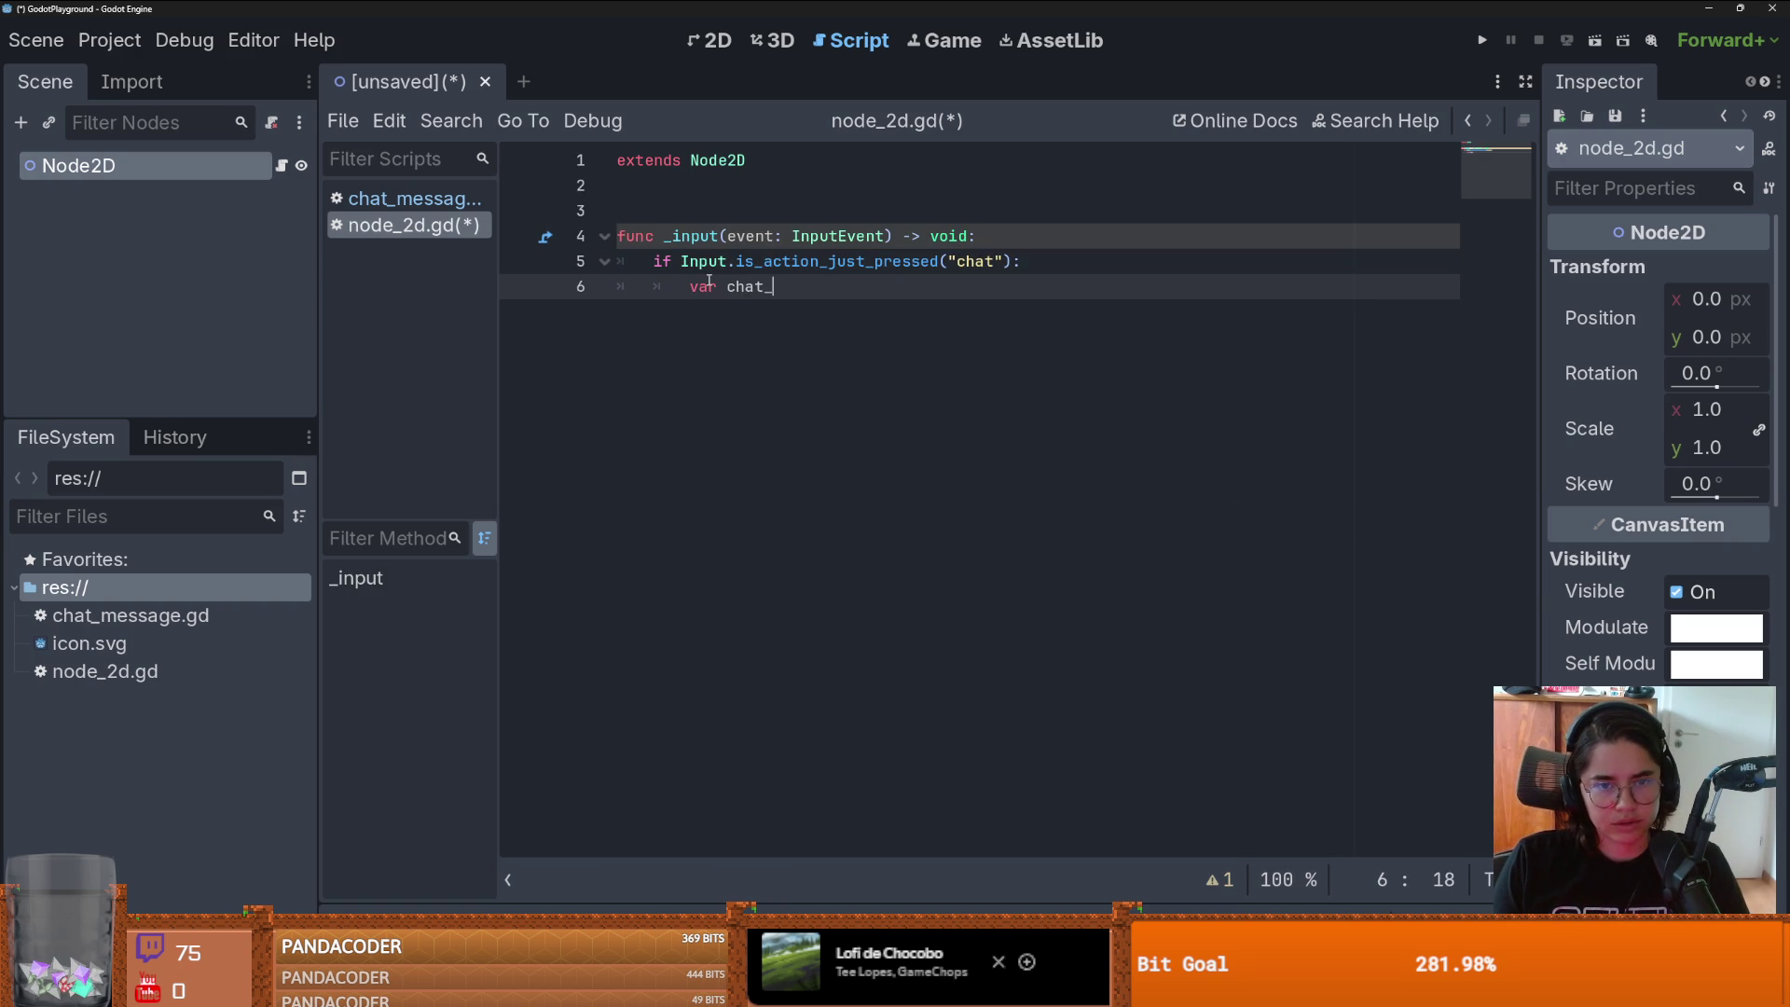
type("C")
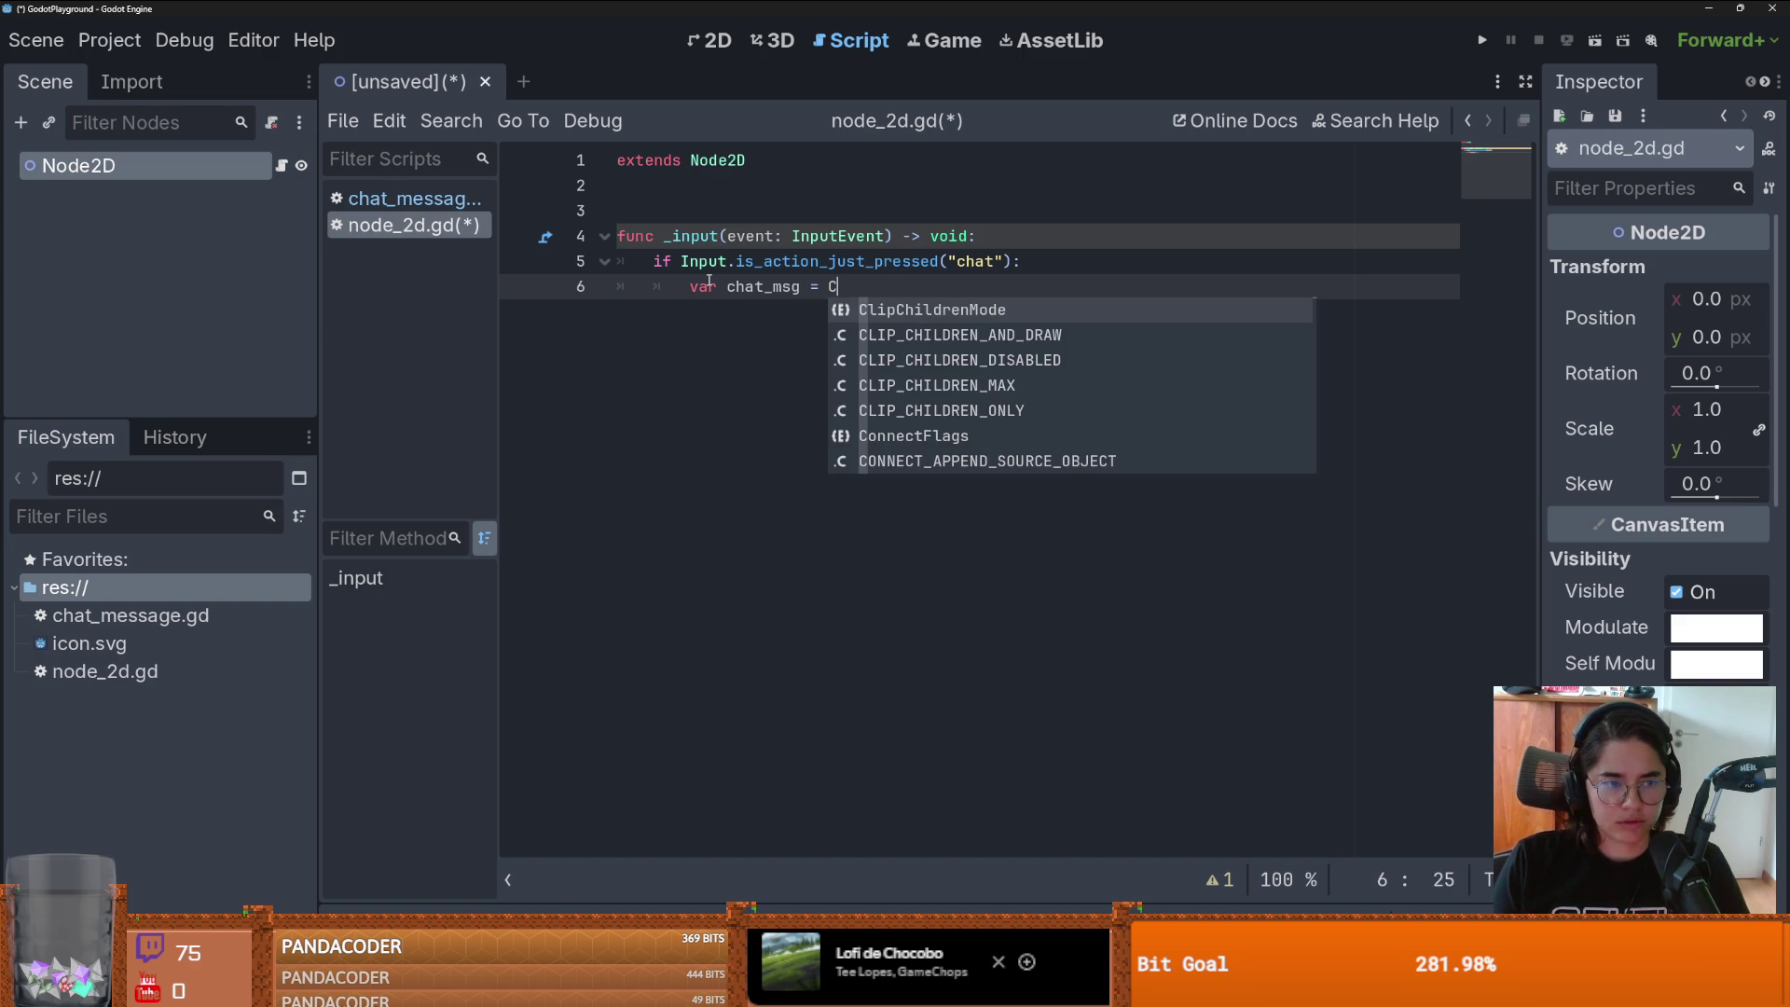
type("hat")
key("Return")
type(".")
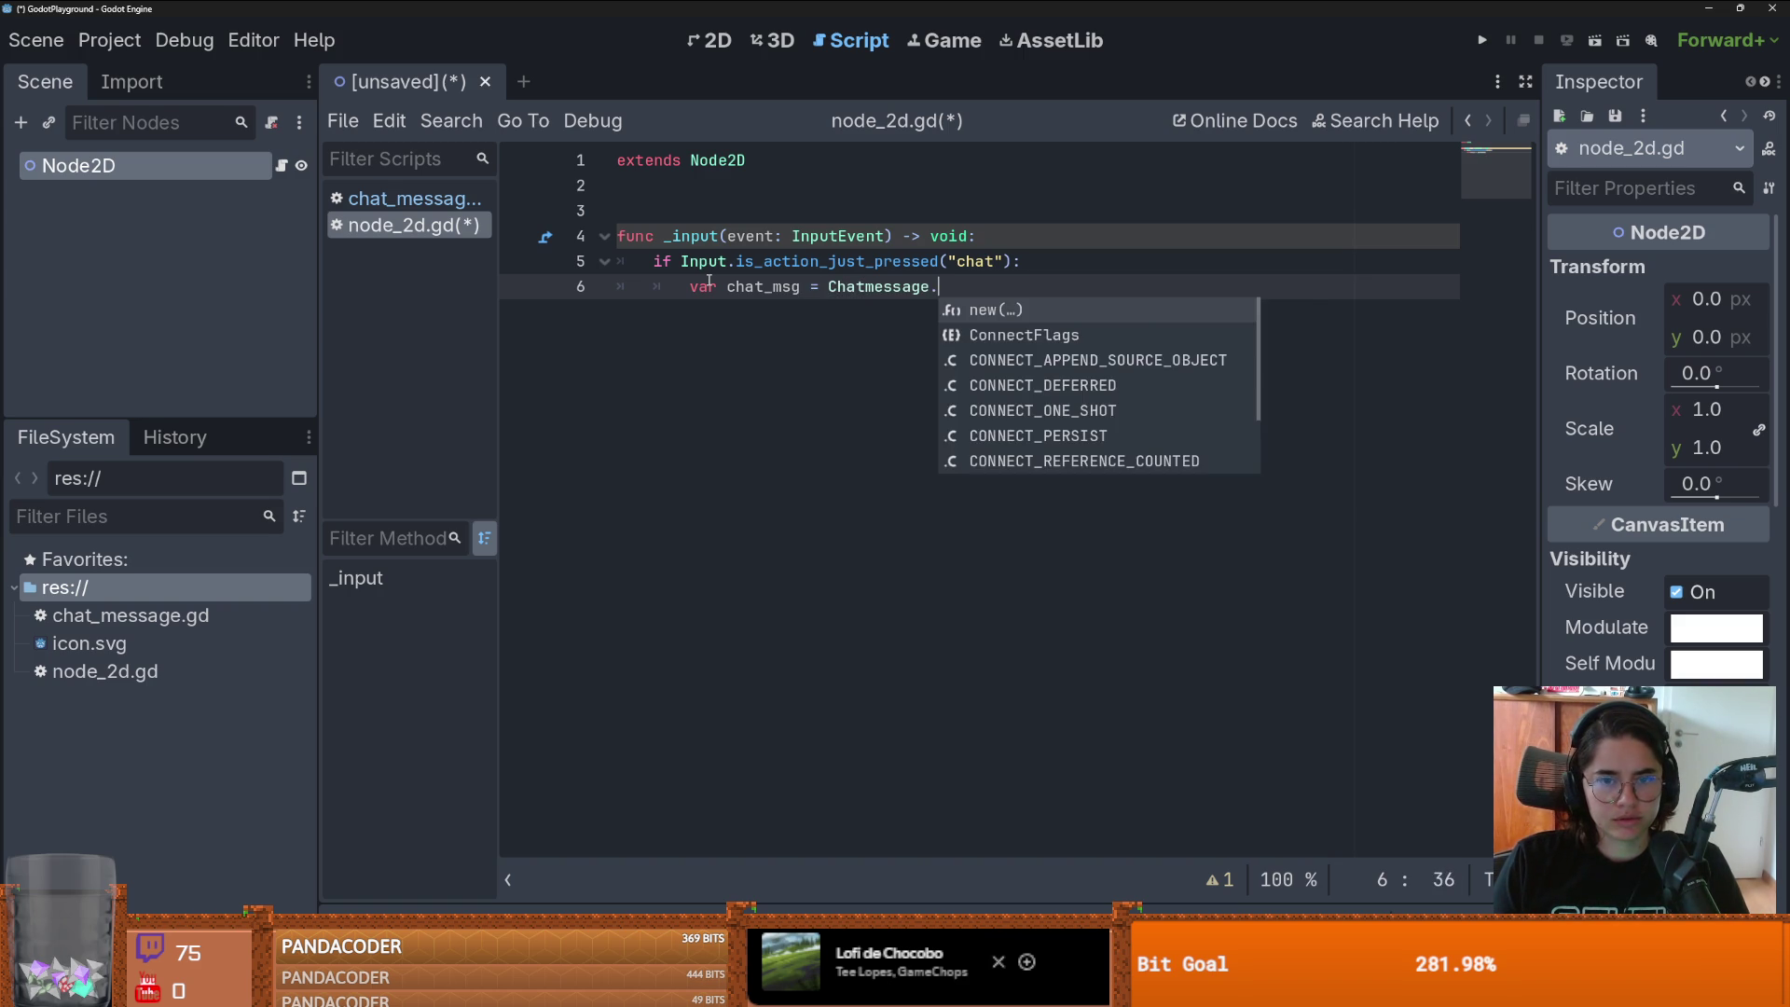
type("no")
key("Return")
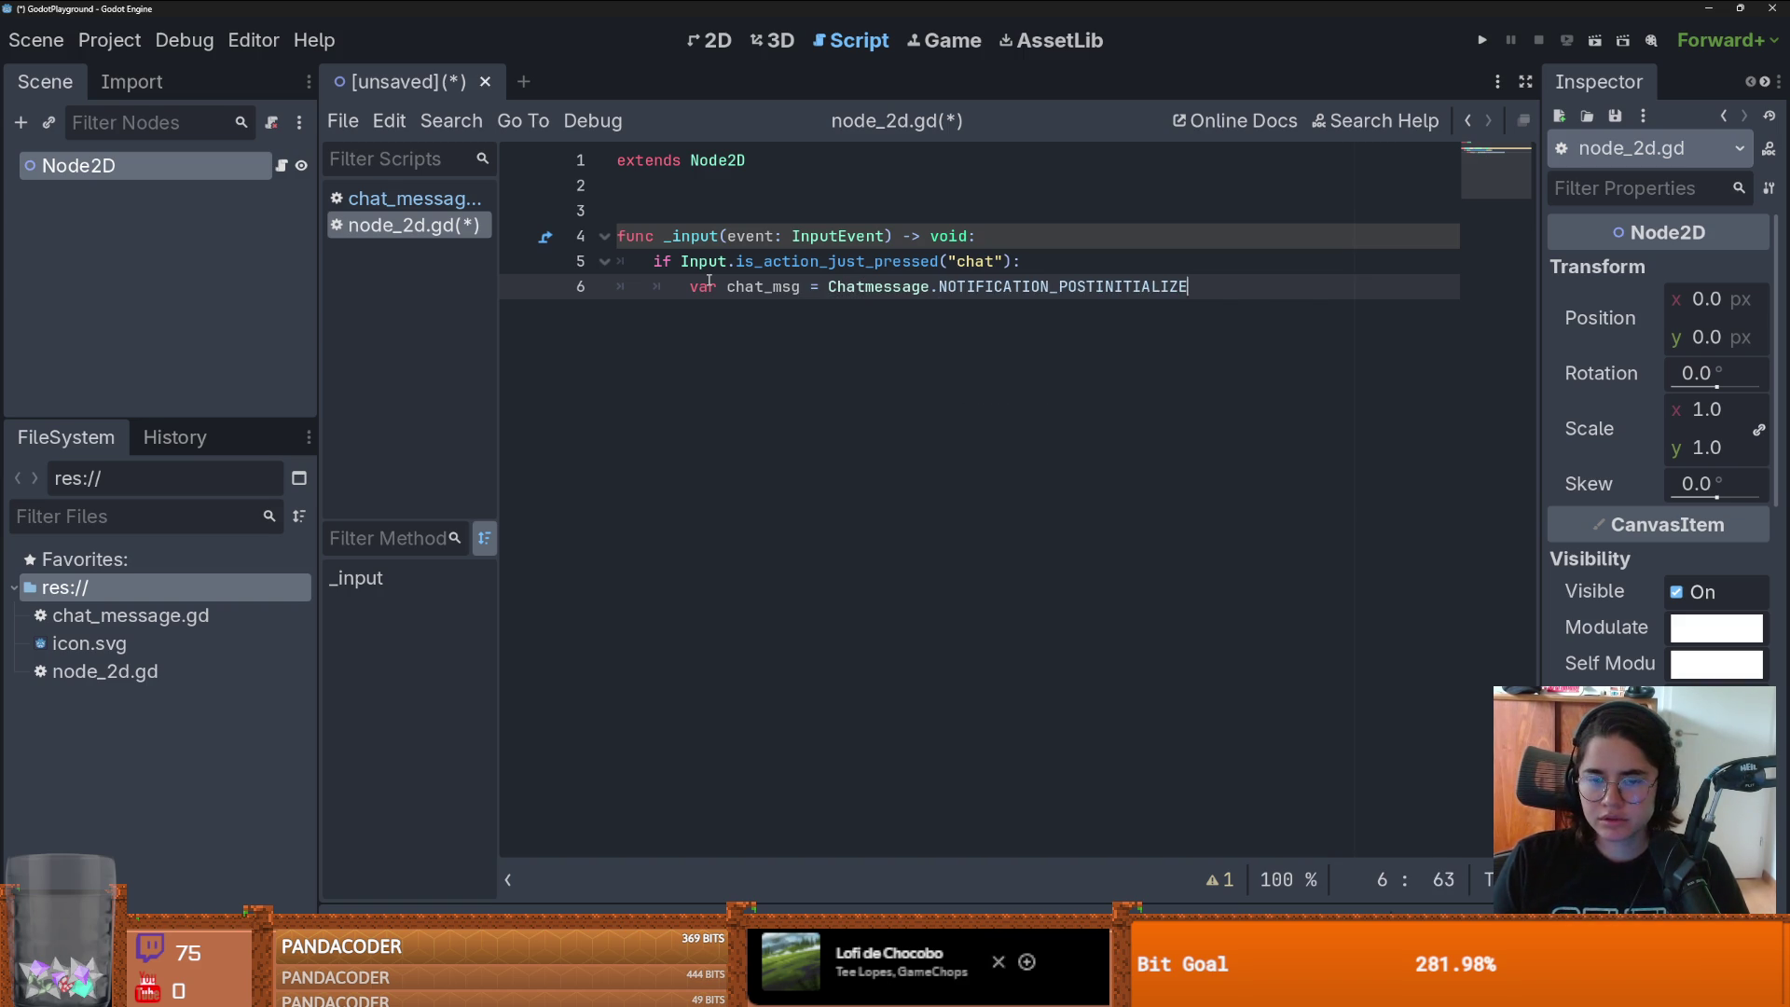
key("ctrl+BackSpace")
type("ini")
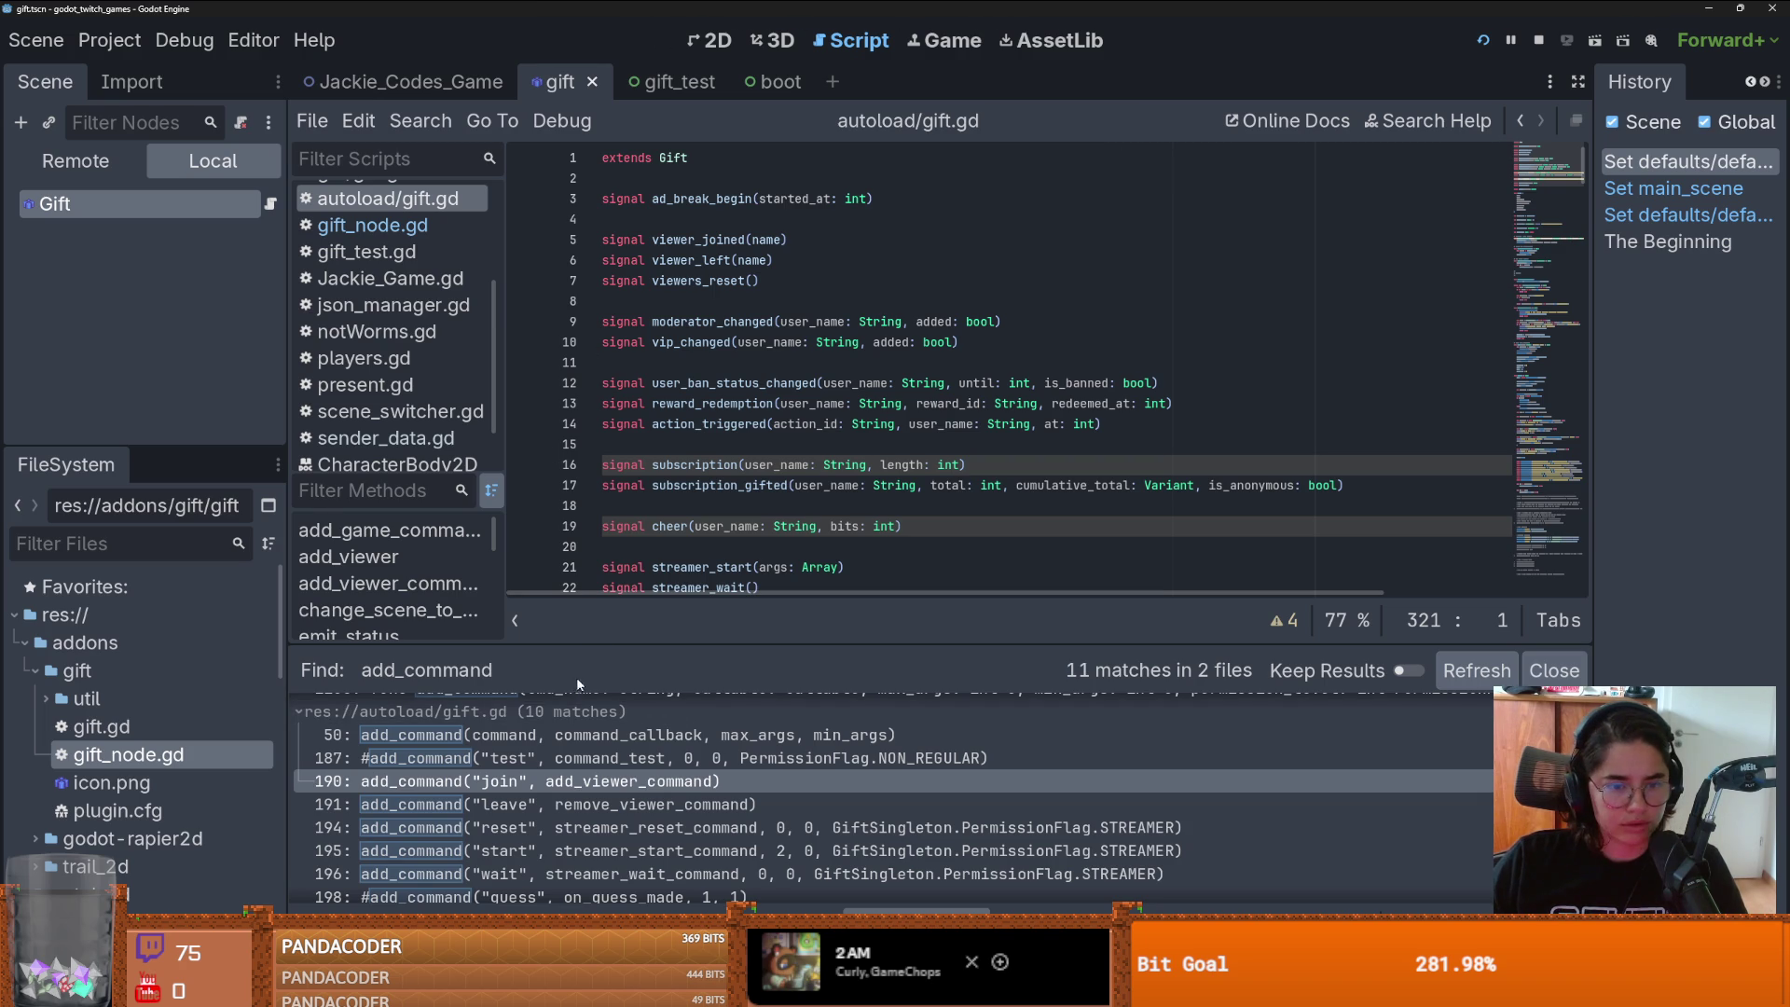
left_click_drag(576, 646, 550, 352)
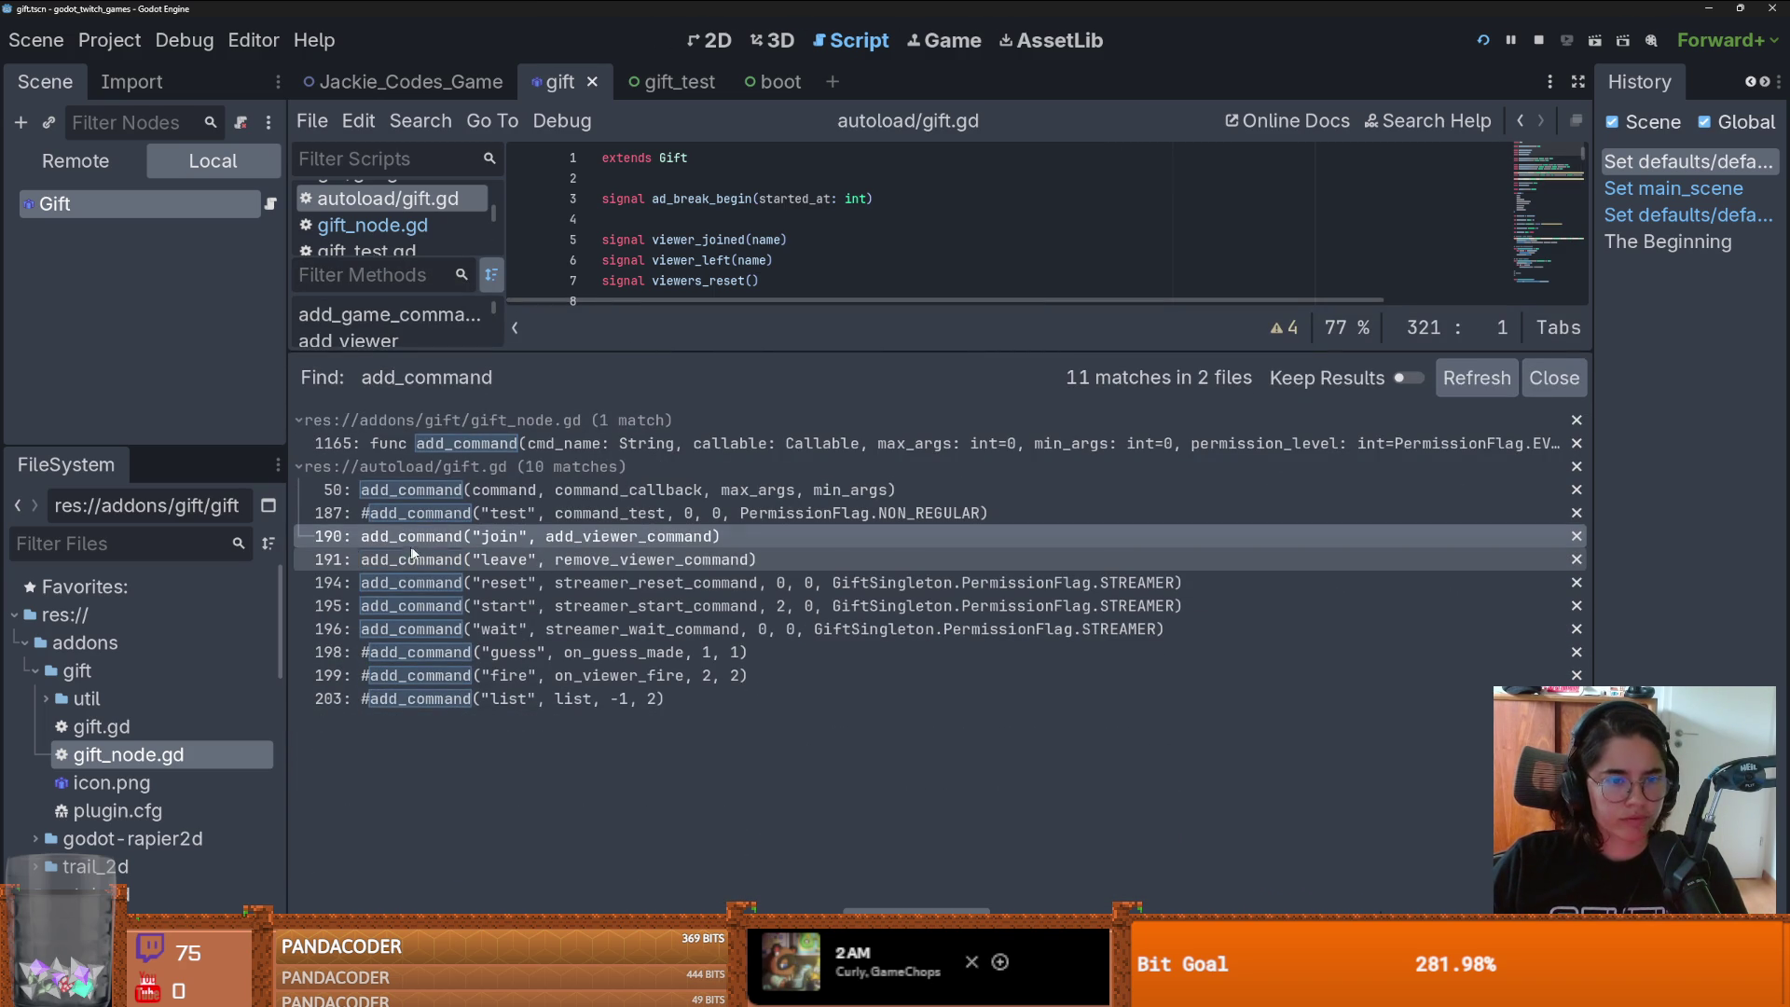
- Follow the line 190 add_command result into gift_node.gd and open the CommandData class definition
left_click(475, 538)
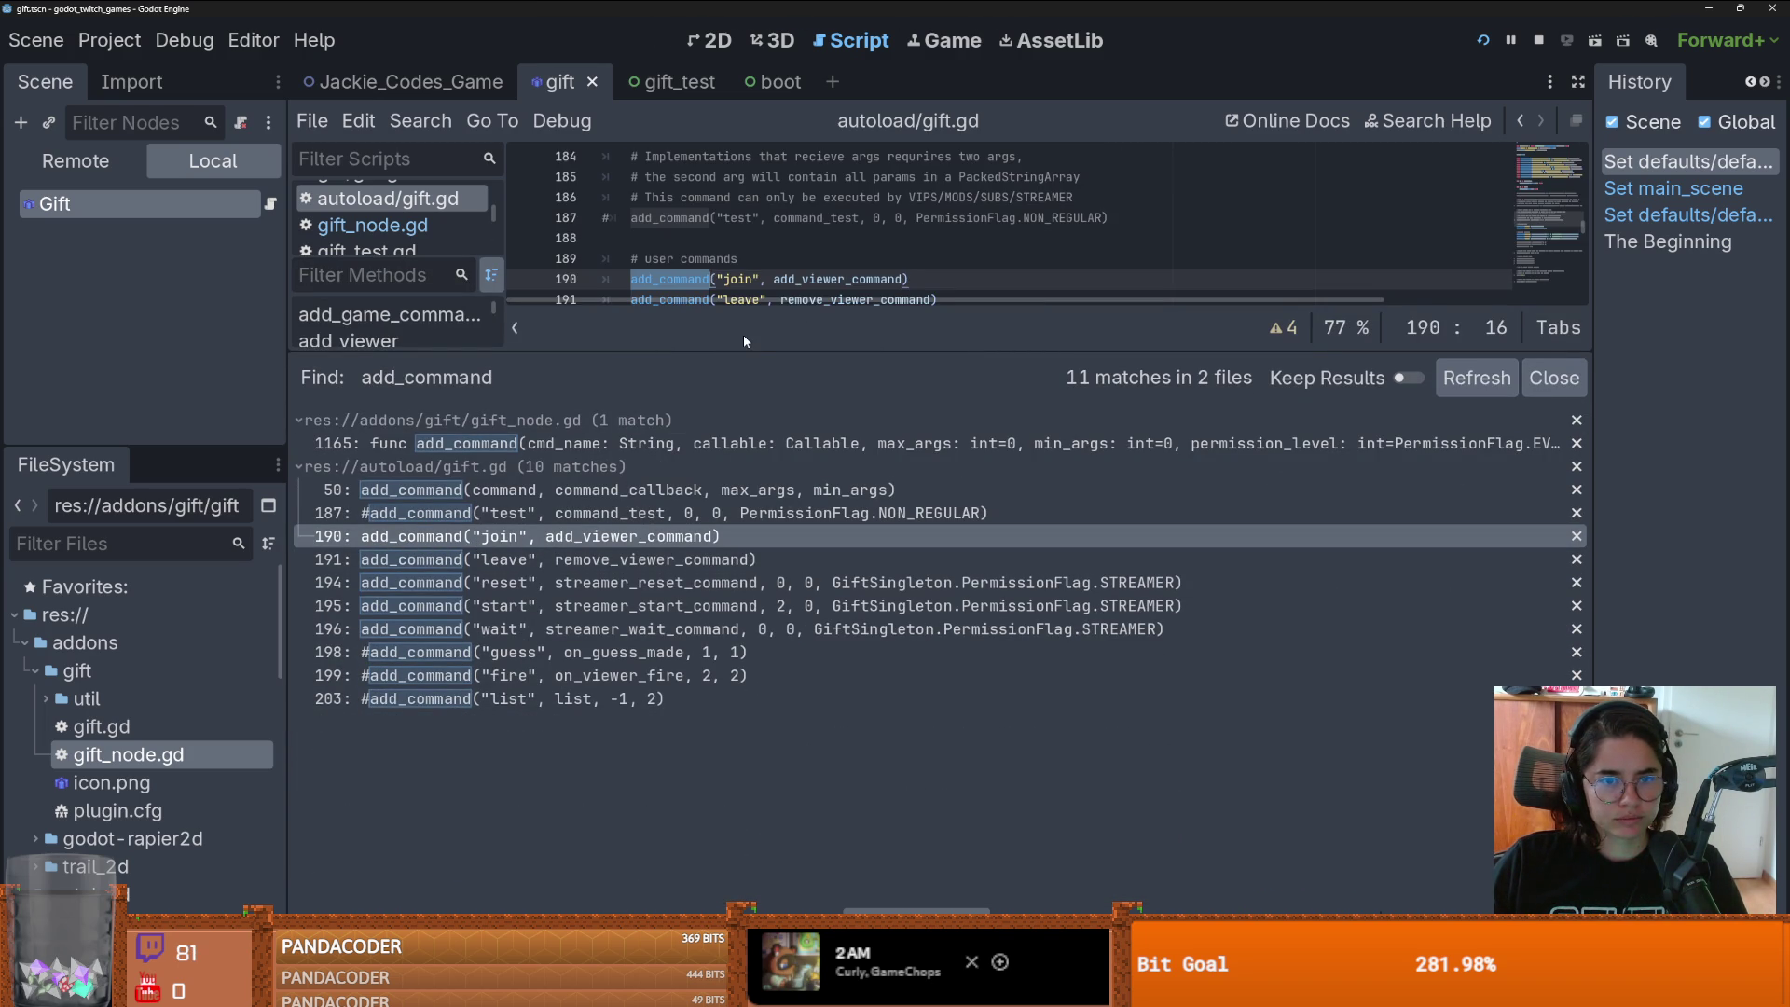
left_click_drag(744, 352, 709, 593)
left_click(664, 279, "ctrl")
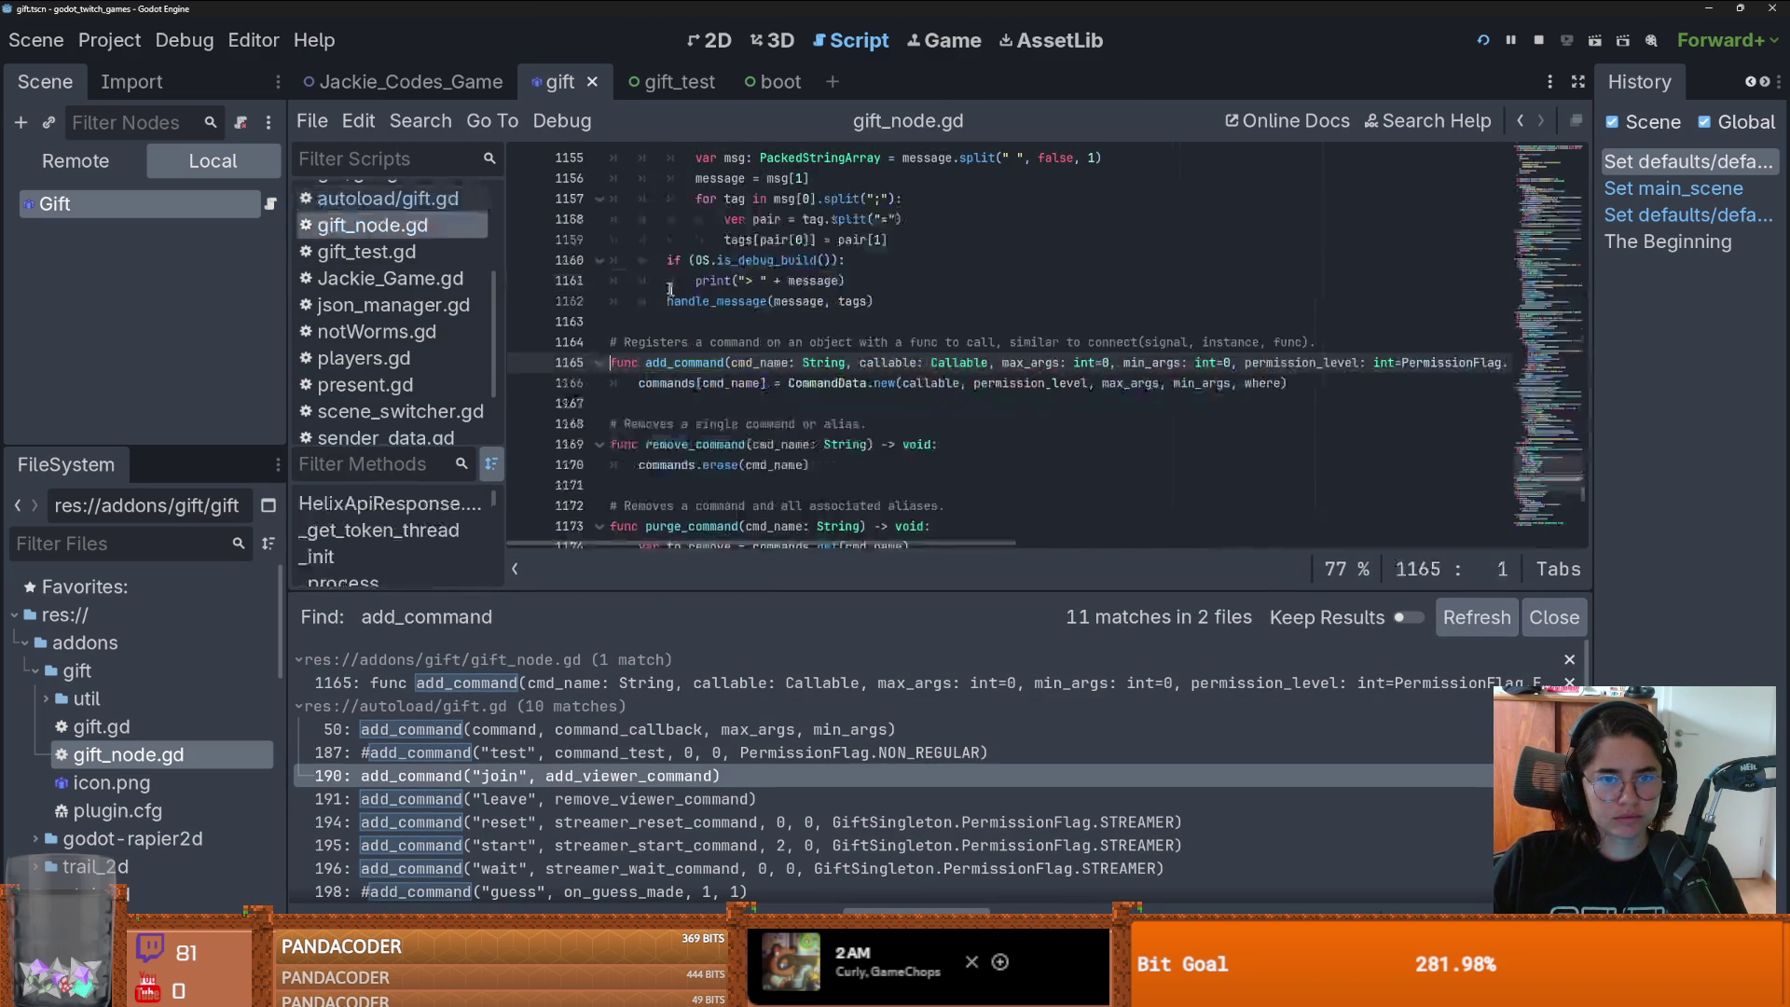
left_click(882, 384)
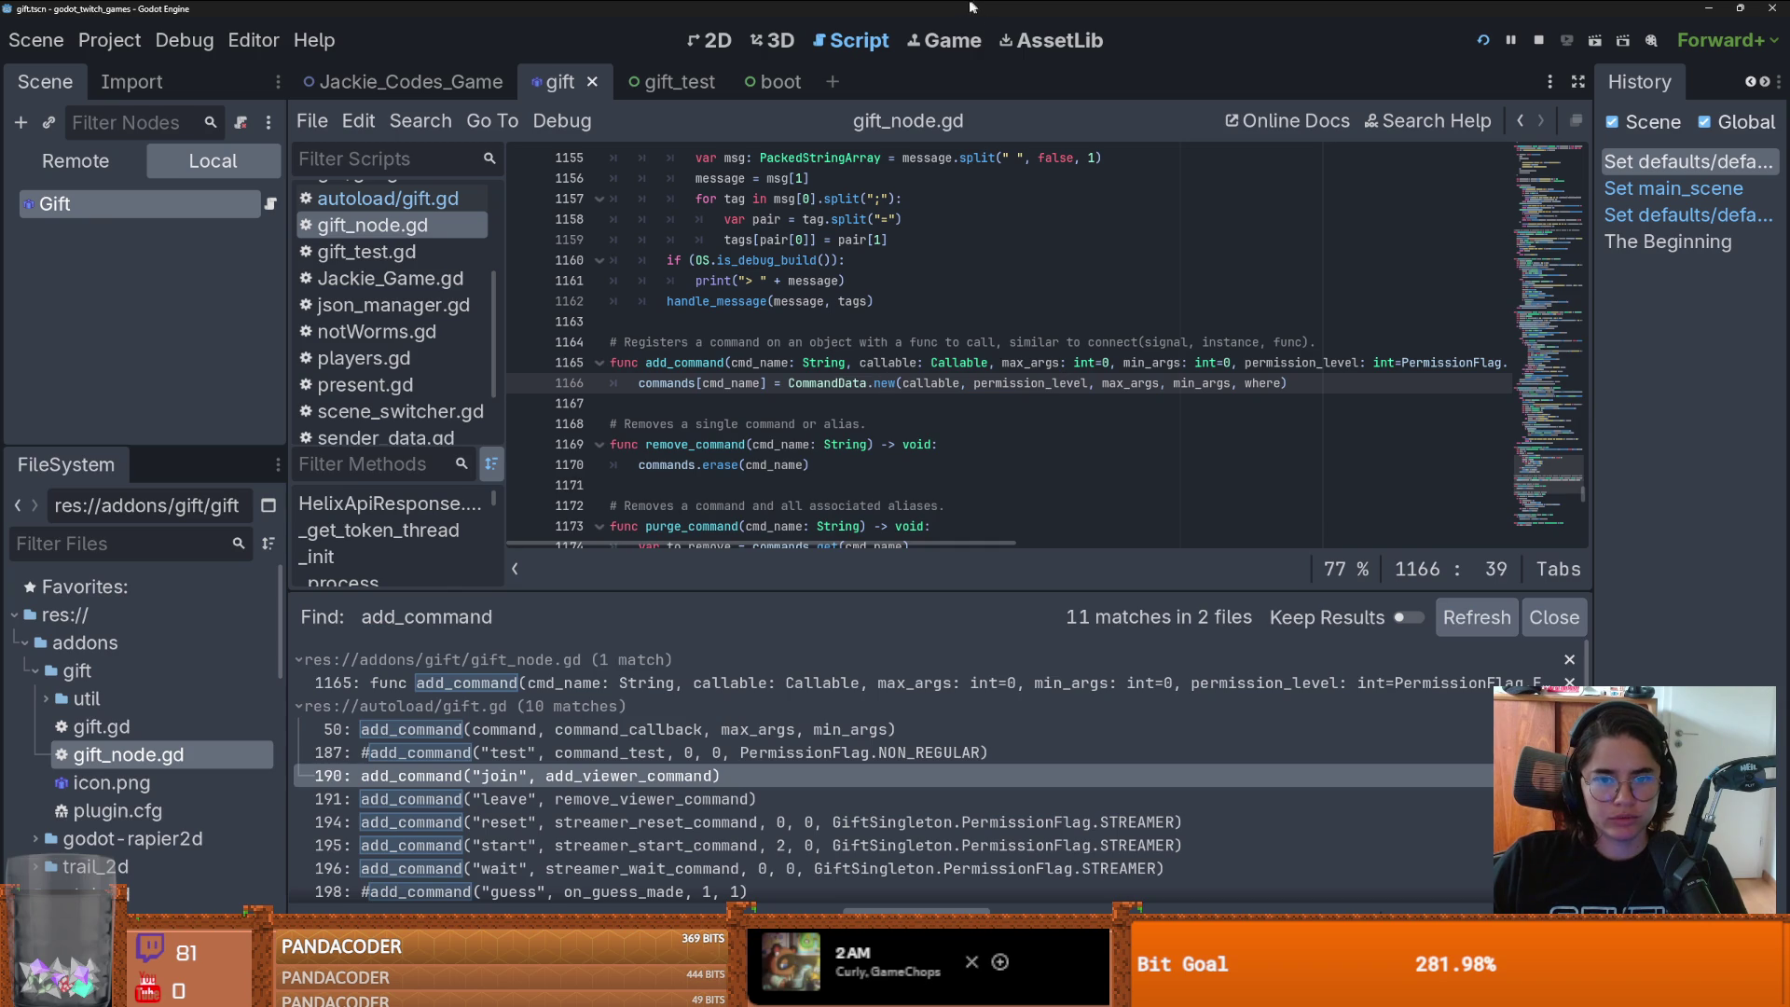
left_click(827, 384, "ctrl")
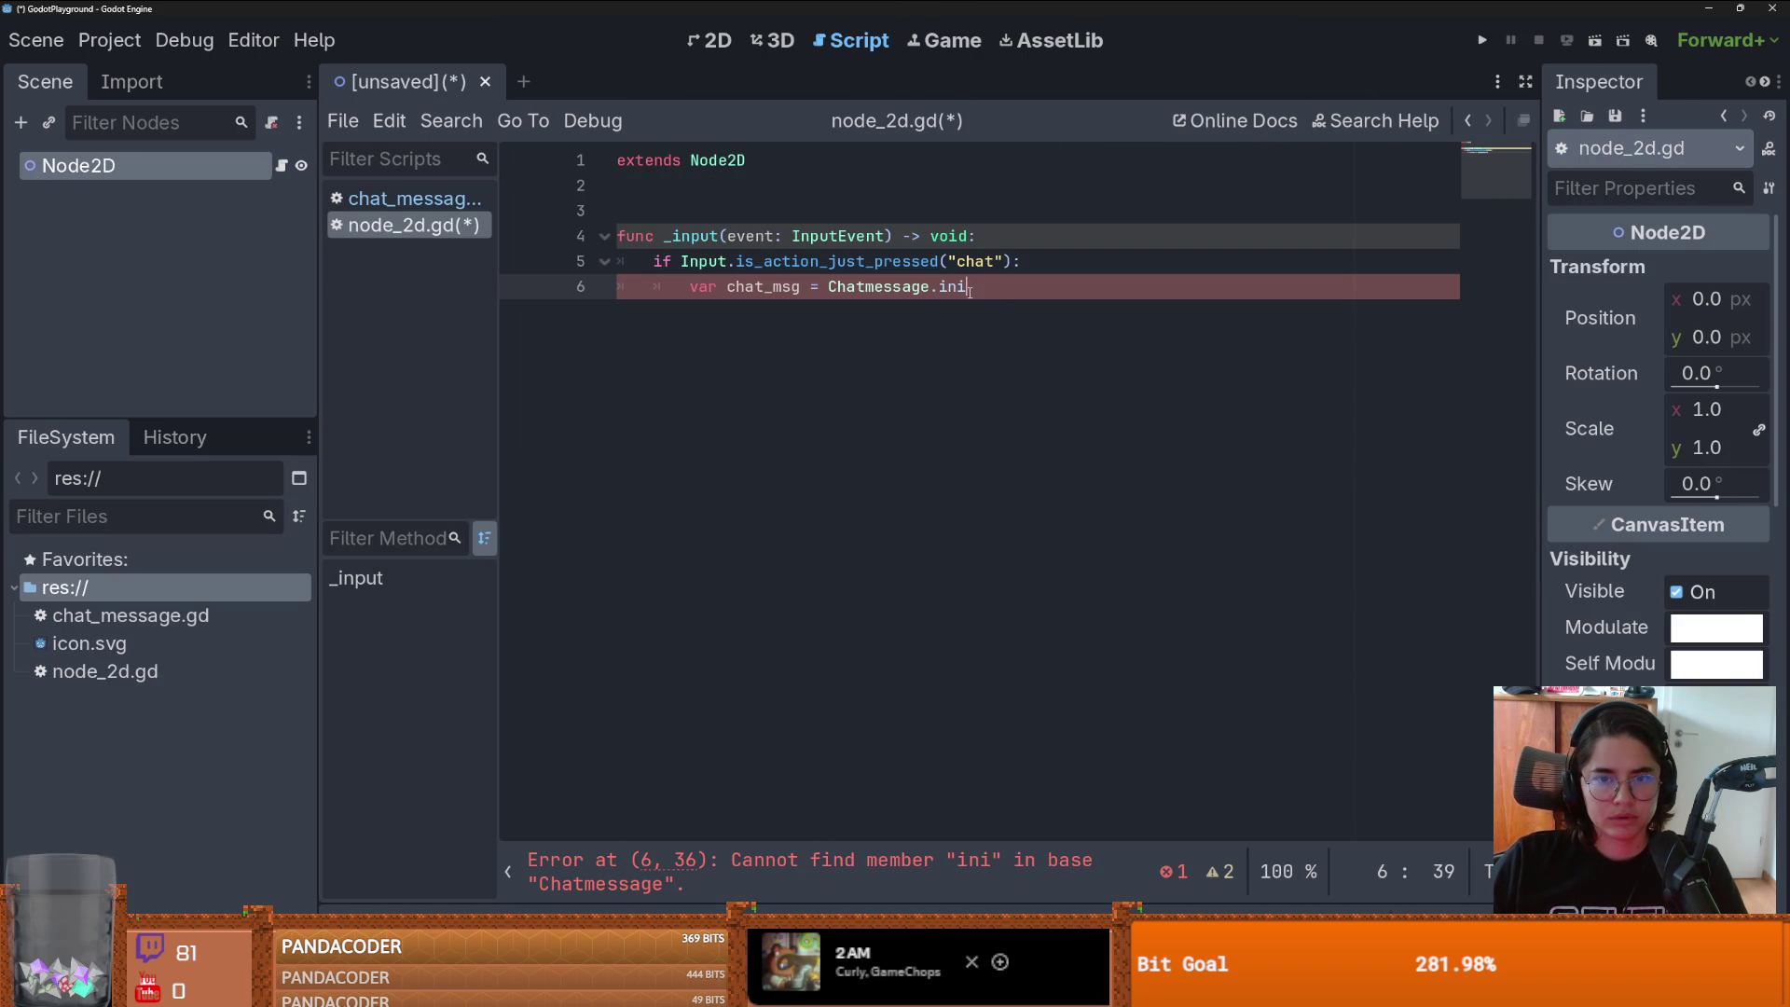
key("BackSpace")
key("BackSpace")
key("BackSpace")
- Complete the declaration as var chat_msg = Chatmessage.new("")
type("new(")
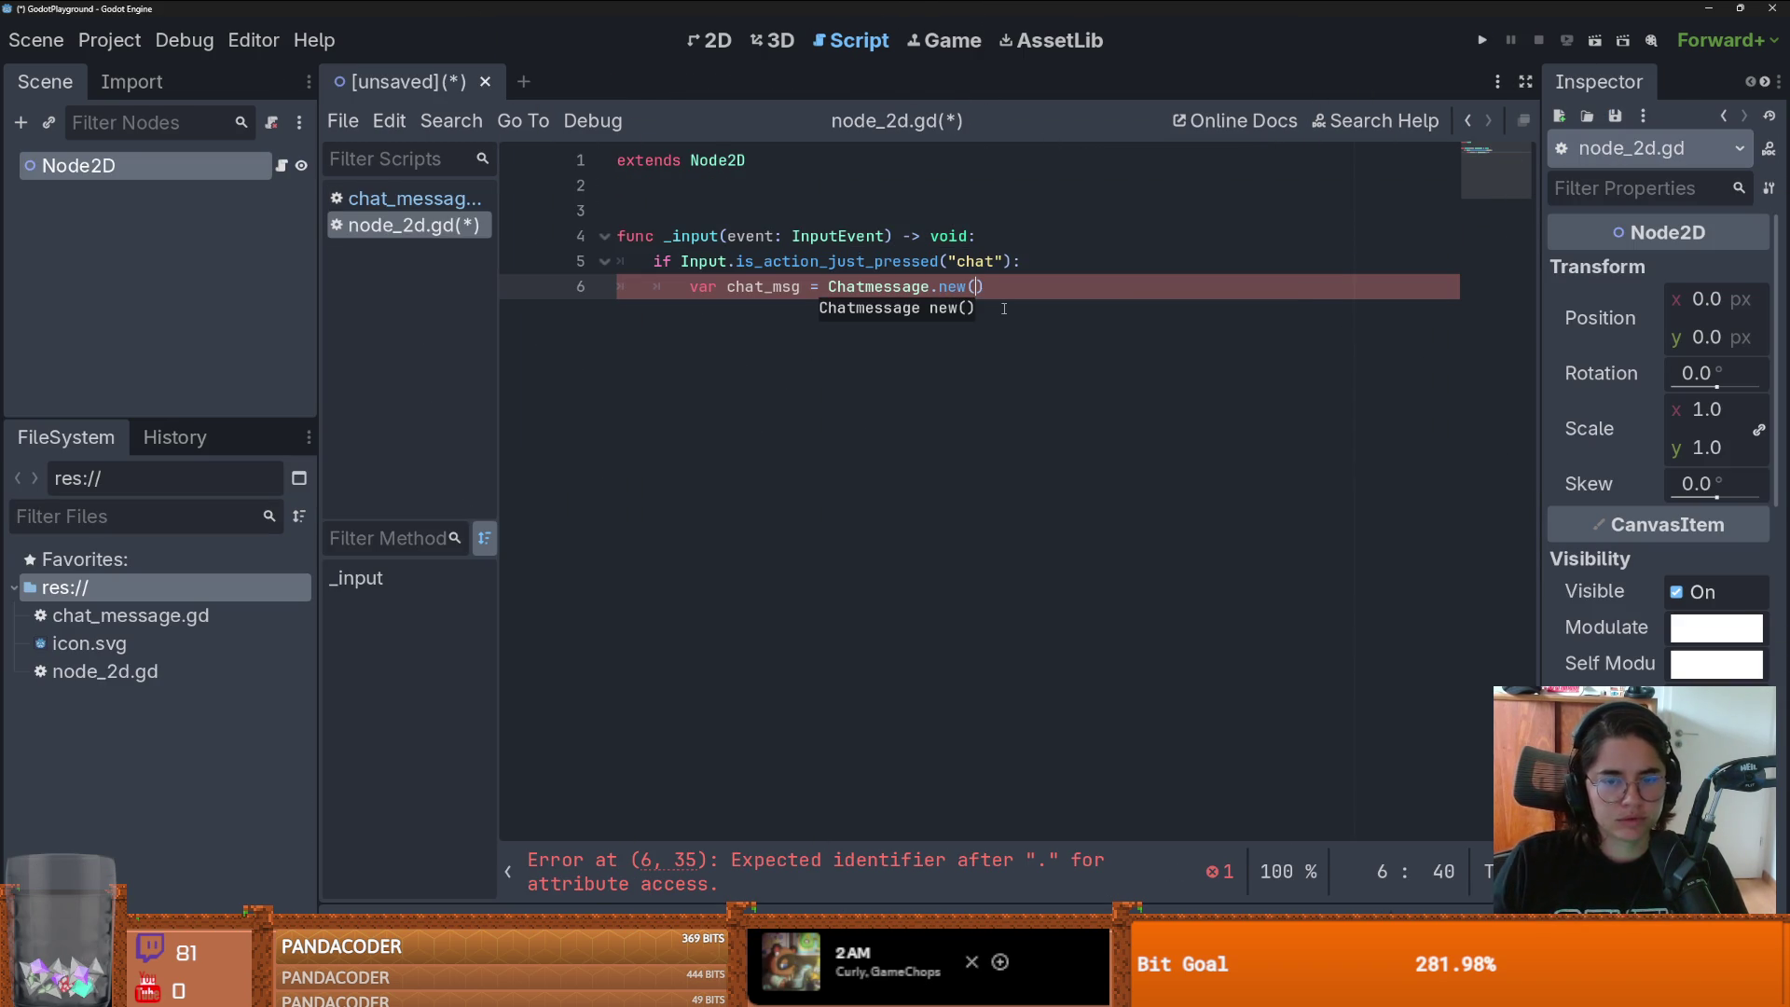
left_click(837, 287)
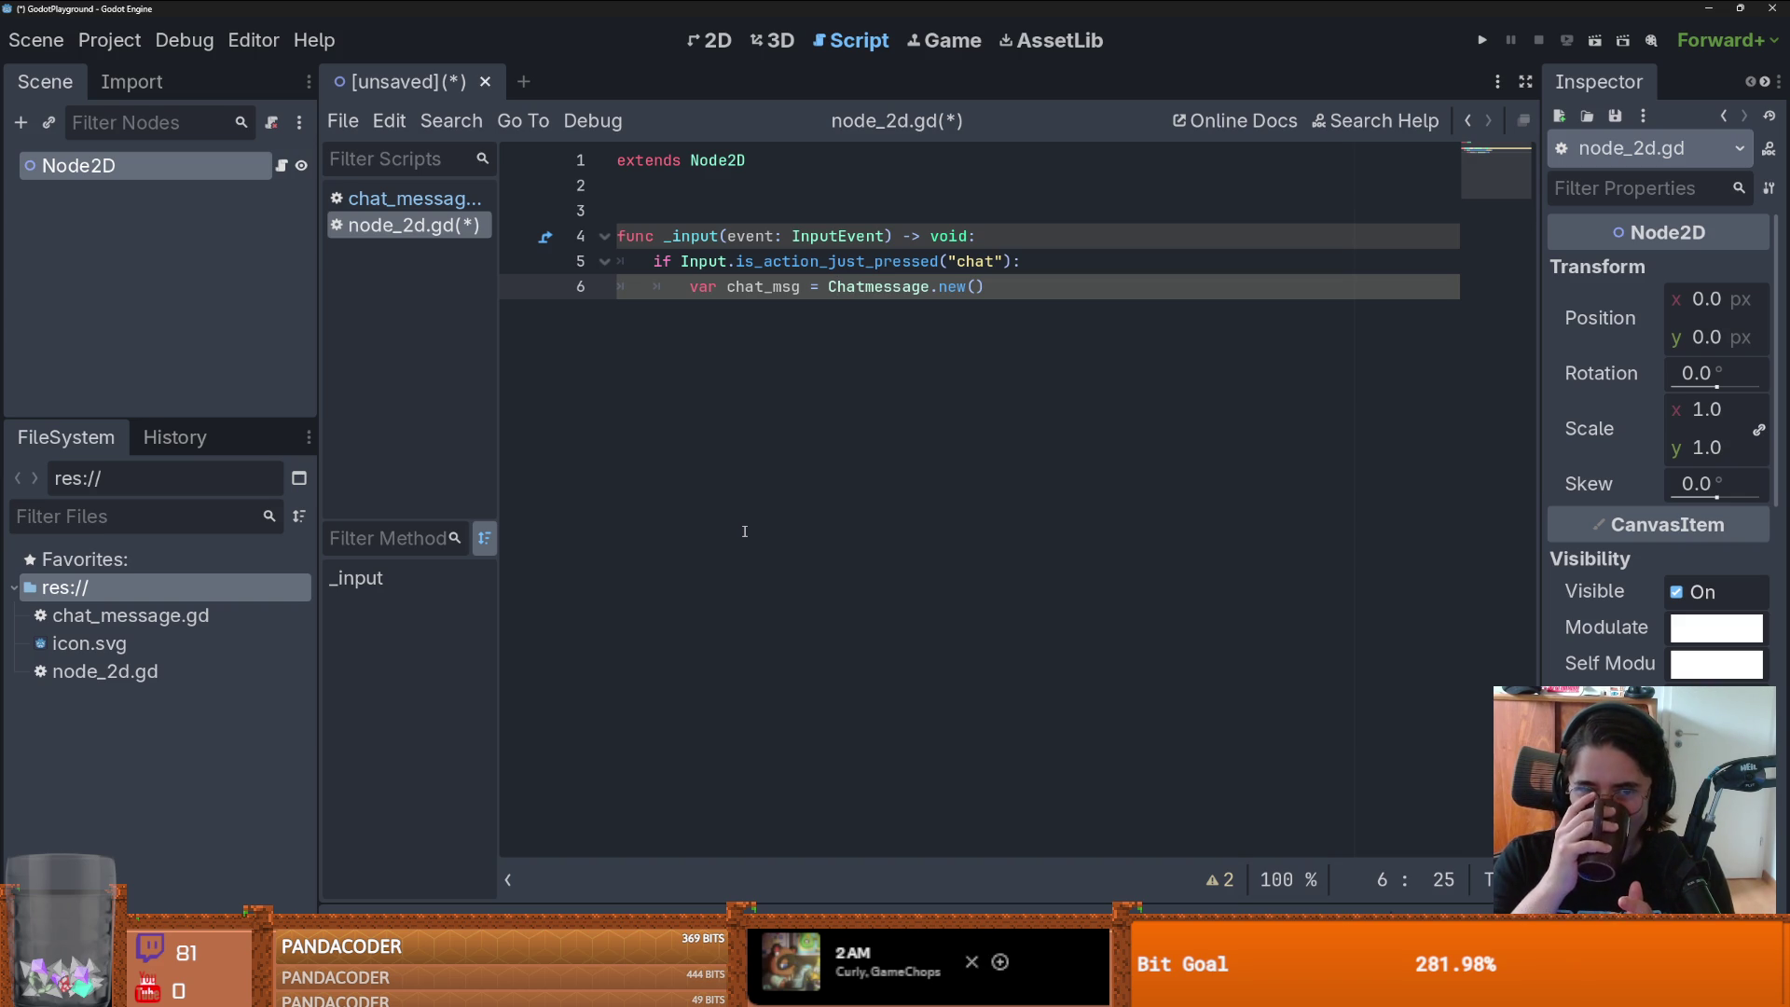
right_click(978, 284)
key("Escape")
type("\"")
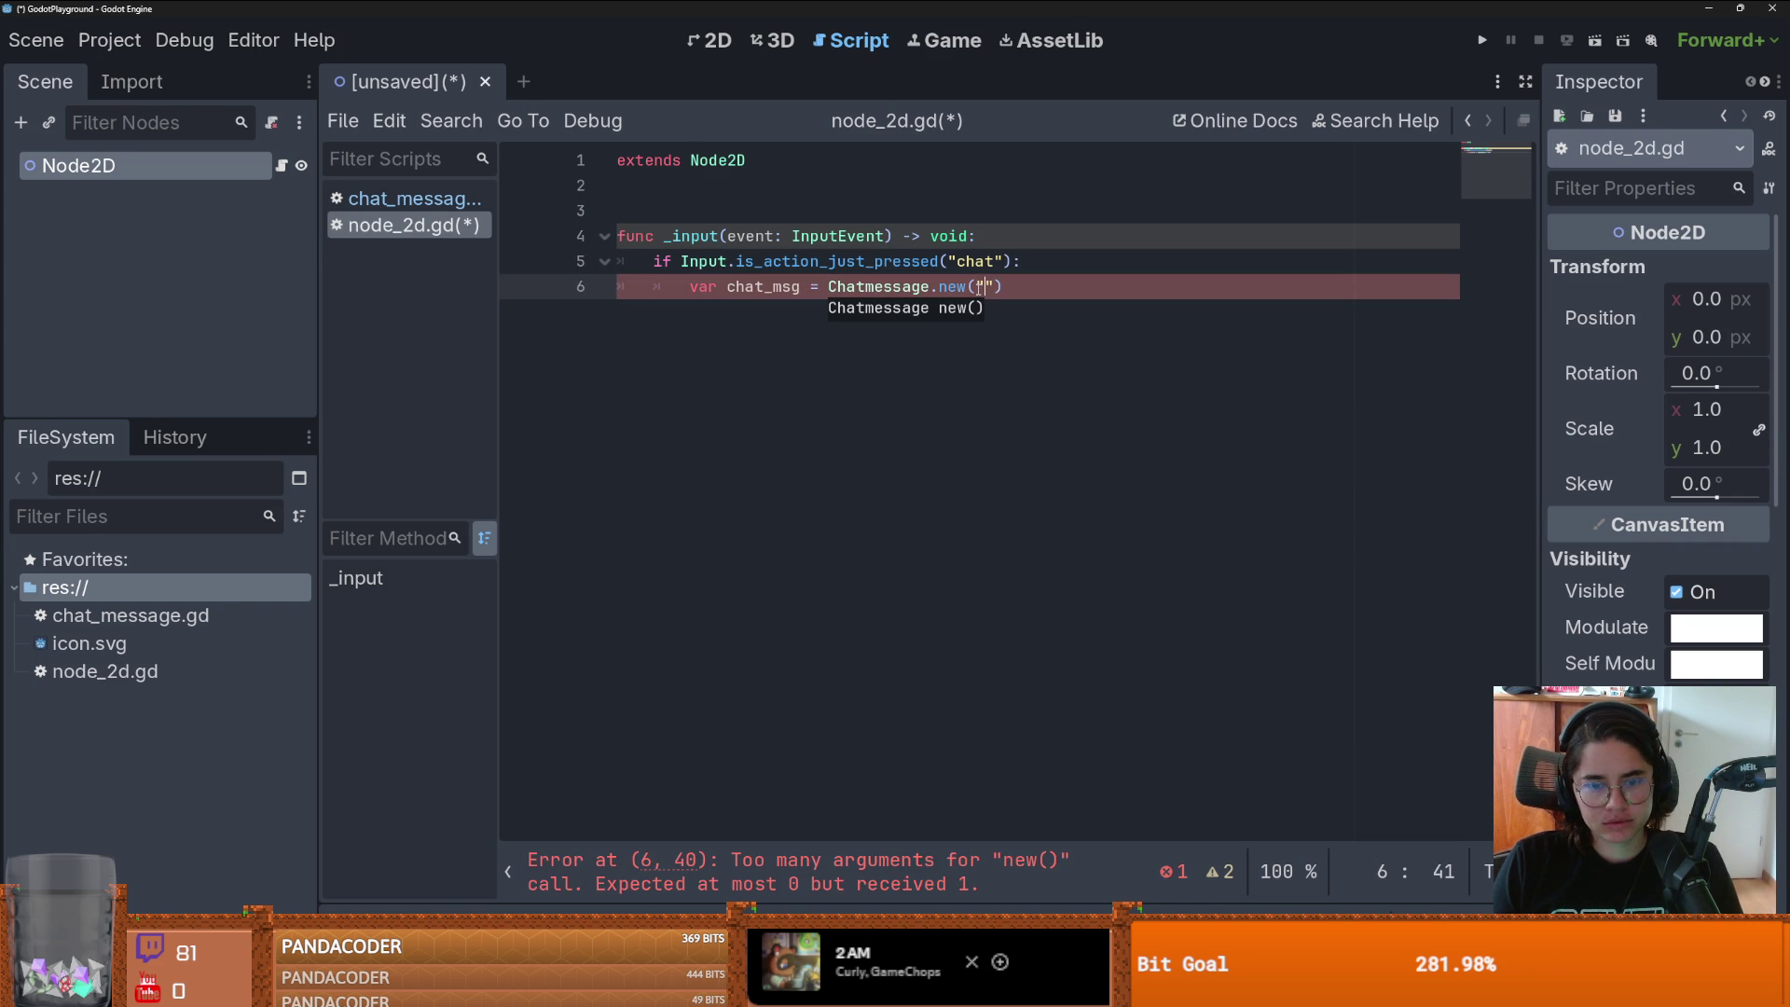
- Add var msg = hash(2232) on a new line above the chat_msg declaration
left_click(1062, 261)
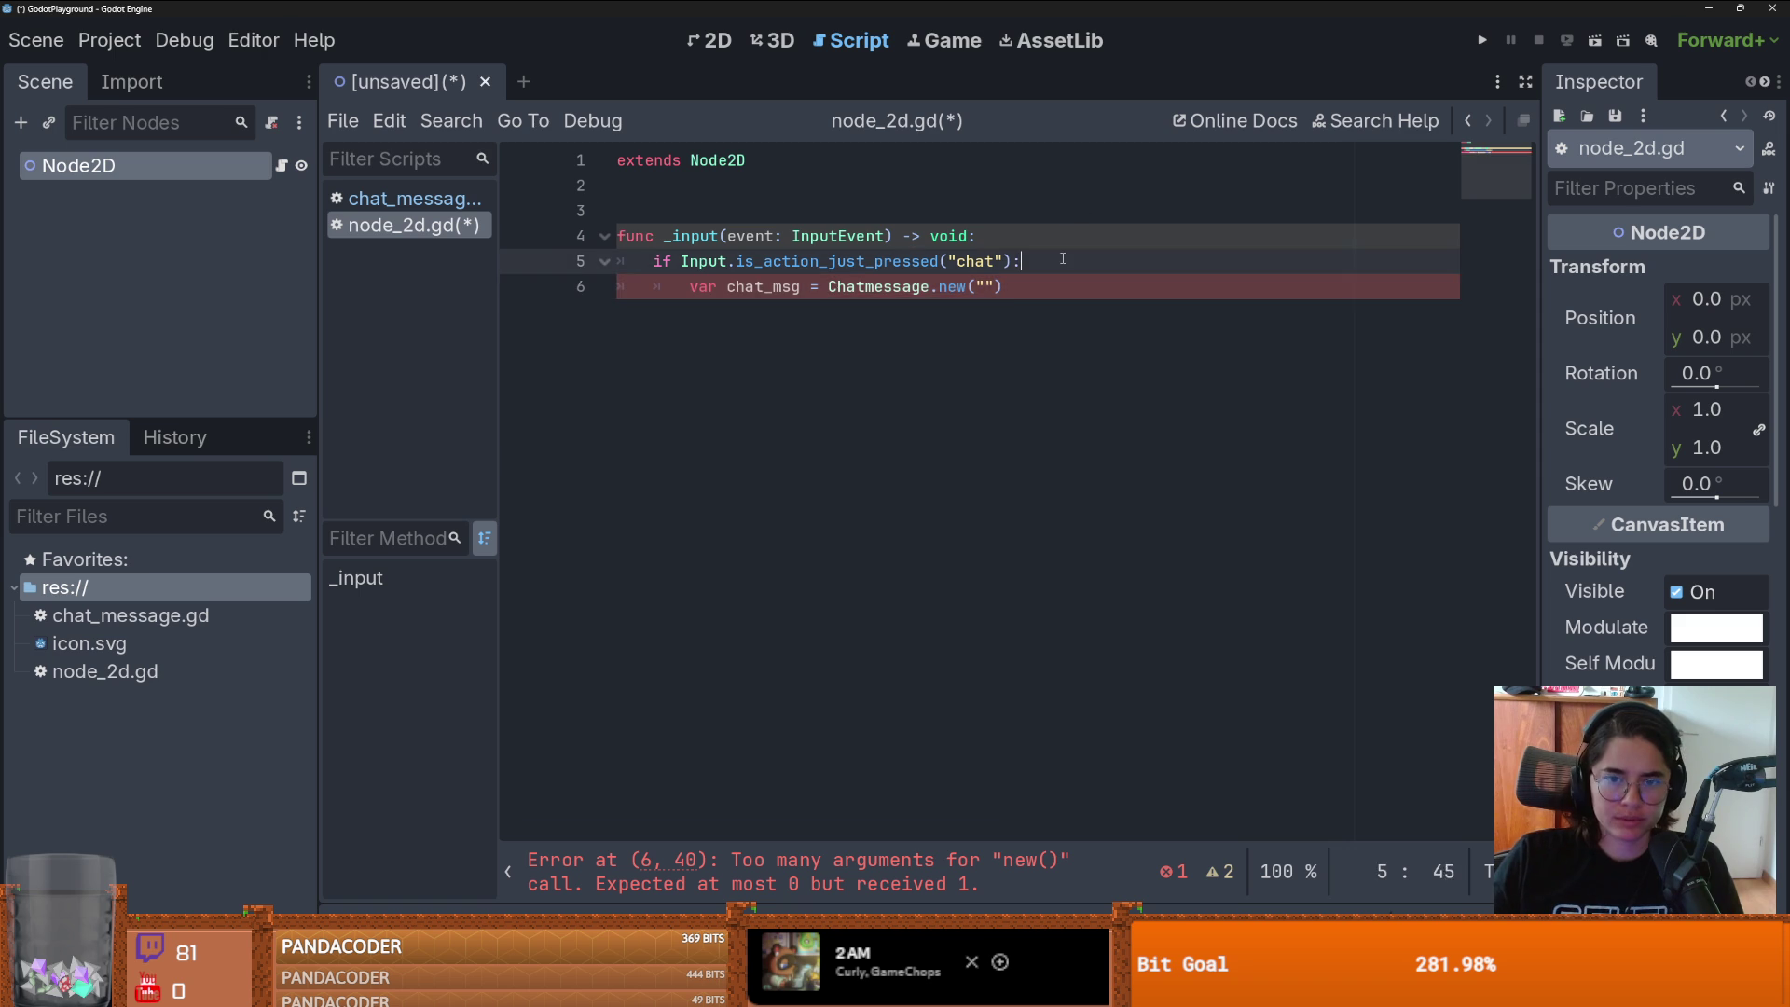
key("Return")
type("hex(")
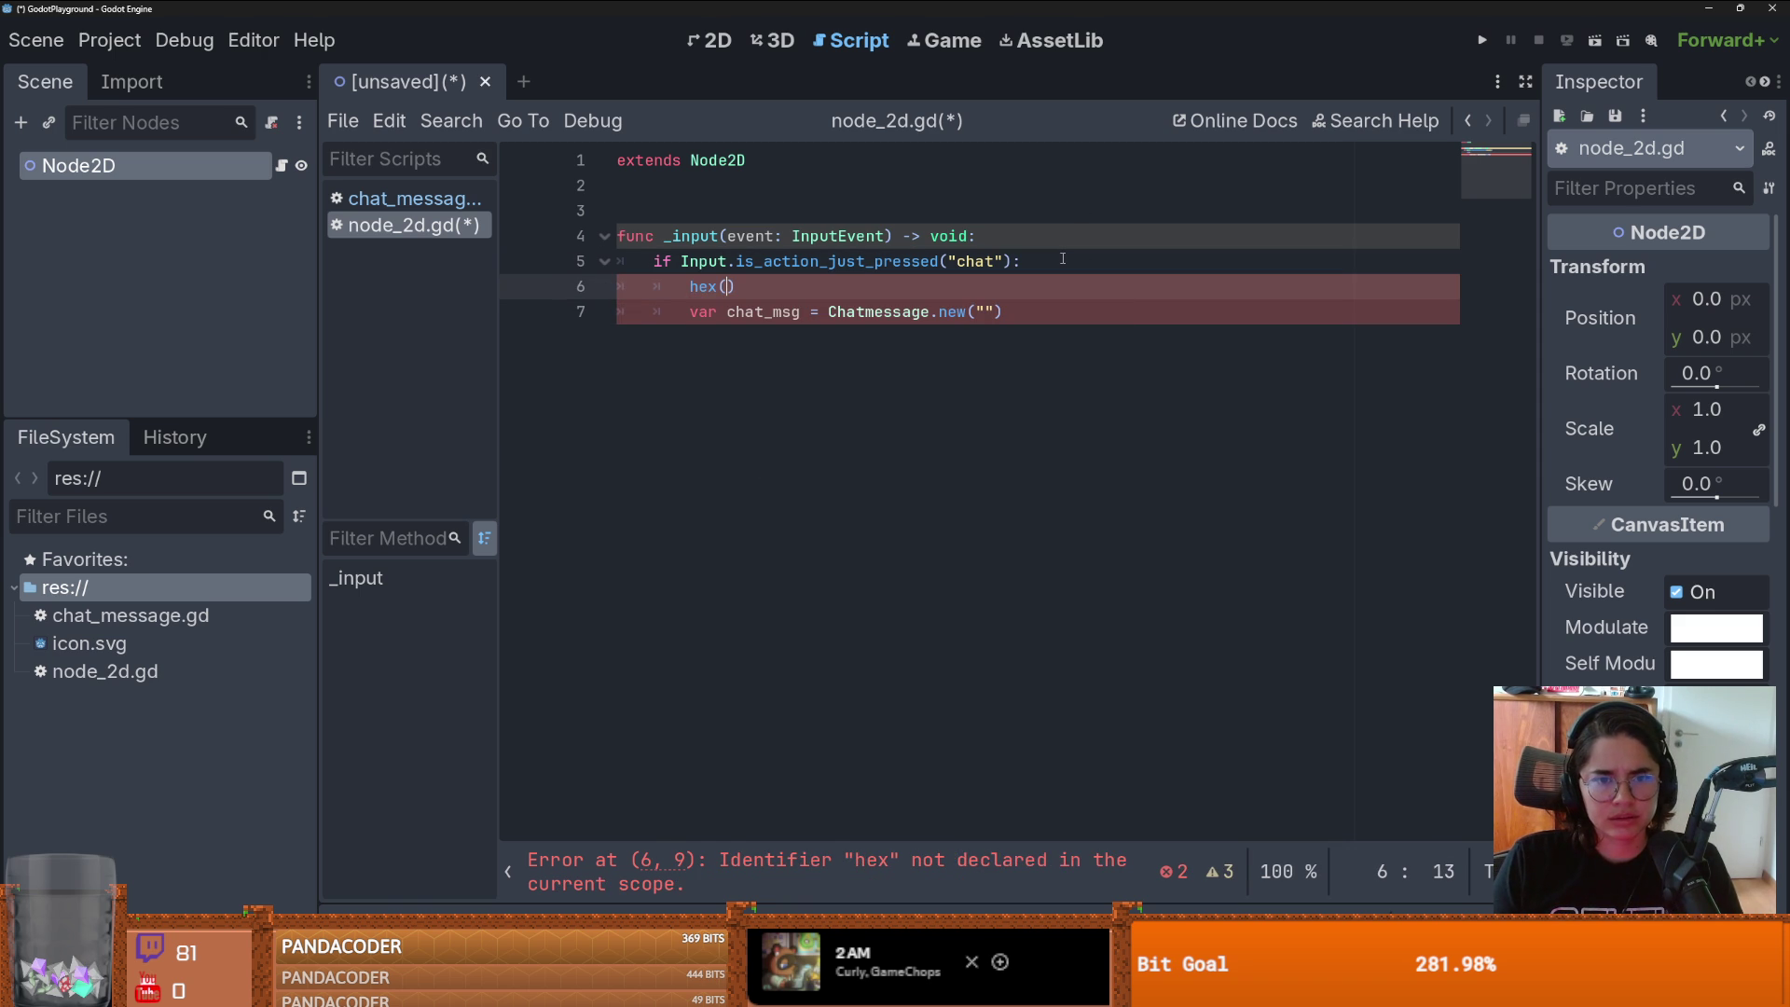
type("223")
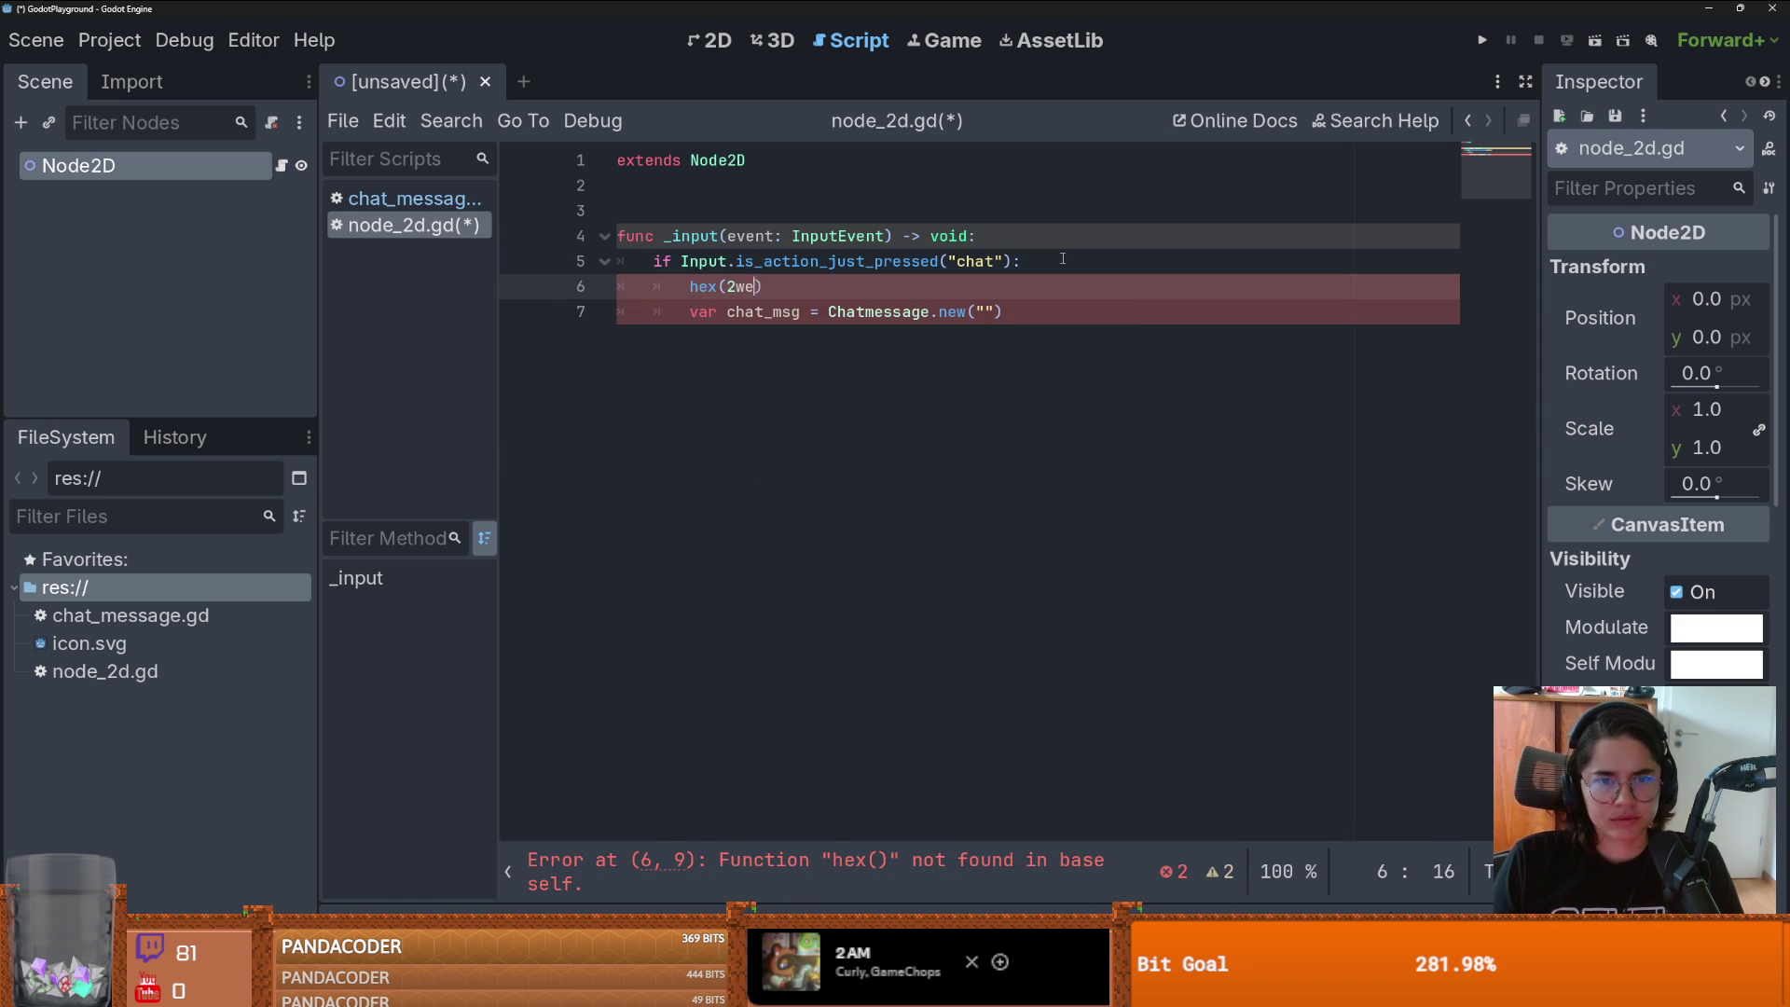
type("23")
key("Home")
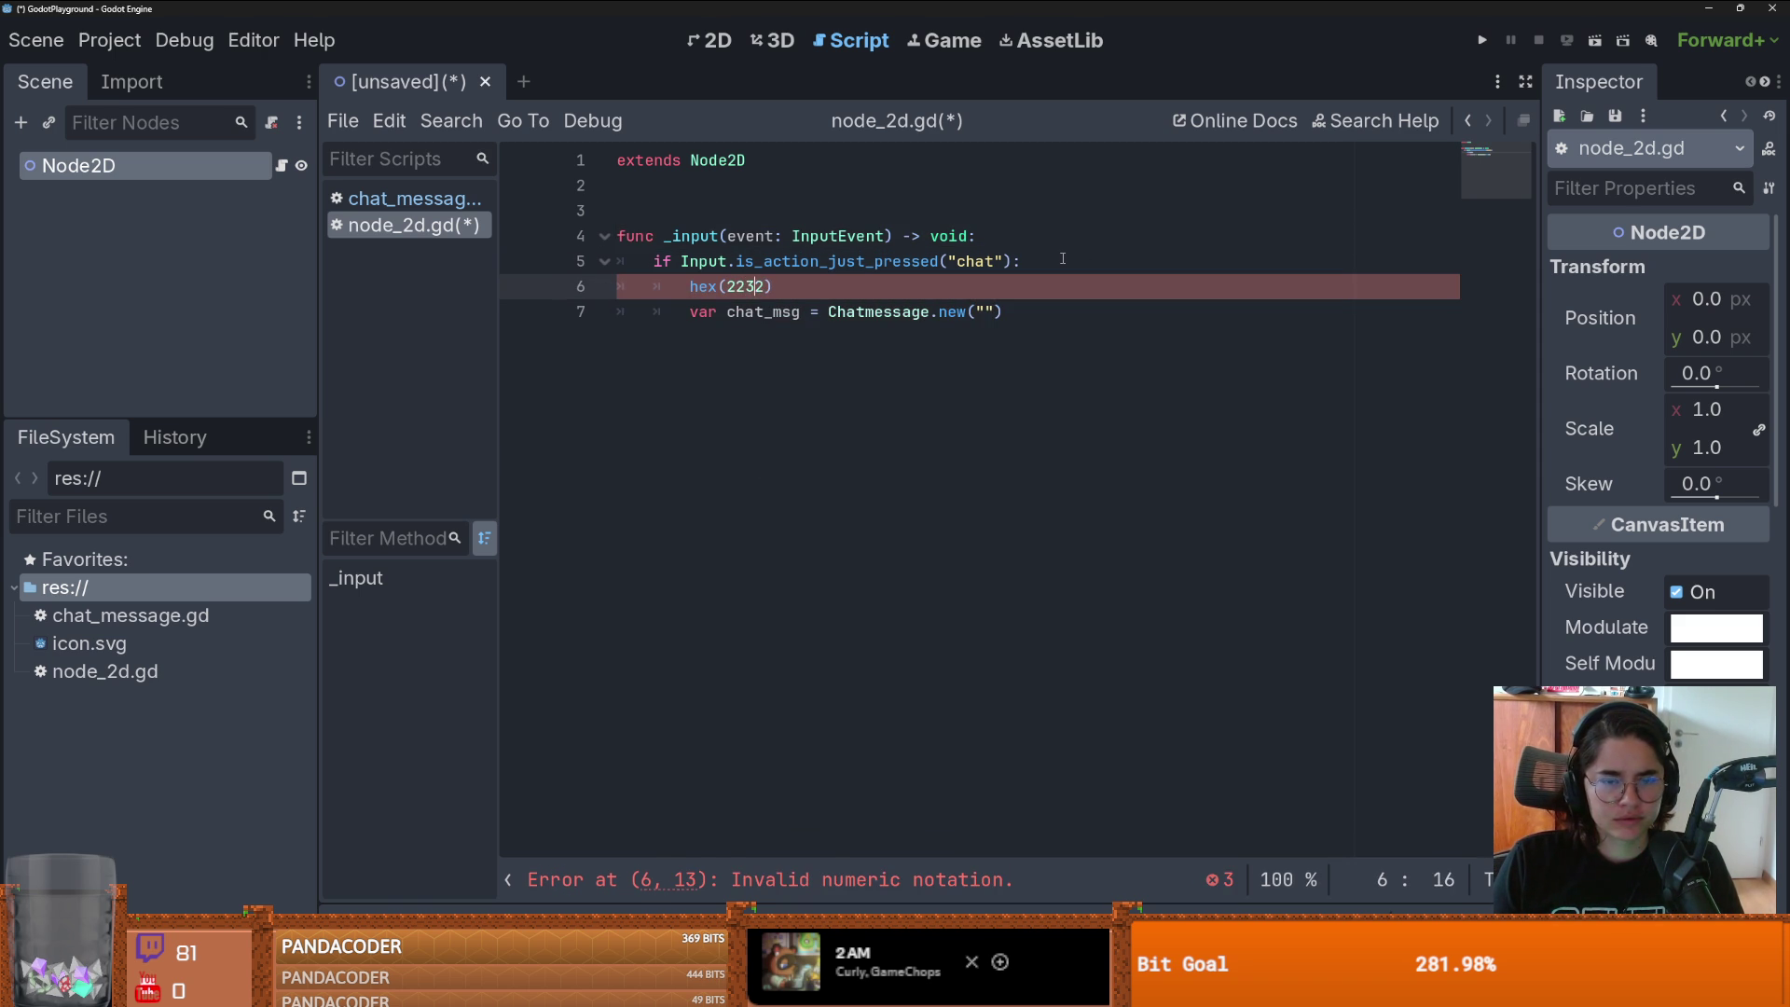
key("Right")
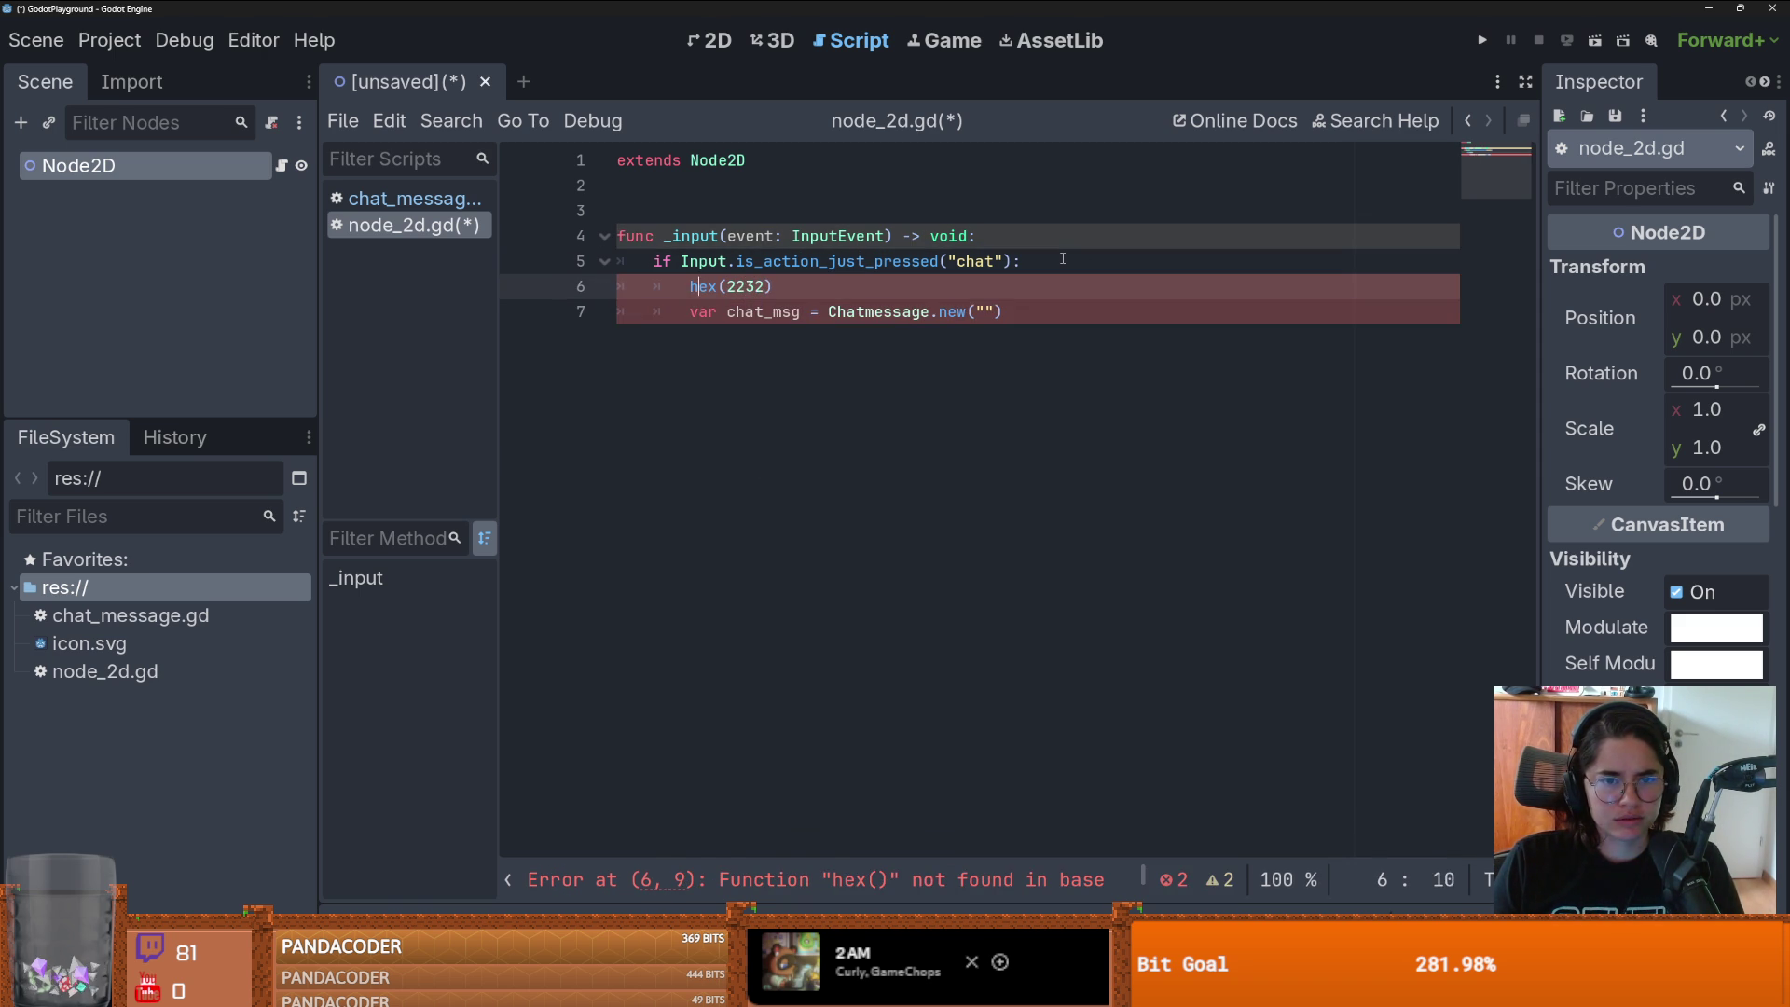
type("var m")
type("sg =")
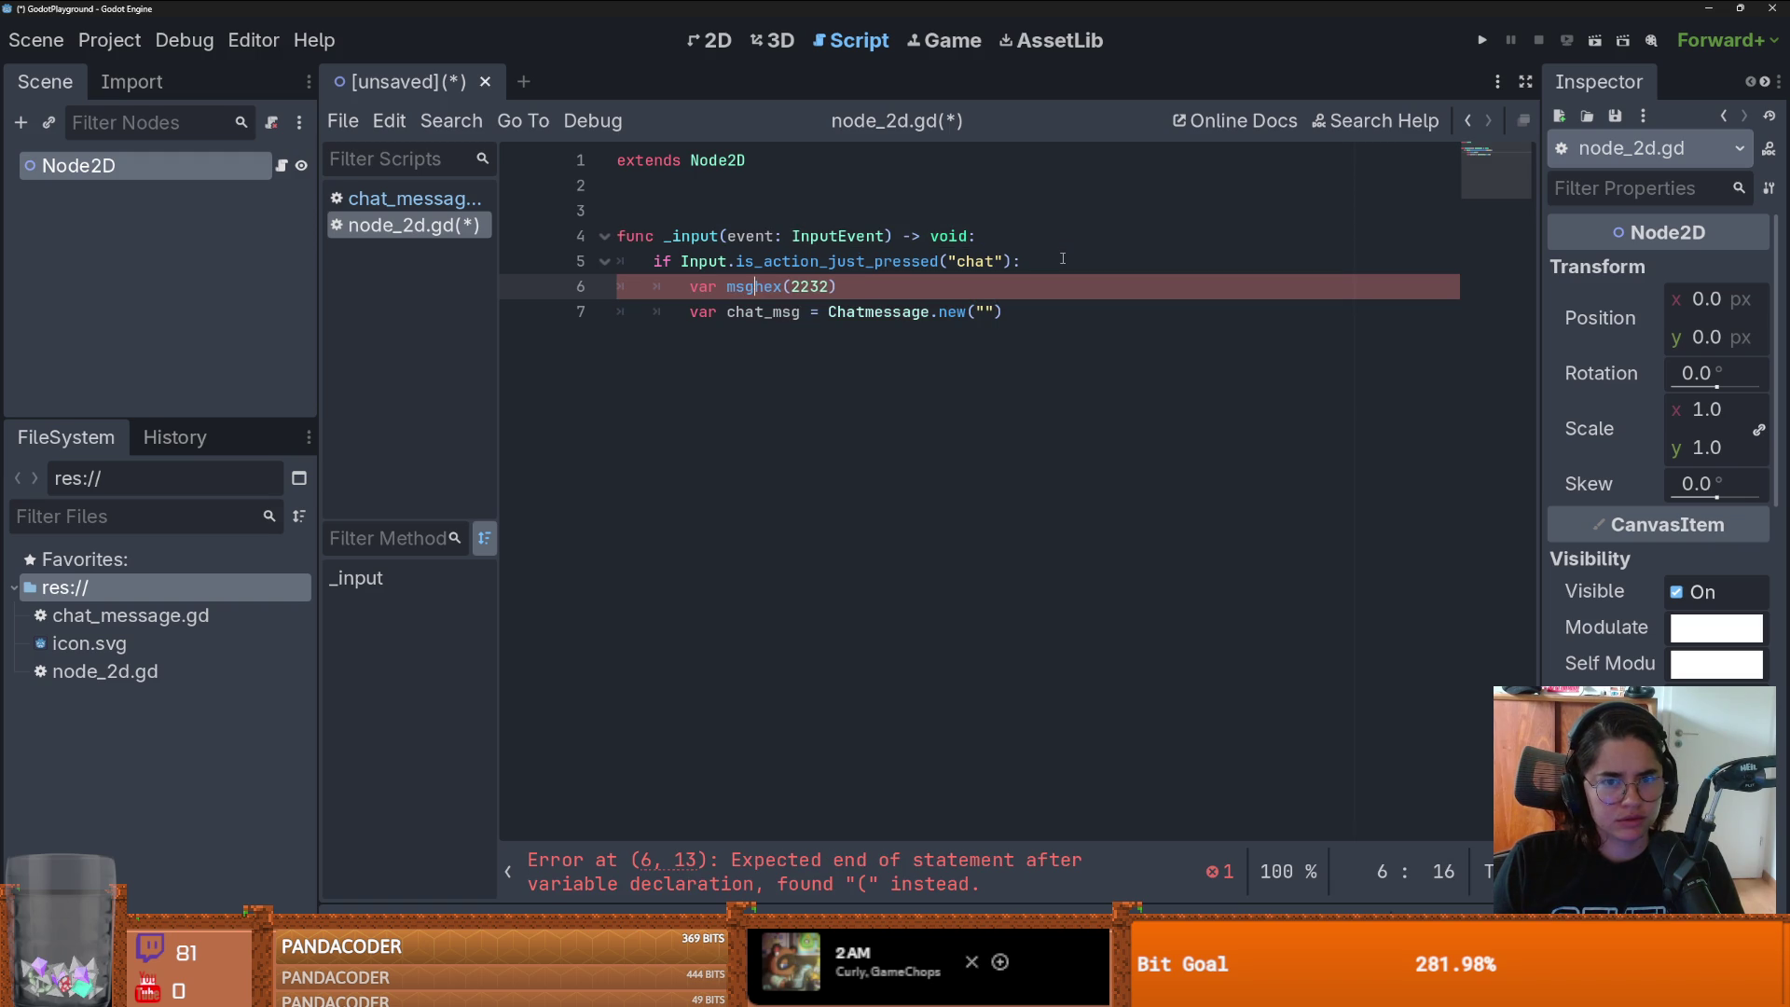
left_click(961, 246)
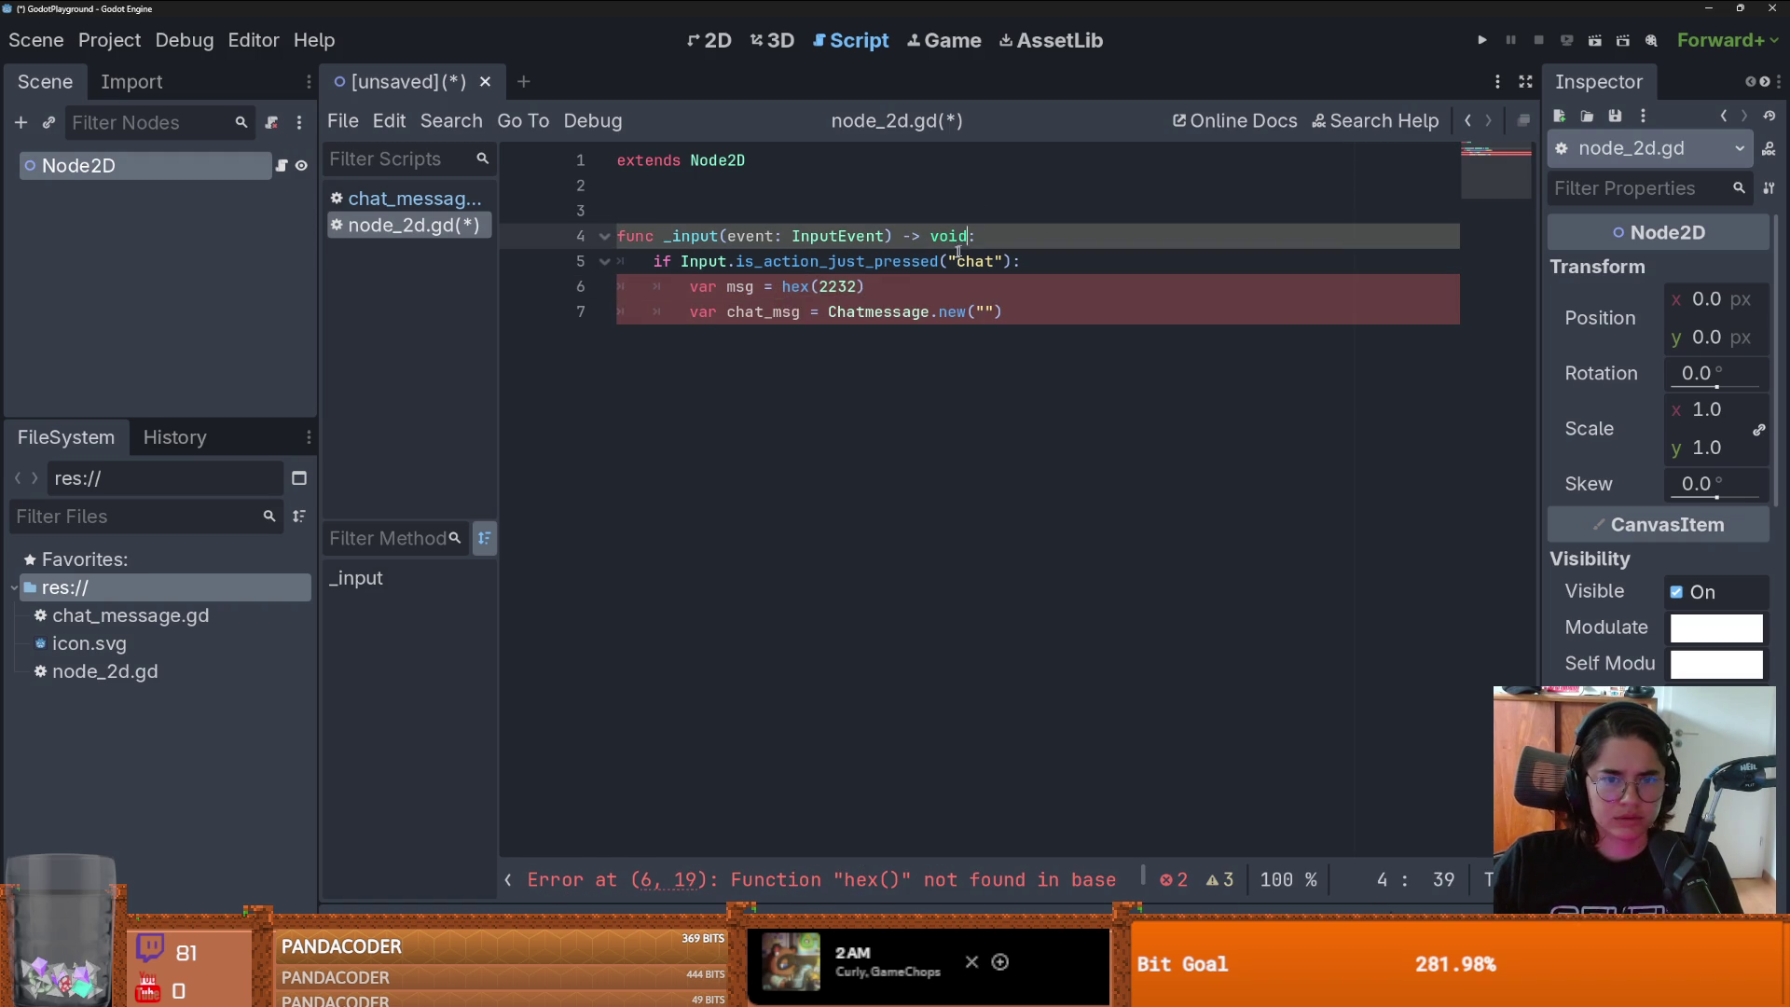
left_click(808, 286)
double_click(808, 286)
type("hash")
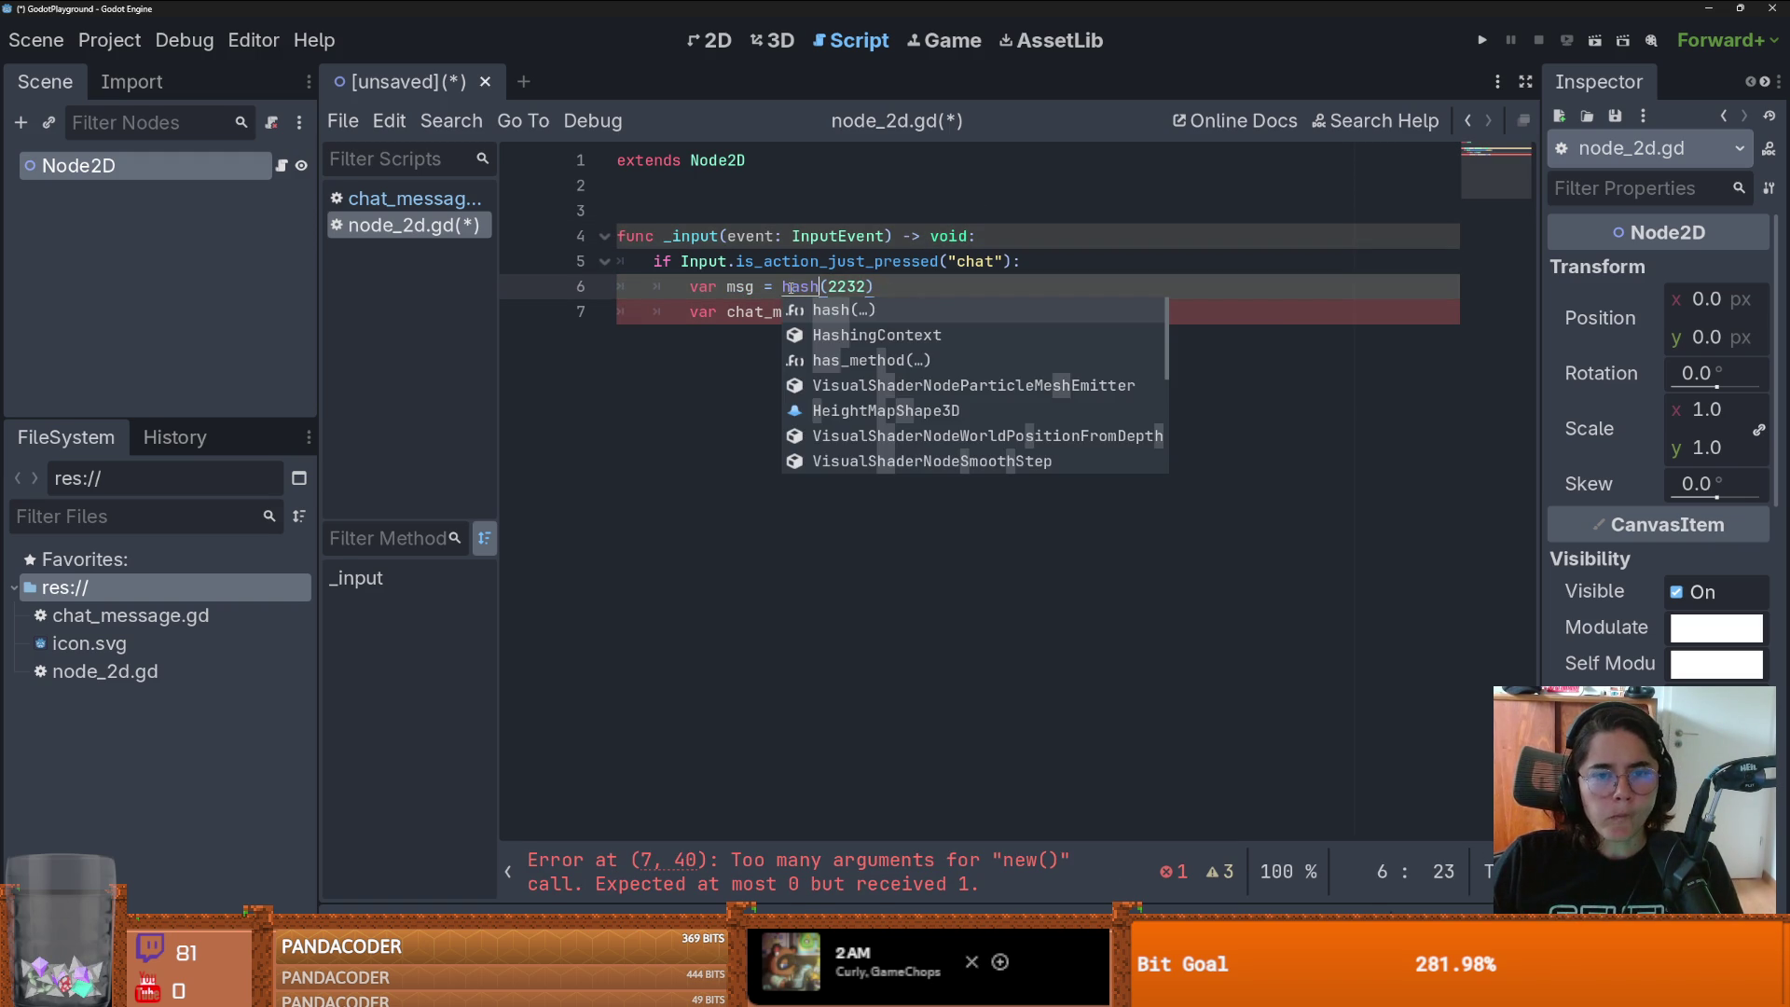
left_click(792, 286, "ctrl")
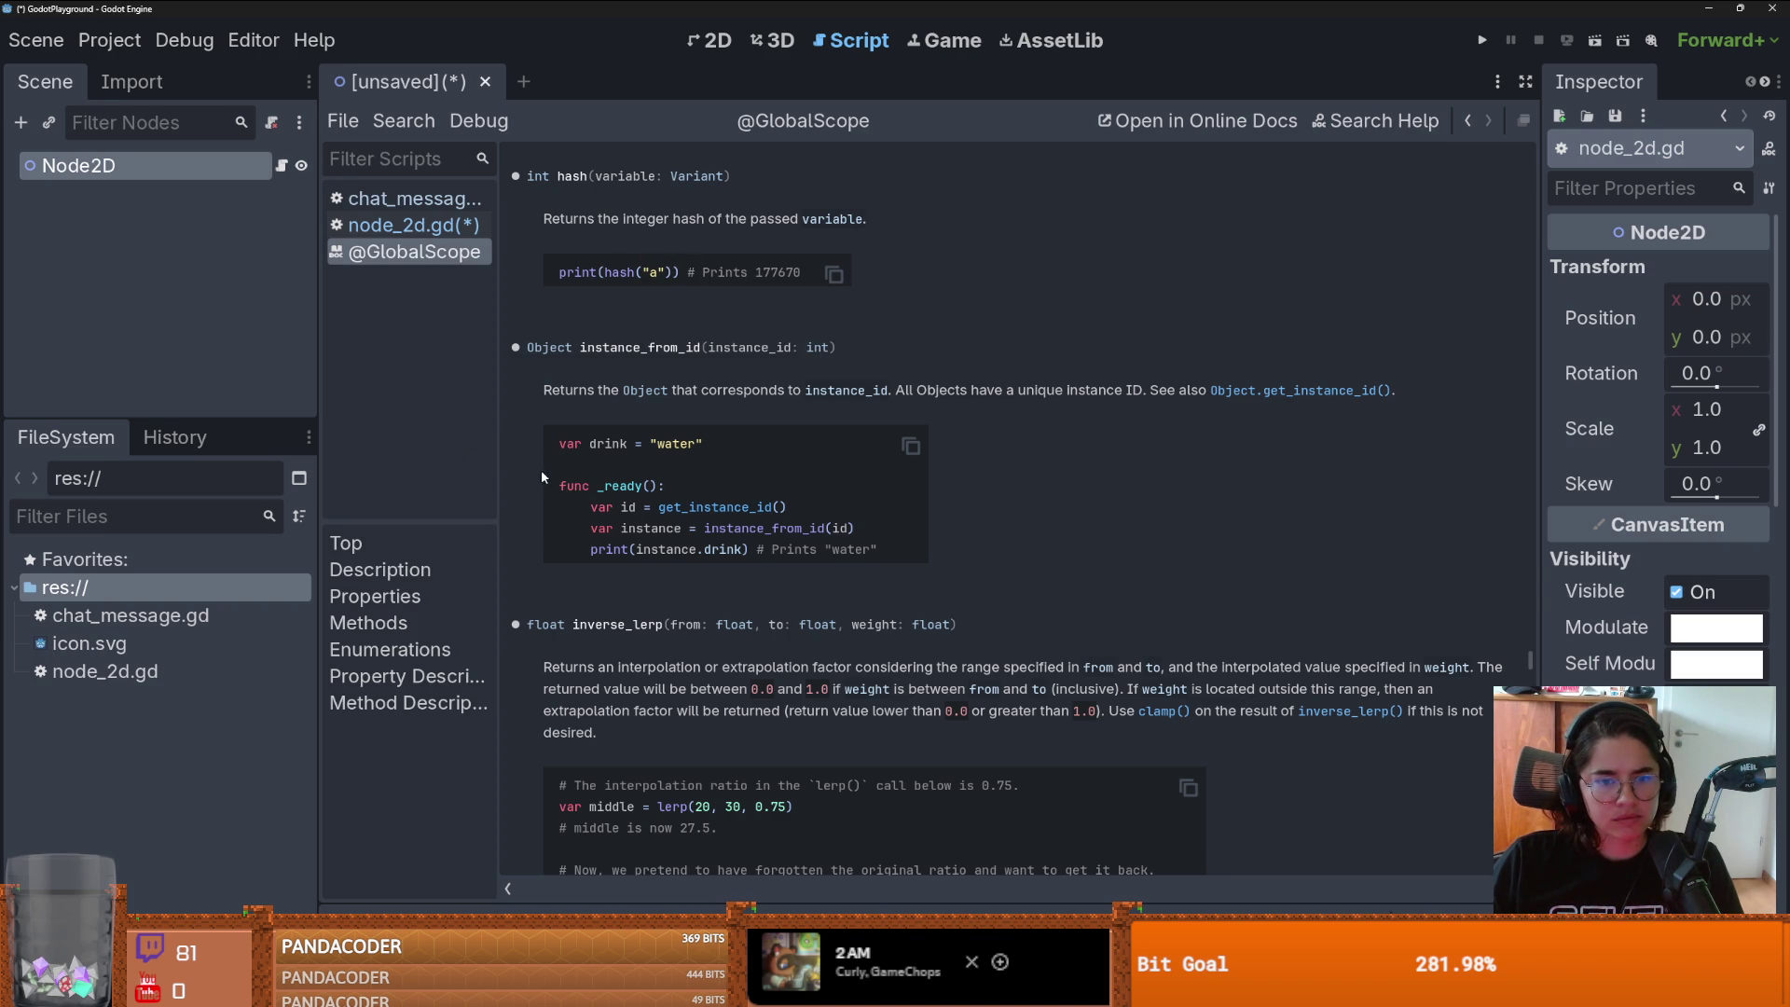
scroll(736, 565, "down", 3)
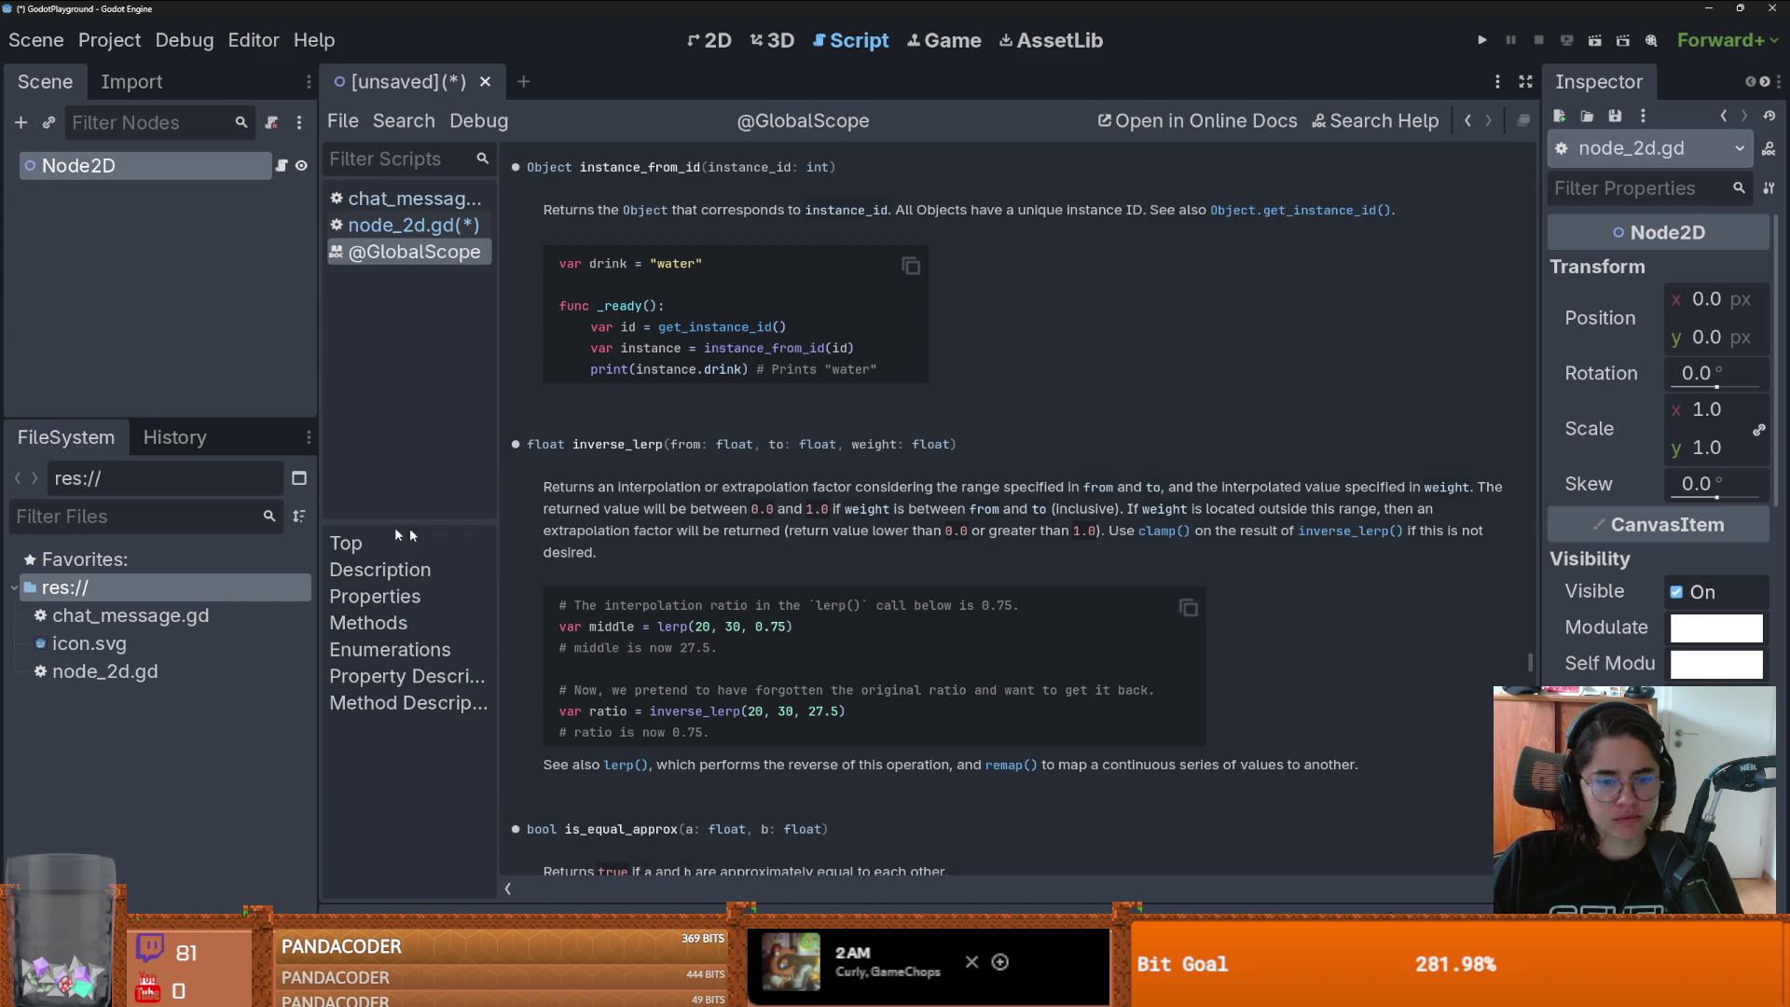
scroll(650, 448, "up", 6)
left_click_drag(546, 579, 803, 582)
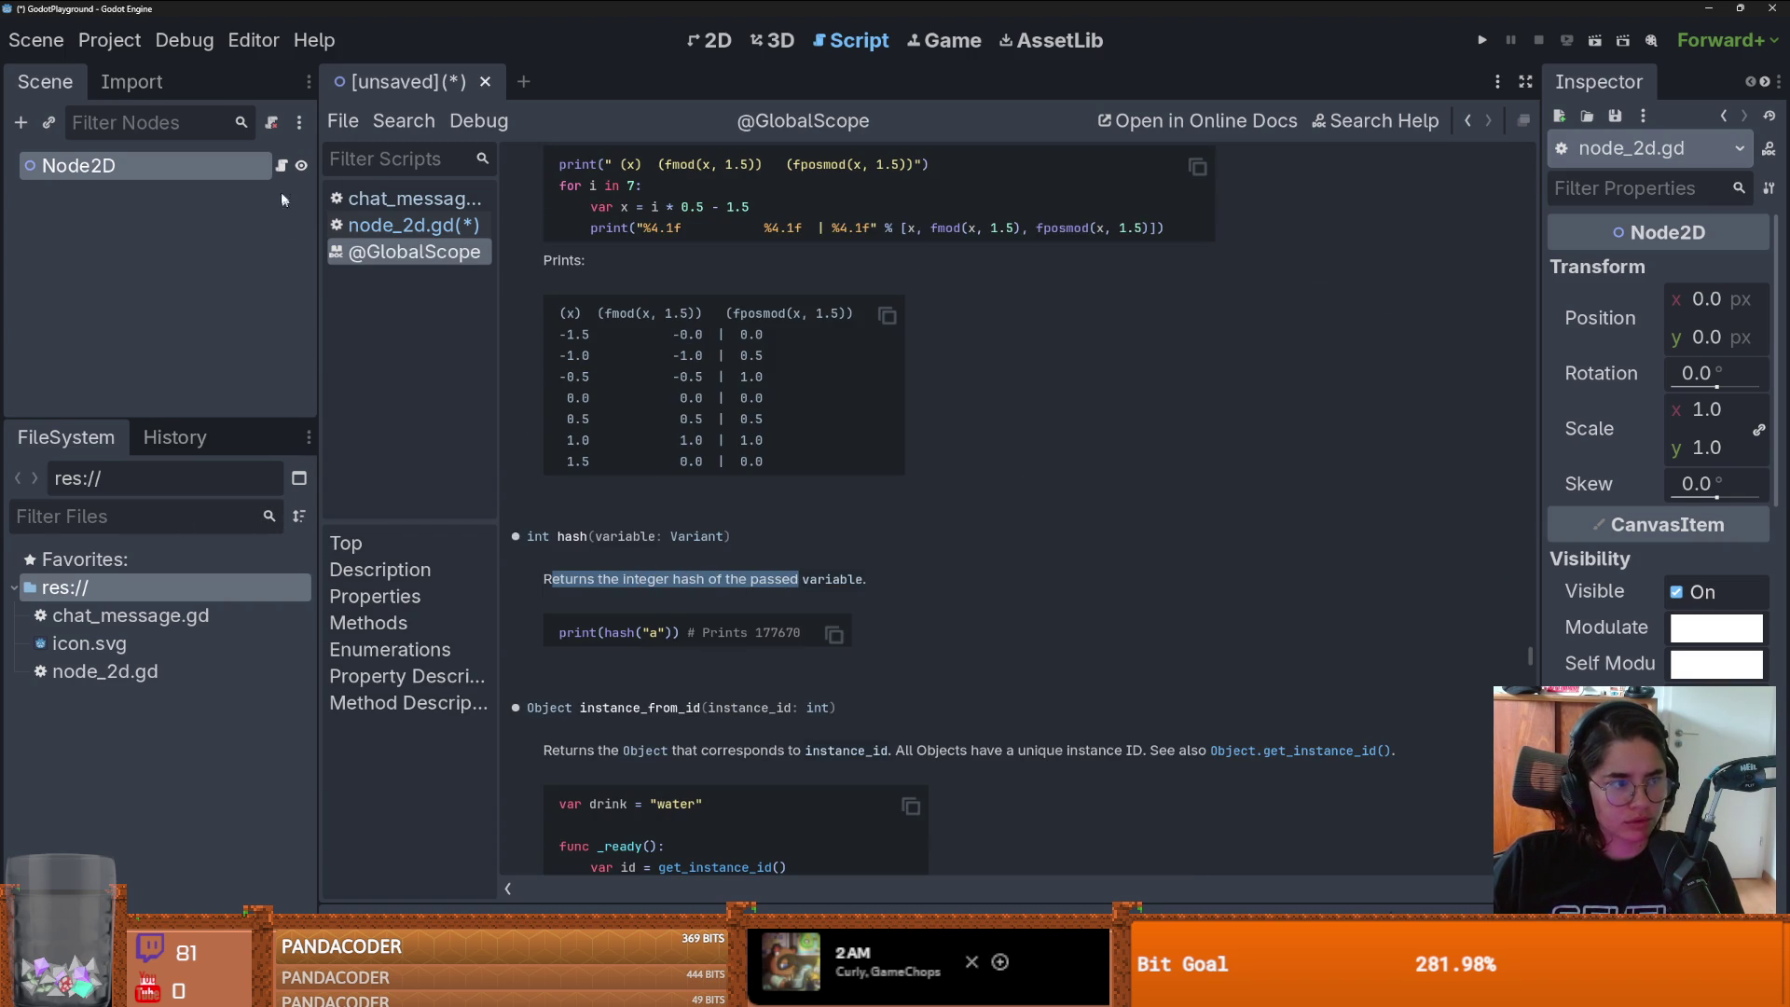
left_click(281, 165)
left_click(867, 286)
- Replace 2232 with randi_range(0,1000000) inside hash()
key("ctrl+shift+Left")
type("rand")
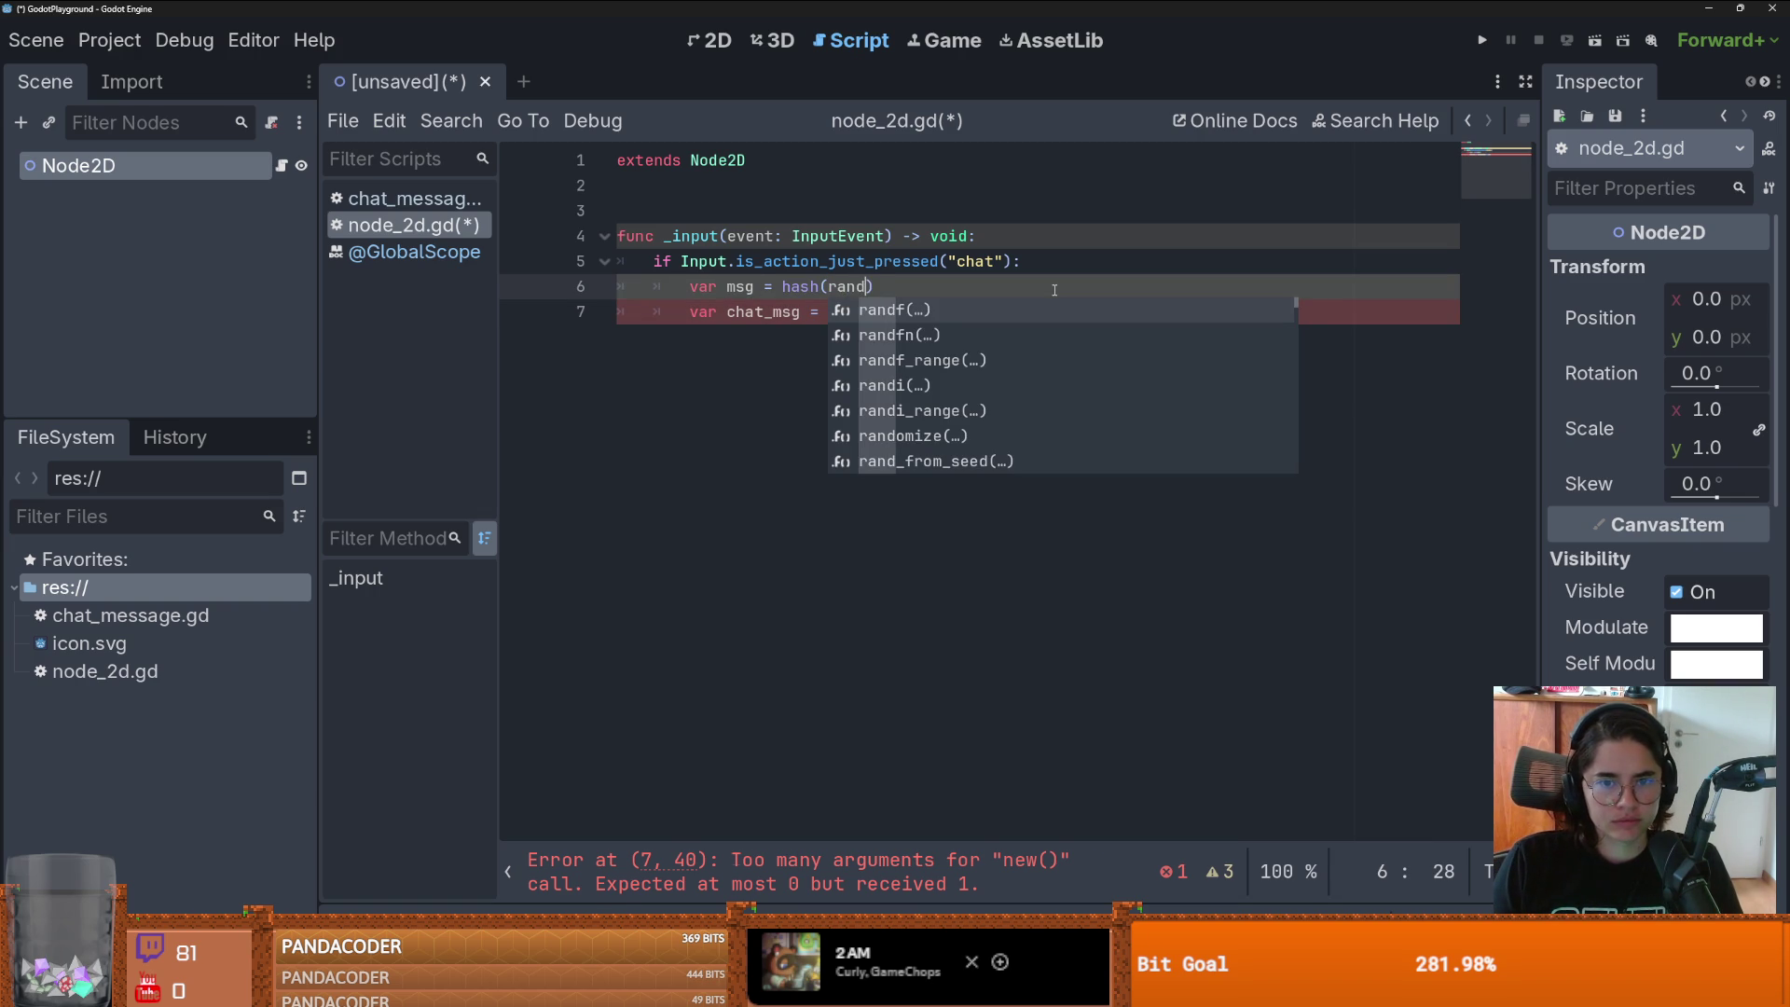
type("i_ra")
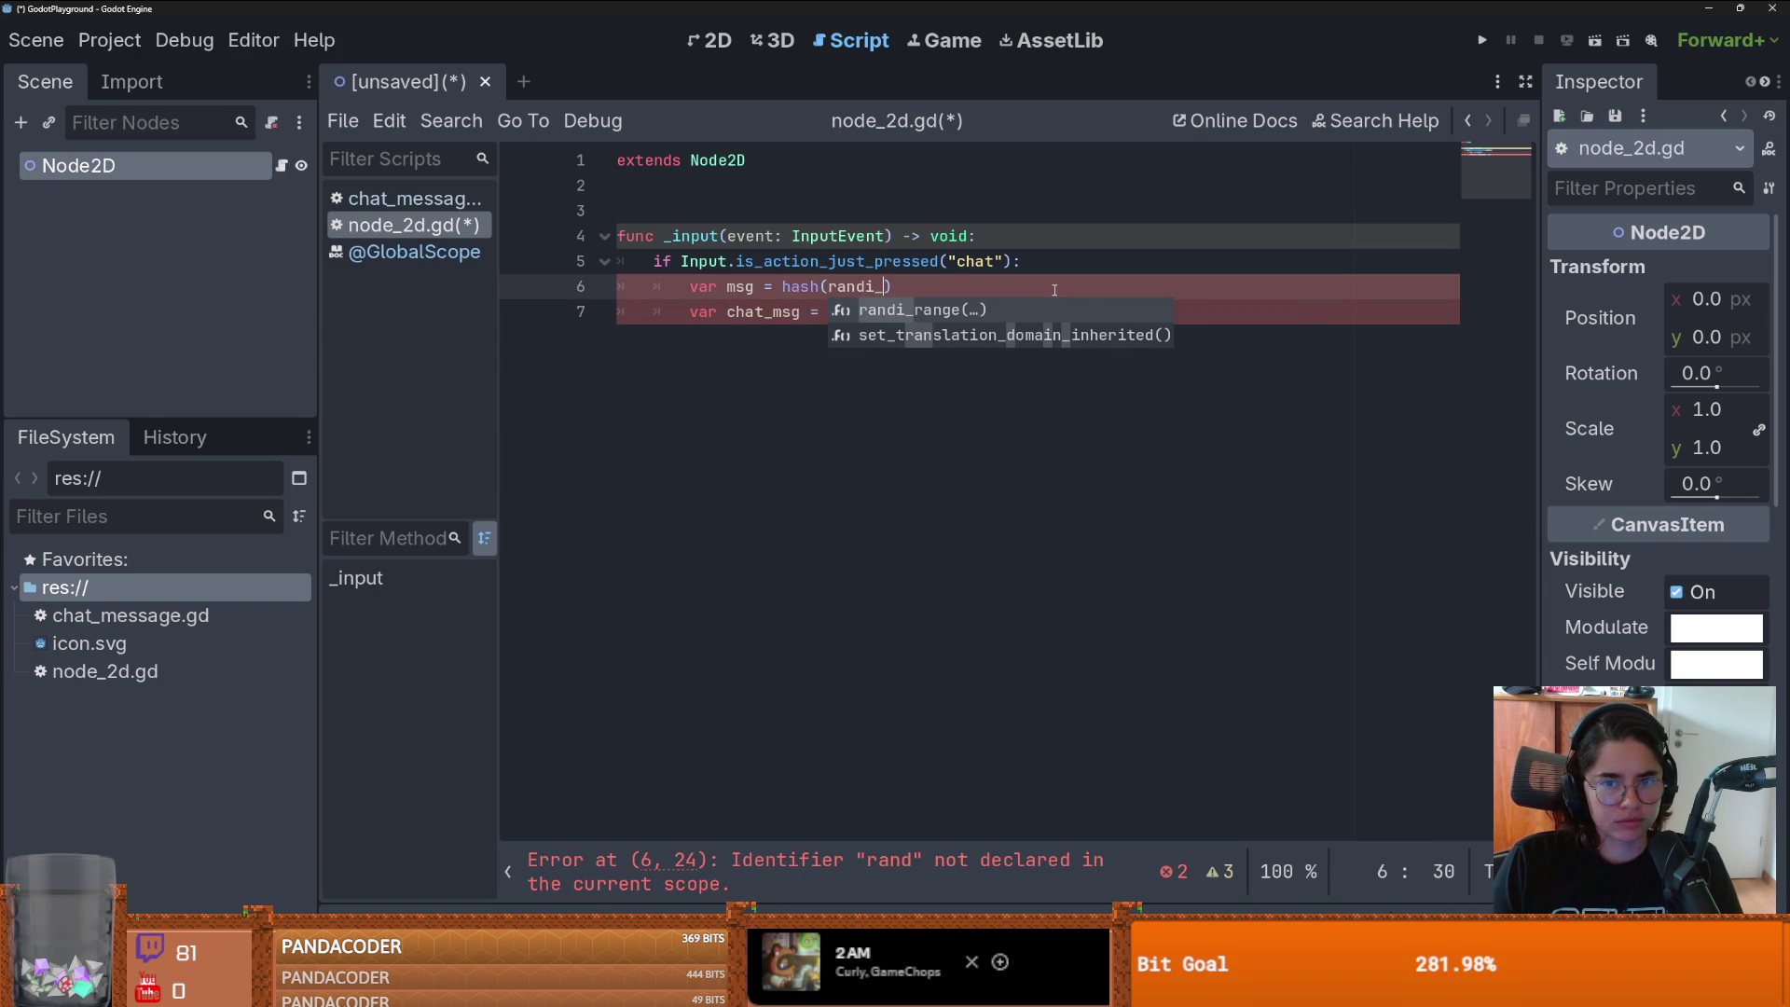
key("Return")
type("0,1000000")
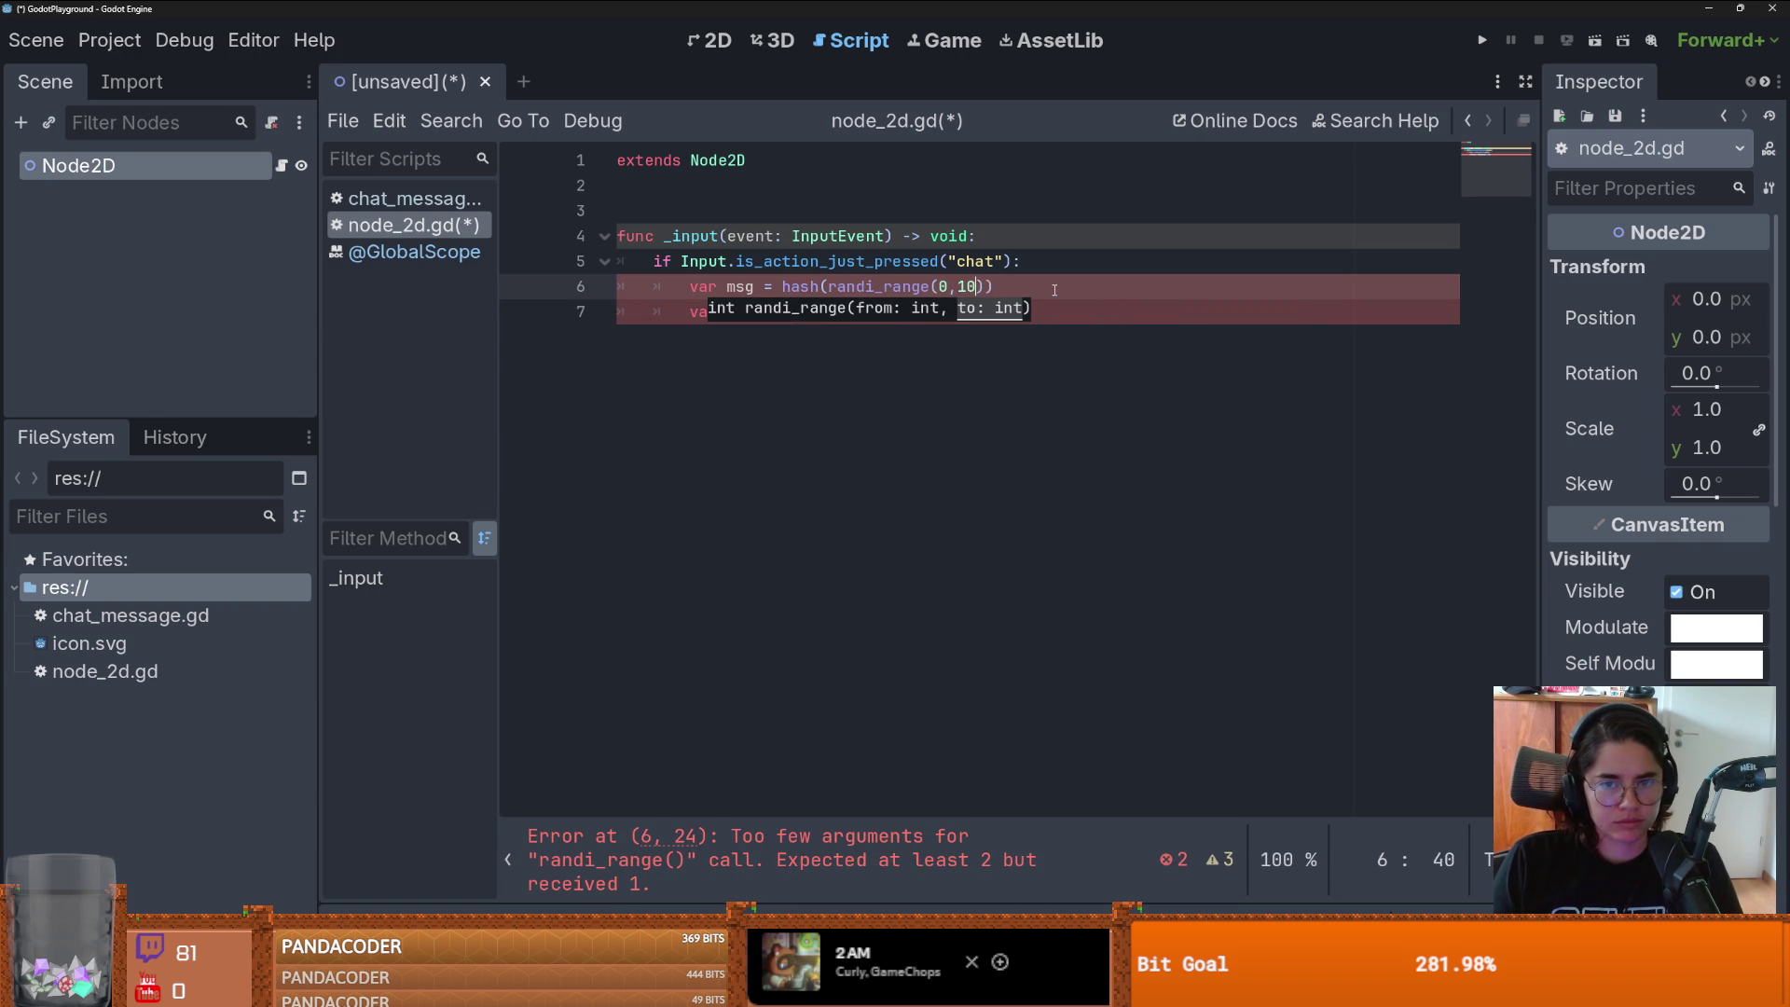
- Pass str(msg) to Chatmessage.new, cancel the Save Scene prompt, and open chat_message.gd
double_click(739, 286)
left_click(977, 313)
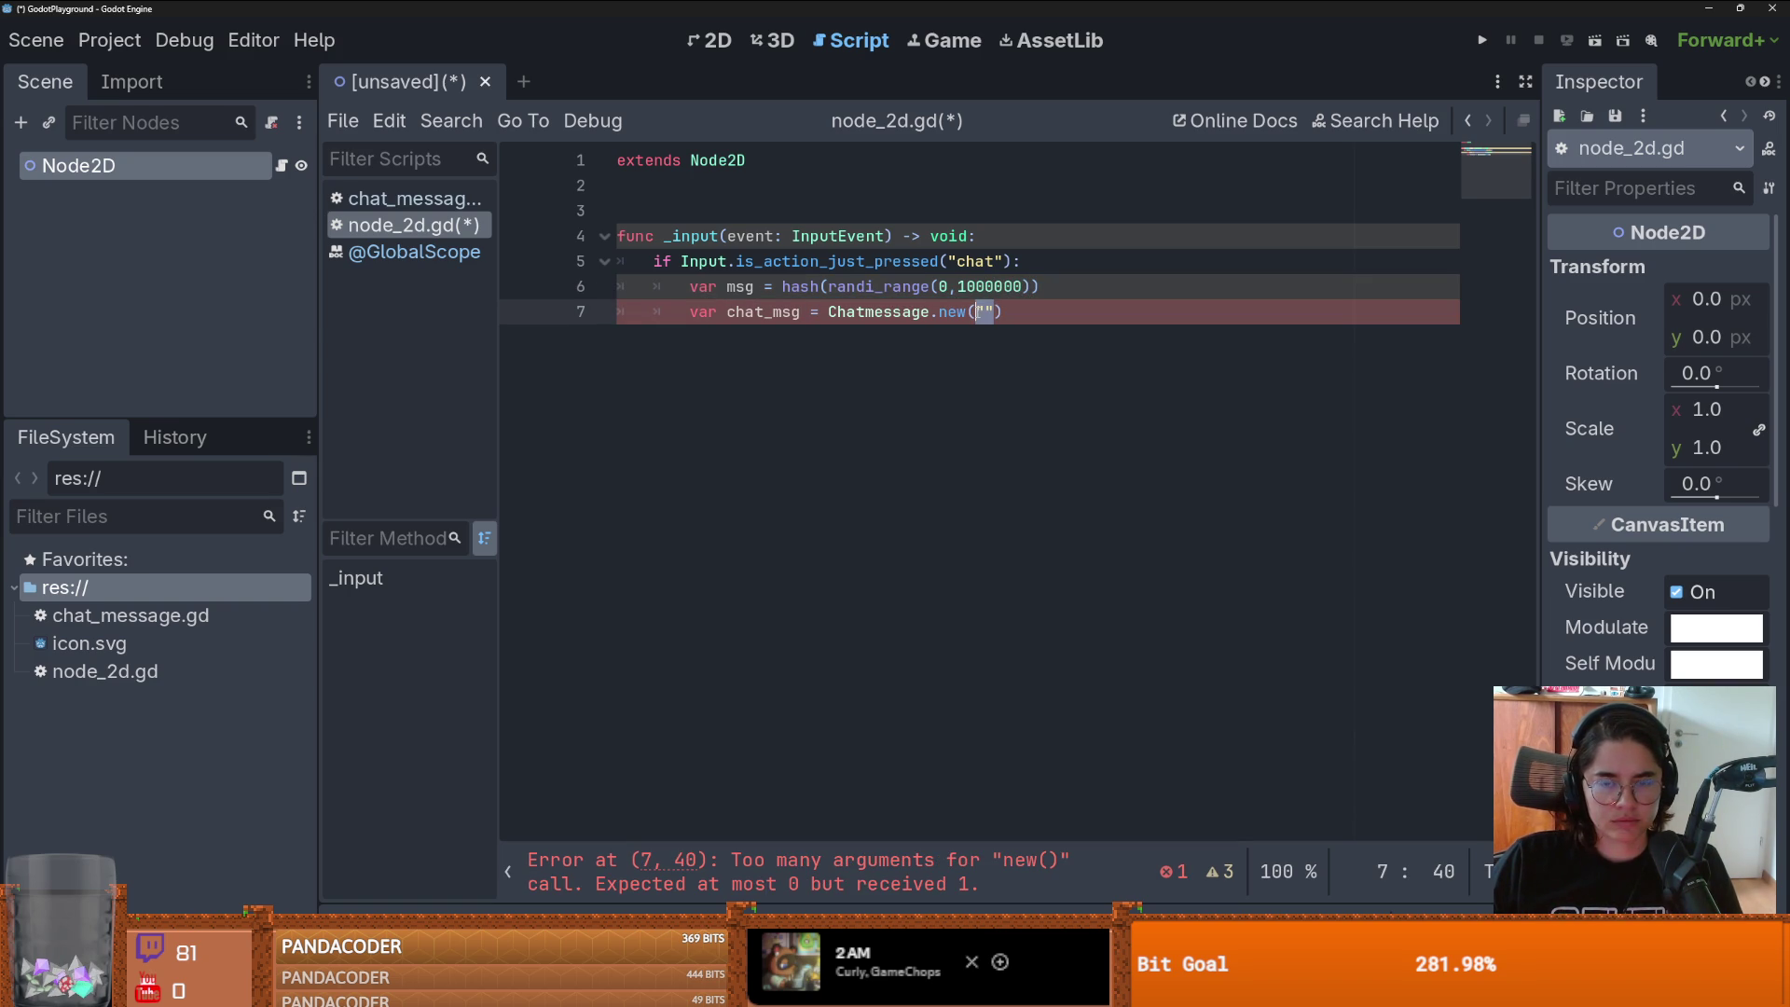
type("str(")
type("msg")
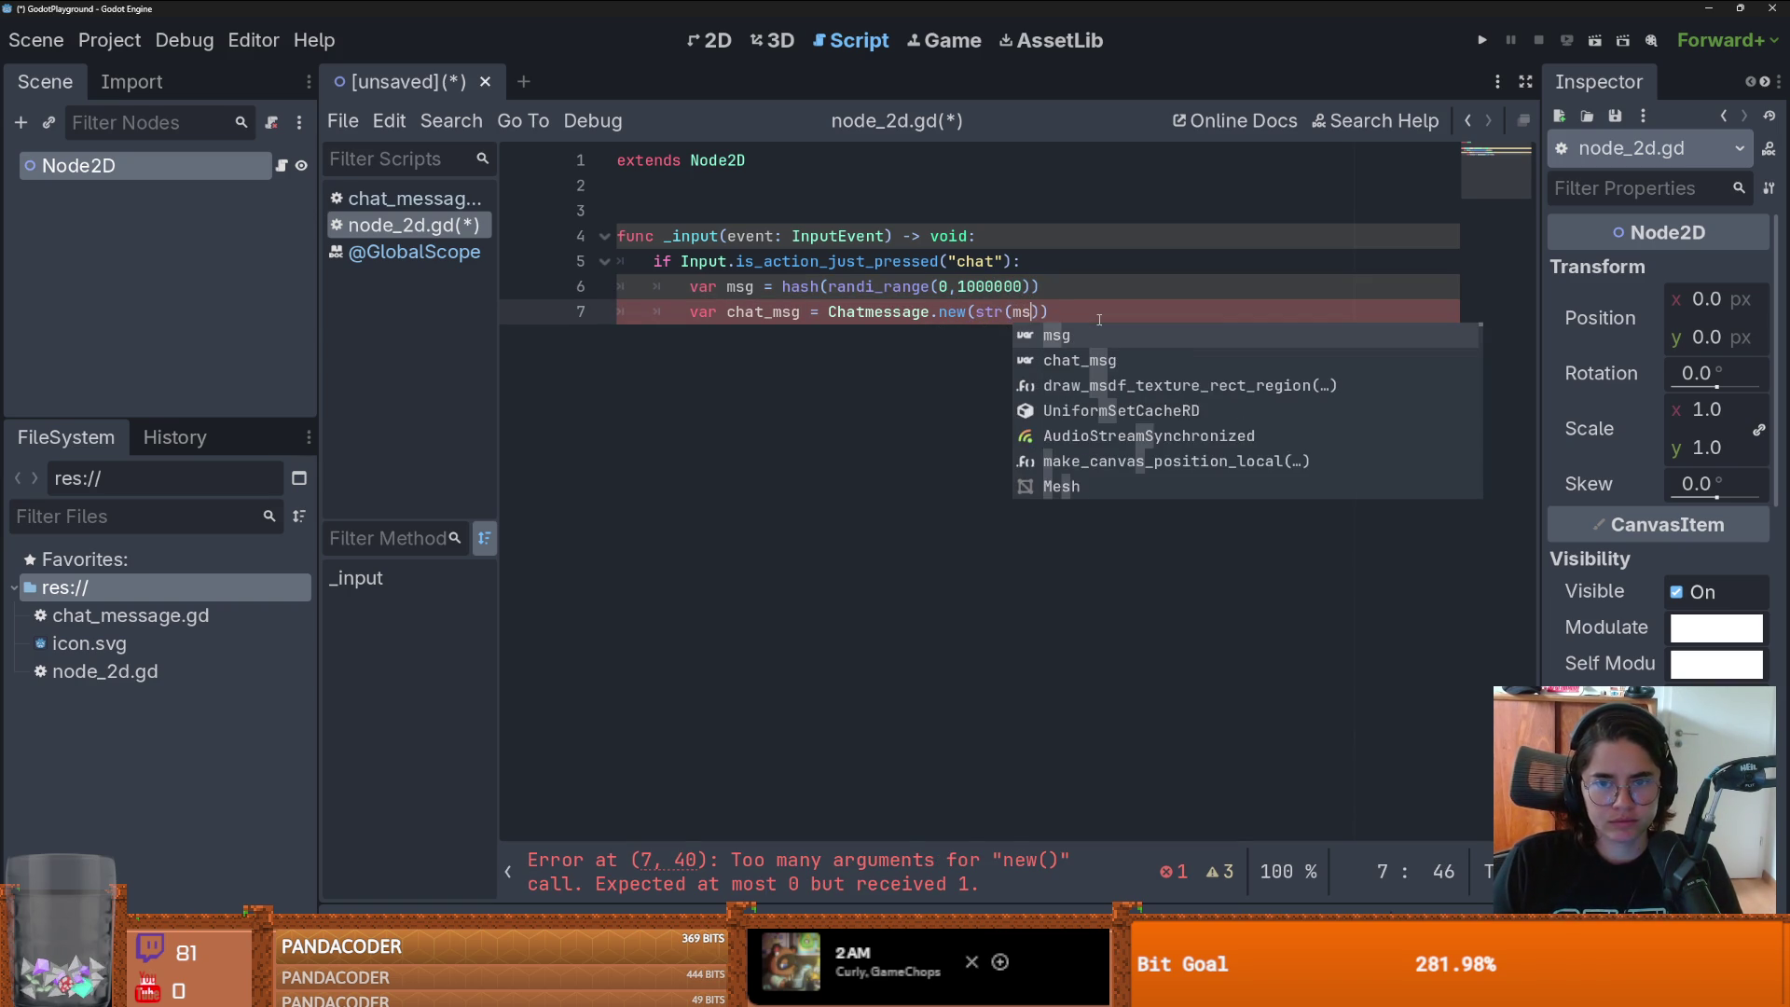
left_click(1067, 288)
key("ctrl+s")
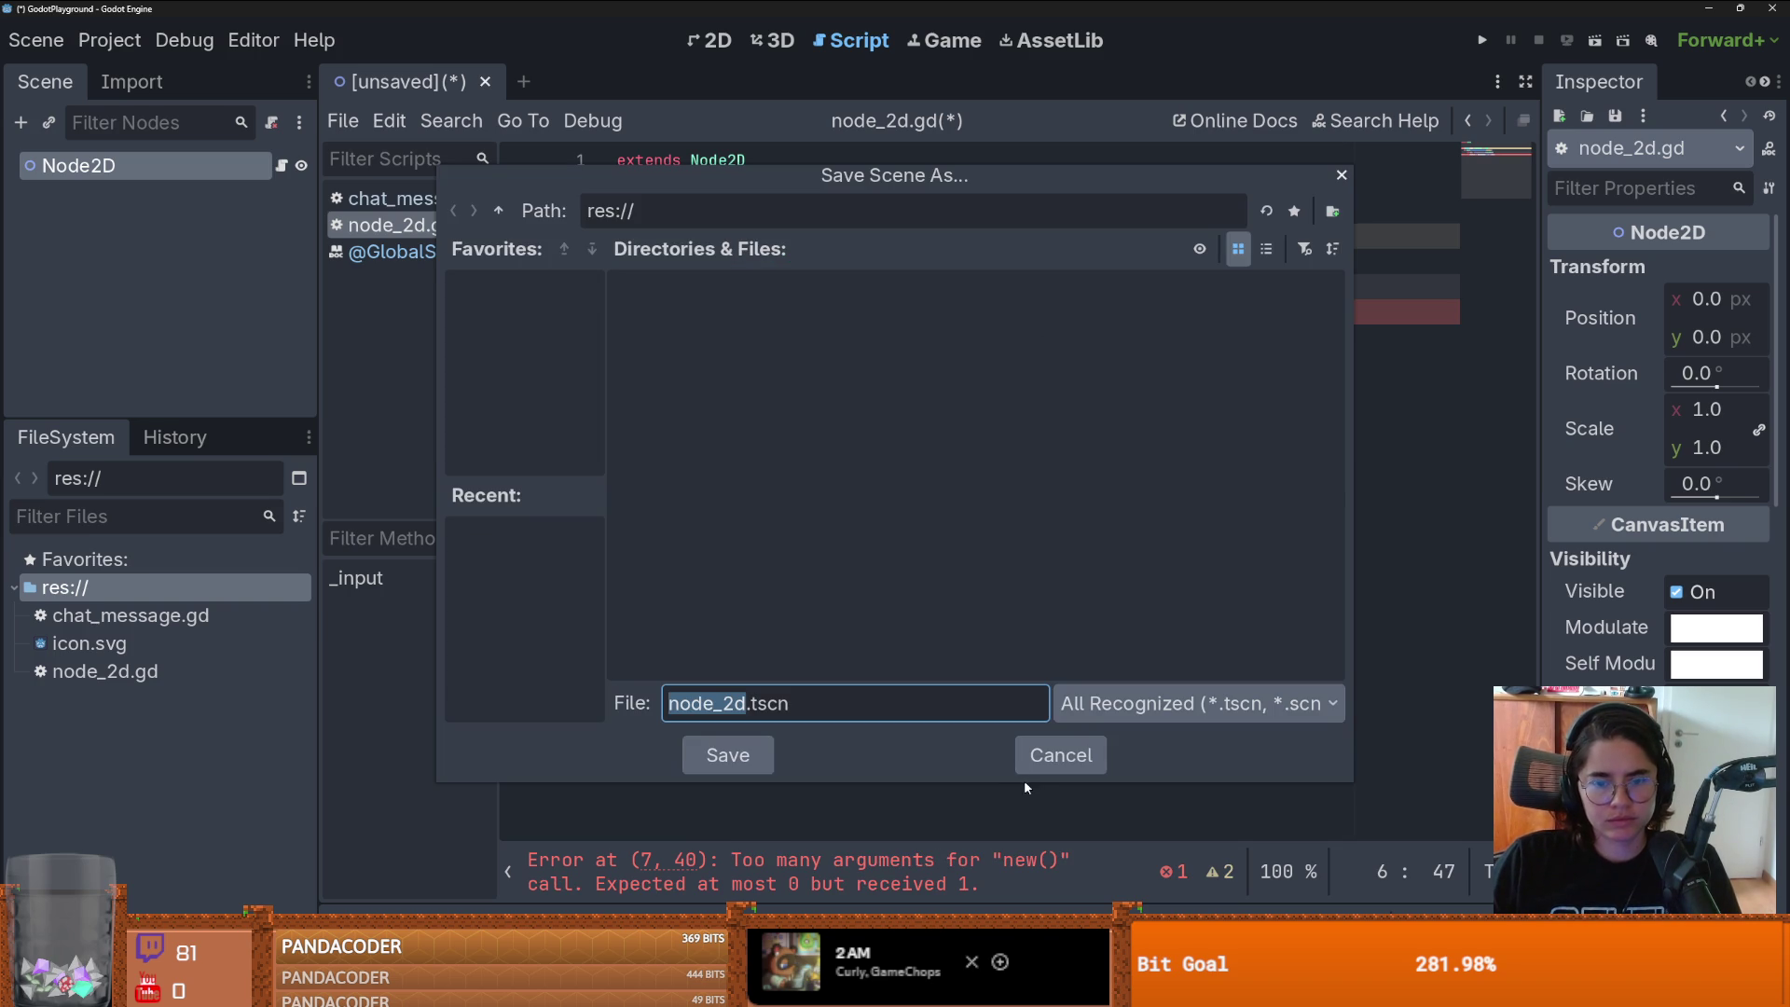
left_click(1040, 757)
left_click(1016, 338)
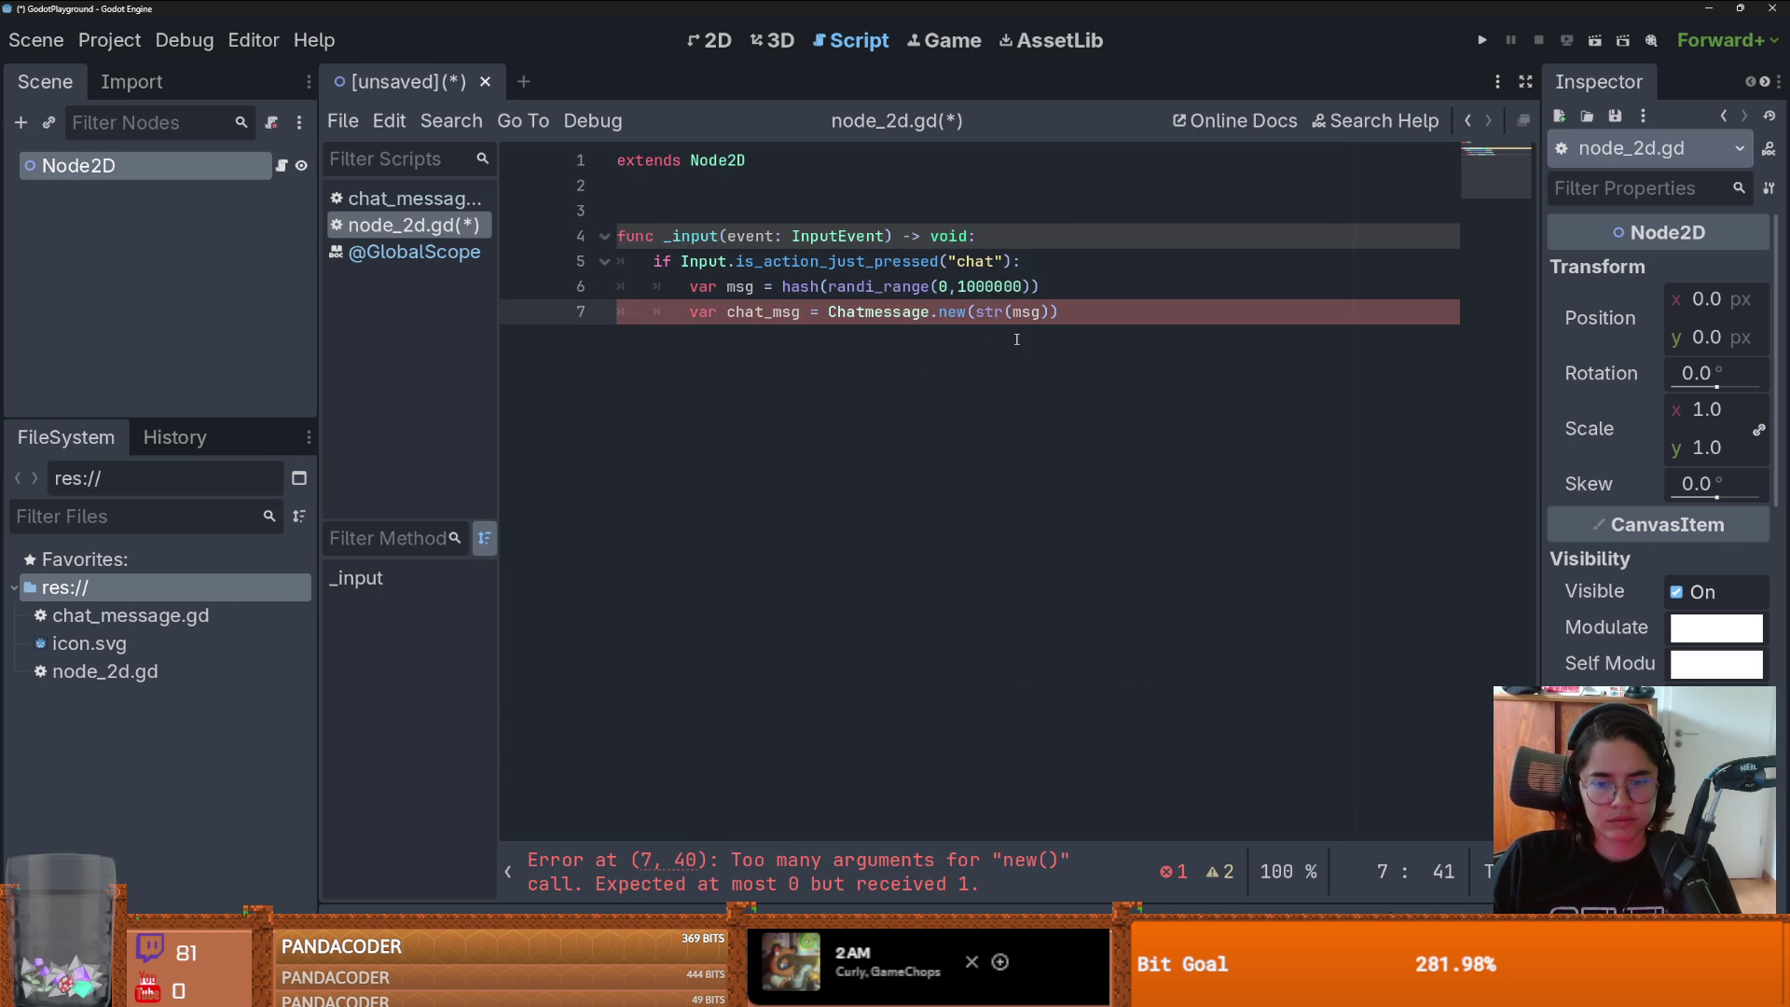
double_click(224, 615)
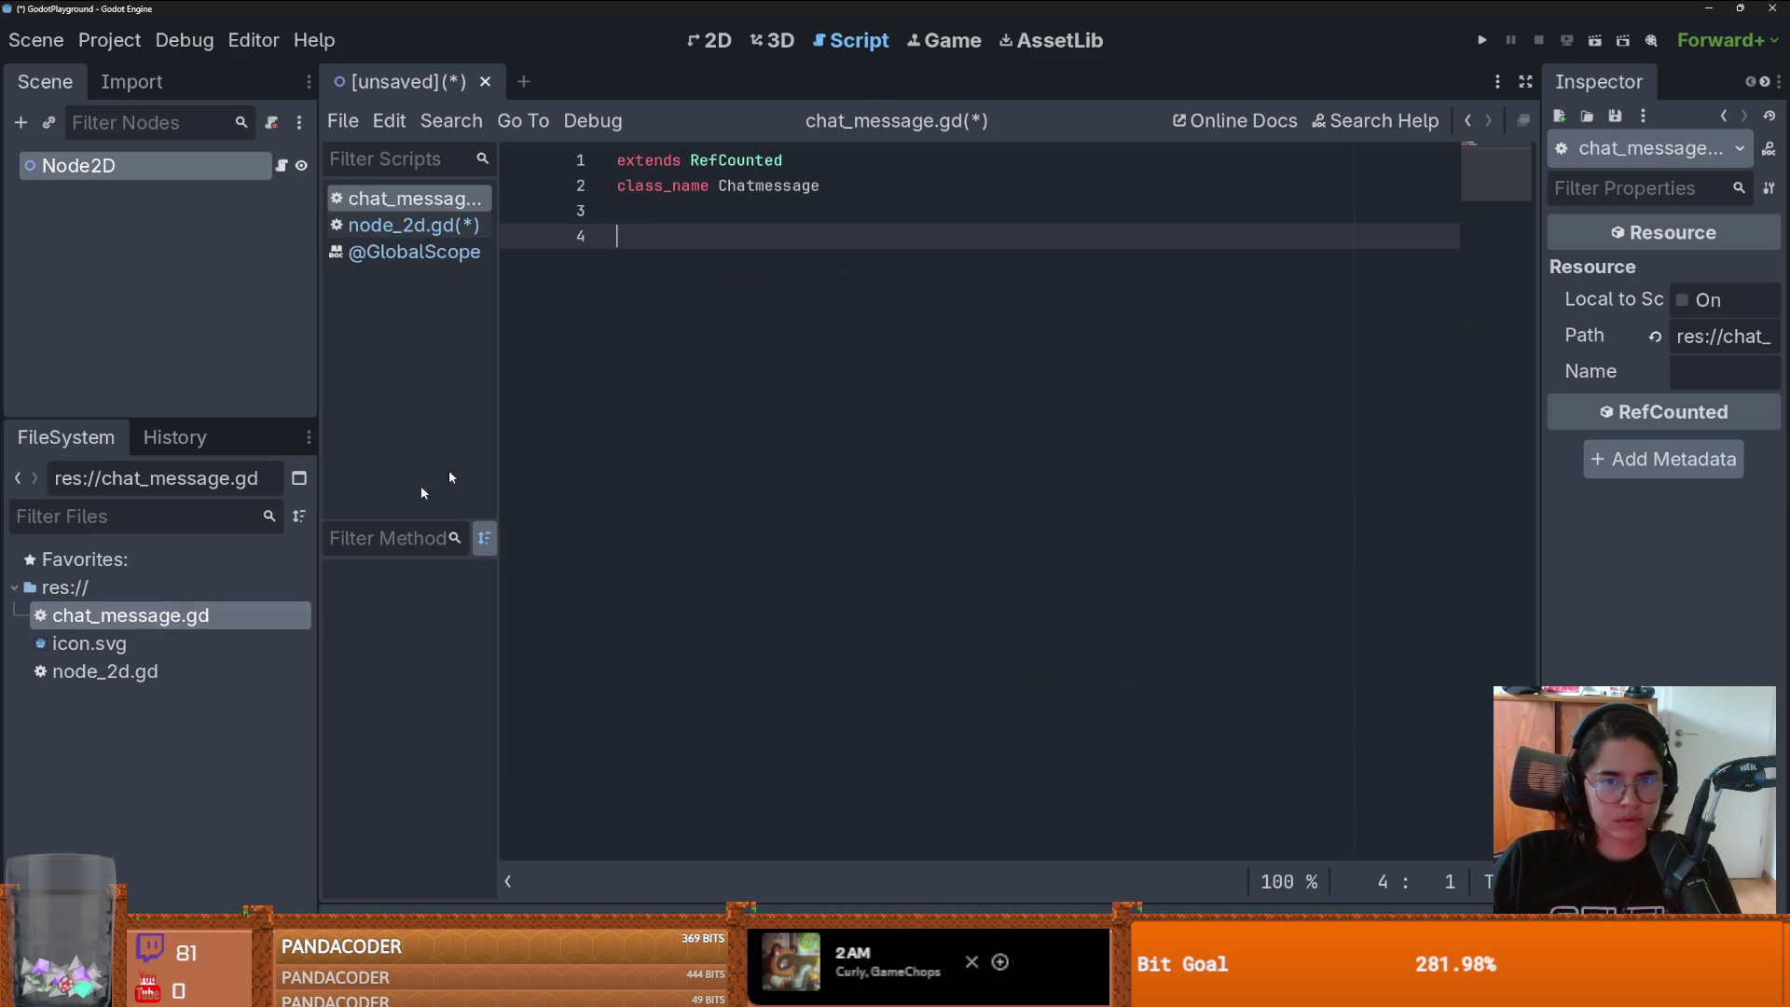
- Add _init(msg: String) to Chatmessage and save the scene as node_2d.tscn
type("func _in")
key("Return")
key("Left")
key("Left")
key("Left")
type("msg")
type(": String")
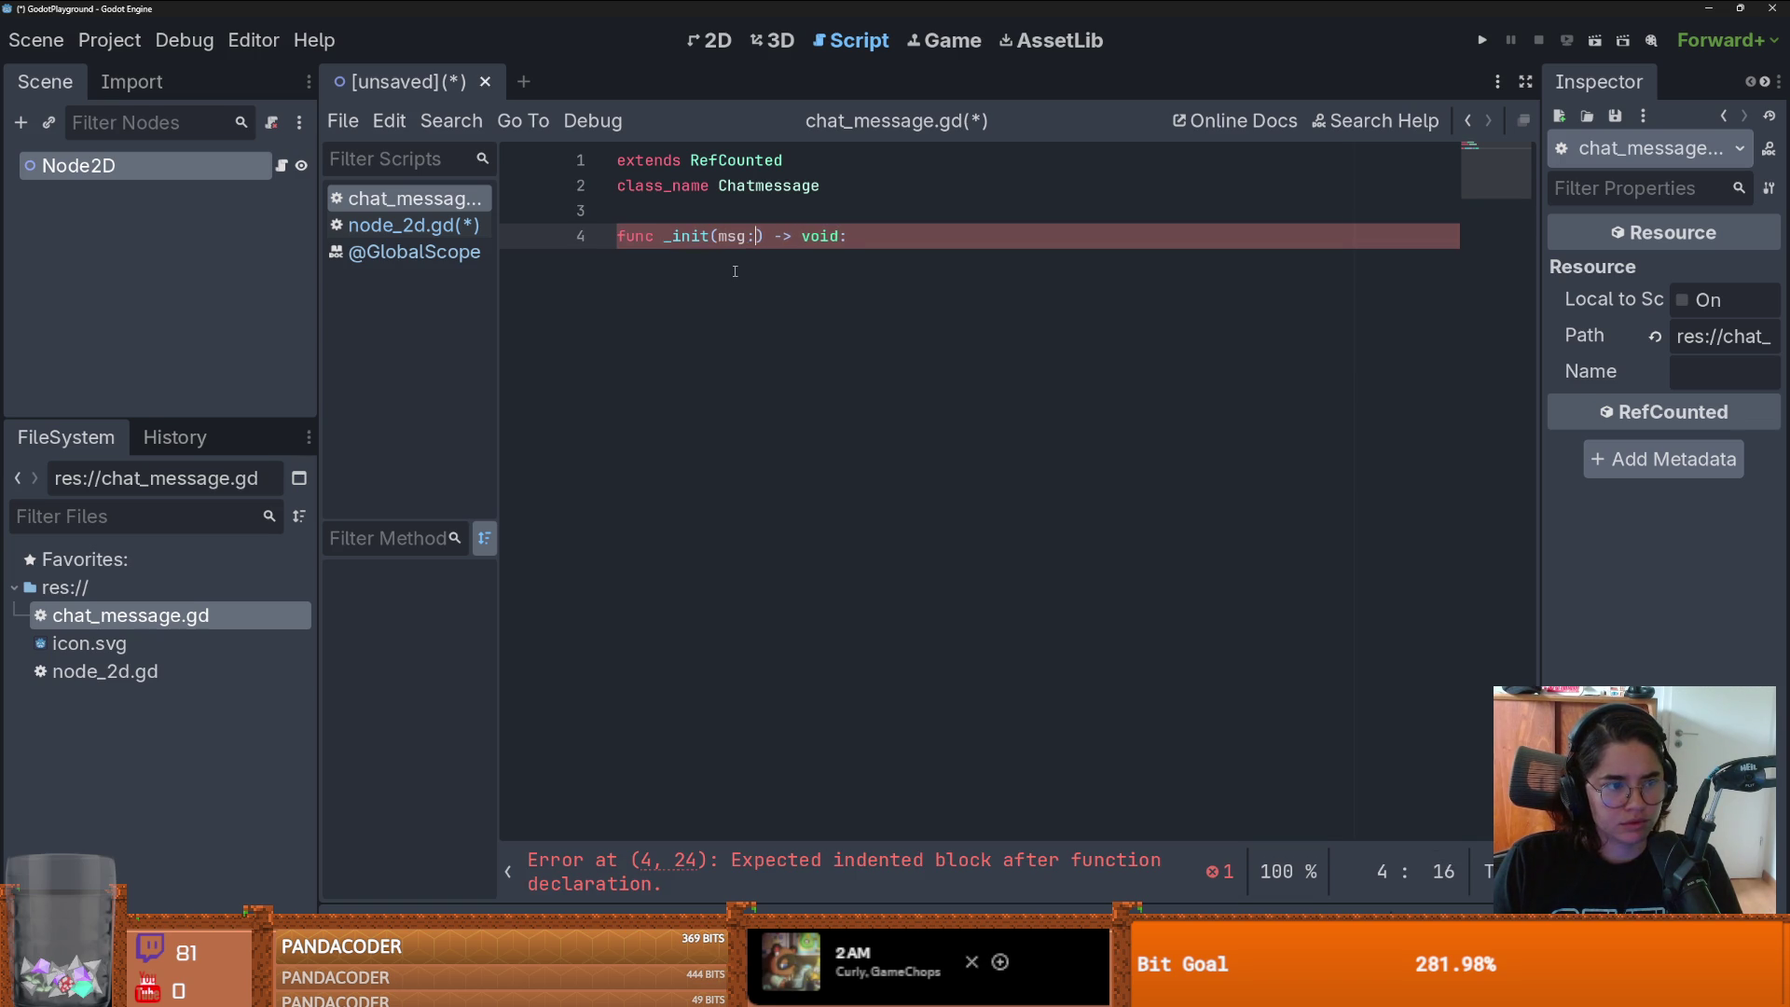
key("ctrl+s")
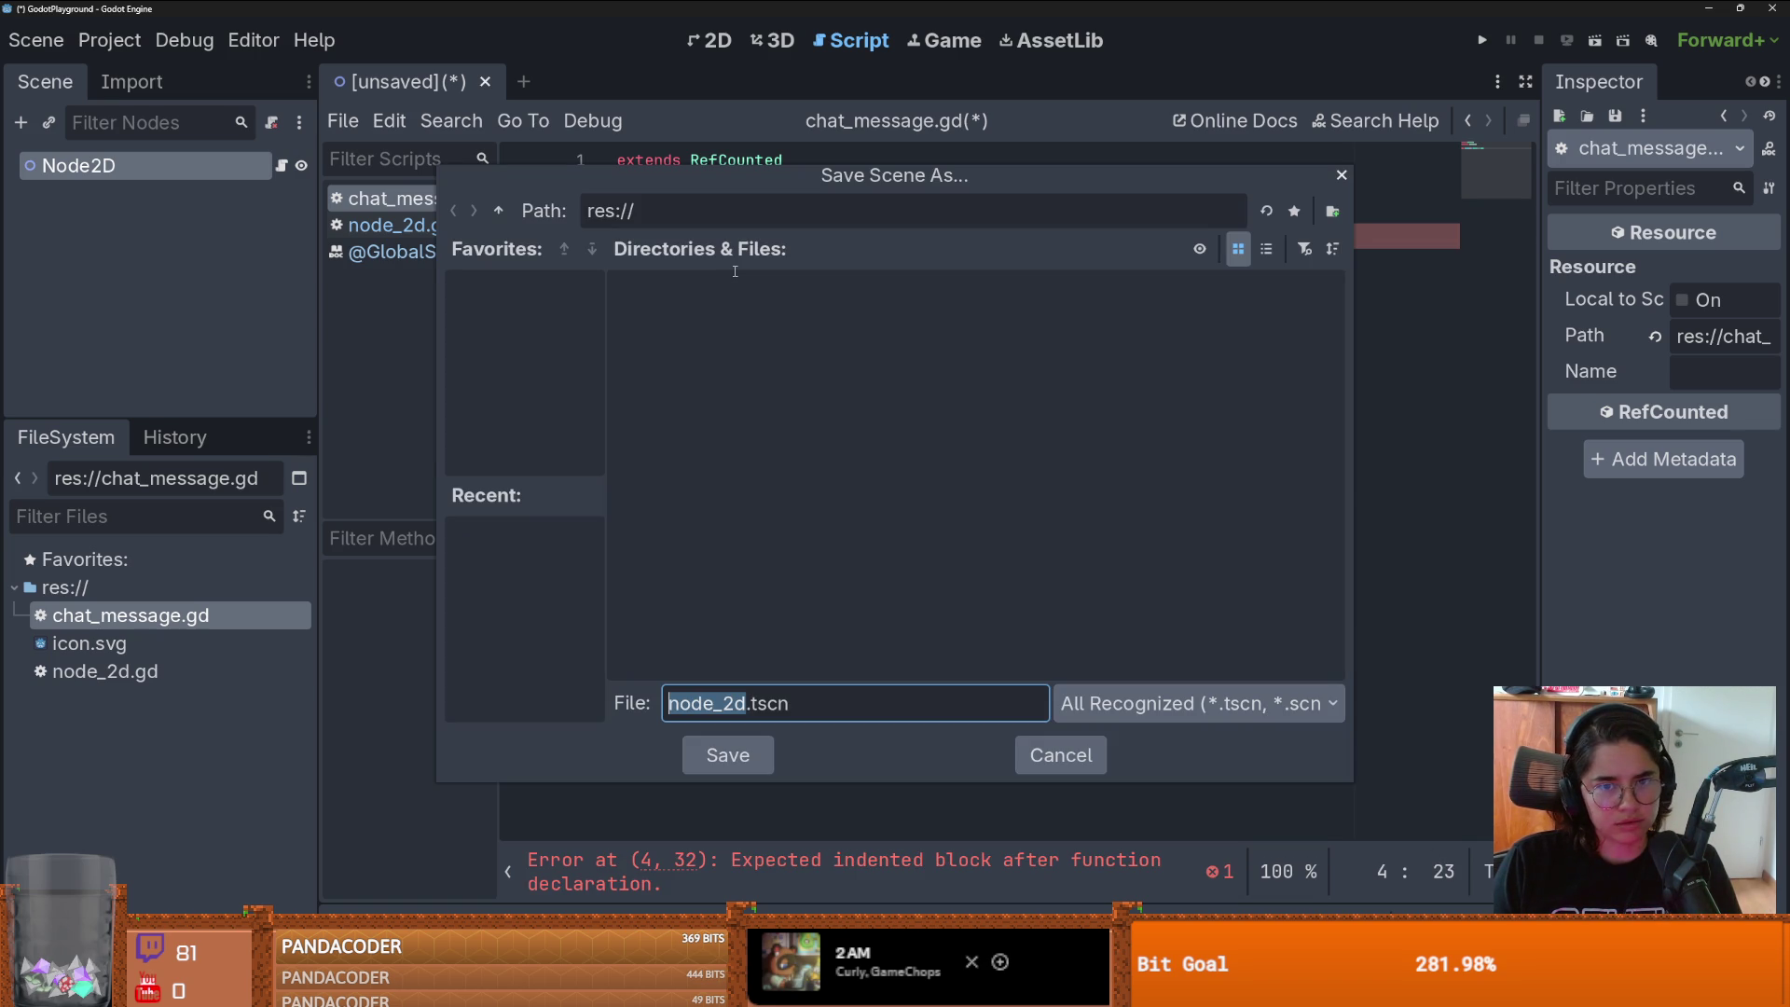
left_click(760, 753)
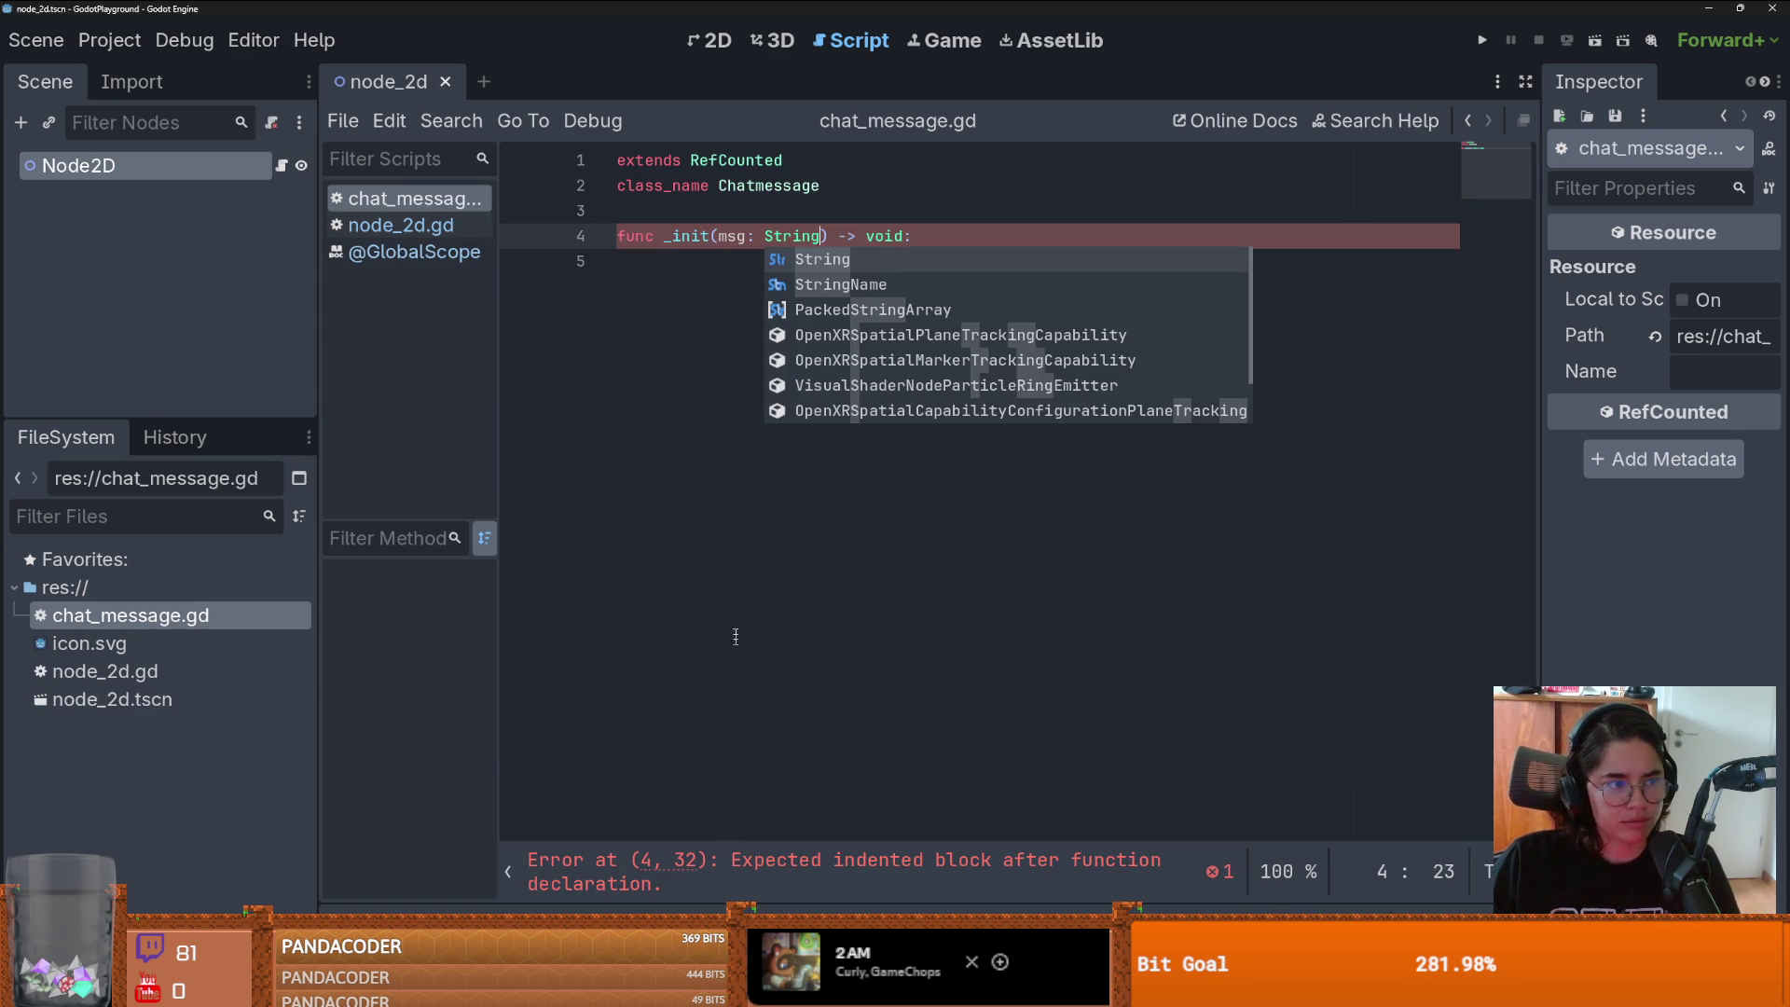
- Give _init an indented pass body and save the Chatmessage script
left_click(739, 309)
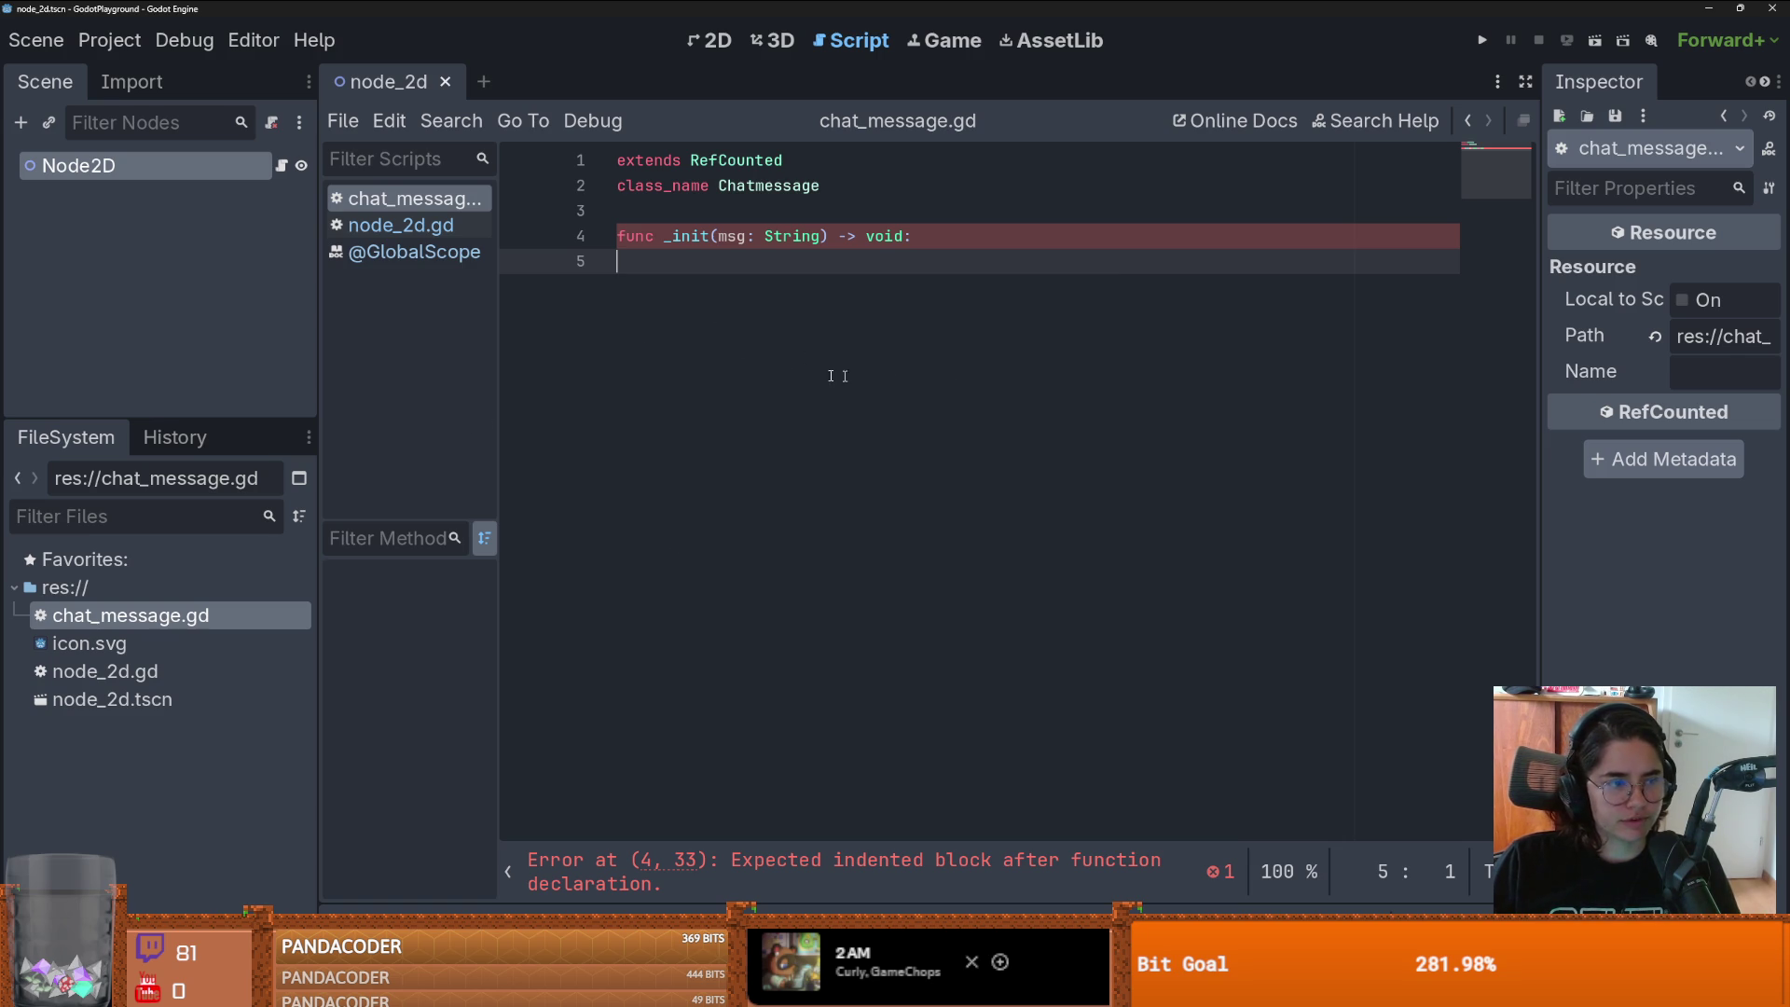
key("Tab")
type("pass")
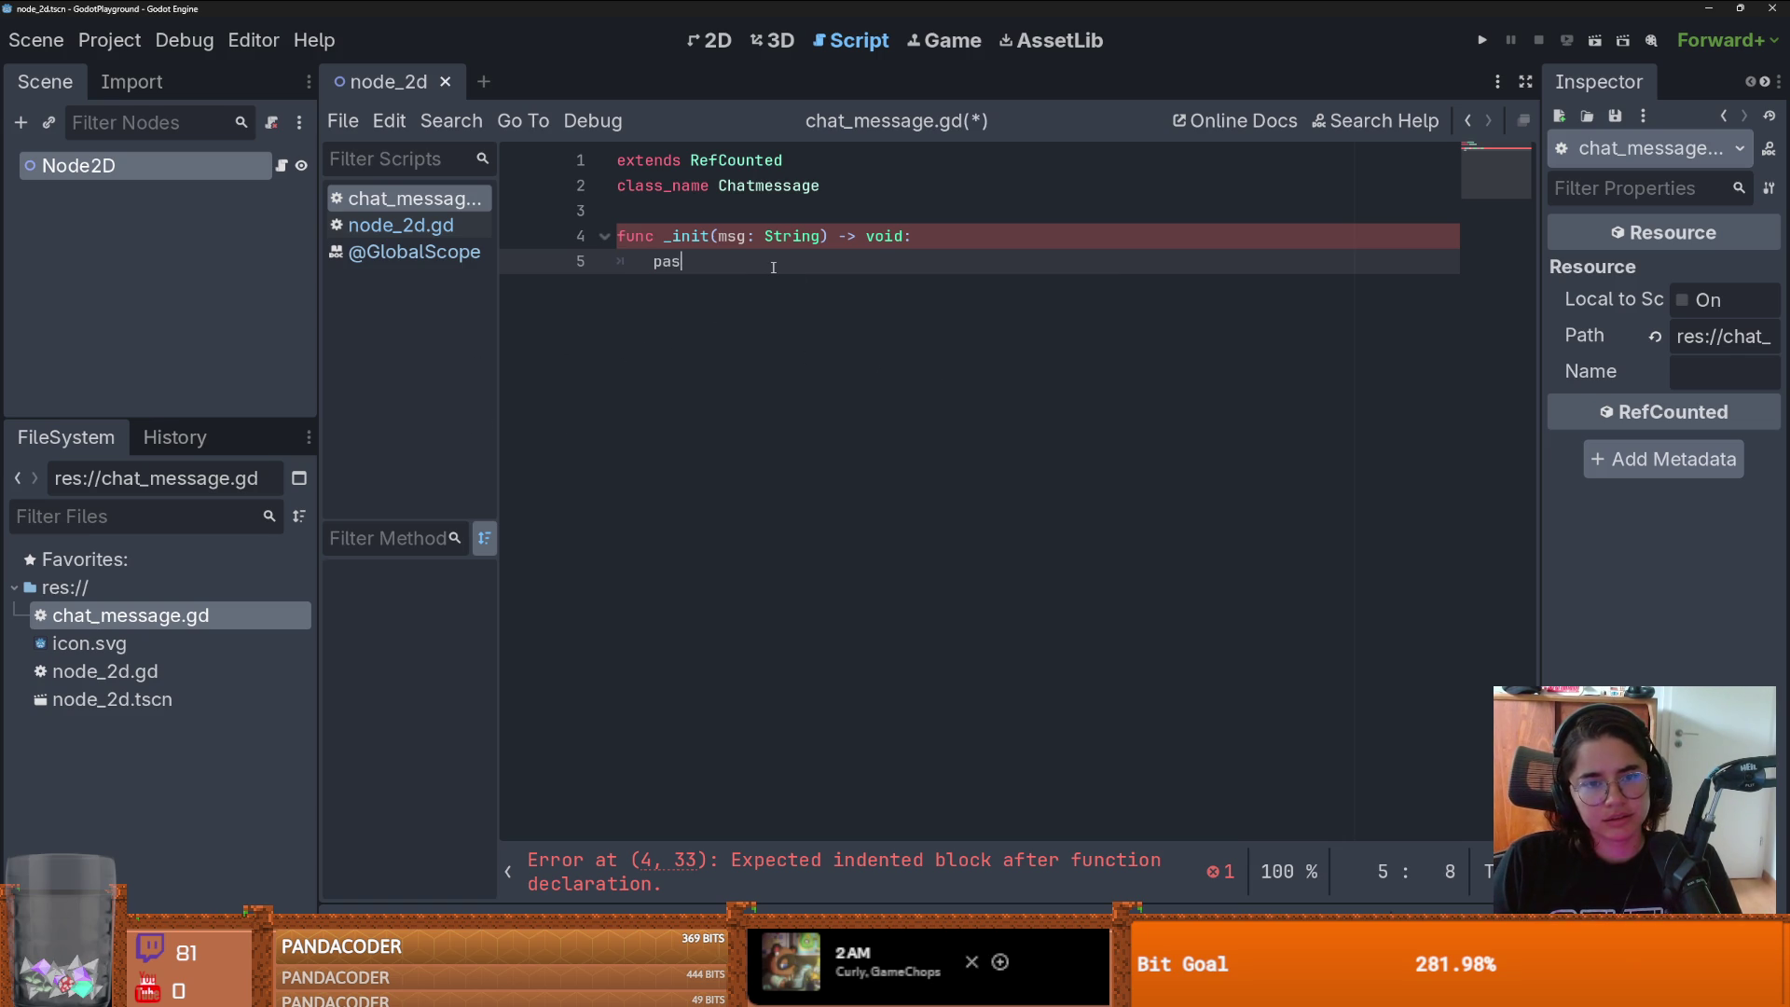
key("ctrl+s")
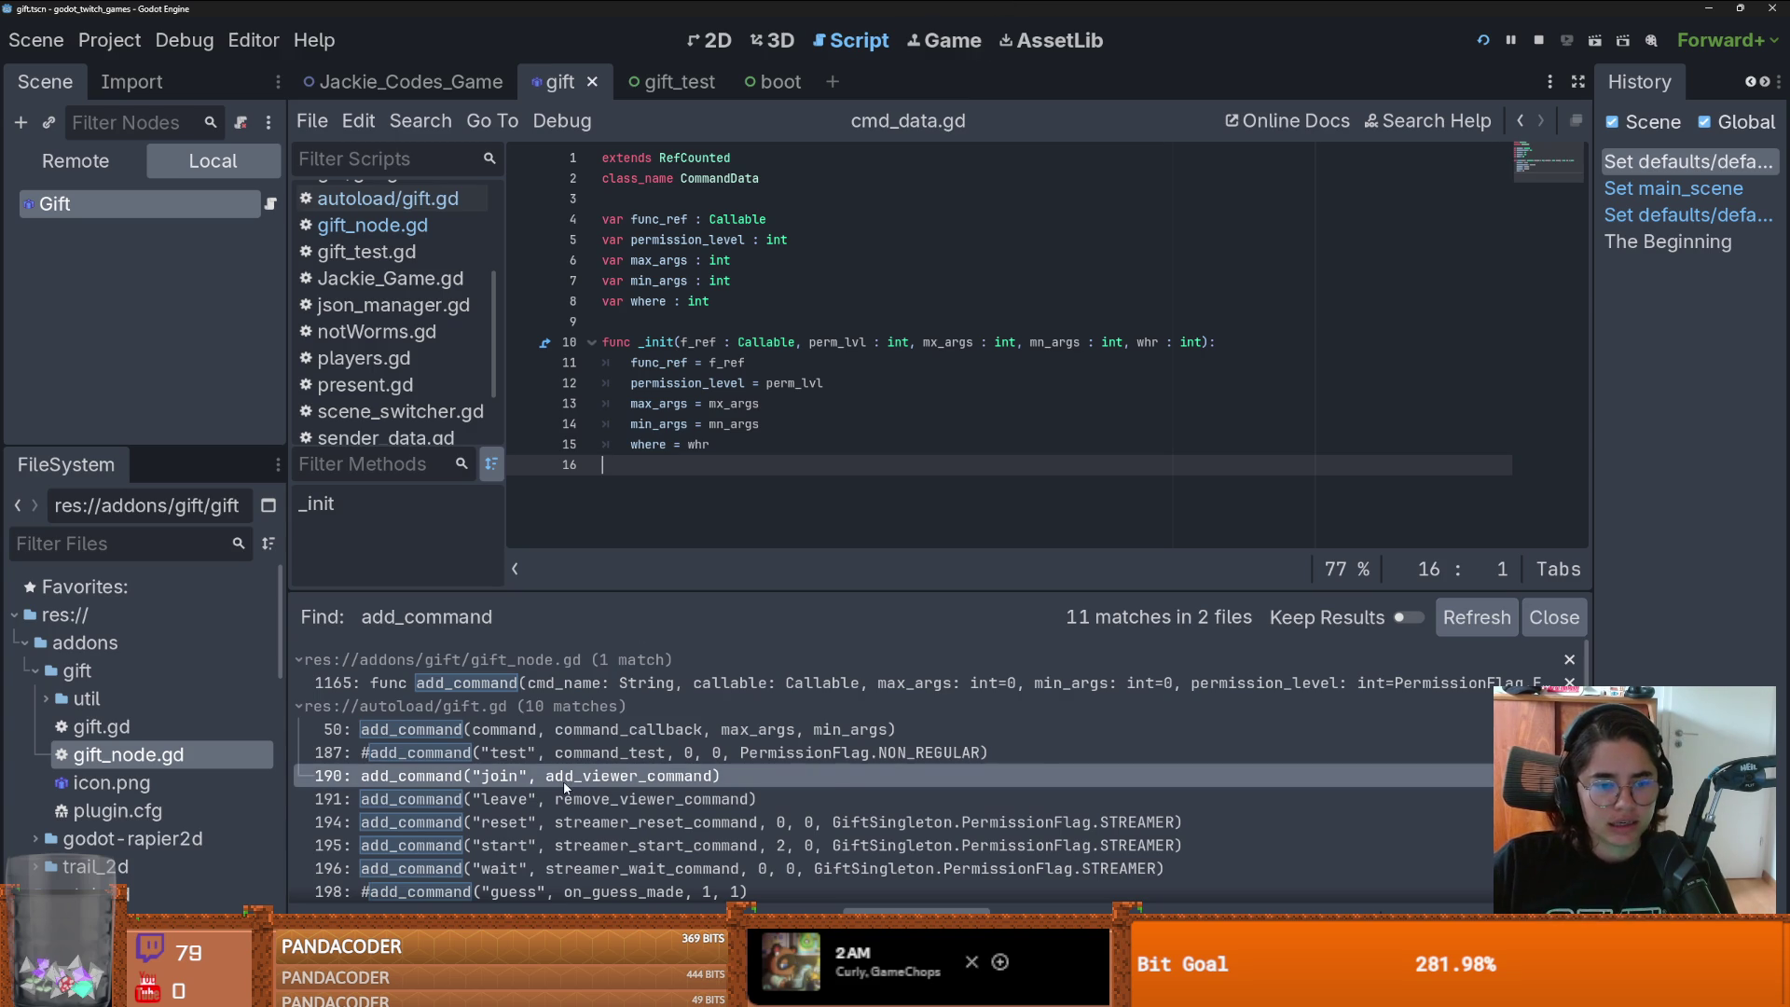
- Jump from the line 190 result to add_command's definition and inspect its CommandData.new call and commands dictionary
left_click(565, 784)
left_click(663, 282, "ctrl")
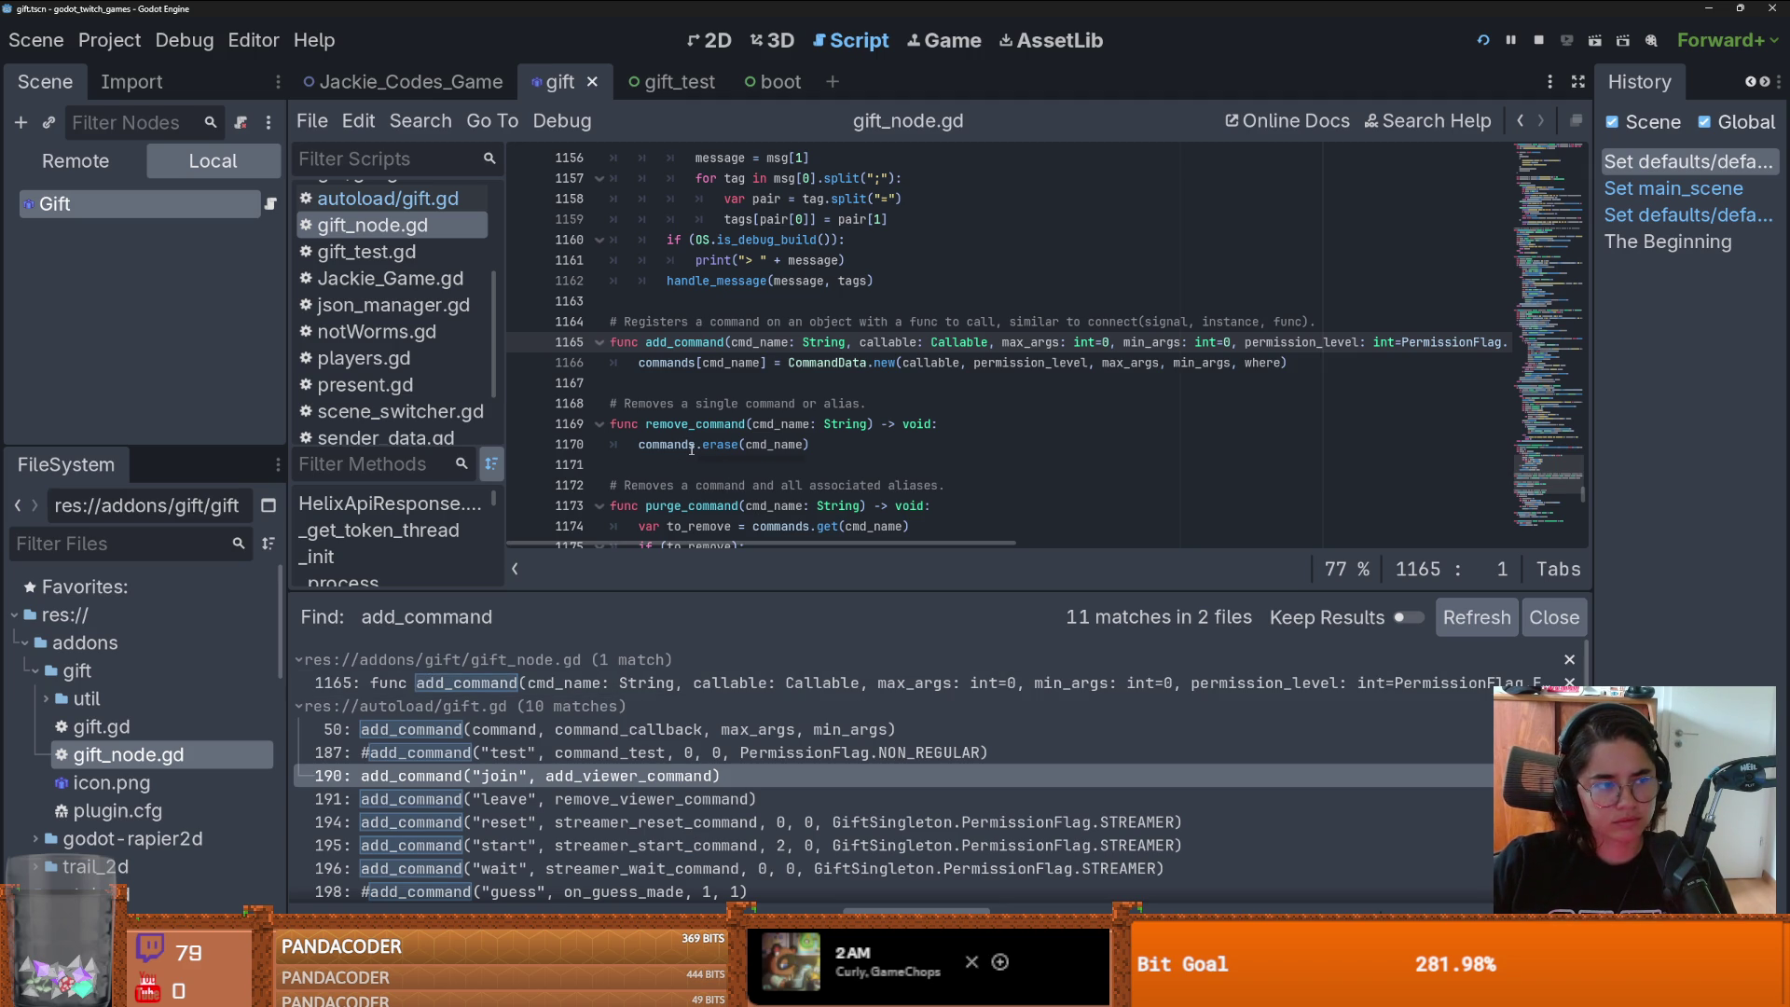
mouse_move(691, 450)
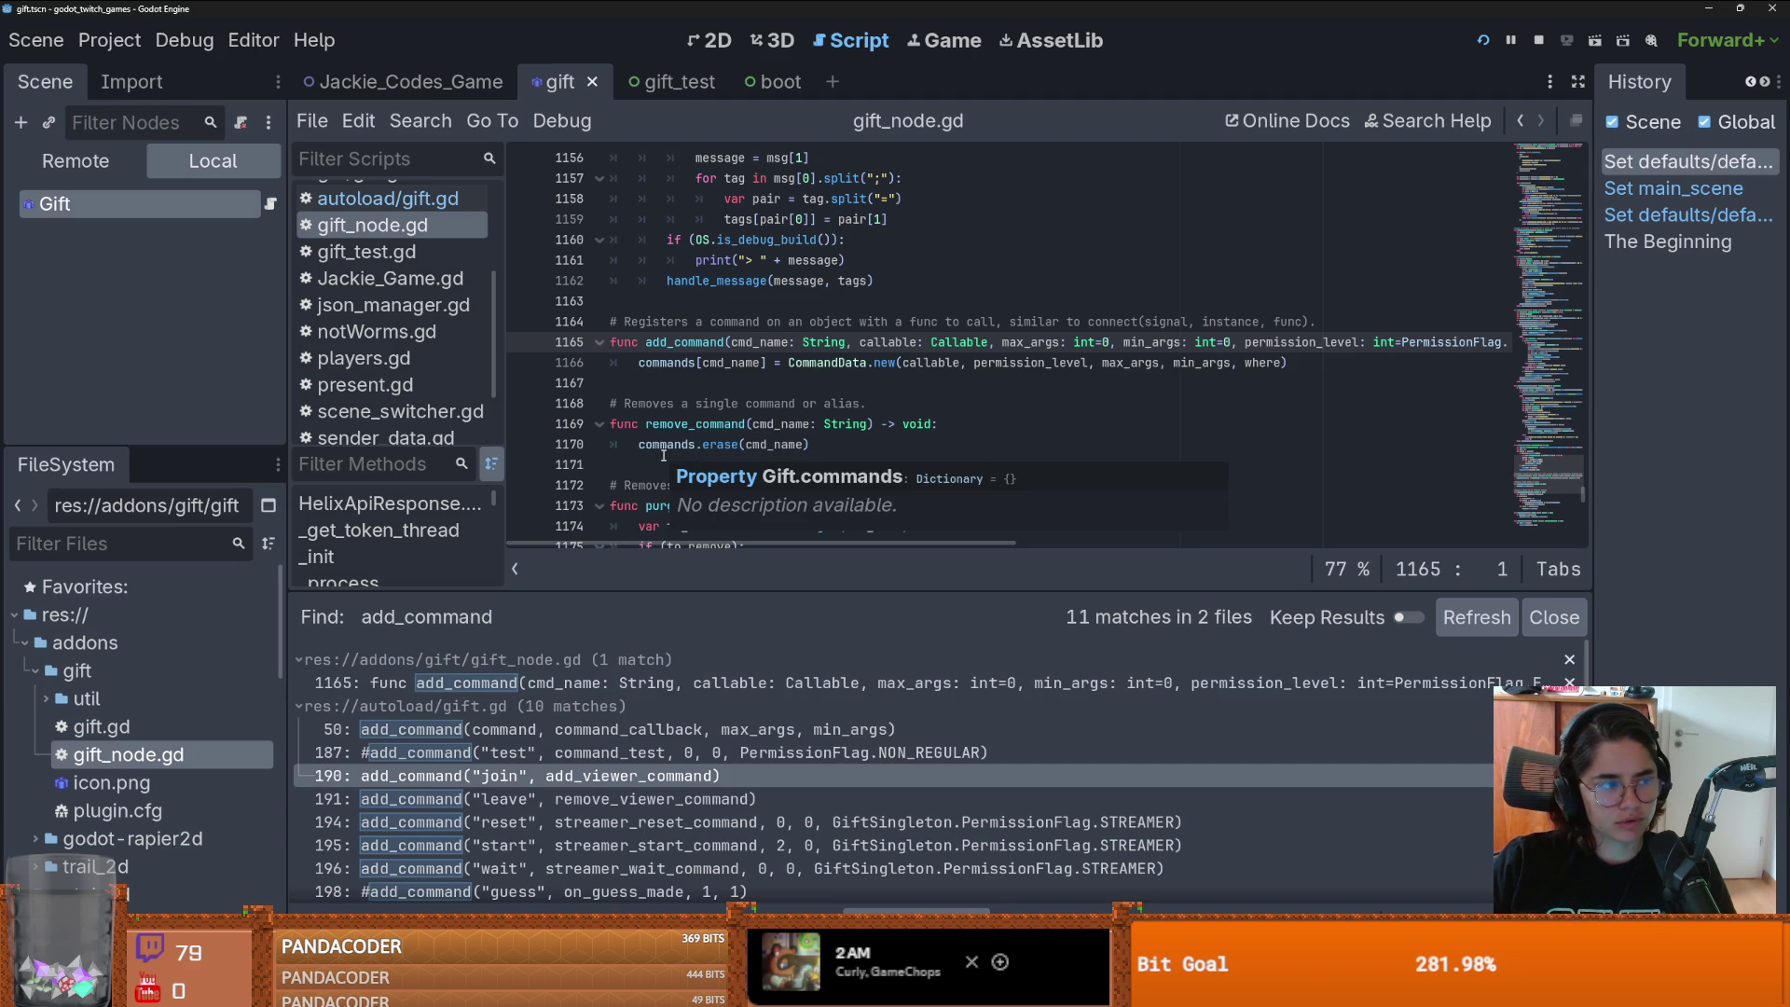
left_click(740, 404)
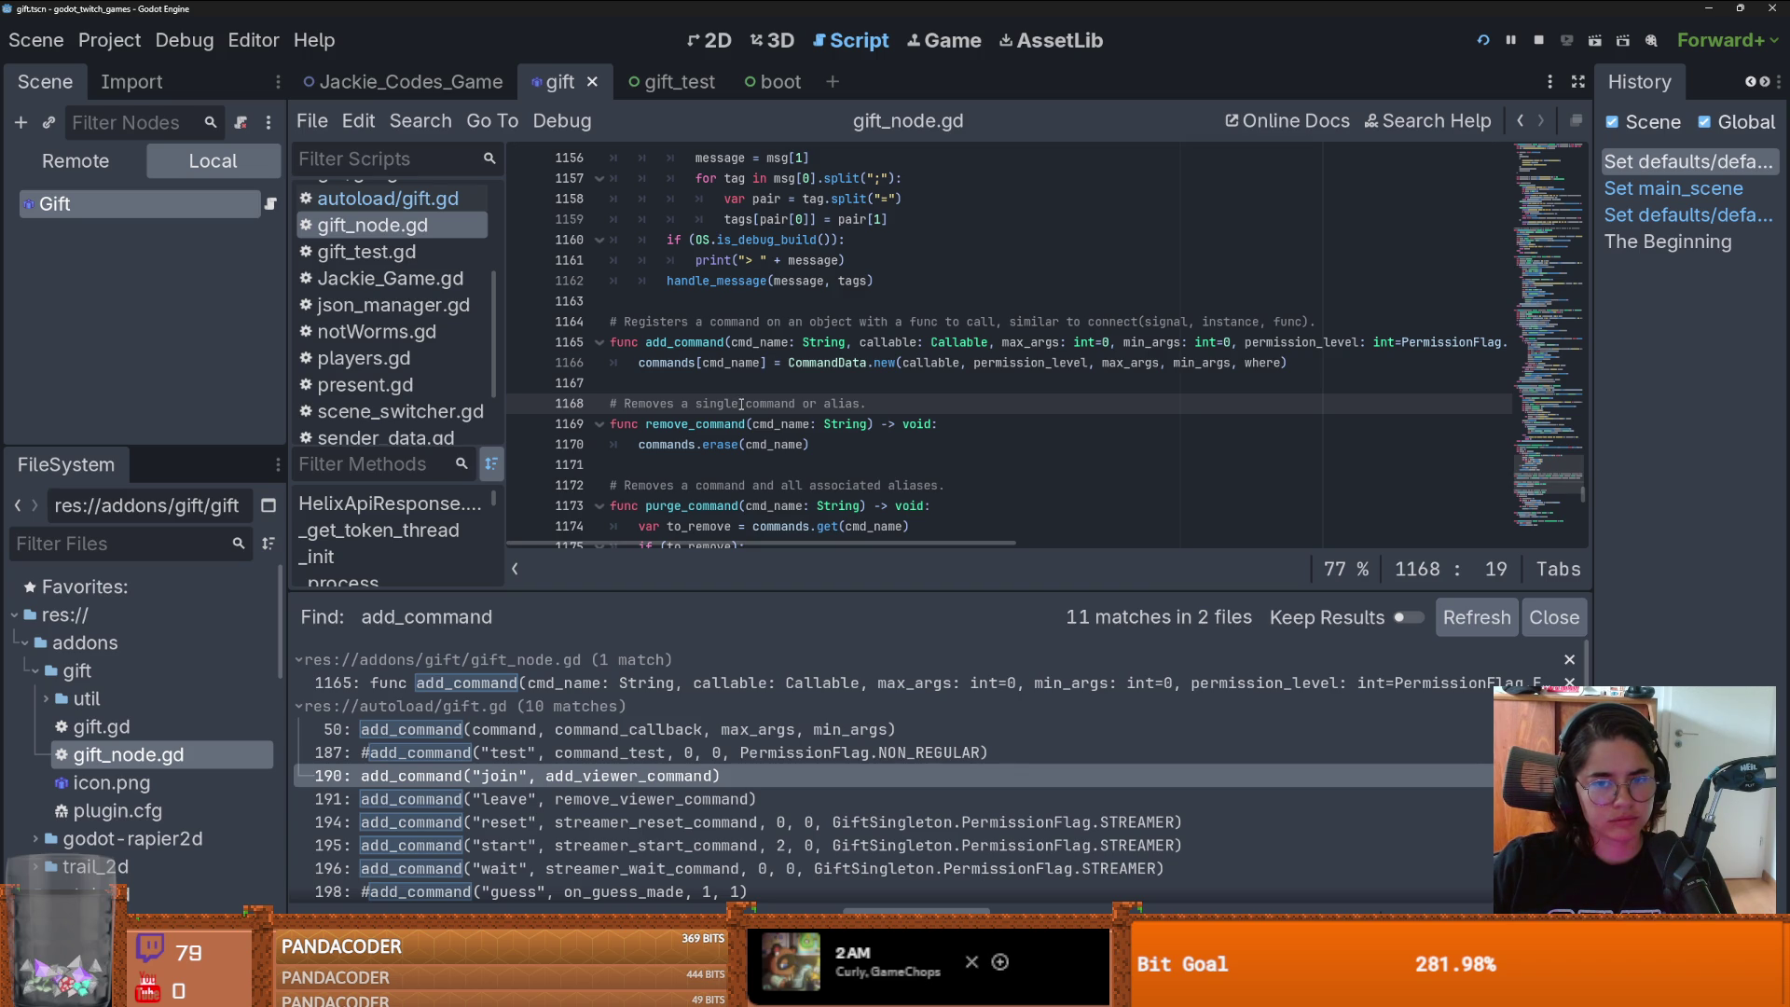
left_click(891, 363)
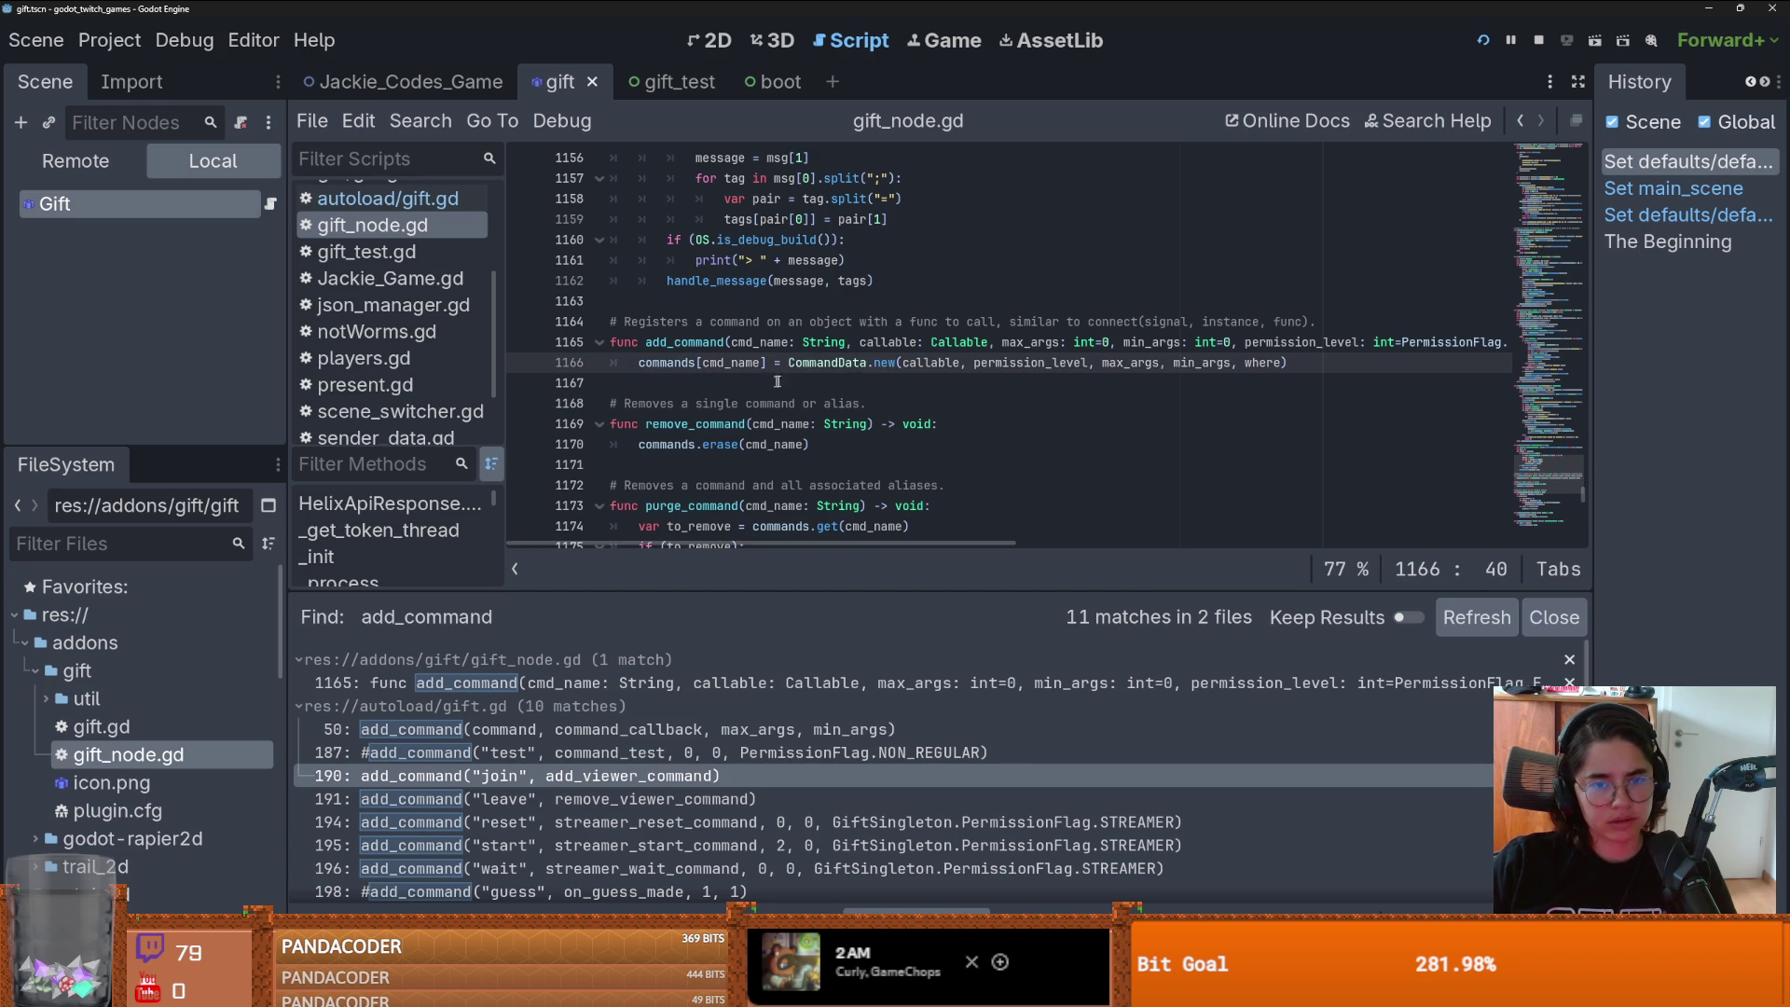
left_click(651, 364)
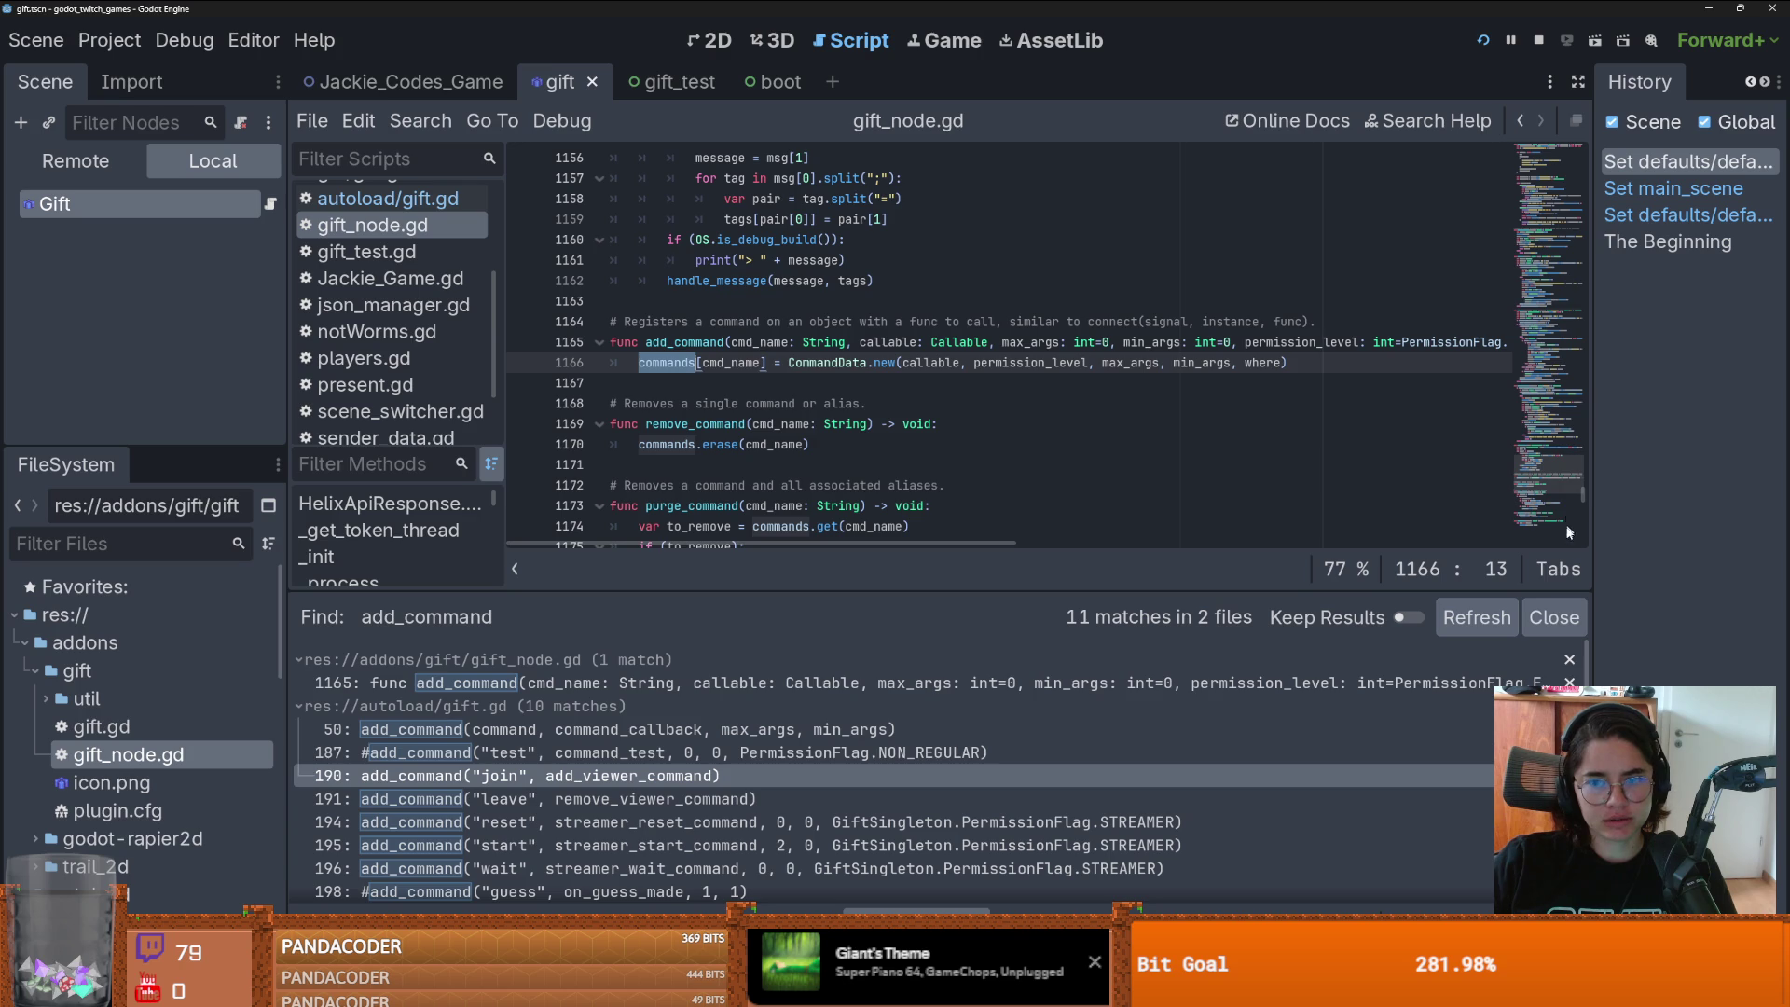
mouse_move(1583, 496)
left_mouse_down()
mouse_move(1589, 138)
mouse_move(1593, 186)
left_mouse_up()
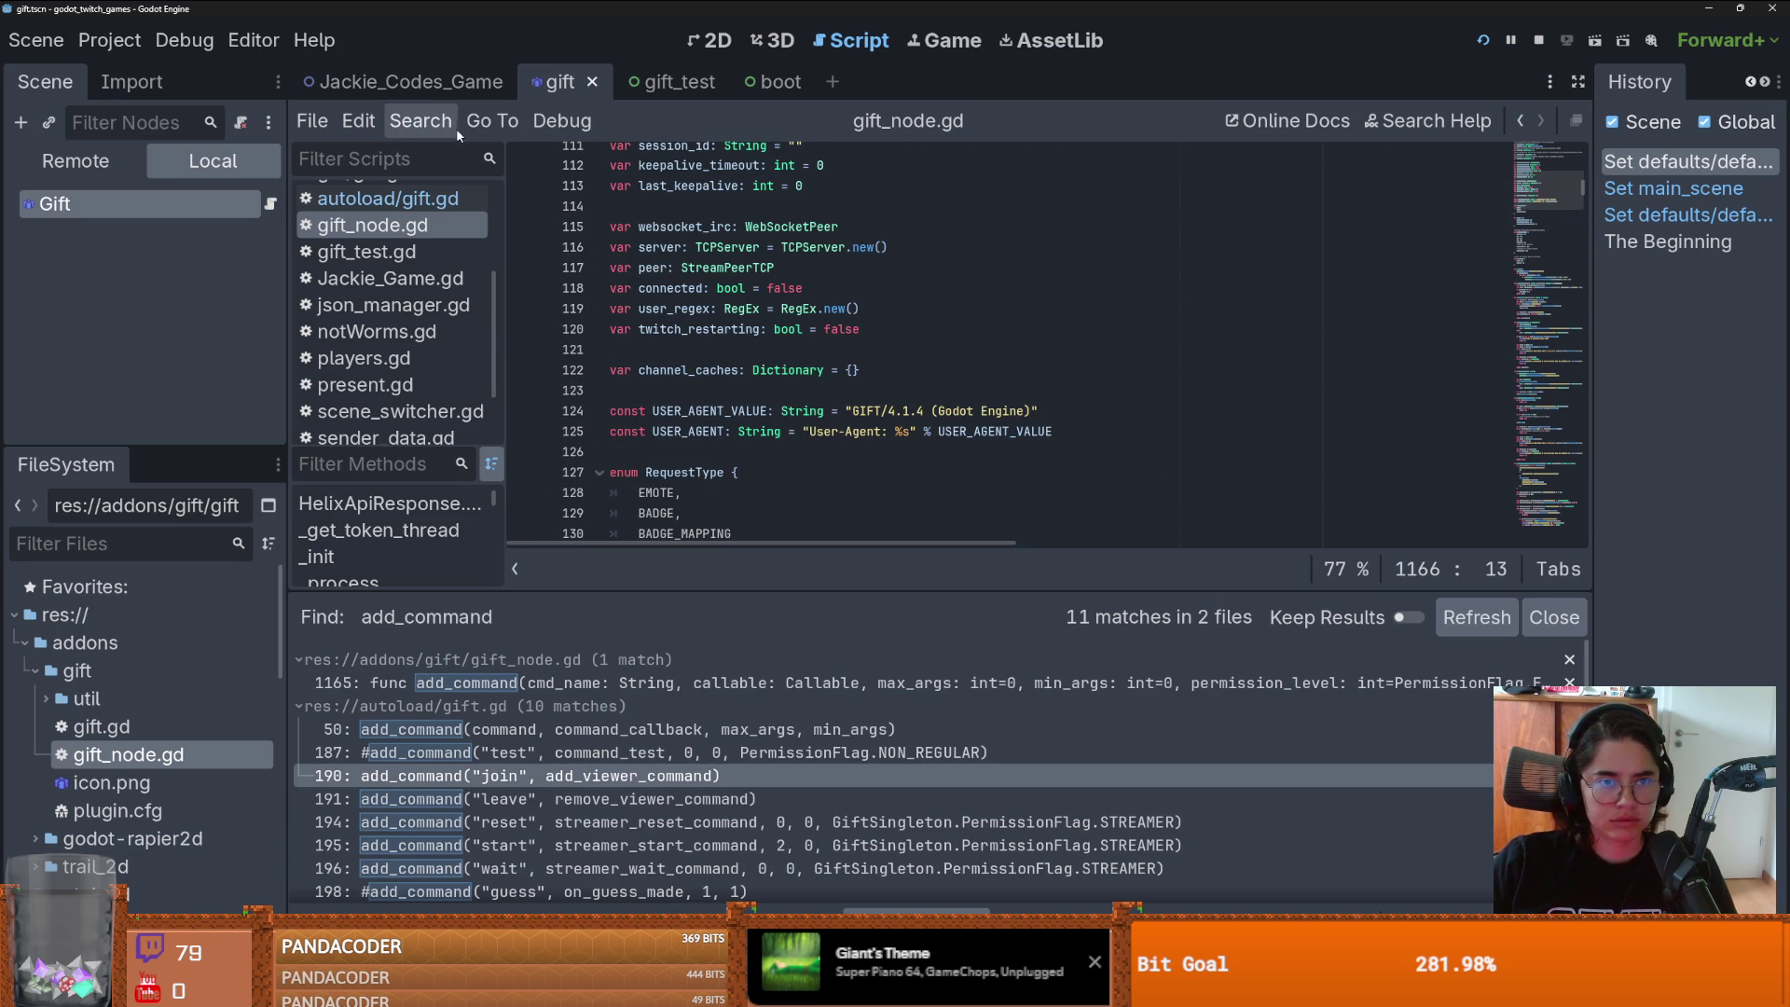
- Browse further through gift_node.gd, then return to the GodotPlayground project
left_click(420, 121)
left_click(1074, 319)
scroll(1074, 320, "down", 2)
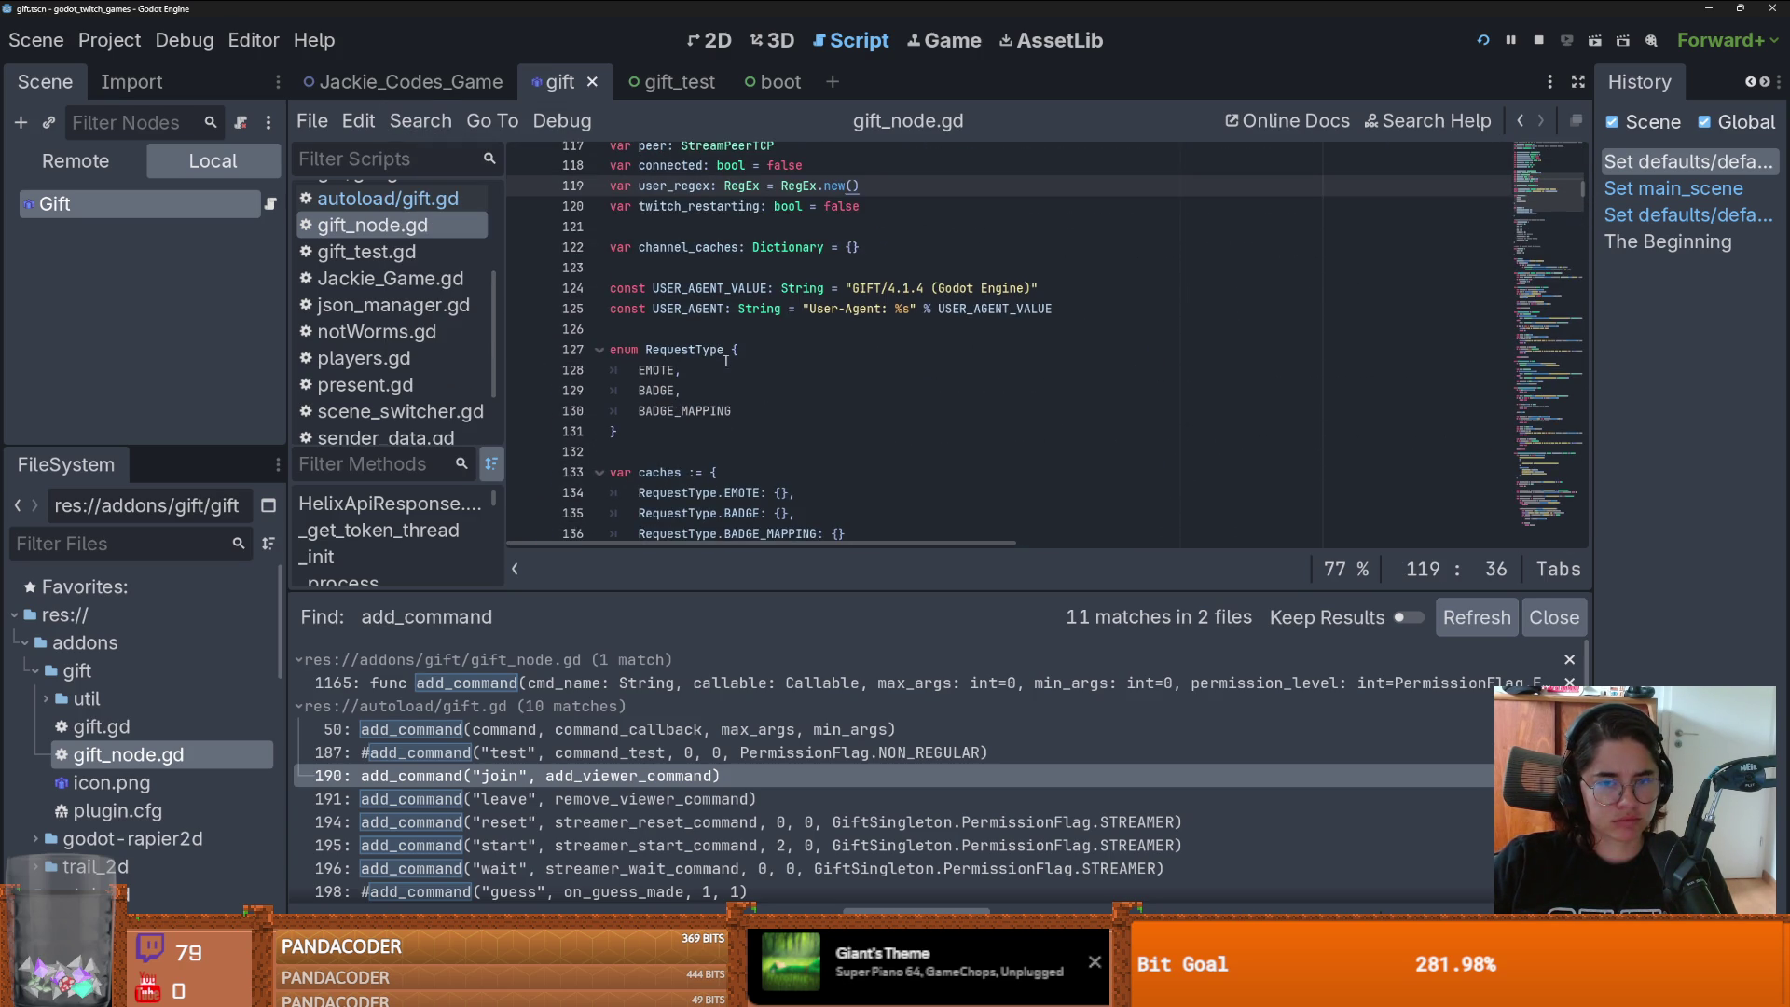
scroll(732, 391, "down", 3)
scroll(746, 516, "down", 4)
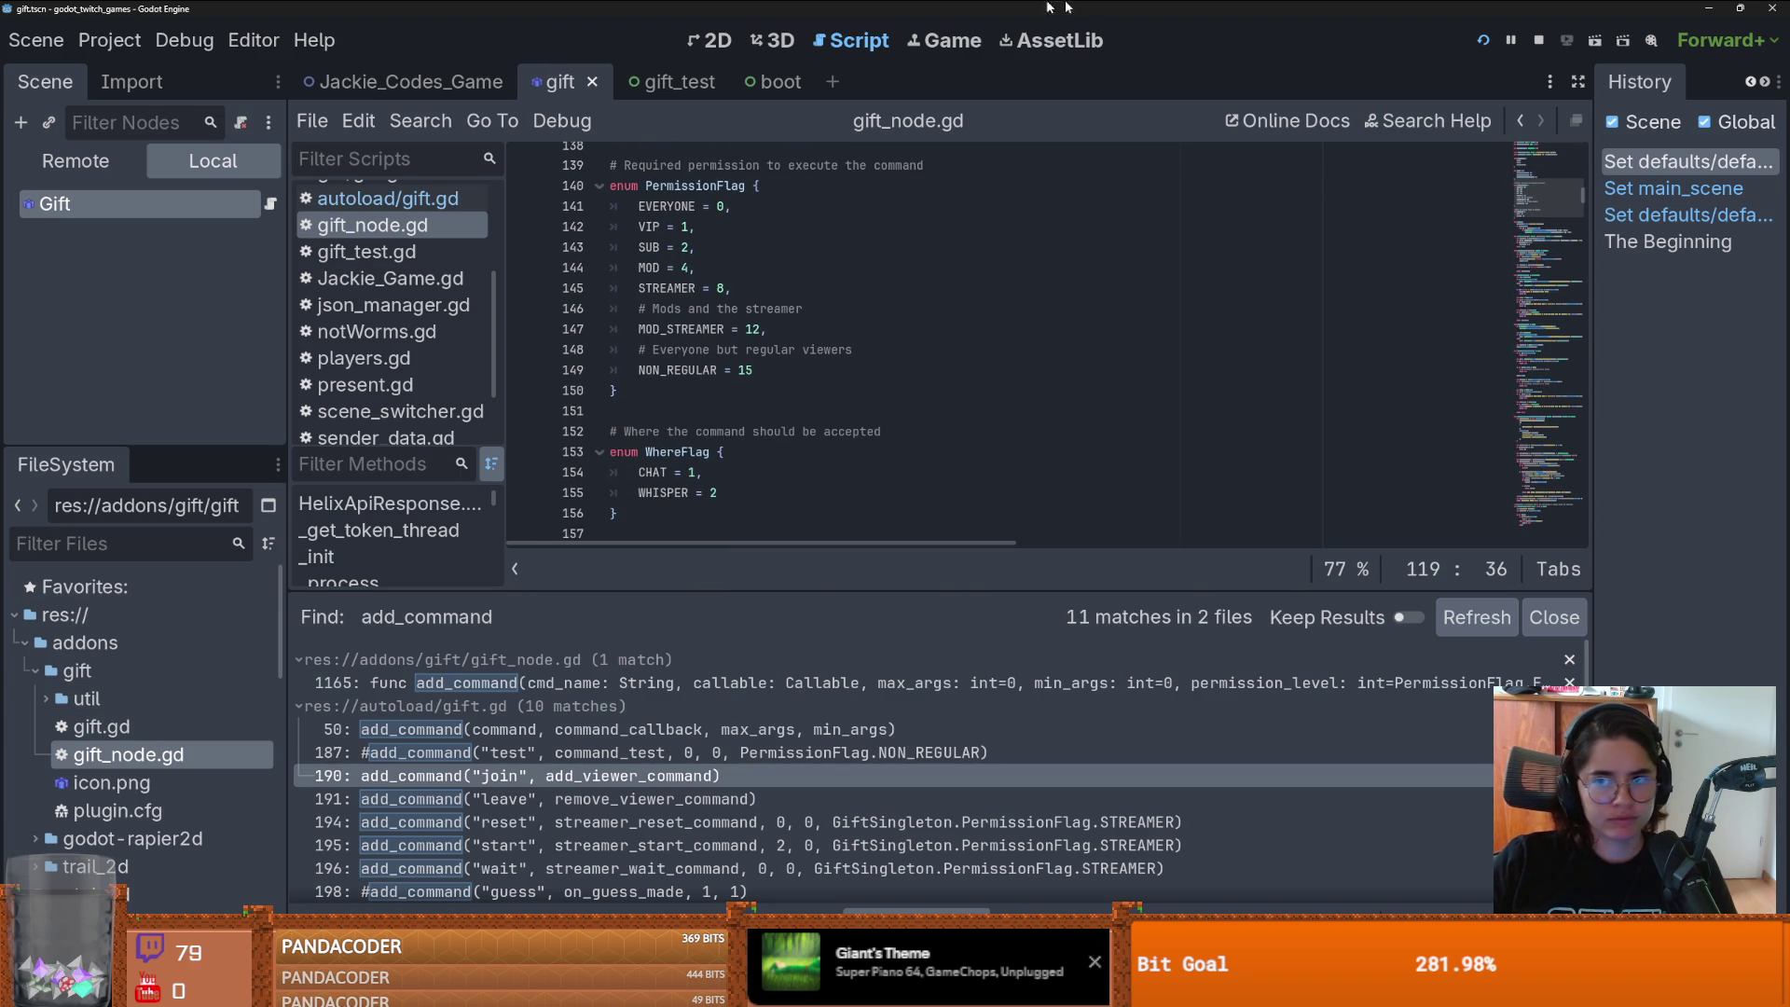
key("alt+Tab")
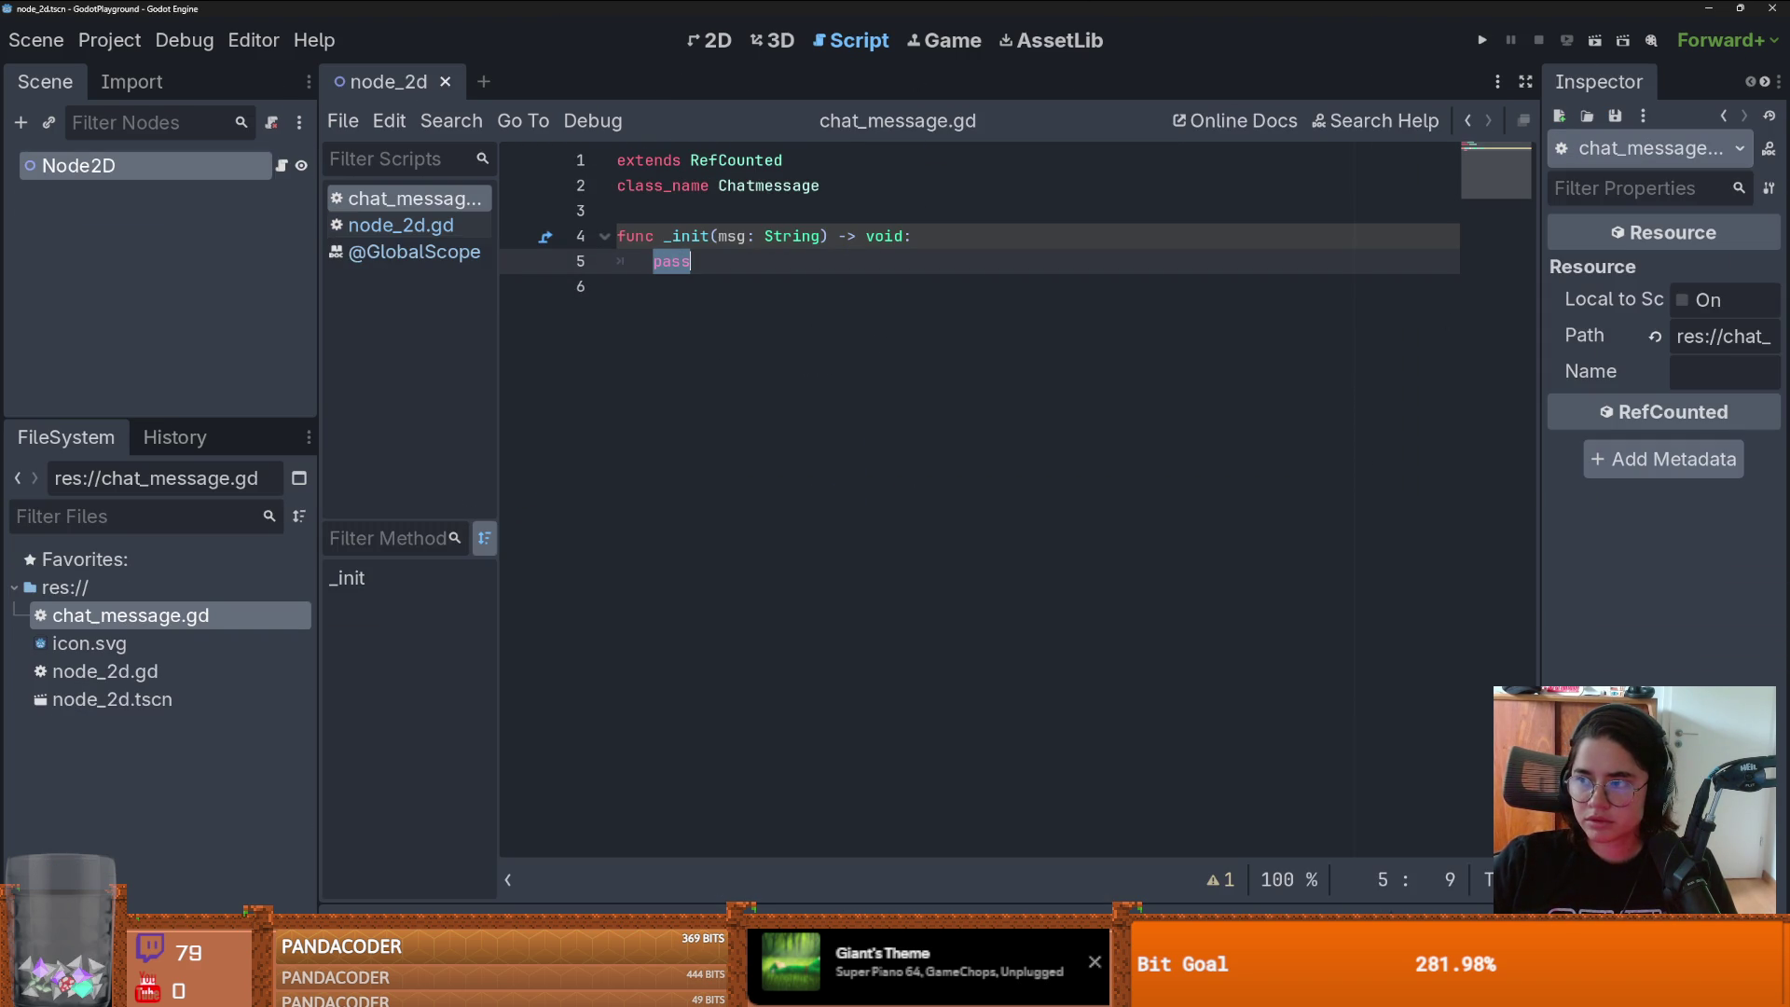
- Insert blank lines above func _init and type var message on the new line 4
left_click(649, 211)
key("Return")
key("Return")
left_click(649, 235)
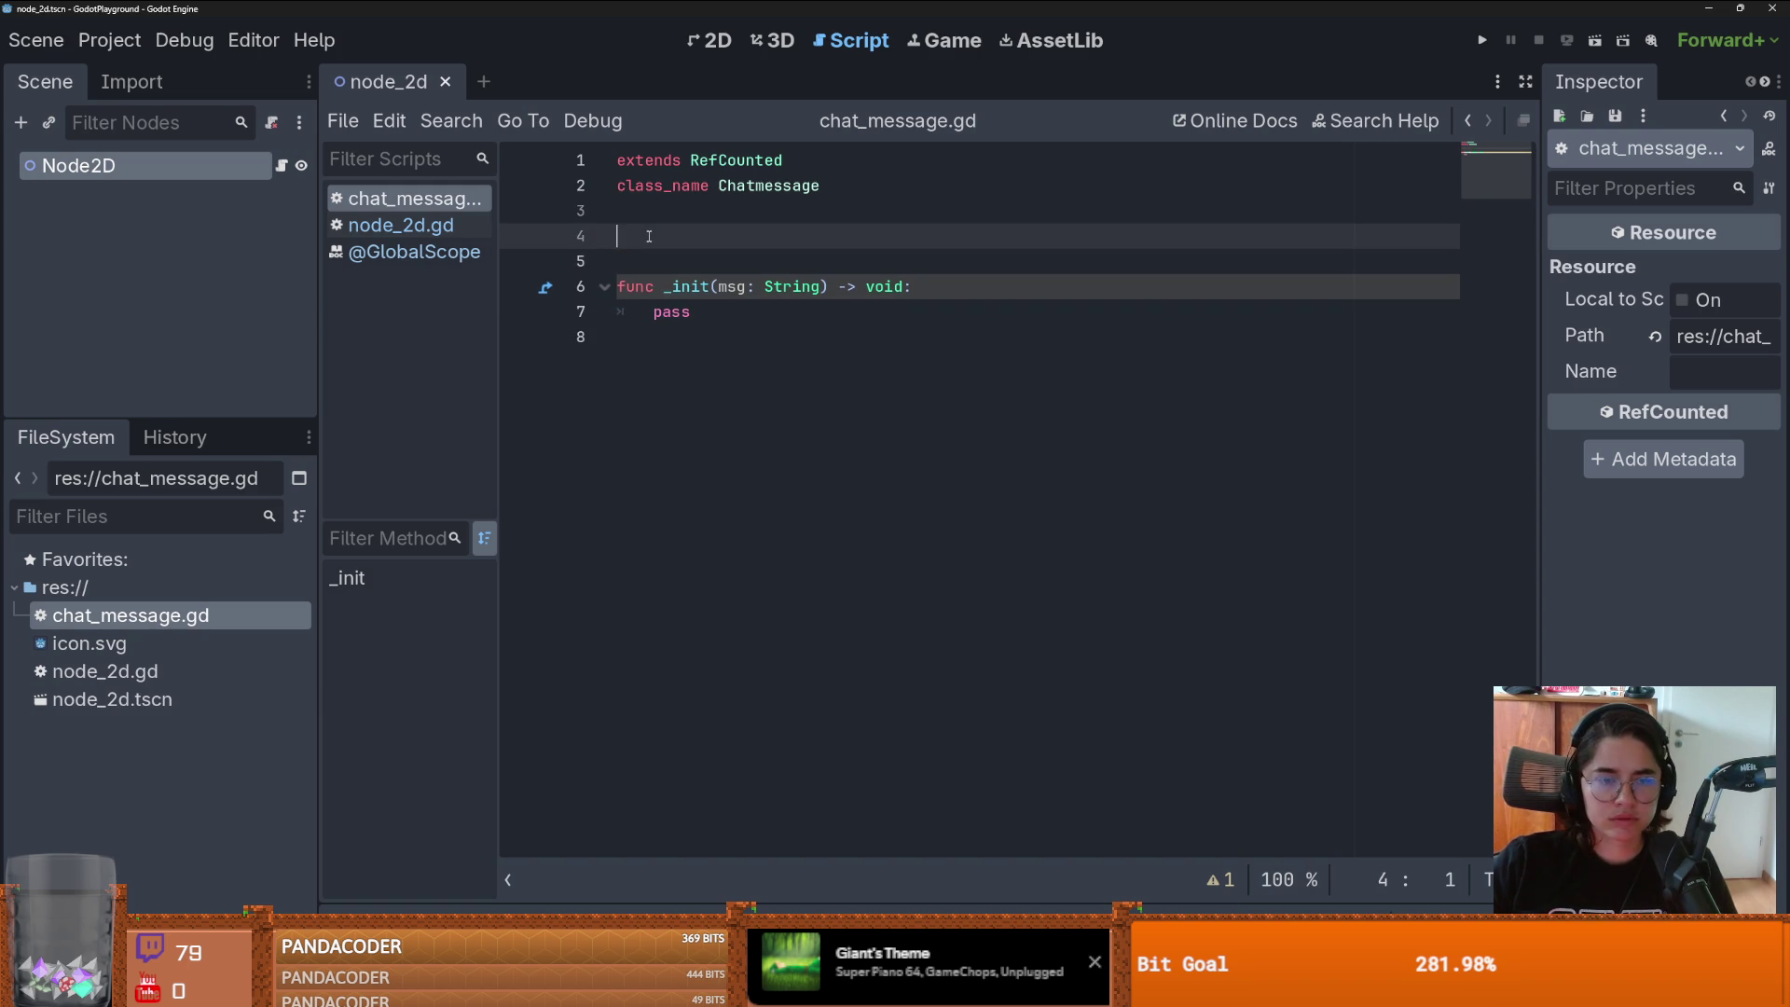
type("var ms")
key("BackSpace")
type("essage")
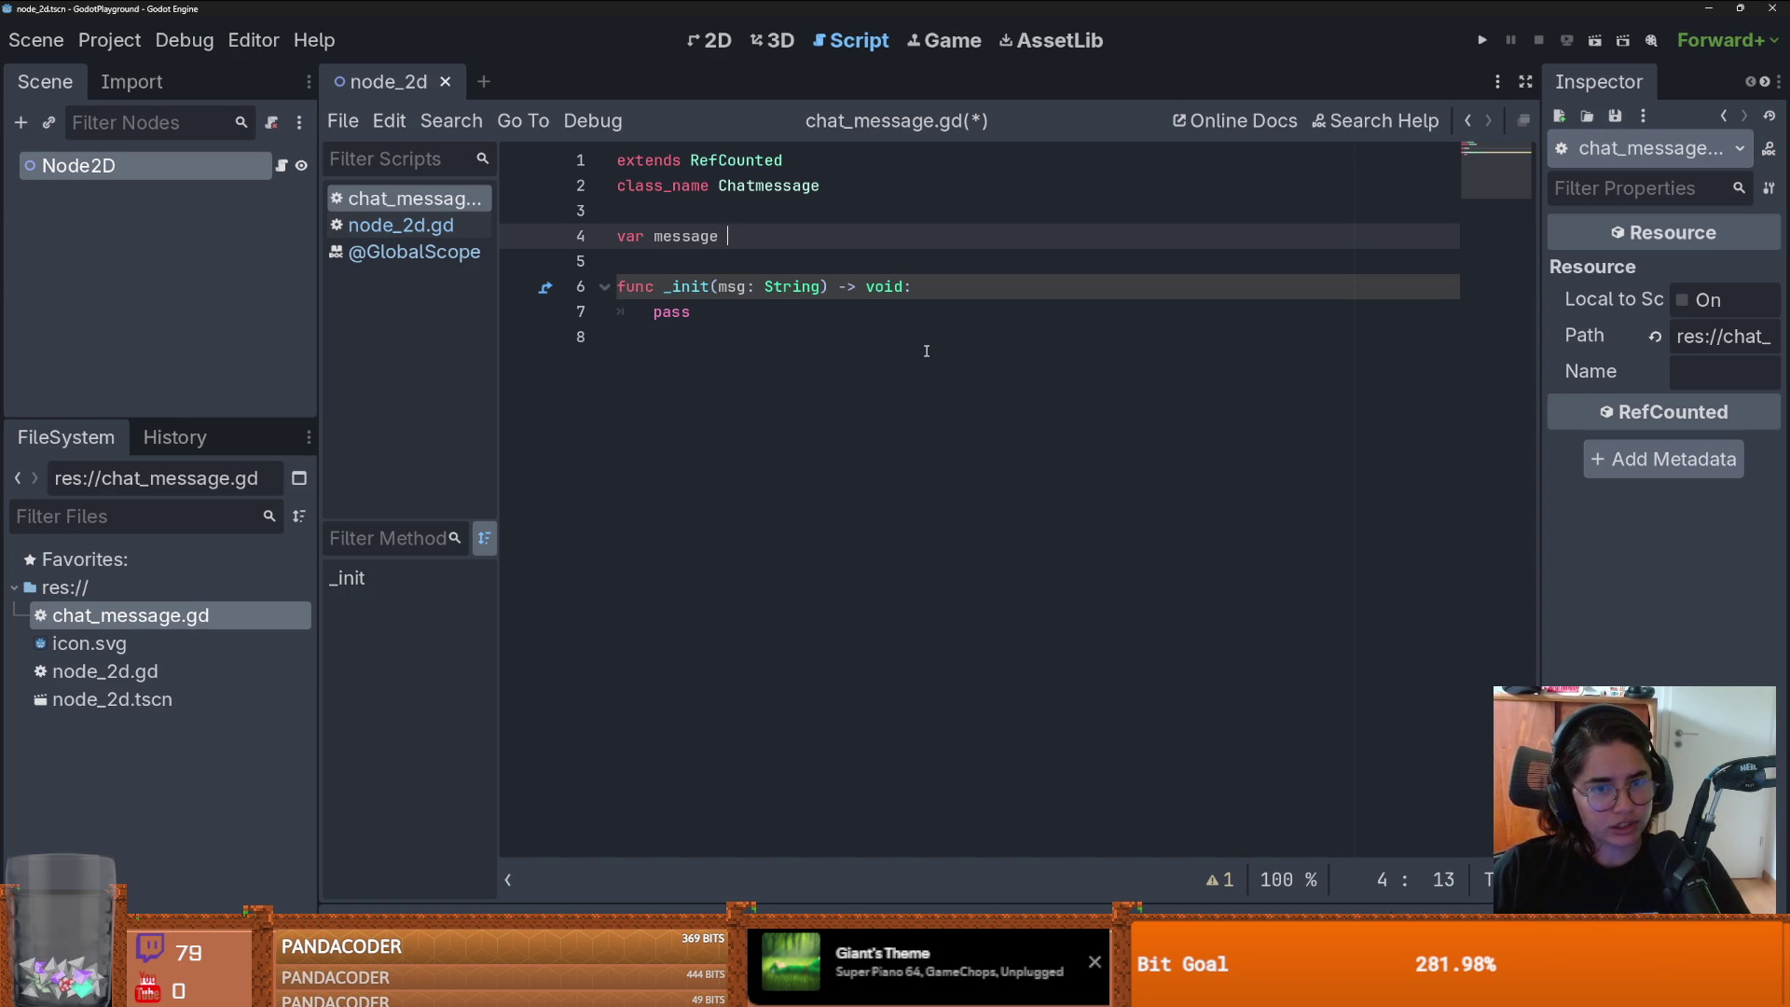
- Declare the message variable as String after glancing at the RefCounted class documentation
type(": String")
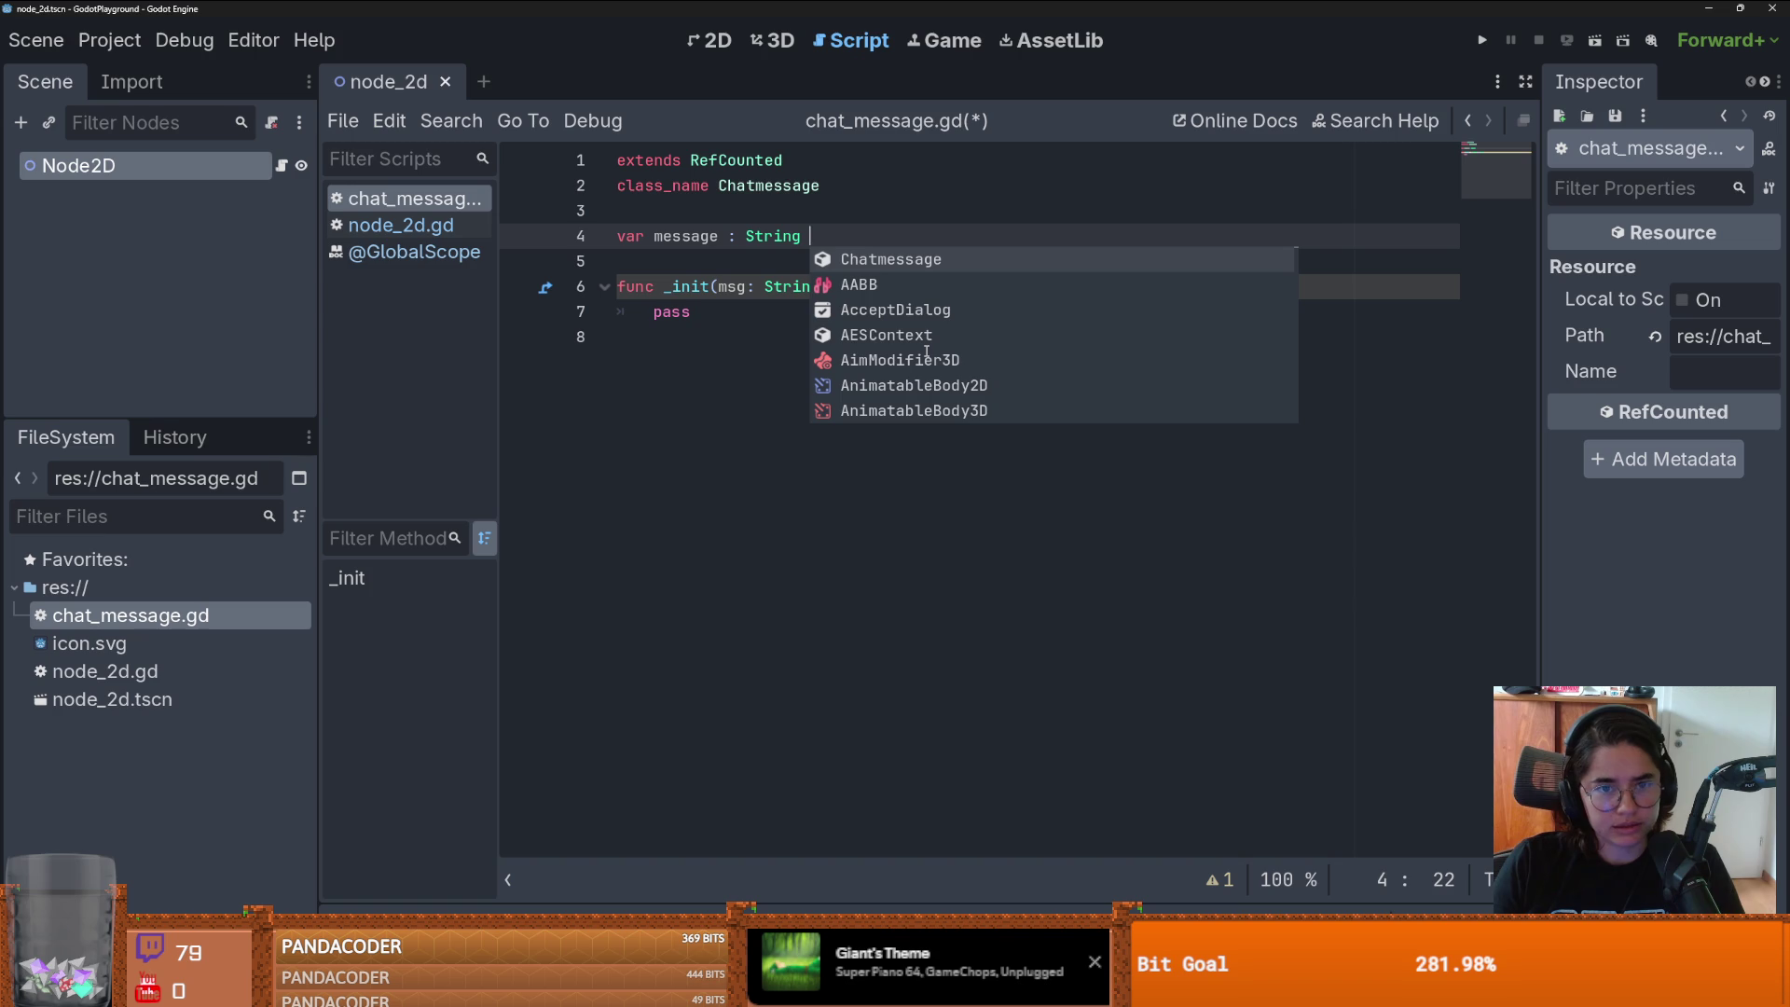
left_click(737, 161, "ctrl")
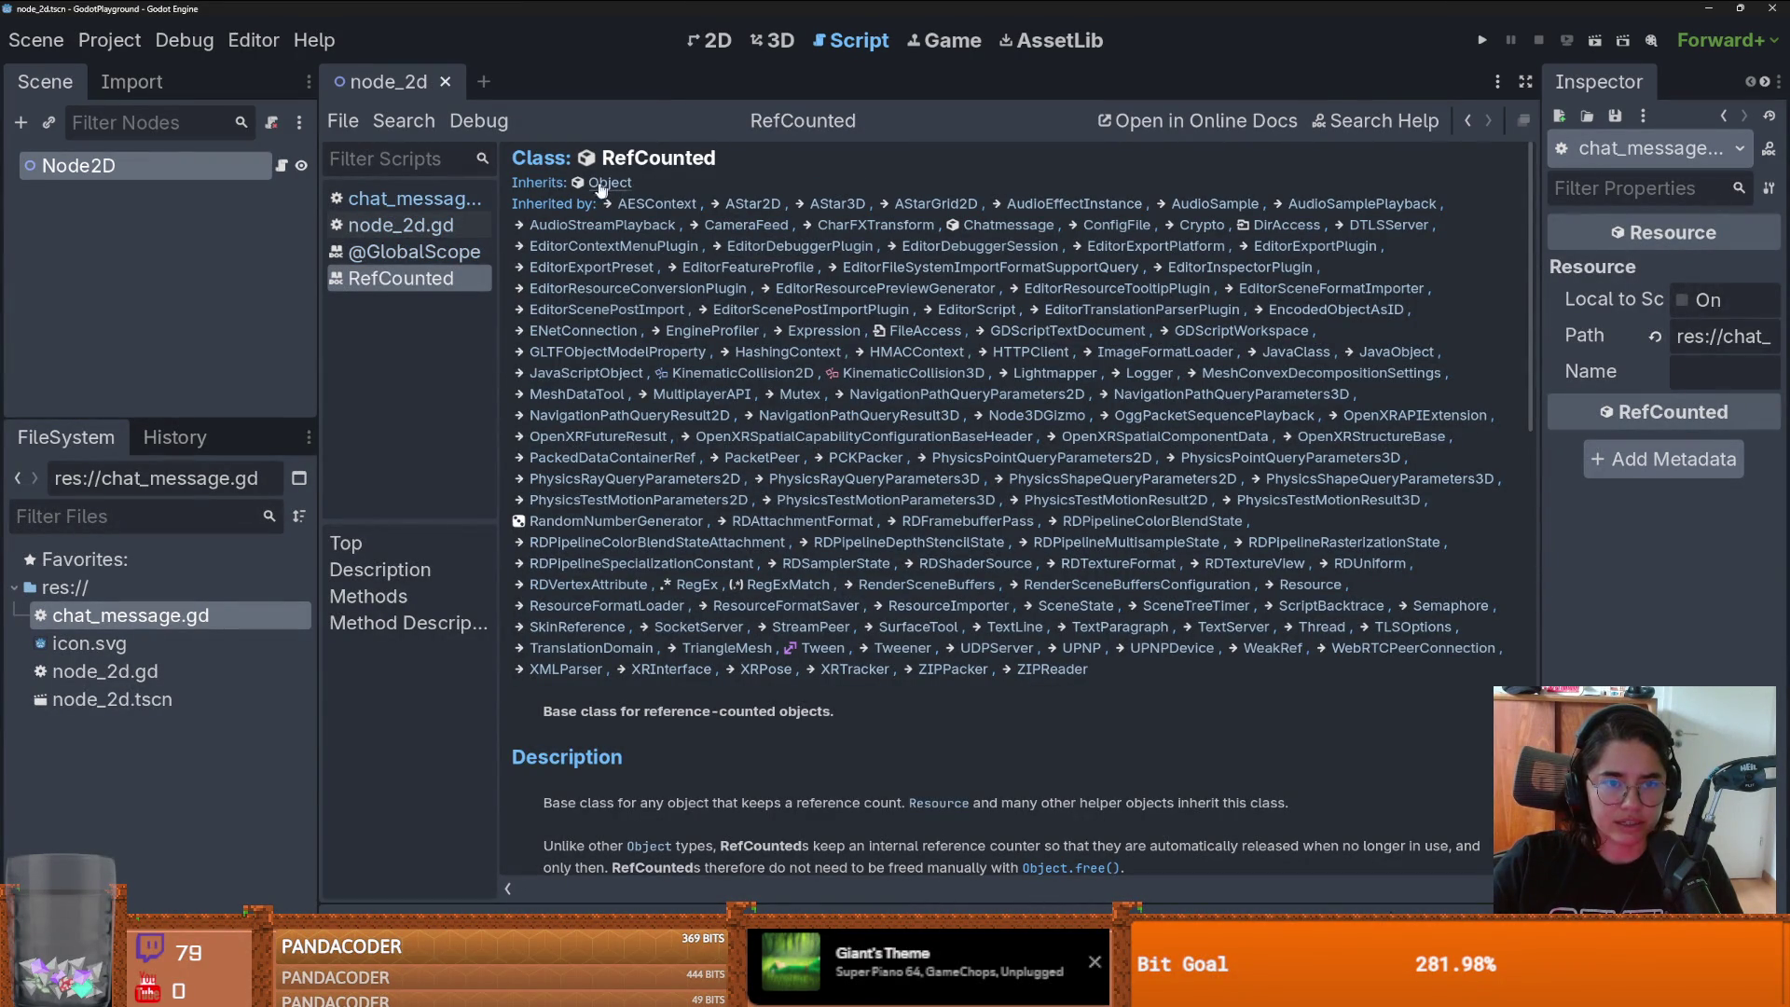
left_click(1467, 121)
left_click(806, 261)
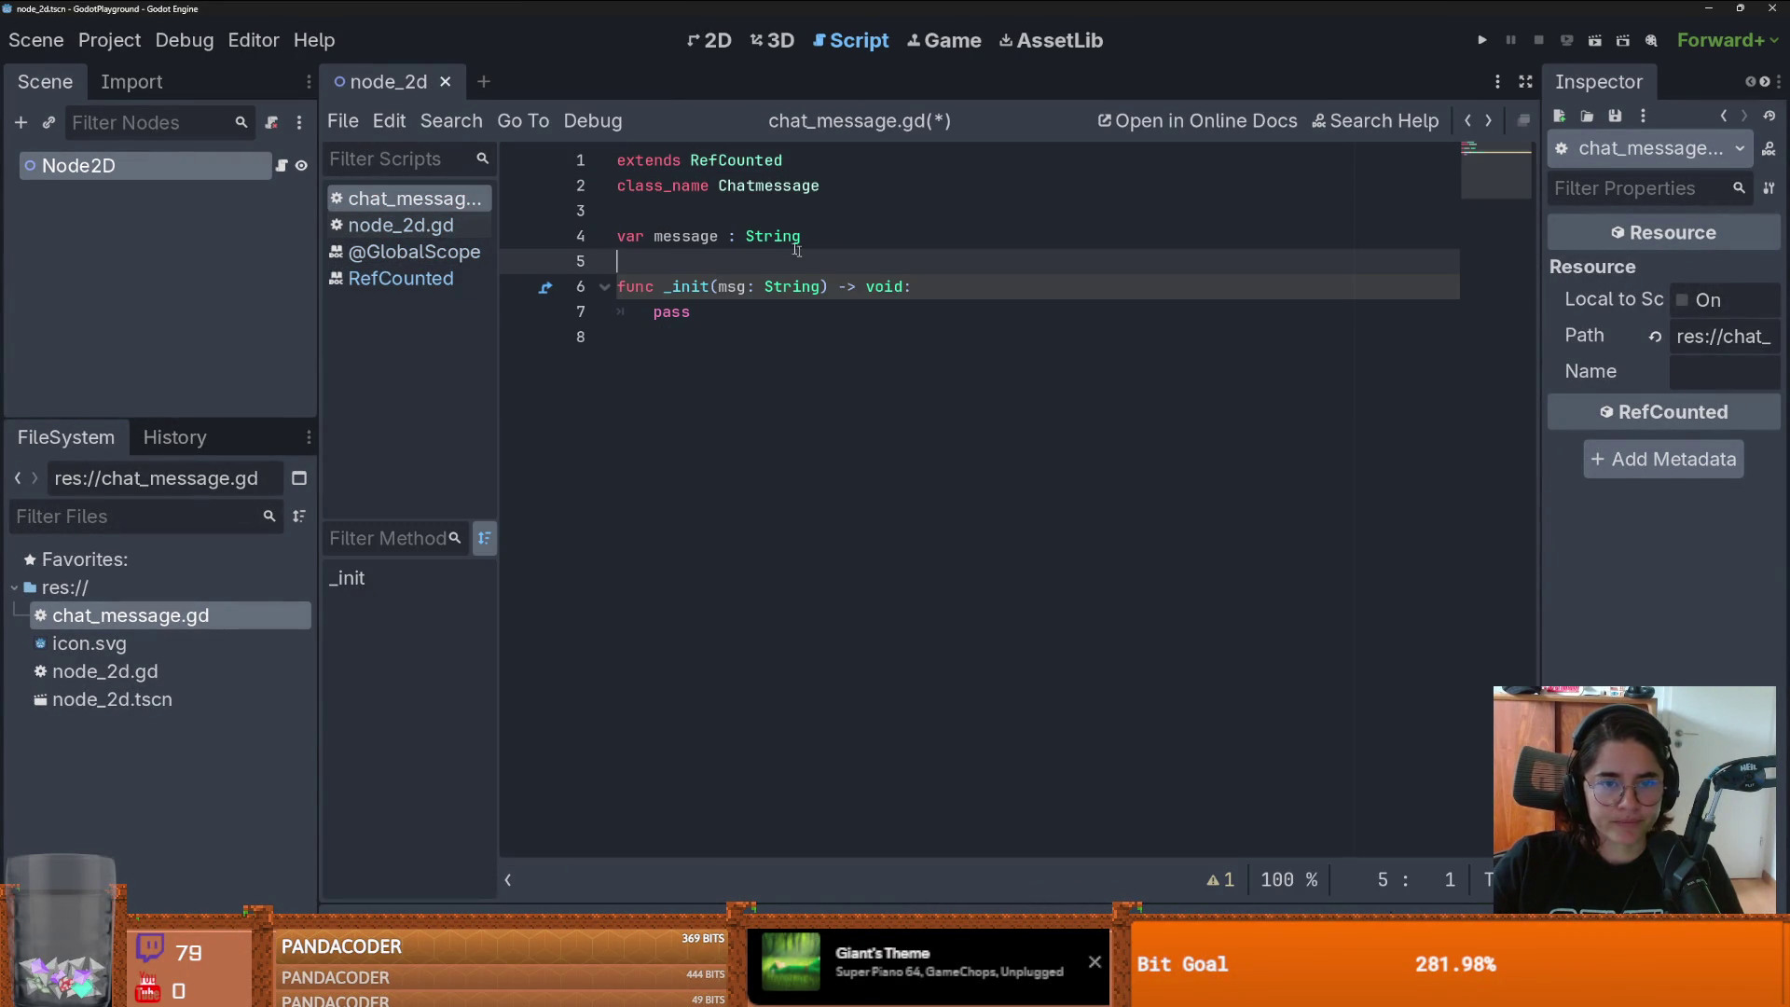
left_click(824, 211)
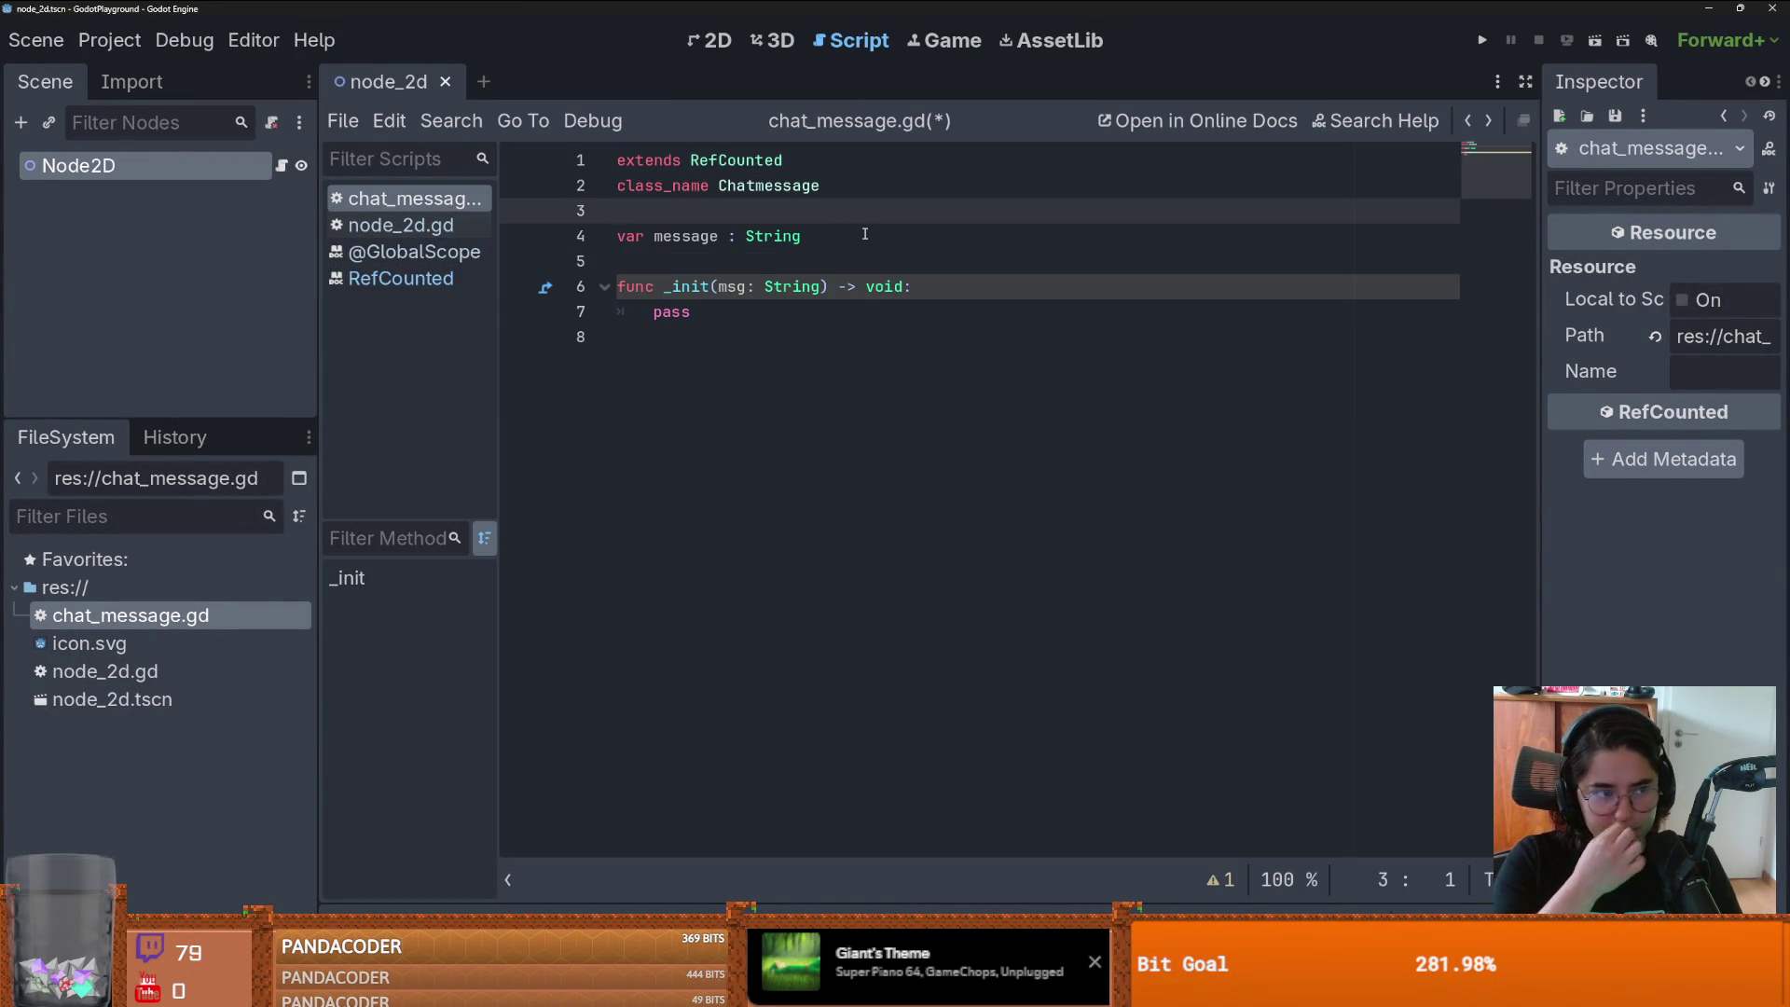
left_click(741, 263)
- Save chat_message.gd with the String annotation and select the pass statement in _init
left_click(806, 321)
double_click(674, 312)
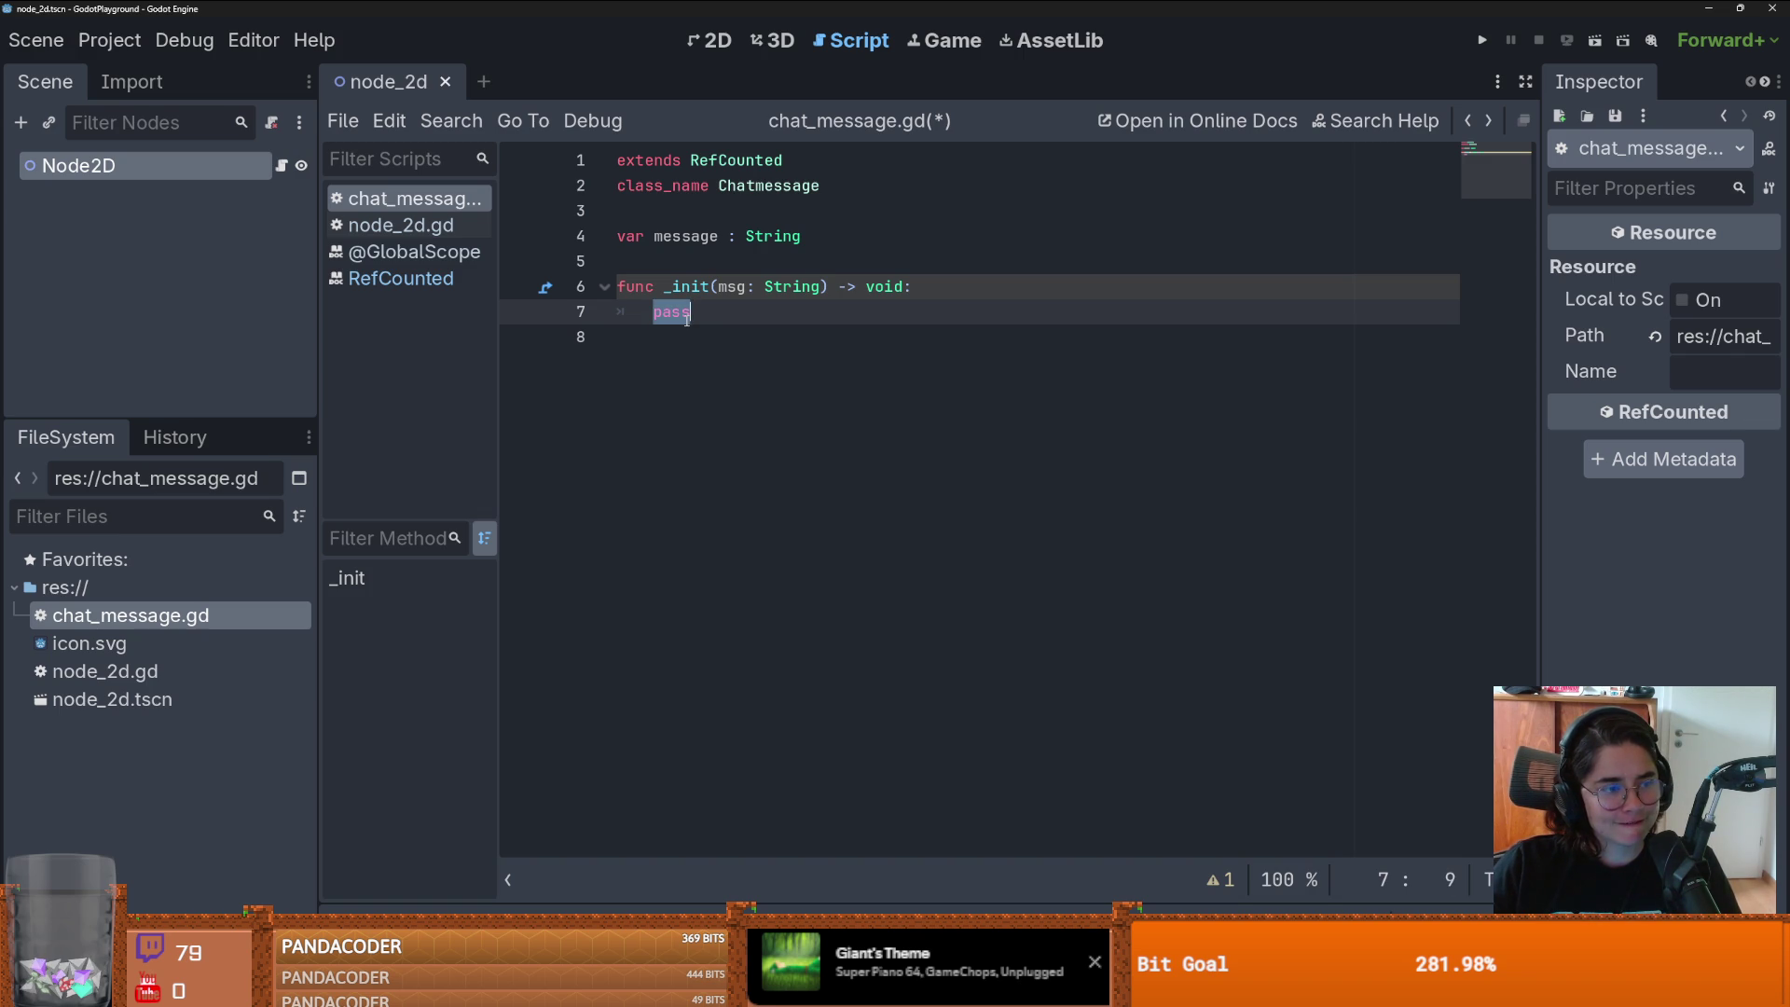
left_click(720, 318)
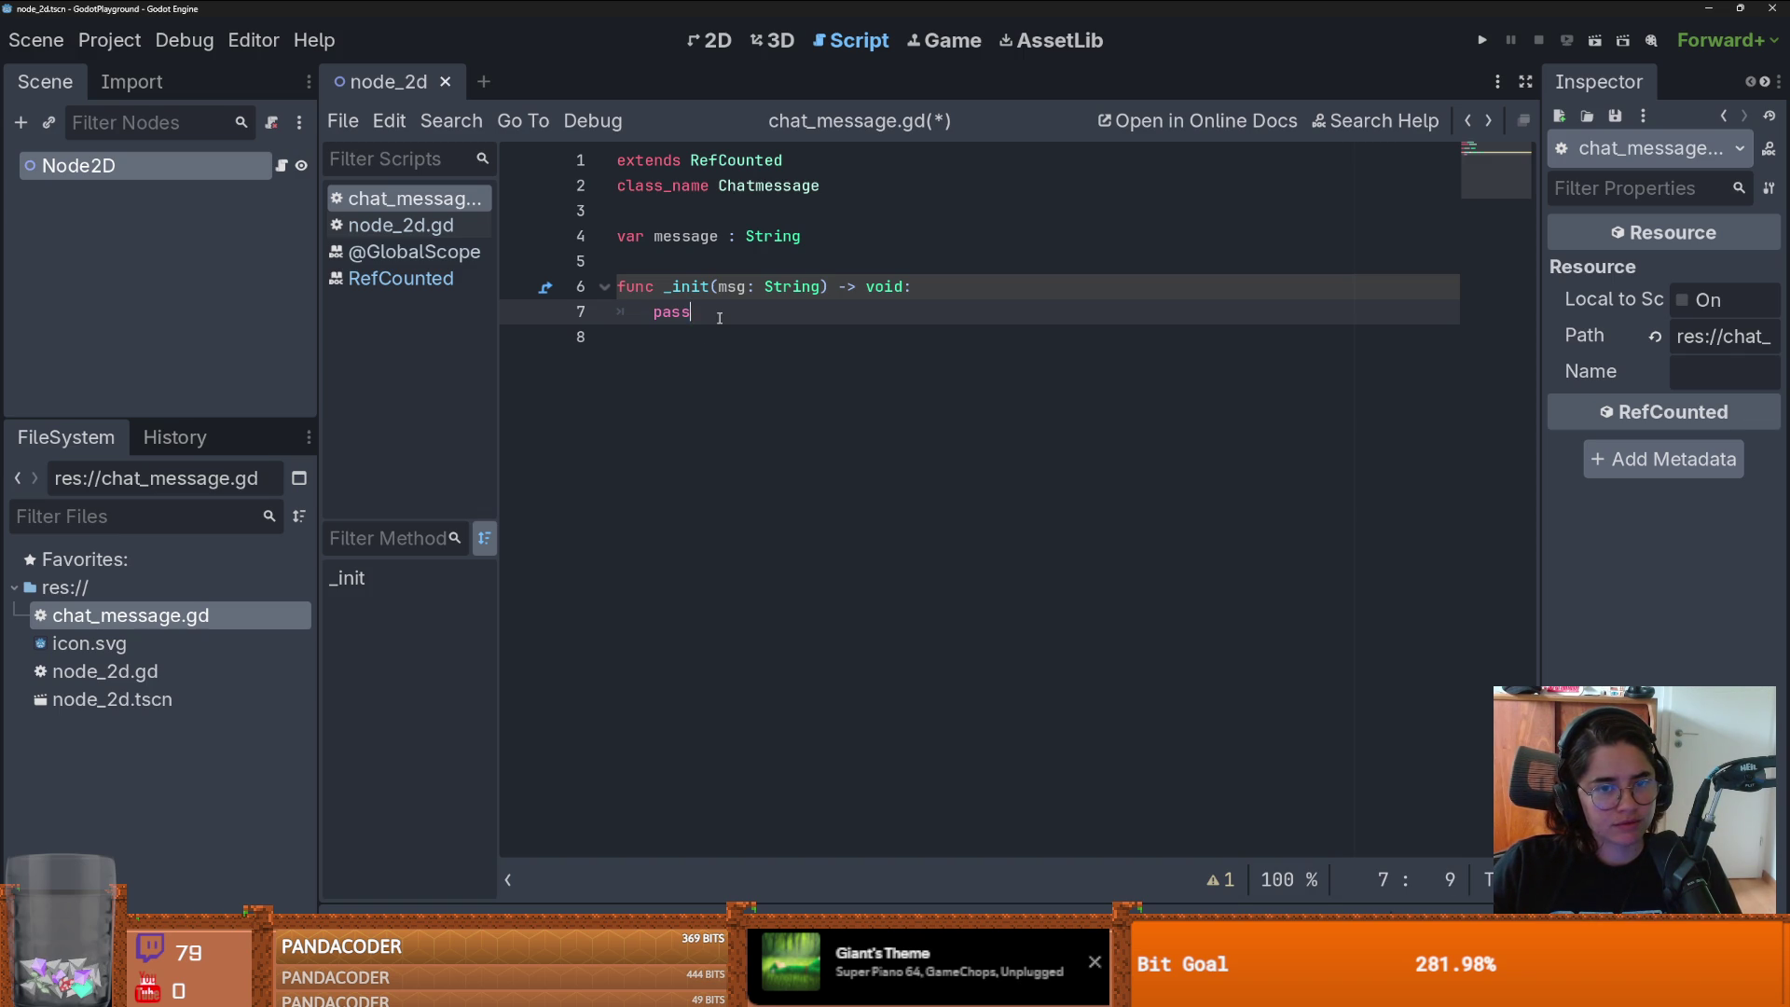
key("ctrl+s")
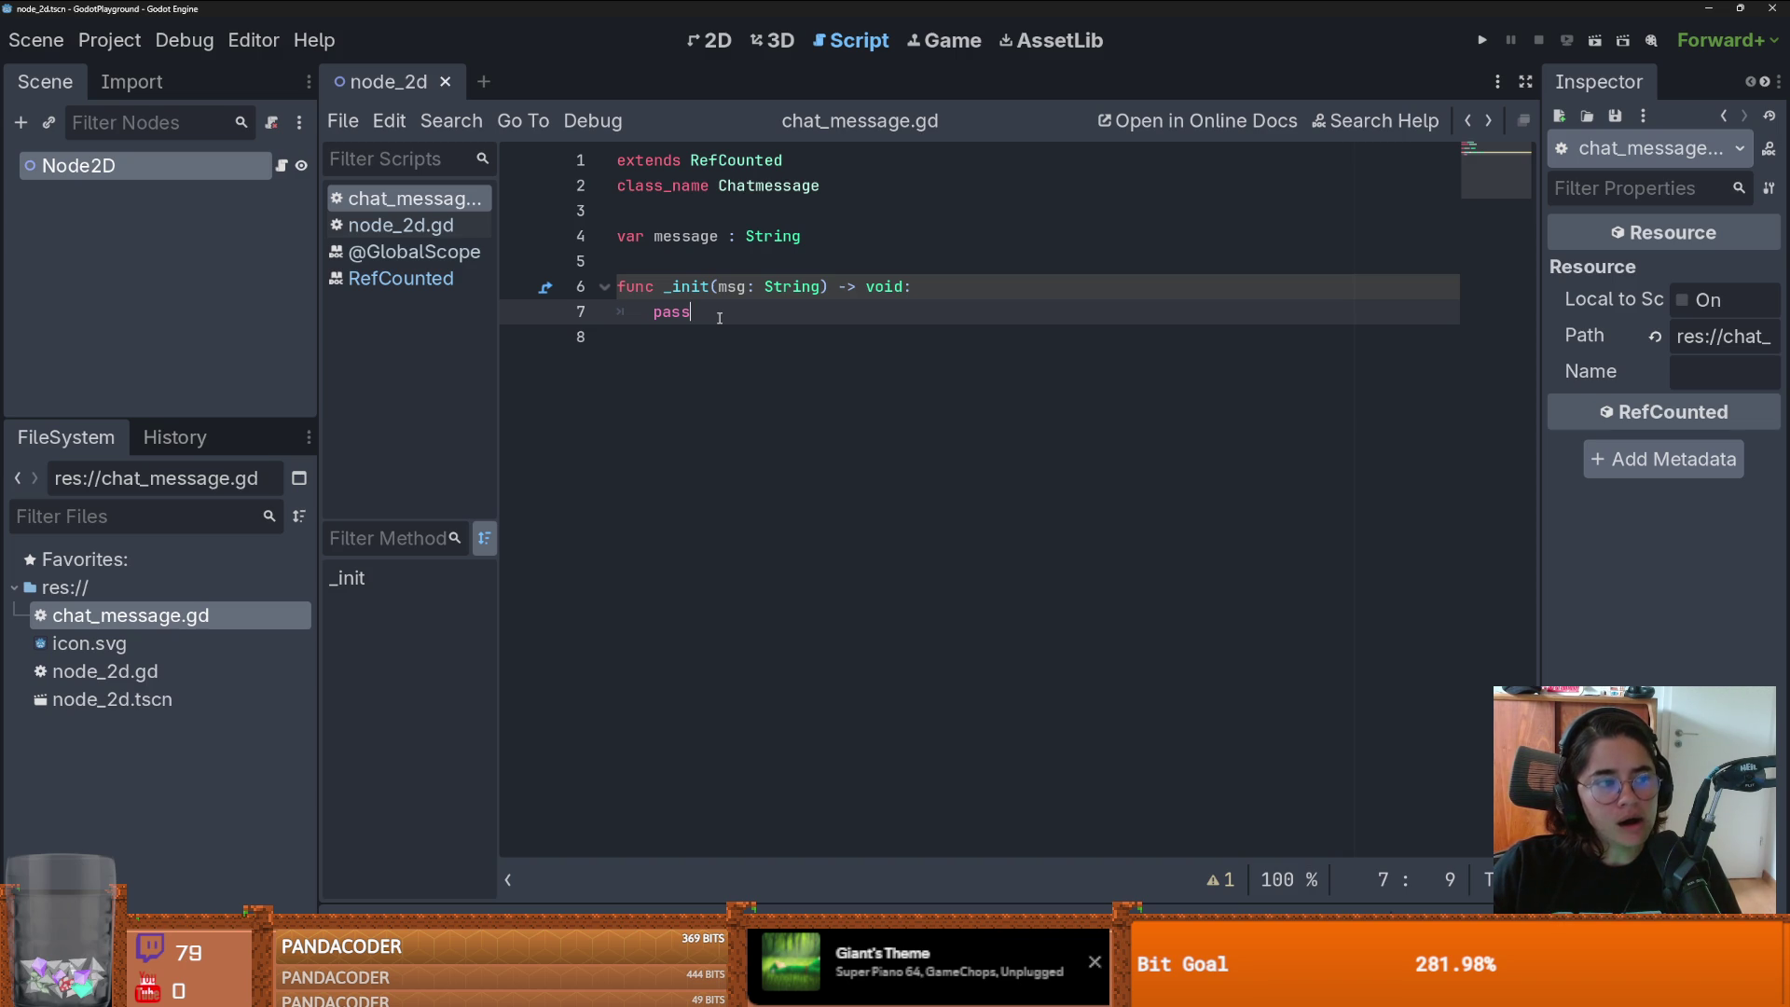
double_click(690, 313)
left_click(691, 313)
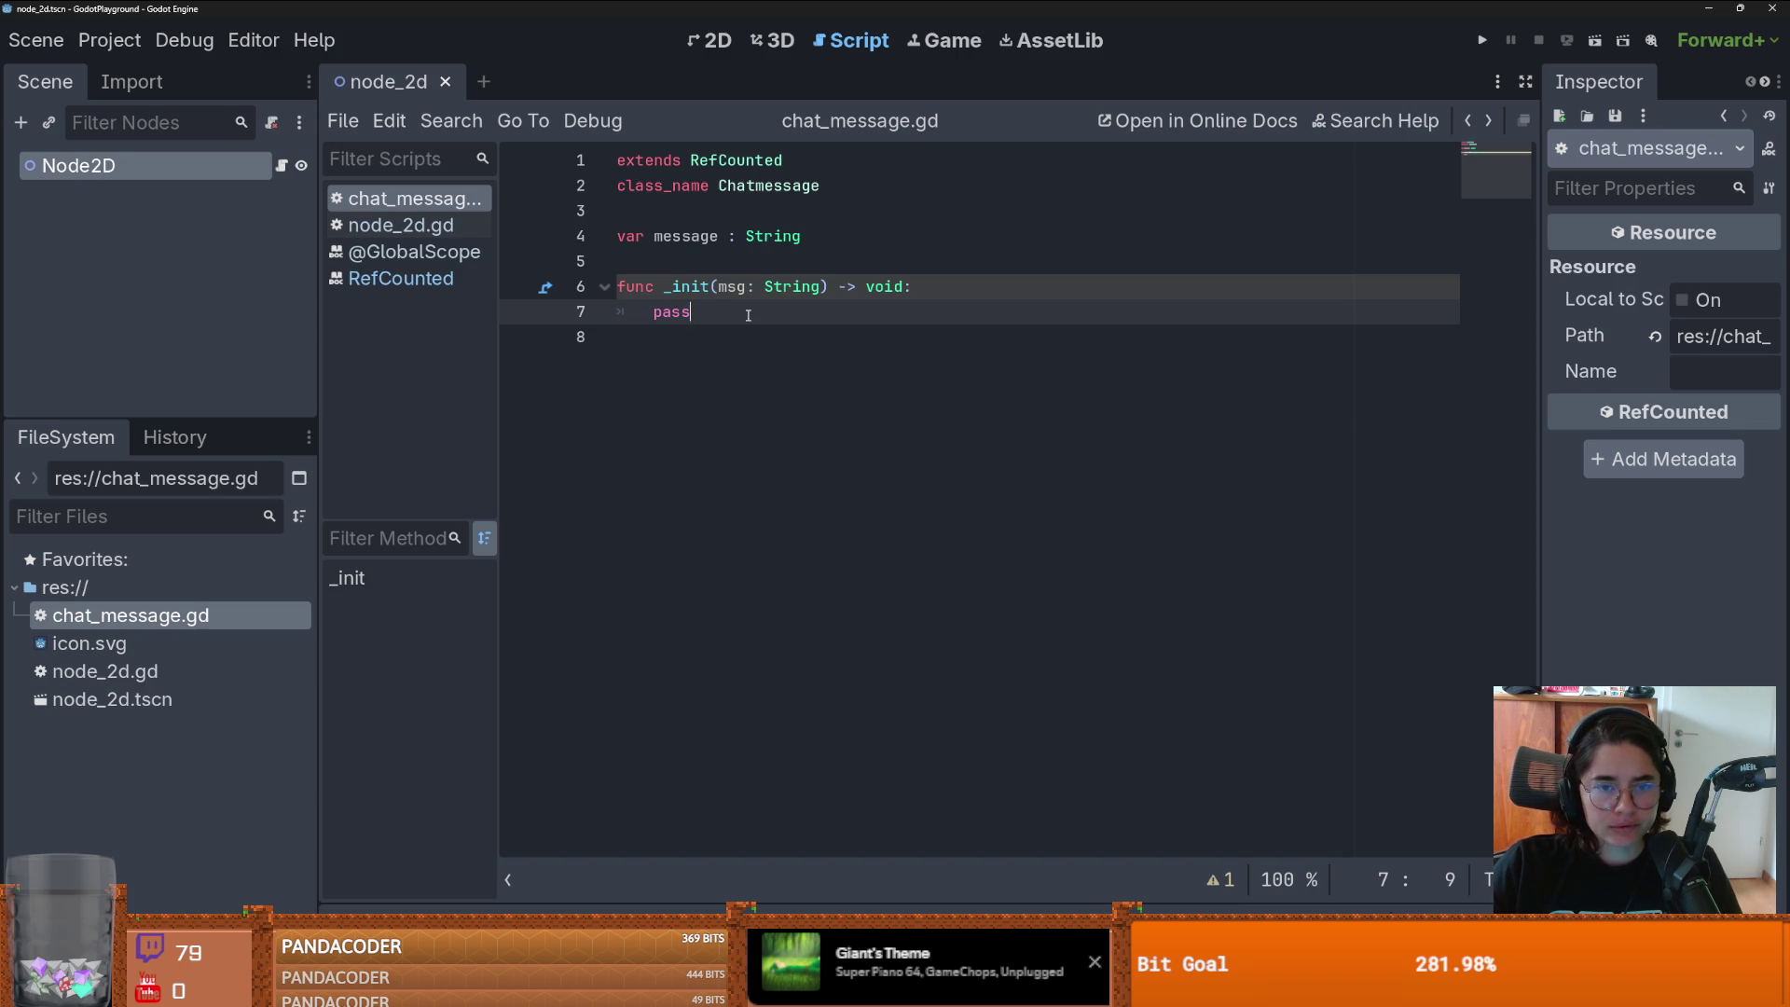
double_click(681, 313)
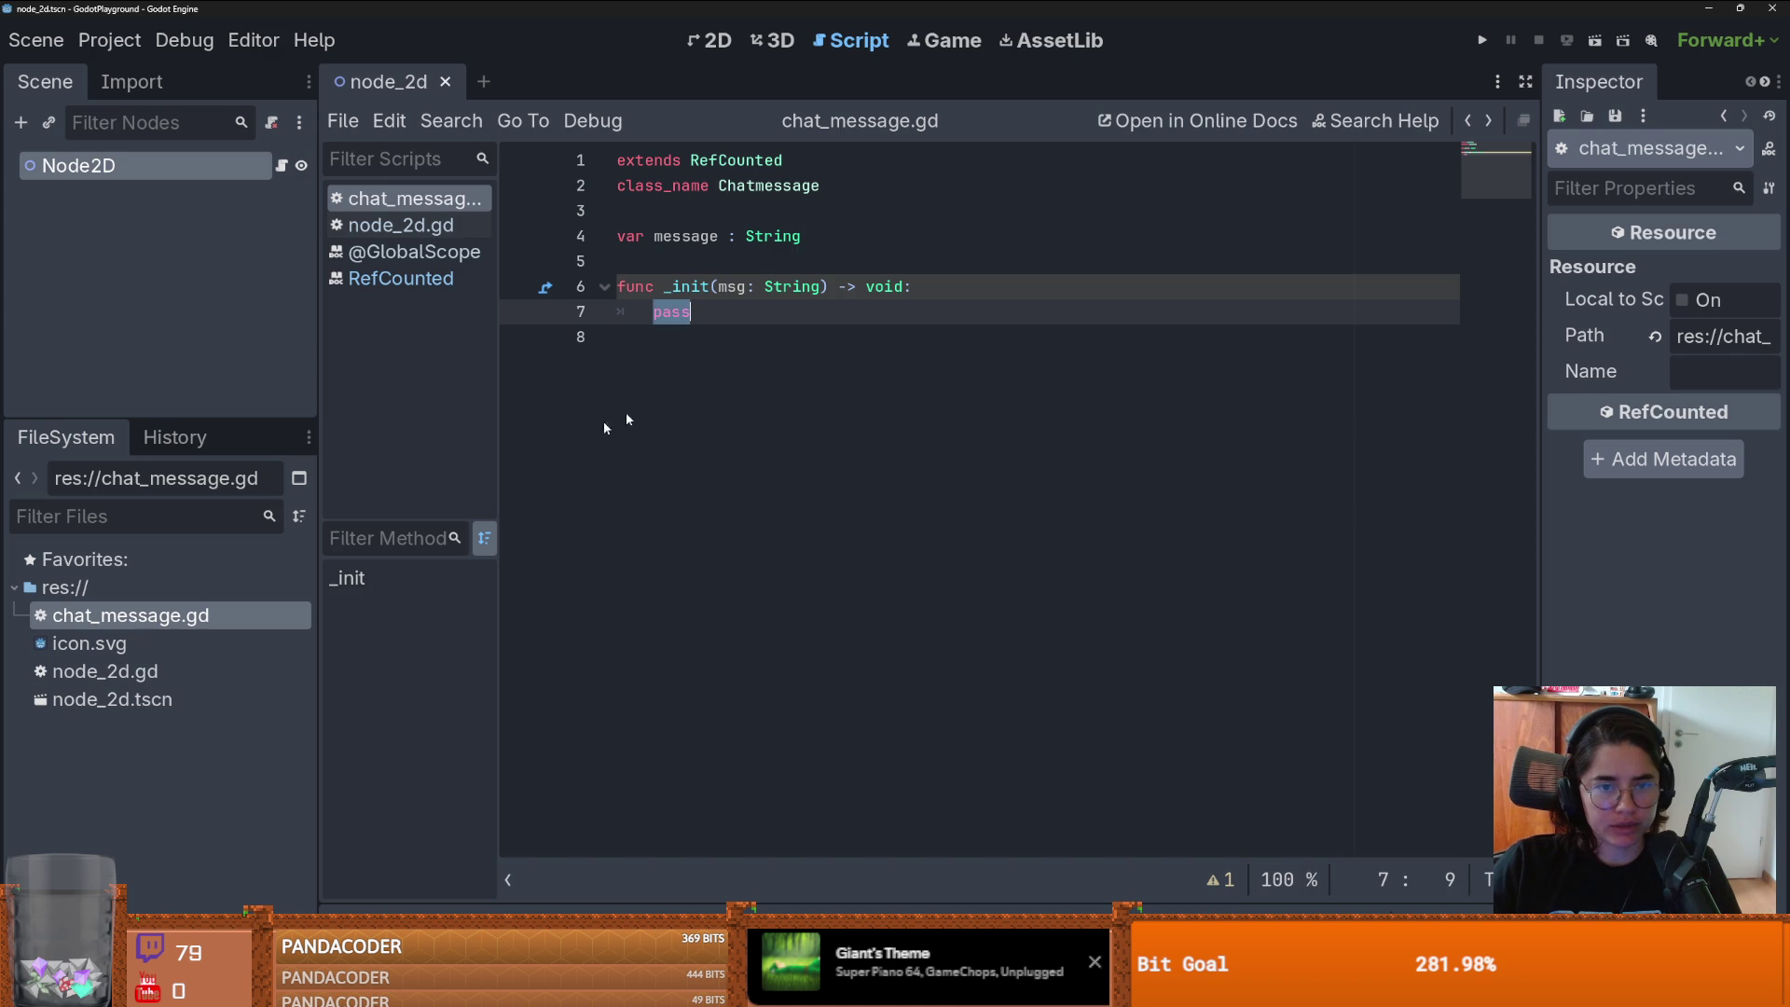
key("Up")
key("Up")
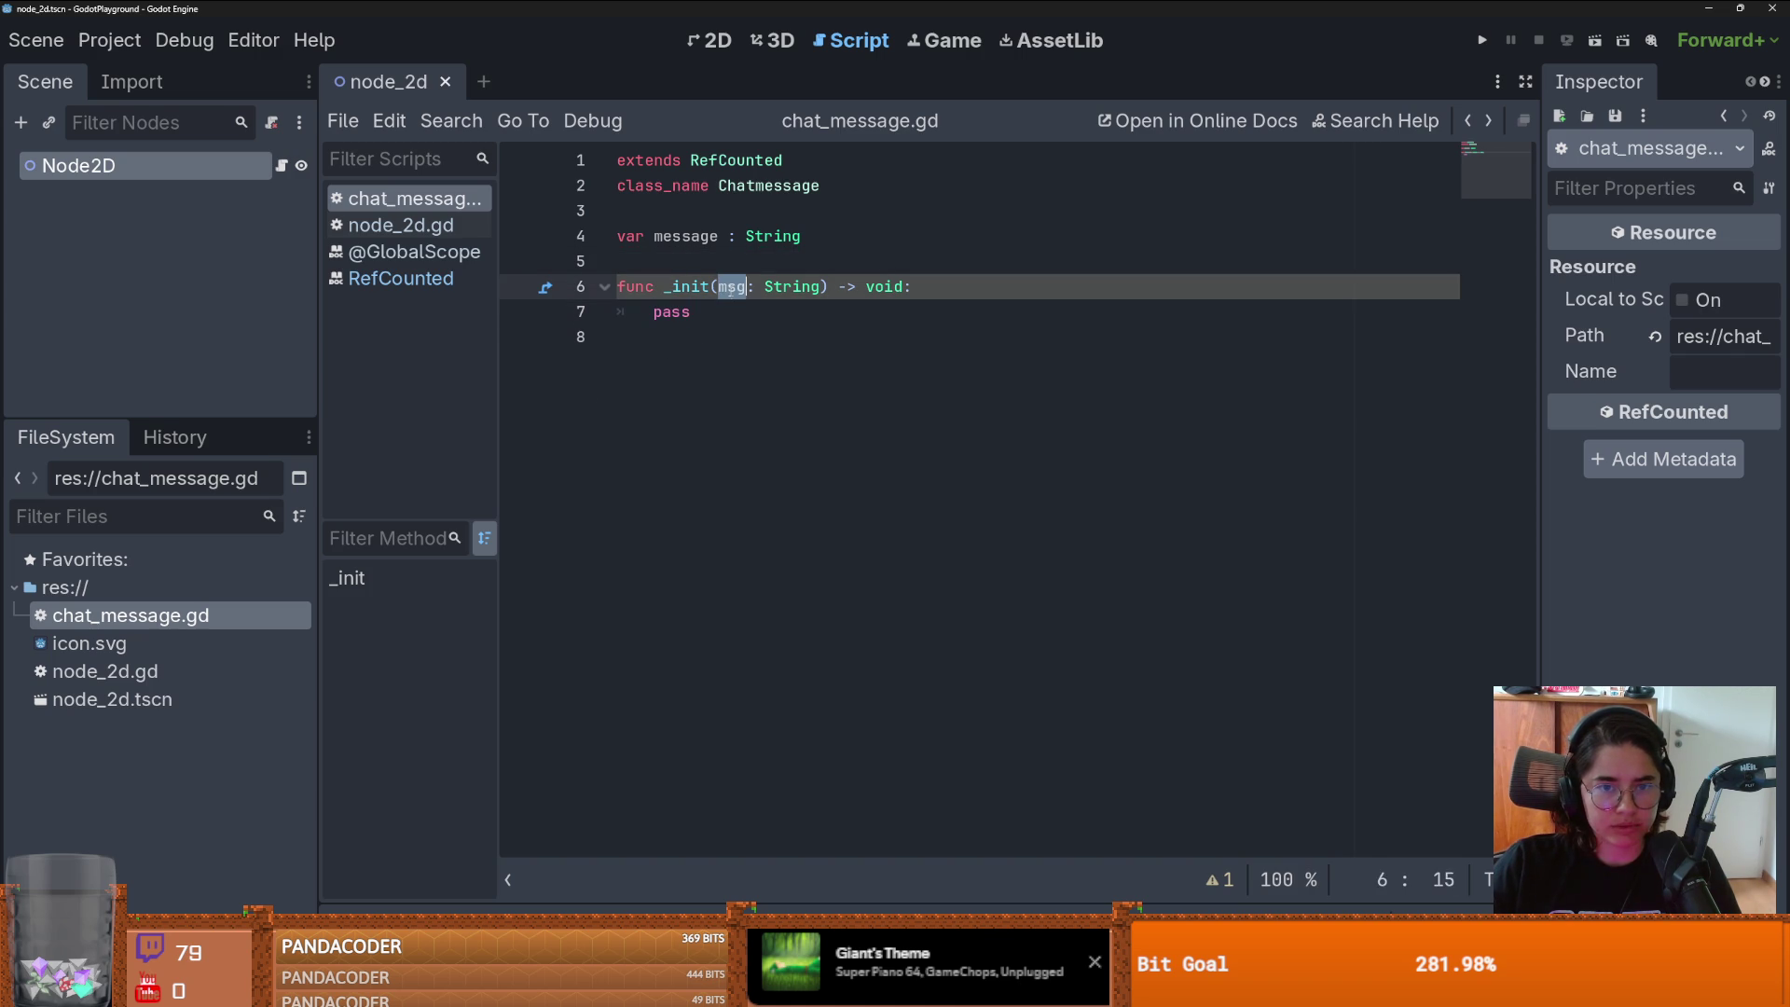
- Replace pass with 'message = message' via autocomplete, then select msg to substitute it
double_click(690, 315)
type("me")
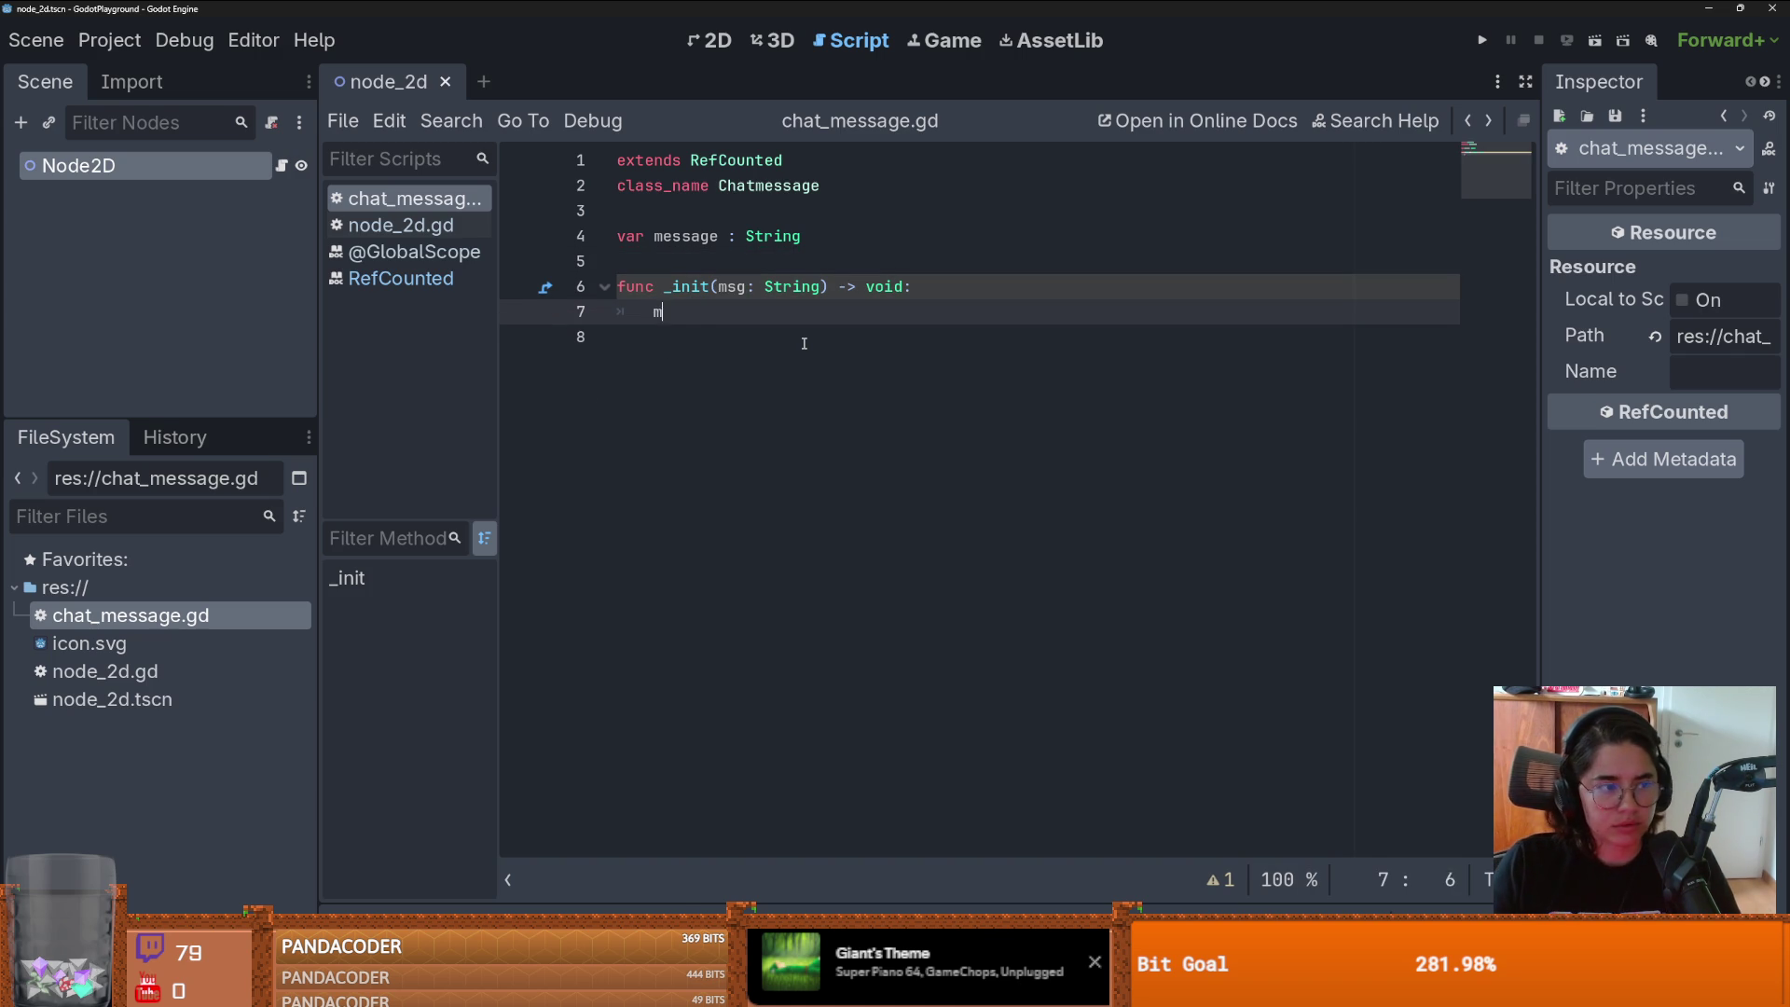
key("Return")
type("= me")
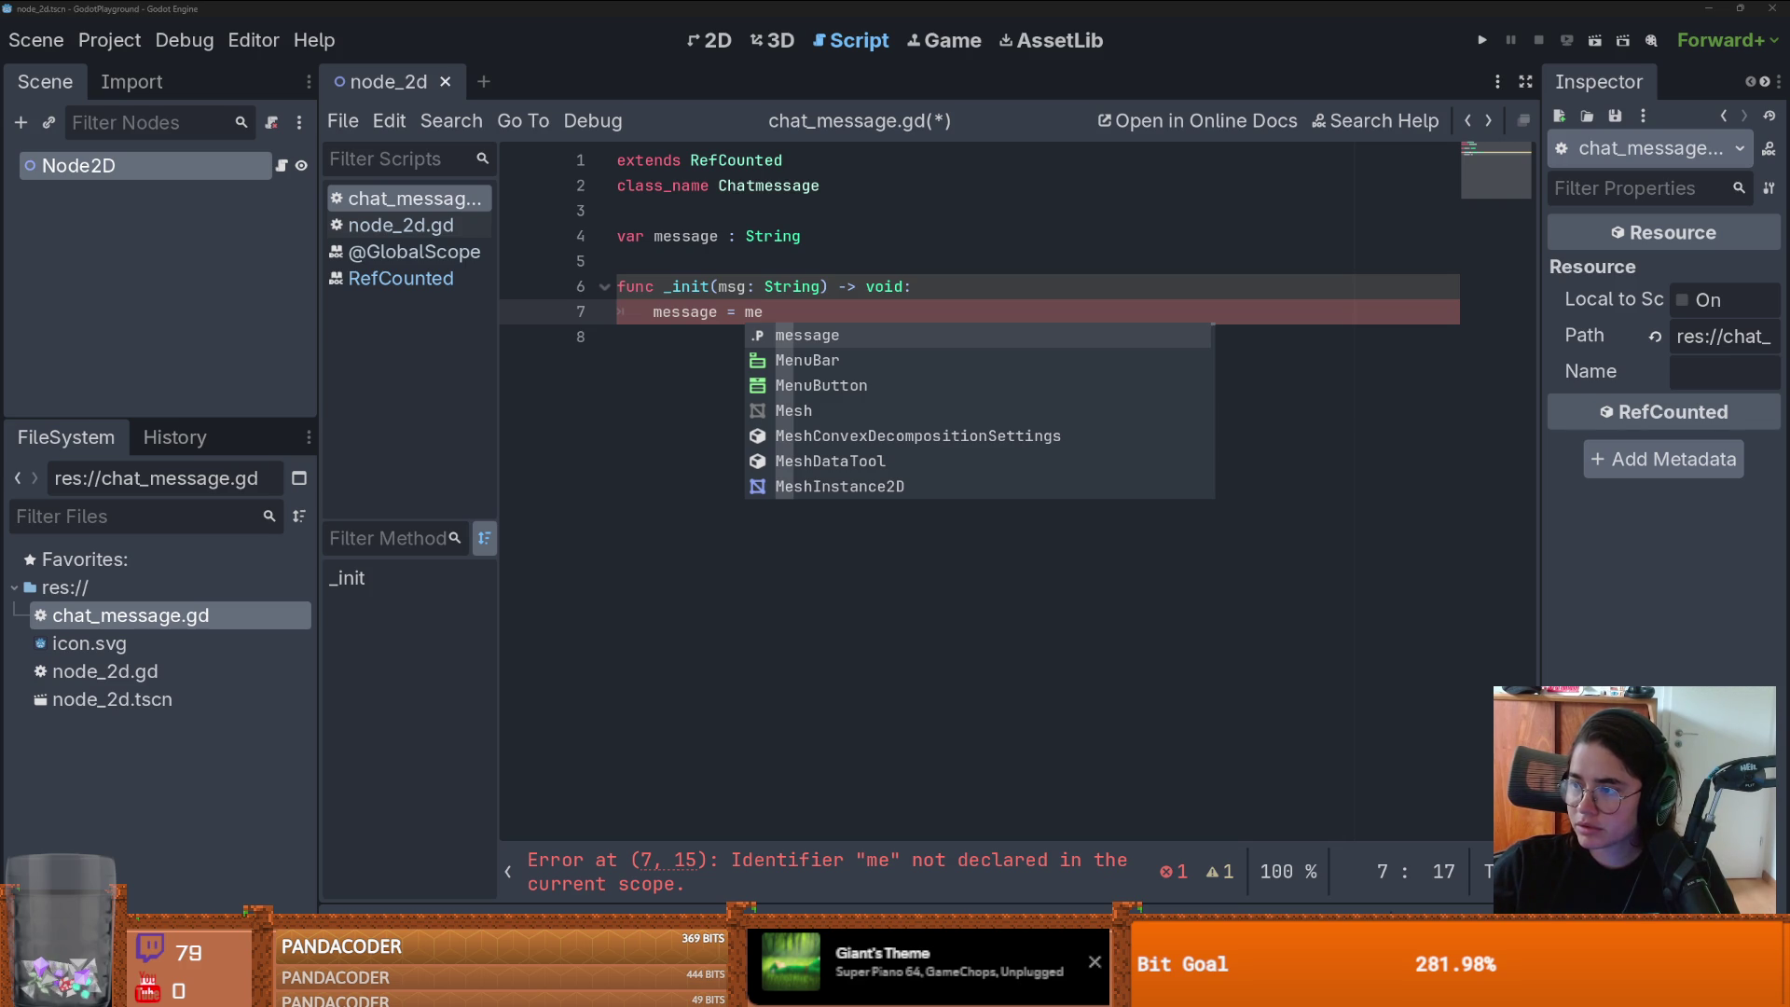
key("Return")
double_click(732, 286)
double_click(781, 312)
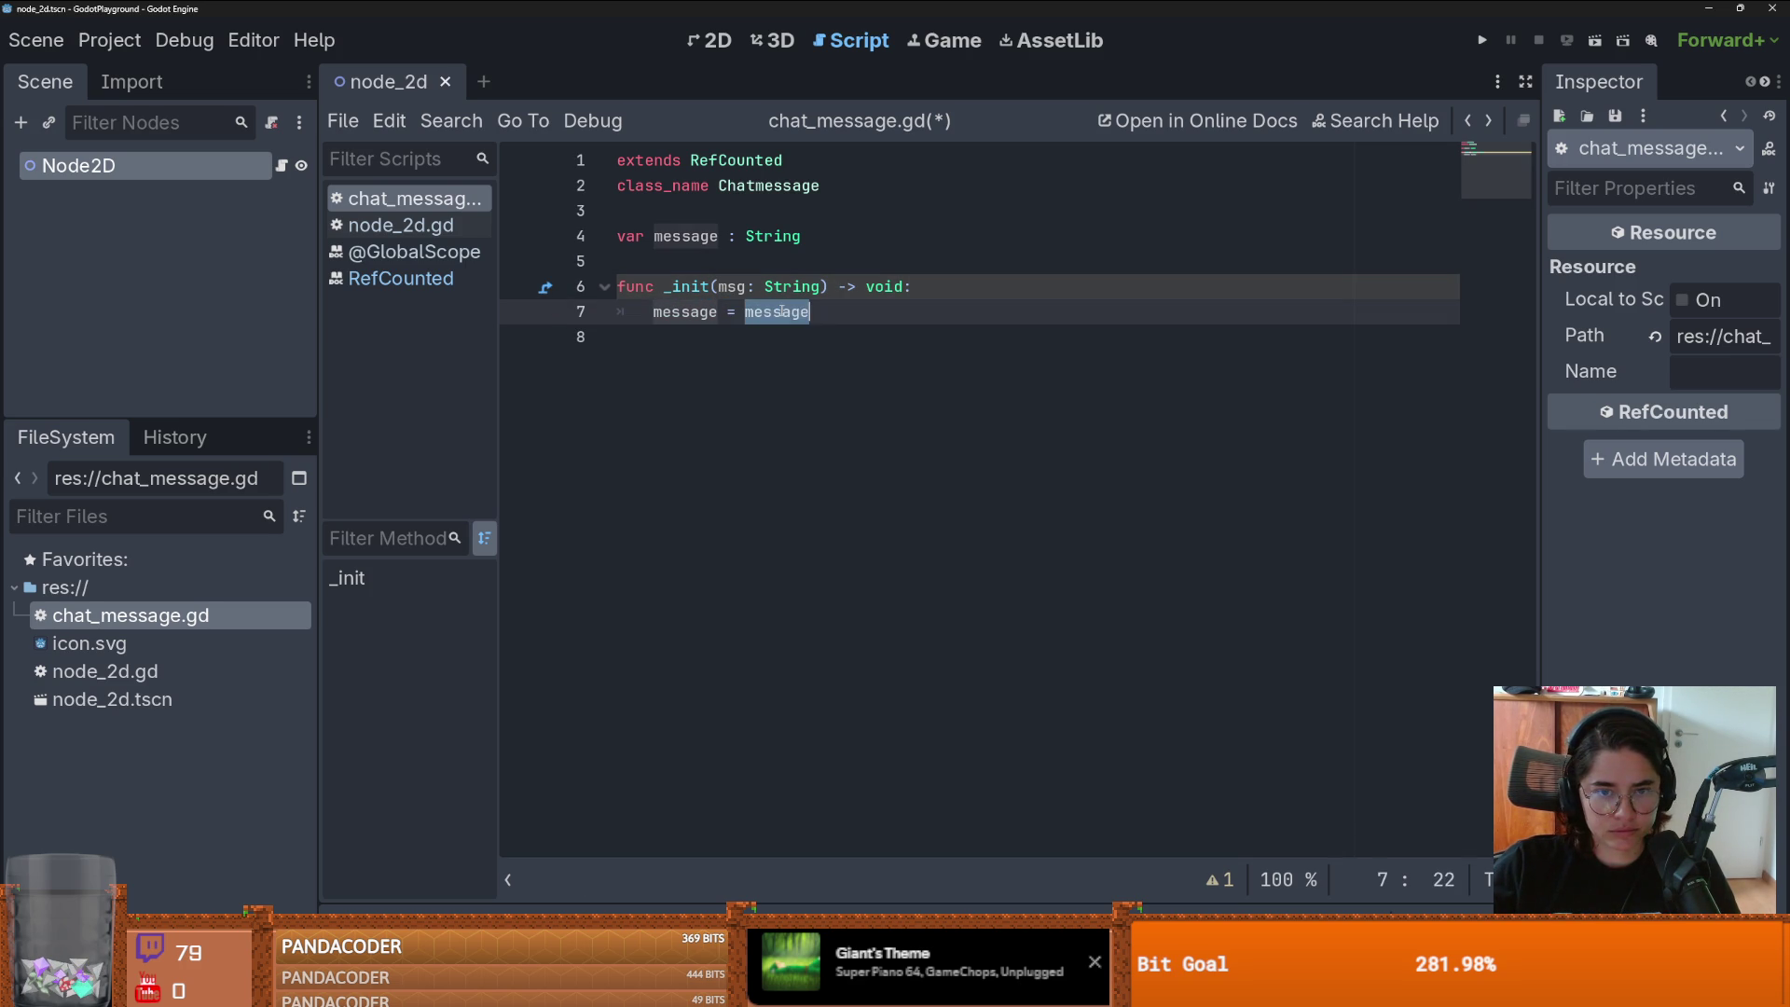